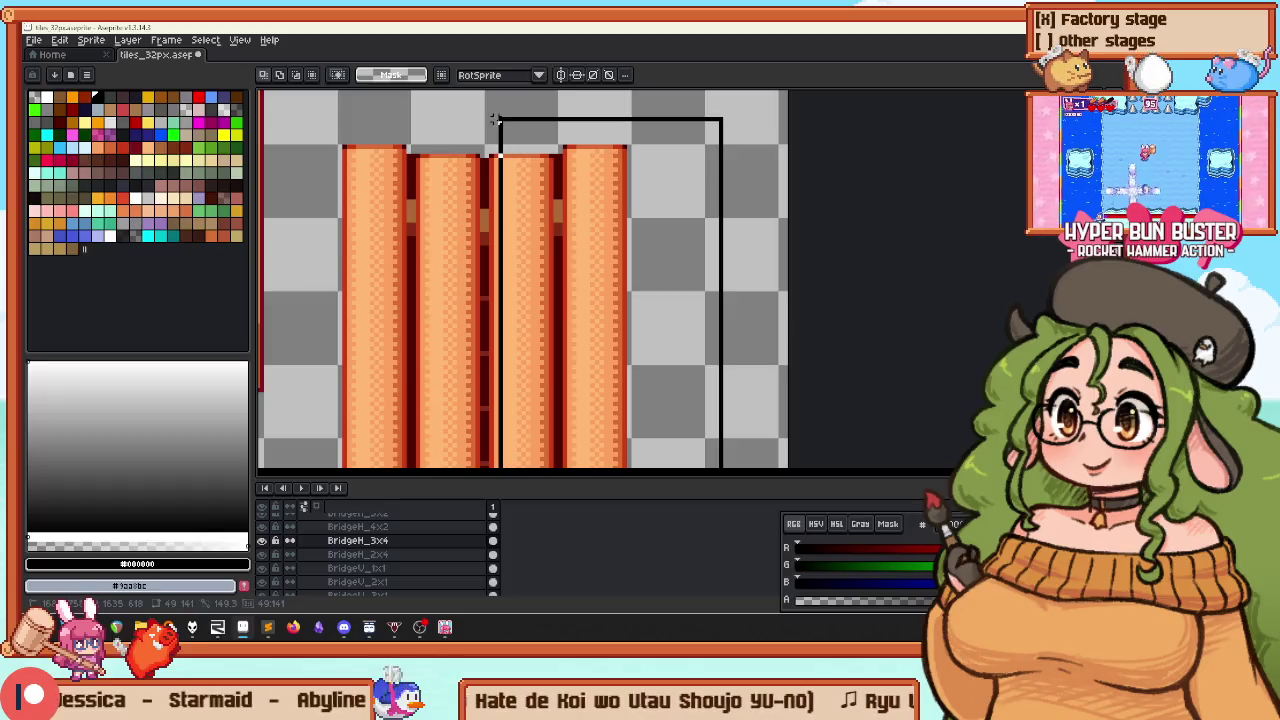
Shift two pillars 16 px right, then raise another pillar into the row and nudge it into alignment
drag(522, 191, 591, 194)
scroll(517, 134, down, 1)
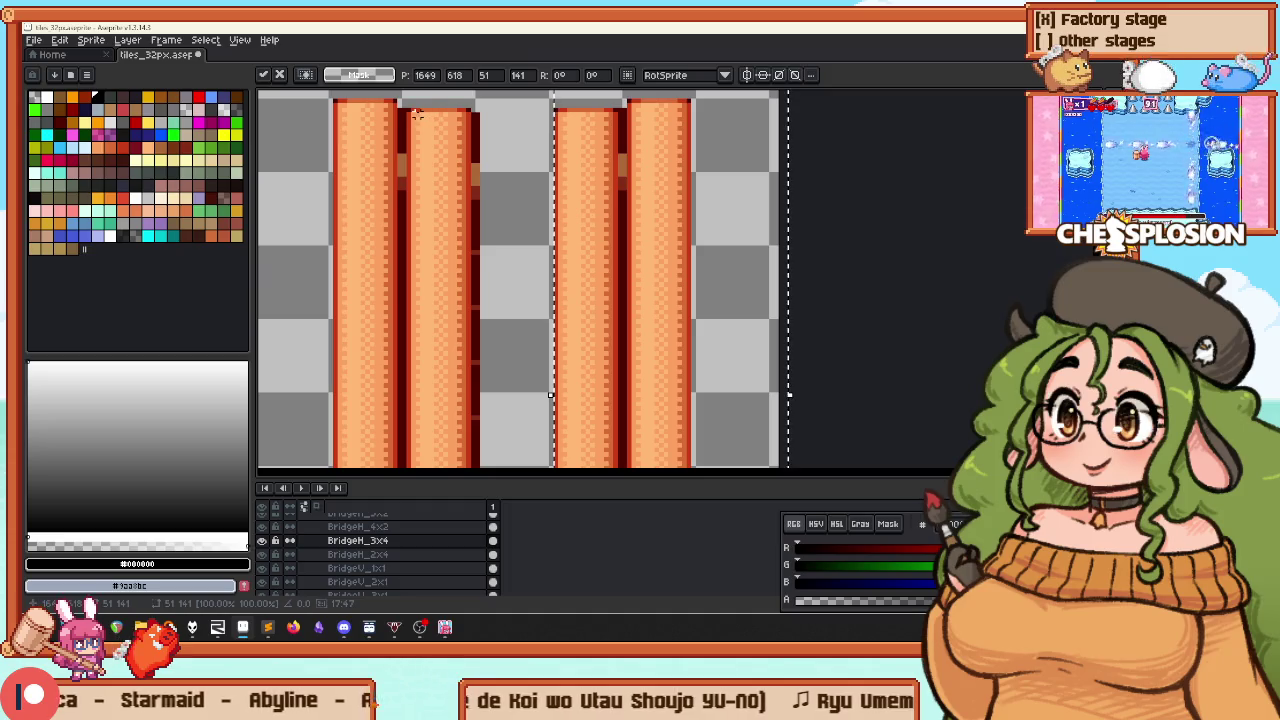
mouse_move(474, 122)
mouse_down()
mouse_move(458, 448)
mouse_move(460, 295)
mouse_move(488, 335)
mouse_up()
scroll(470, 300, up, 1)
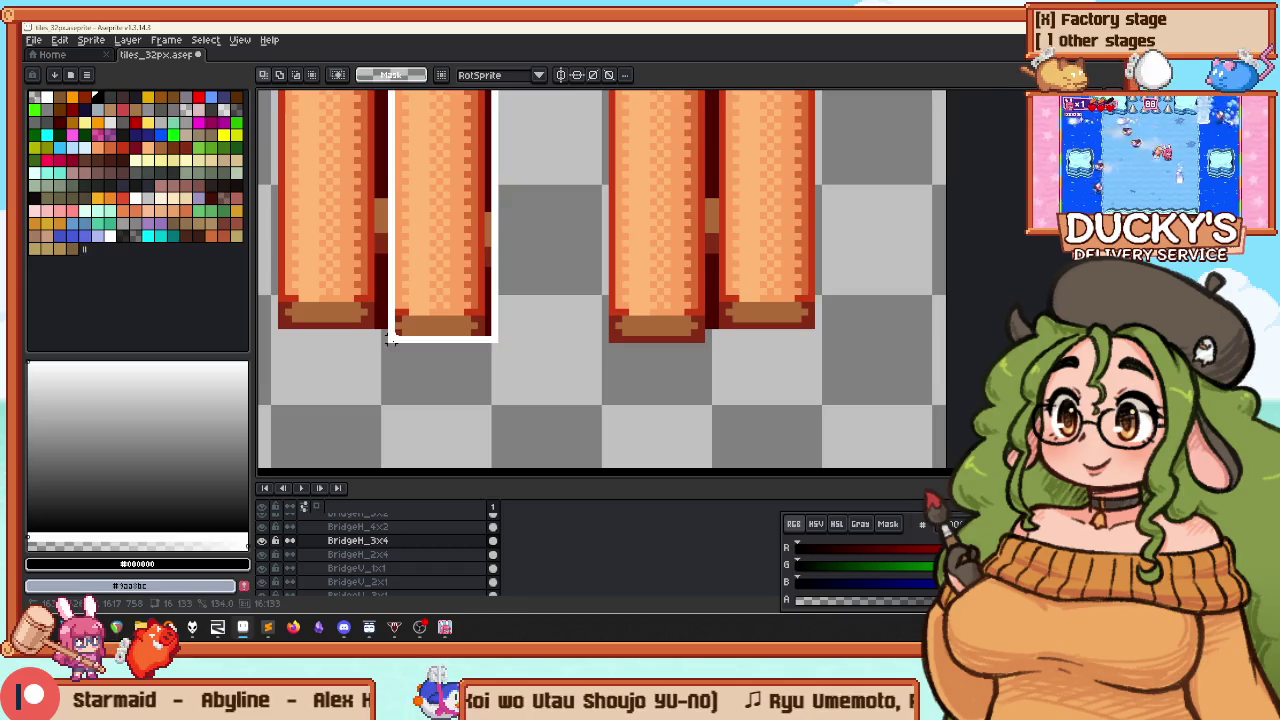
scroll(500, 250, down, 1)
scroll(480, 340, down, 2)
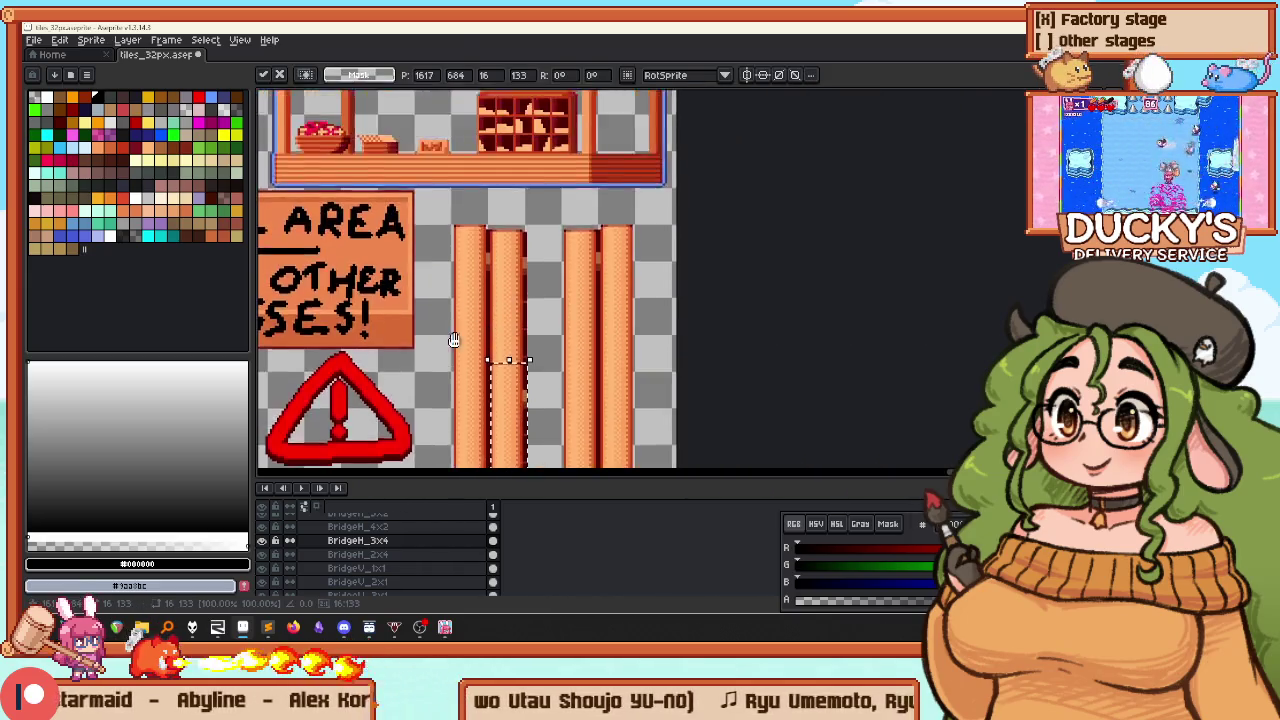
drag(515, 434, 550, 295)
scroll(550, 295, up, 2)
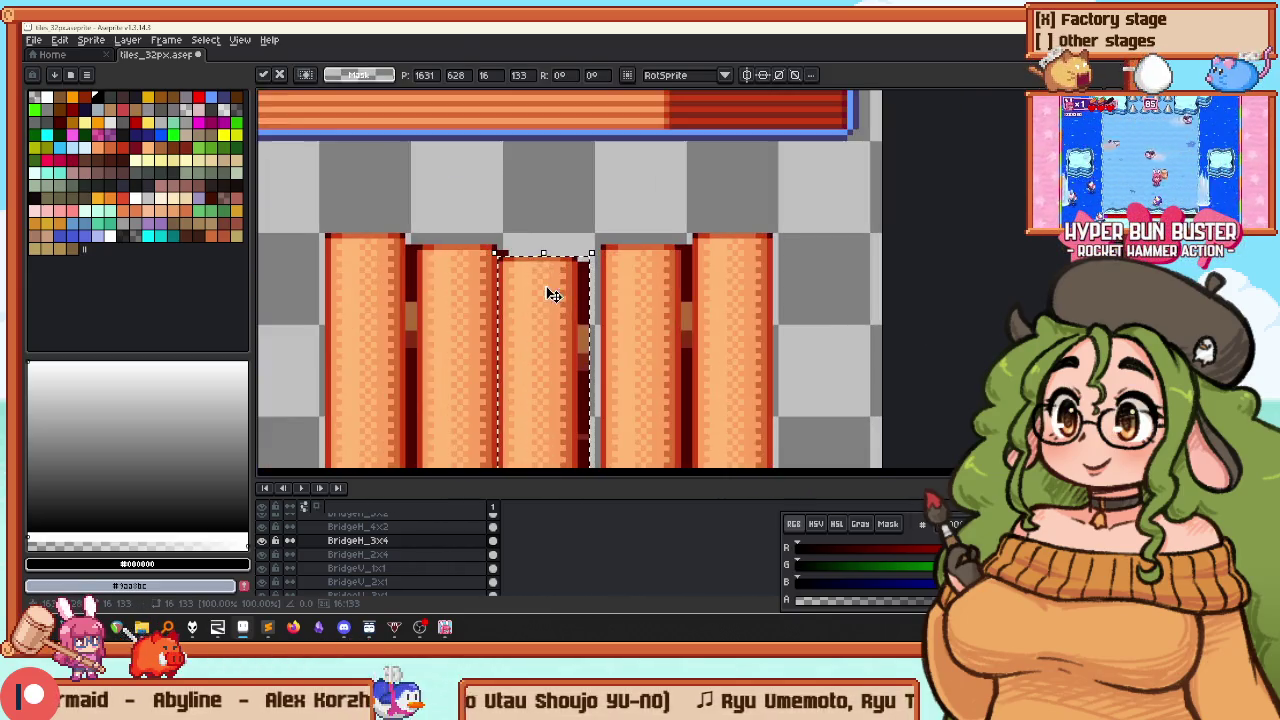
key(Up)
key(Up)
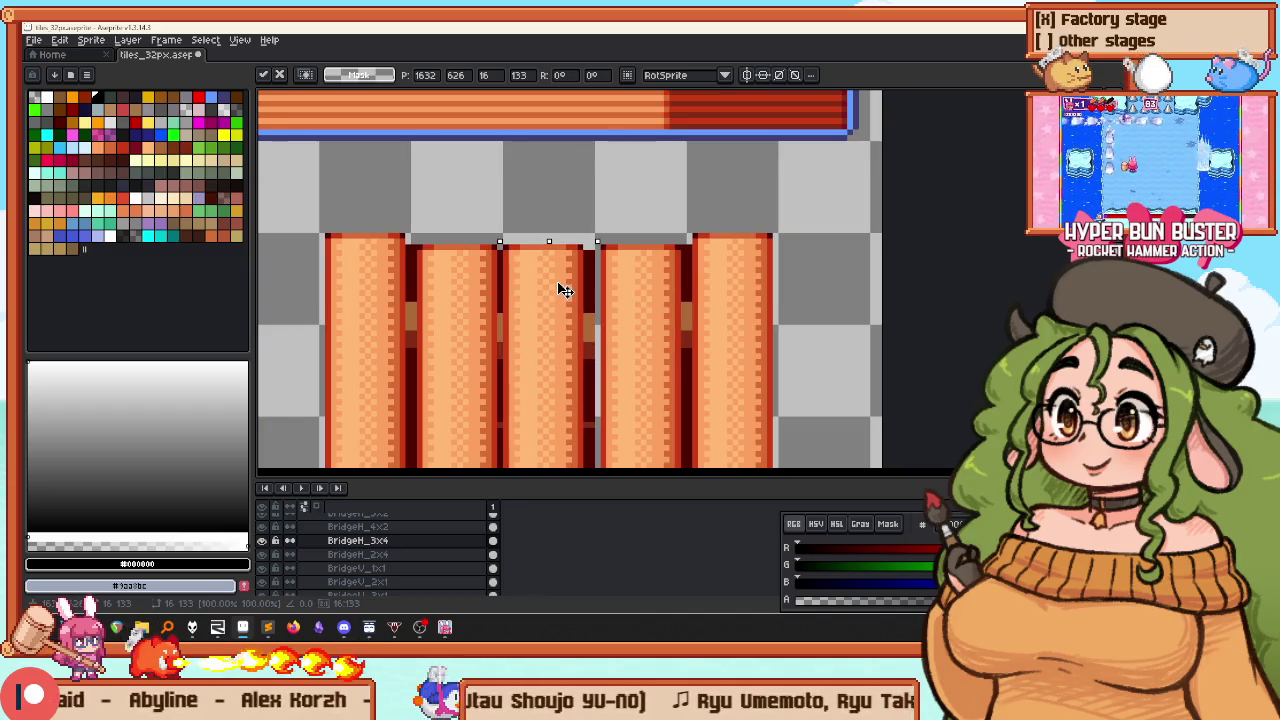
key(Right)
key(Right)
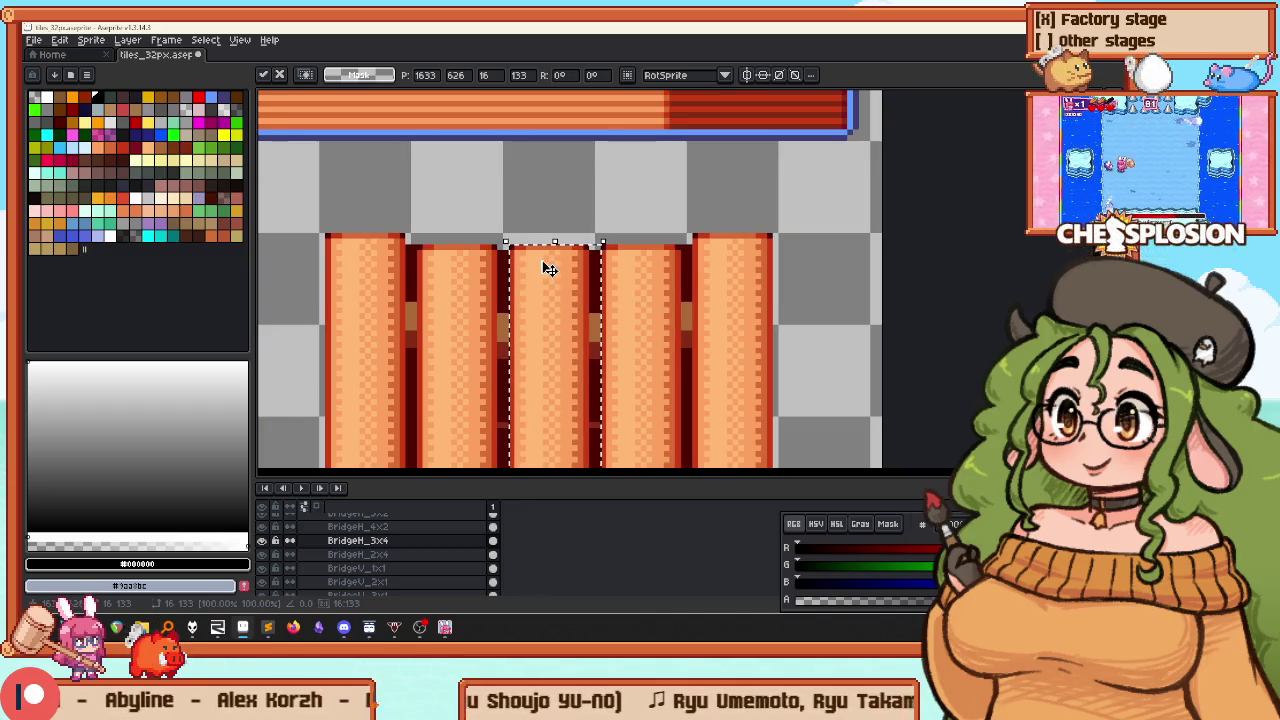
key(Return)
Extend the selection to cover three pillars and commit their new position
scroll(548, 268, down, 2)
scroll(447, 151, down, 1)
scroll(495, 262, down, 3)
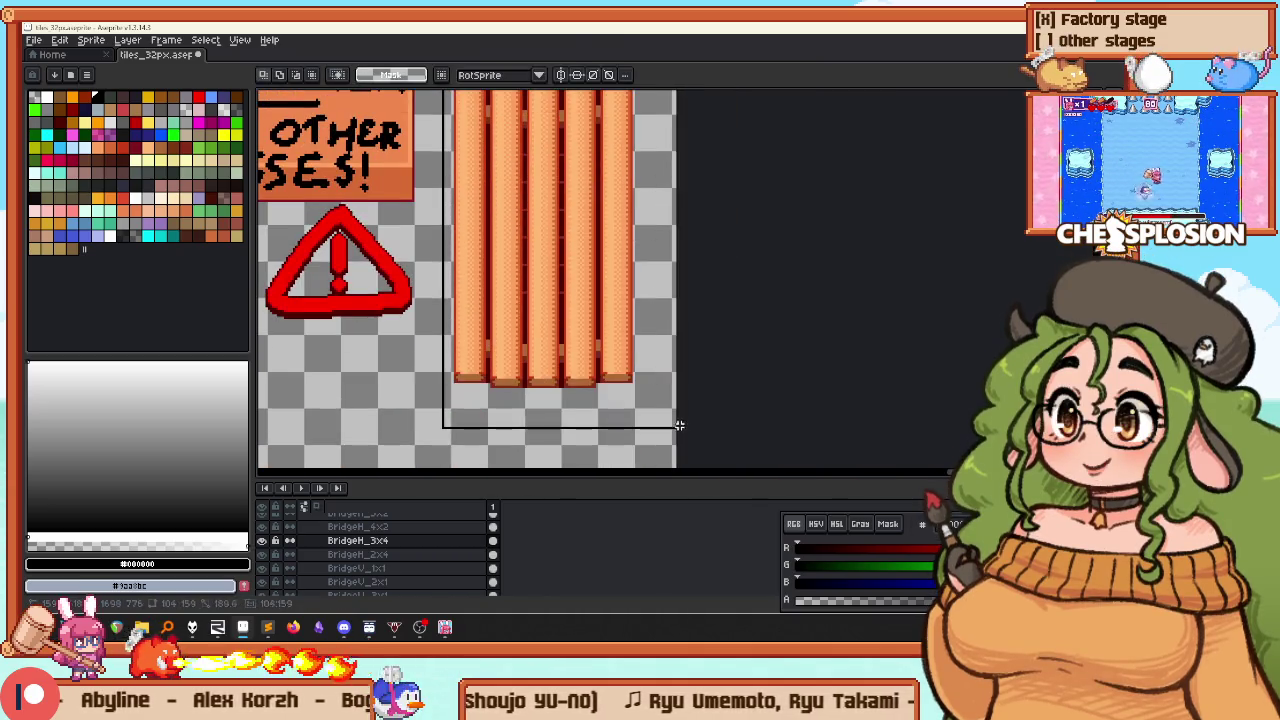
scroll(614, 329, up, 1)
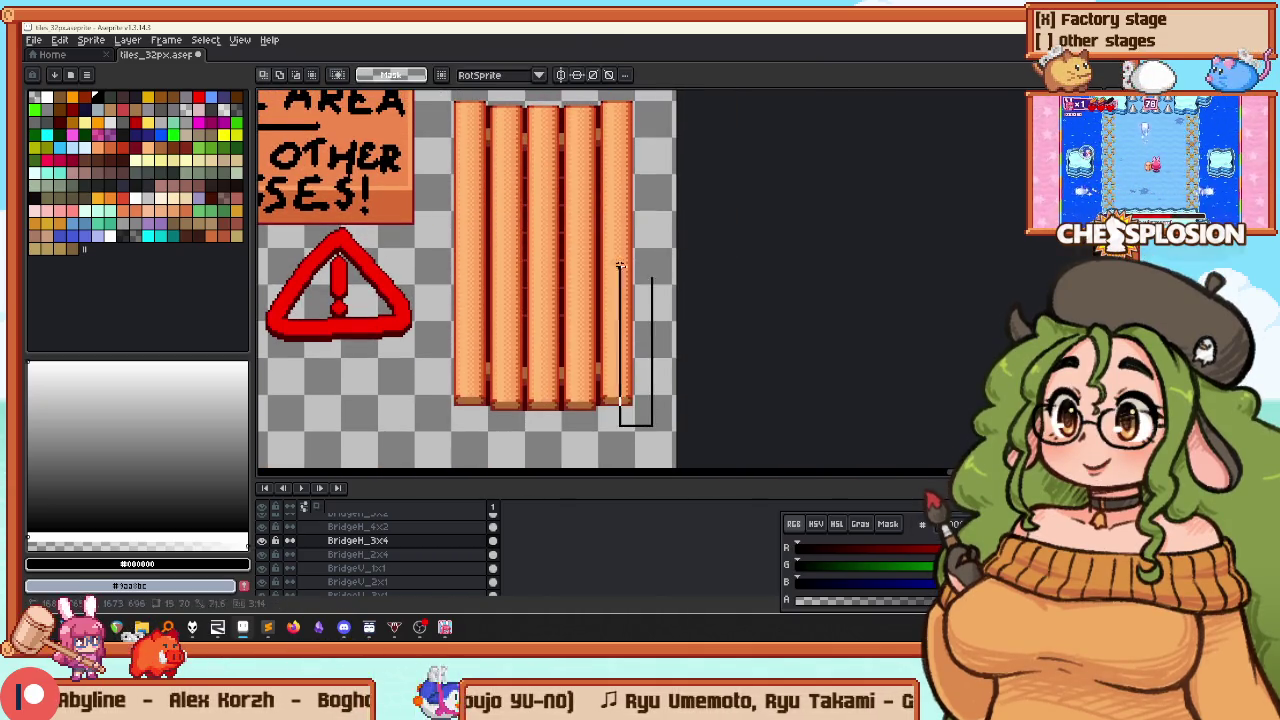
scroll(620, 265, up, 2)
mouse_move(586, 114)
mouse_down()
mouse_move(432, 110)
mouse_move(543, 110)
mouse_up()
scroll(478, 96, down, 2)
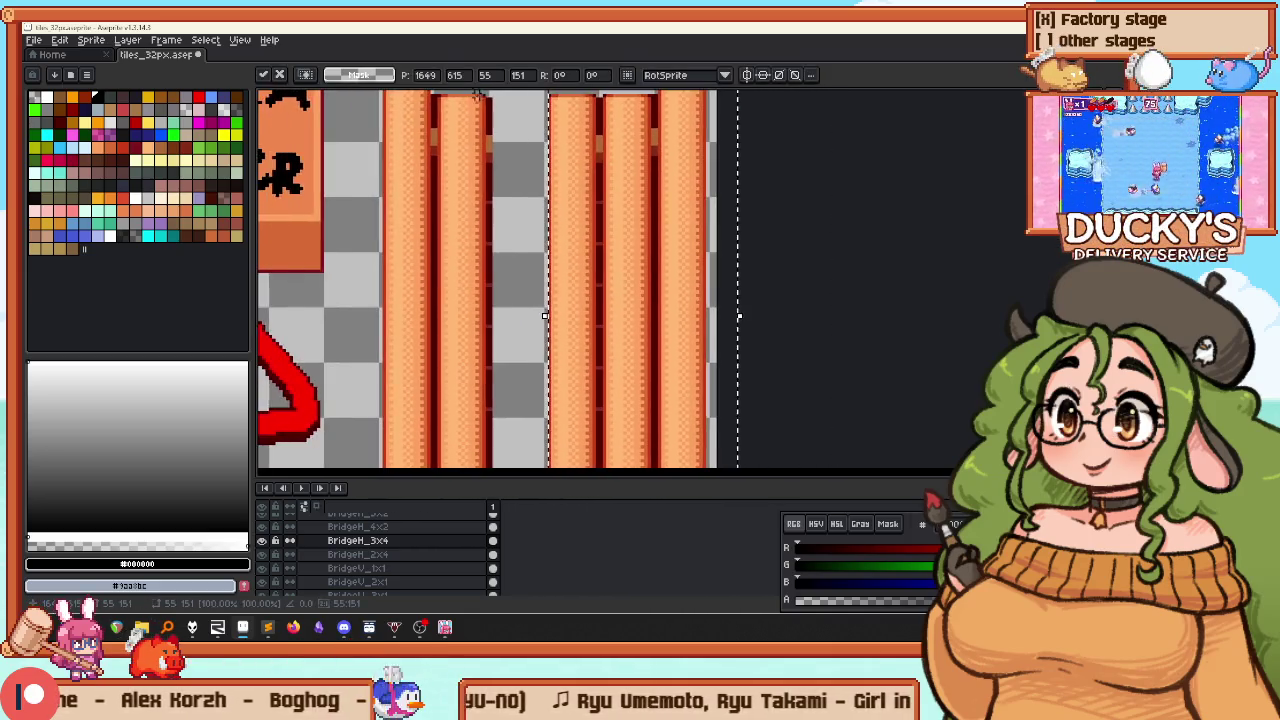
key(Return)
Bring the pillars beside the FINAL AREA sign into view and select them
scroll(478, 94, down, 3)
mouse_move(530, 295)
mouse_down()
mouse_move(546, 360)
mouse_move(581, 360)
mouse_up()
scroll(446, 200, up, 3)
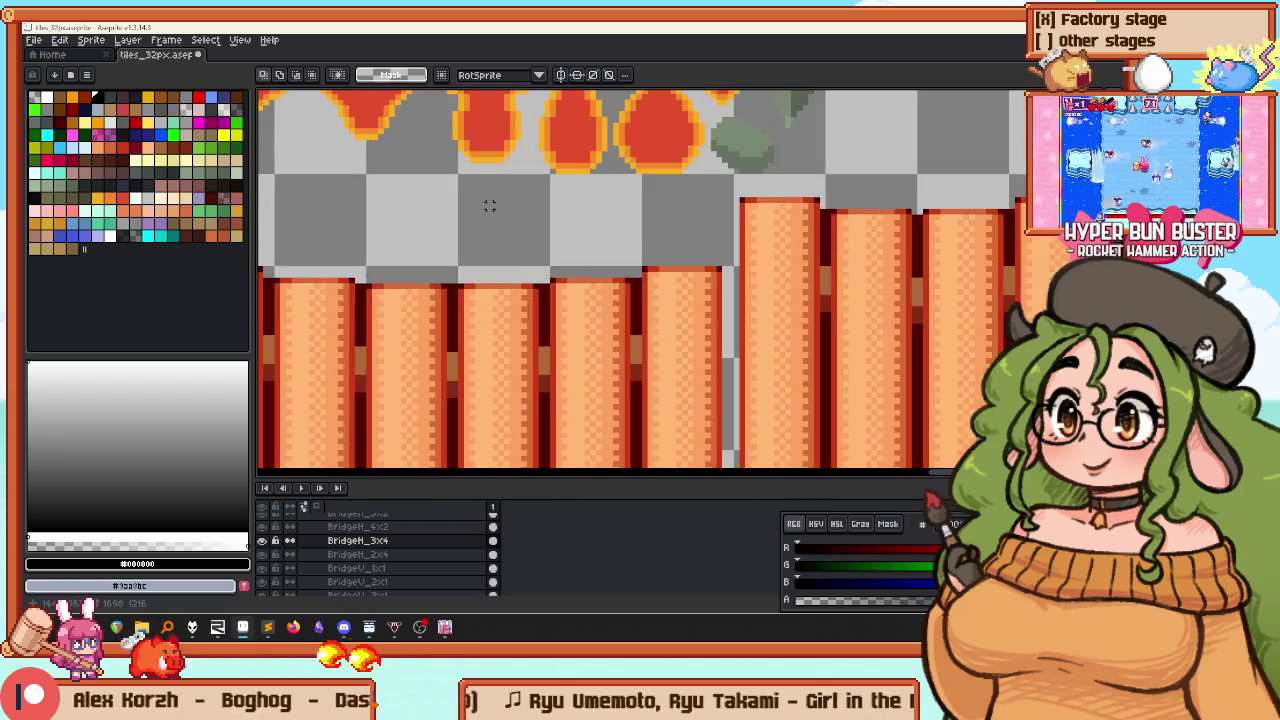
scroll(512, 228, down, 3)
drag(540, 330, 545, 160)
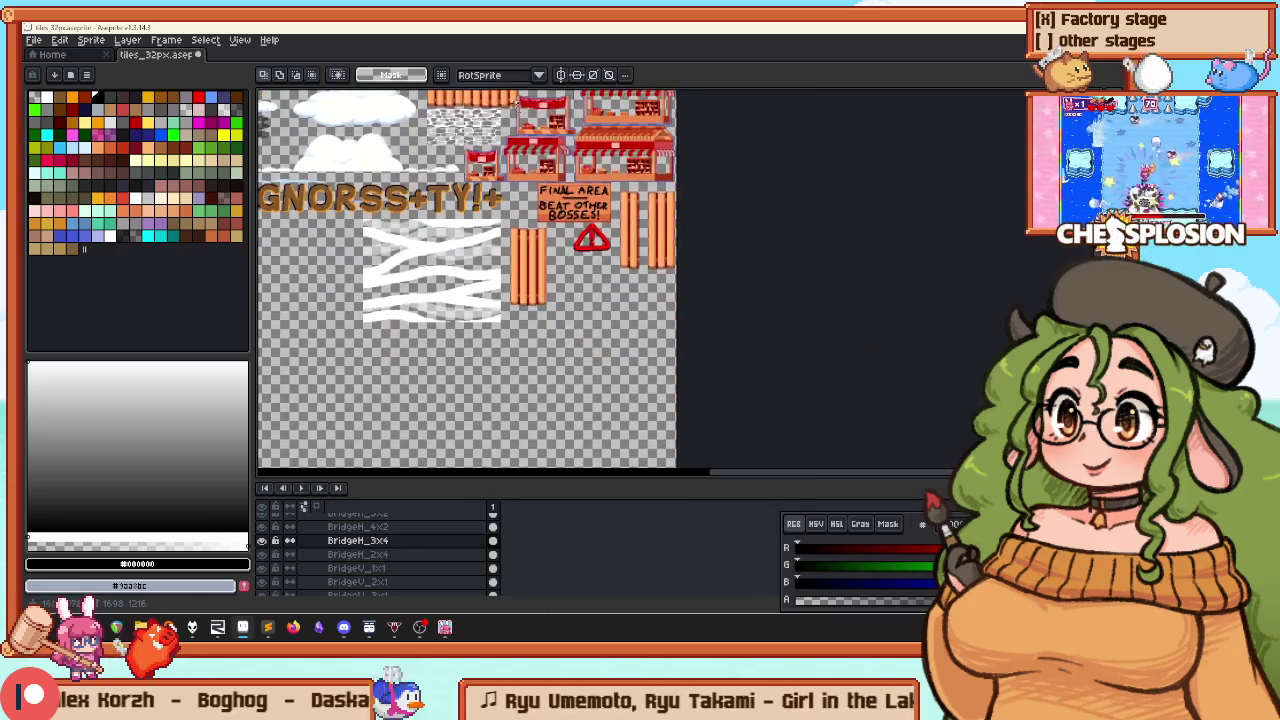
scroll(603, 229, up, 4)
scroll(603, 229, down, 3)
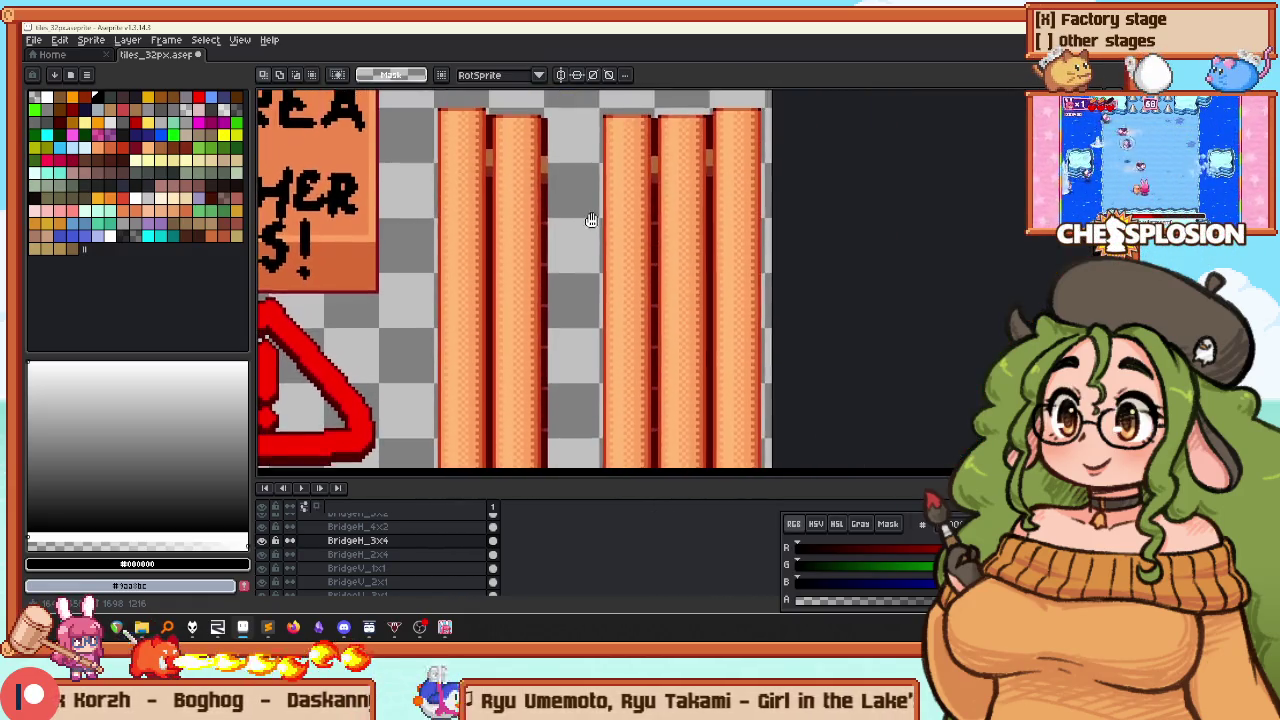
mouse_move(589, 128)
mouse_down()
mouse_move(625, 228)
mouse_move(636, 413)
mouse_move(610, 432)
mouse_move(612, 450)
mouse_move(645, 455)
mouse_up()
scroll(610, 432, up, 1)
scroll(612, 450, up, 1)
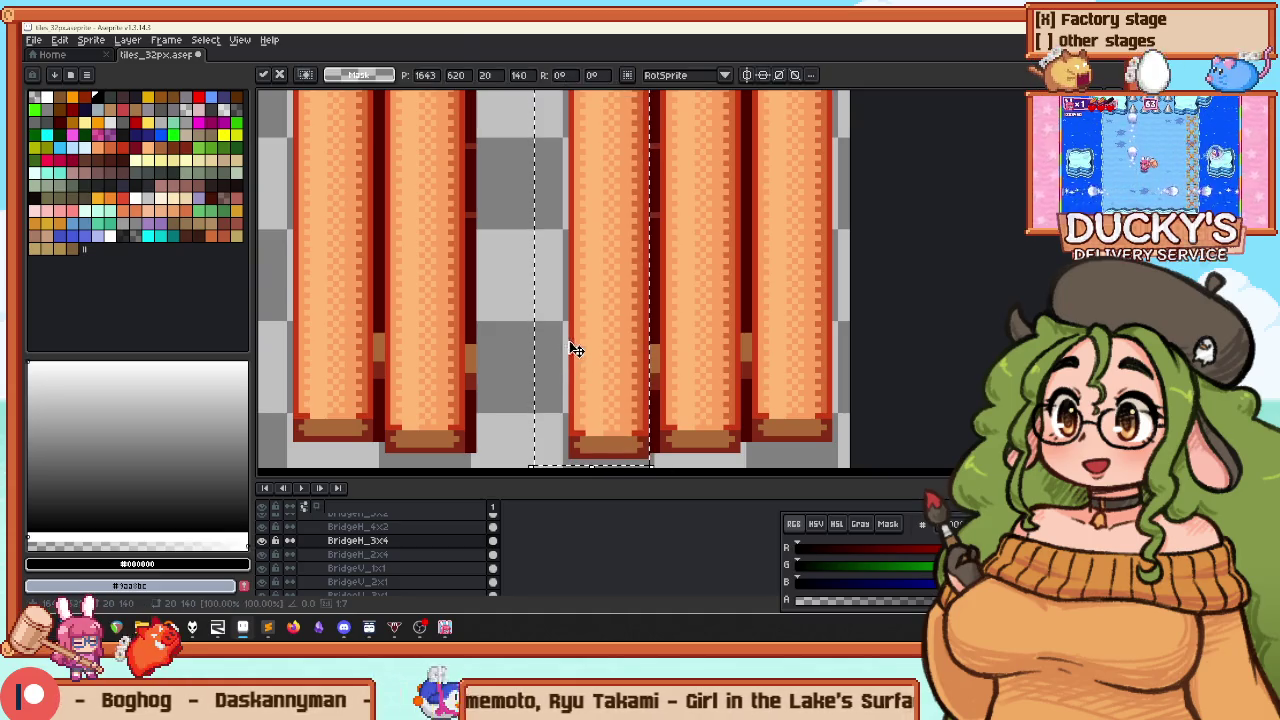
scroll(560, 263, down, 2)
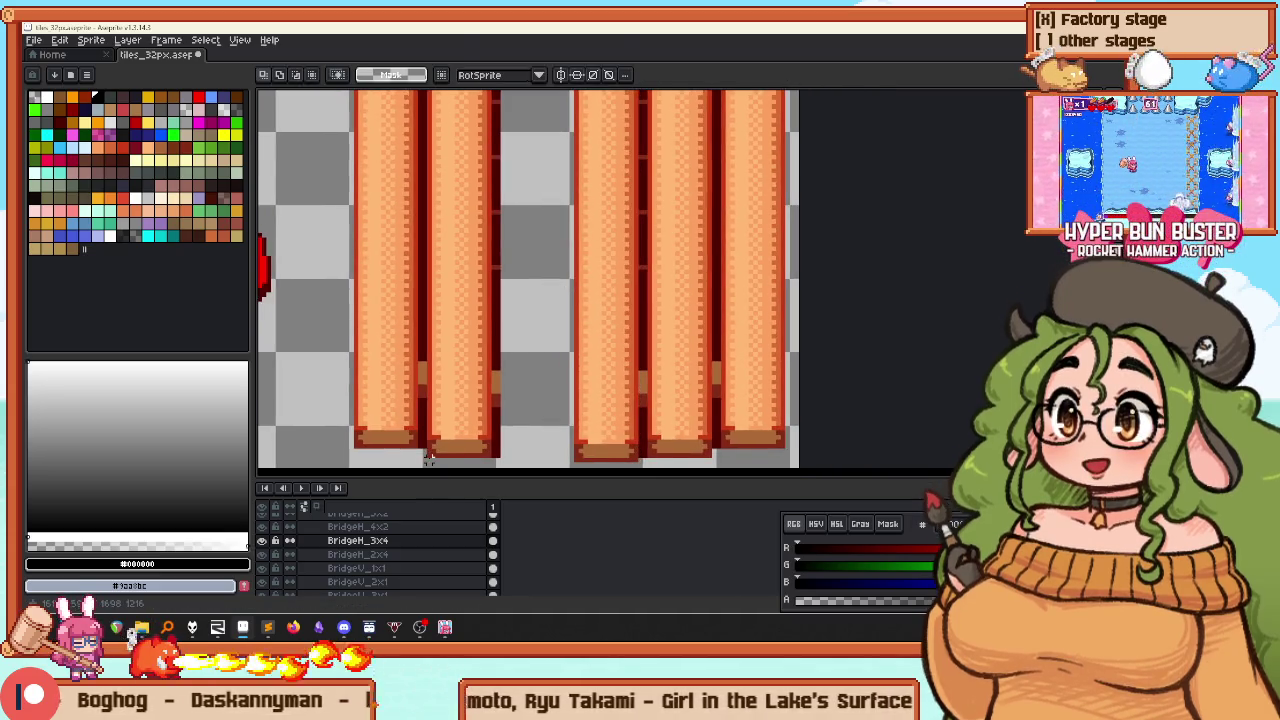
scroll(428, 447, up, 3)
scroll(494, 246, up, 1)
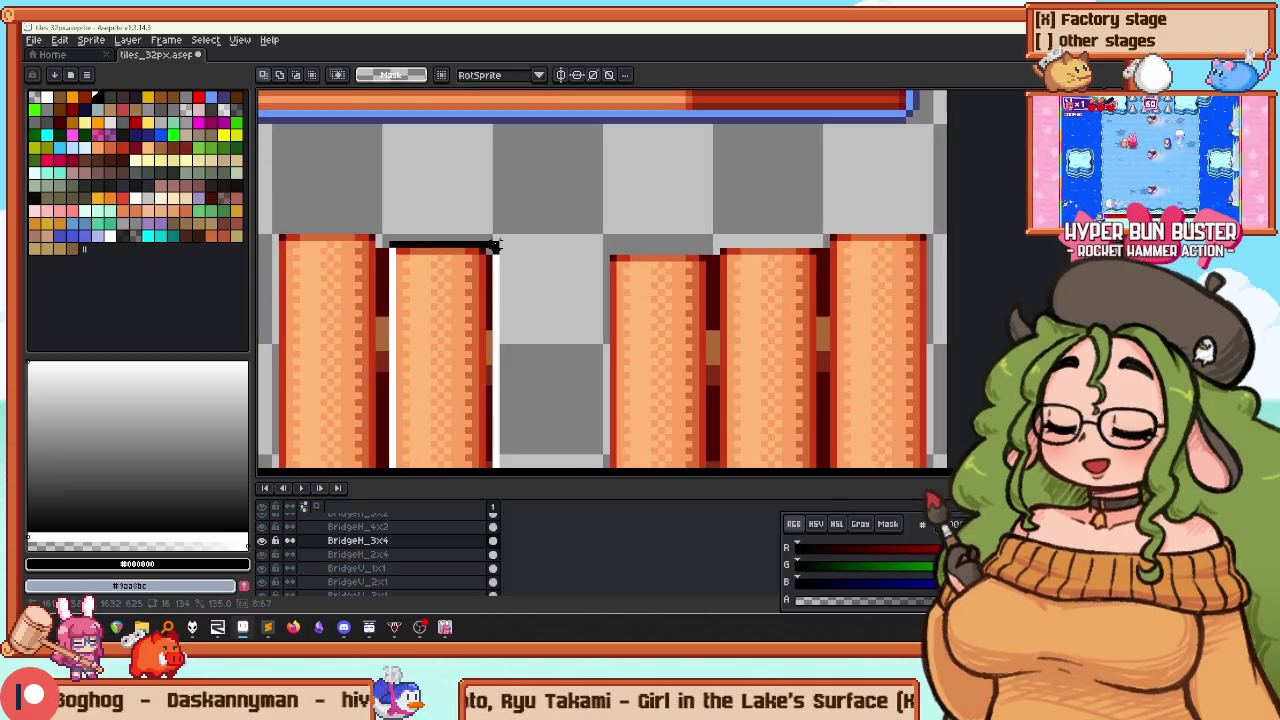
Close the gaps so the pillars sit flush, then sample the dark red from a pillar edge
drag(494, 246, 500, 259)
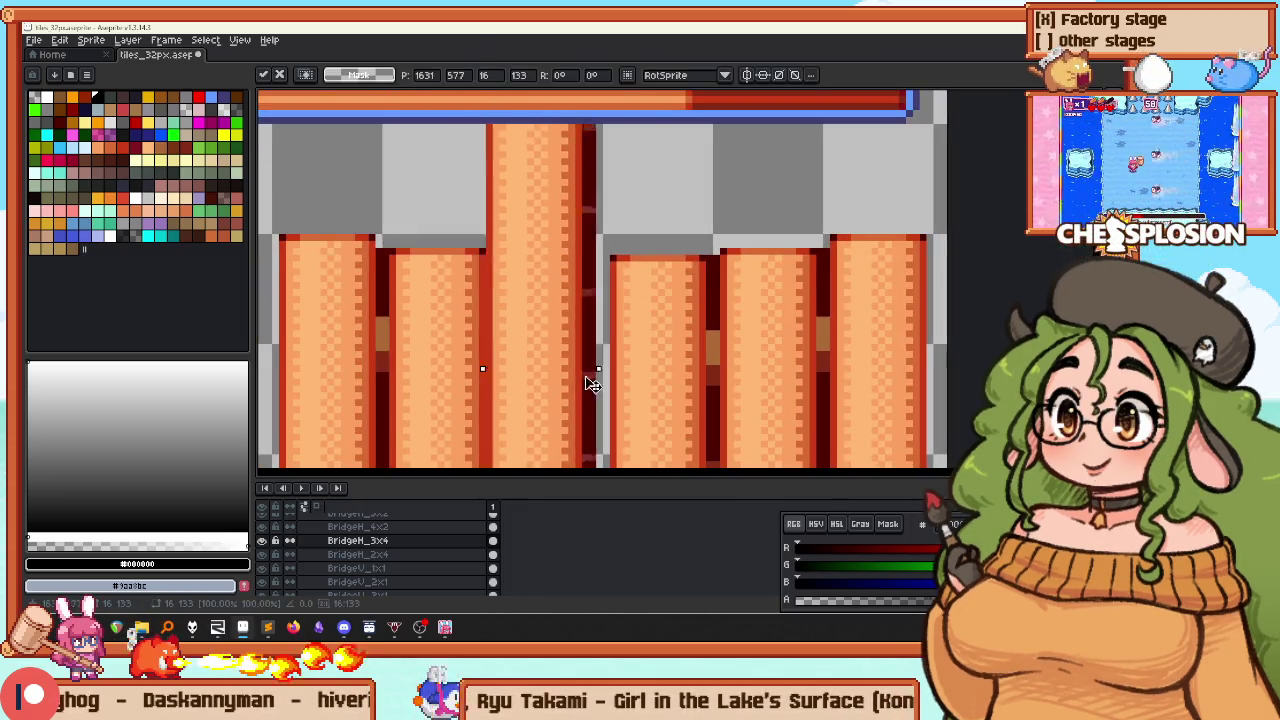
scroll(530, 300, down, 4)
key(Right)
key(Right)
key(Up)
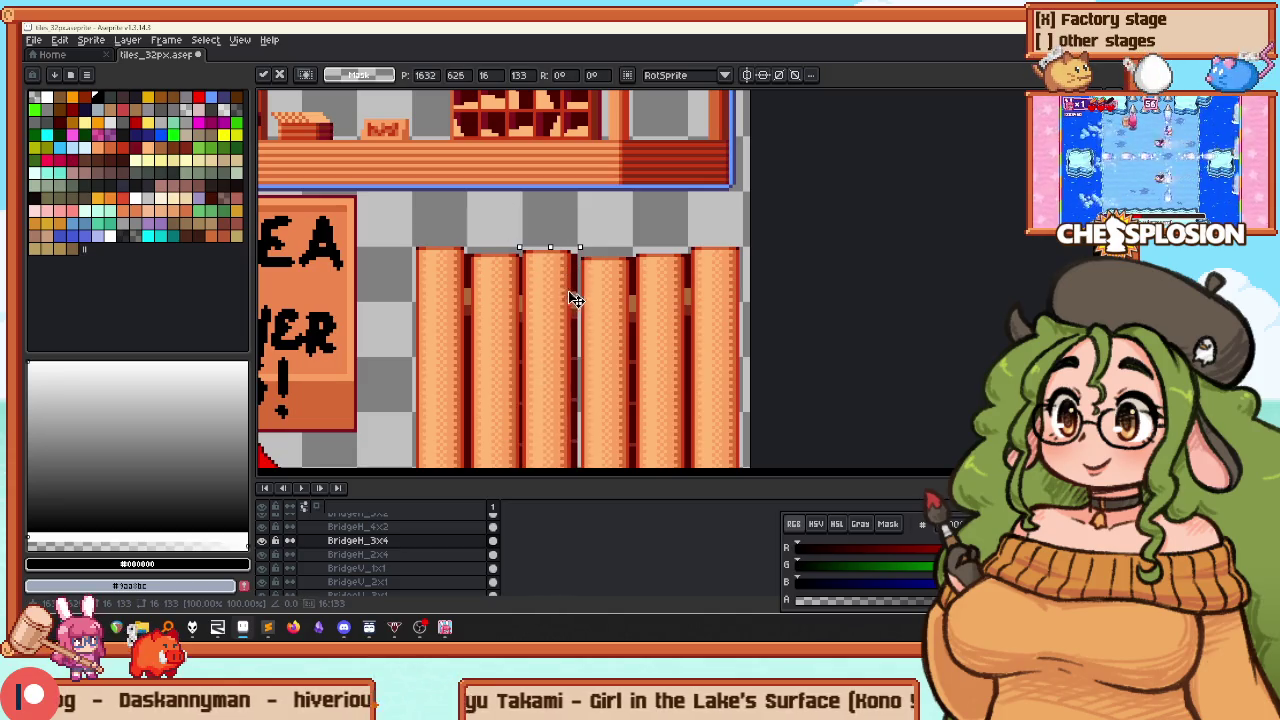
scroll(560, 290, up, 2)
drag(550, 295, 540, 303)
key(ctrl+d)
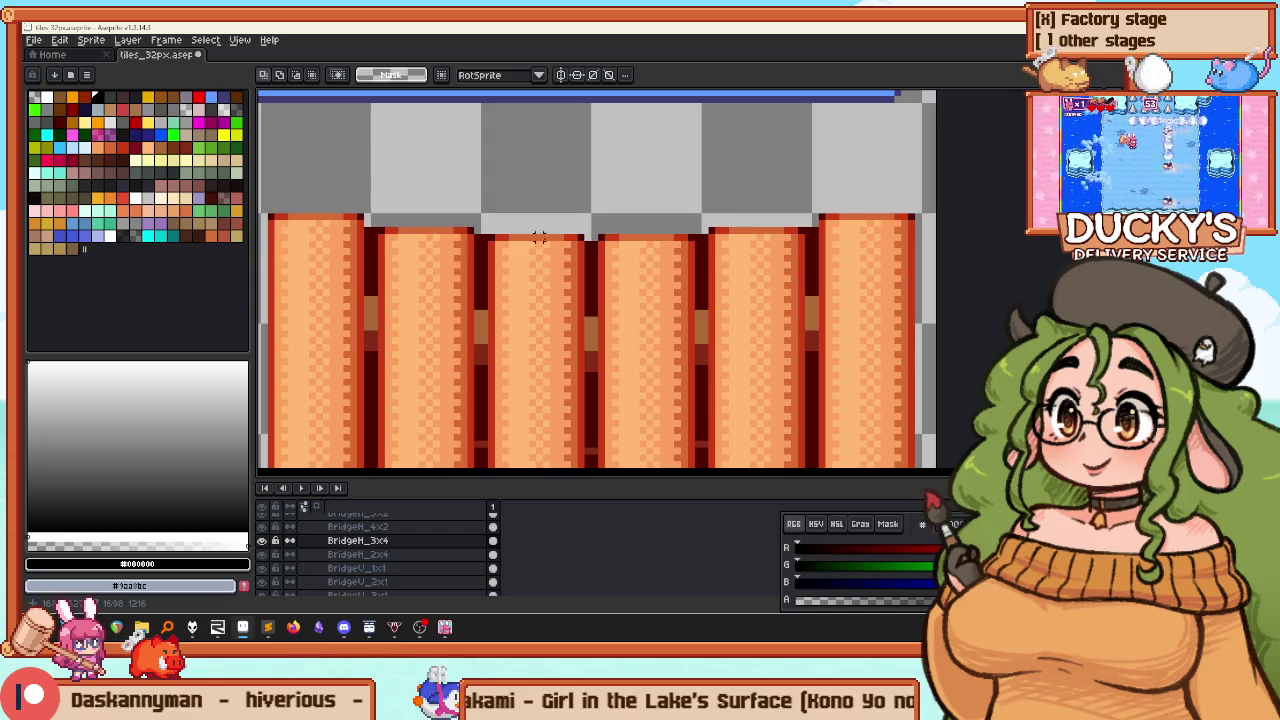
scroll(538, 237, up, 1)
key(i)
click(538, 237)
Switch to a 1-pixel pencil and review the realigned pillars beside the FINAL AREA sign
key(b)
key(minus)
key(minus)
key(minus)
scroll(533, 238, down, 2)
mouse_move(533, 238)
mouse_down()
mouse_move(440, 150)
mouse_move(449, 191)
mouse_move(642, 372)
mouse_up()
scroll(642, 372, down, 3)
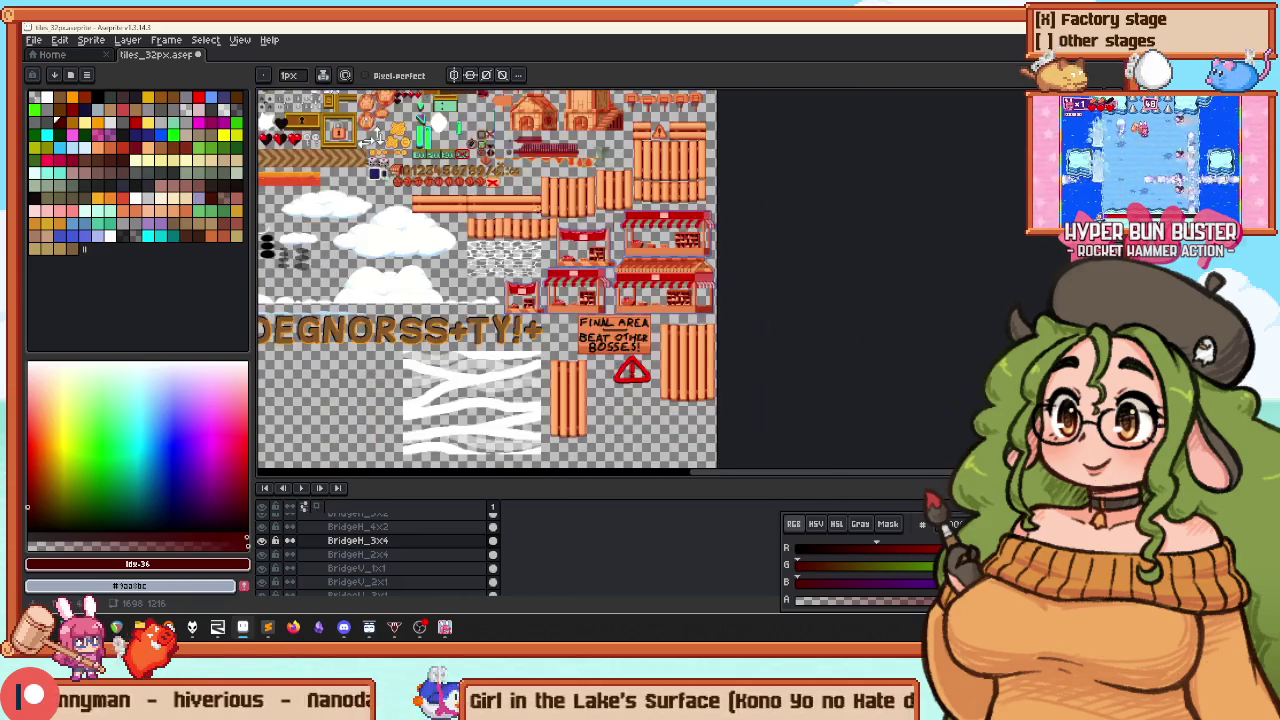
scroll(582, 252, up, 3)
drag(582, 252, 580, 180)
scroll(737, 252, down, 1)
drag(737, 252, 695, 200)
scroll(650, 210, up, 3)
scroll(630, 208, up, 2)
scroll(612, 206, down, 1)
scroll(543, 180, down, 1)
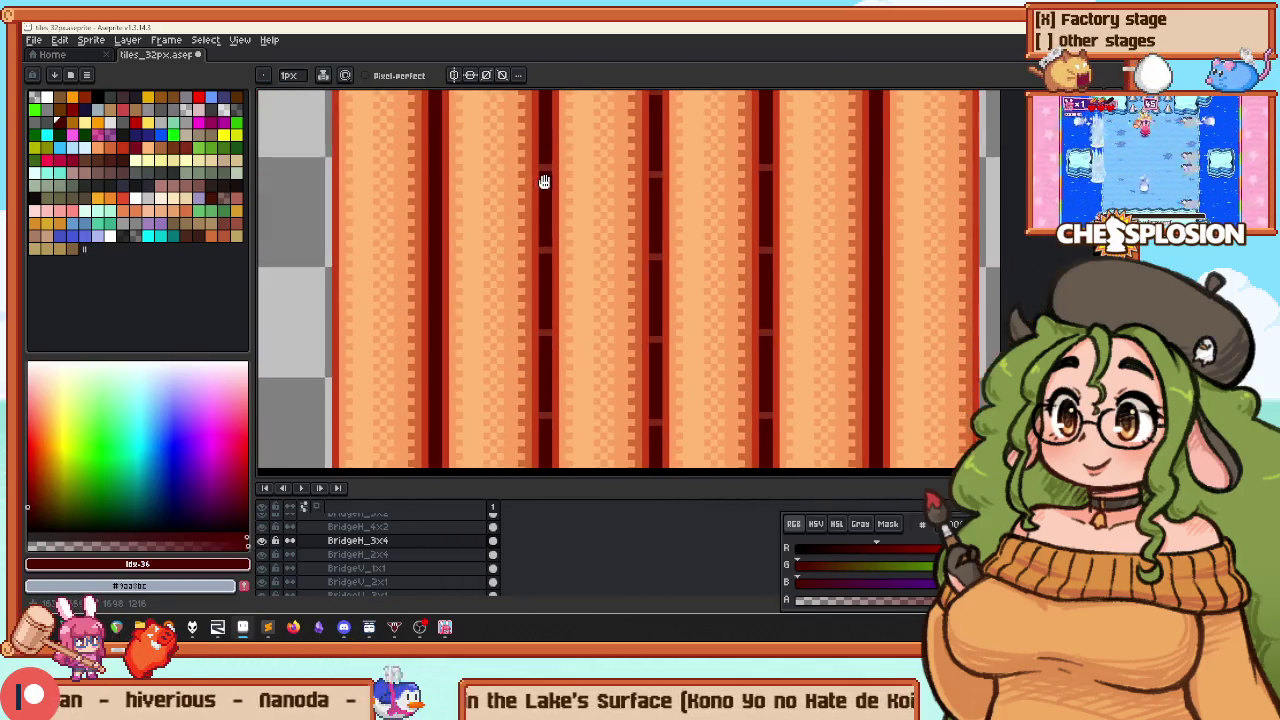
scroll(546, 174, down, 1)
drag(549, 167, 533, 181)
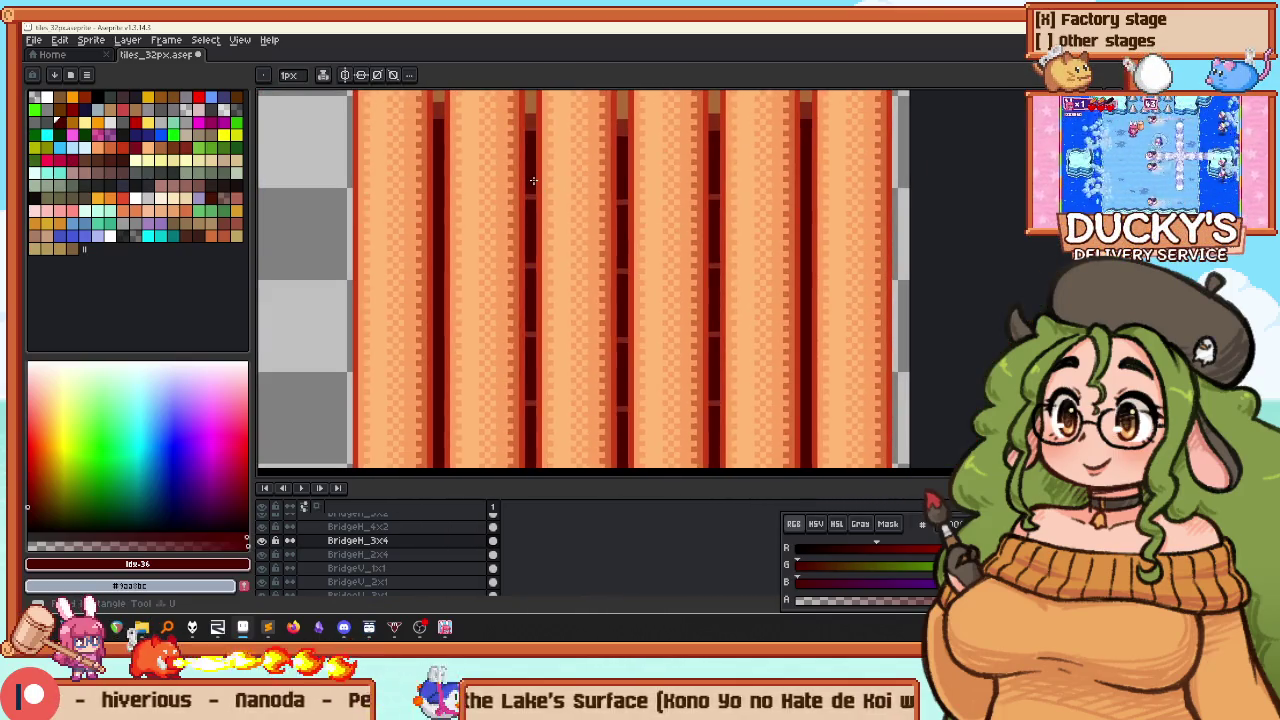
scroll(534, 205, down, 3)
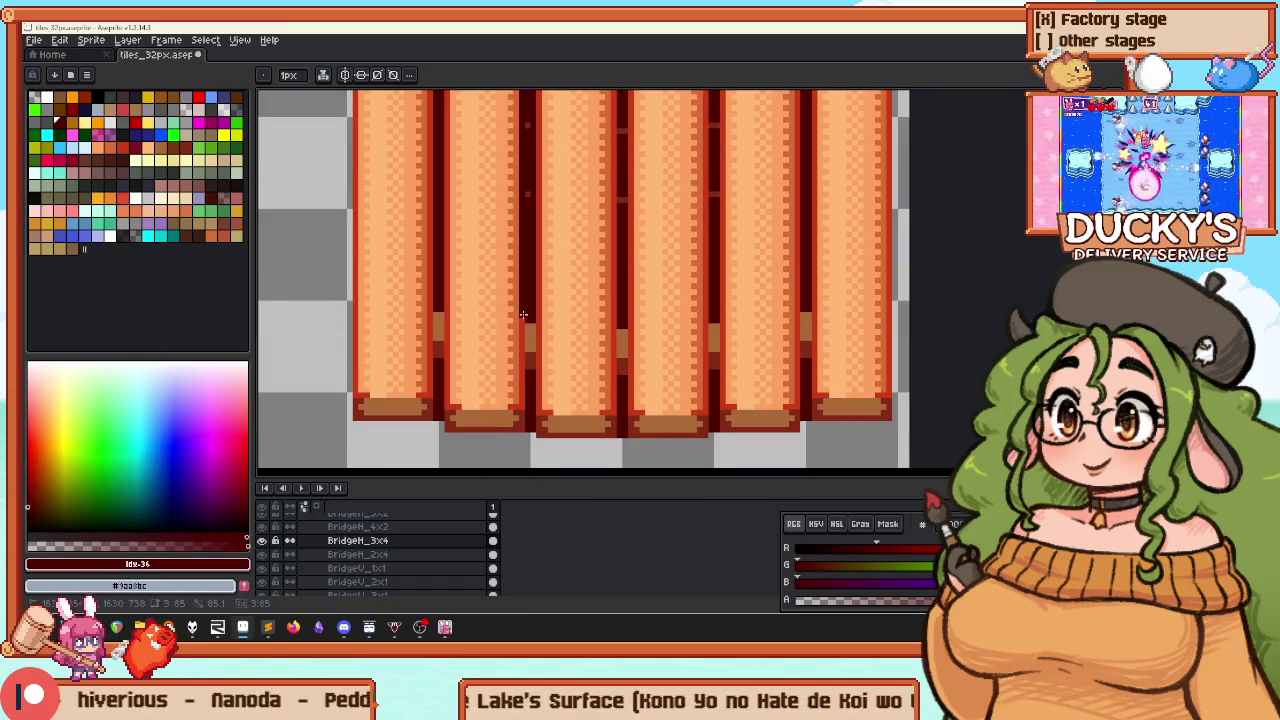
scroll(620, 287, up, 3)
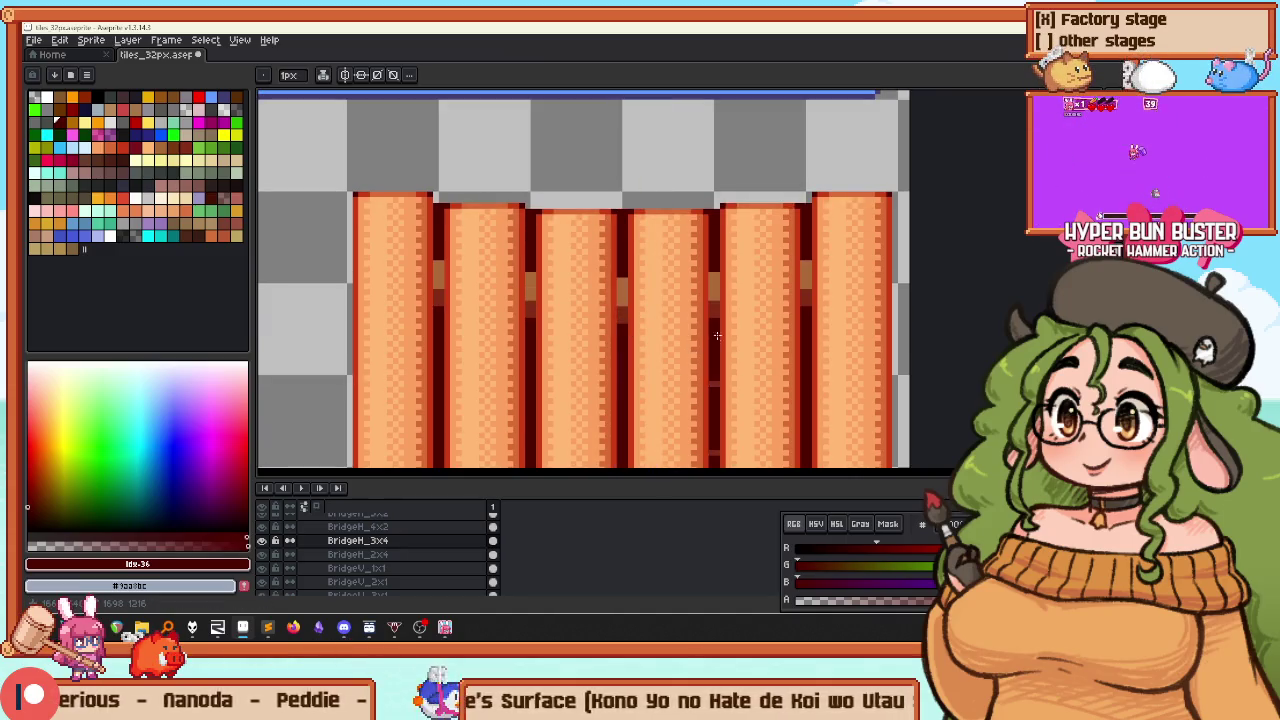
scroll(714, 330, down, 3)
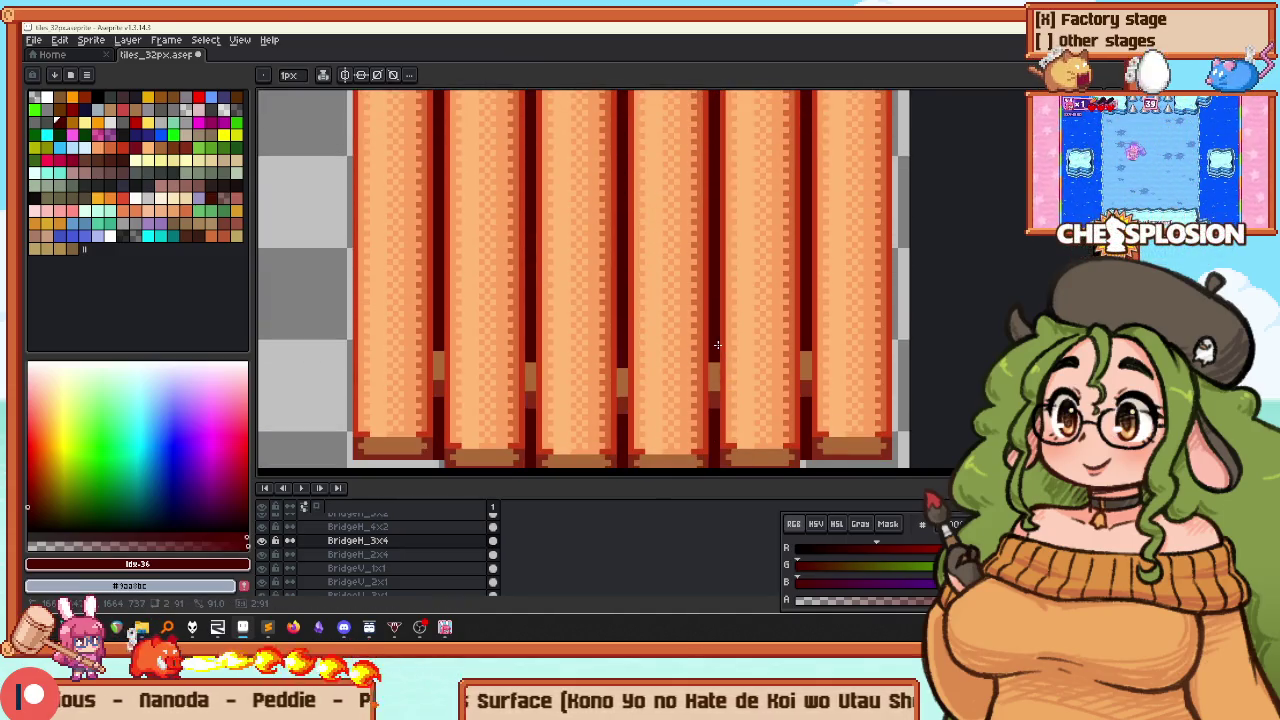
scroll(717, 345, down, 3)
scroll(679, 287, up, 3)
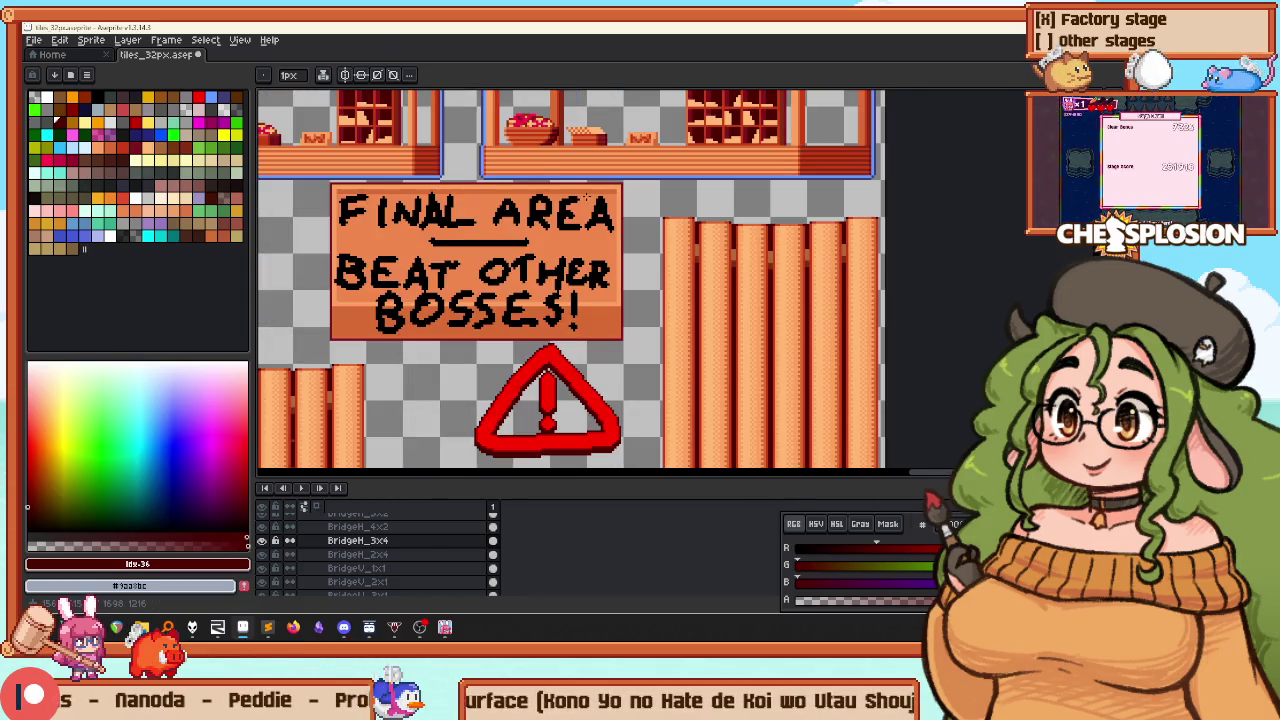
scroll(586, 196, up, 5)
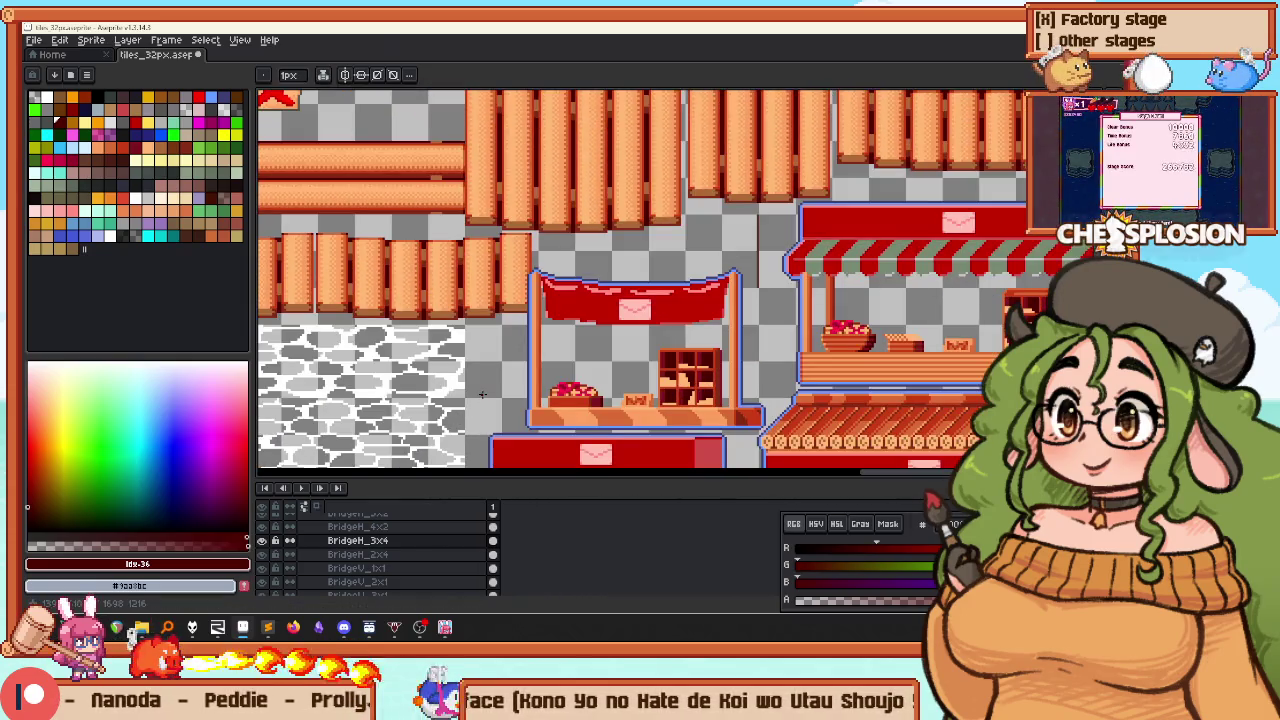
scroll(484, 396, down, 5)
scroll(597, 222, up, 2)
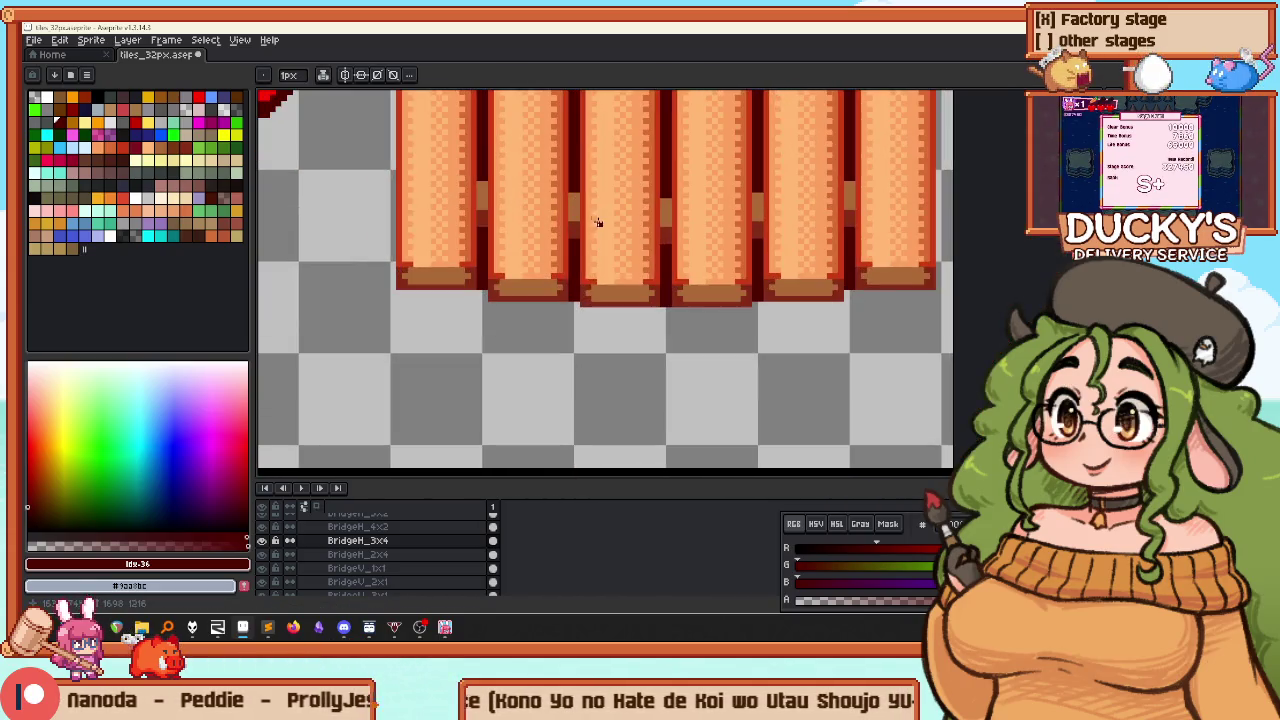
scroll(580, 228, down, 3)
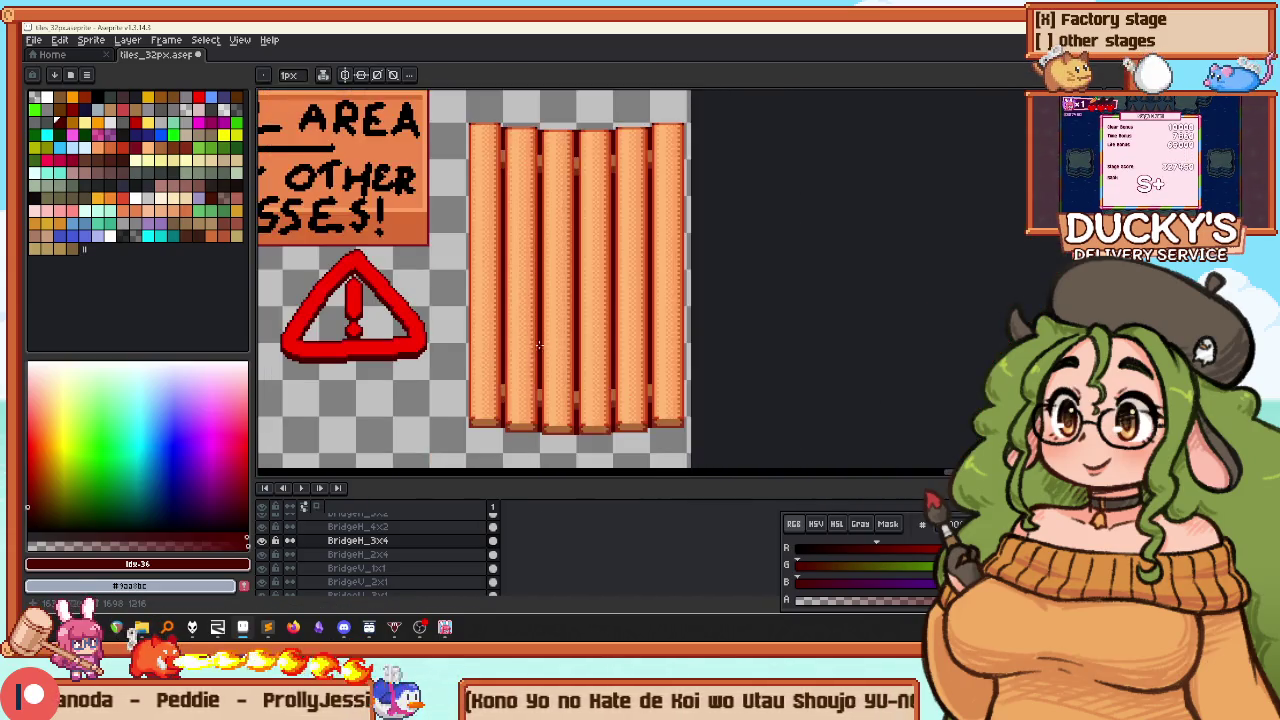
Save the tileset and return to the code editor's left file
key(ctrl+s)
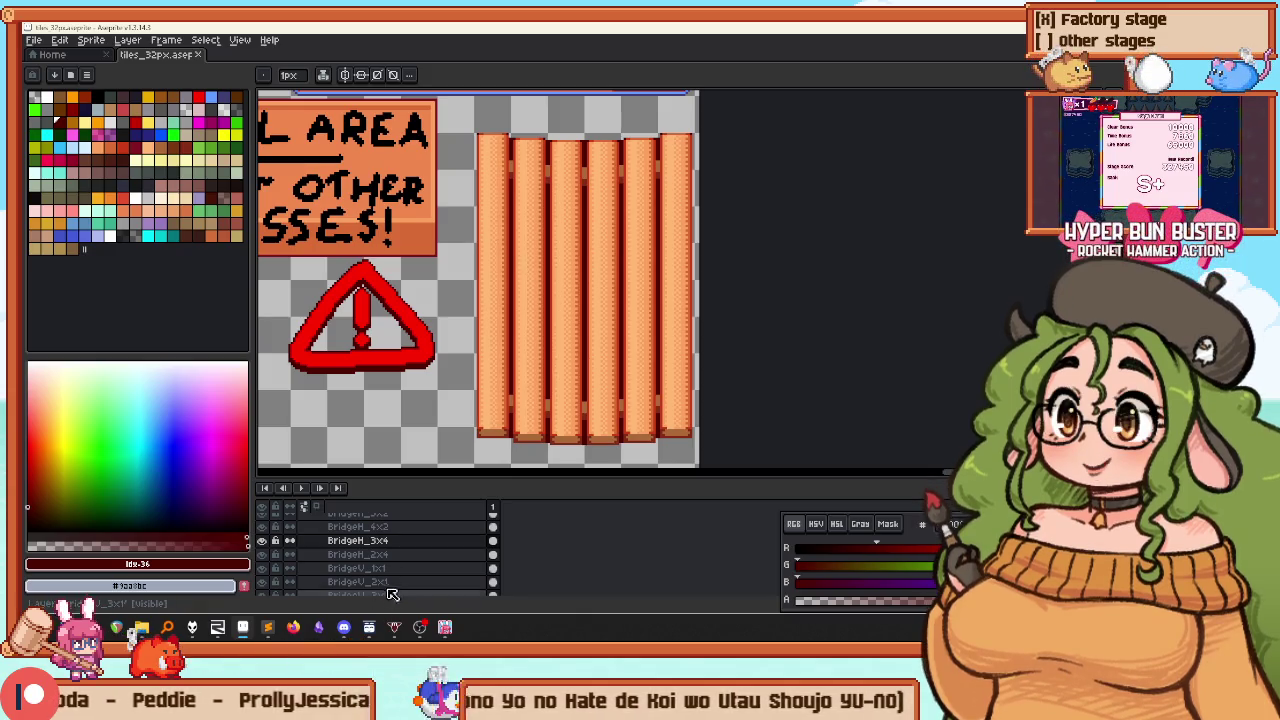
click(269, 632)
click(180, 266)
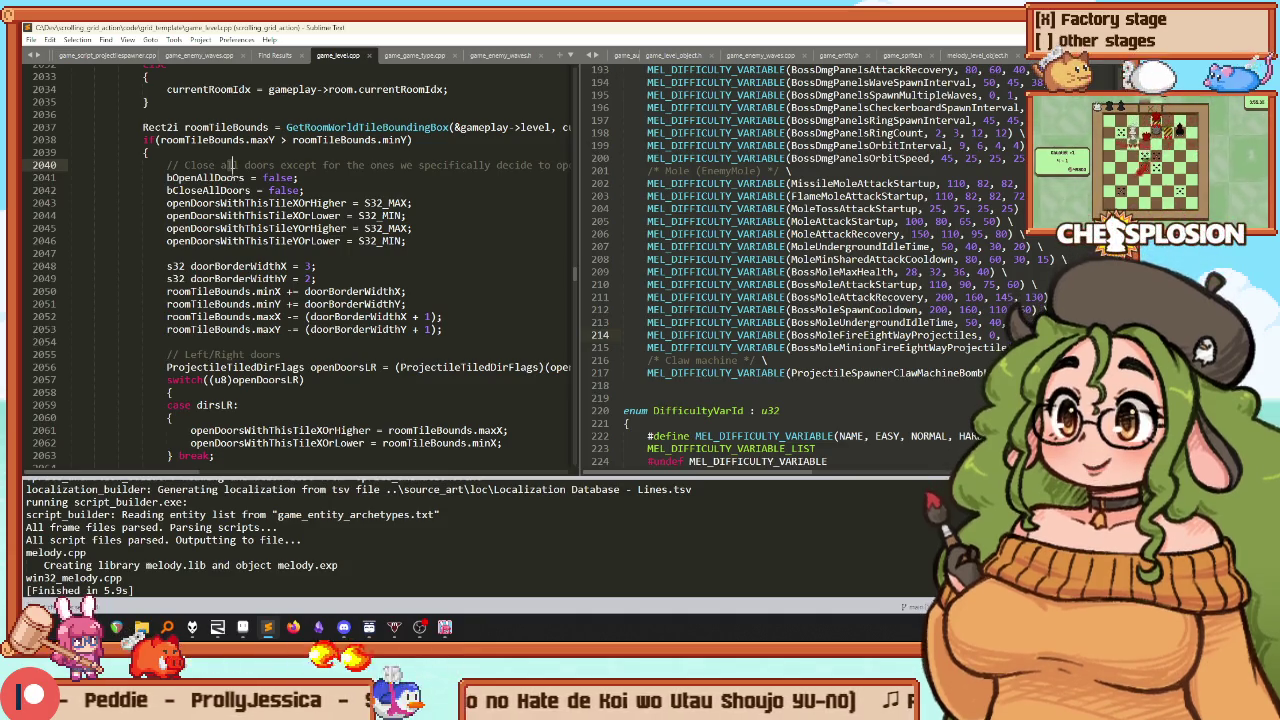
Open game_level_object.h in the right-hand code pane
key(ctrl+p)
text(br)
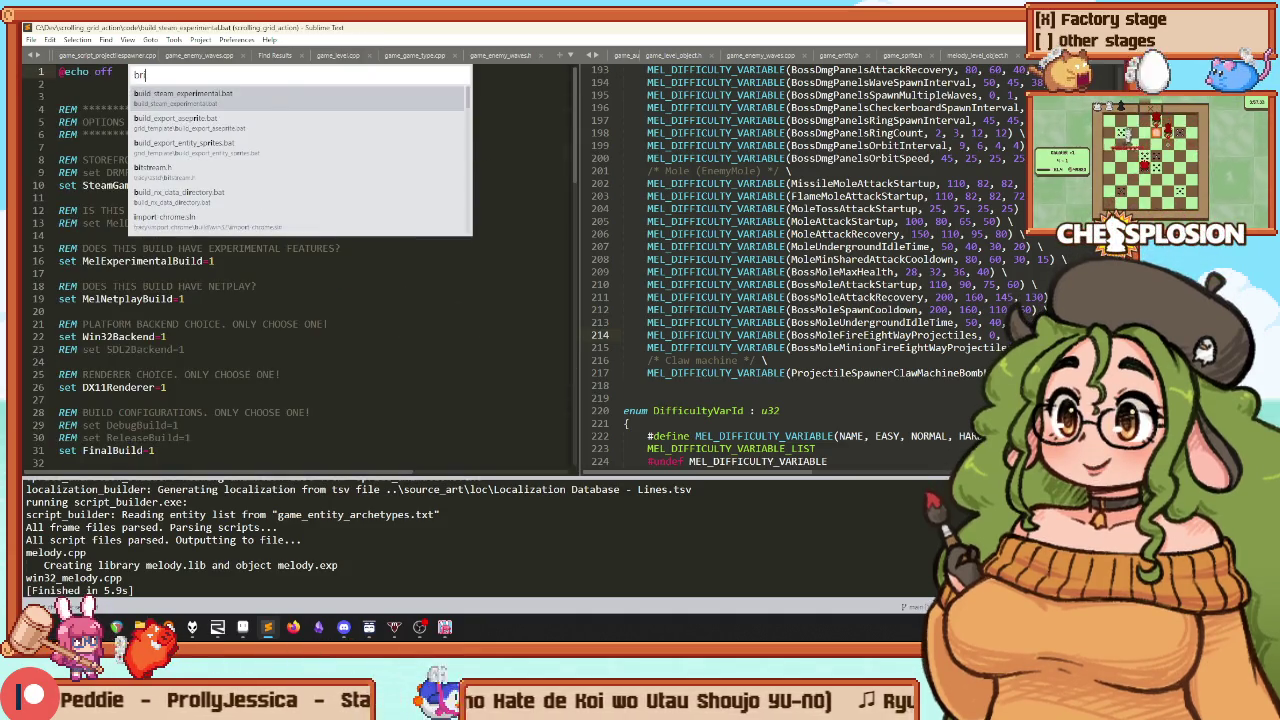
key(Escape)
click(800, 271)
key(ctrl+p)
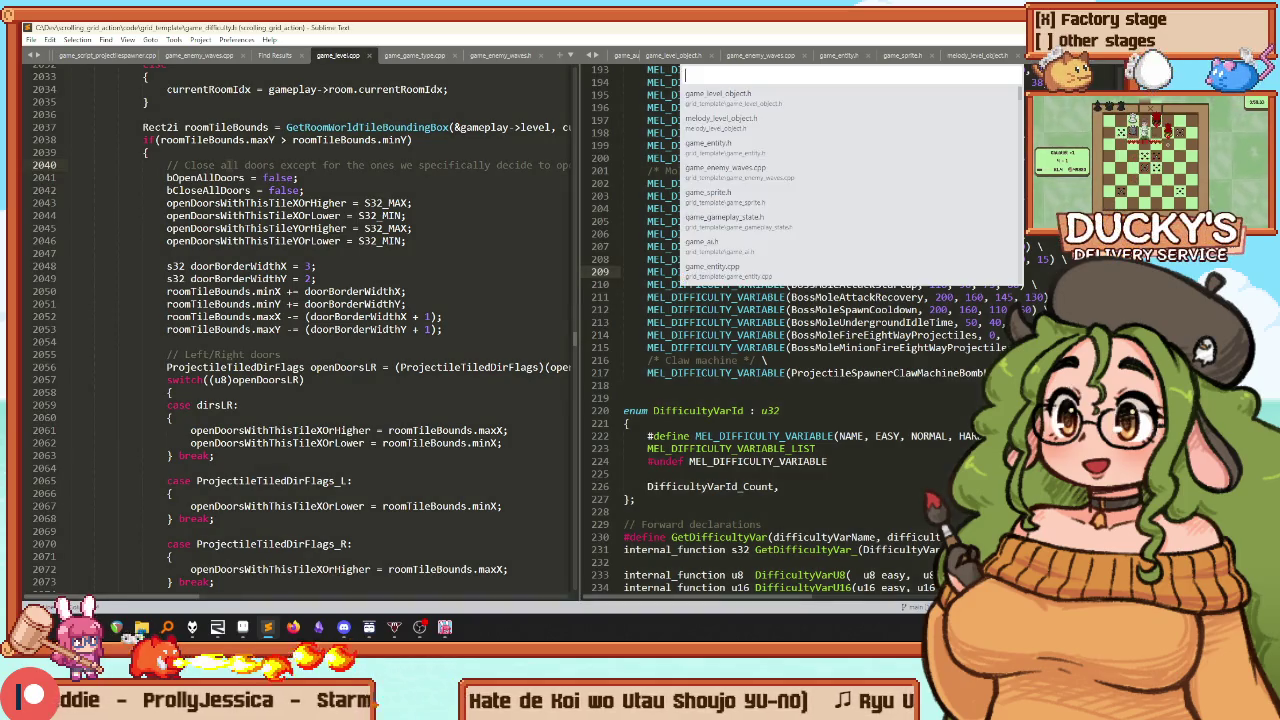
text(game_lev)
key(Down)
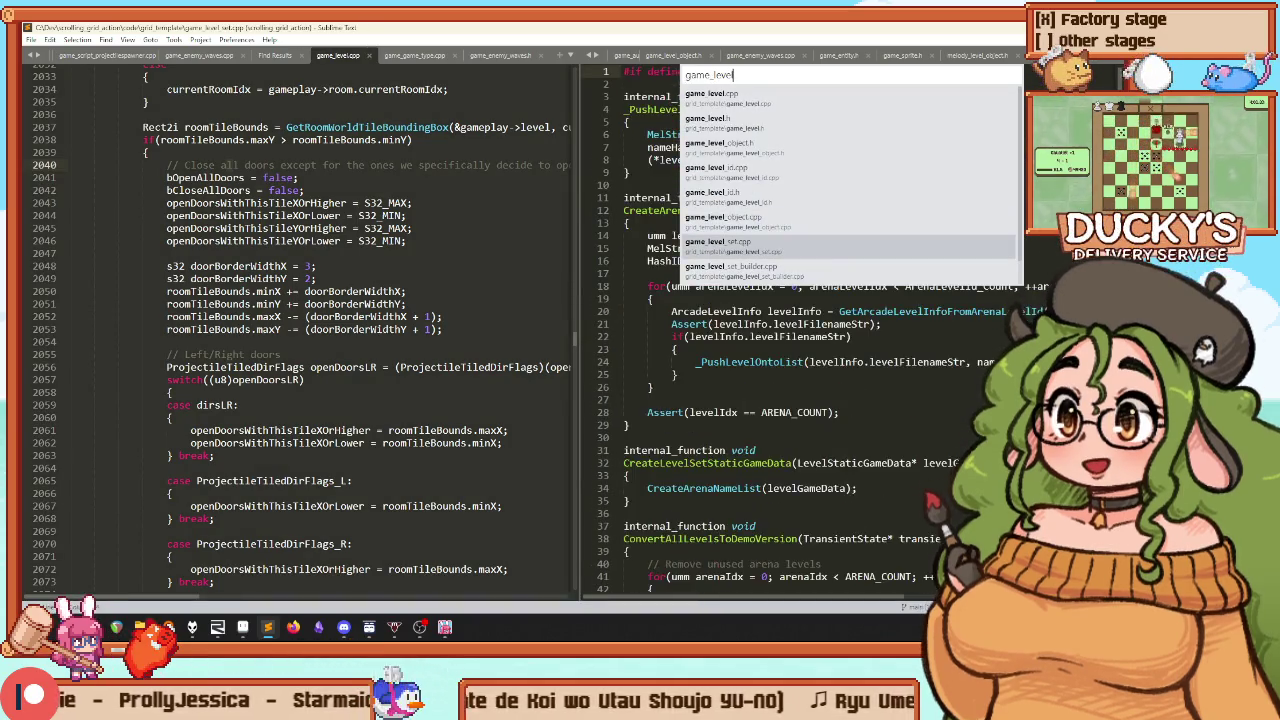
key(Up)
key(Up)
key(Up)
key(Up)
key(Return)
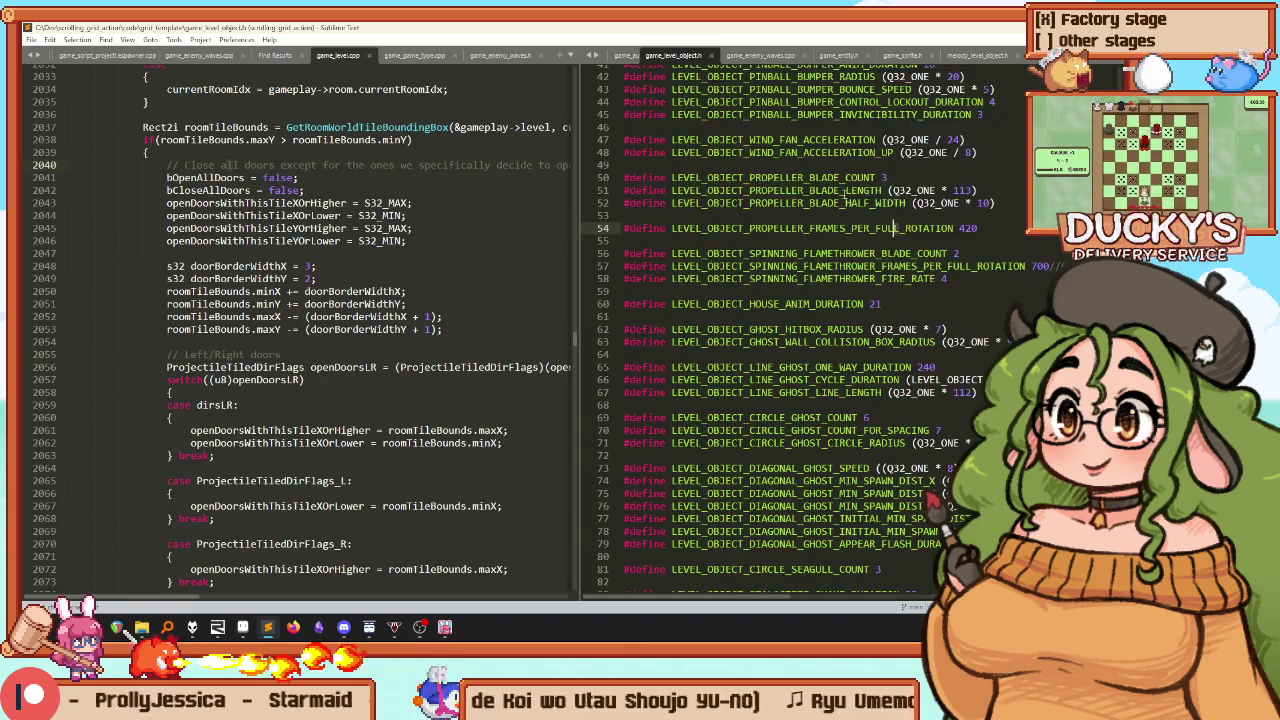
Copy the H2x4 MEL_BRIDGE_TYPE line after V4x1 and change it to H3x4
scroll(735, 293, down, 20)
scroll(735, 293, up, 5)
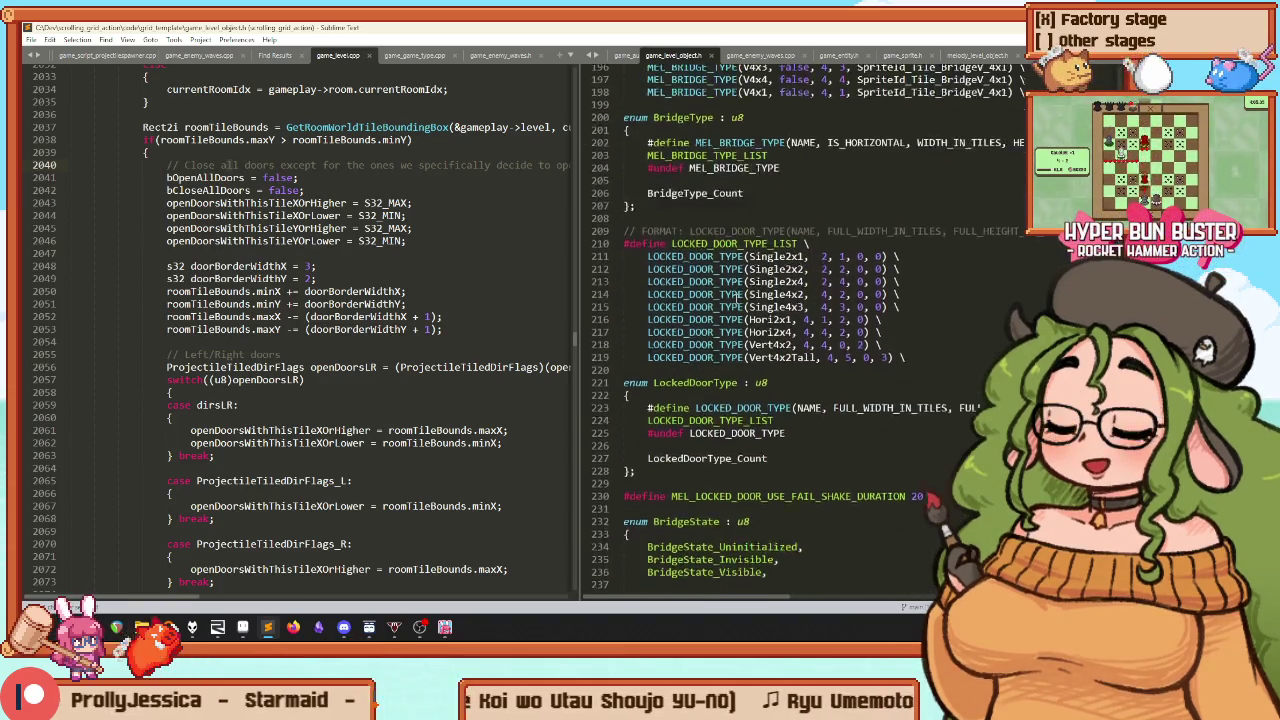
mouse_move(624, 203)
mouse_down()
mouse_move(840, 354)
mouse_move(748, 426)
mouse_up()
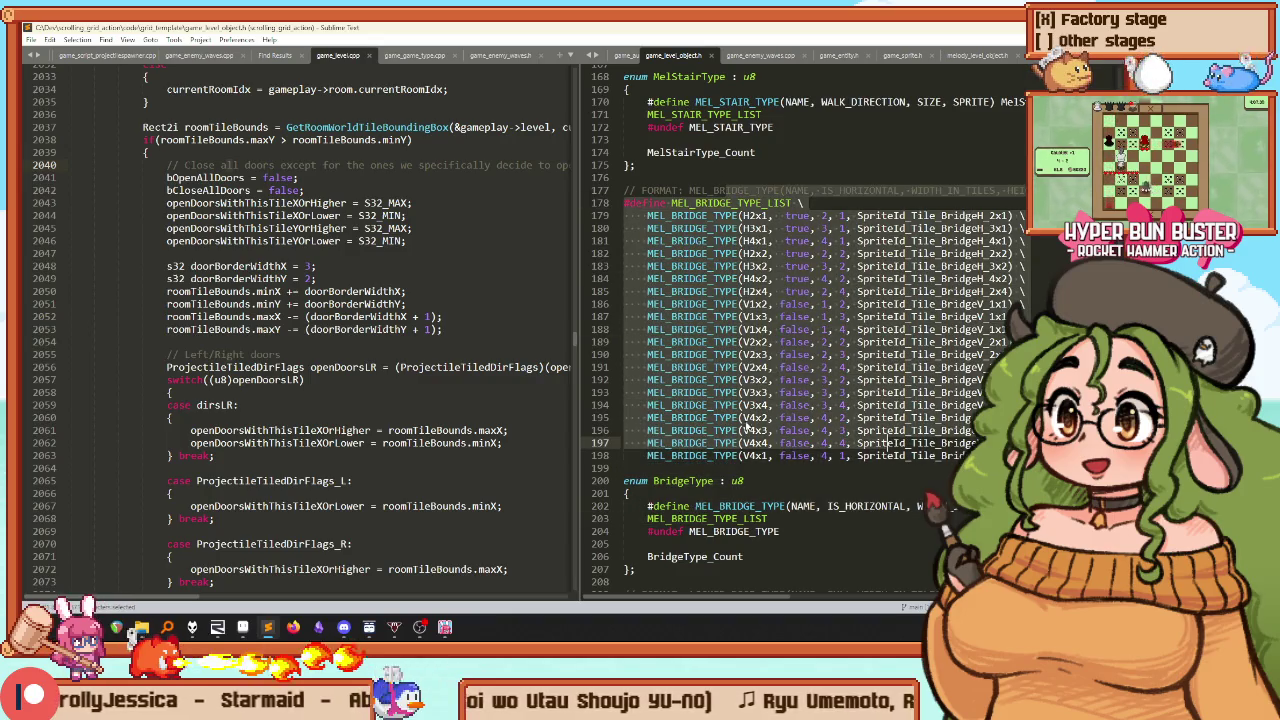
click(712, 316)
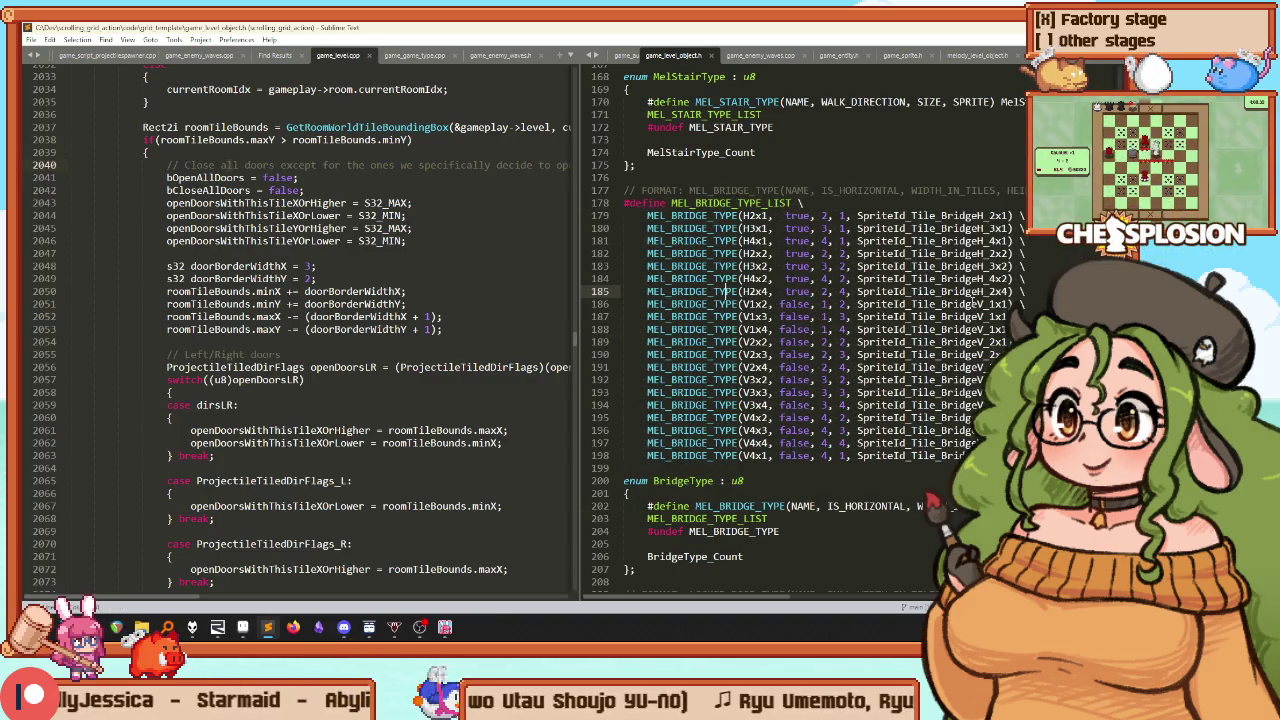
key(shift+Down)
key(ctrl+c)
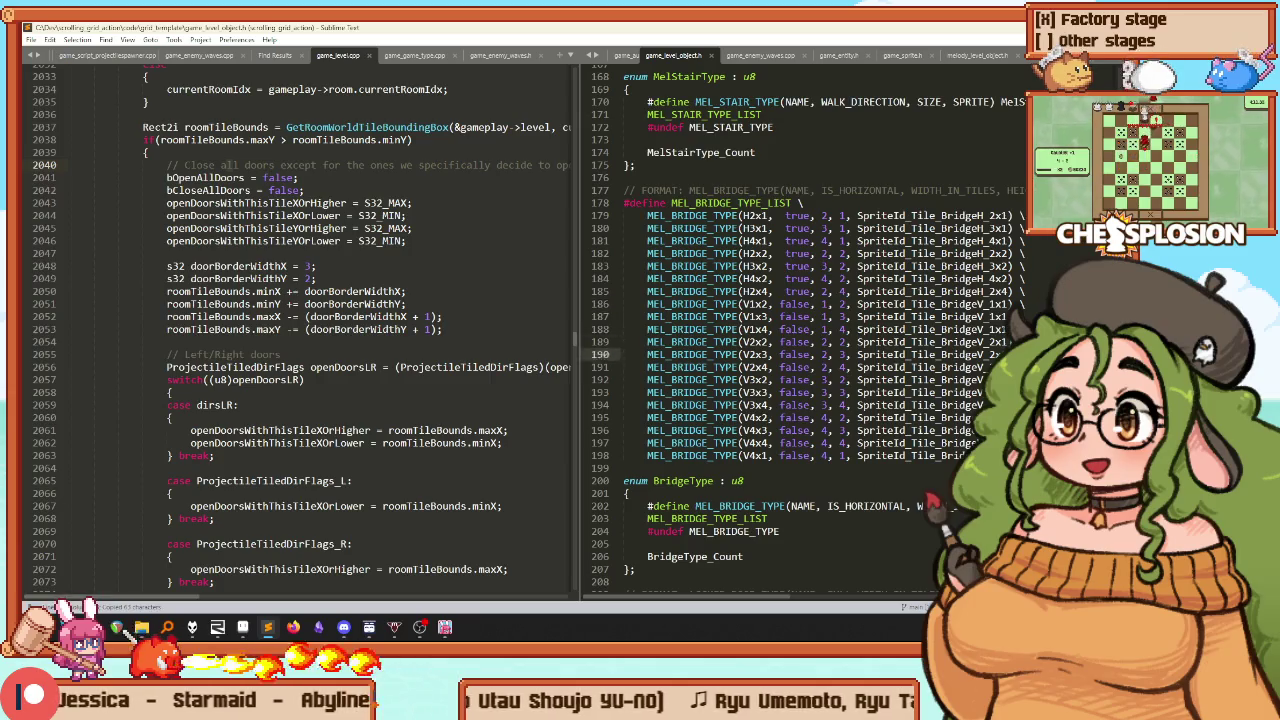
key(Down)
key(Down)
key(ctrl+v)
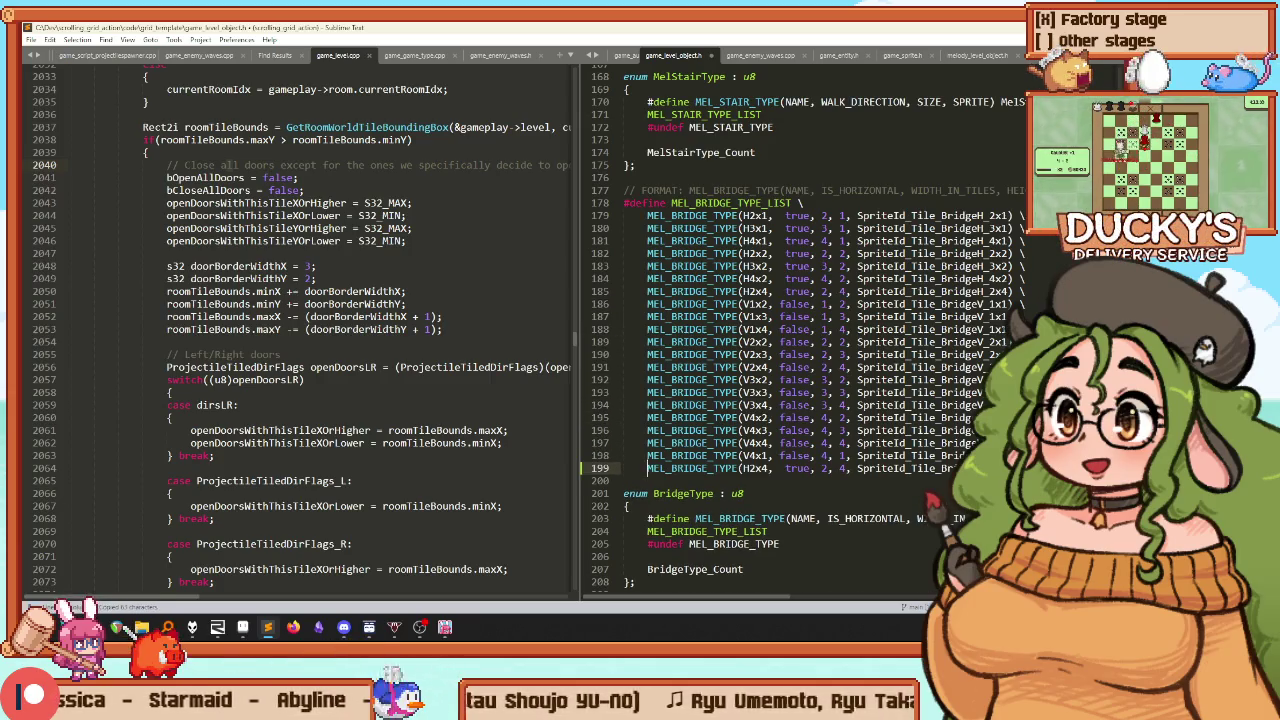
text(3)
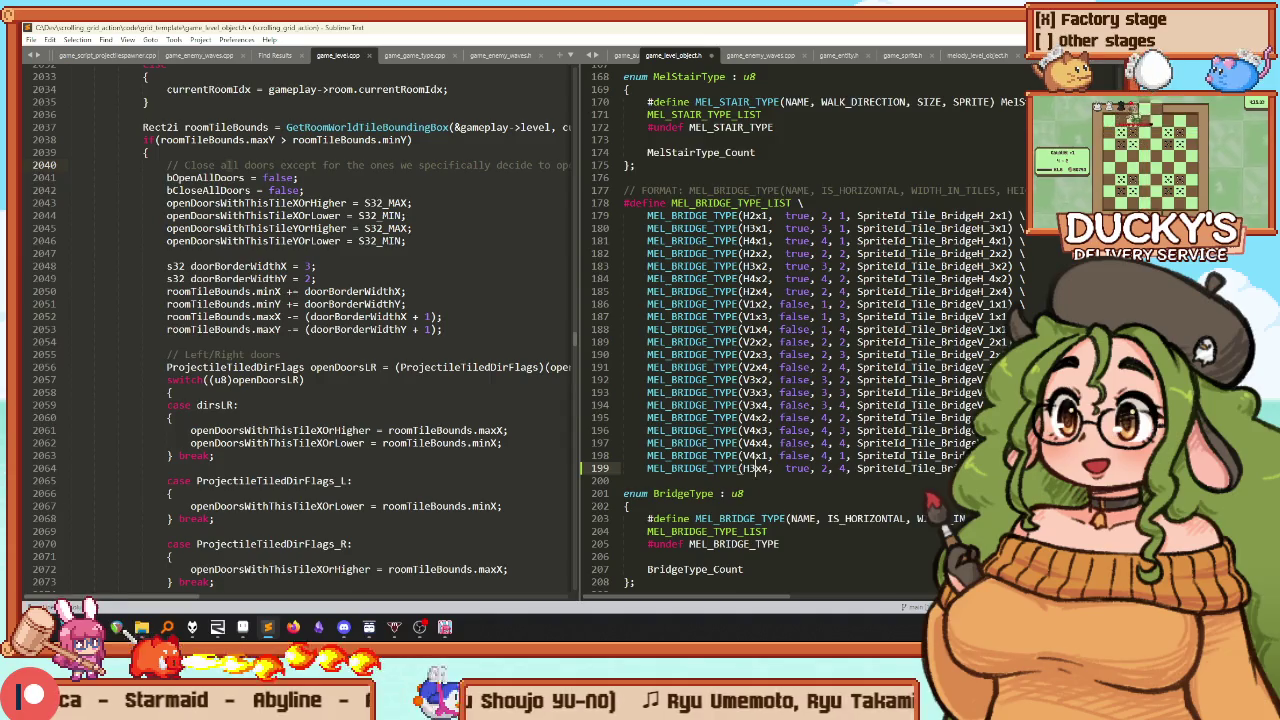
click(822, 468)
text(3)
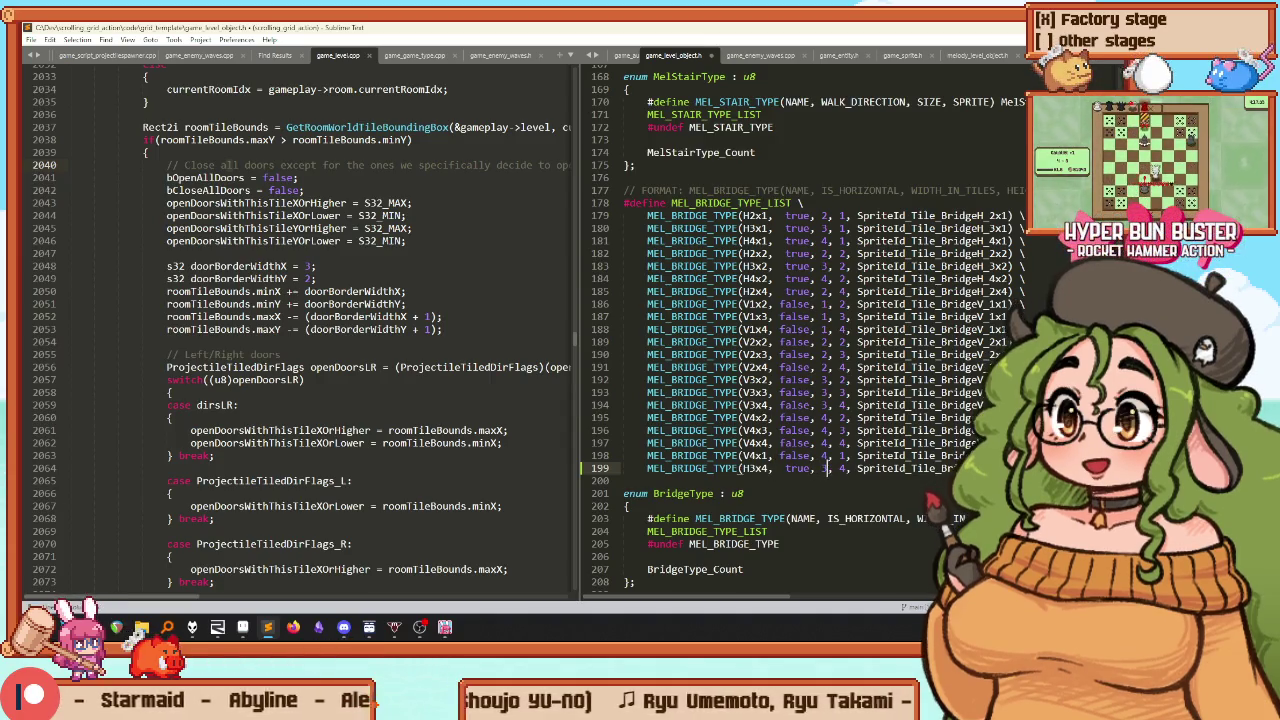
scroll(738, 203, down, 15)
scroll(738, 203, down, 5)
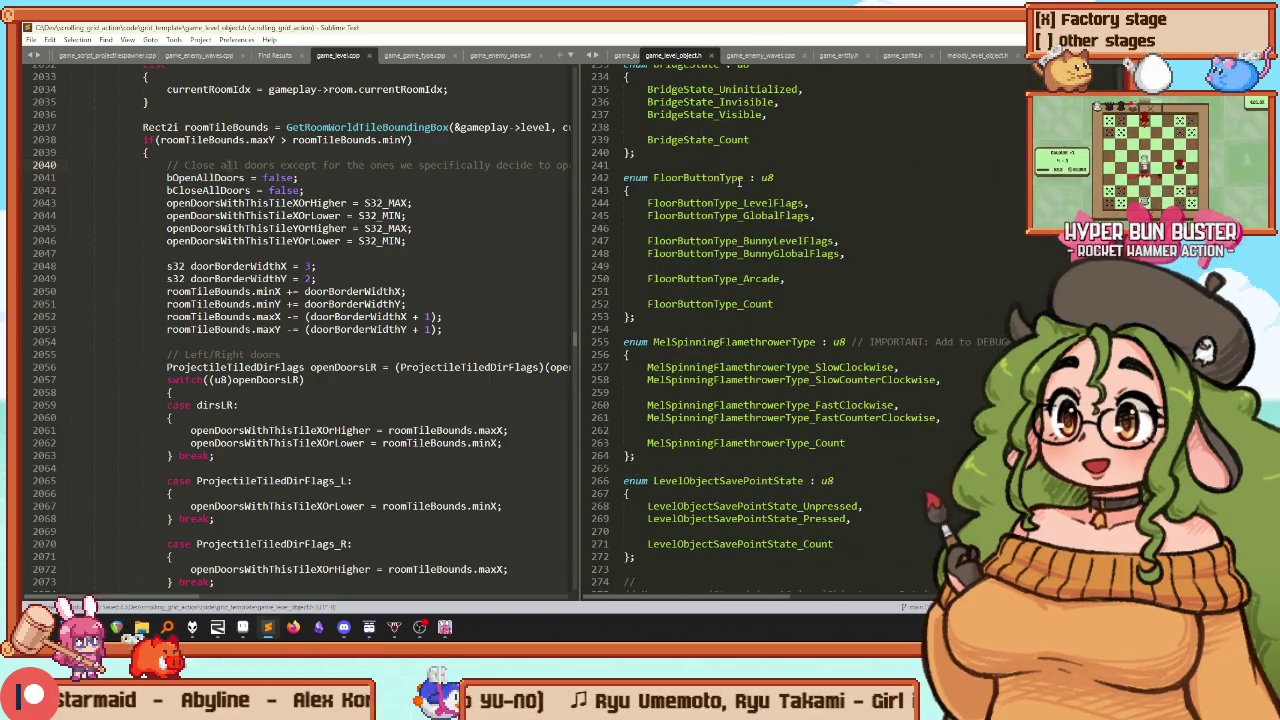
click(660, 56)
click(231, 228)
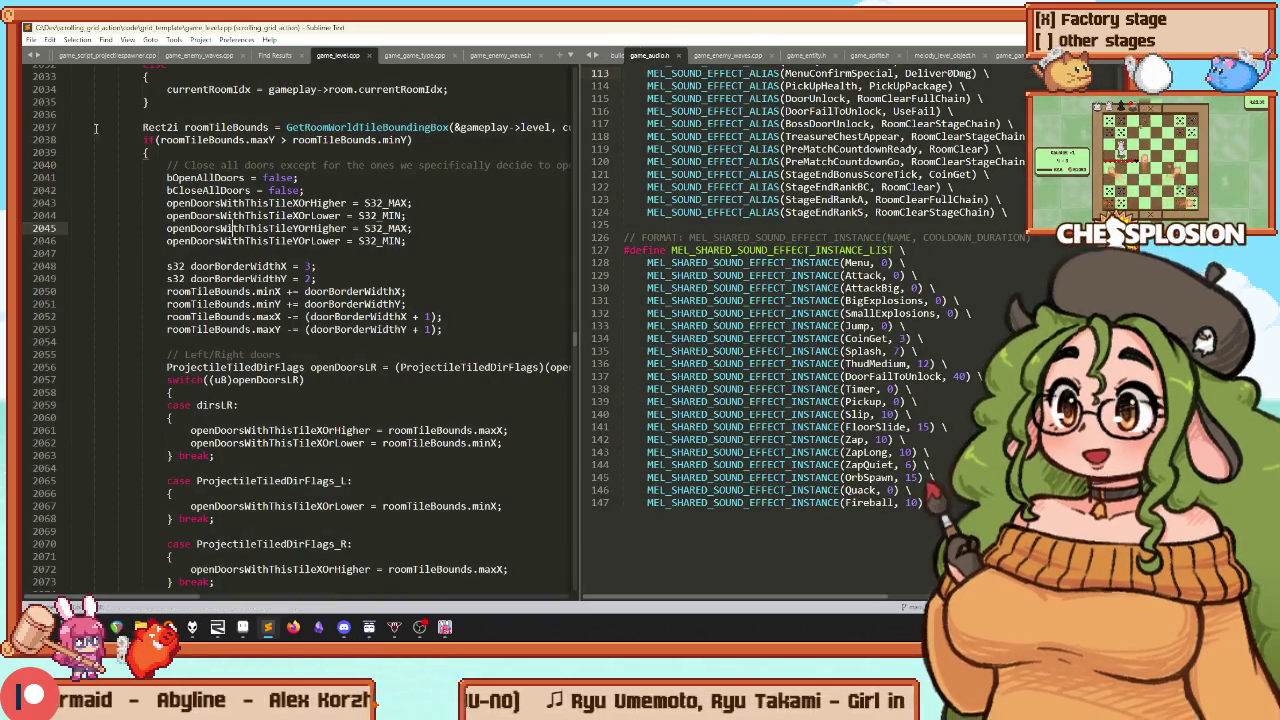
Find the Tile_BridgeH_2x4 line in spritesheet_grid.txt
scroll(75, 57, up, 2)
click(75, 57)
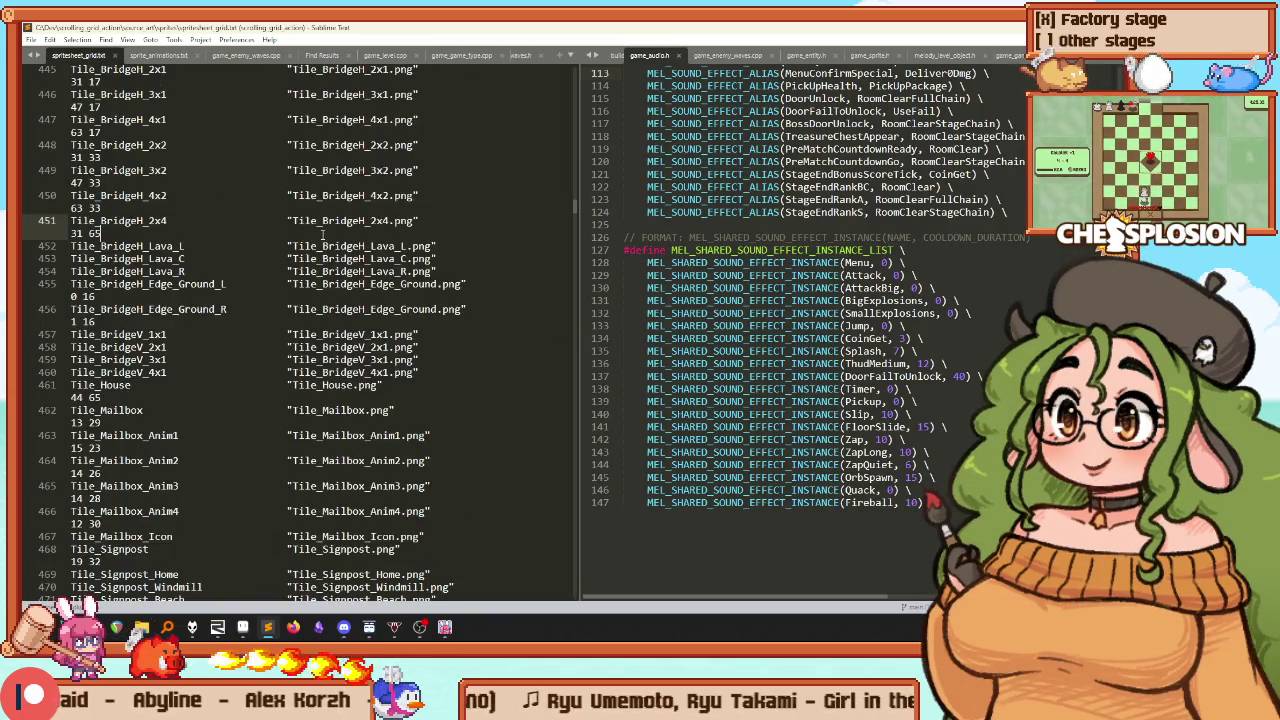
key(ctrl+f)
text(2x4)
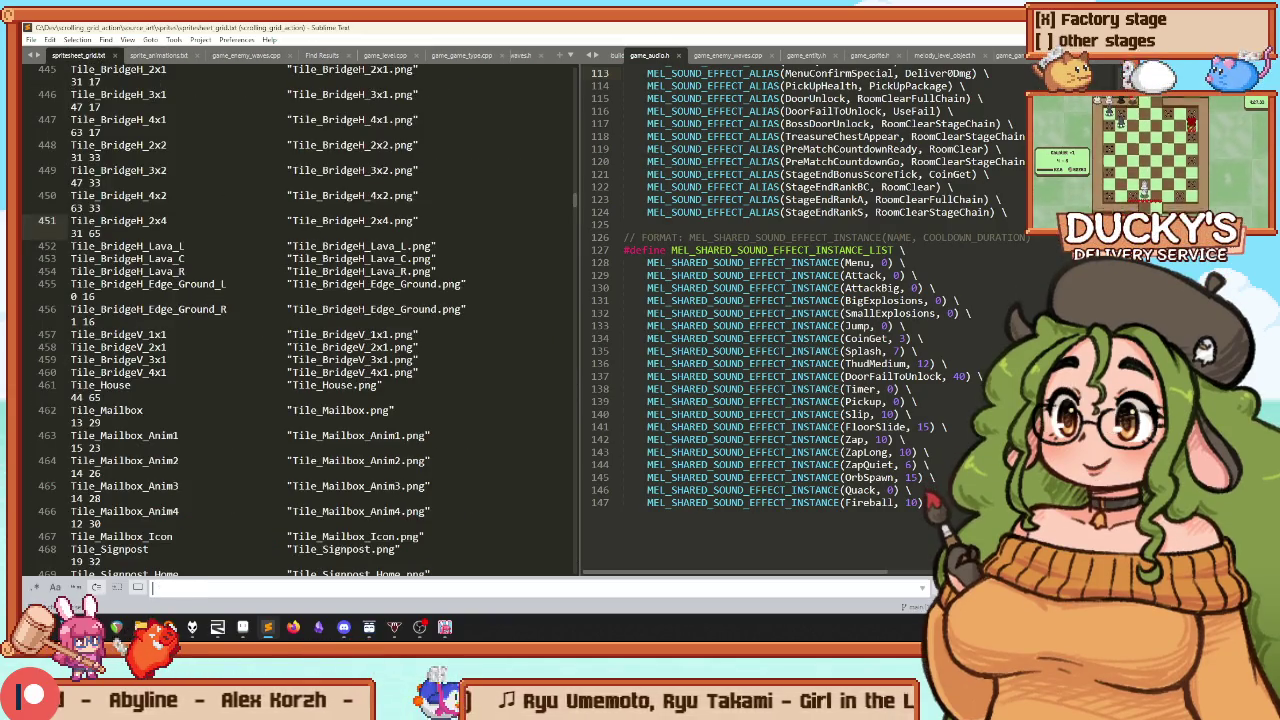
key(Escape)
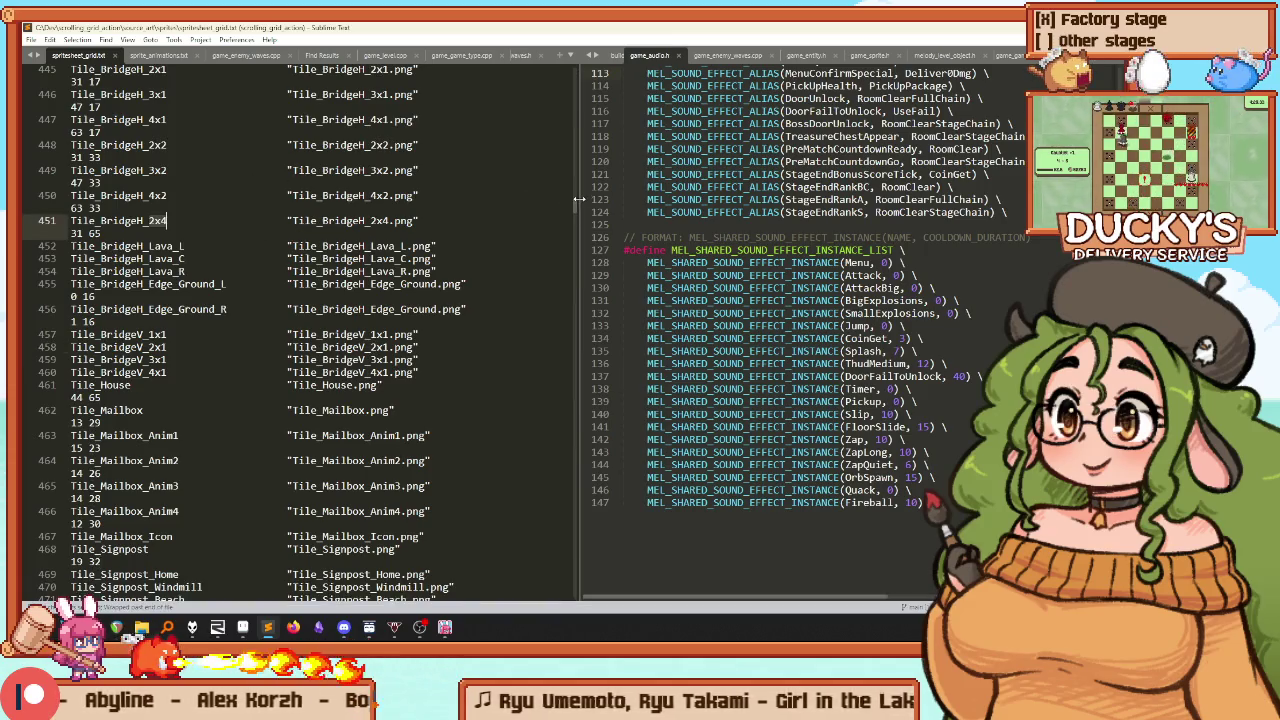
drag(579, 199, 850, 200)
scroll(488, 236, up, 5)
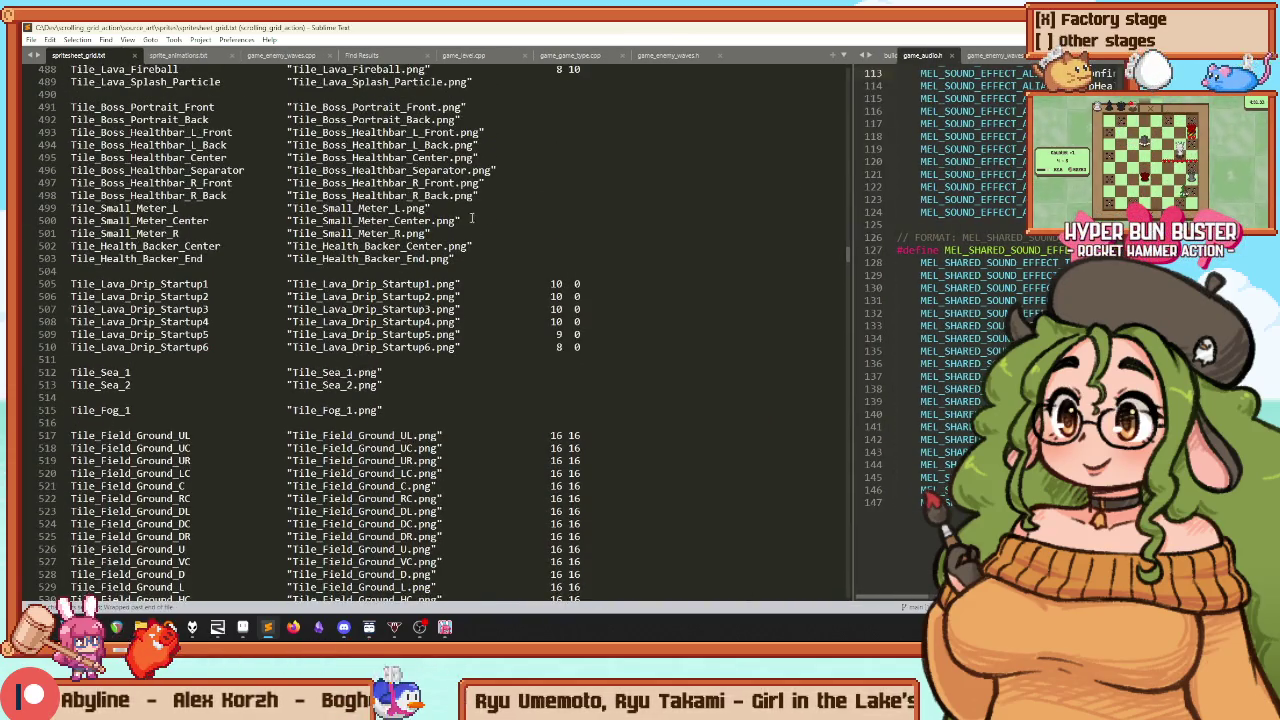
scroll(471, 218, up, 15)
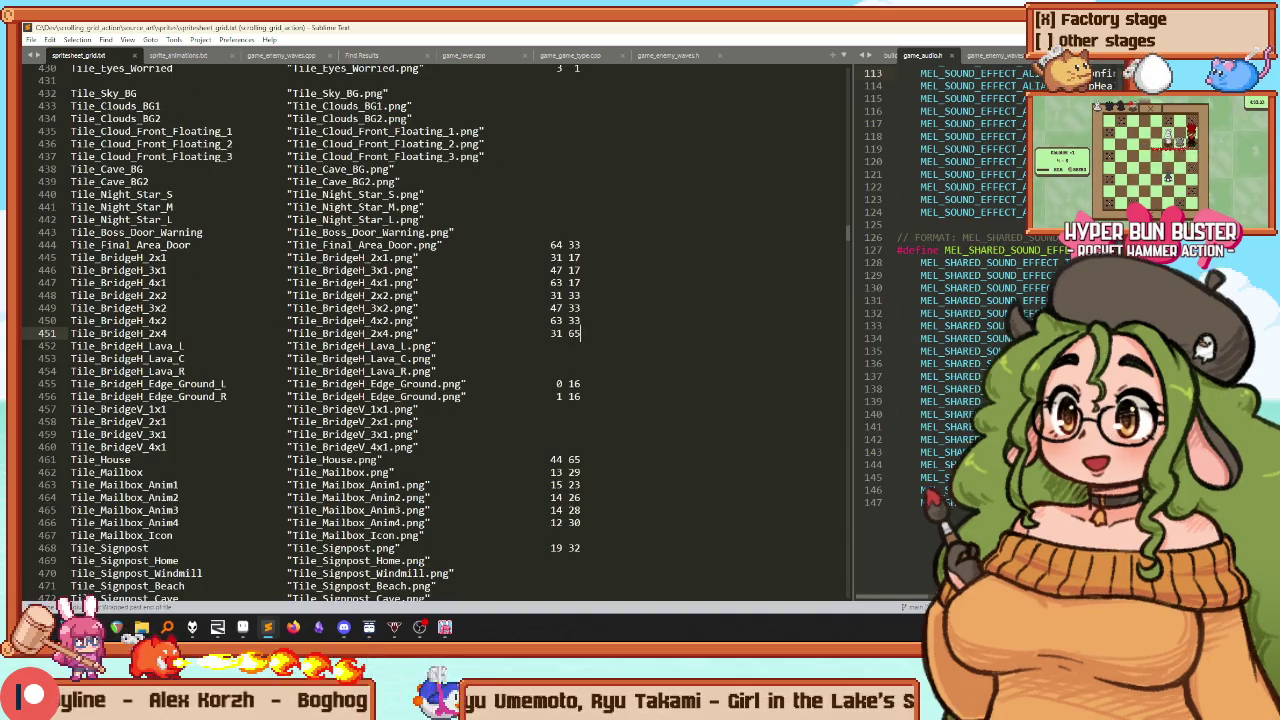
Duplicate it as Tile_BridgeH_3x4 sized 47 65, save, and close the file
key(ctrl+shift+d)
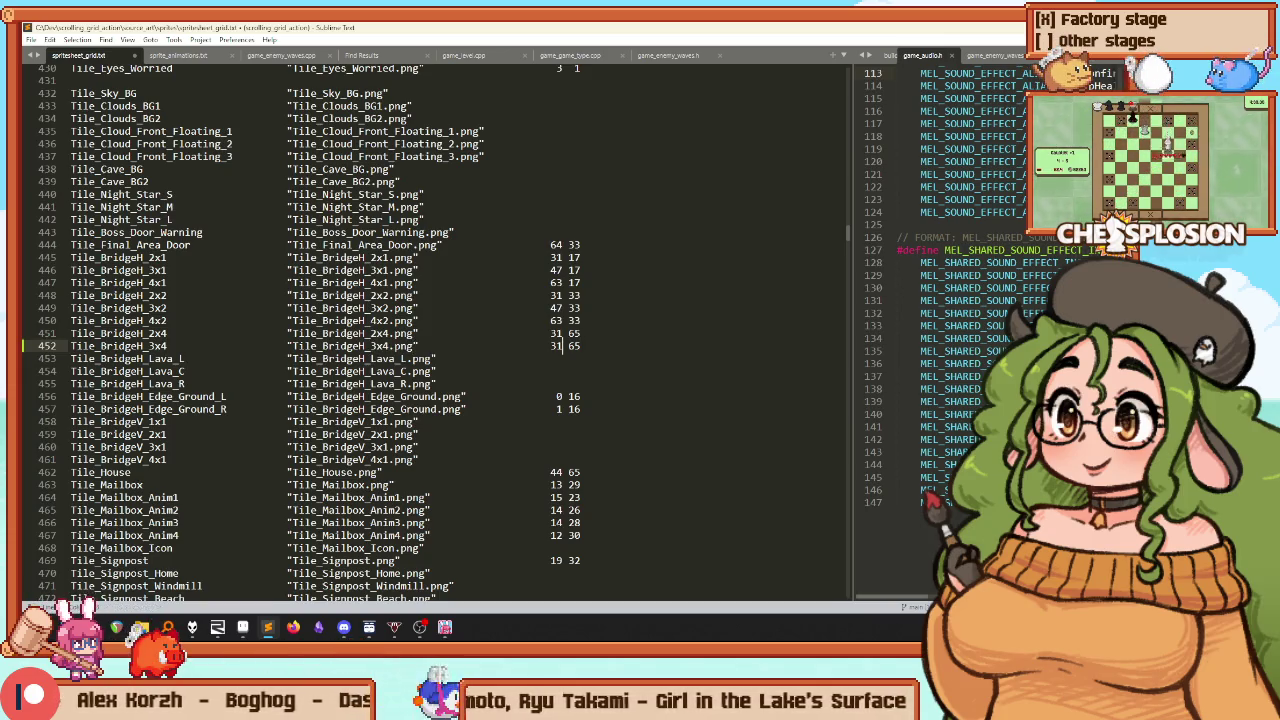
text(47)
key(ctrl+s)
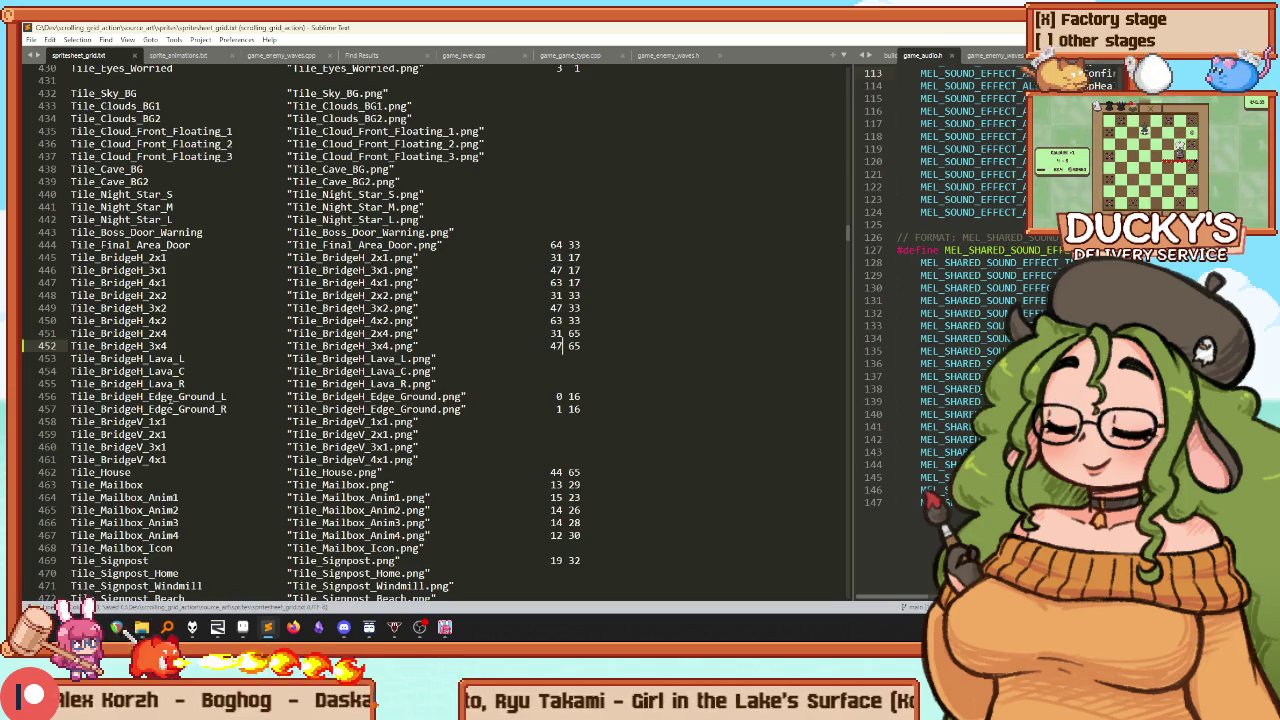
click(330, 283)
middle_click(101, 57)
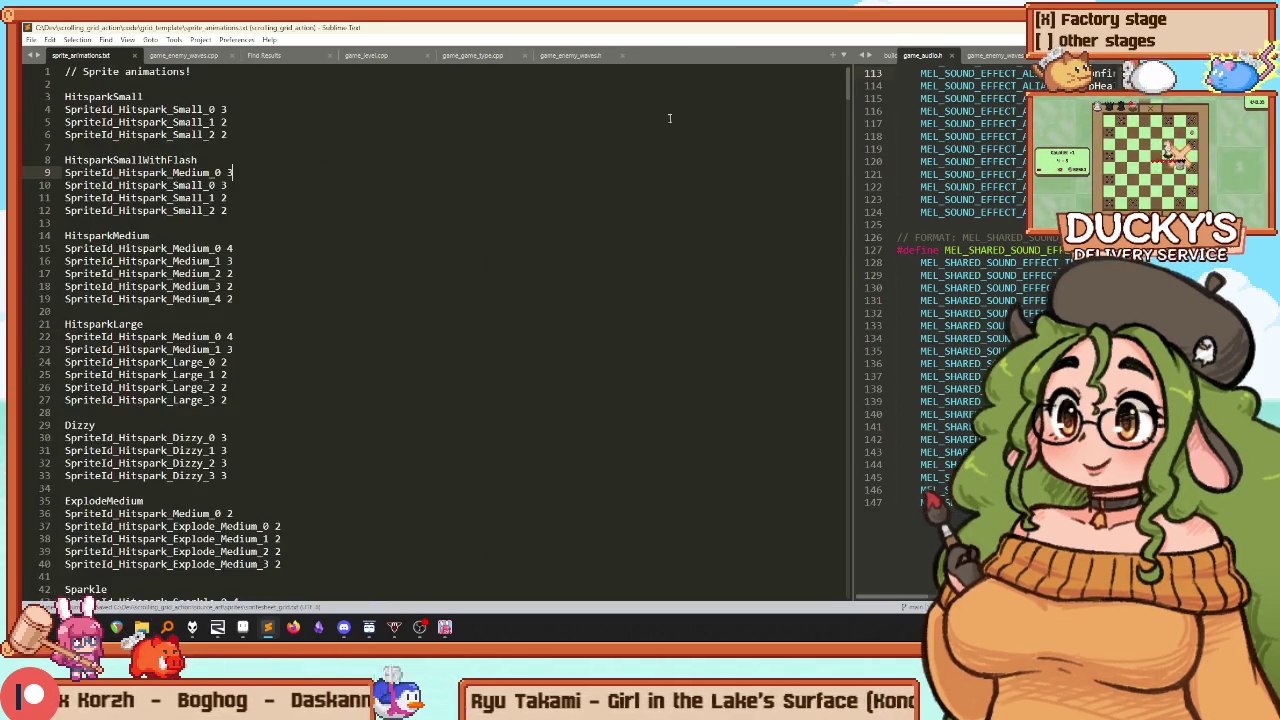
Open build_export_aseprite.bat and uncomment the tiles_32px export line
key(ctrl+p)
text(import)
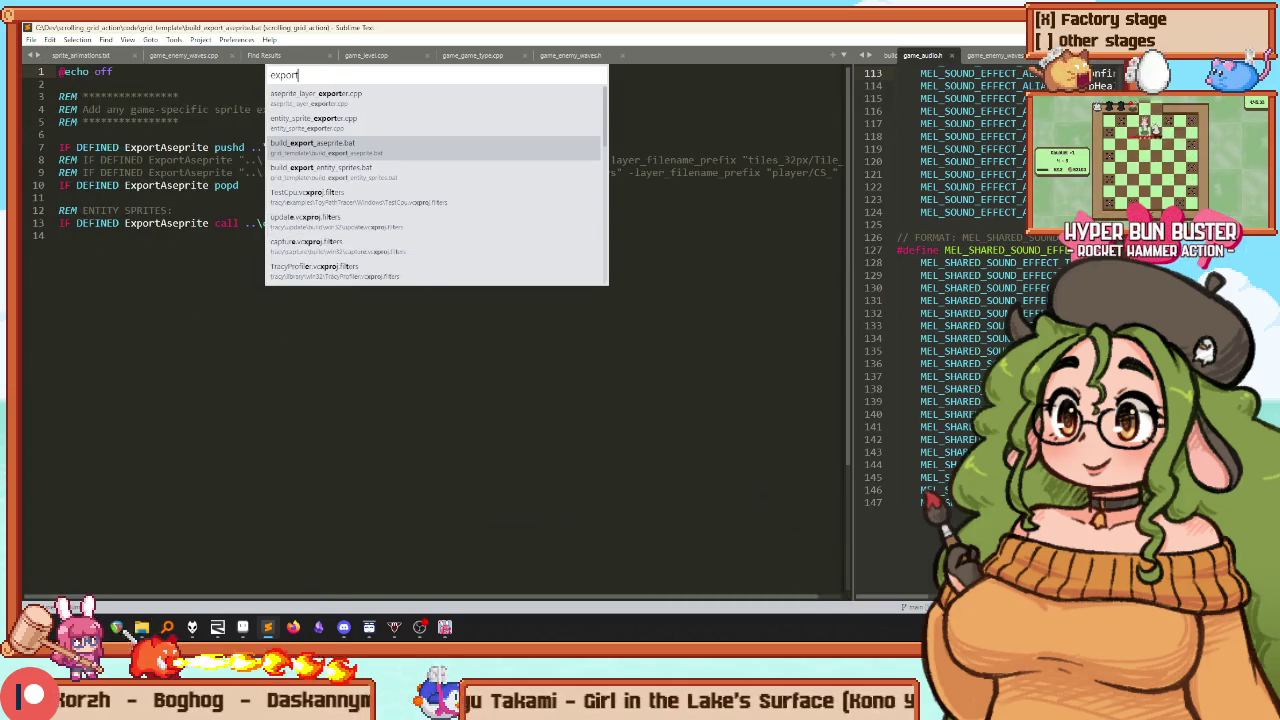
key(Escape)
key(ctrl+p)
text(export)
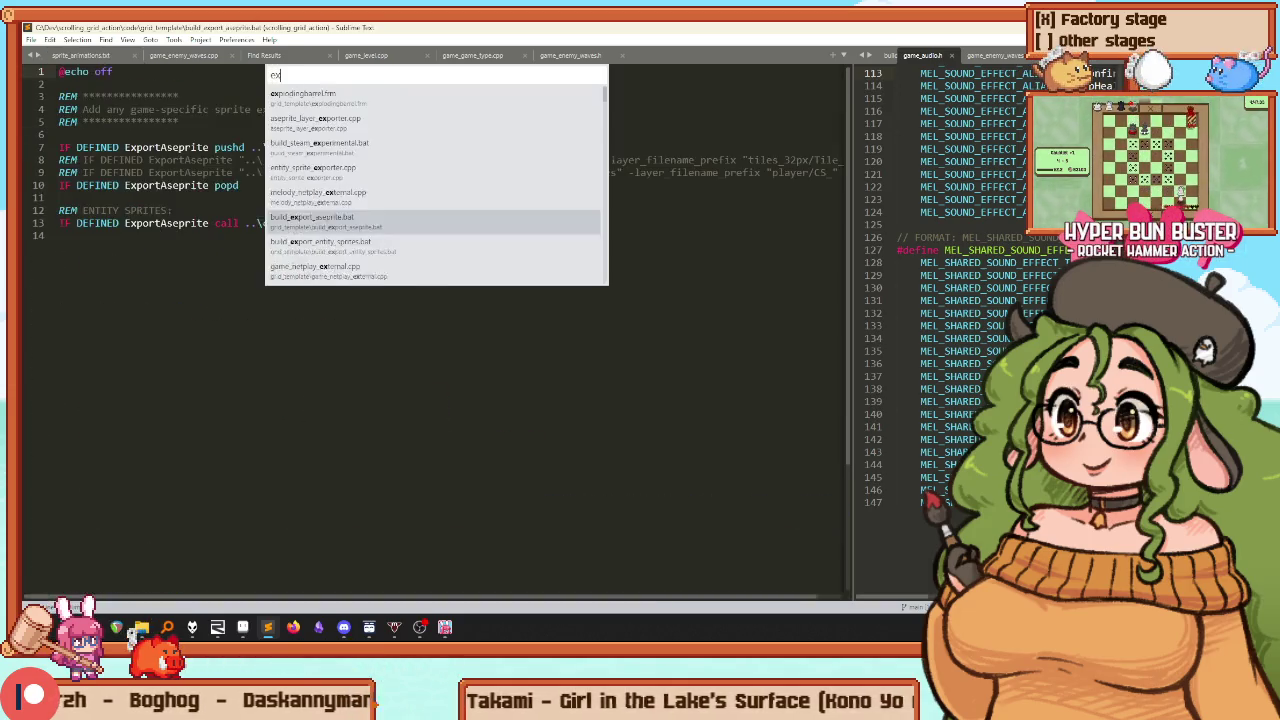
key(Return)
click(58, 109)
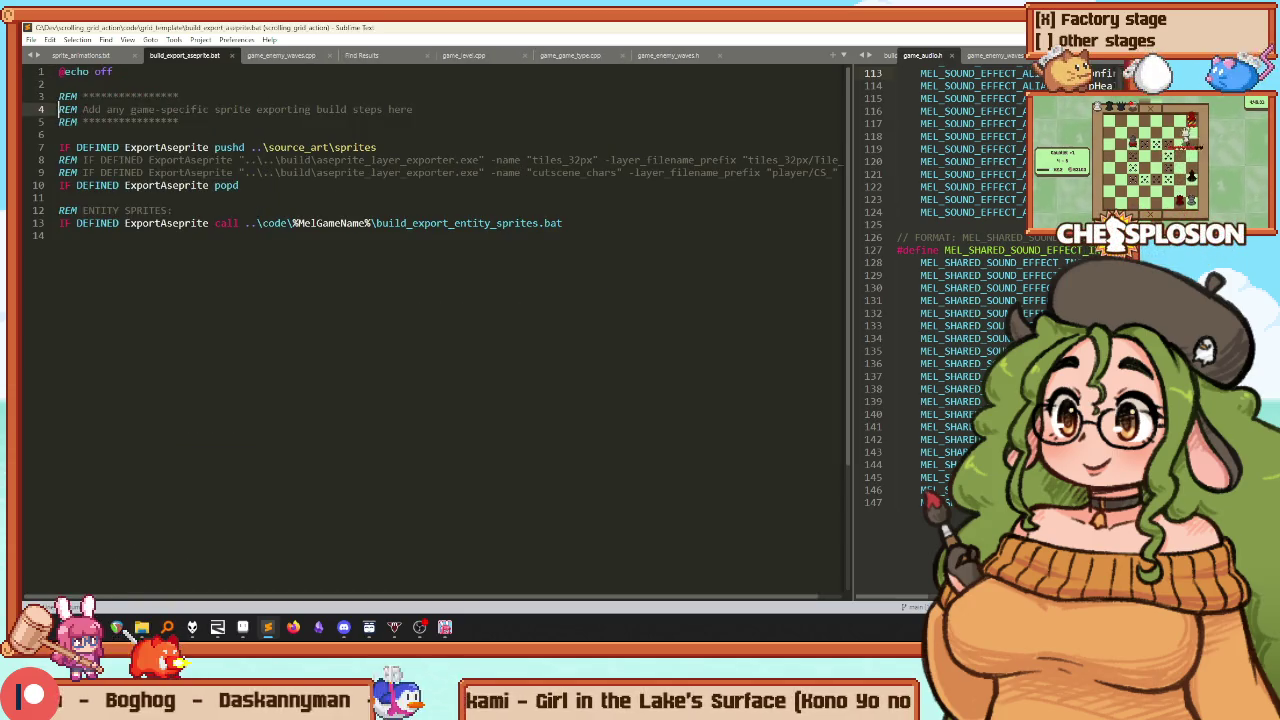
key(Down)
key(ctrl+slash)
Reopen spritesheet_grid.txt as the first tab, then return to the batch file and widen the pane
key(ctrl+p)
text(spritesheet)
key(Return)
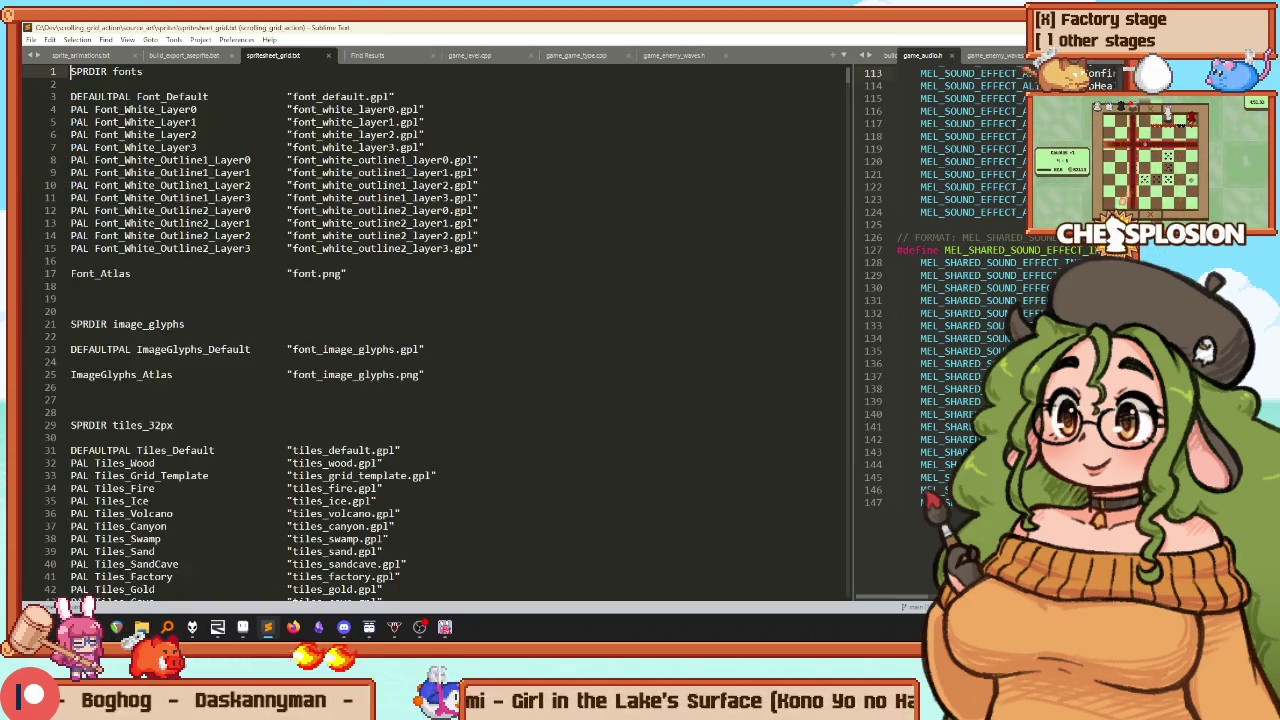
drag(290, 58, 80, 55)
click(287, 55)
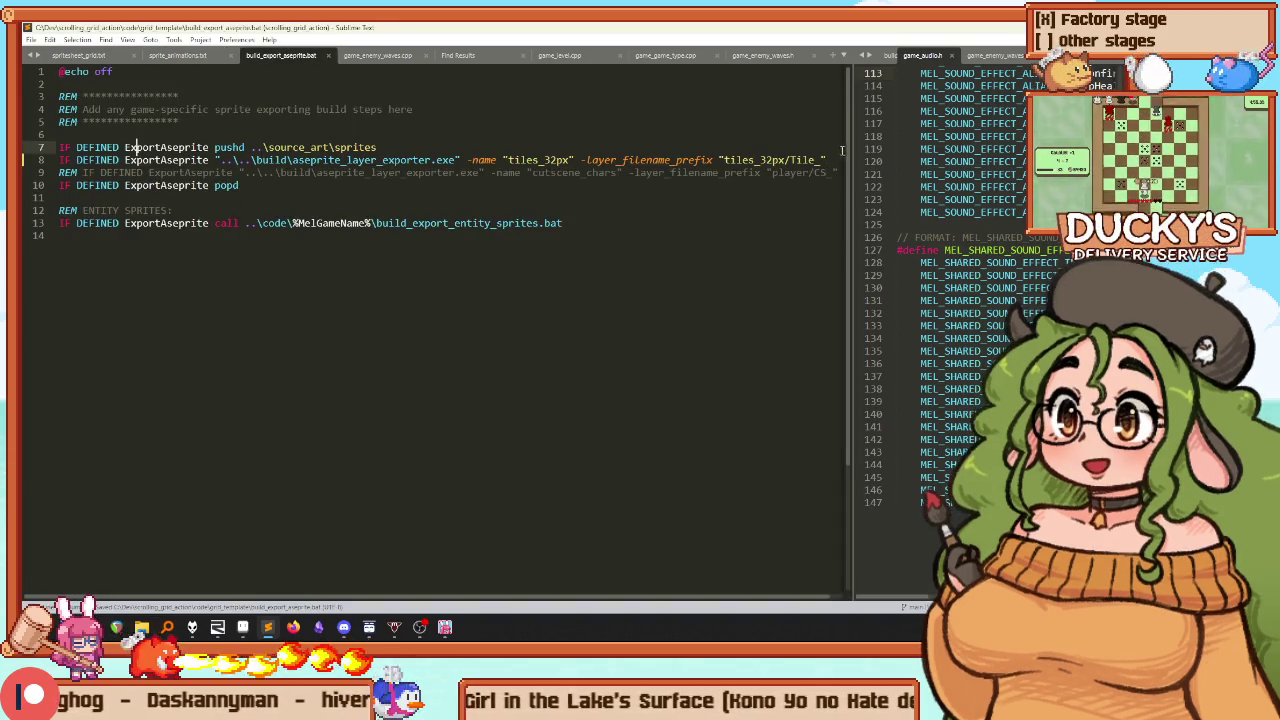
drag(851, 146, 518, 458)
Check the tile sheet, quit Aseprite, and start the build with Ctrl+B
click(243, 628)
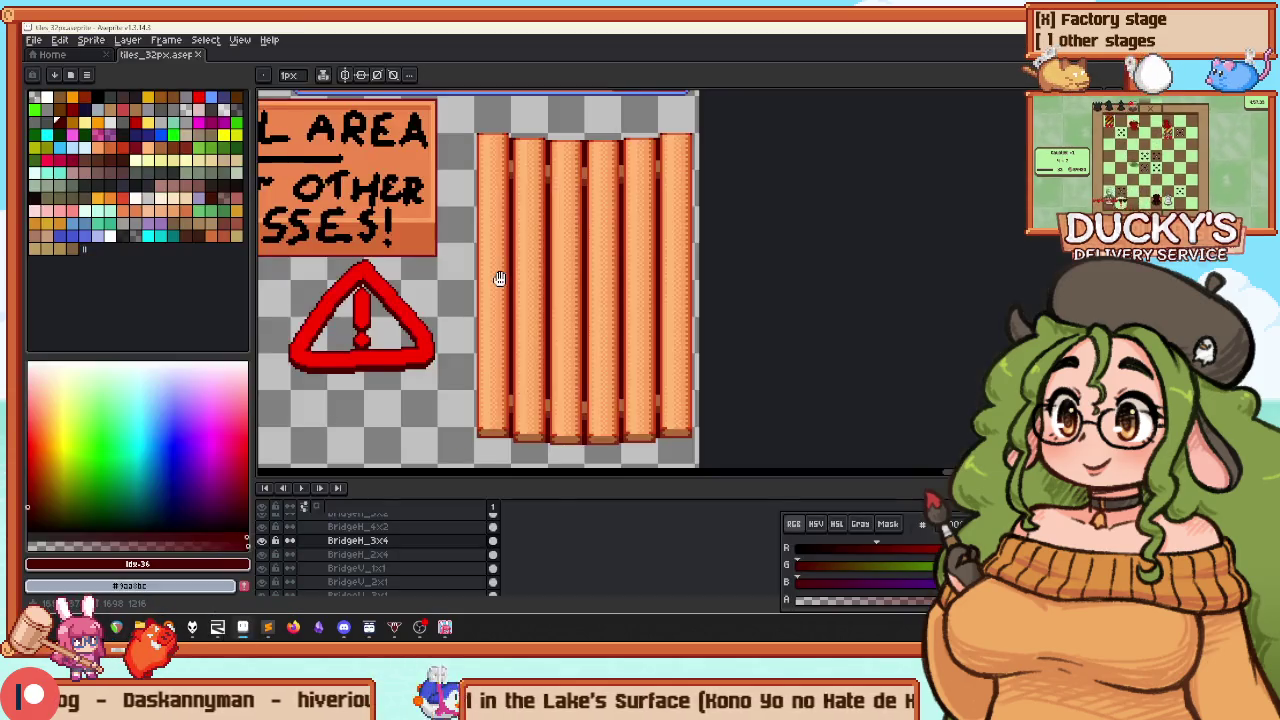
click(197, 54)
key(ctrl+q)
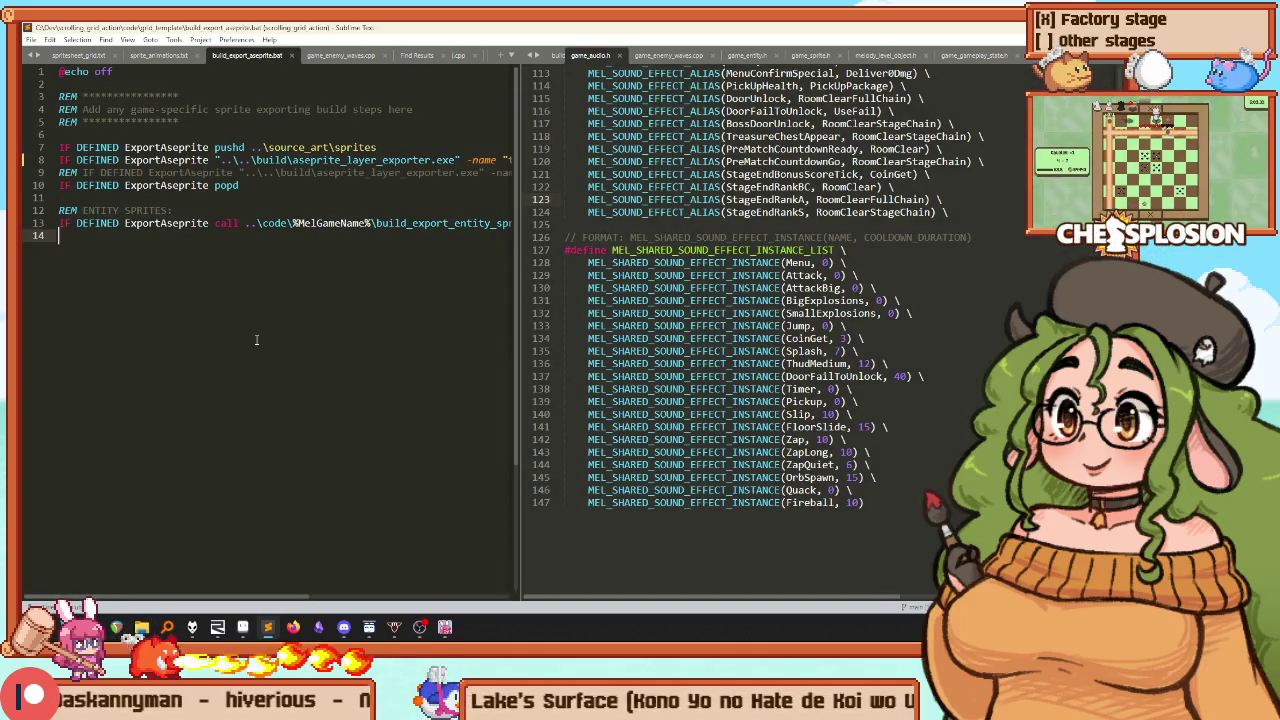
click(742, 313)
key(ctrl+b)
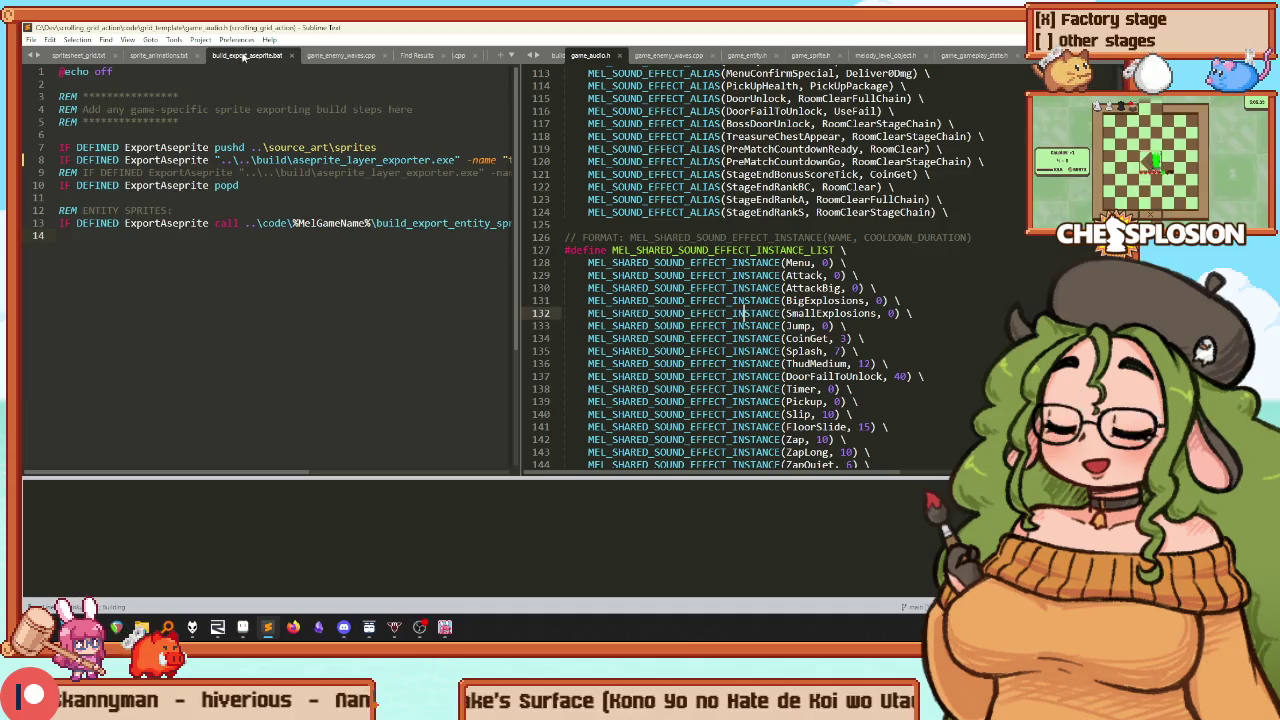
Wait for the build log to finish, then switch to the running game's level editor
mouse_move(247, 148)
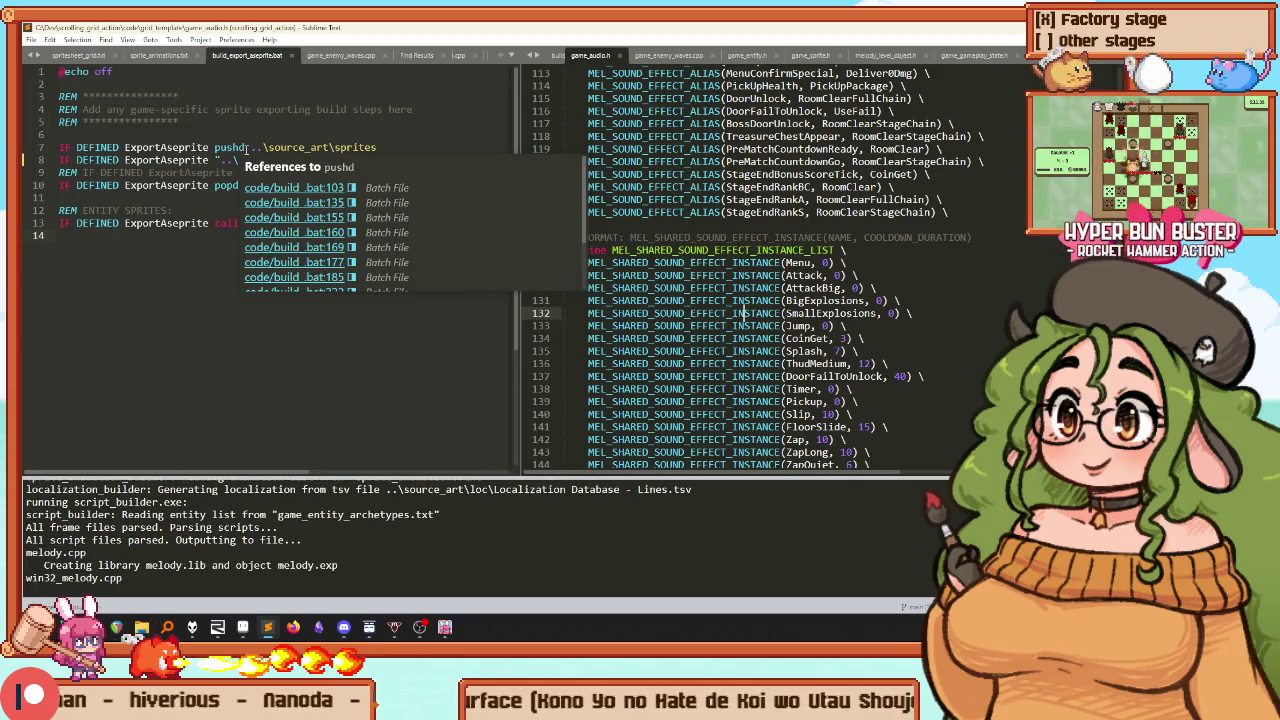
key(alt+Tab)
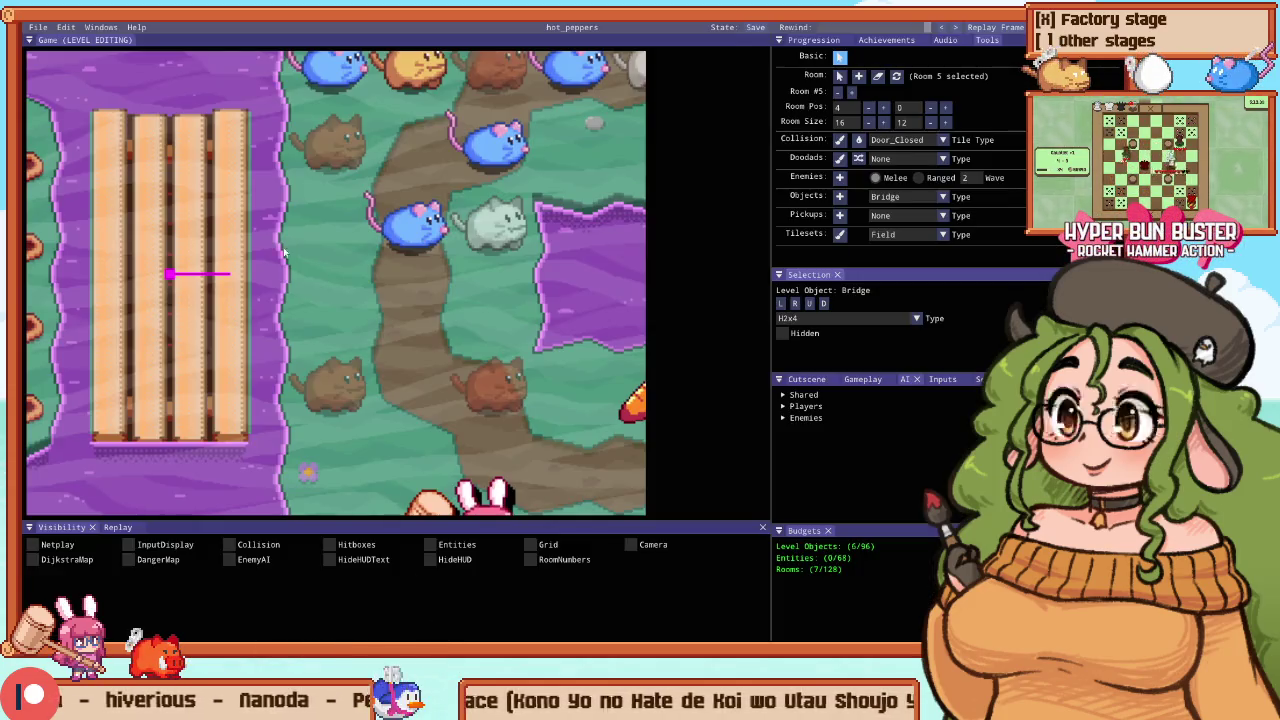
Change the room 5 bridge type to H3x4 to make it wider
click(797, 305)
click(861, 318)
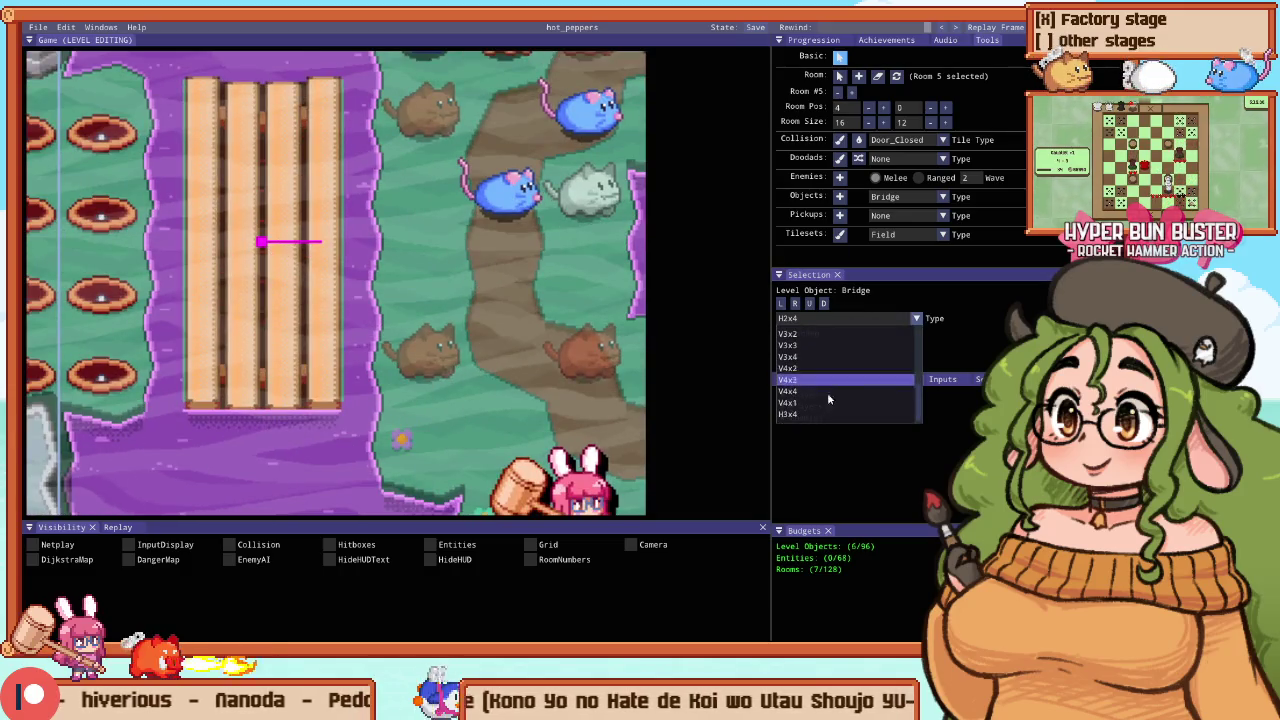
click(816, 415)
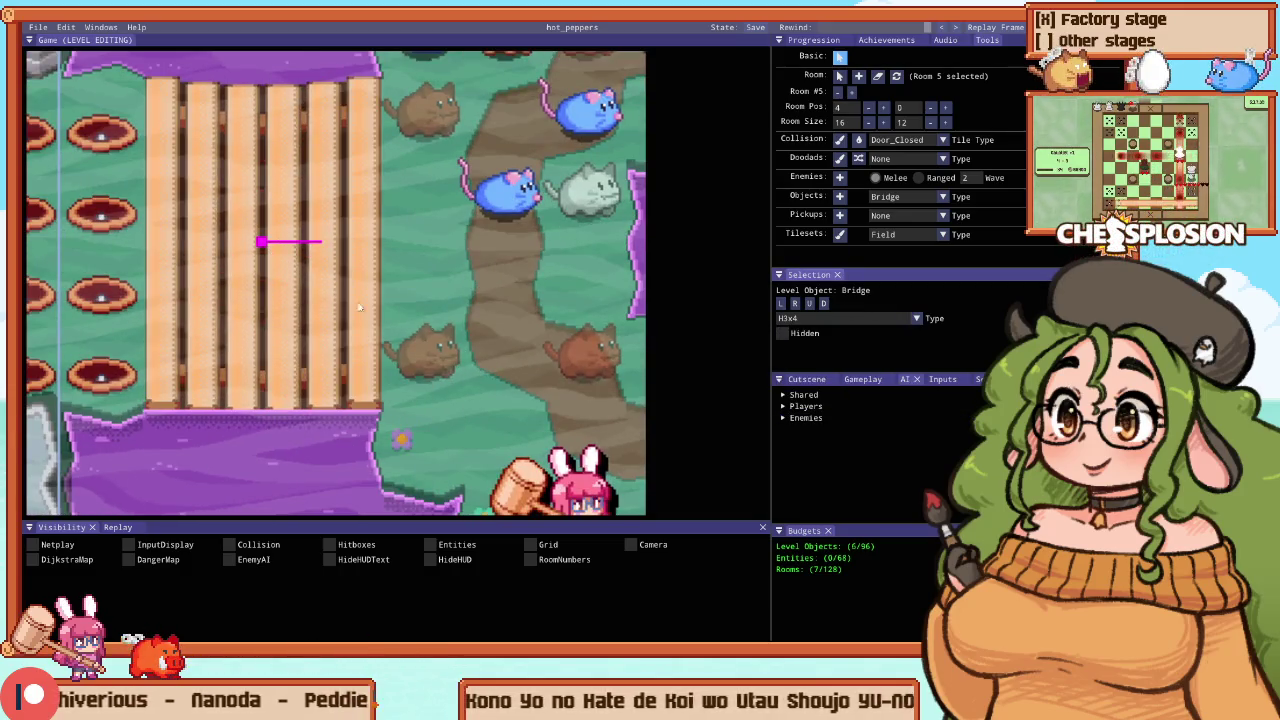
scroll(360, 258, down, 3)
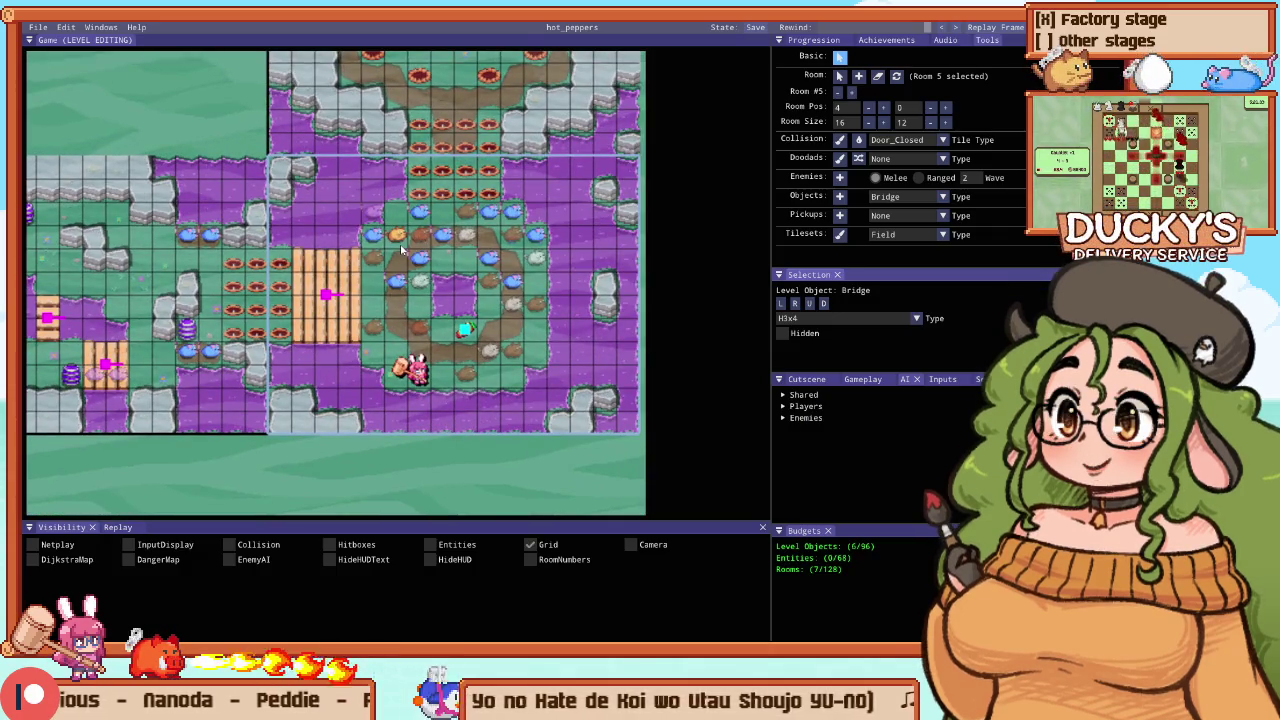
scroll(463, 415, up, 1)
Move the Player 1 start onto the widened bridge
drag(418, 375, 352, 223)
scroll(342, 283, up, 1)
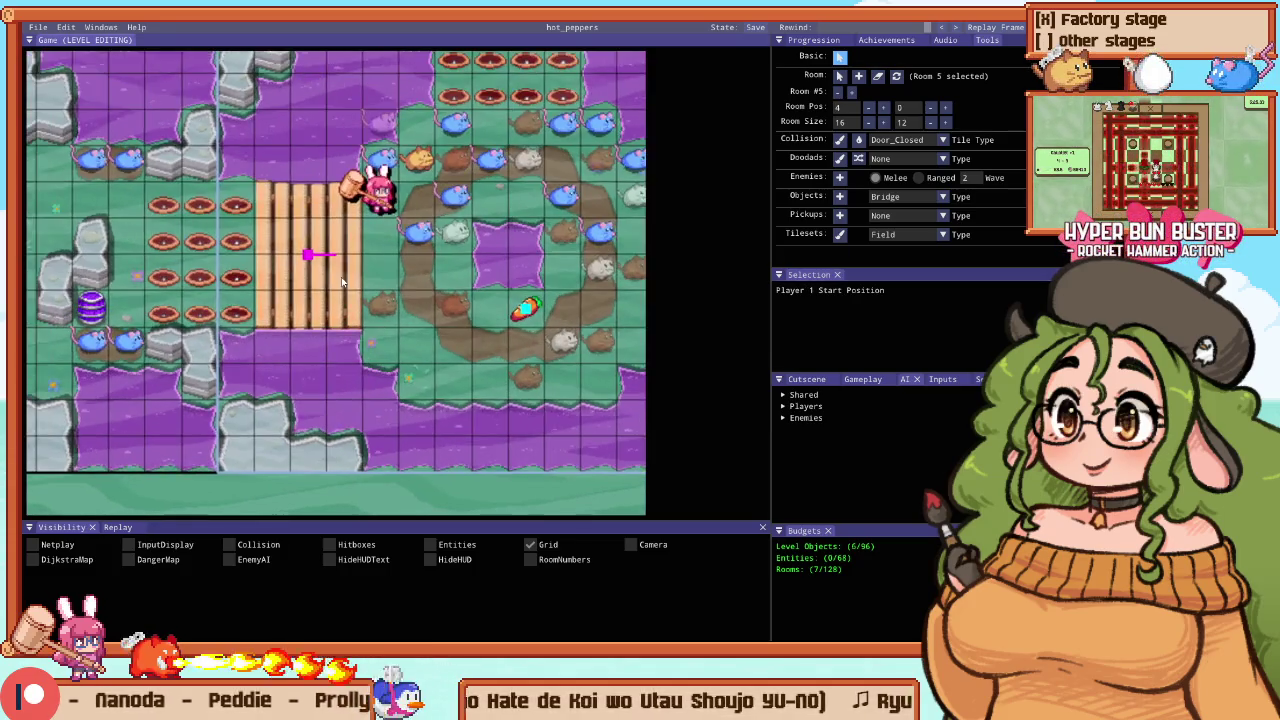
scroll(342, 283, down, 1)
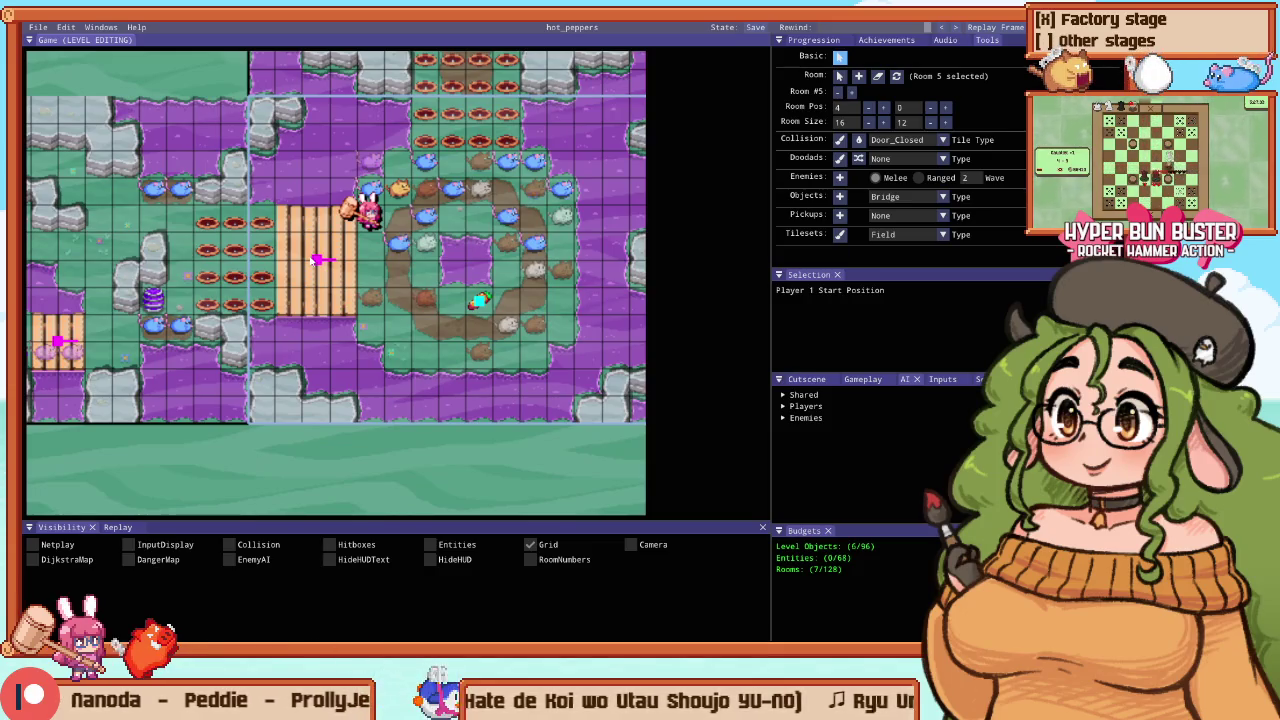
click(371, 161)
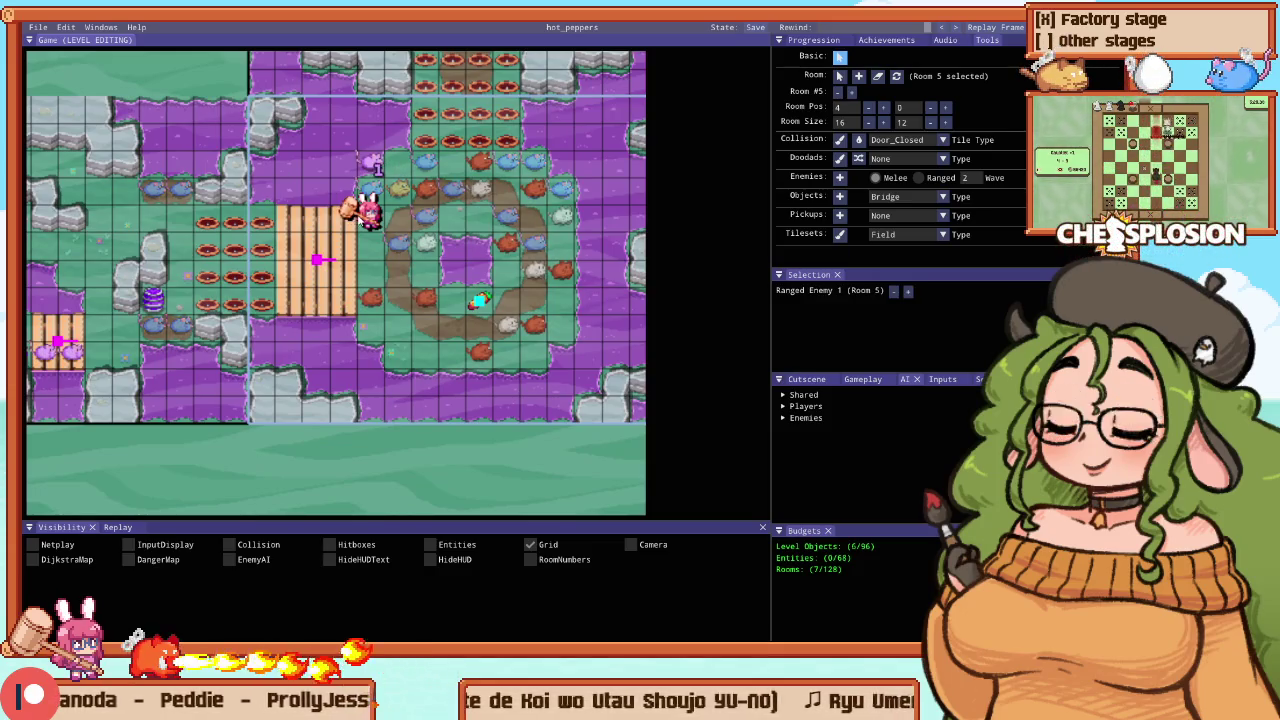
click(315, 258)
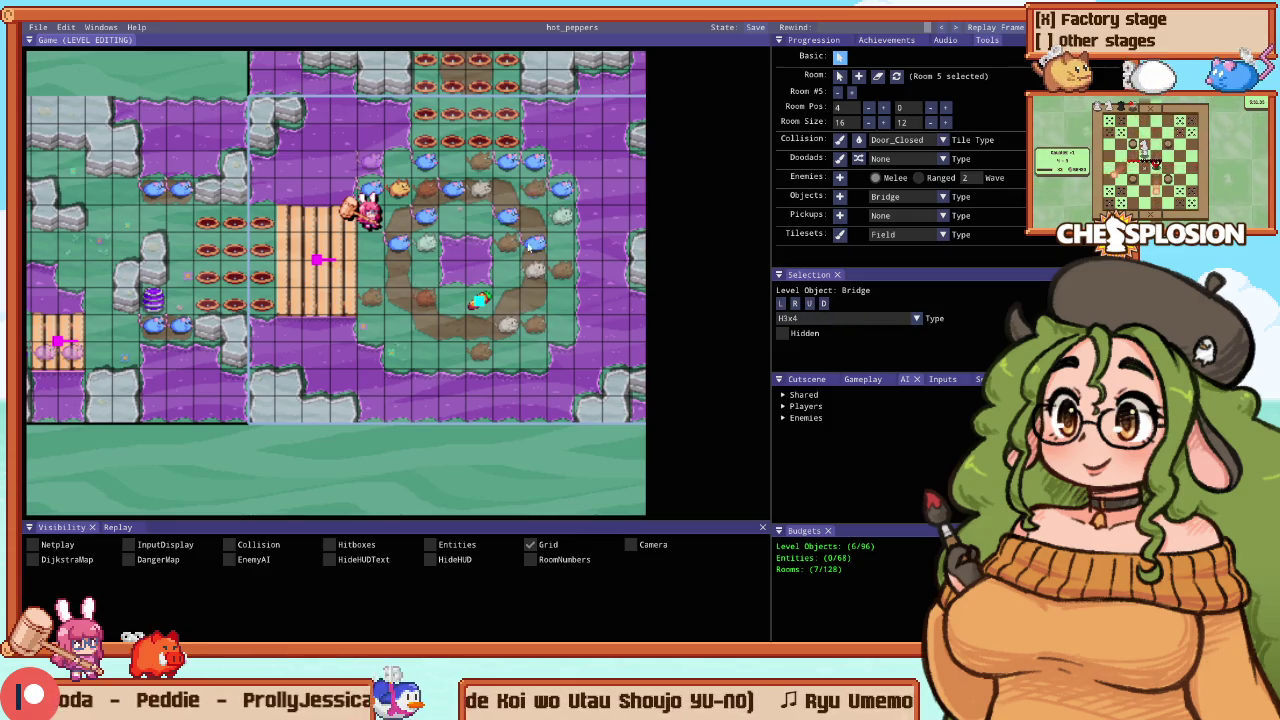
click(840, 139)
scroll(211, 272, down, 3)
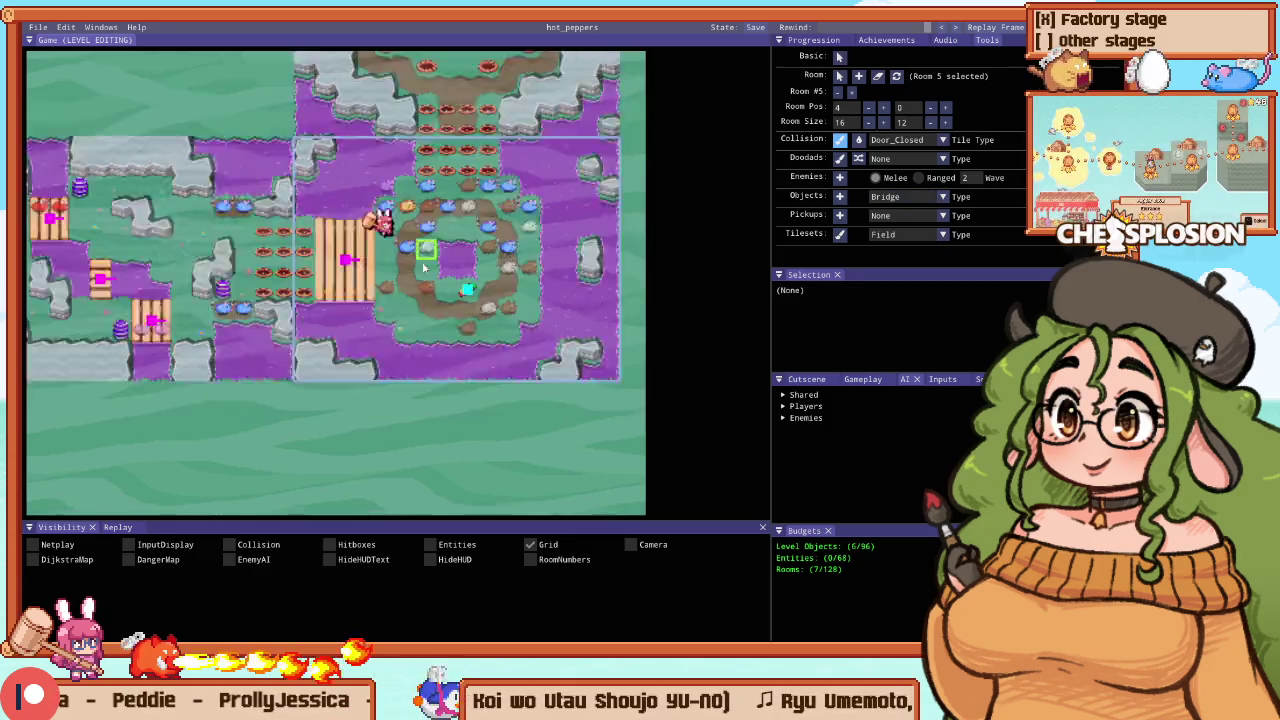
scroll(385, 208, up, 3)
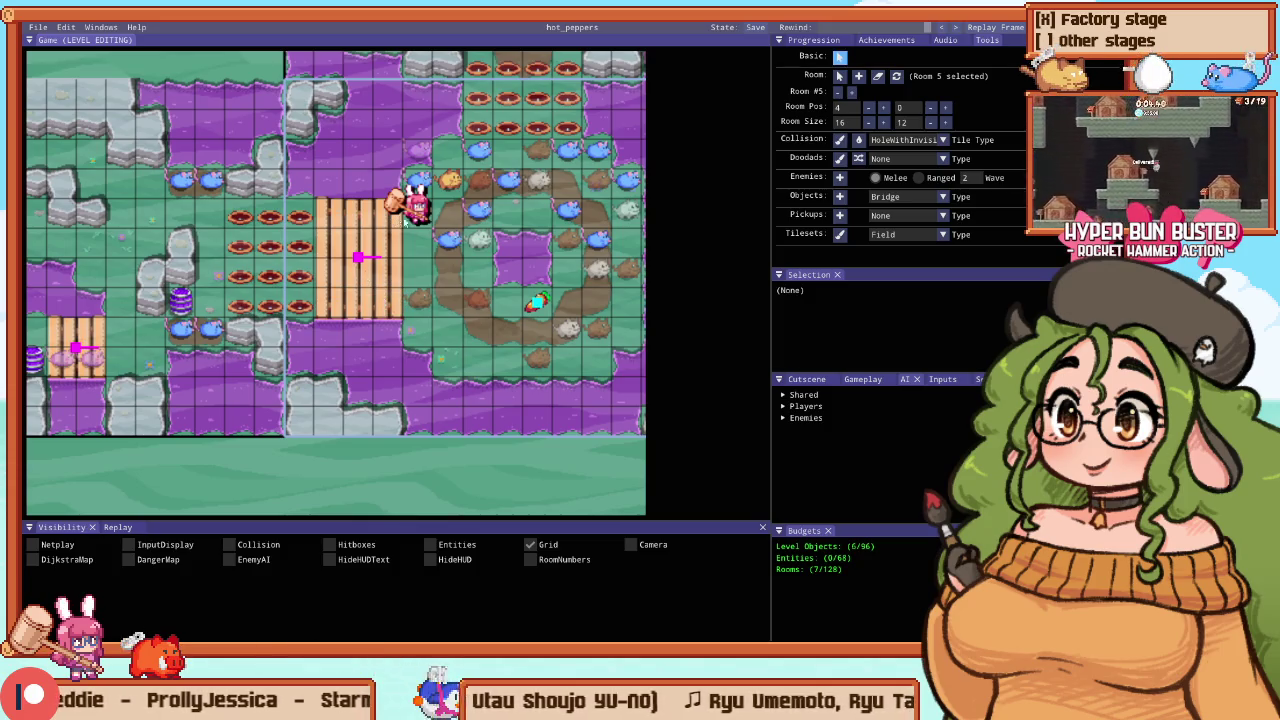
drag(422, 212, 366, 218)
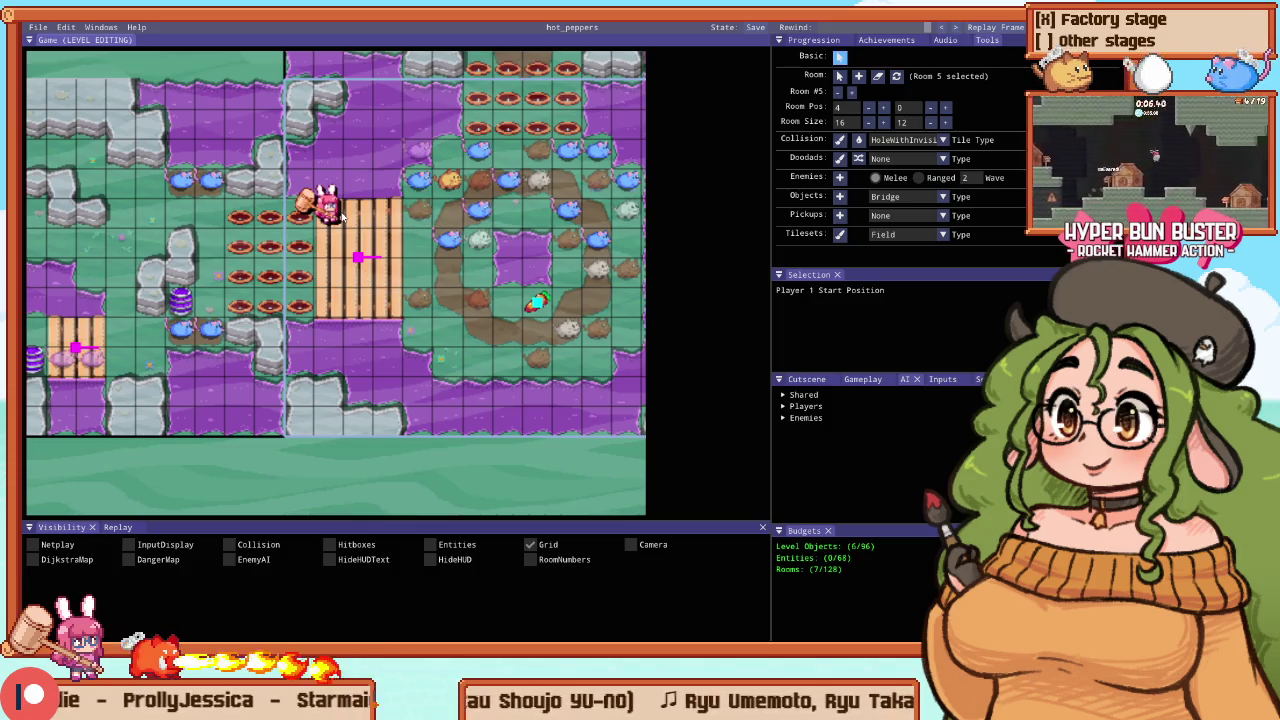
Playtest the room with F5, then return to the Sublime Text code editor
key(F5)
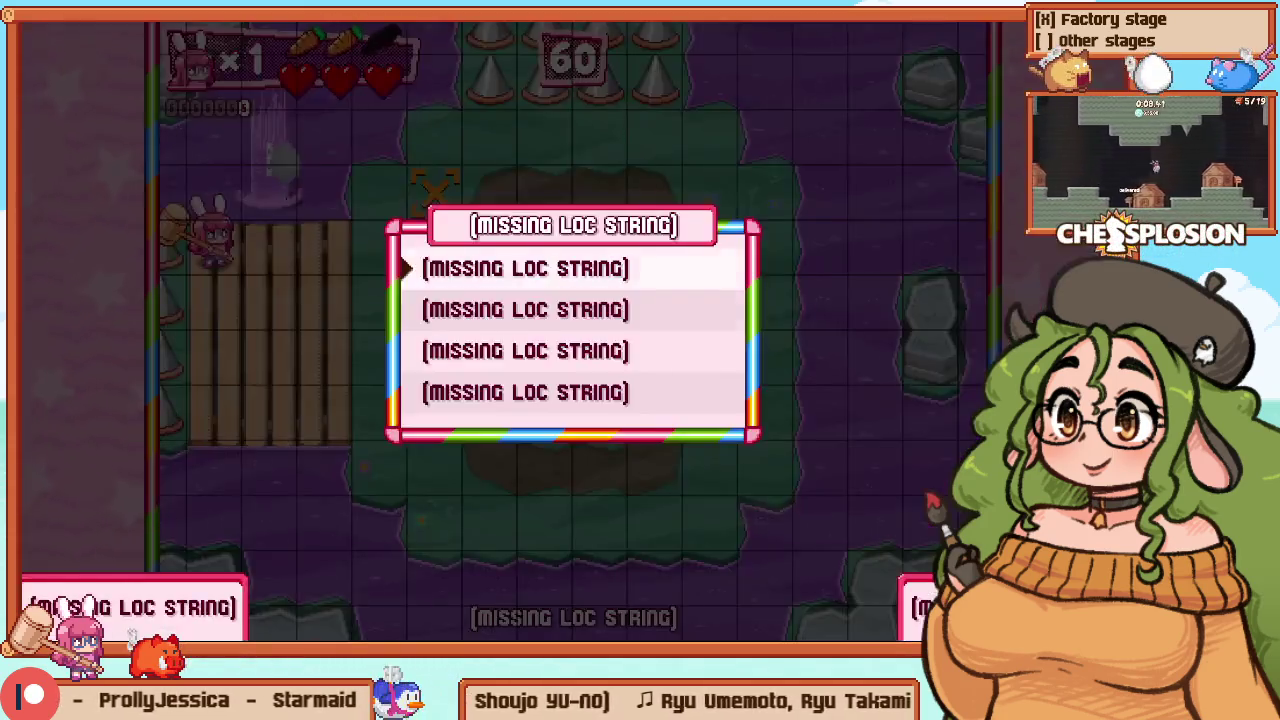
key(alt+Tab)
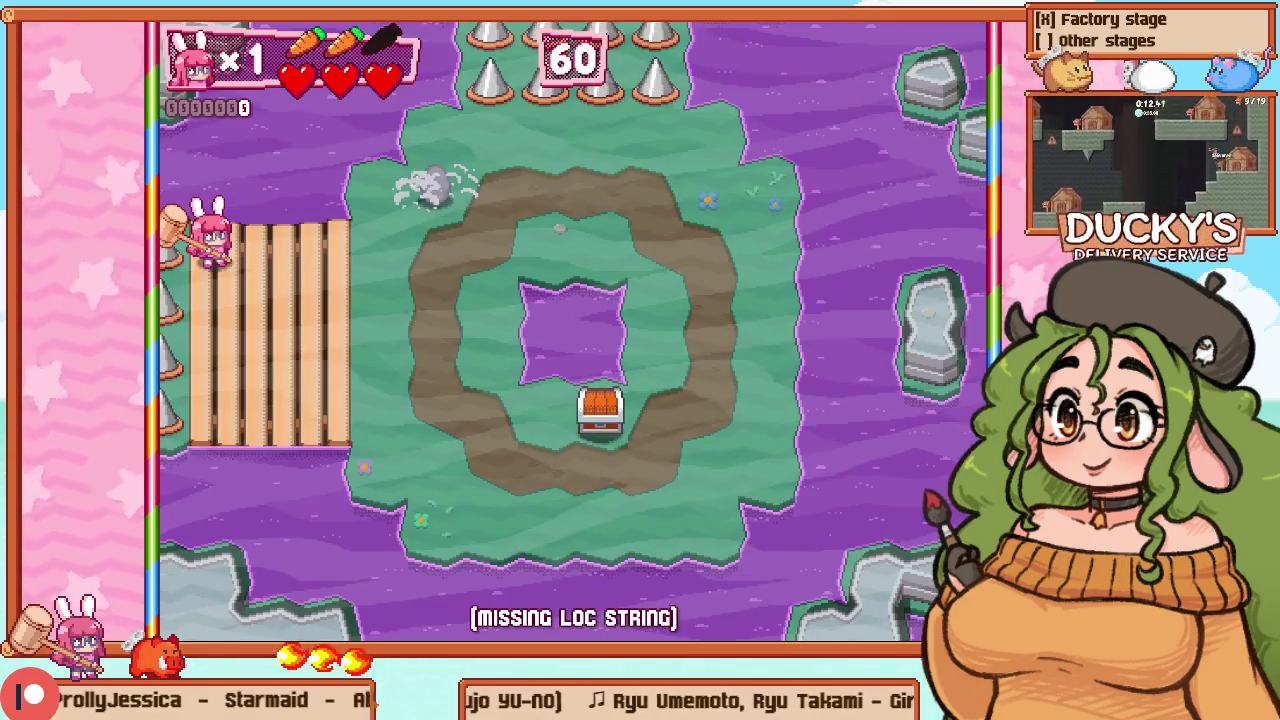
key(alt+Tab)
click(362, 172)
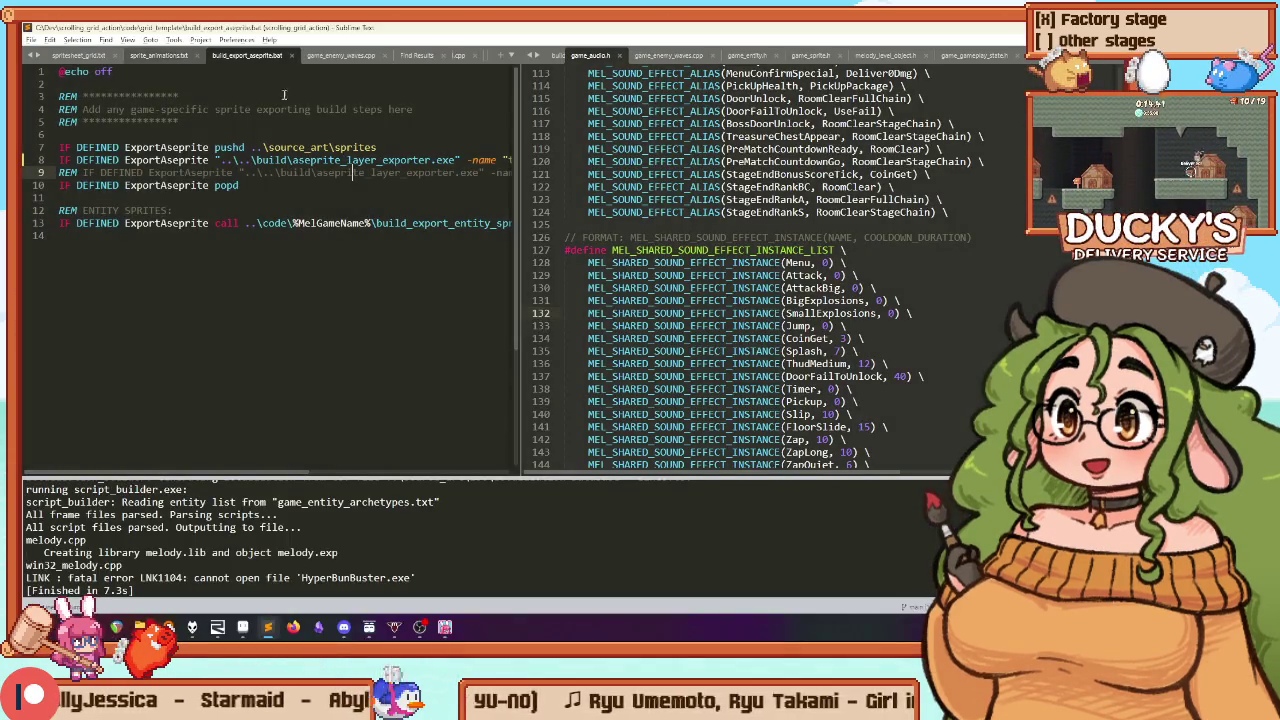
Search game_enemy_waves.cpp for ProjectileSpawnerType_WaitForPlayersToMove, starting from 'waitforall'
click(335, 56)
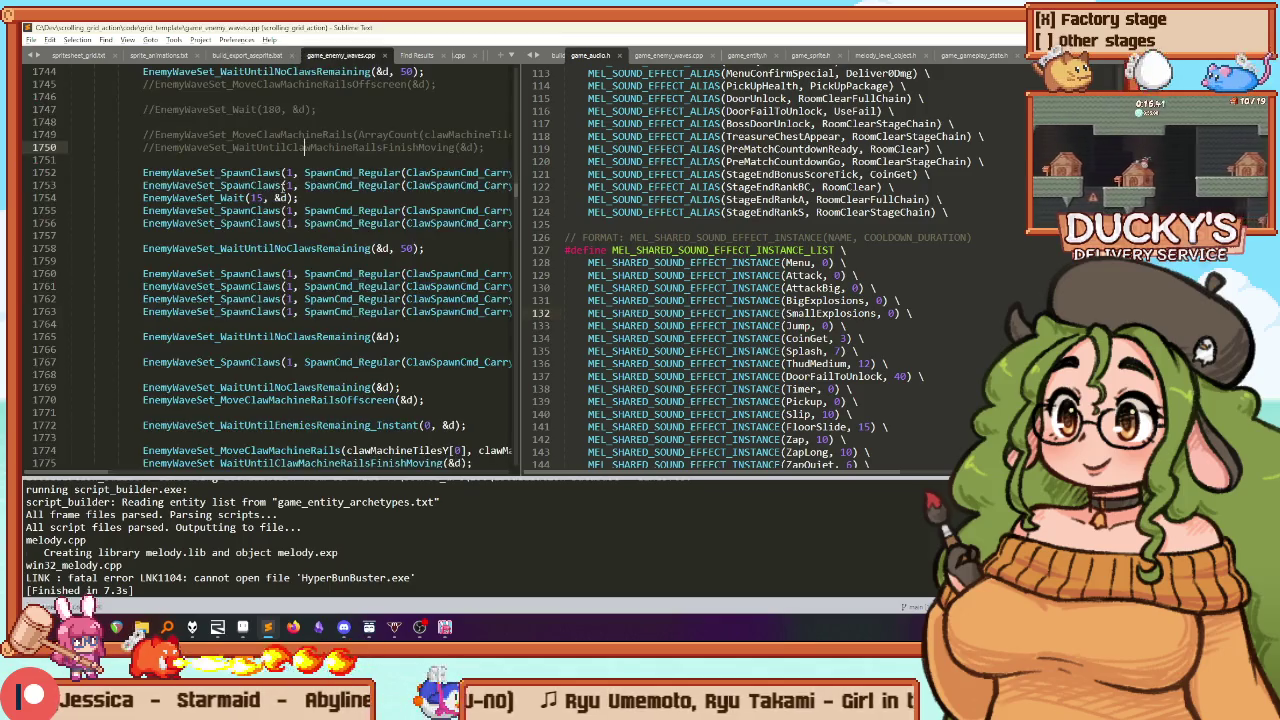
key(ctrl+f)
text(waitforall)
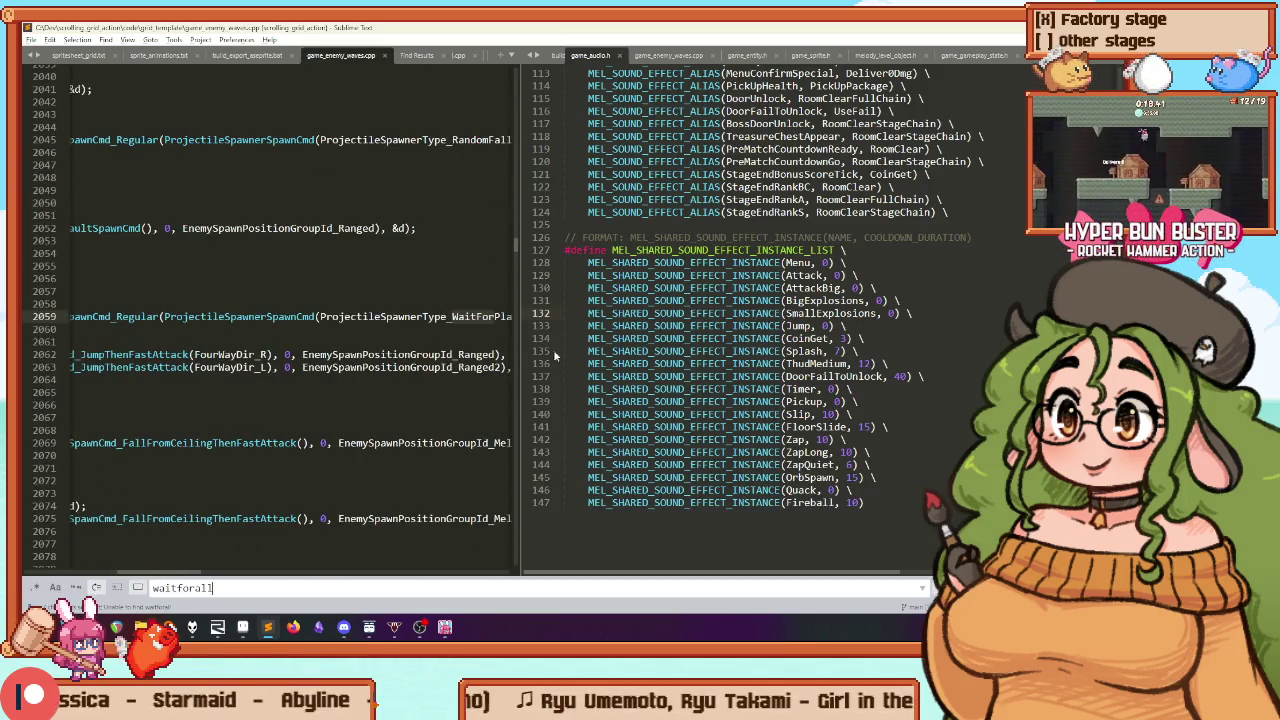
drag(521, 340, 847, 340)
click(651, 316)
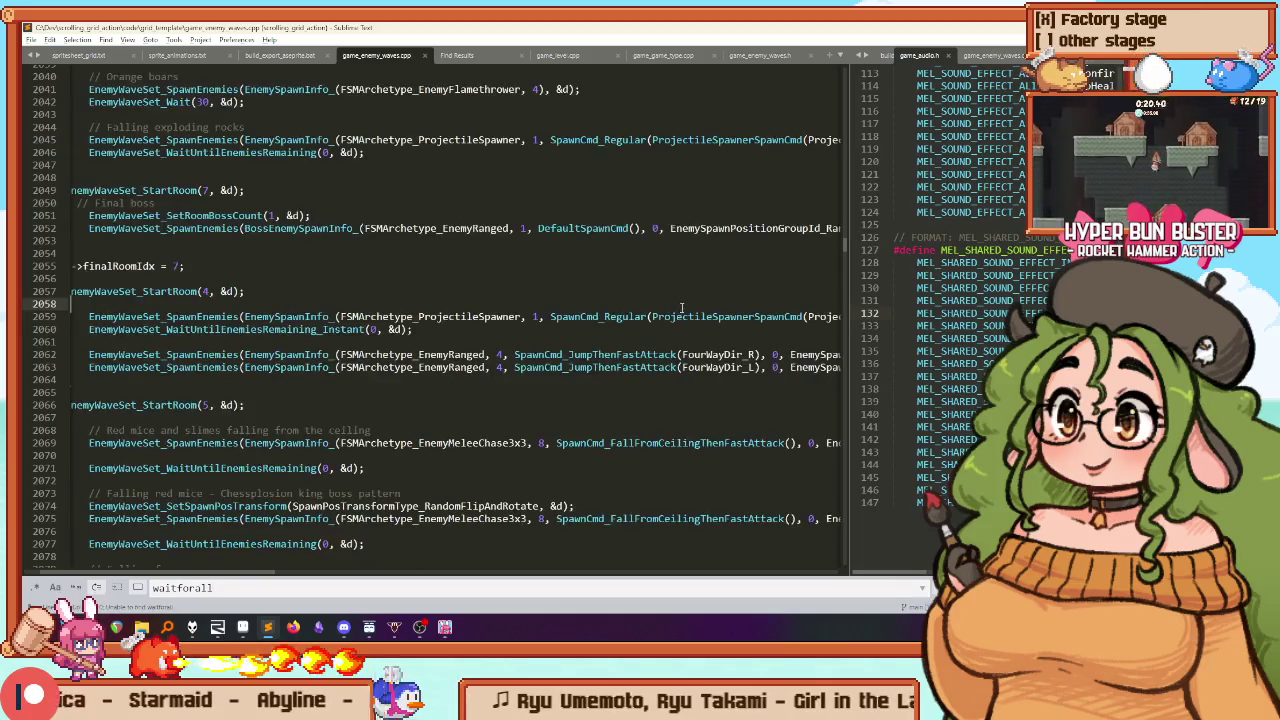
key(End)
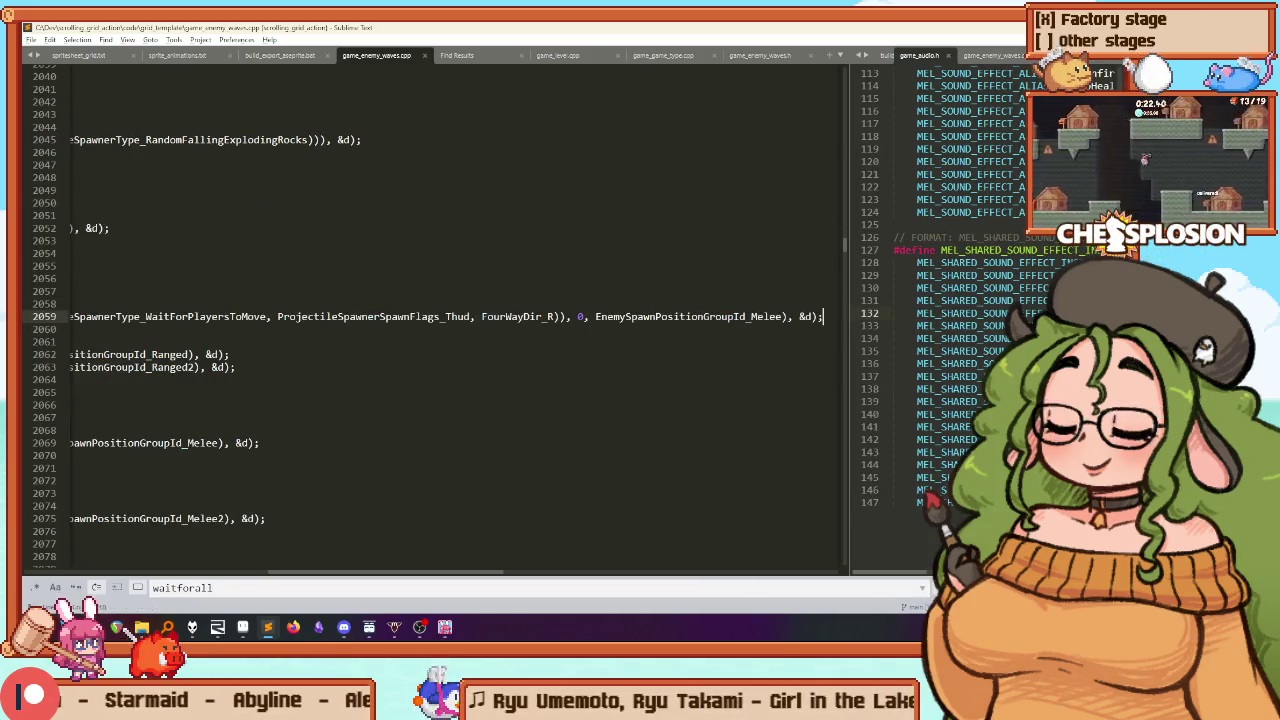
key(Home)
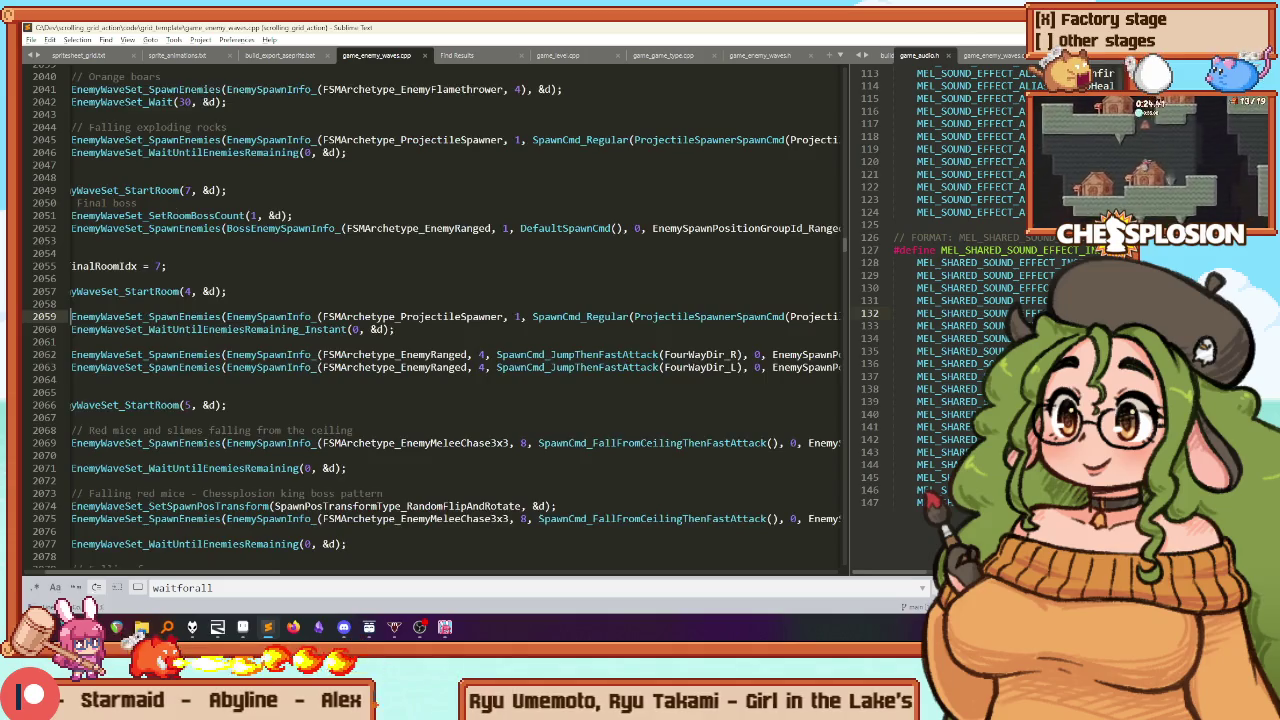
key(ctrl+Right)
key(ctrl+Right)
key(ctrl+Right)
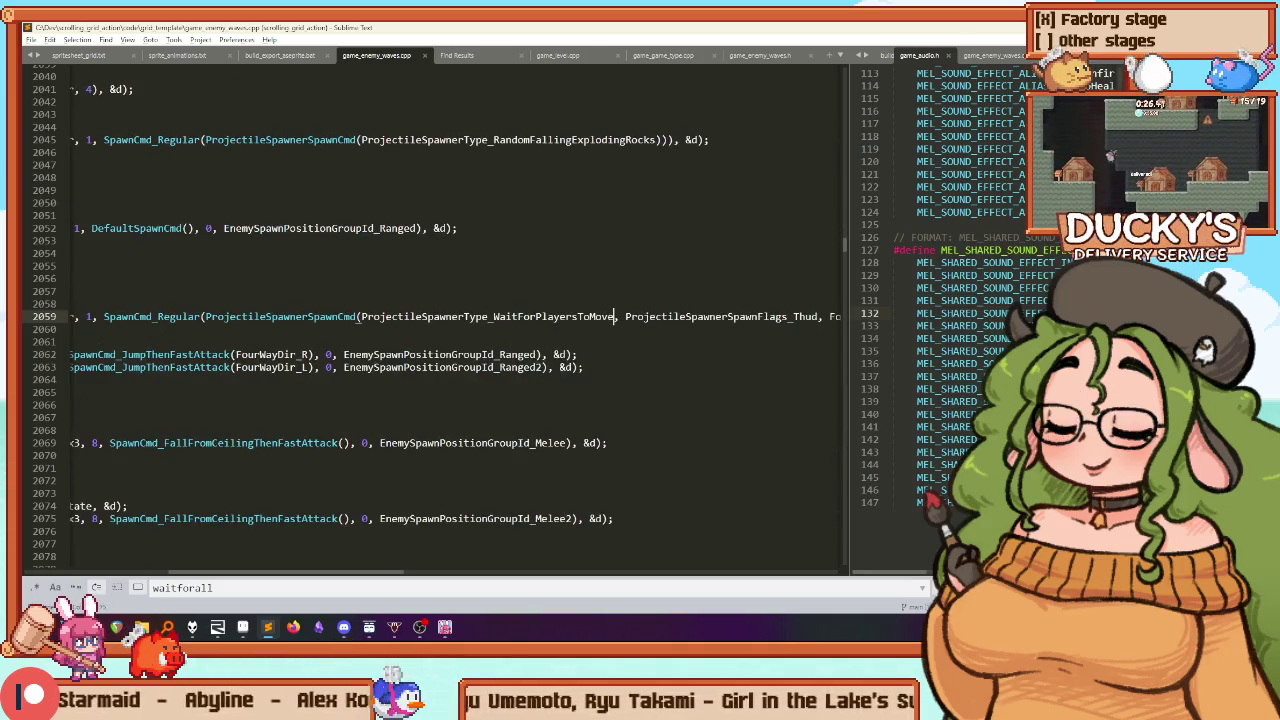
key(ctrl+d)
key(ctrl+f)
key(Return)
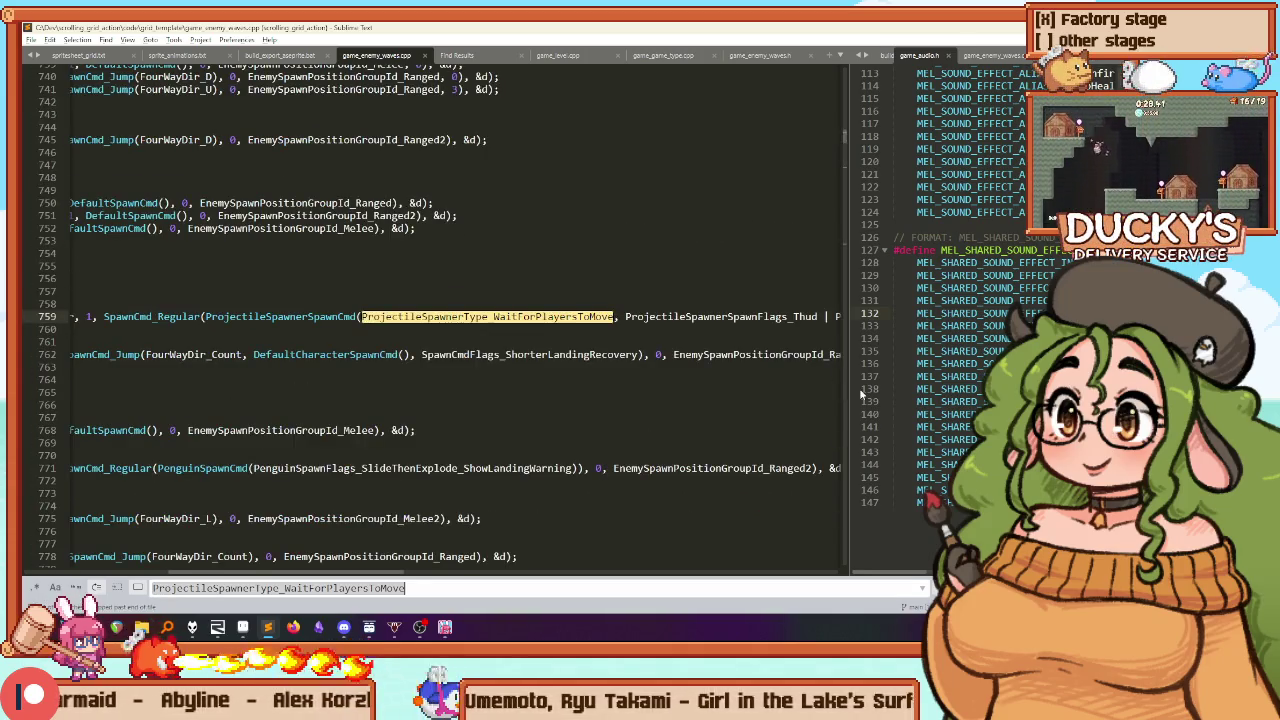
Collapse to a single code view and step through the matches at lines 1161 and 759
key(alt+shift+1)
key(ctrl+minus)
key(Return)
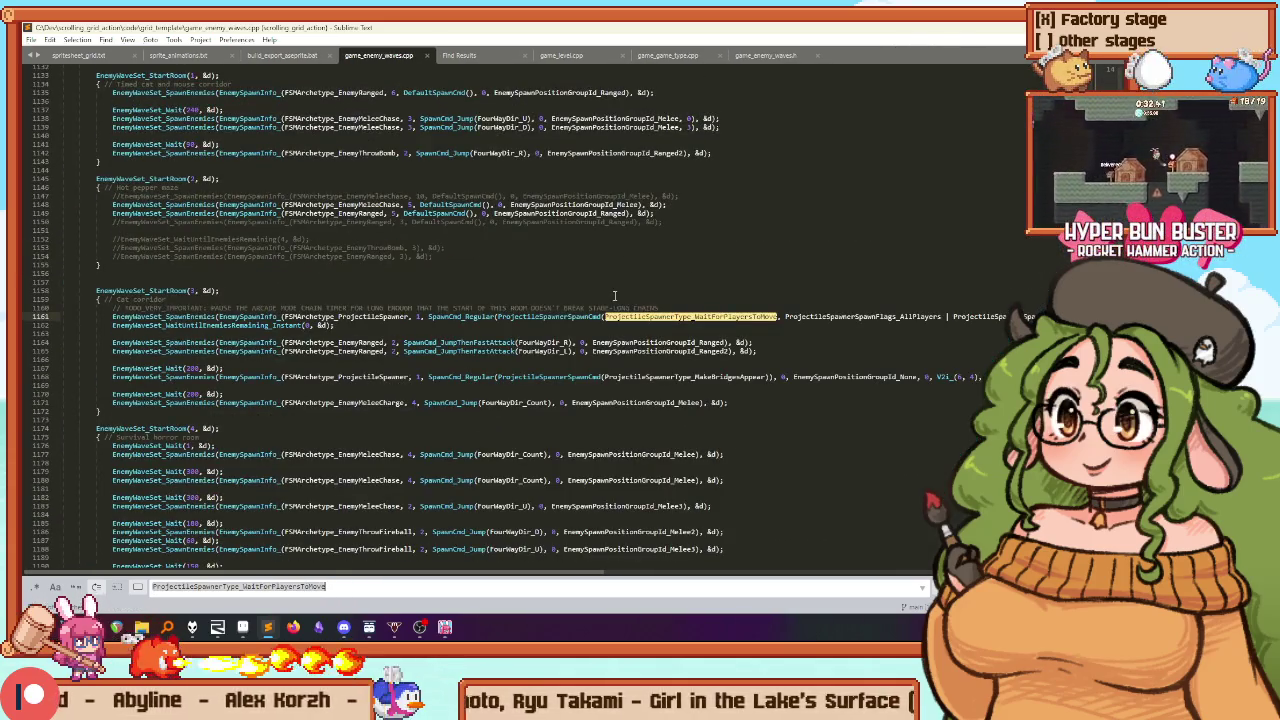
key(ctrl+minus)
key(ctrl+minus)
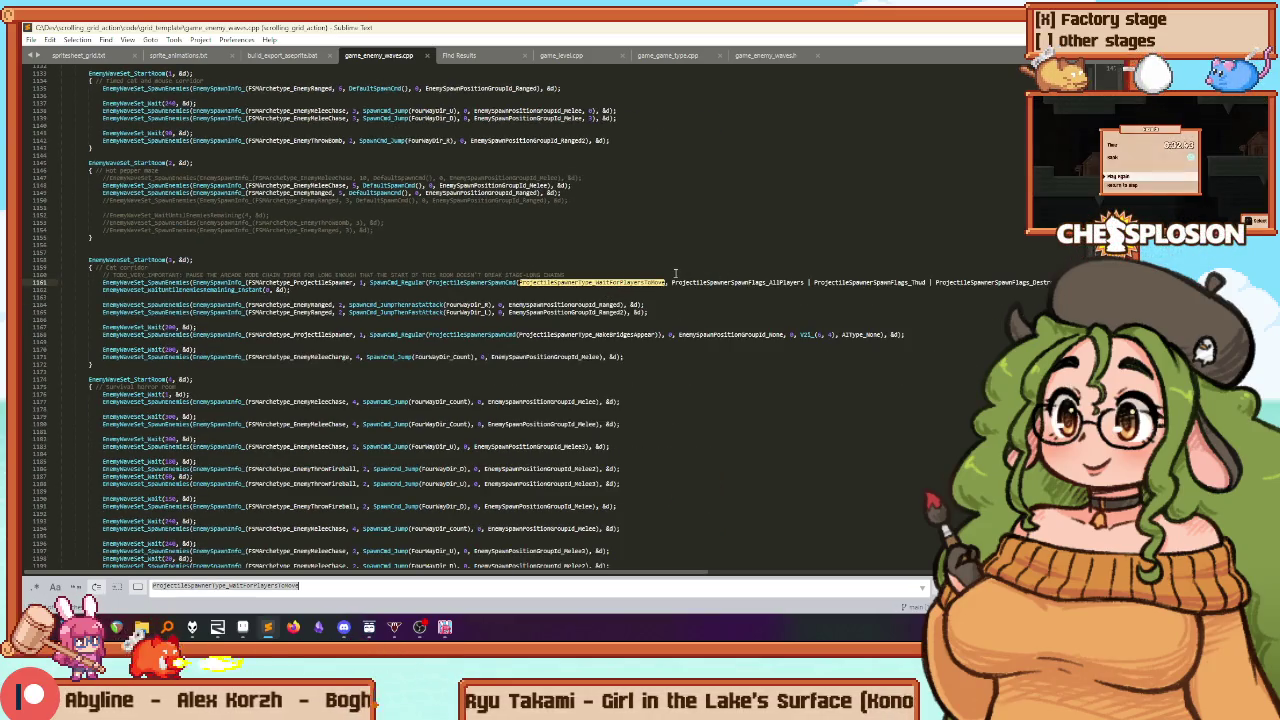
key(Return)
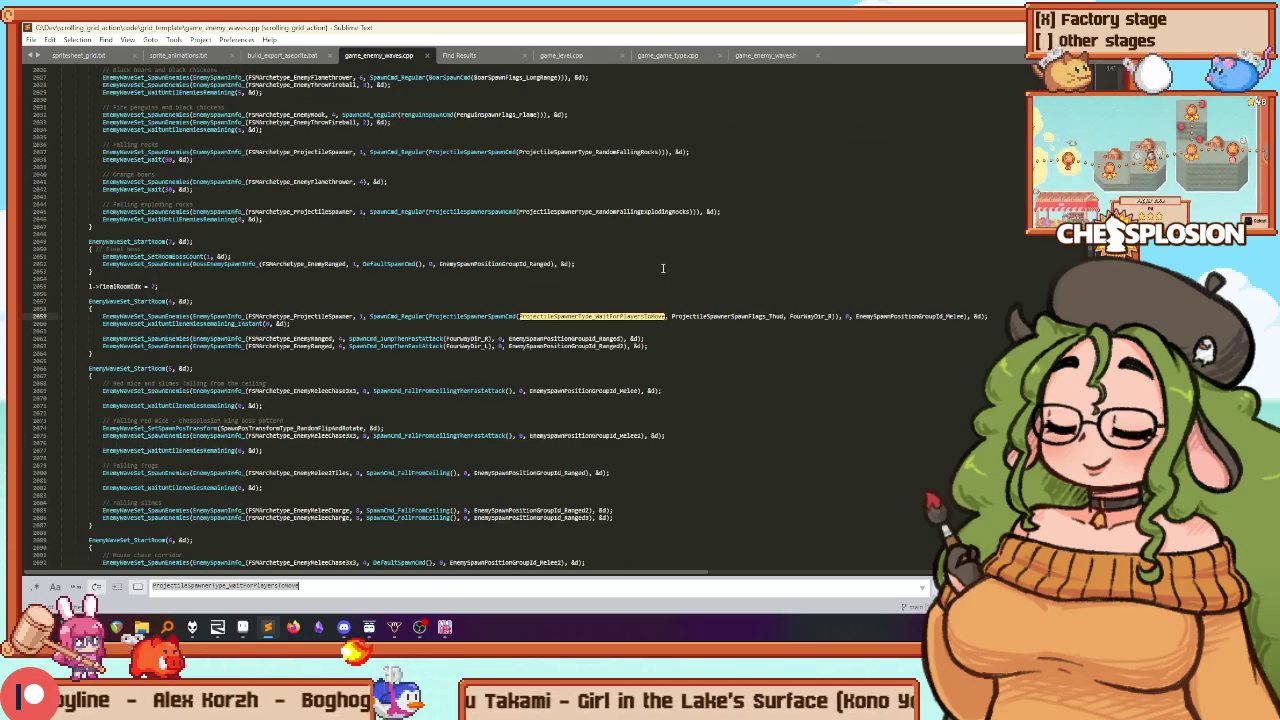
key(Escape)
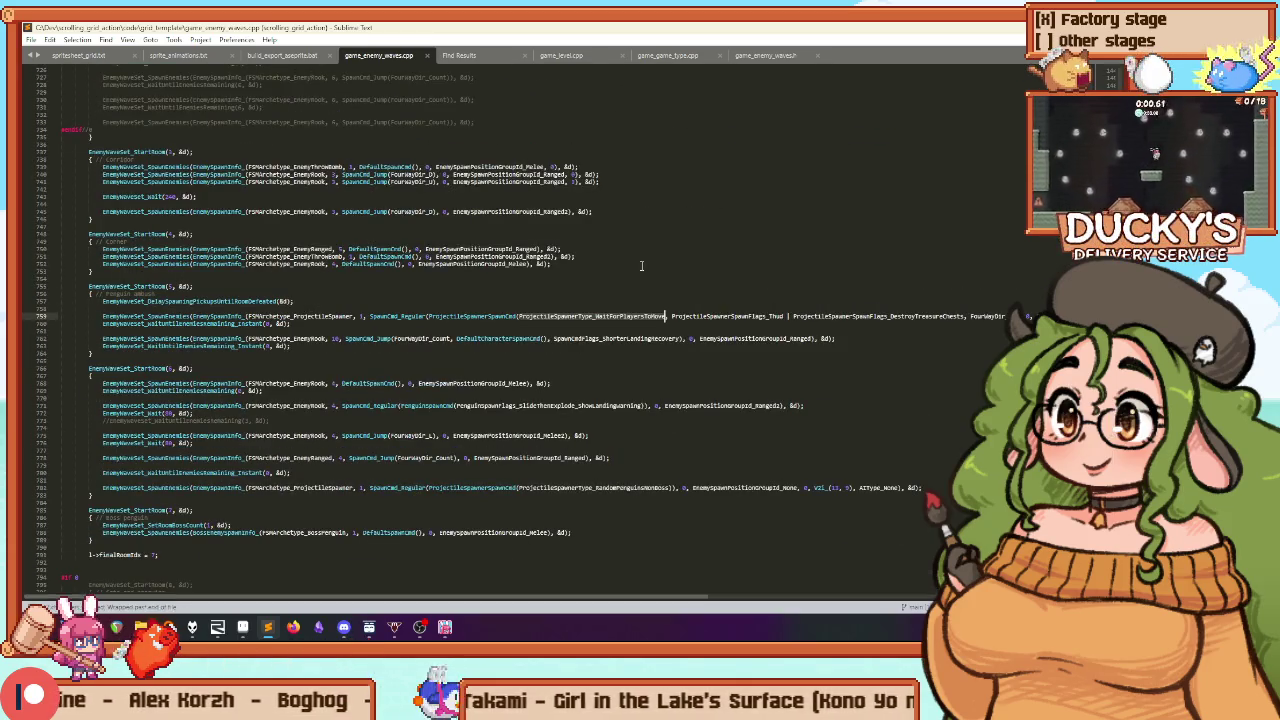
key(Home)
key(ctrl+equal)
key(ctrl+equal)
key(ctrl+equal)
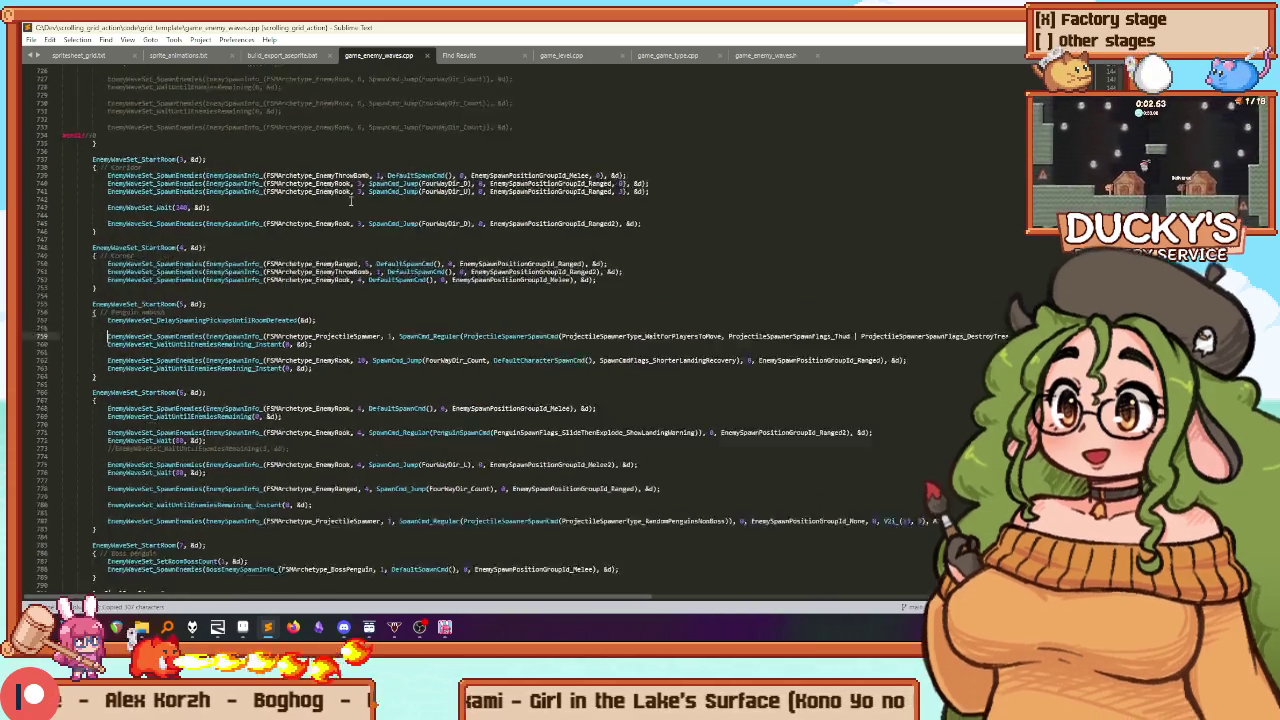
key(ctrl+minus)
key(ctrl+minus)
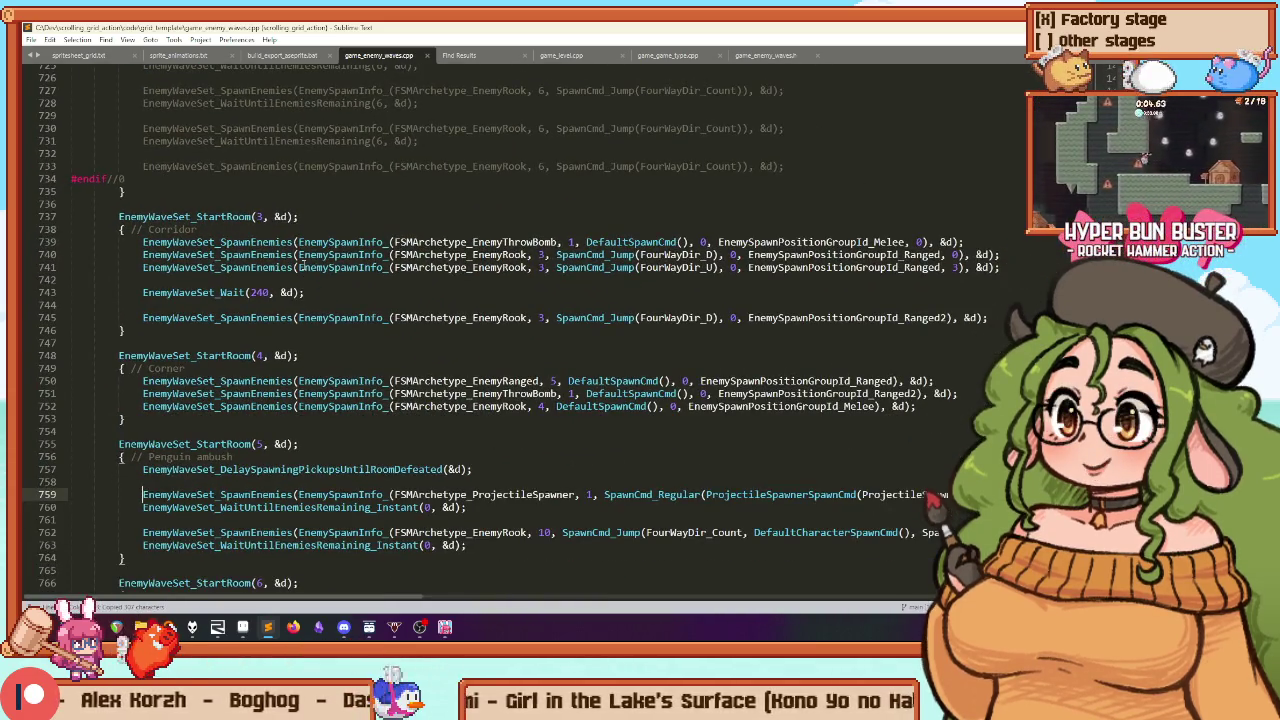
Search 'hotpeppers' to locate the Egg spawning room block
key(ctrl+f)
text(hotpeppers)
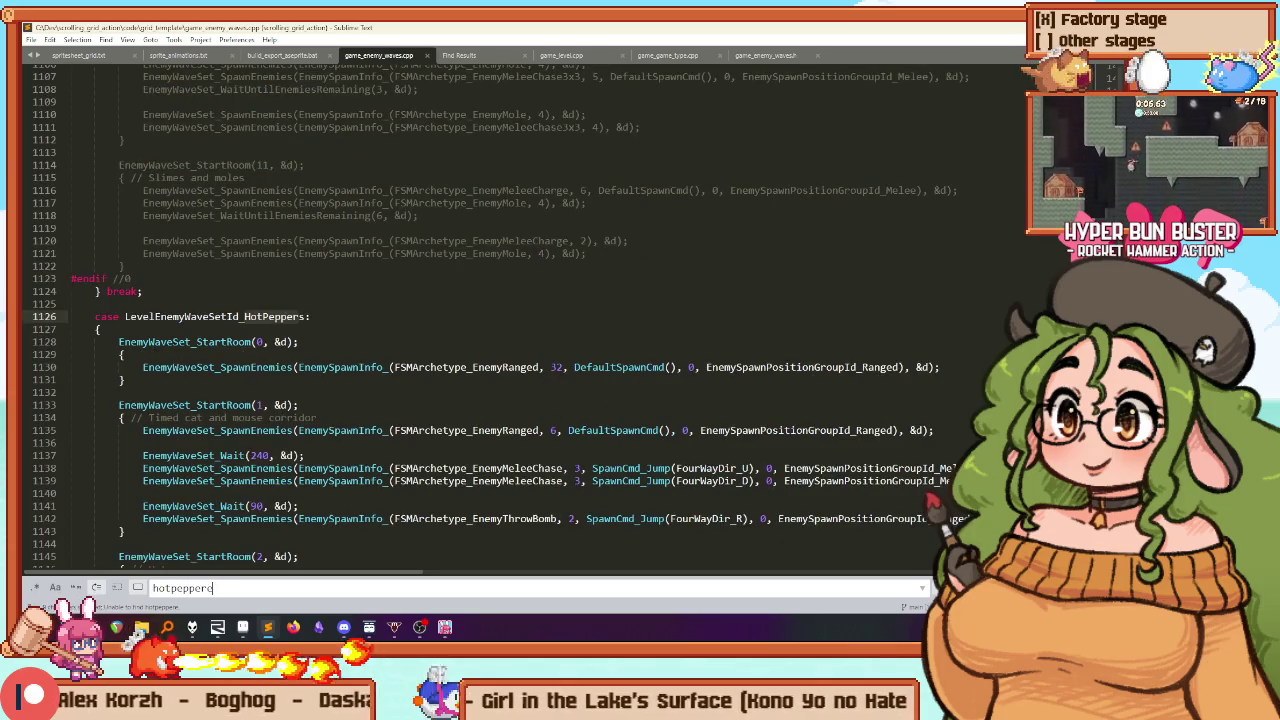
scroll(384, 296, down, 10)
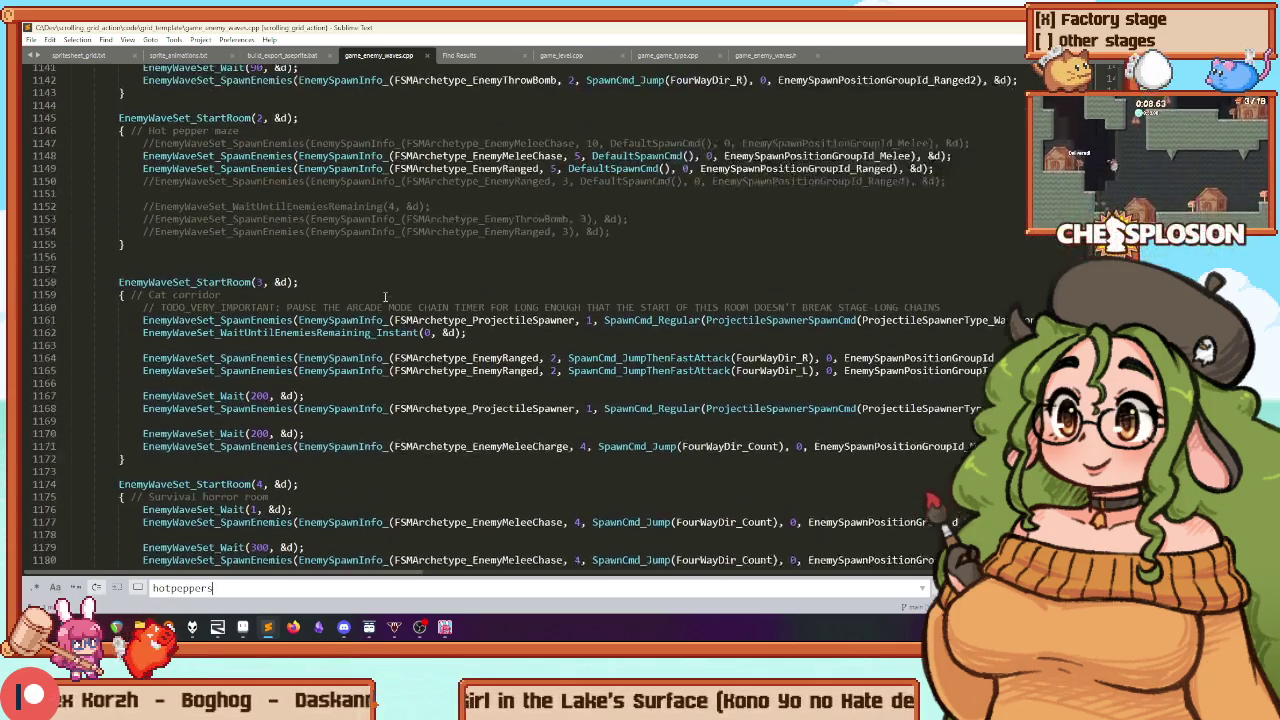
scroll(384, 296, up, 1)
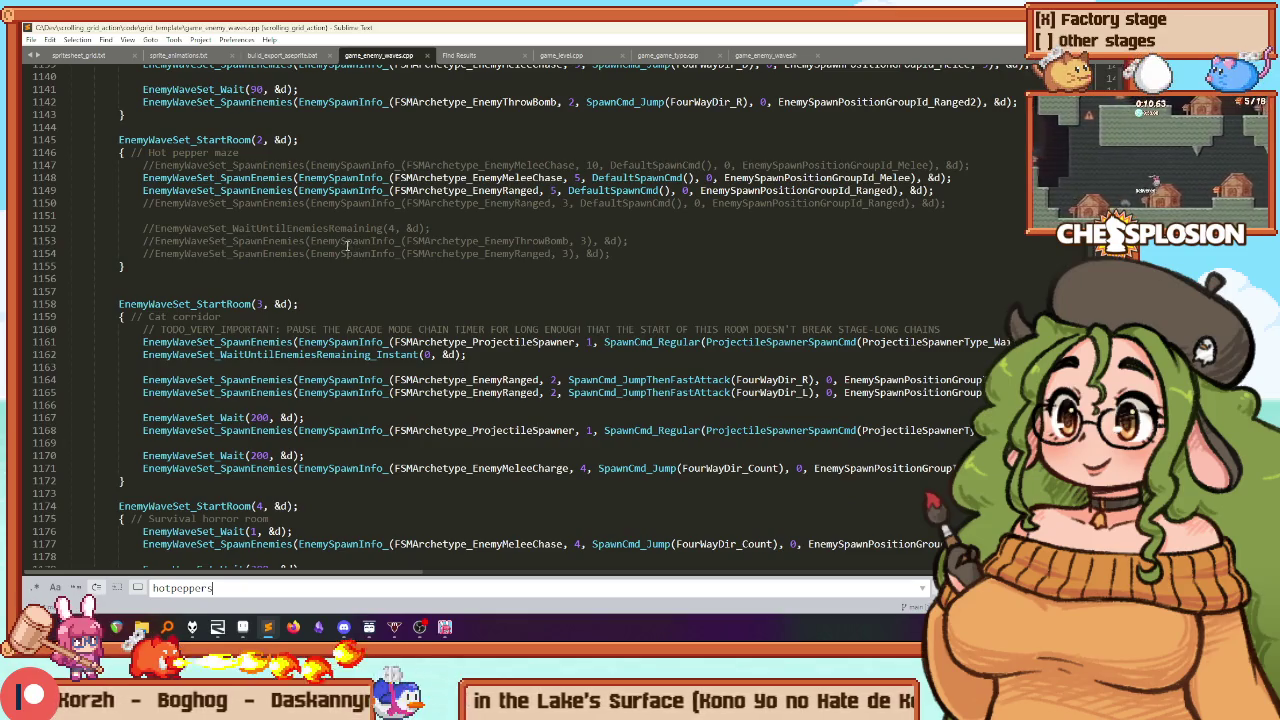
scroll(350, 250, down, 20)
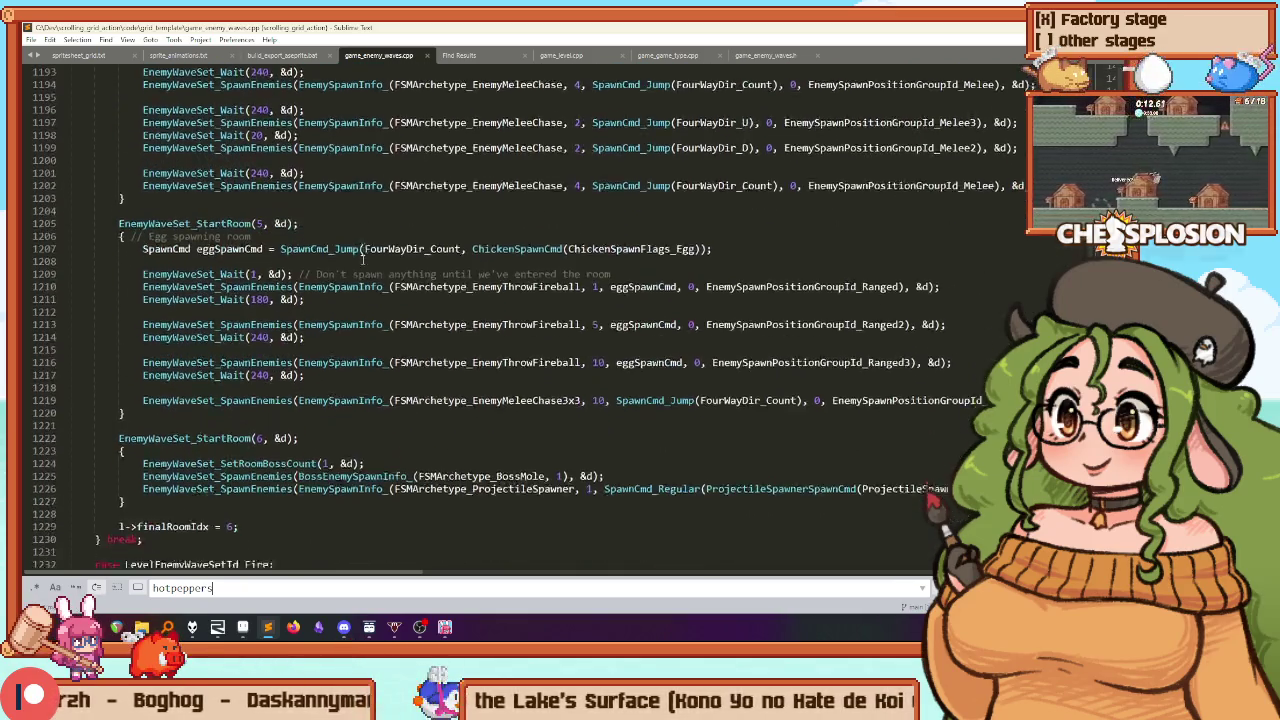
click(253, 114)
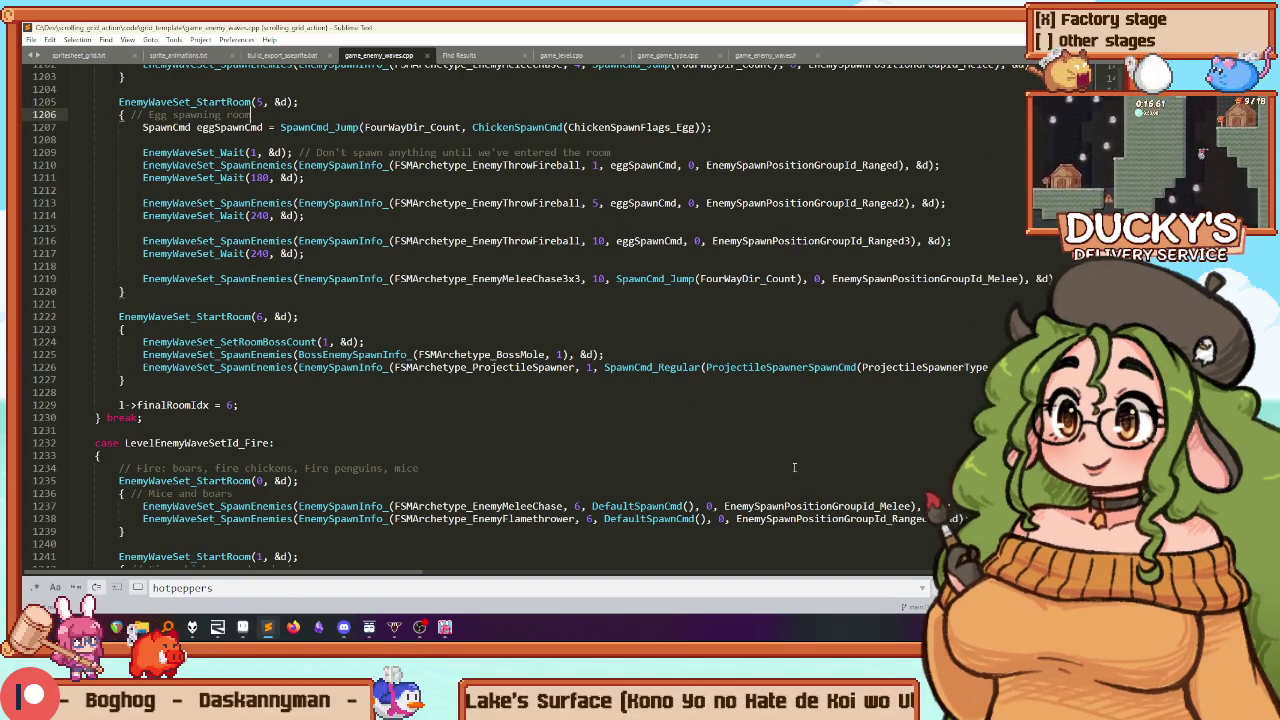
Replace the one-frame wait with the pasted projectile spawner line and a 'Wait for us to enter' comment
click(610, 152)
key(ctrl+shift+k)
click(713, 127)
key(ctrl+shift+Return)
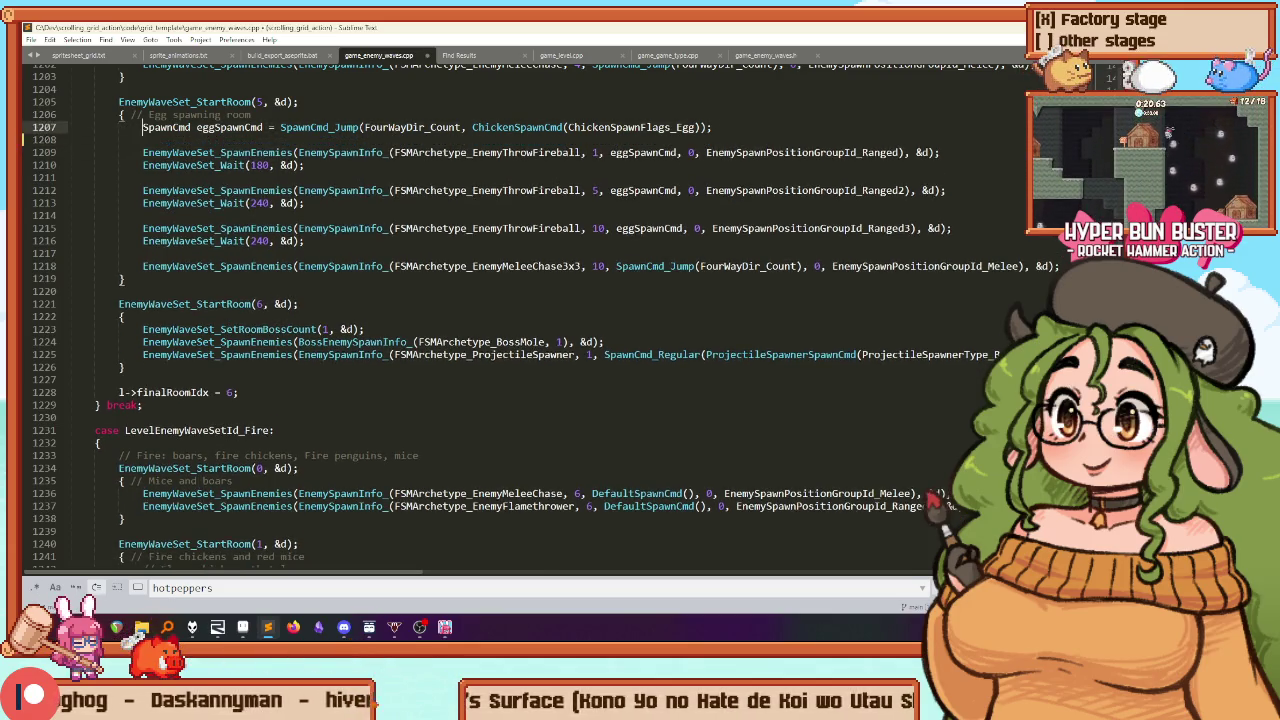
key(ctrl+v)
key(Return)
key(Return)
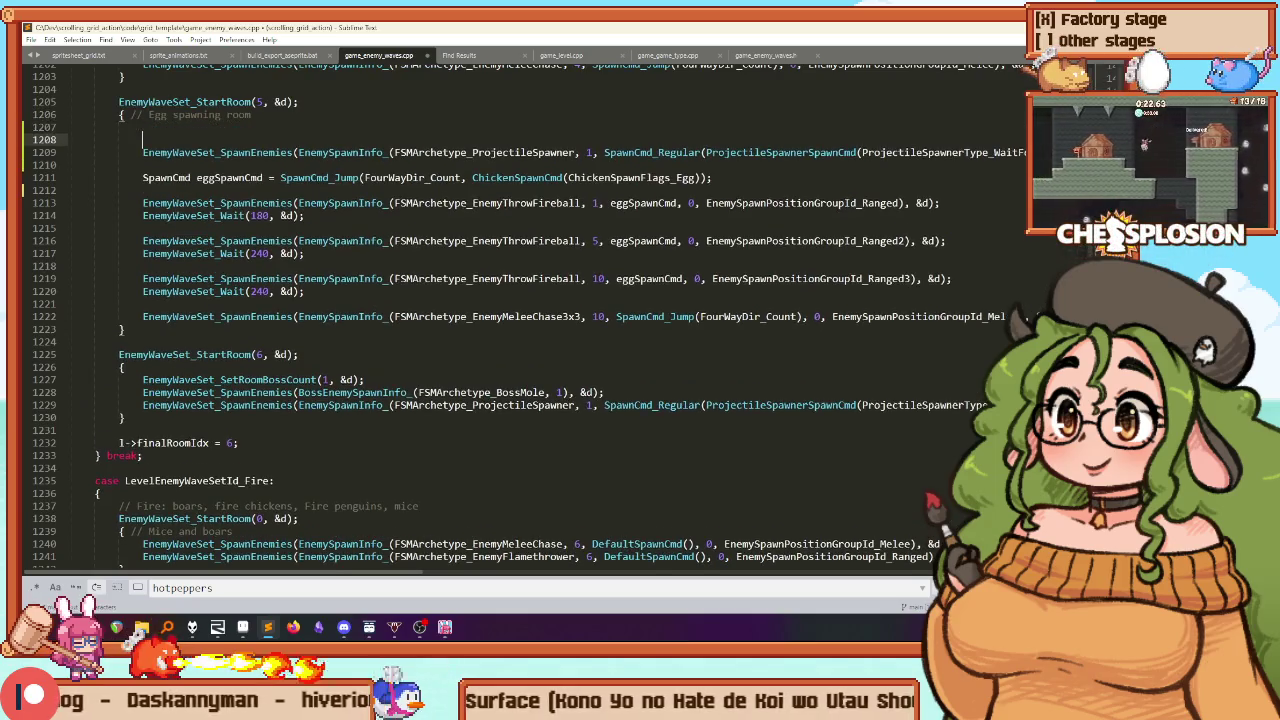
text(us to ente)
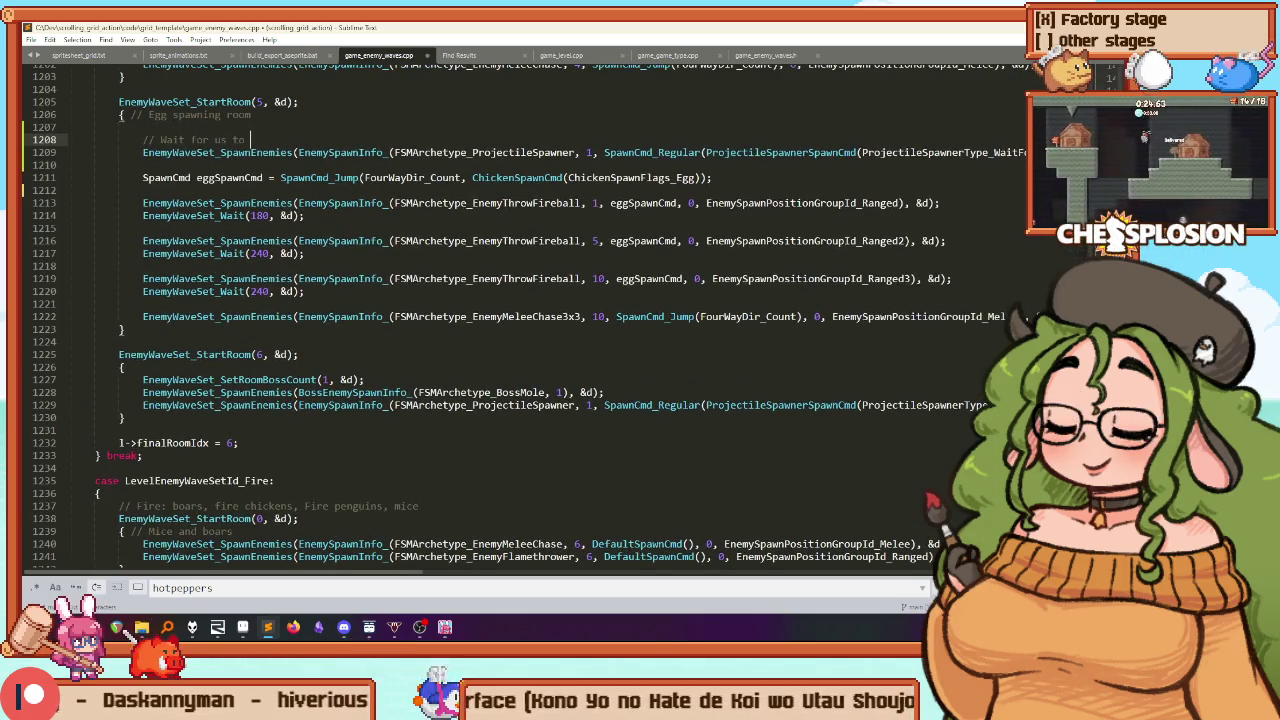
key(Down)
key(End)
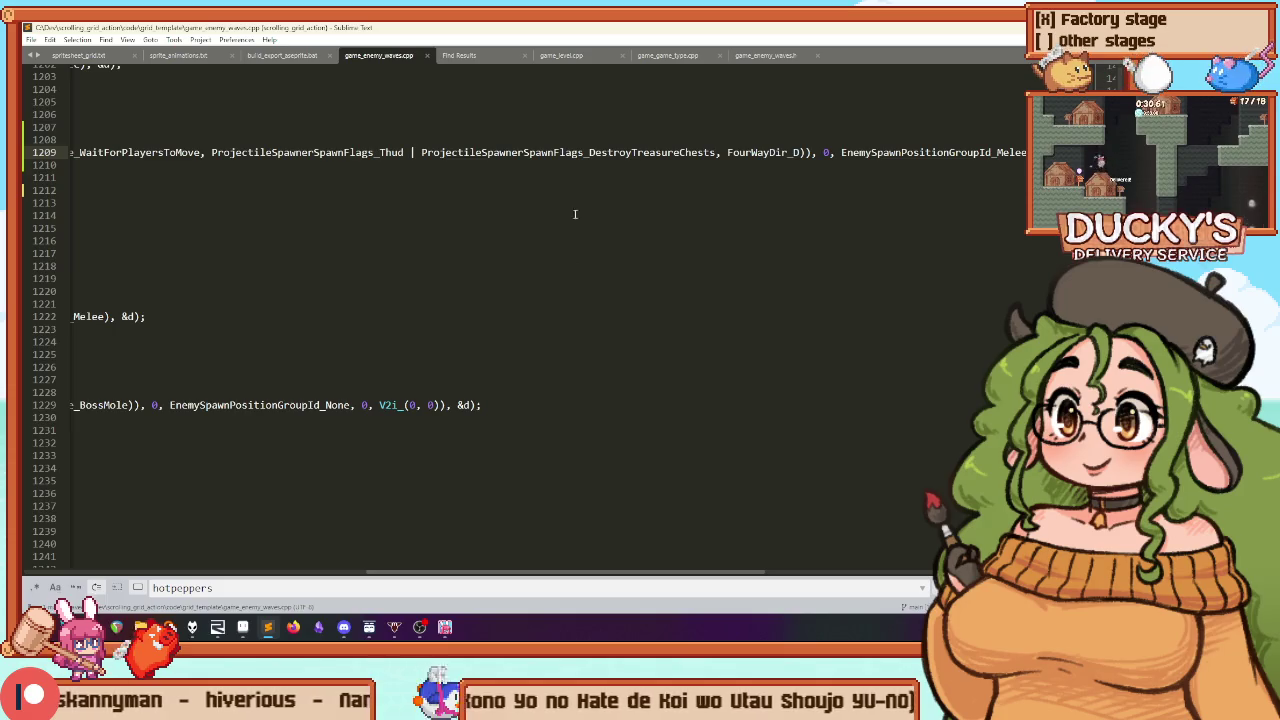
key(Down)
click(985, 180)
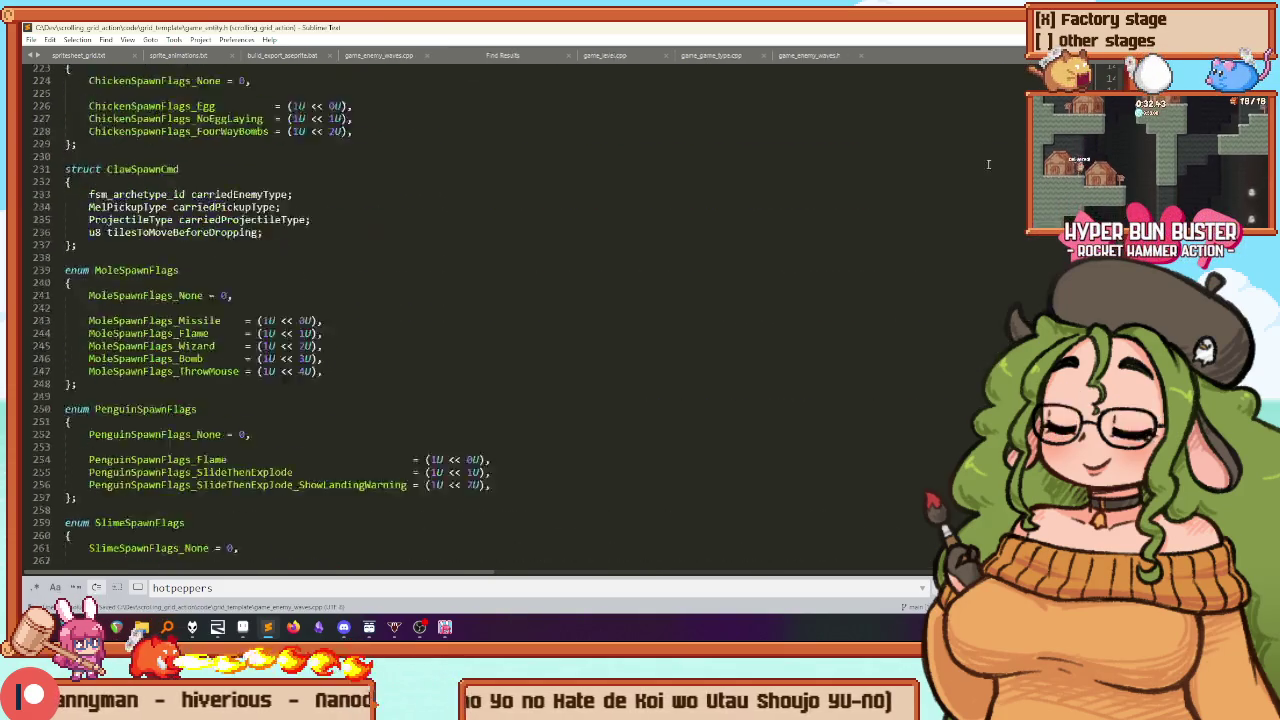
Copy the AllPlayers through UpdateRespawnTiles flag lines from game_entity.h, then return to game_enemy_waves.cpp
scroll(231, 313, down, 5)
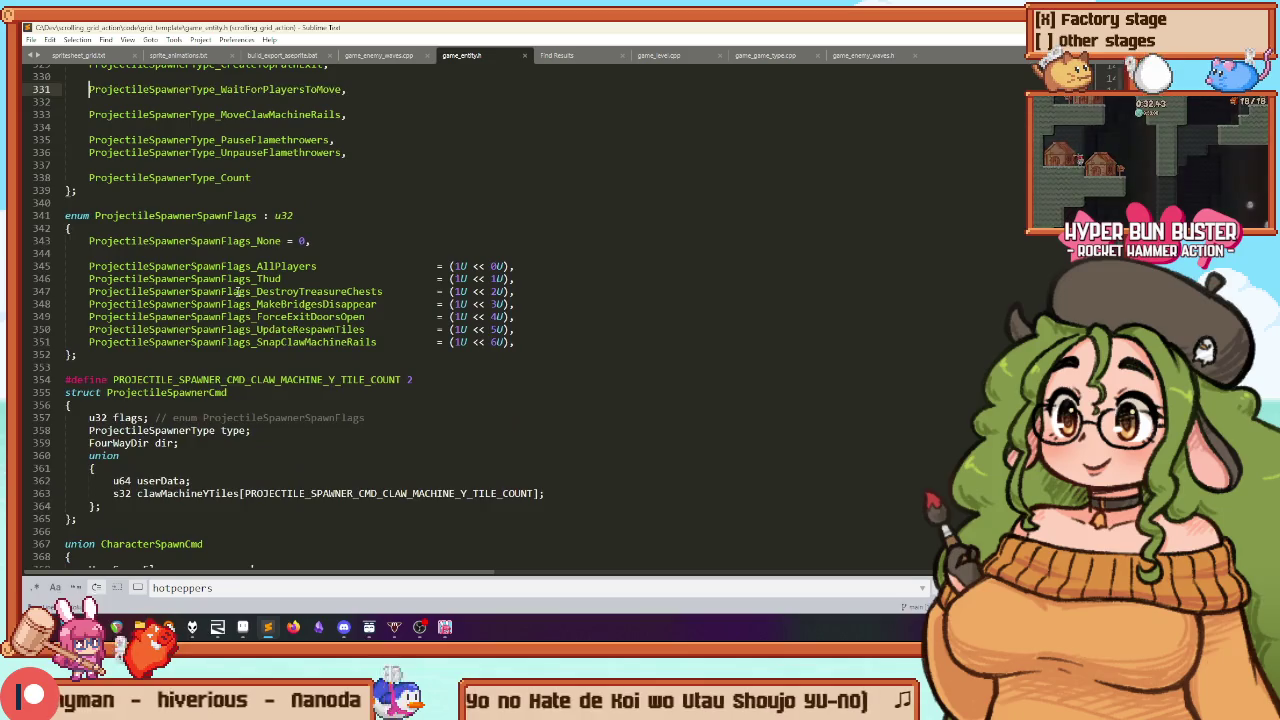
click(257, 305)
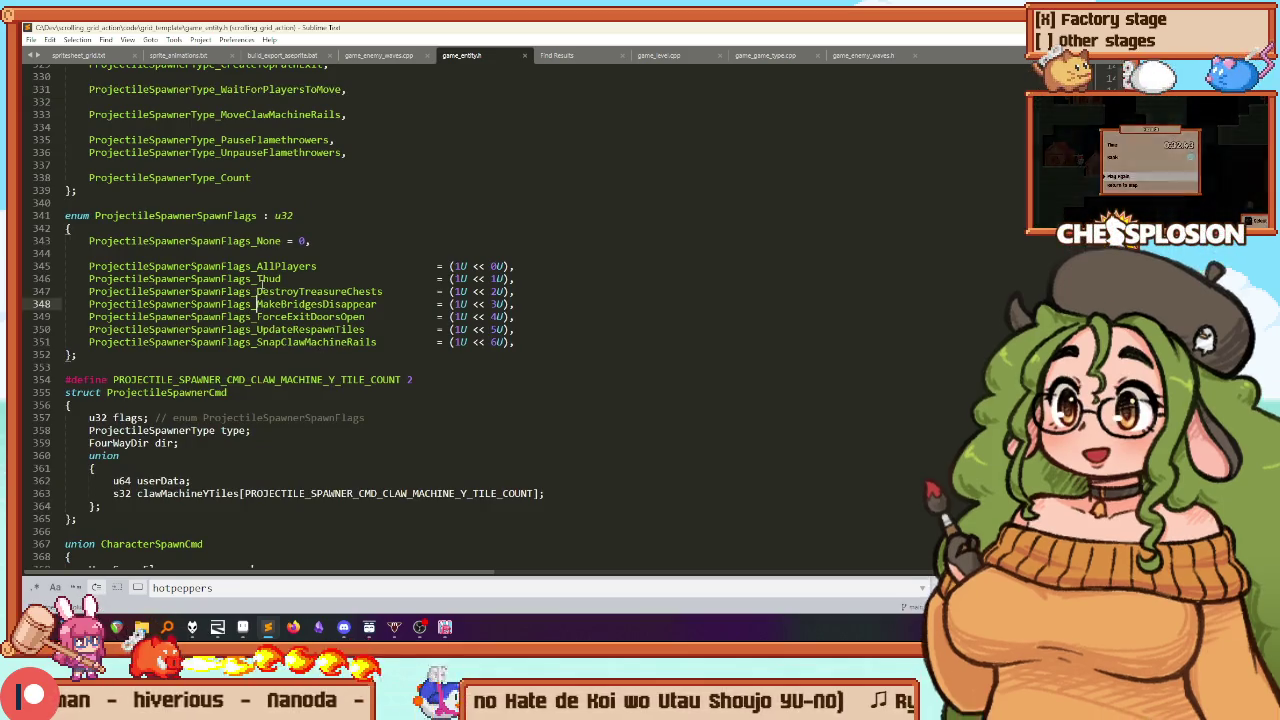
double_click(268, 280)
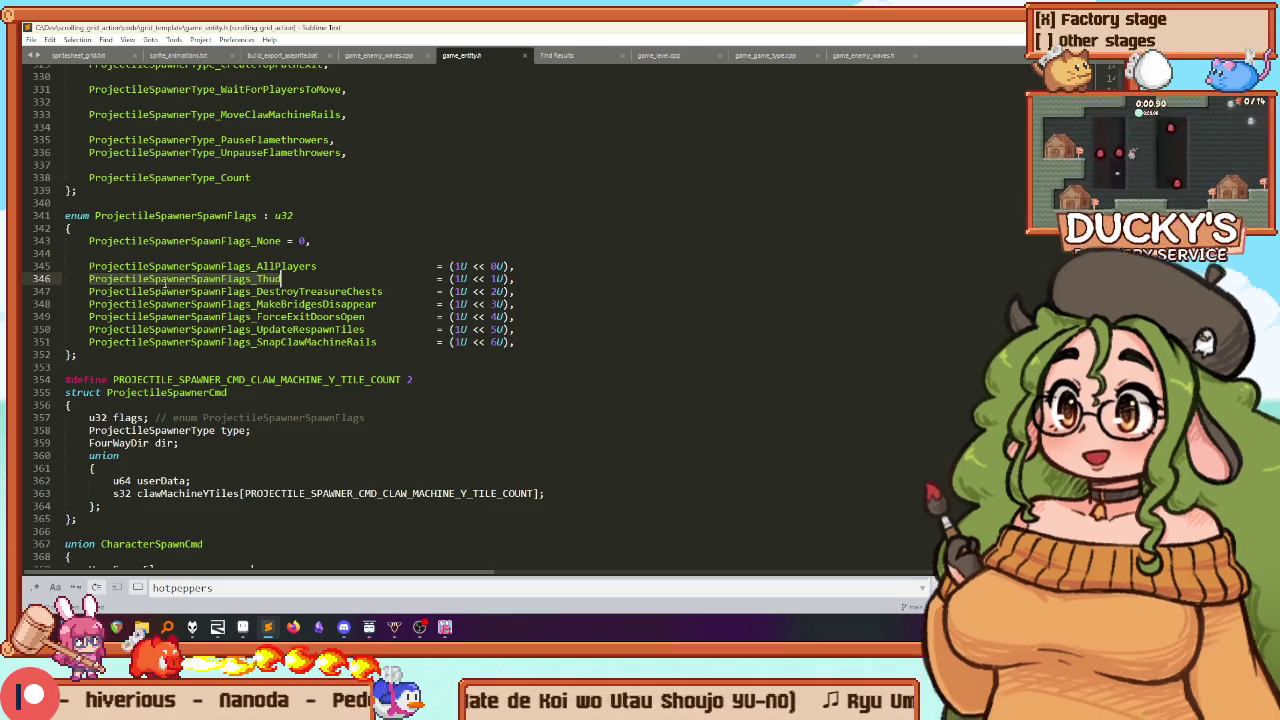
key(Home)
shift+click(480, 342)
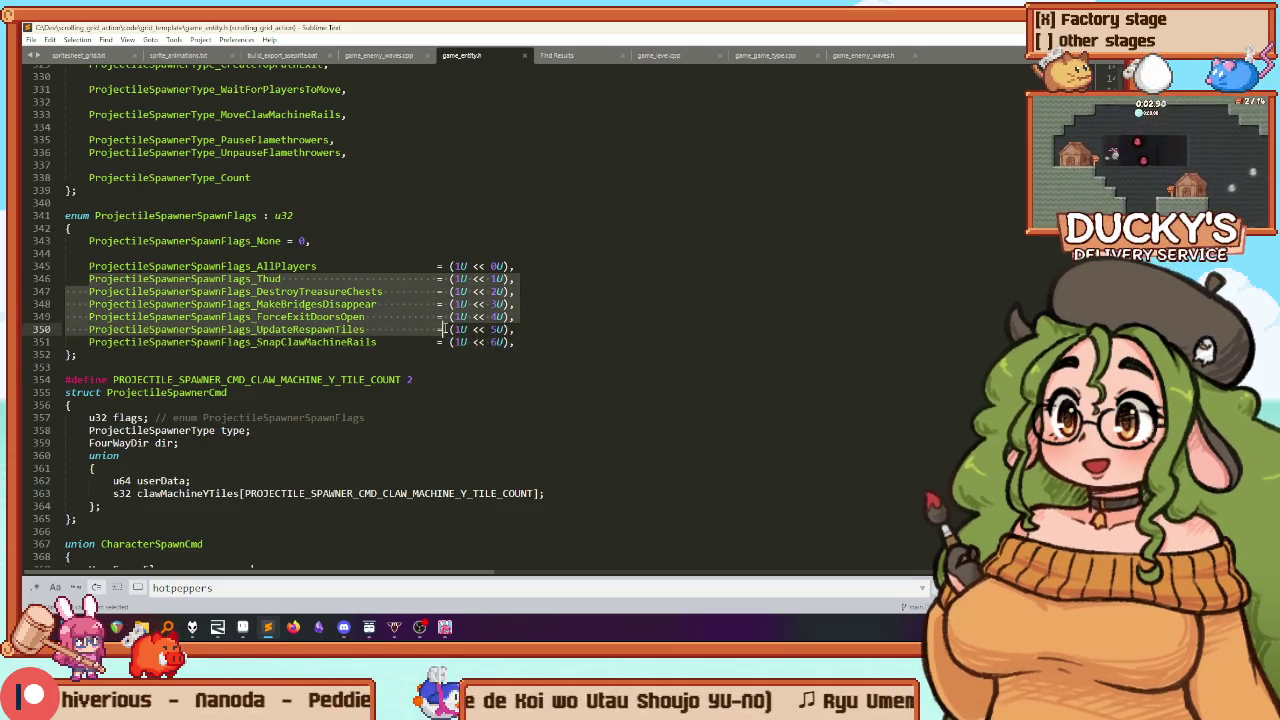
click(304, 291)
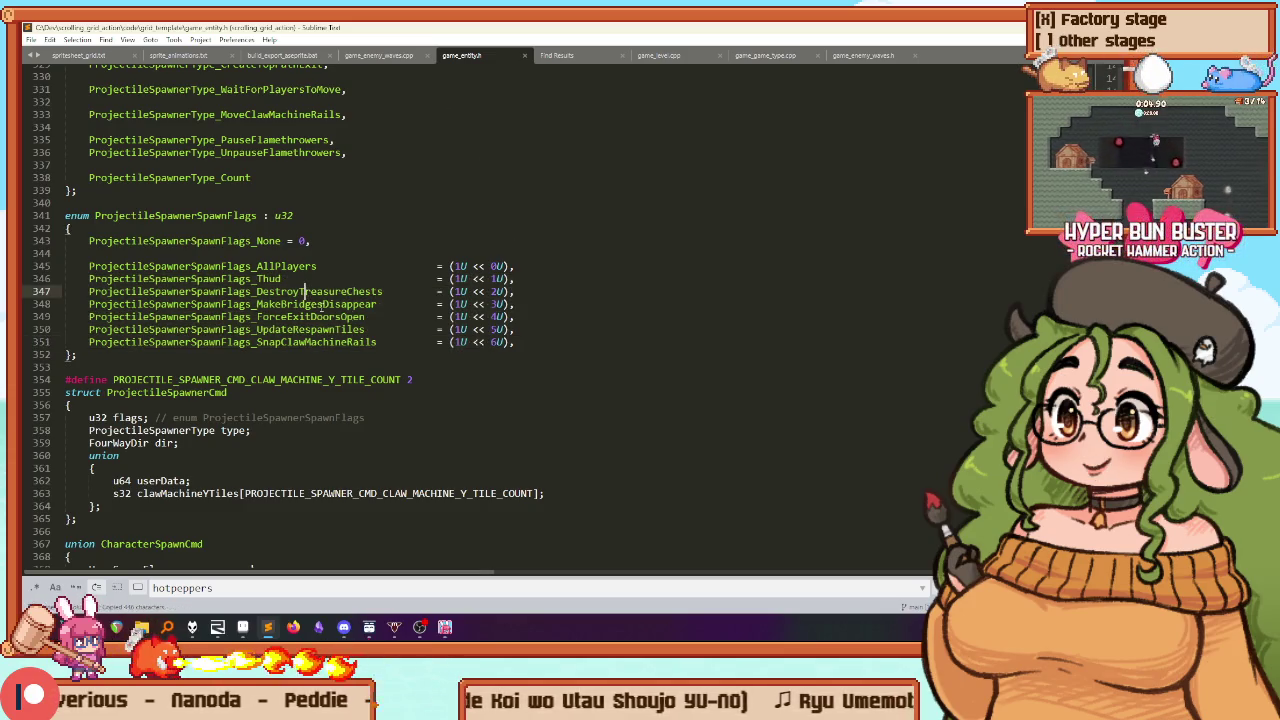
mouse_move(535, 335)
mouse_down()
mouse_move(100, 304)
mouse_move(83, 266)
mouse_up()
key(ctrl+c)
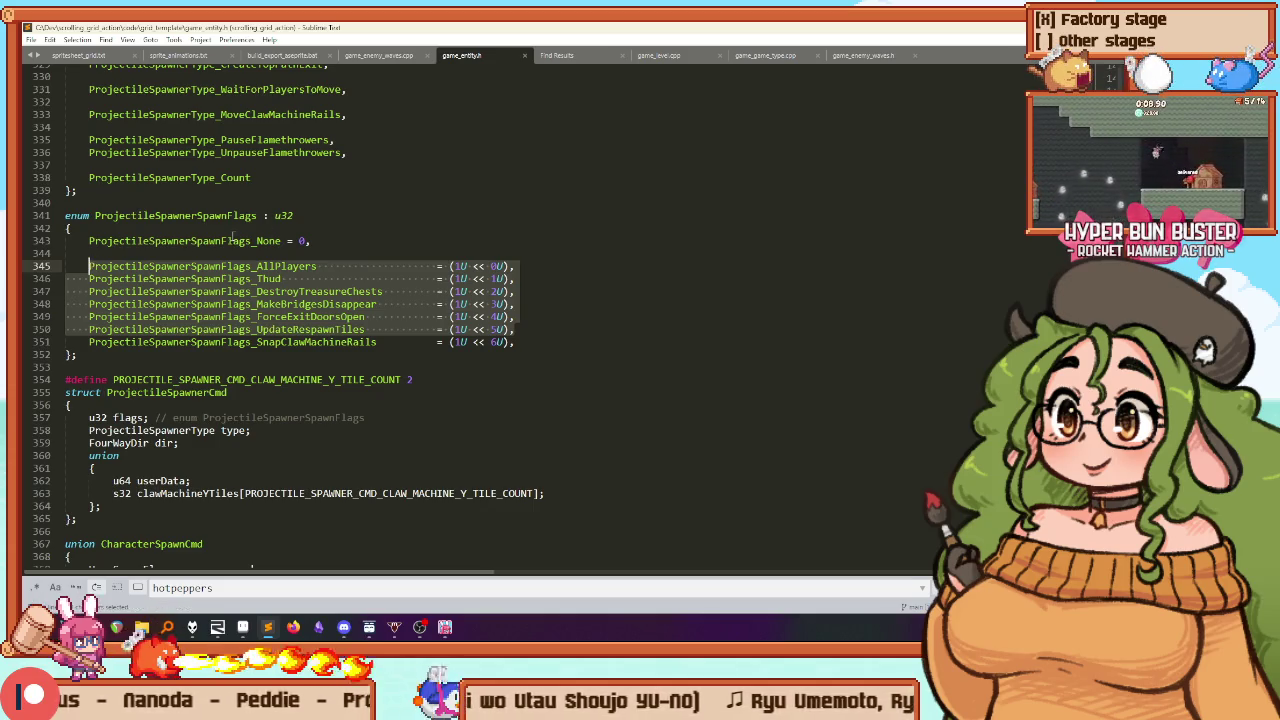
click(378, 55)
scroll(477, 170, right, 5)
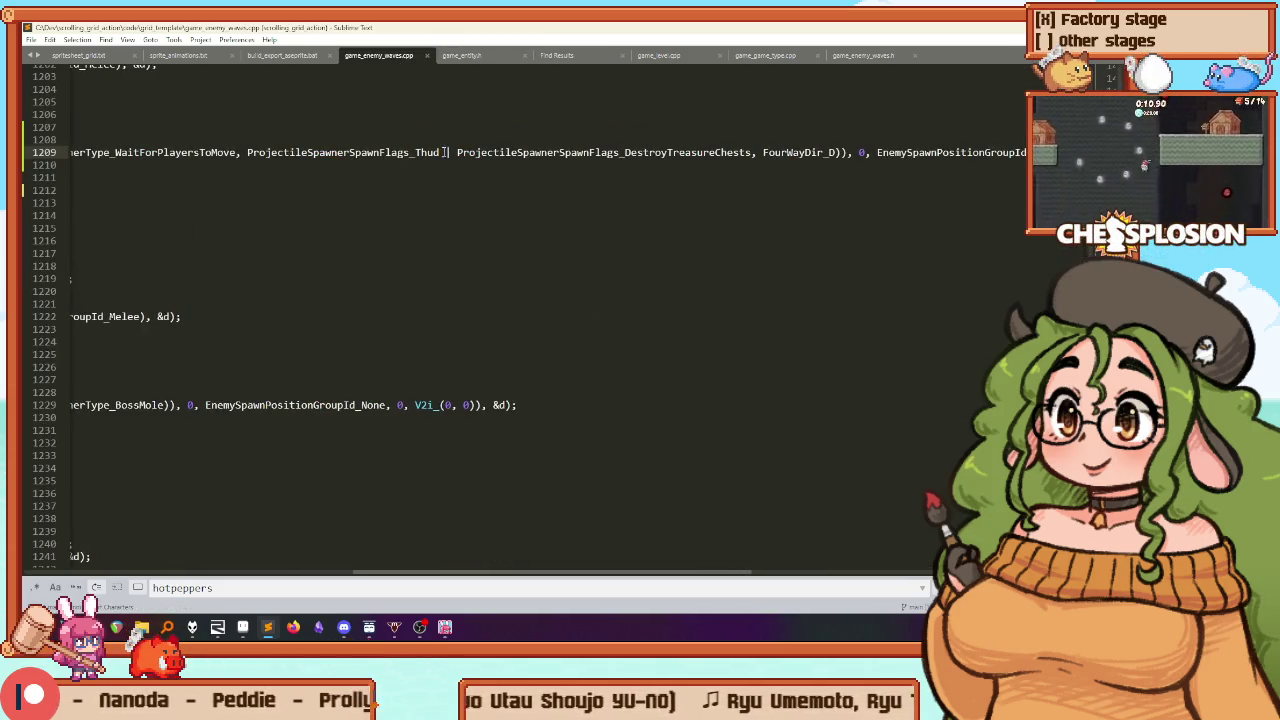
Paste the copied flag list below the wait comment and combine Thud | MakeBridgesDisappear on one line
click(319, 140)
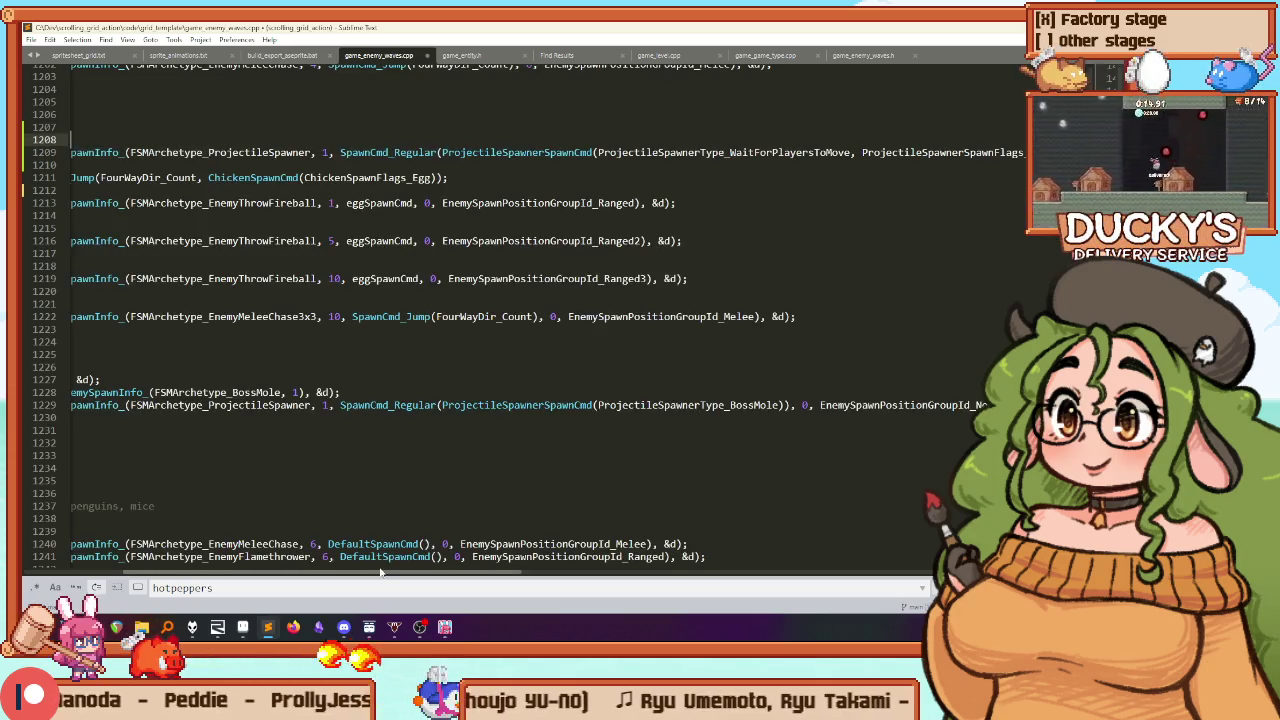
click(393, 120)
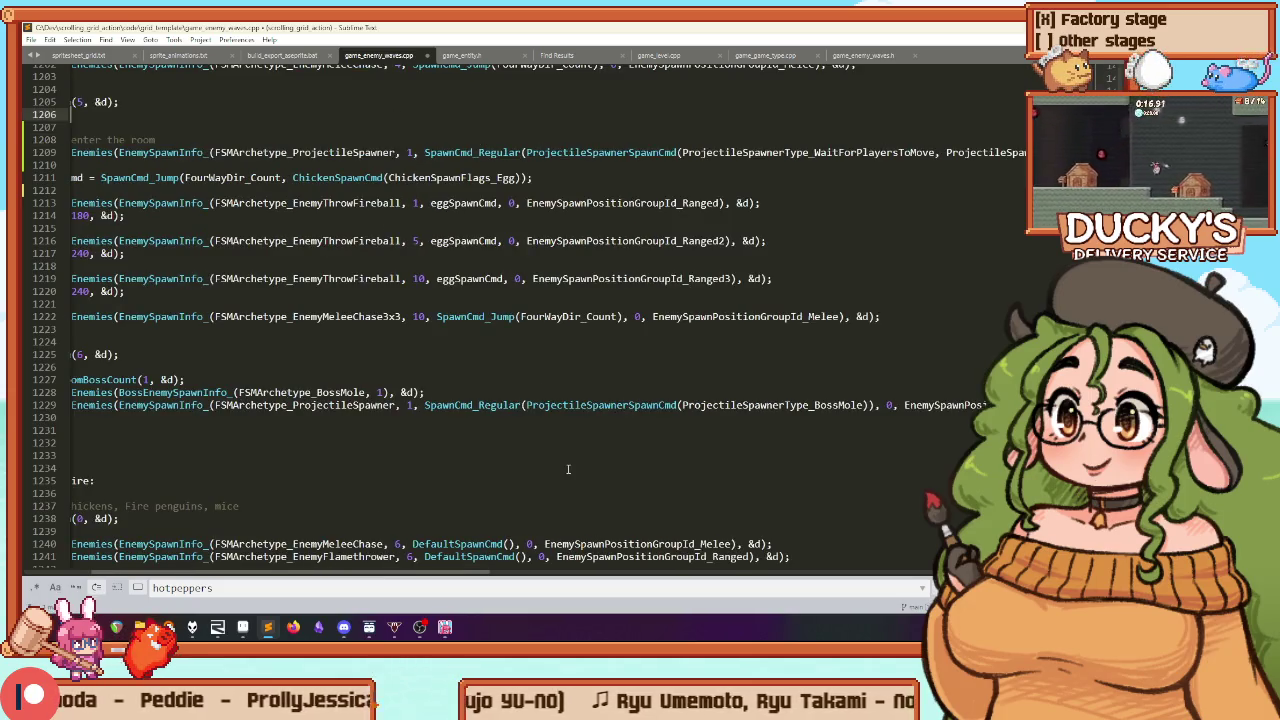
key(Down)
key(Down)
key(End)
key(Return)
key(Return)
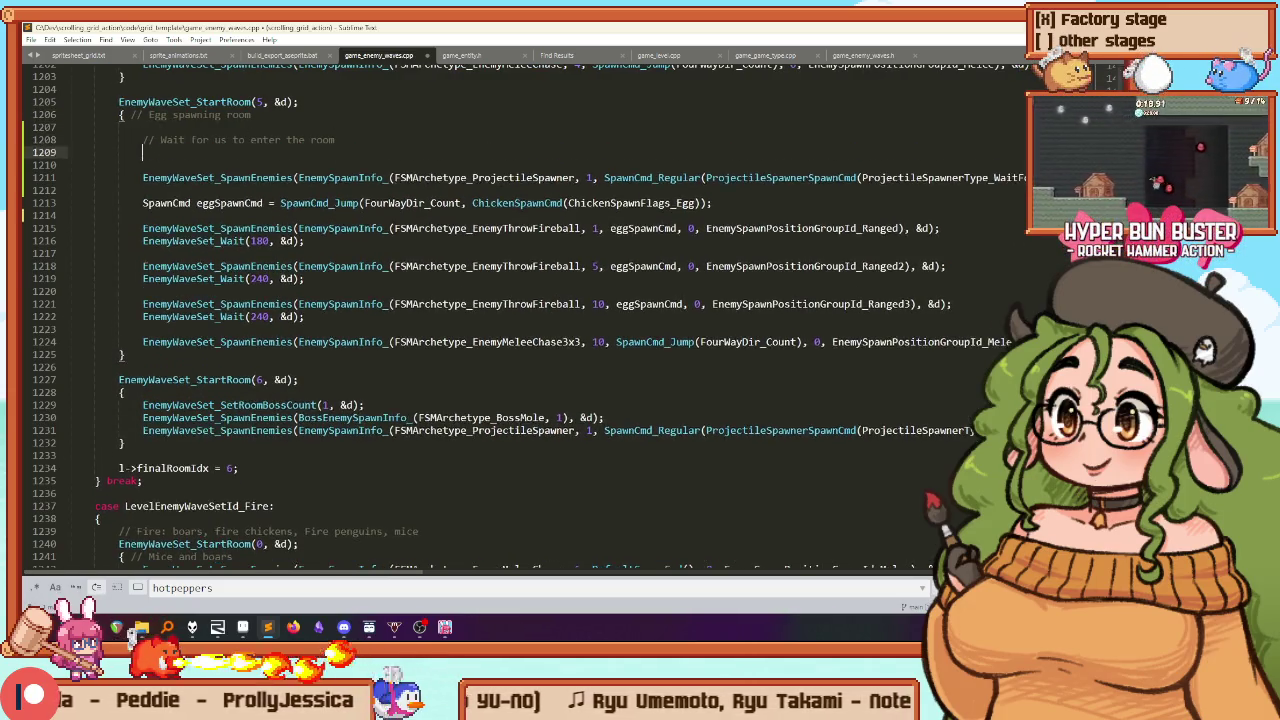
key(ctrl+v)
key(Up)
key(Up)
key(Up)
key(Up)
key(Up)
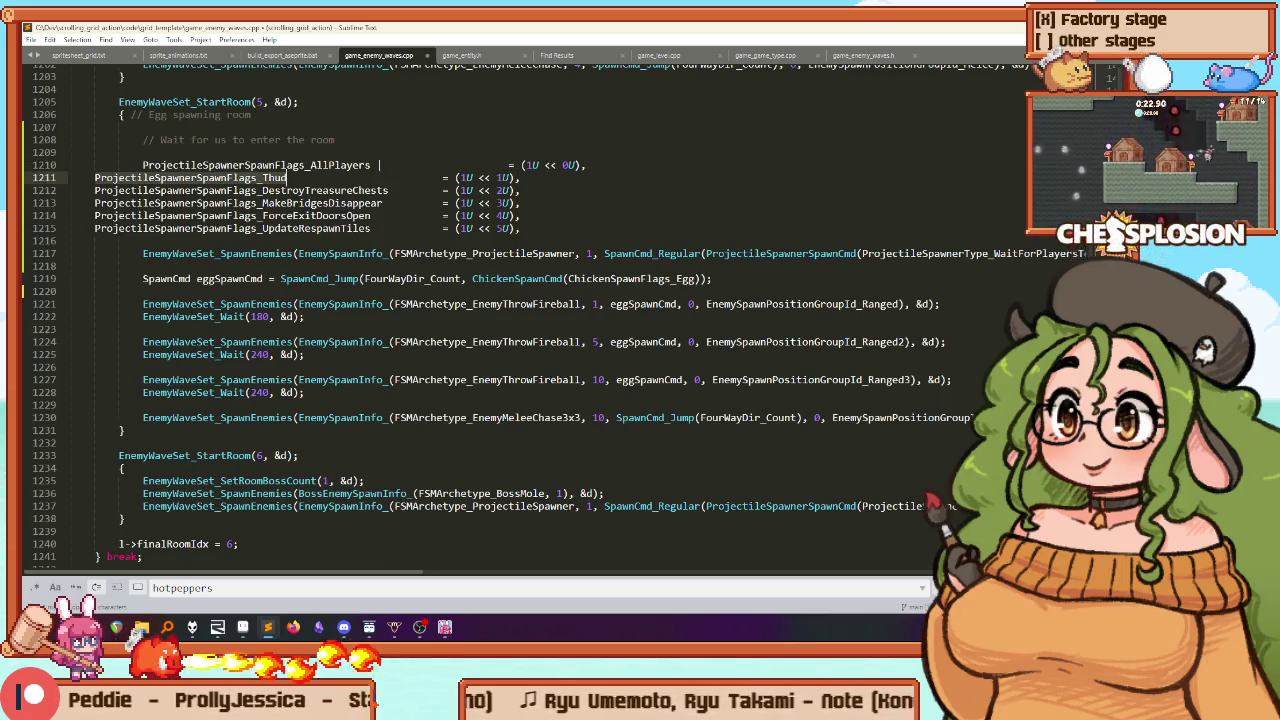
click(95, 165)
text(ProjectileSpawnerSpawnFlags_Thud)
key(Down)
key(Down)
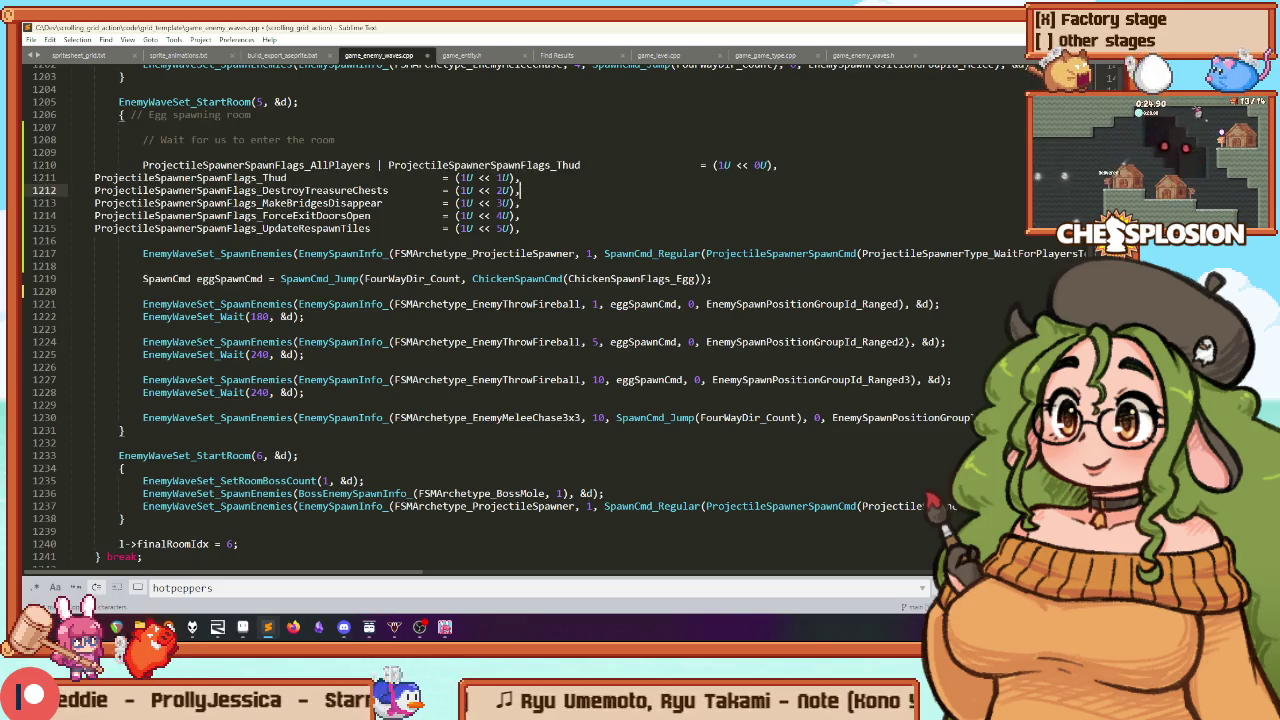
key(Down)
key(Up)
key(Up)
key(Up)
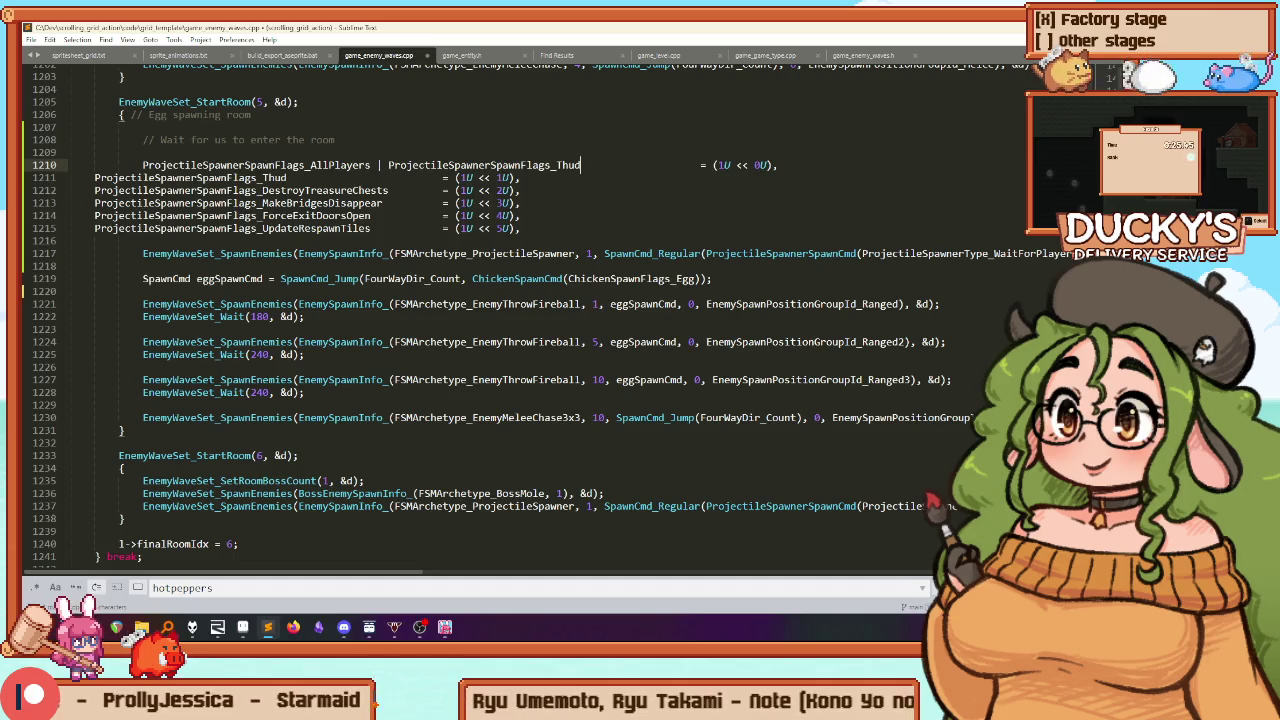
text(| ProjectileSpawnerSpawnFlags_MakeBridgesDisappear)
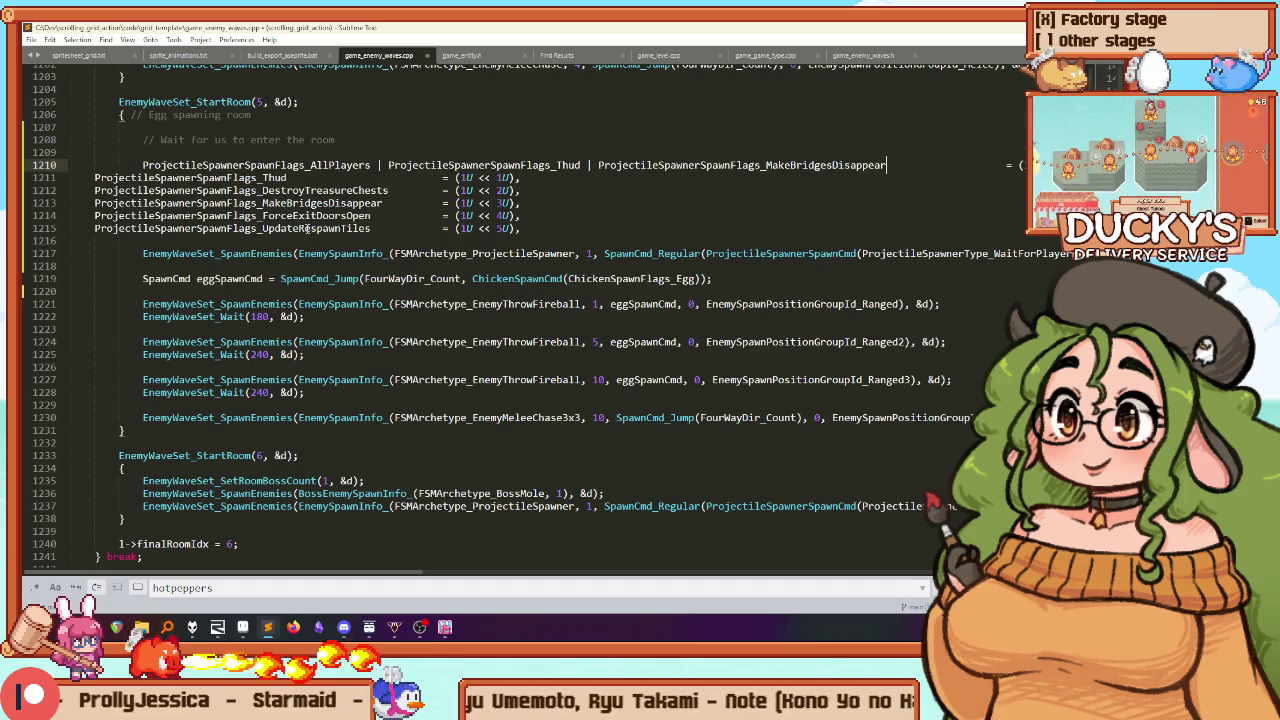
Undo to the Thud | MakeBridgesDisappear | UpdateRespawnTiles version and delete the pasted flag lines
click(307, 228)
click(865, 165)
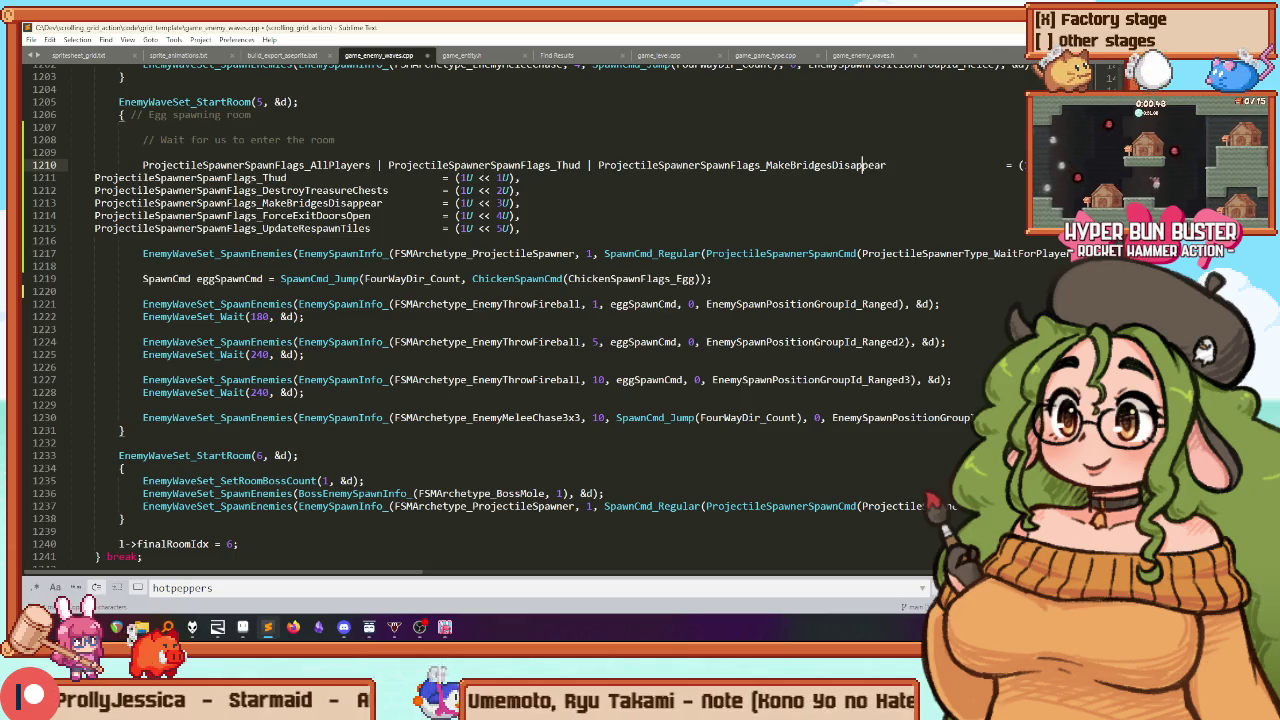
key(ctrl+z)
key(ctrl+z)
key(ctrl+z)
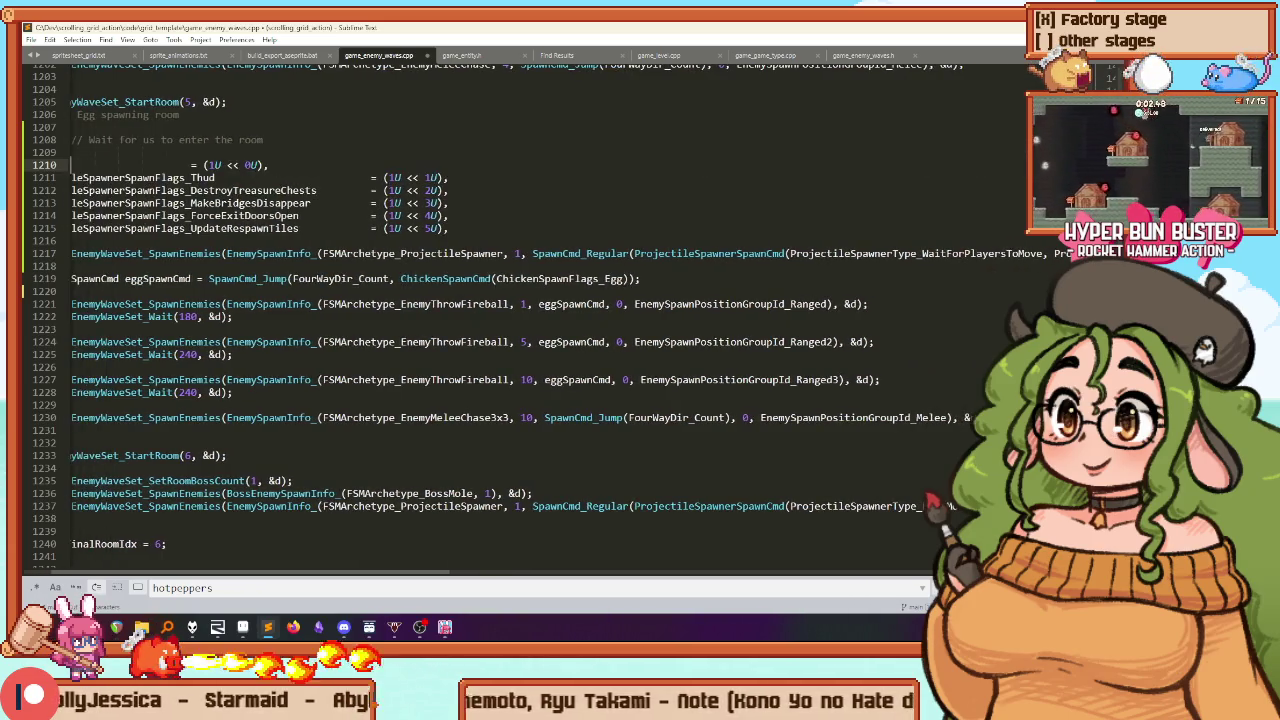
key(ctrl+z)
key(ctrl+z)
key(ctrl+z)
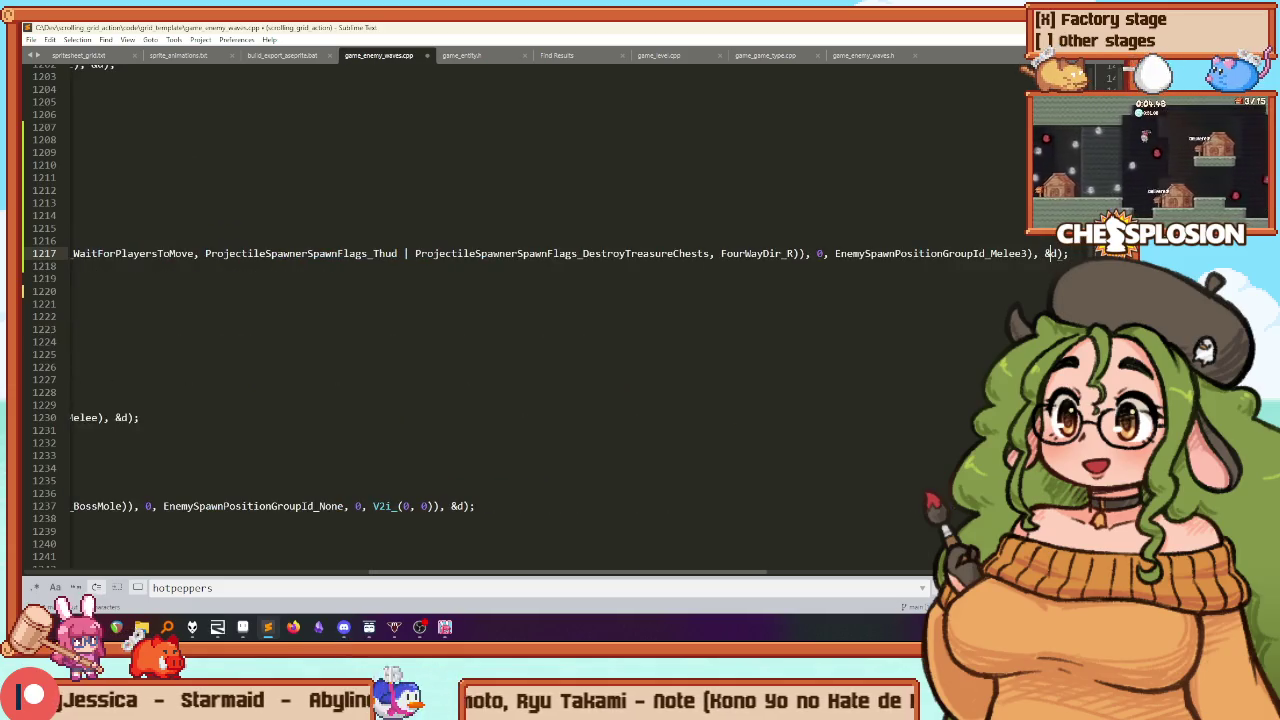
key(ctrl+z)
key(ctrl+z)
key(ctrl+z)
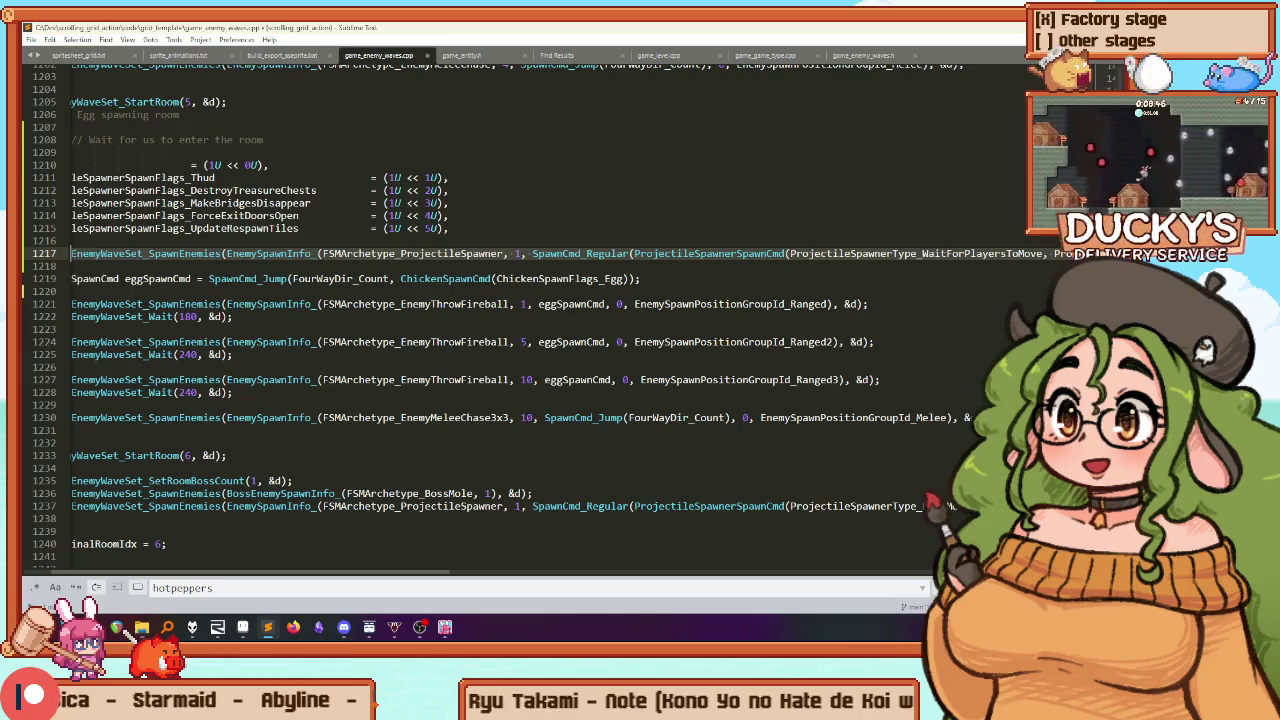
key(Escape)
key(ctrl+z)
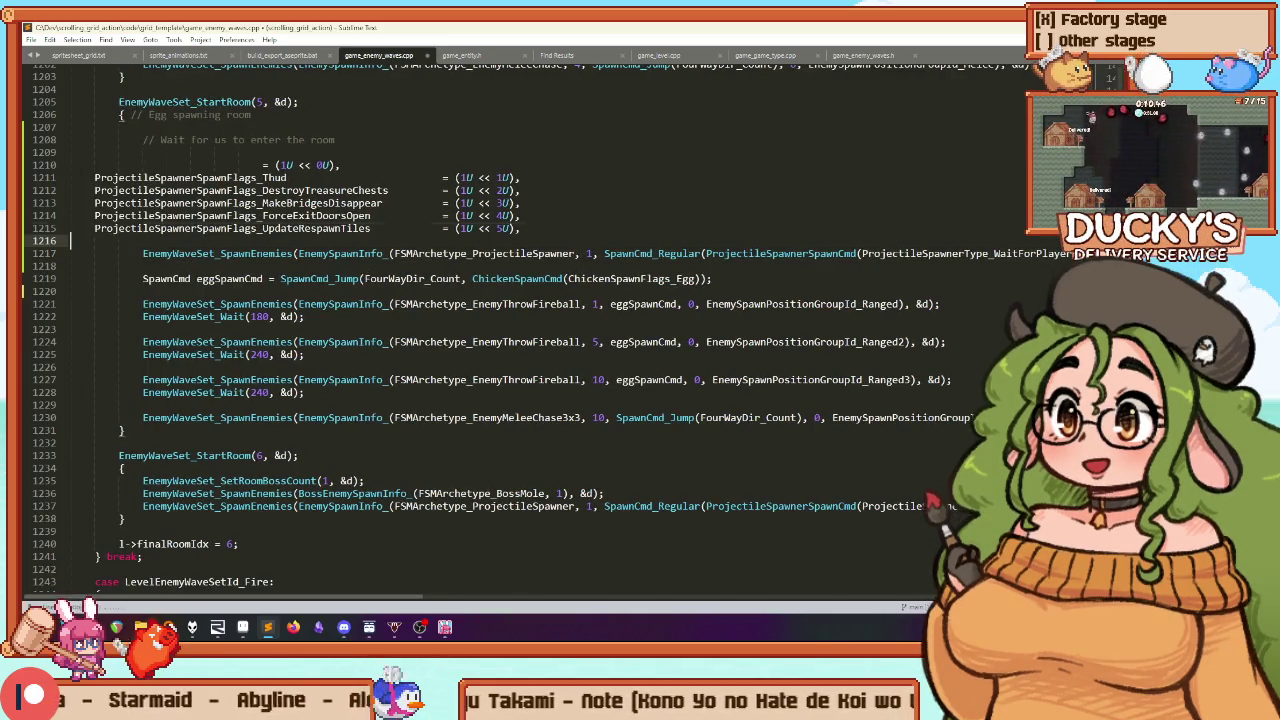
key(shift+Up)
key(shift+Up)
key(shift+Up)
key(shift+End)
key(BackSpace)
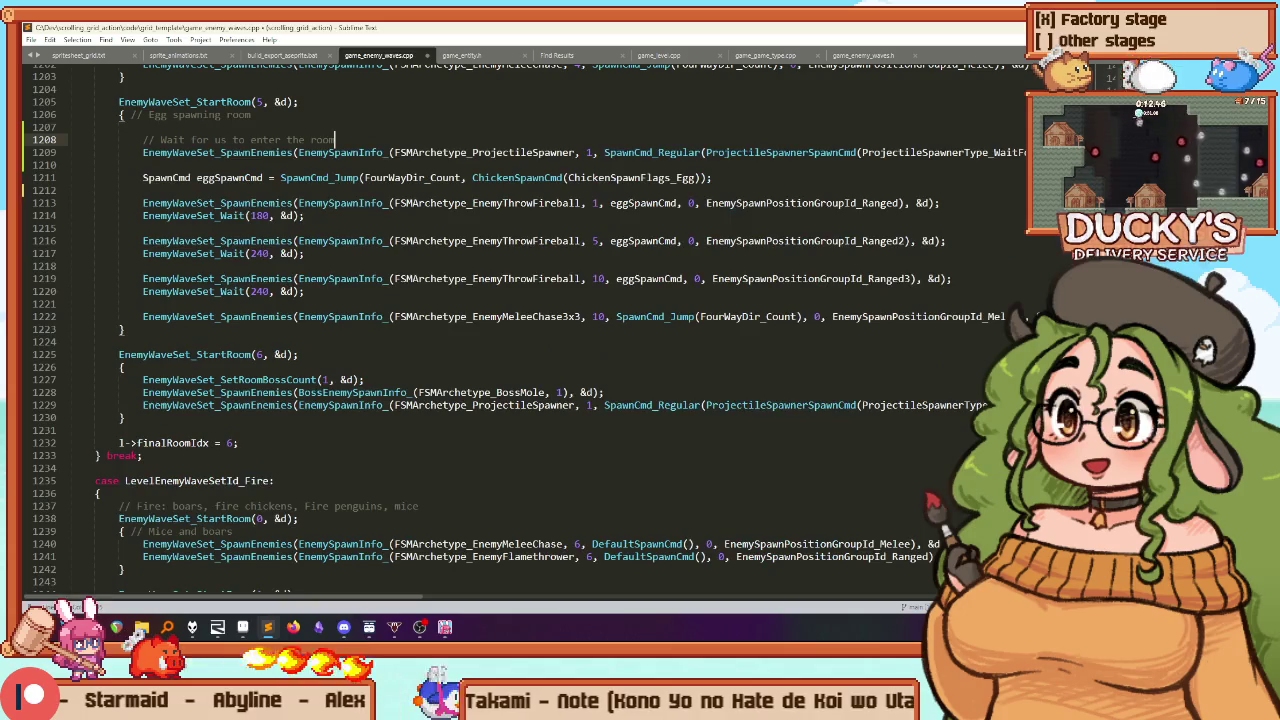
Check the spawner line's flags and rebuild the game
key(Down)
key(End)
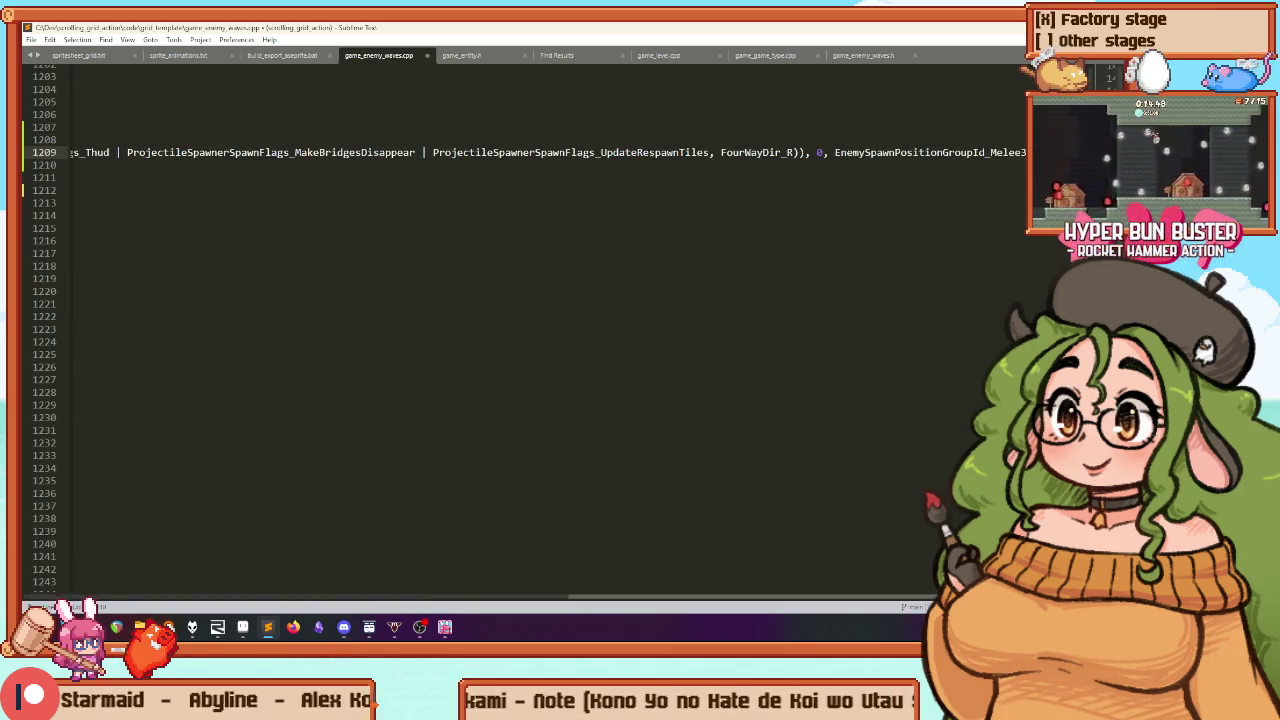
key(Home)
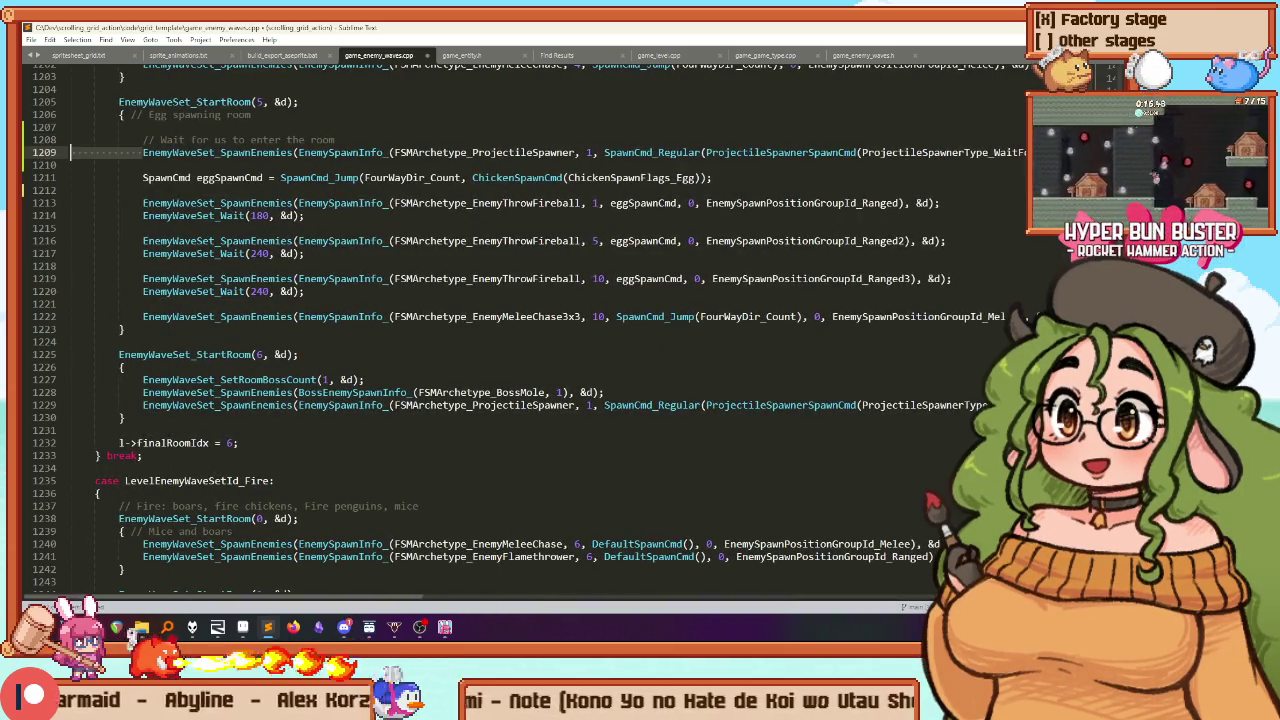
key(ctrl+b)
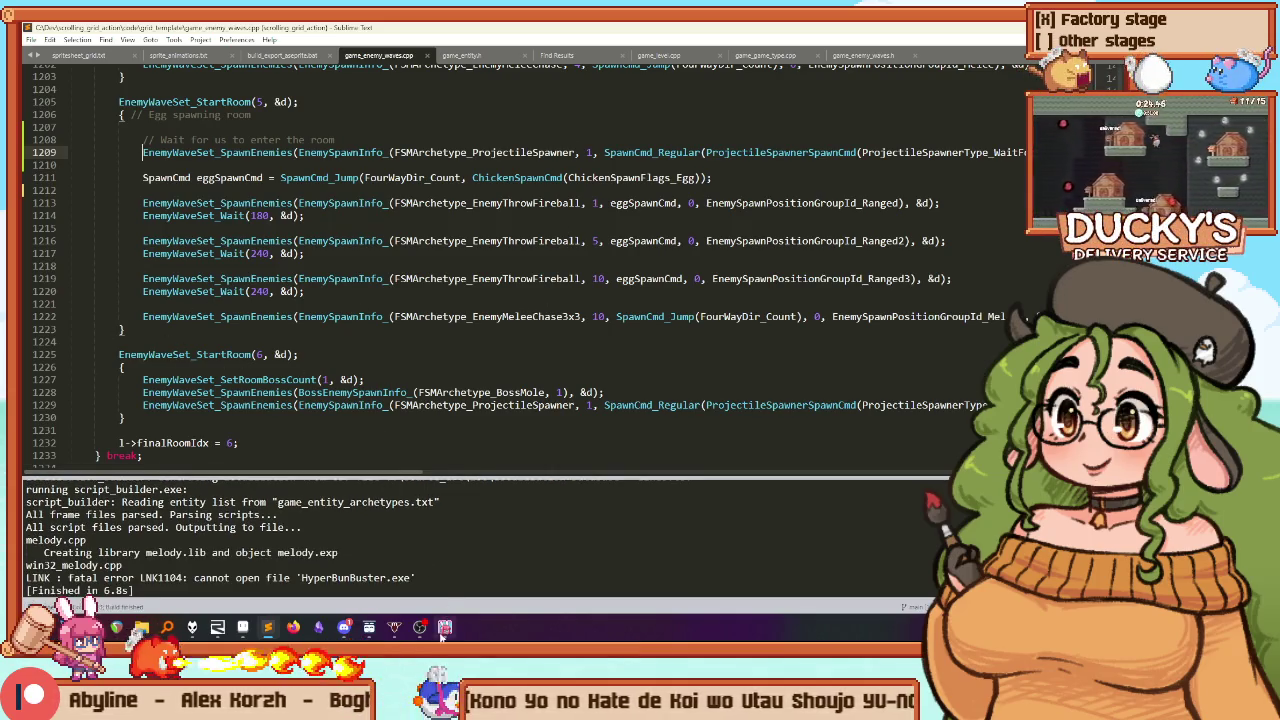
key(Escape)
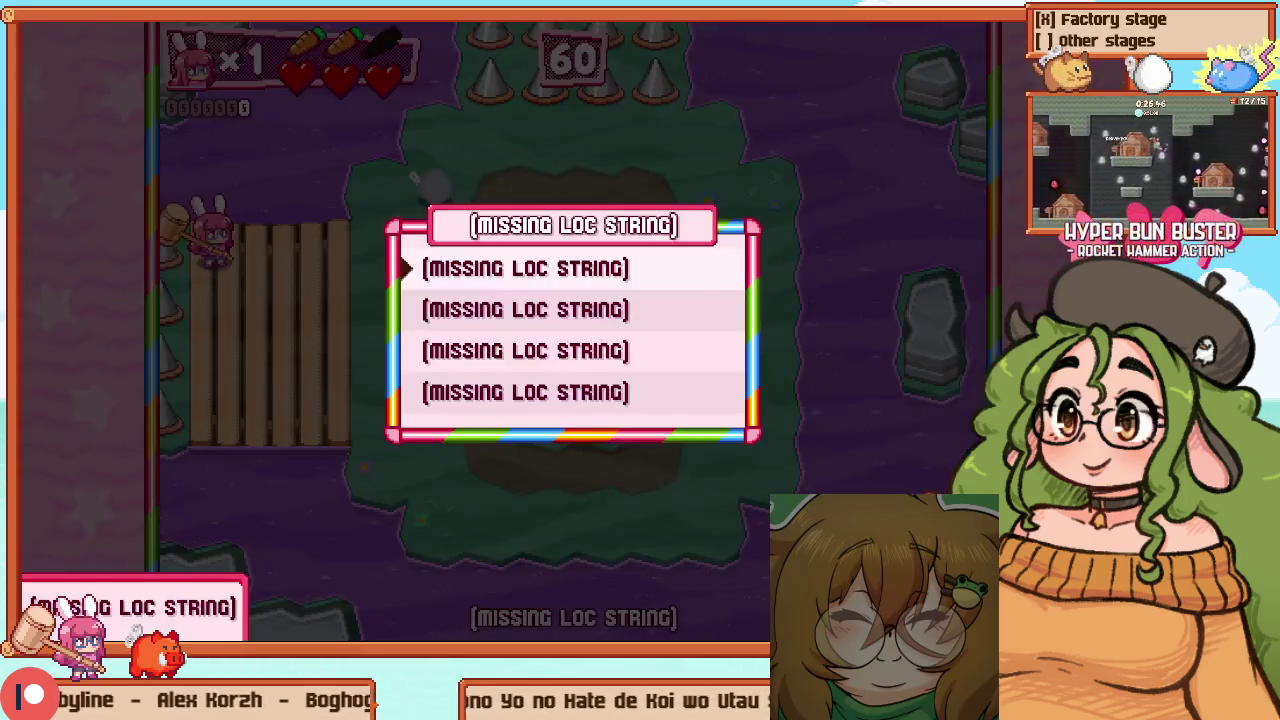
key(Escape)
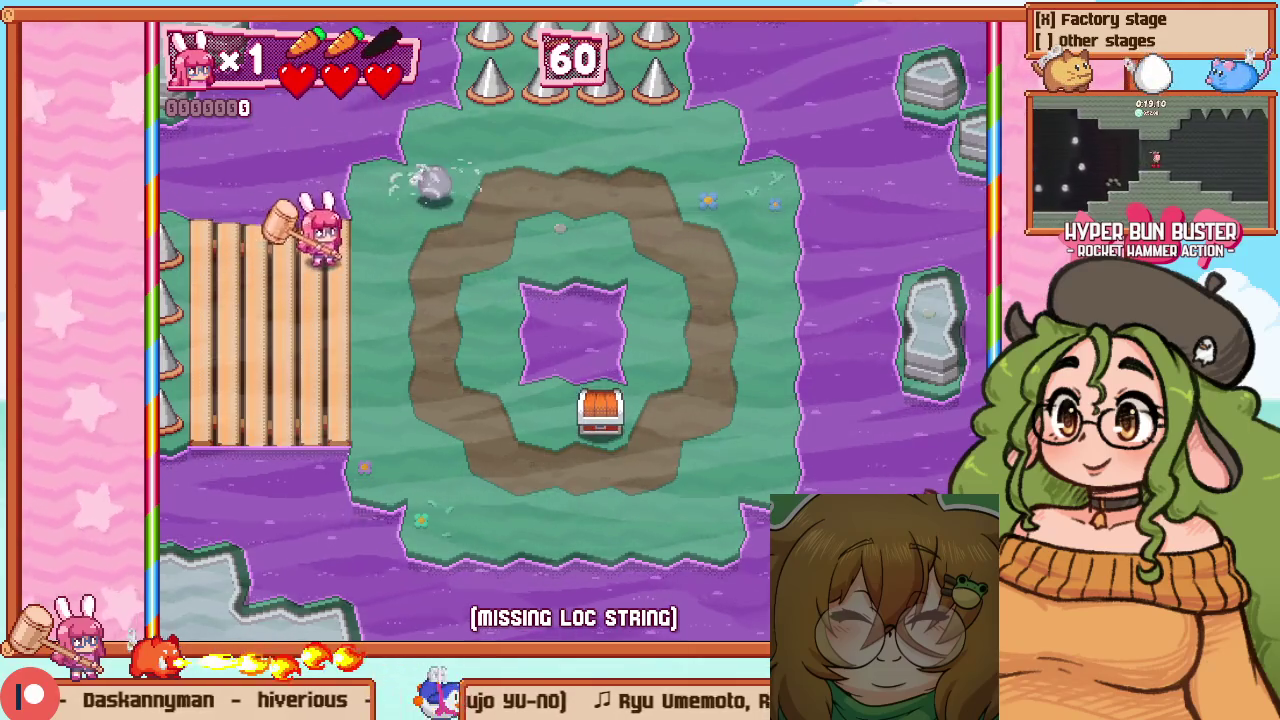
key(alt+Tab)
key(alt+Tab)
key(alt+Tab)
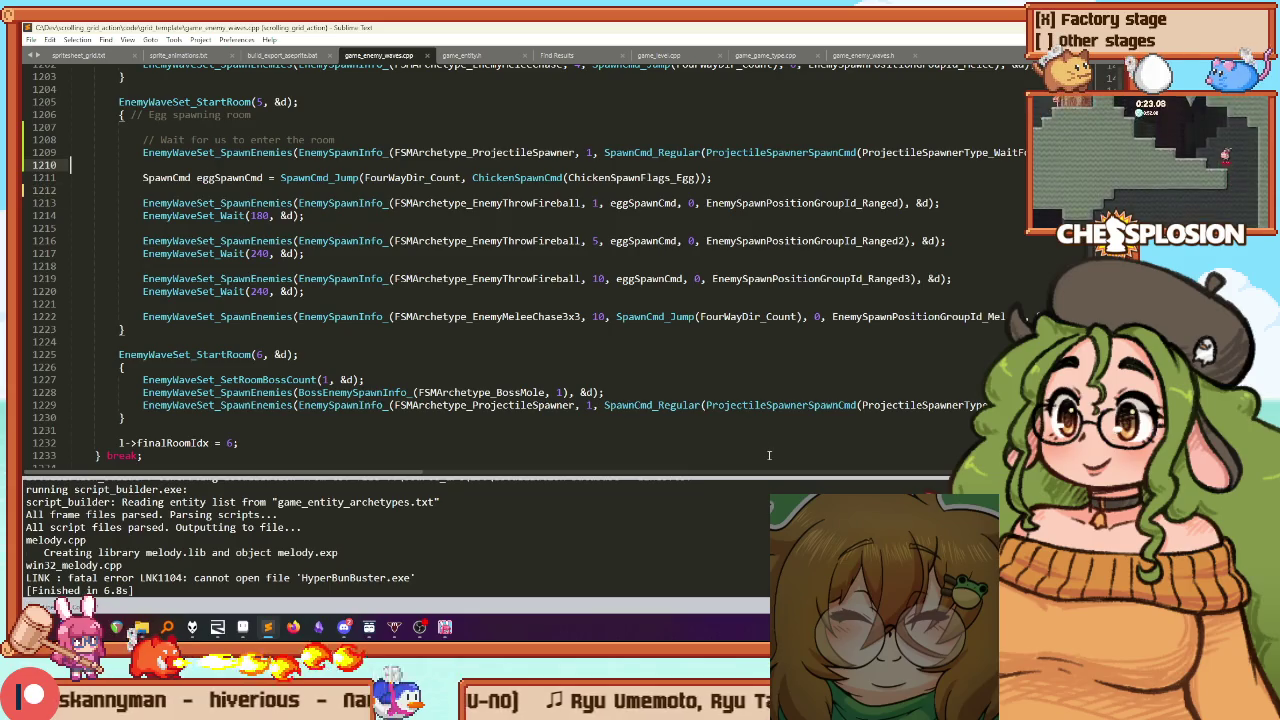
Add EnemyWaveSet_WaitUntilEnemiesRemaining(0, &d); on a new line 1211 of the egg room script
key(Up)
key(End)
key(Down)
key(Return)
text(w)
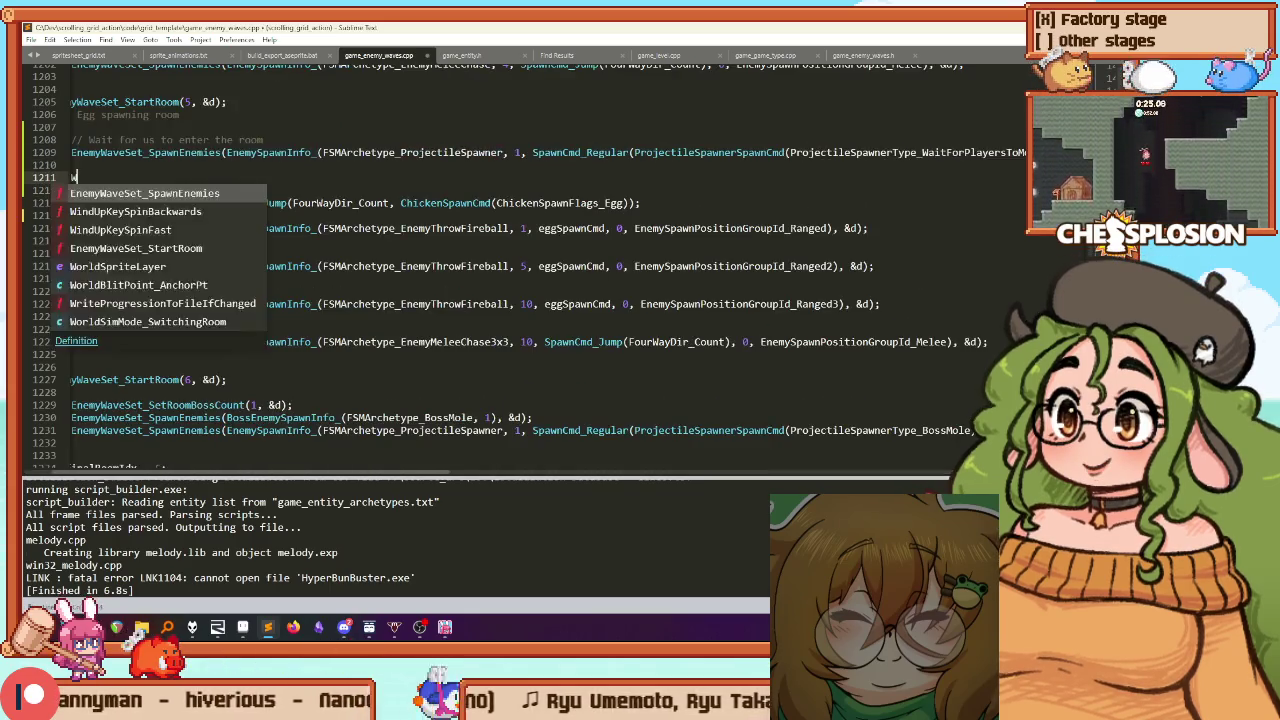
text(aitu)
key(Tab)
text(()
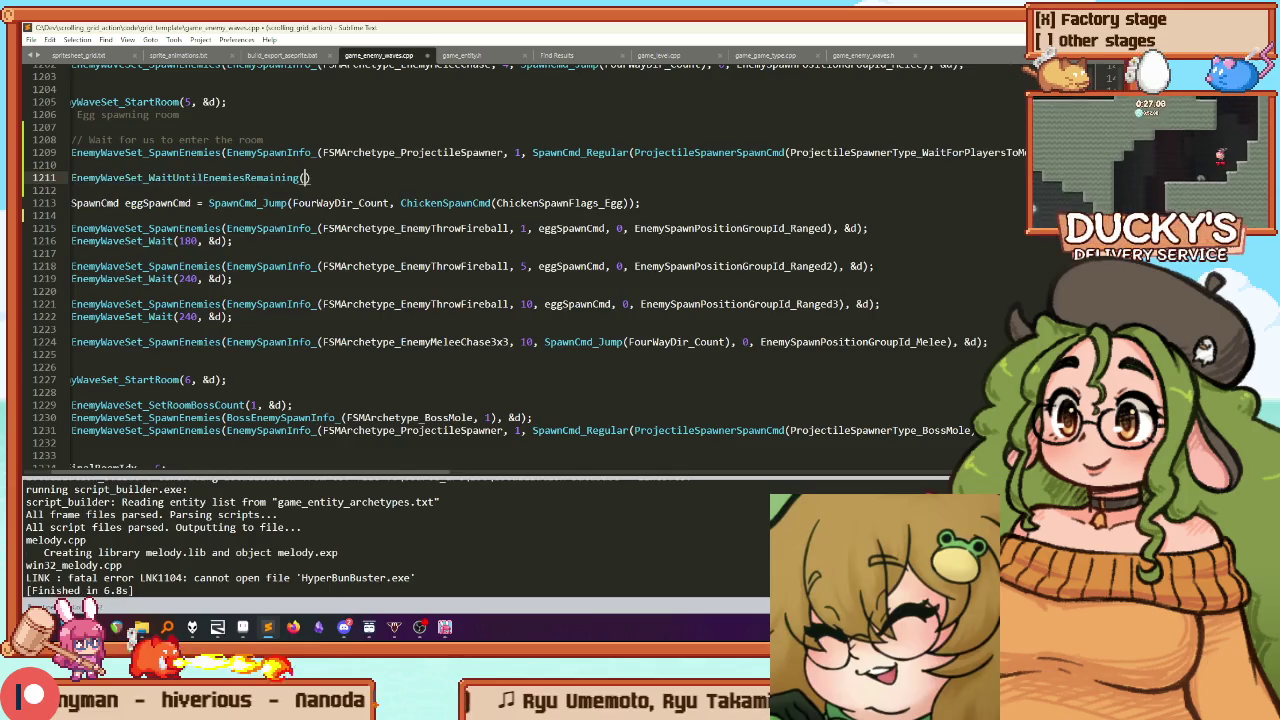
text(0, &d);)
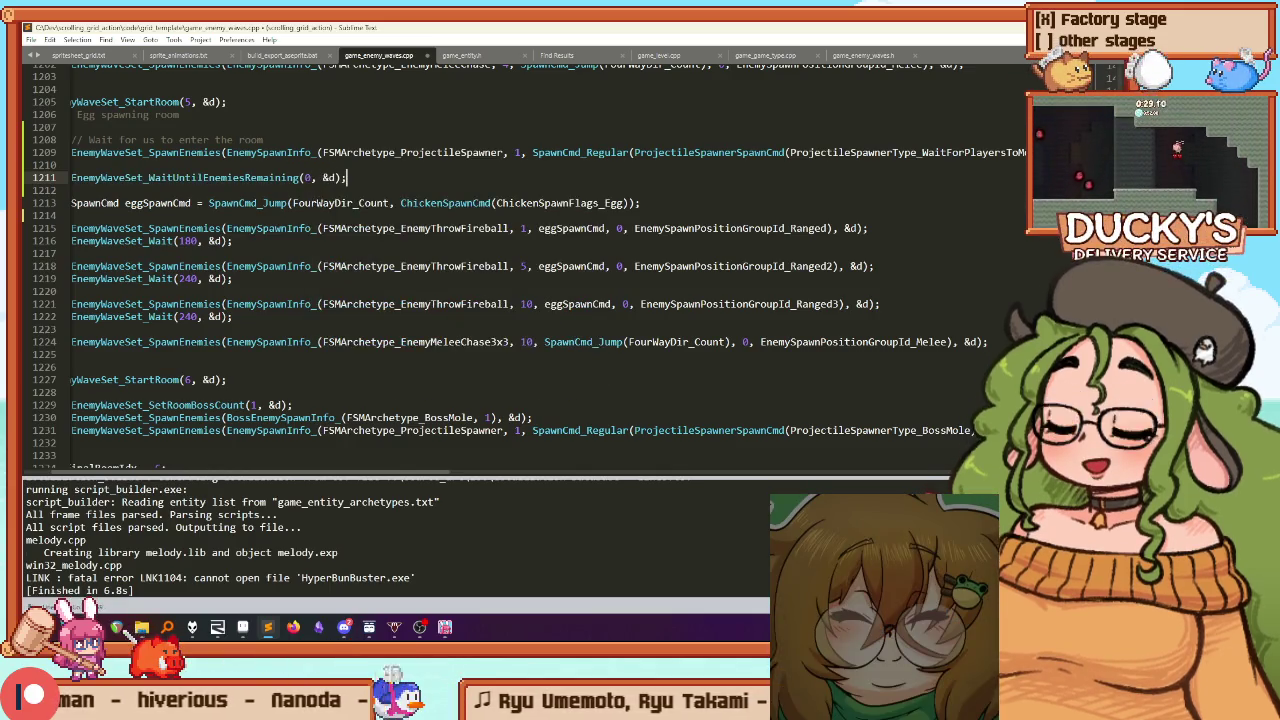
Rebuild the game, bring it to the front, and pause it
key(ctrl+b)
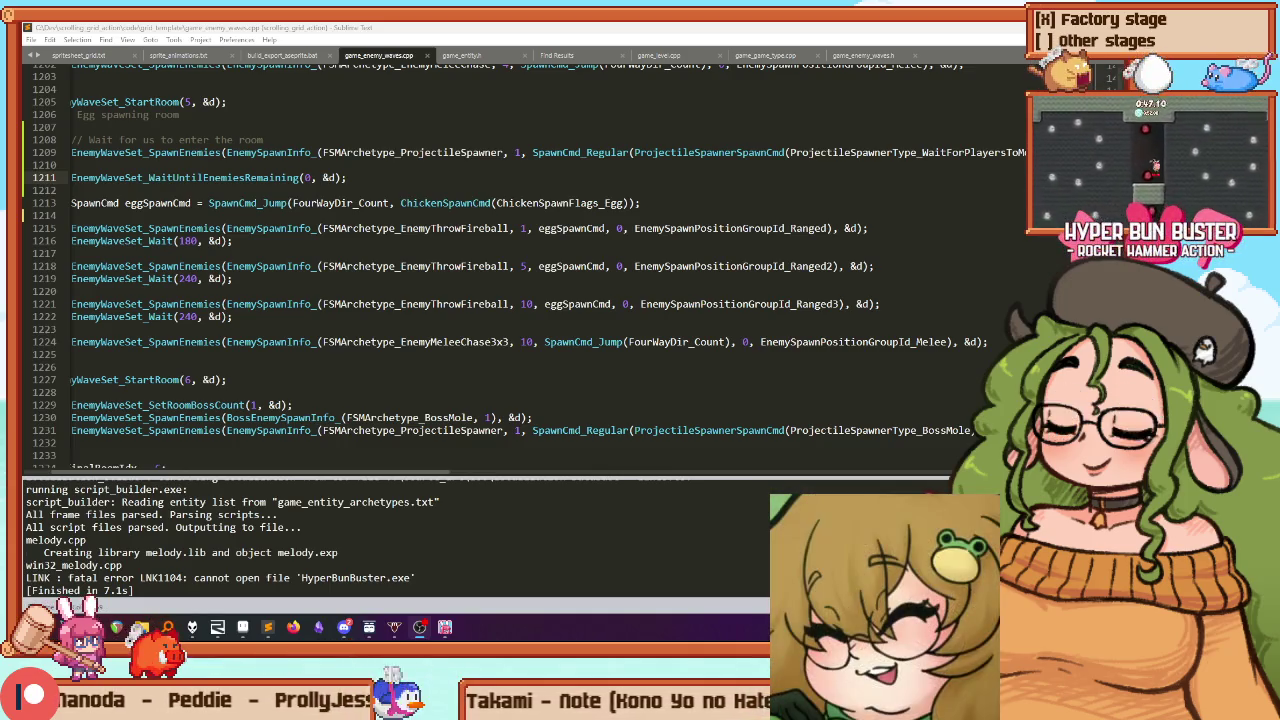
click(505, 245)
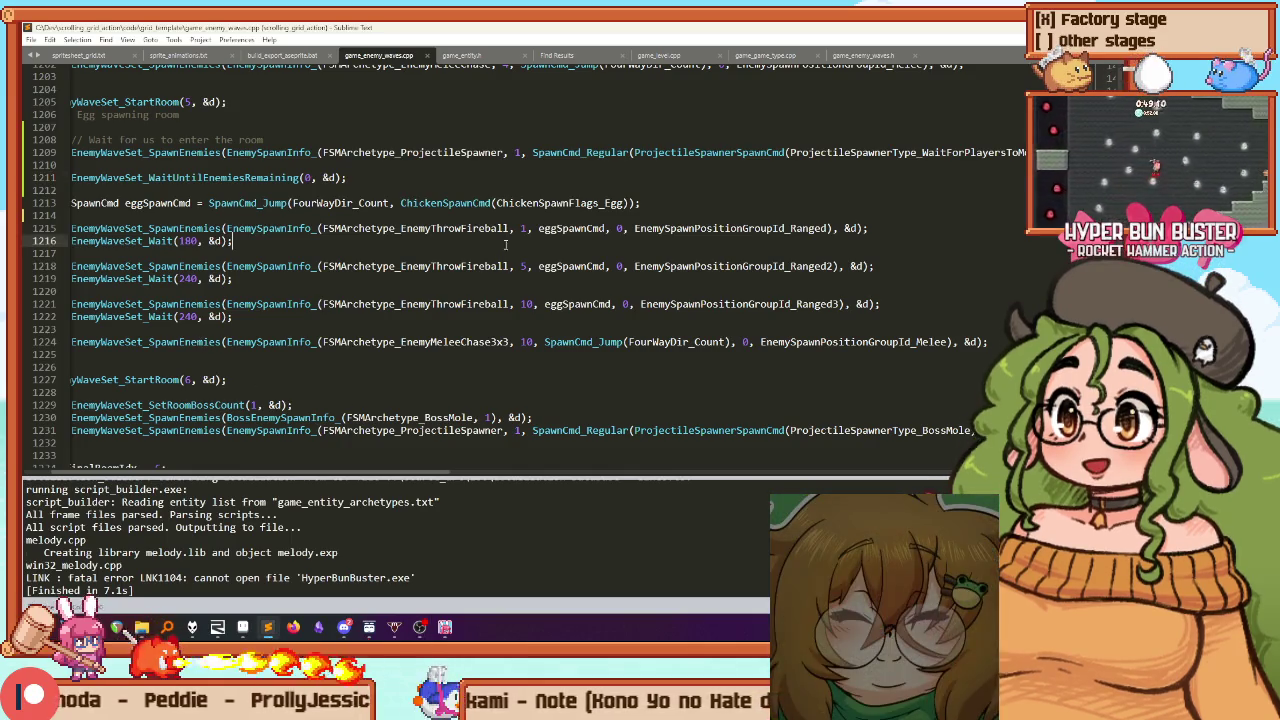
click(470, 638)
key(Escape)
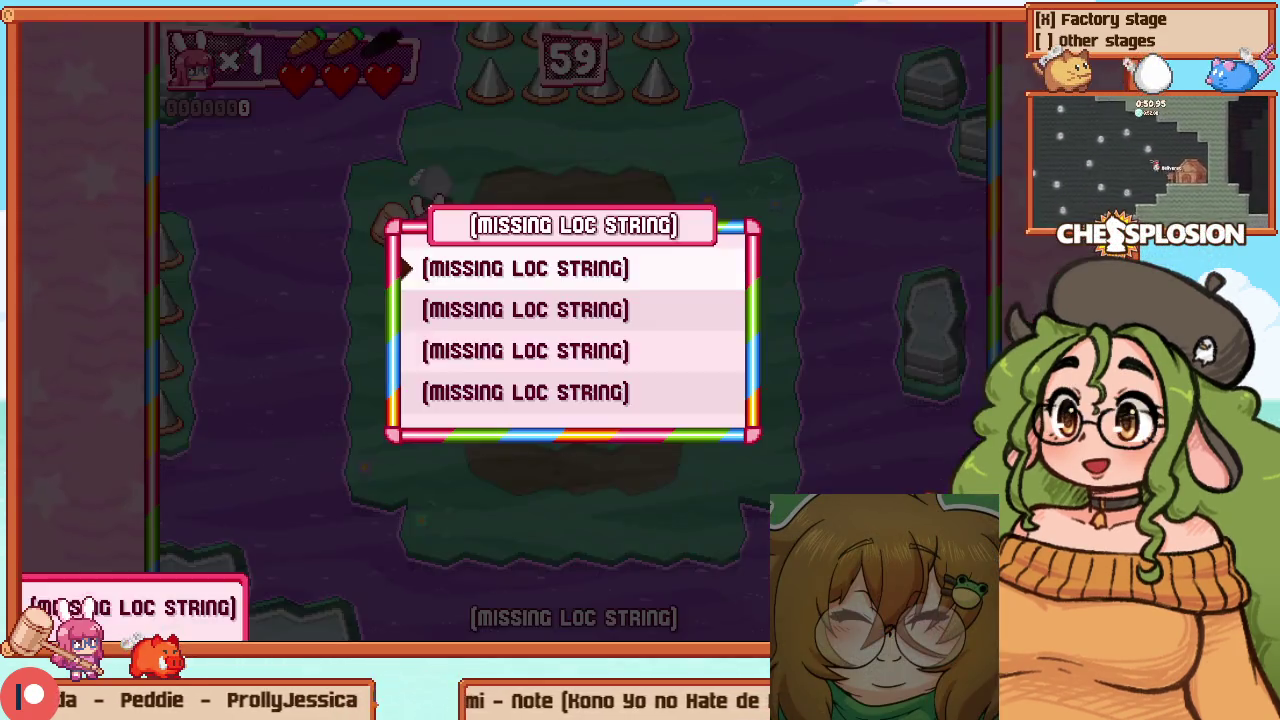
Resume and fight around the egg room ring, smashing fireball throwers and chickens while collecting coins
key(s)
key(d)
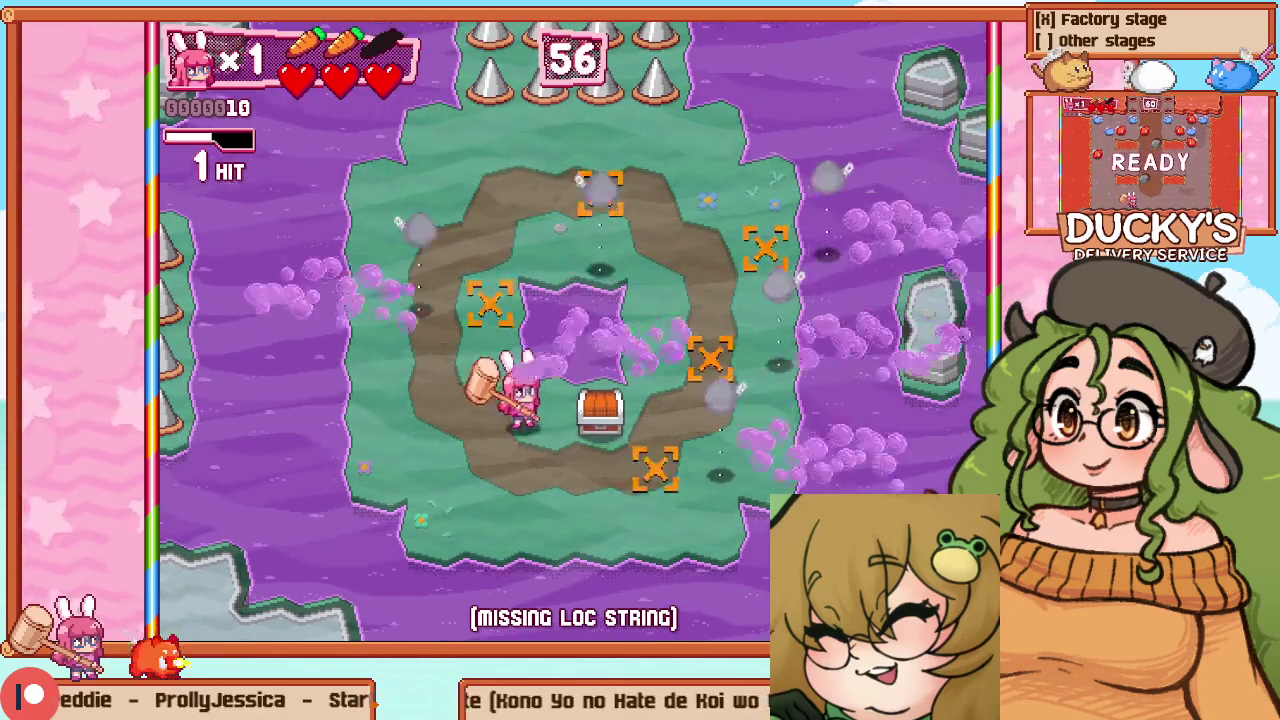
key(d)
key(w)
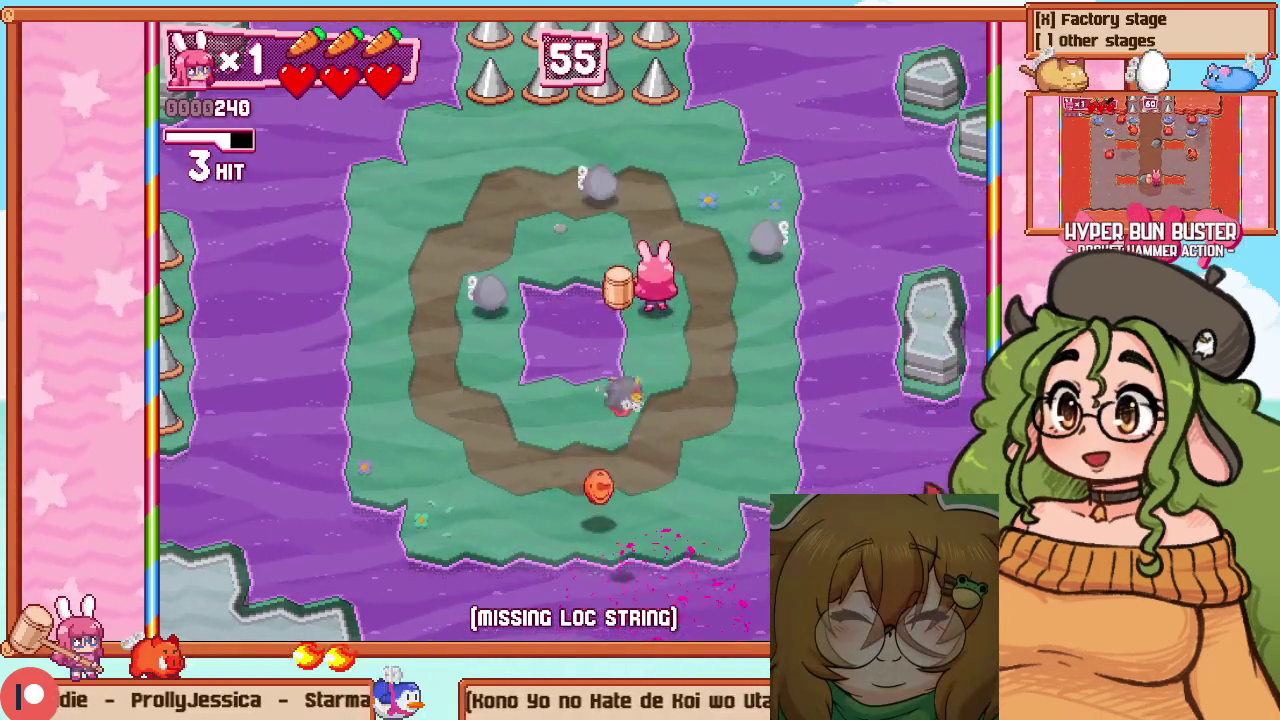
key(w)
key(a)
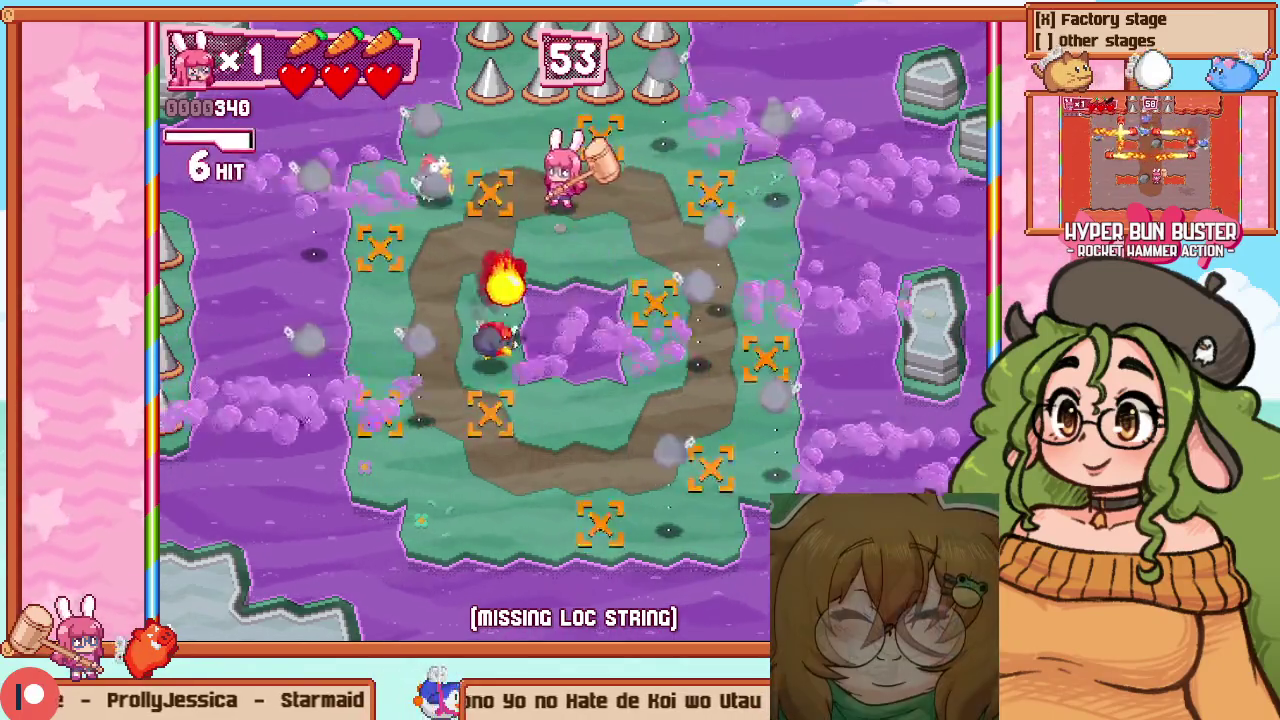
key(w)
key(a)
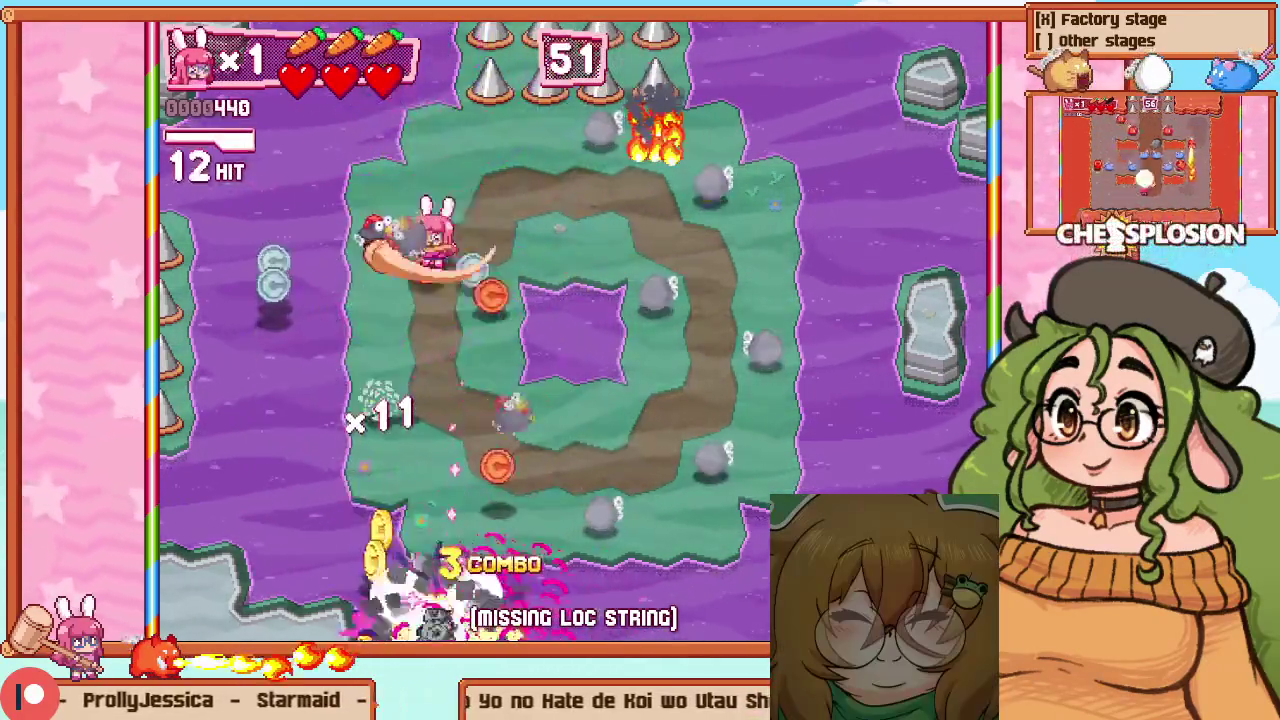
key(d)
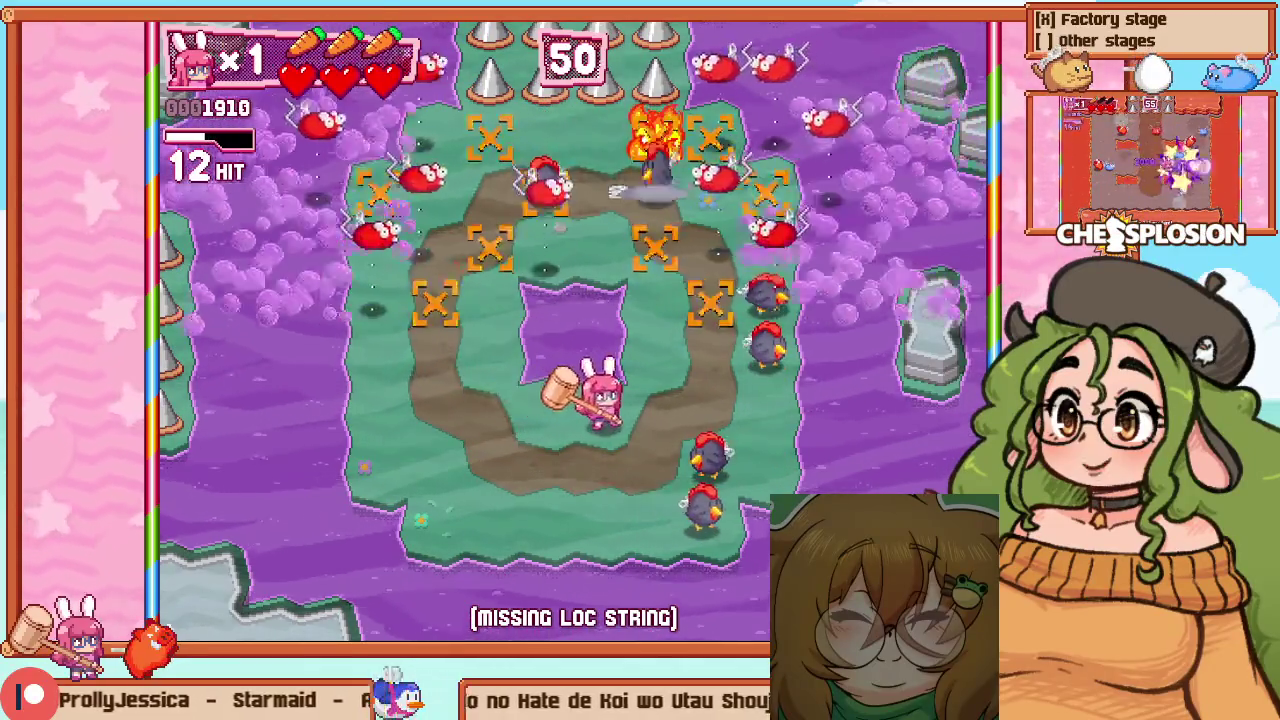
key(a)
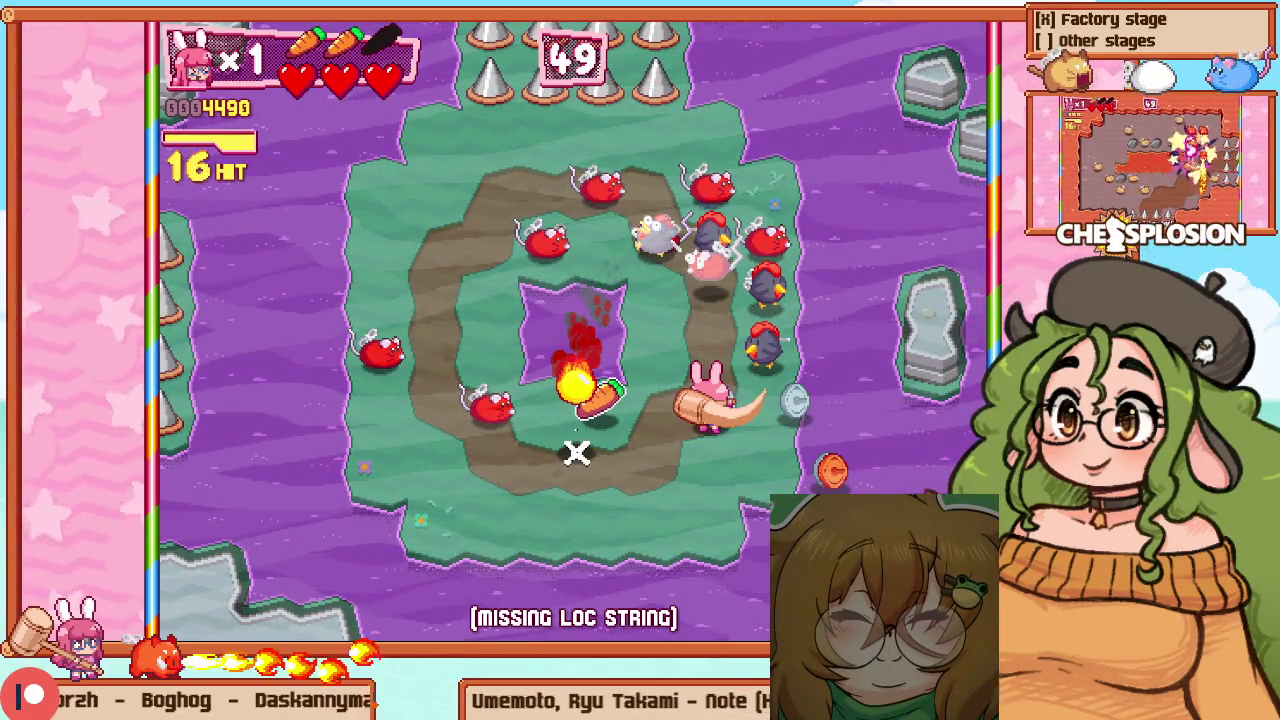
Pause and adjust the Options menu's three-value settings page
key(Escape)
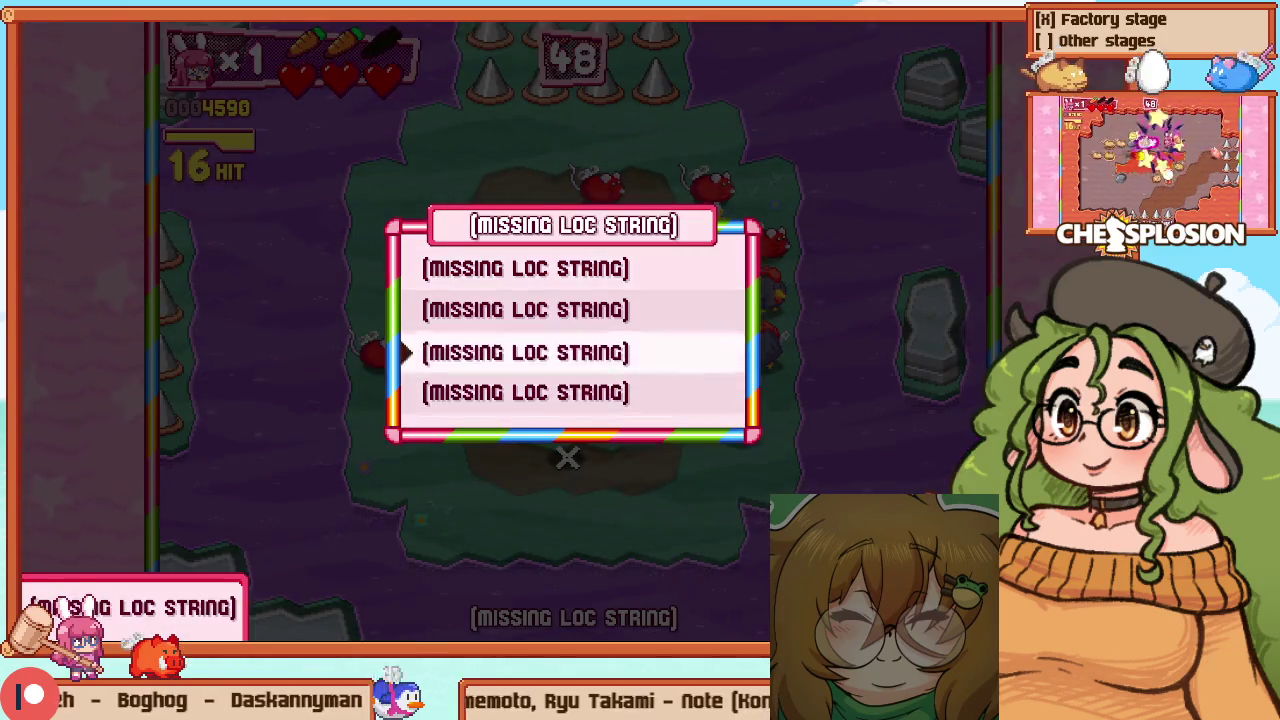
key(Return)
key(Down)
key(Down)
key(Down)
key(Return)
key(Escape)
key(Escape)
key(Return)
key(Return)
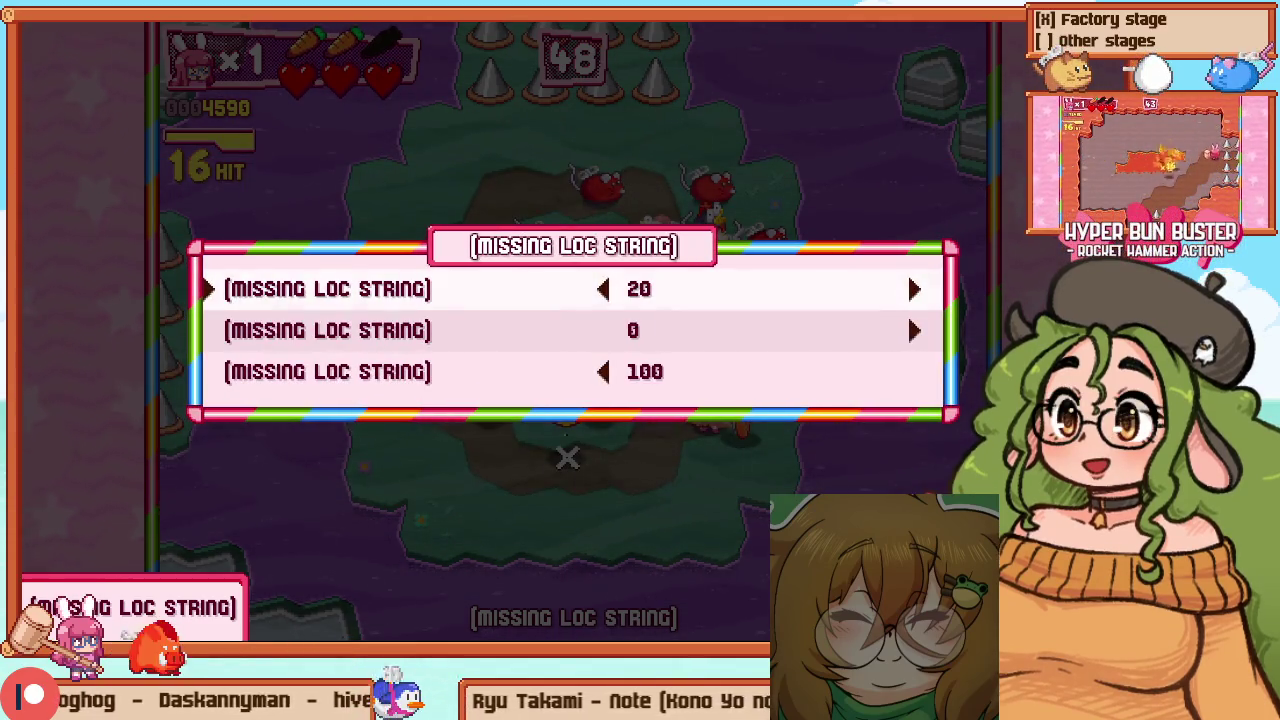
key(Escape)
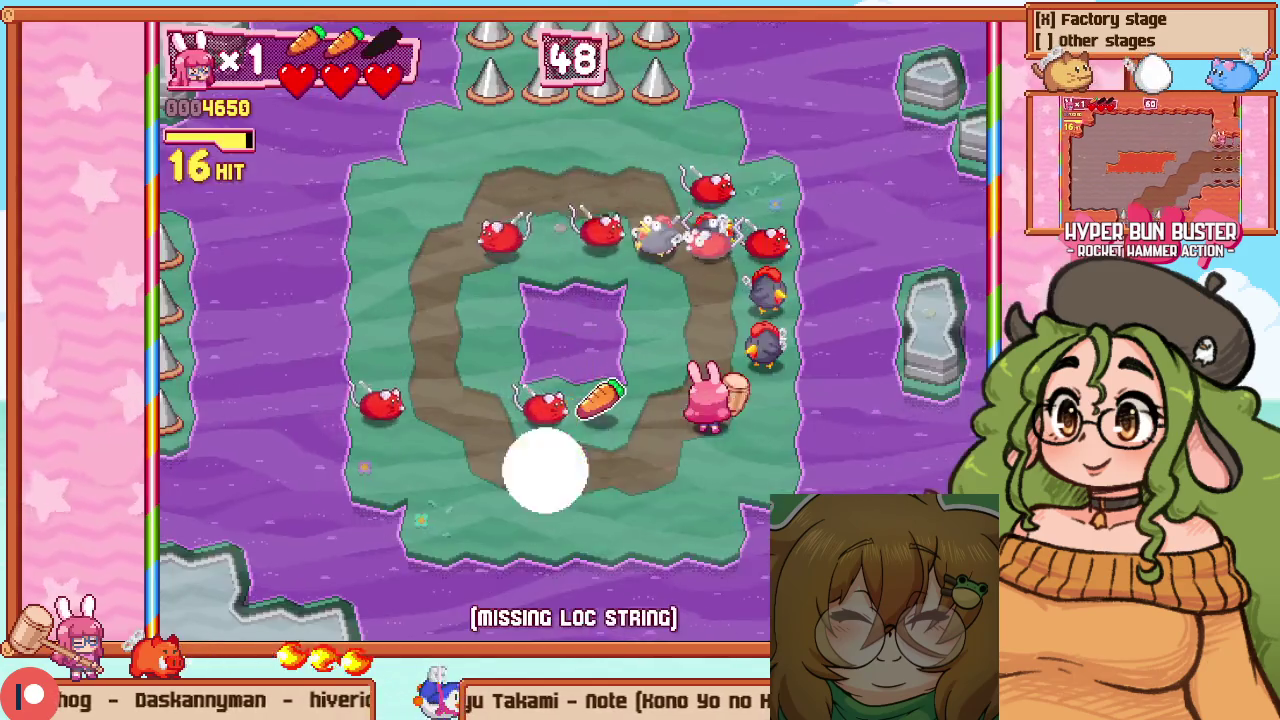
Restart the room, smash the chest to trigger the waves, and hammer the fireball thrower
key(Escape)
key(Right)
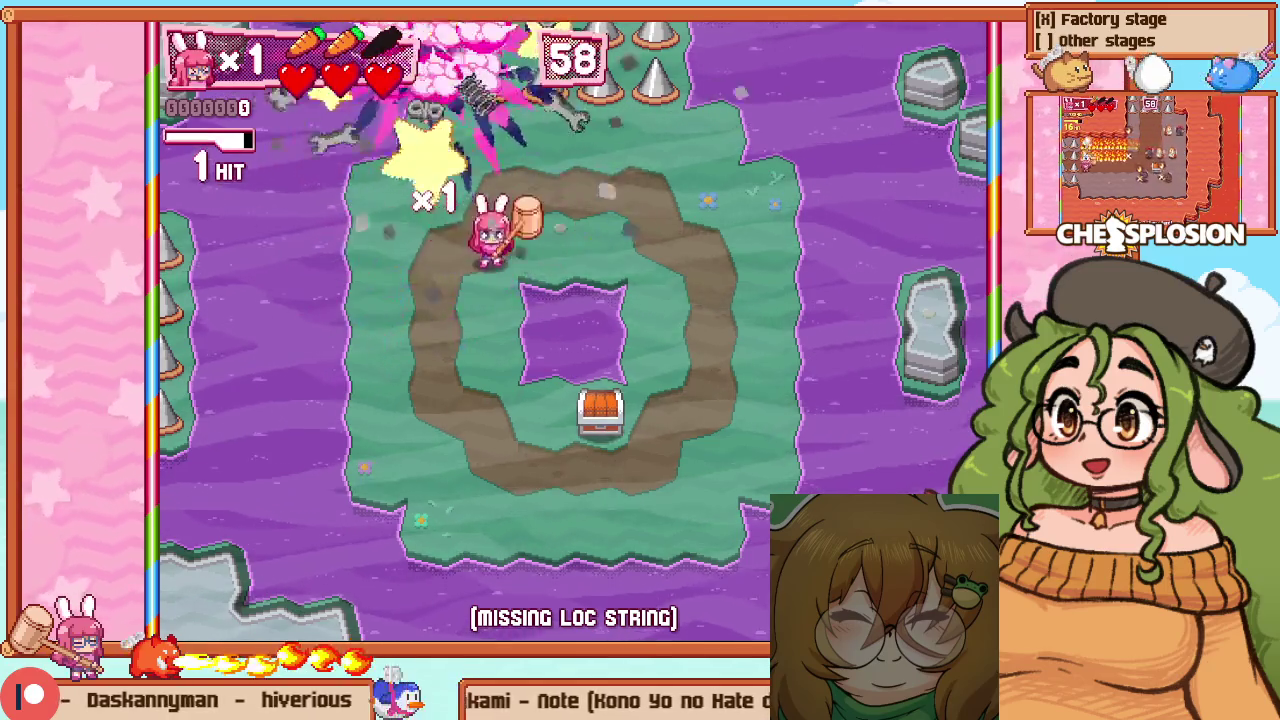
key(Down)
key(z)
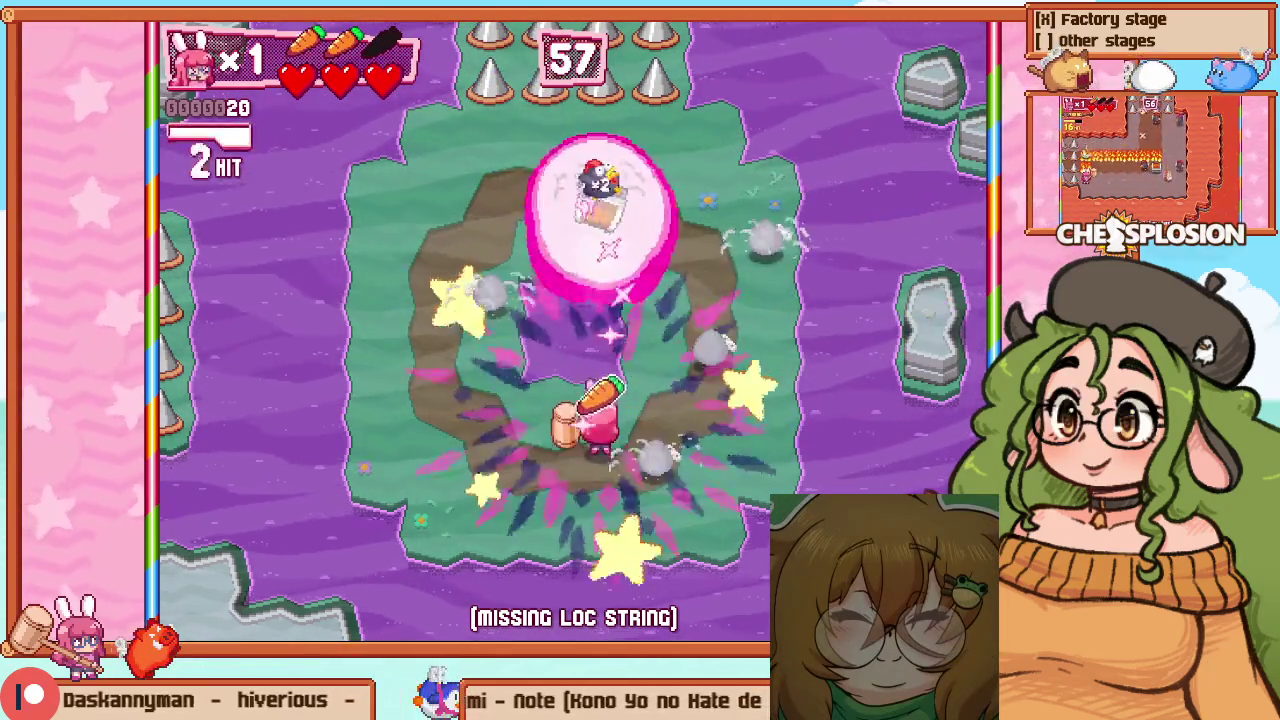
key(Right)
key(Up)
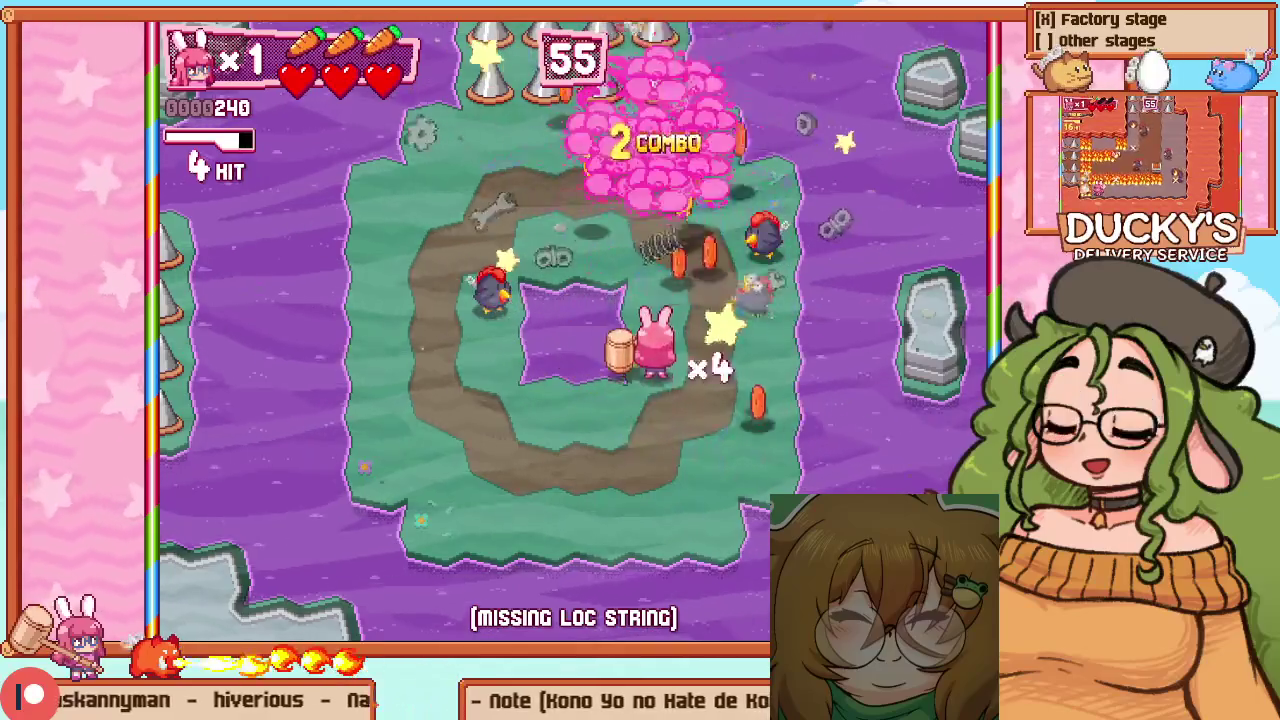
key(Right)
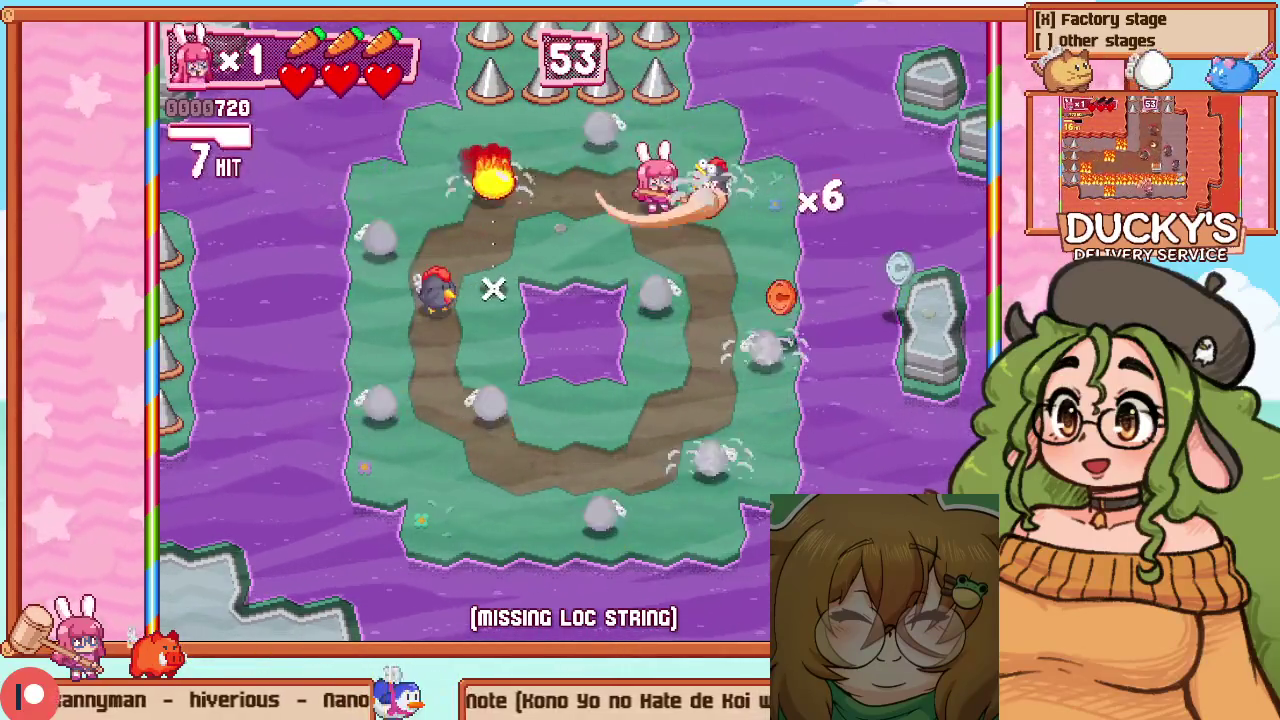
key(z)
Fight the hatched chickens across the arena, then pause the game
key(Left)
key(Down)
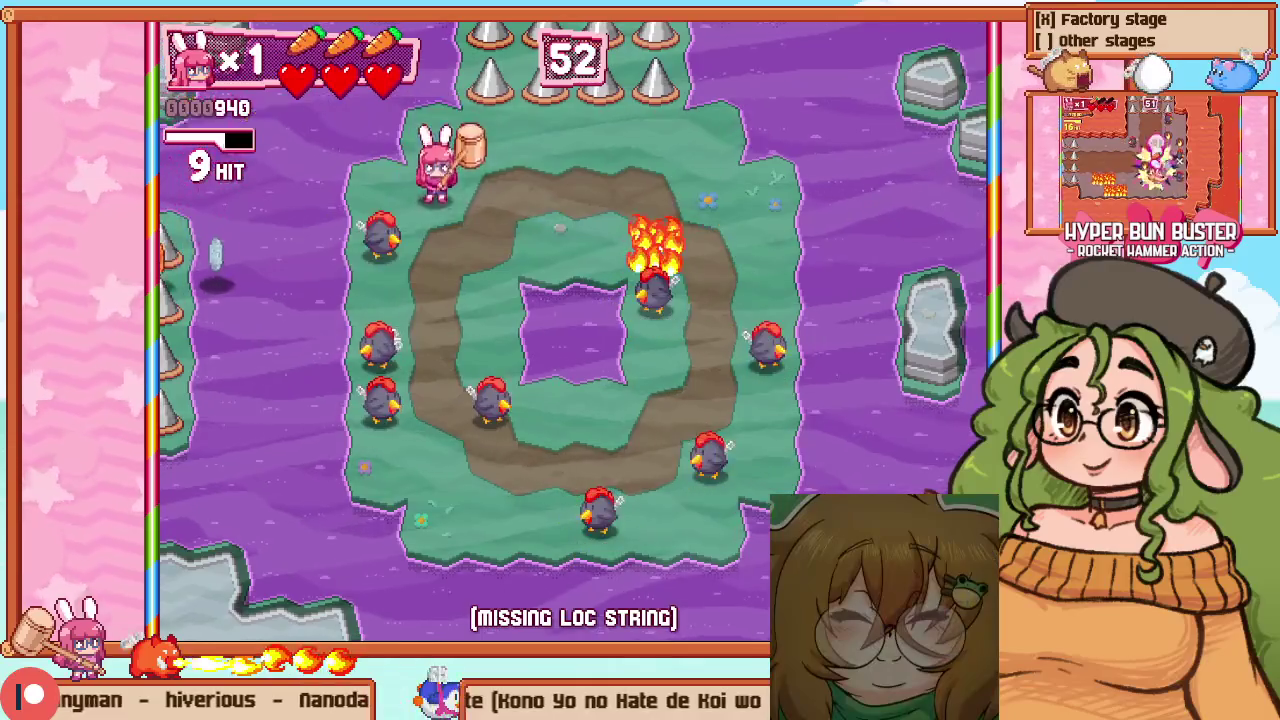
key(z)
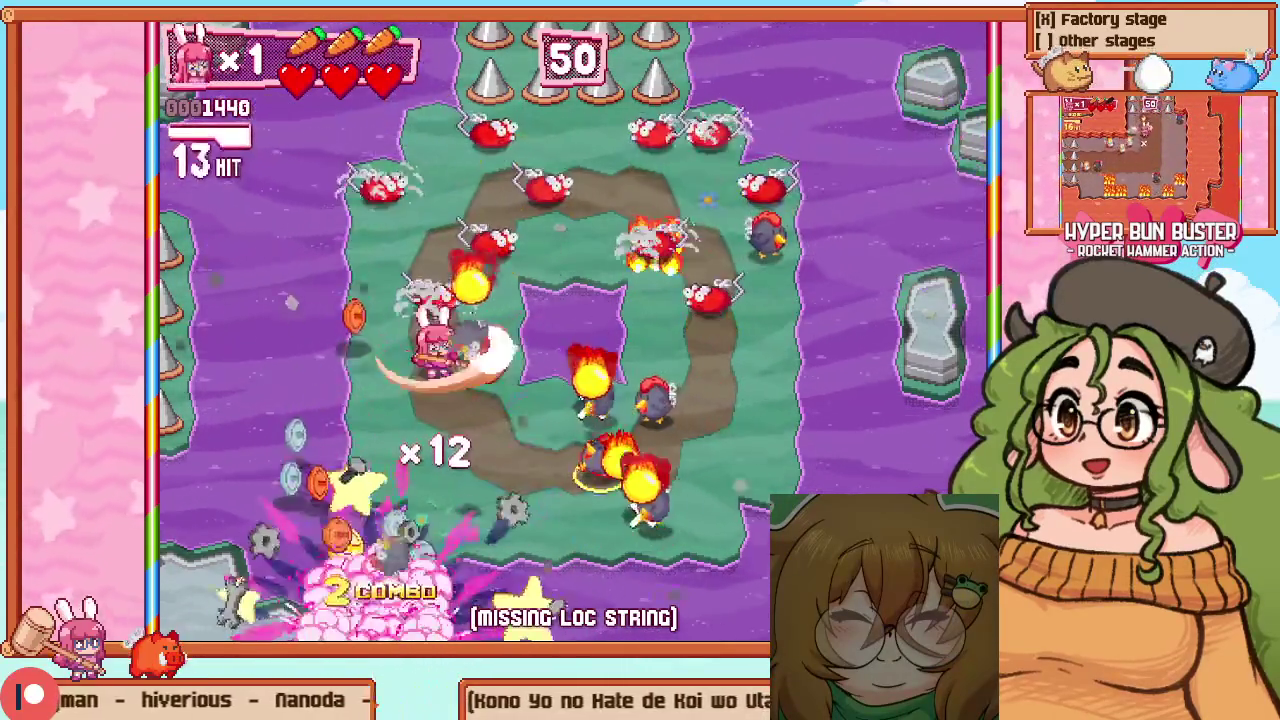
key(Right)
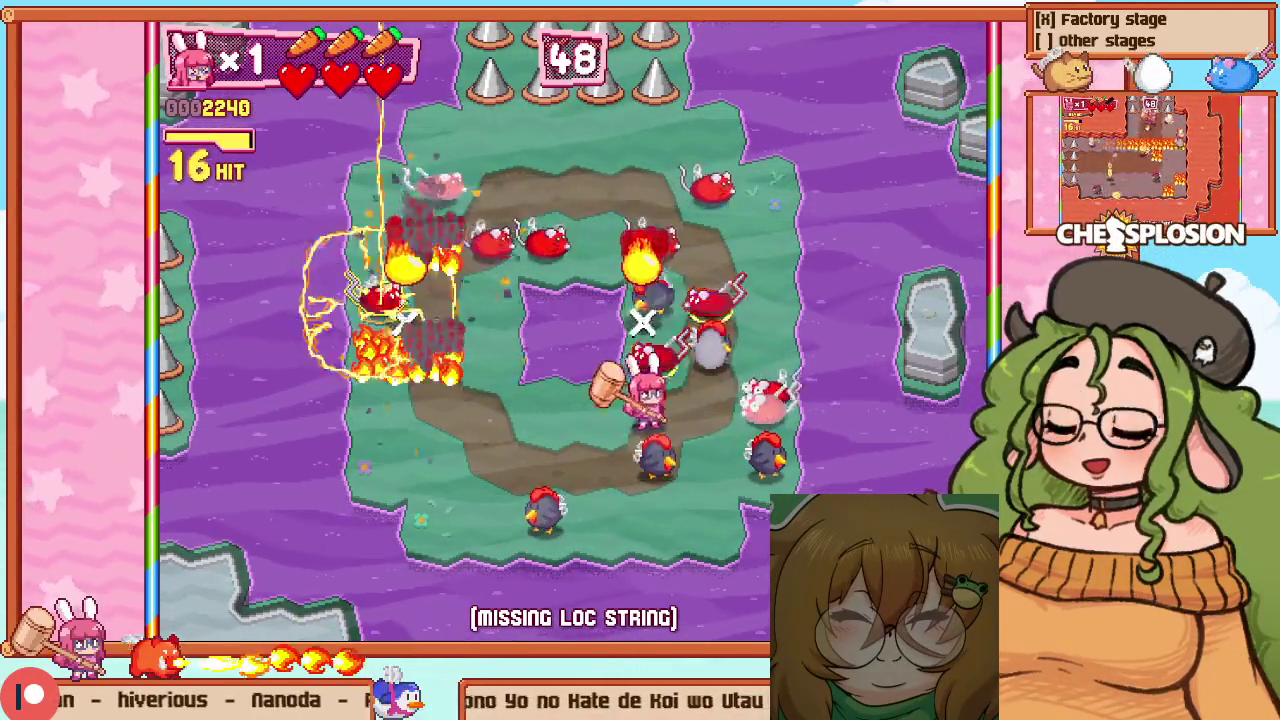
key(Down)
key(Right)
key(Up)
key(z)
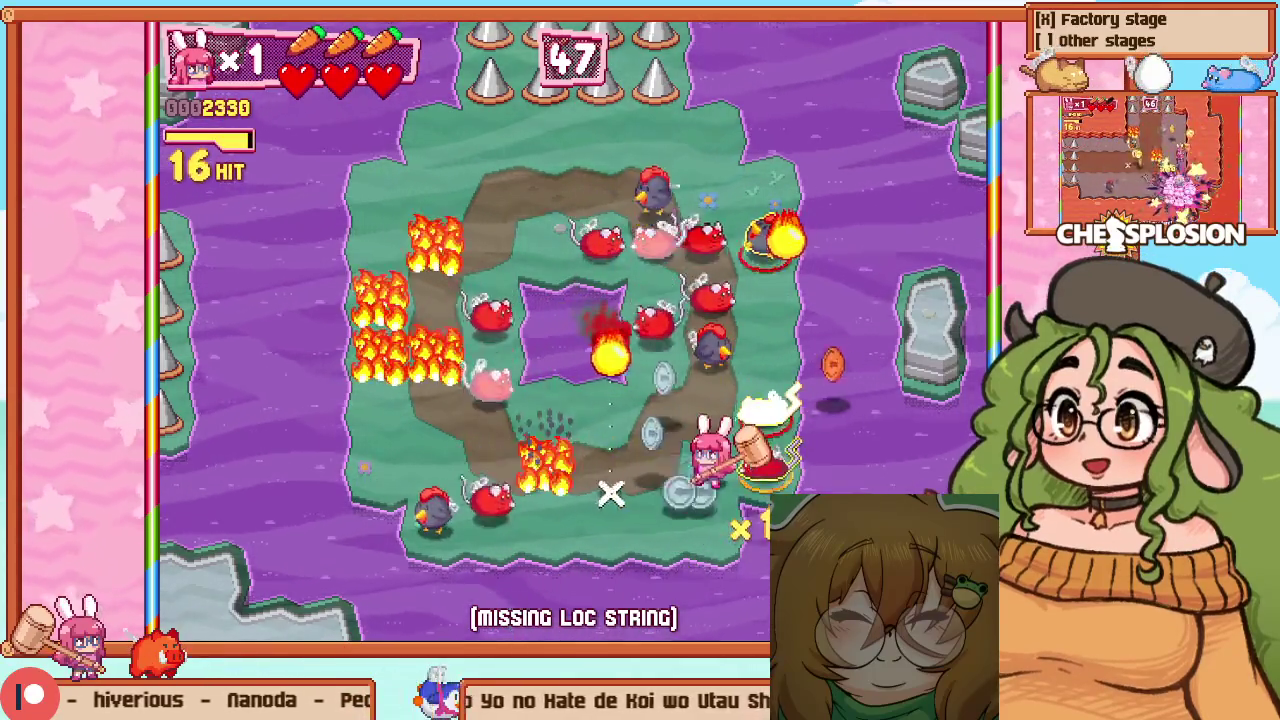
key(Left)
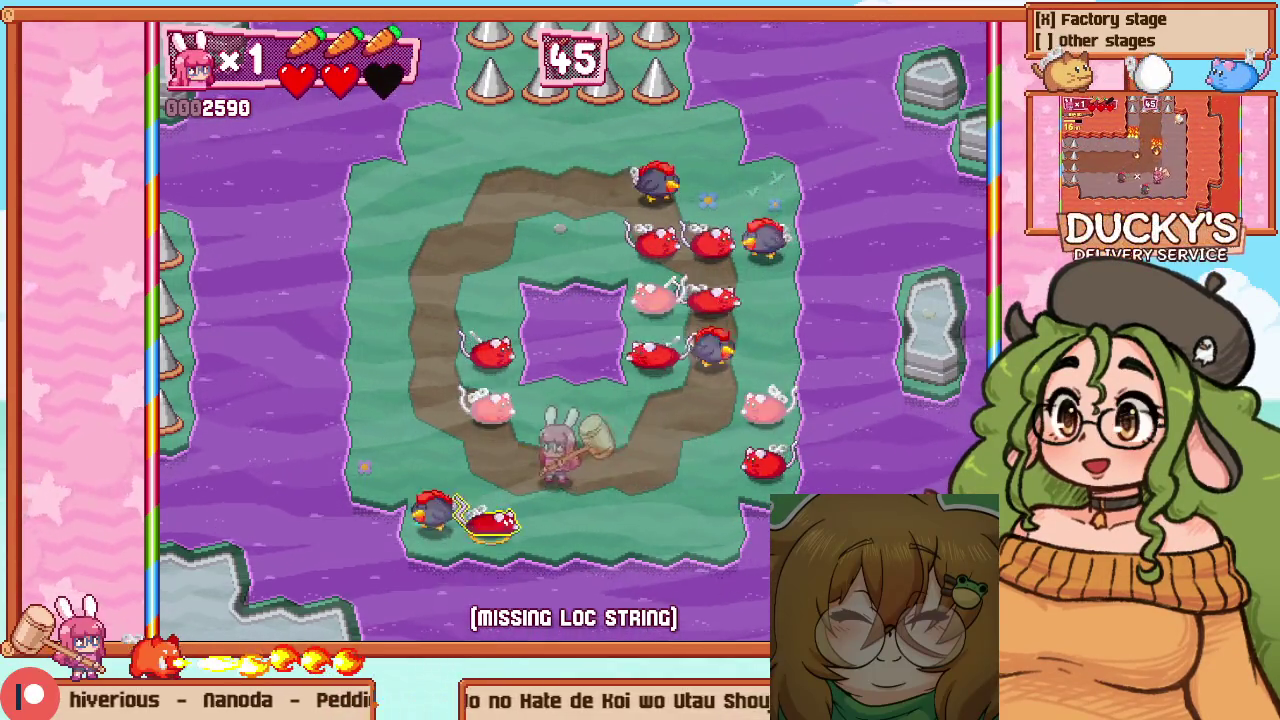
key(Escape)
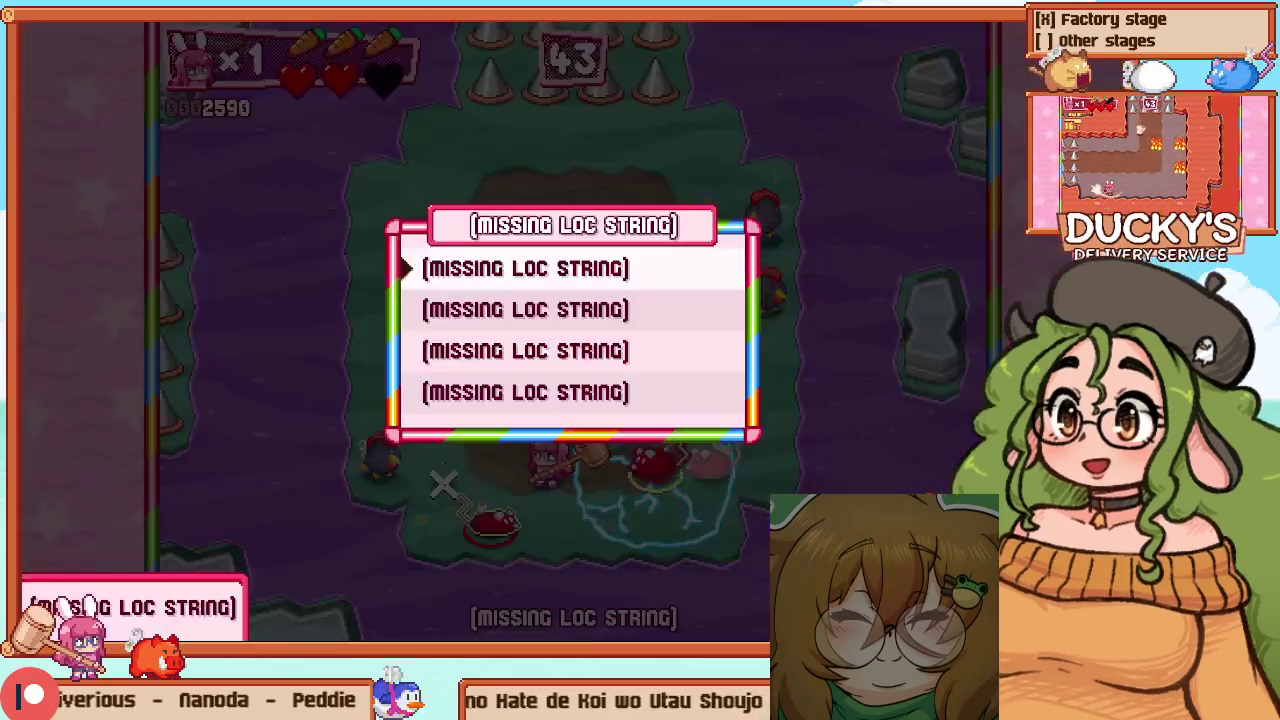
Restart the ring room, smash the chest to start the waves, and fight around the ring
key(z)
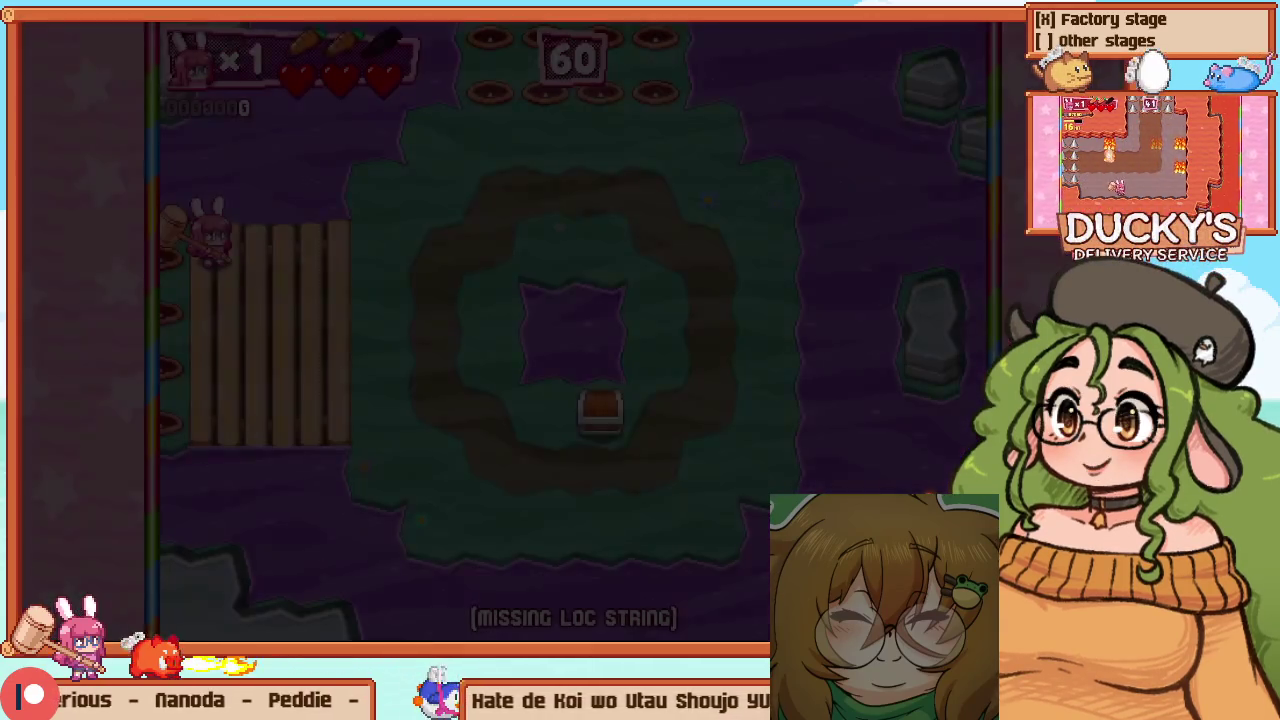
key(Right)
key(Down)
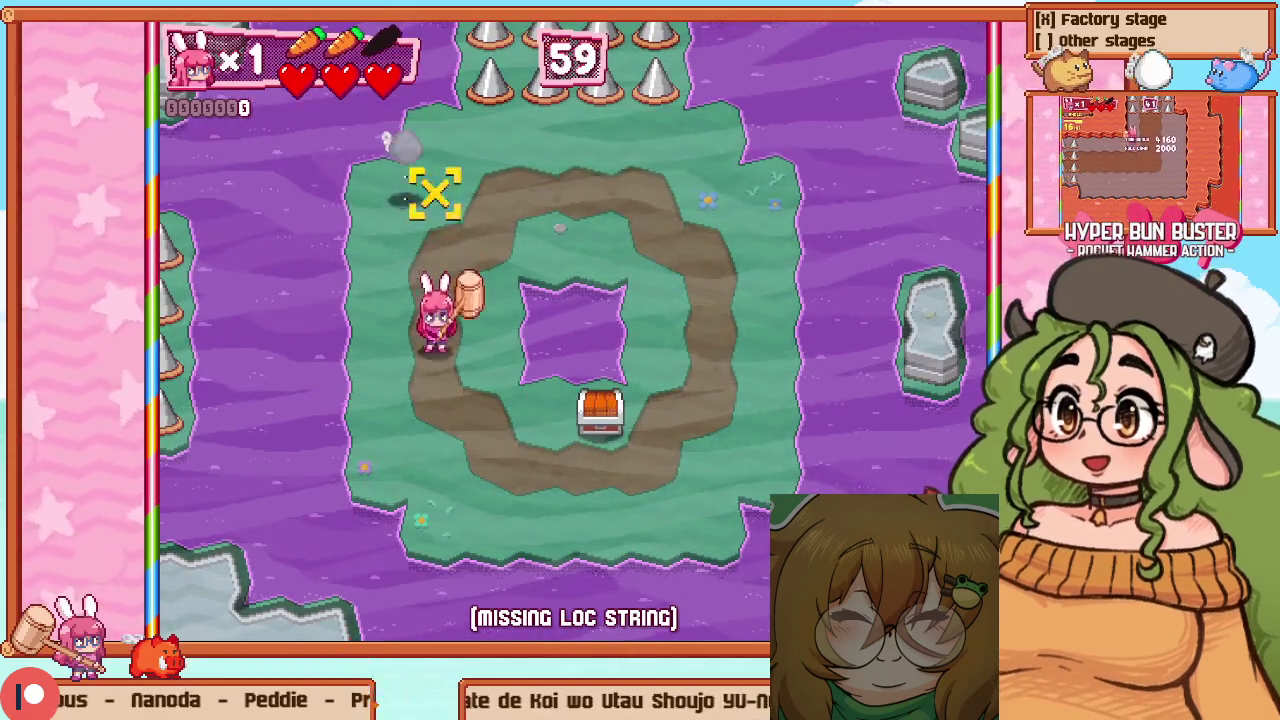
key(Down)
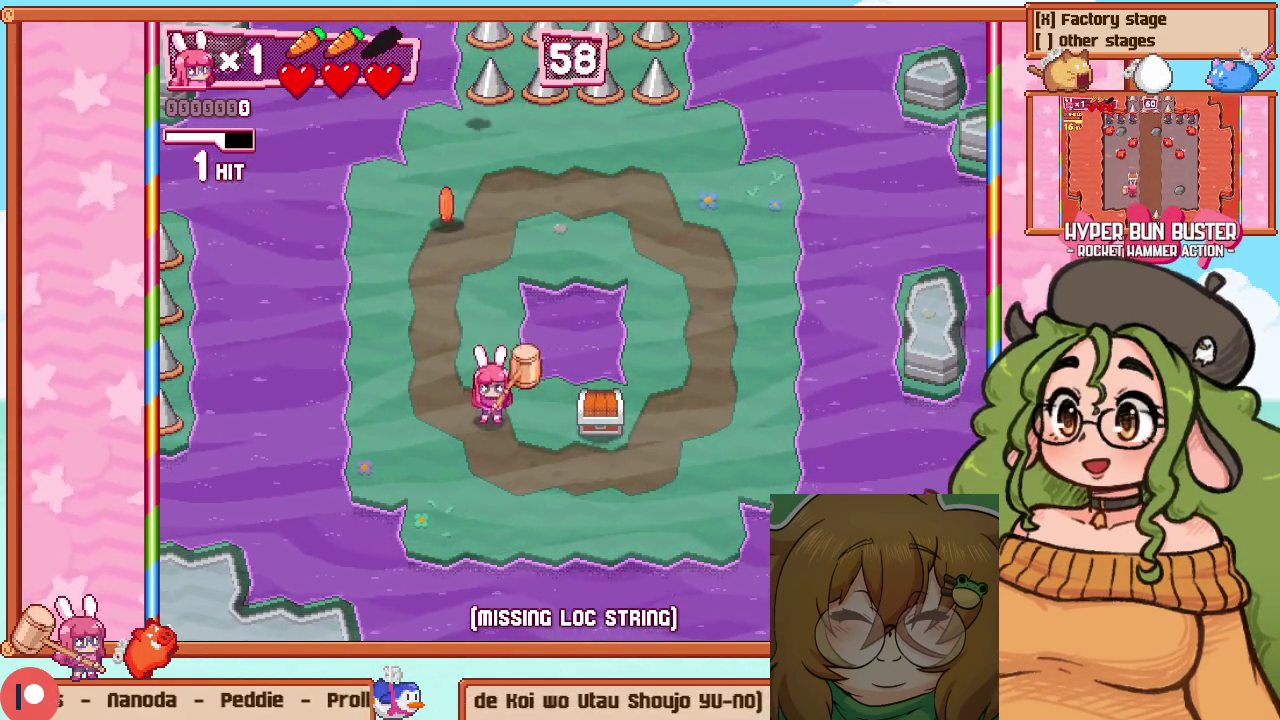
key(Right)
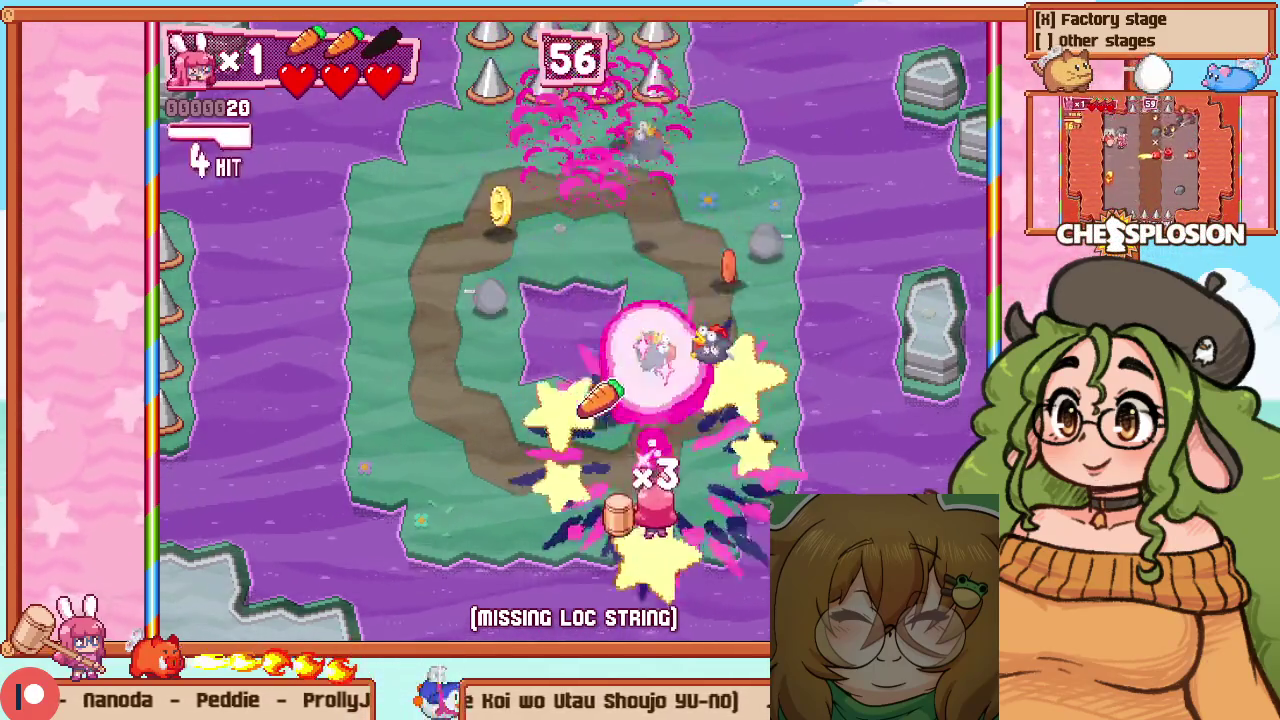
key(Left)
key(Up)
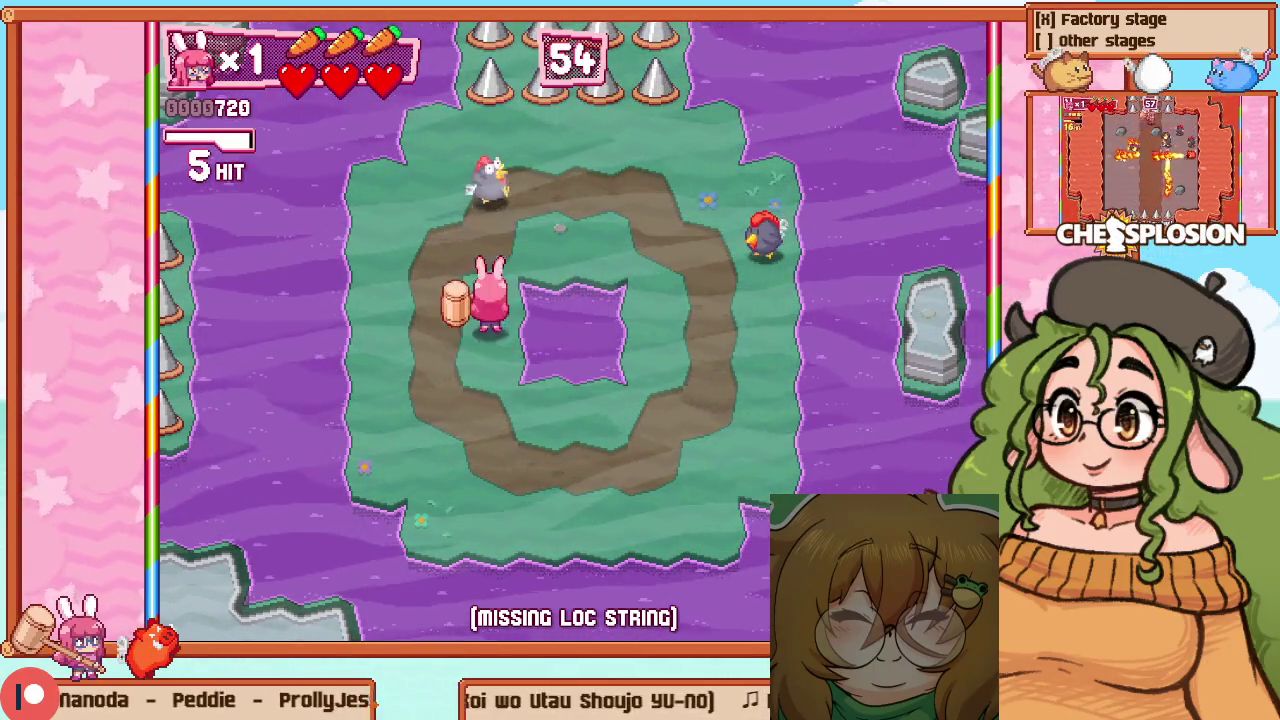
key(Up)
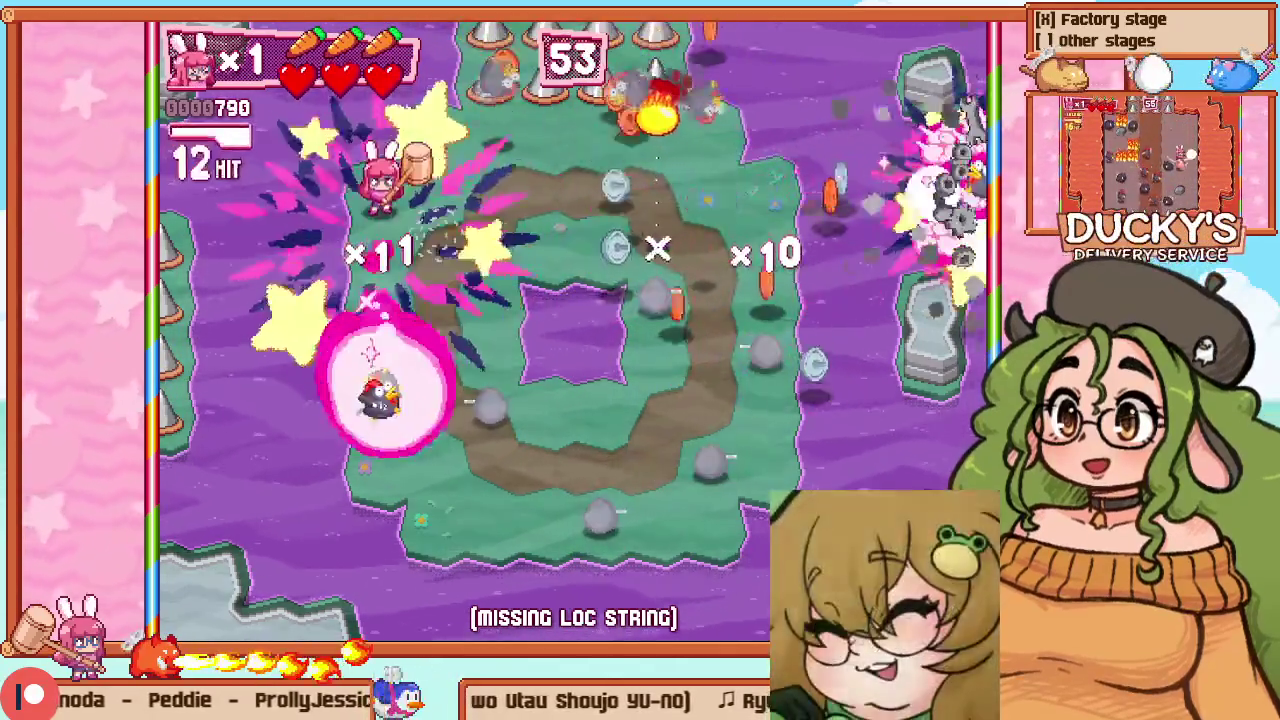
key(Down)
key(Right)
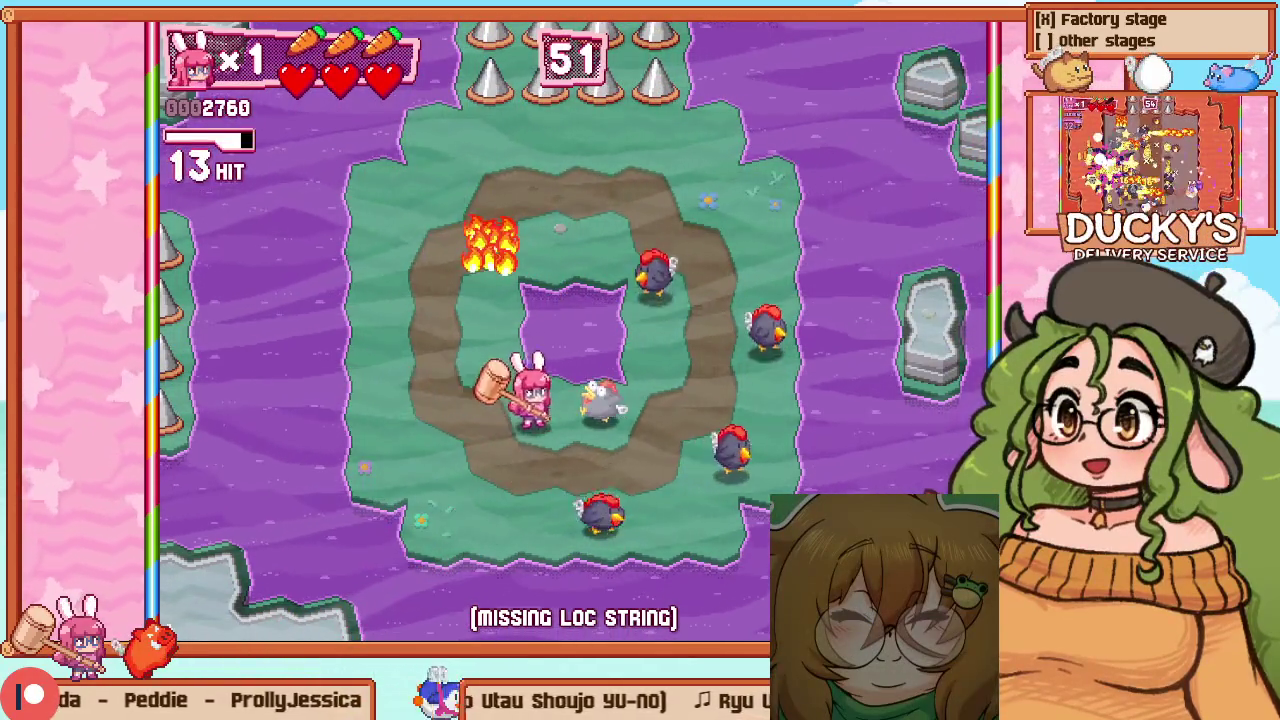
key(Right)
key(Up)
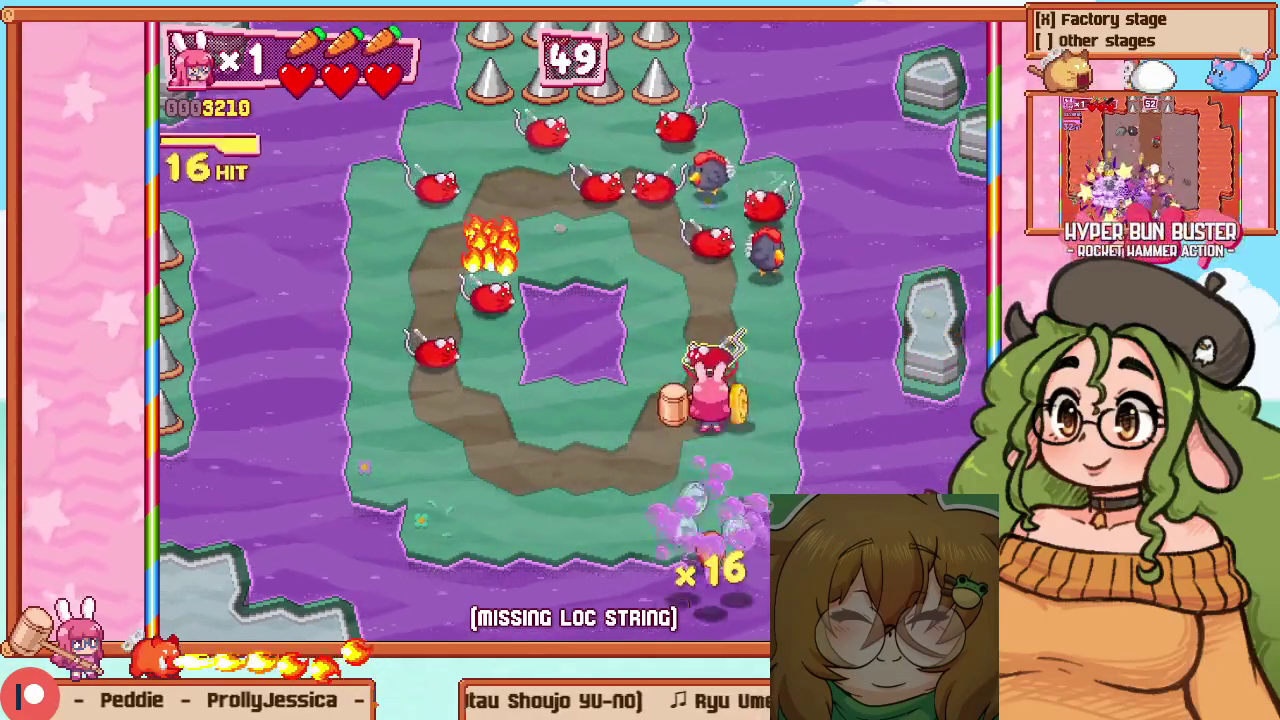
key(Up)
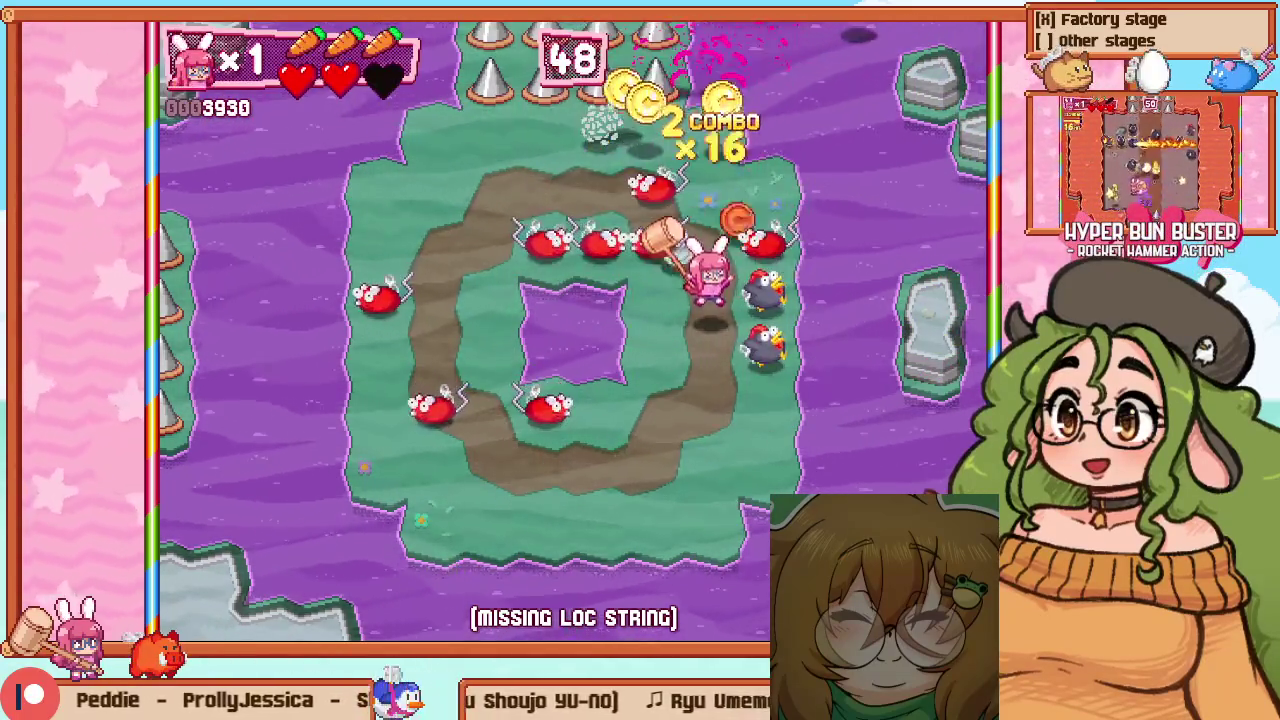
Restart the stage from the pause menu and fight the enemy waves around the ring again
key(Escape)
key(Down)
key(Return)
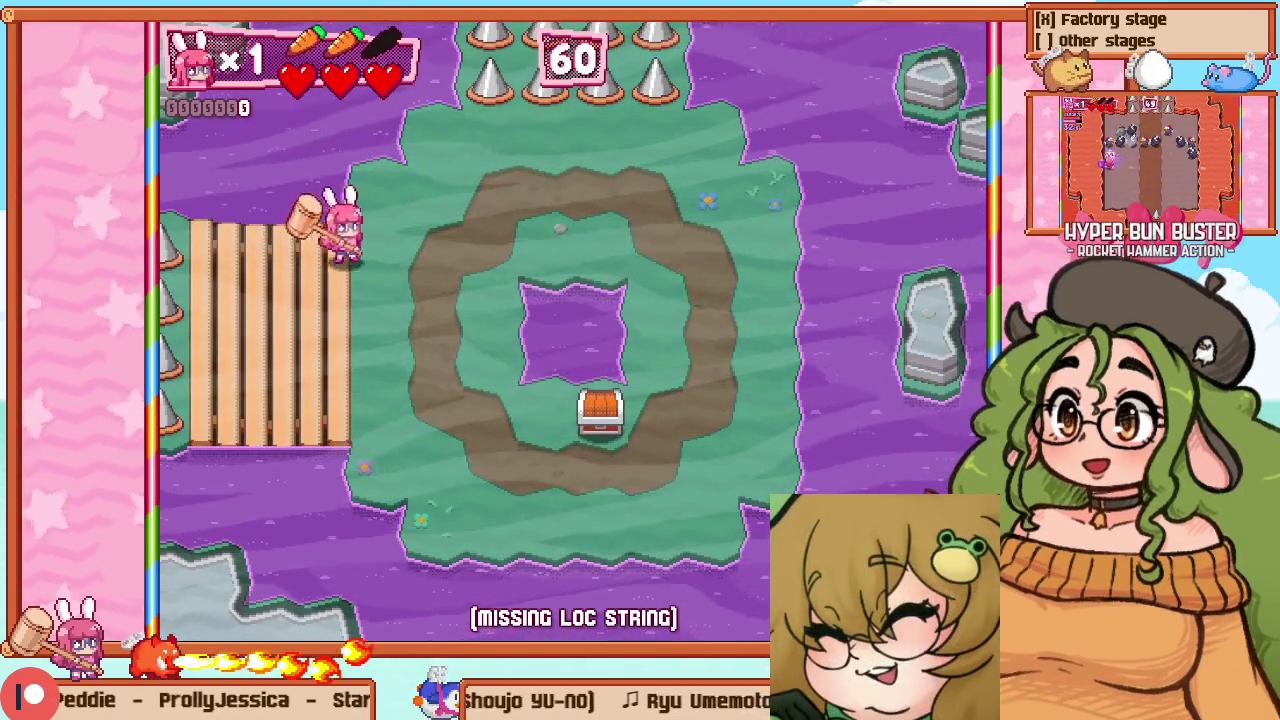
key(Right)
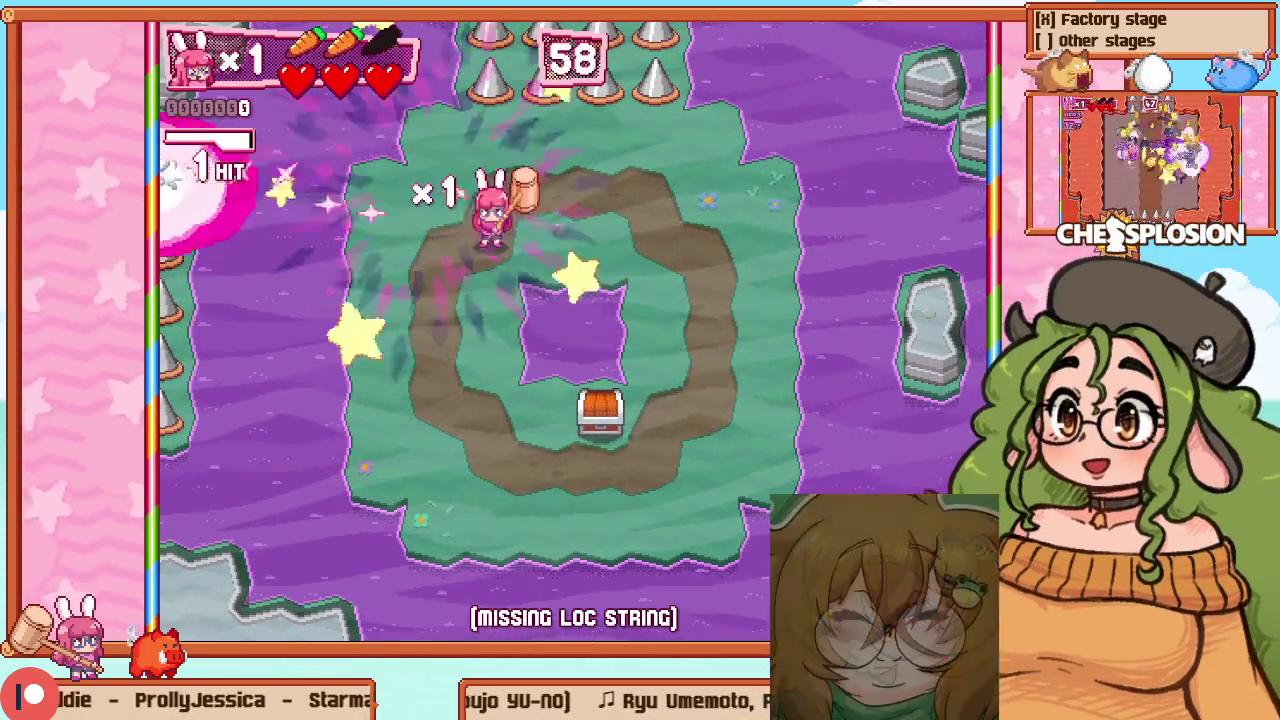
key(Down)
key(Right)
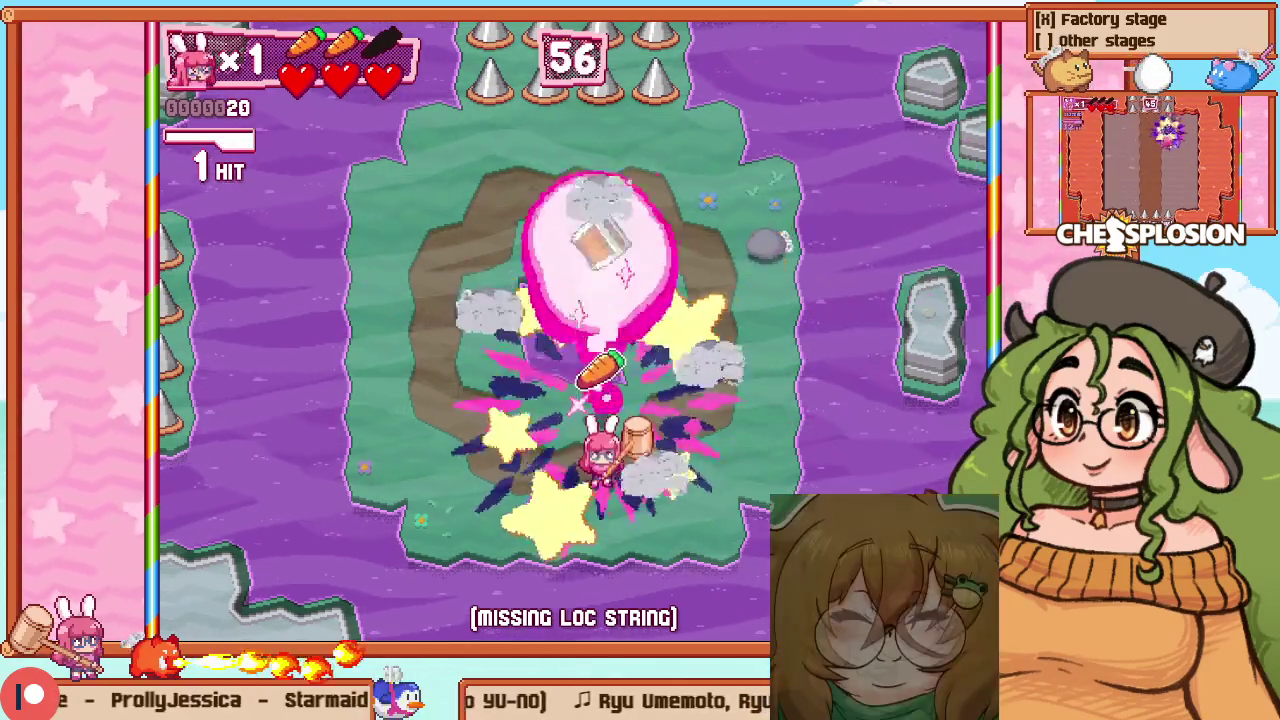
key(Right)
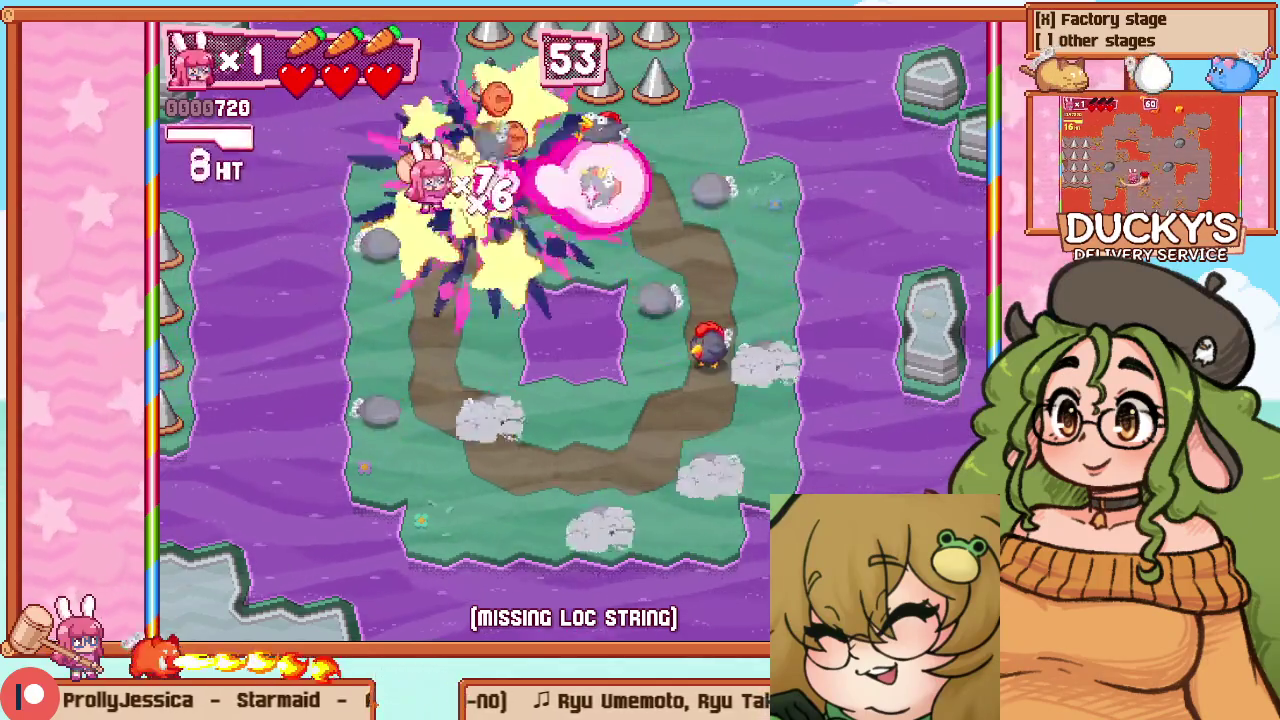
key(Left)
key(Down)
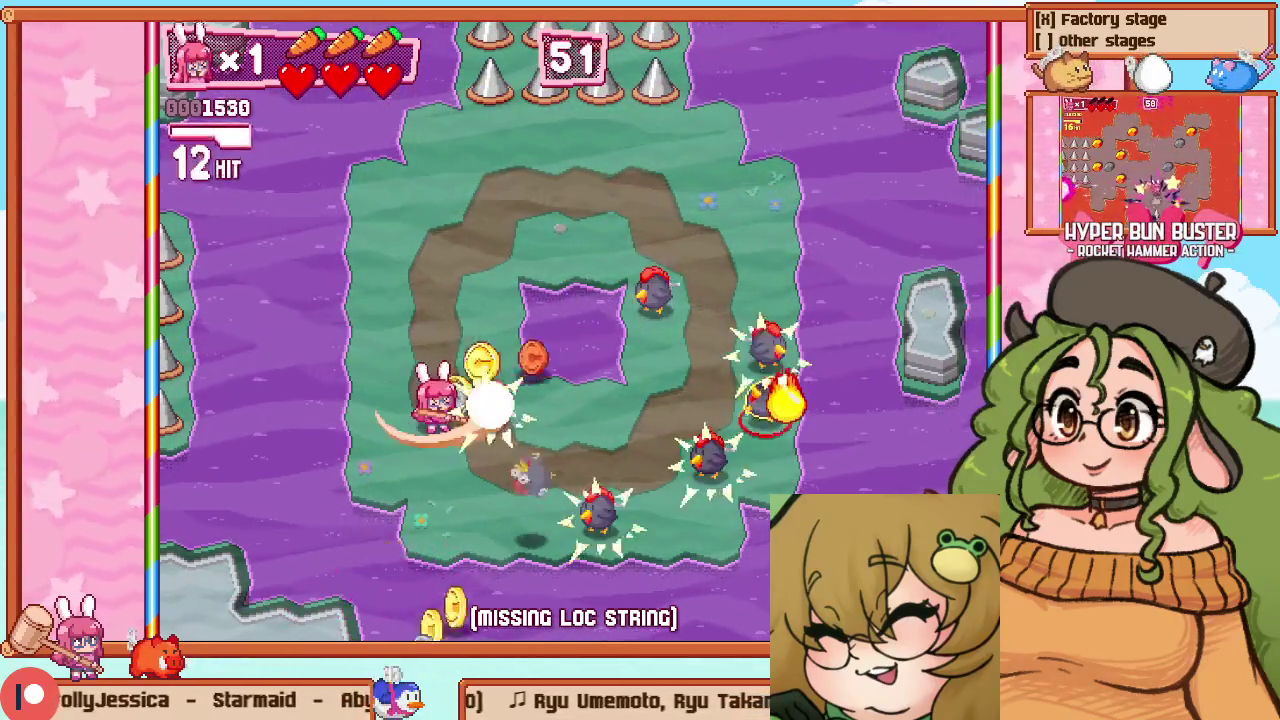
key(Down)
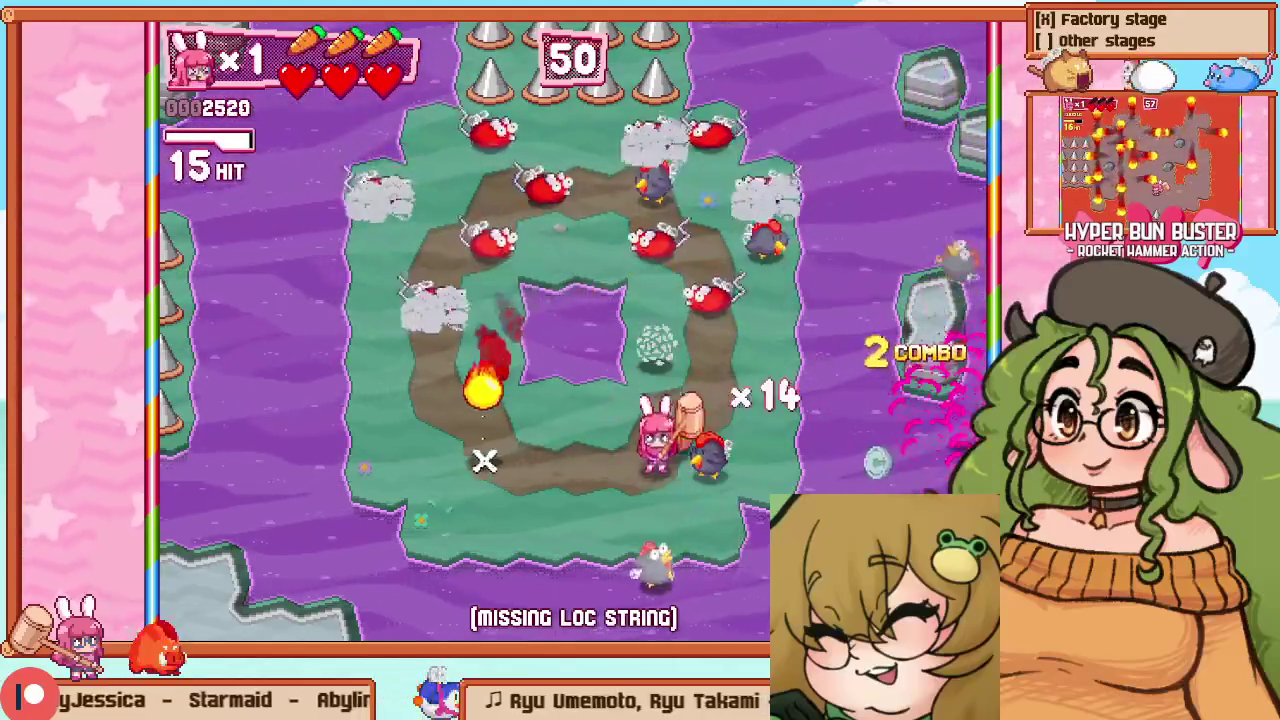
key(Right)
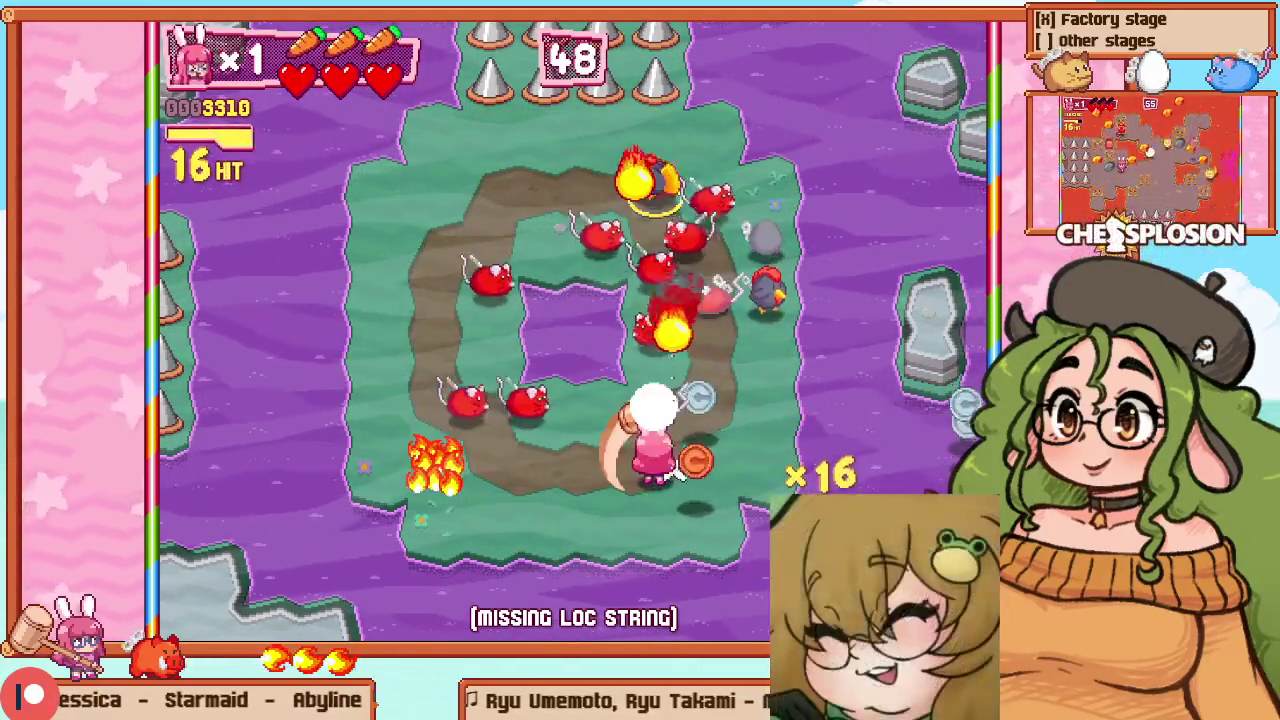
key(Up)
key(Left)
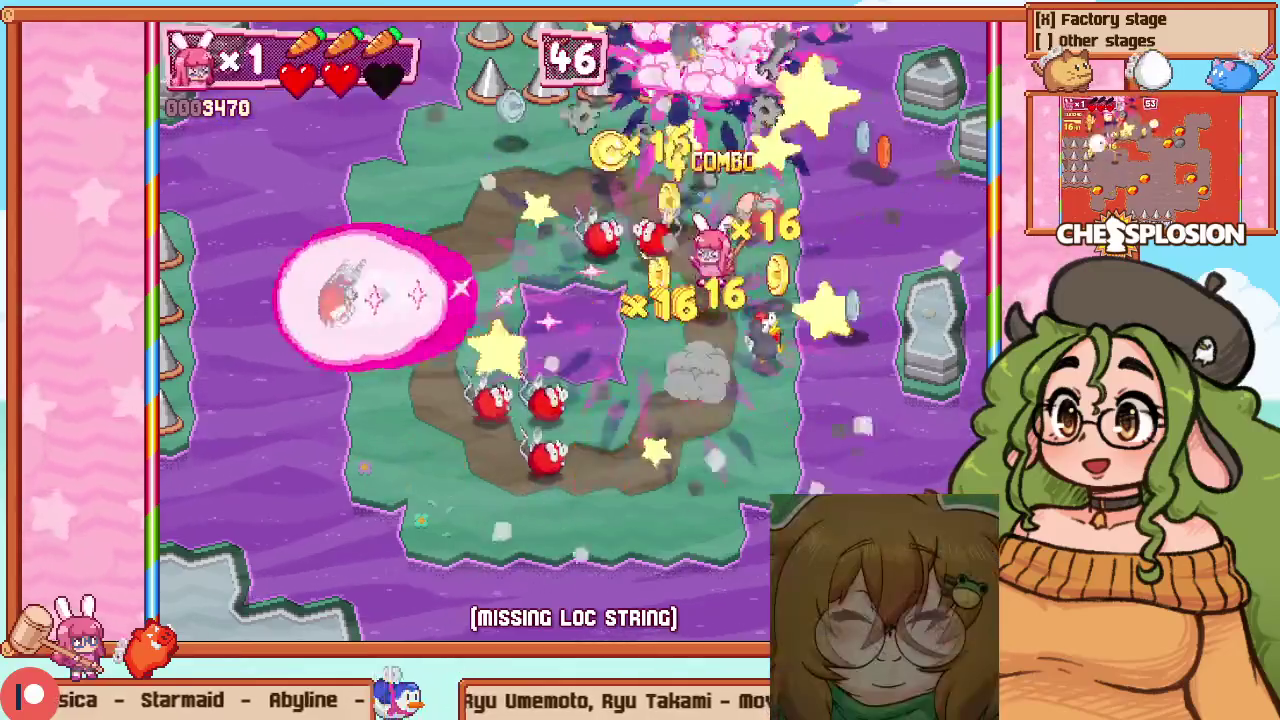
Restart the stage once more and step onto the ring to smash an enemy
key(Escape)
key(Return)
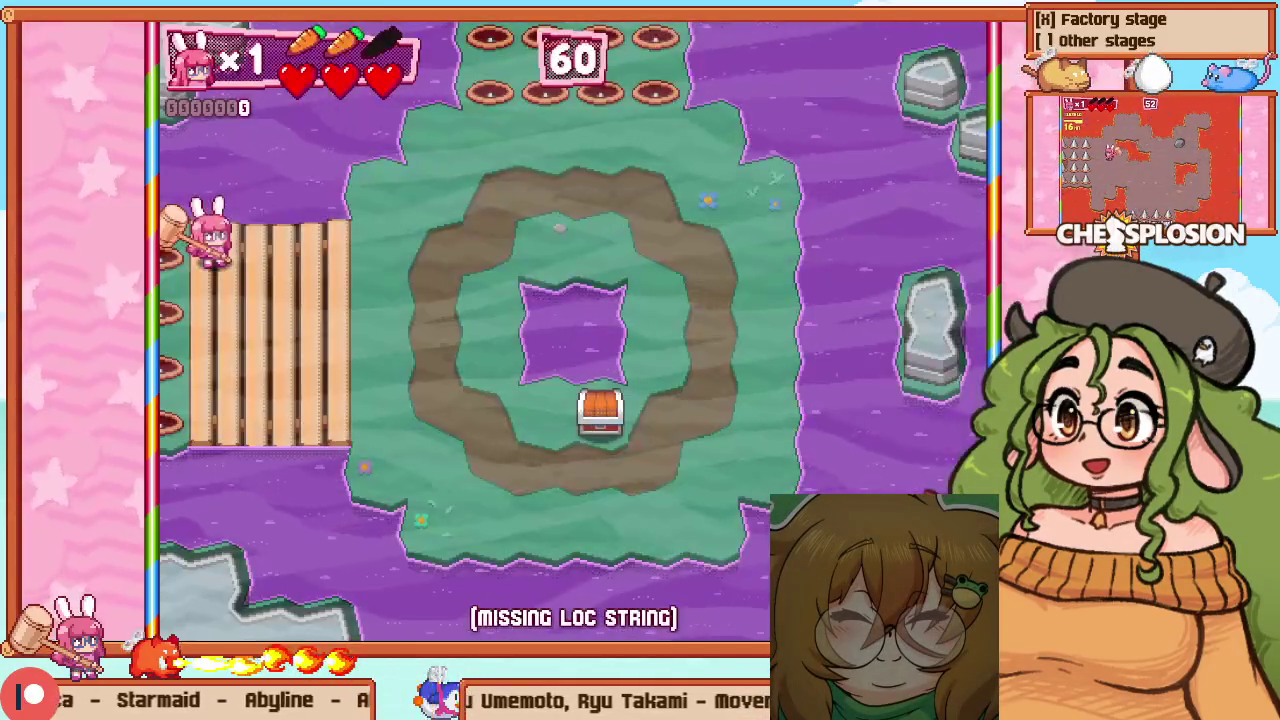
key(Right)
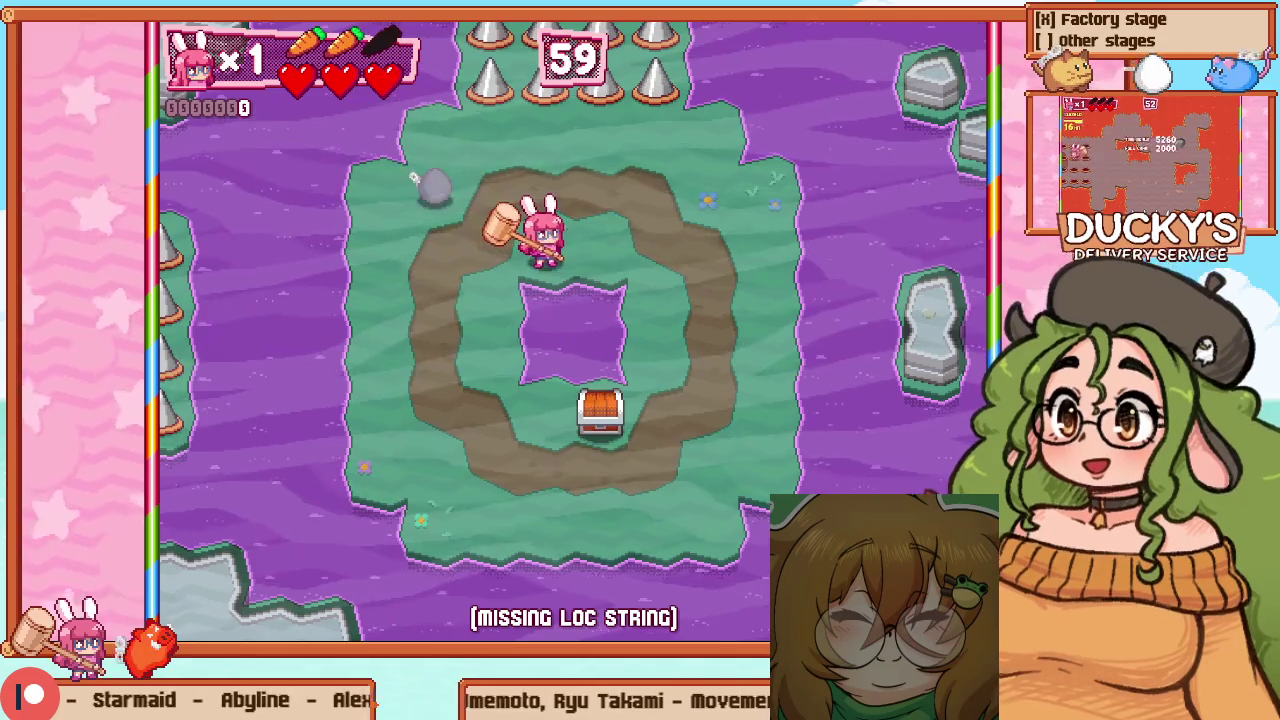
key(Left)
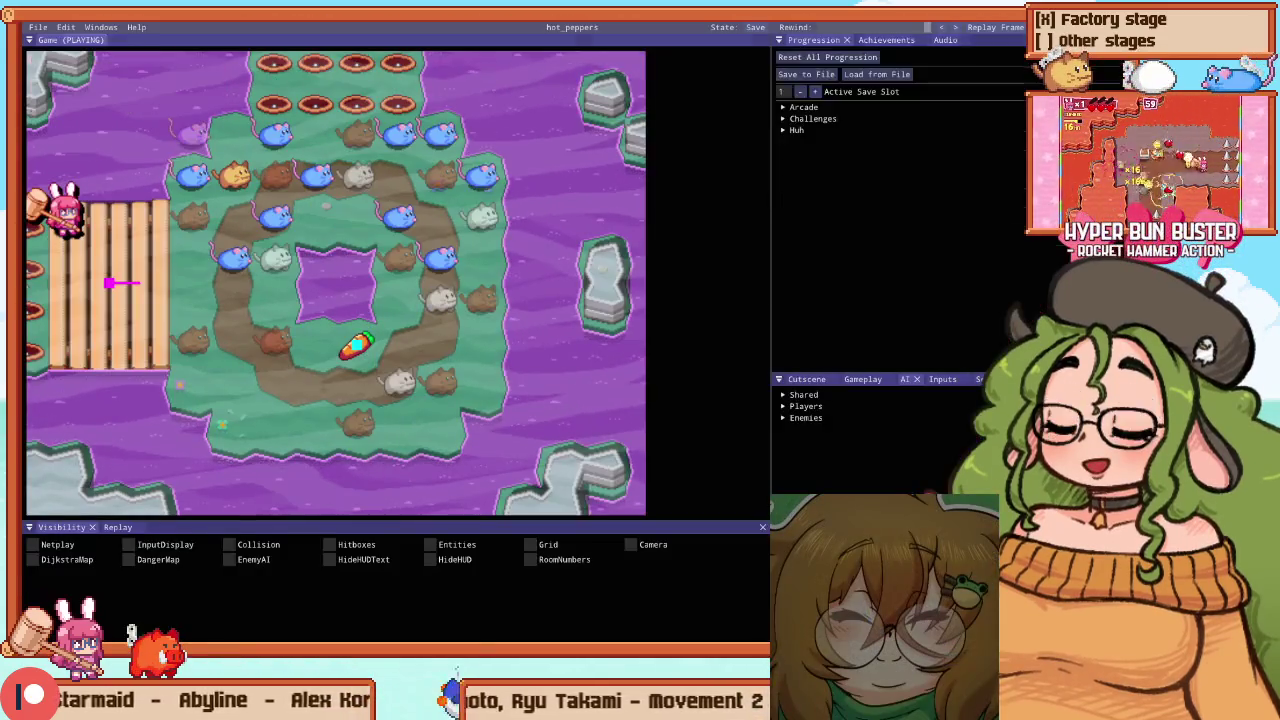
In level editing, drag Ranged Enemy 1 from the top-left to the arena's bottom-right, then resume play
key(F1)
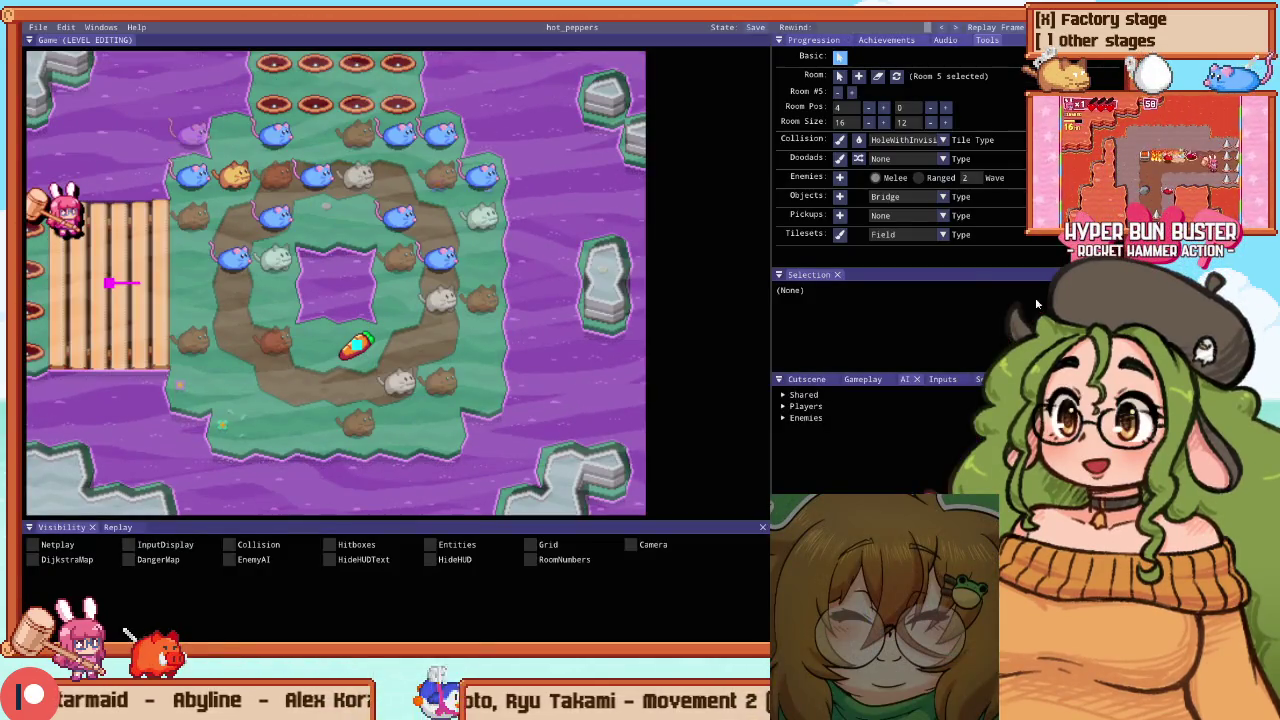
drag(254, 243, 490, 390)
key(F1)
key(Right)
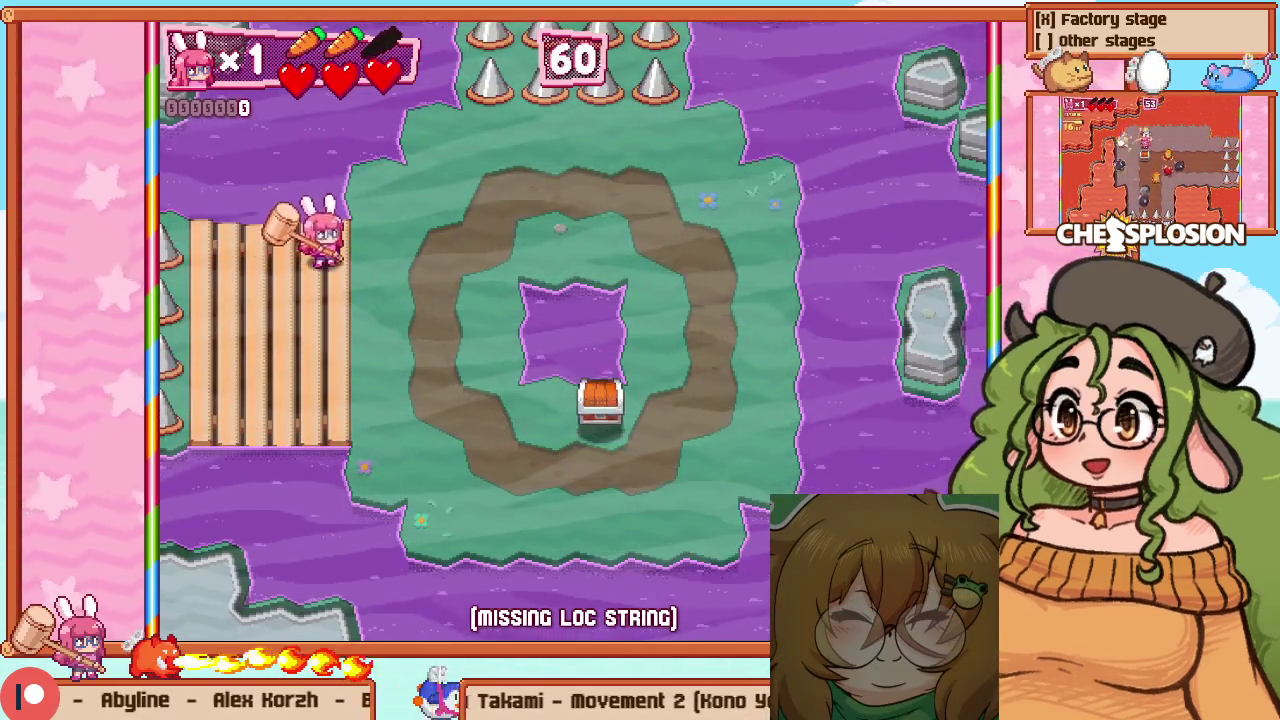
Restart the stage and smash the rocks on the ring's right and left sides
key(Escape)
key(Down)
key(Return)
key(Right)
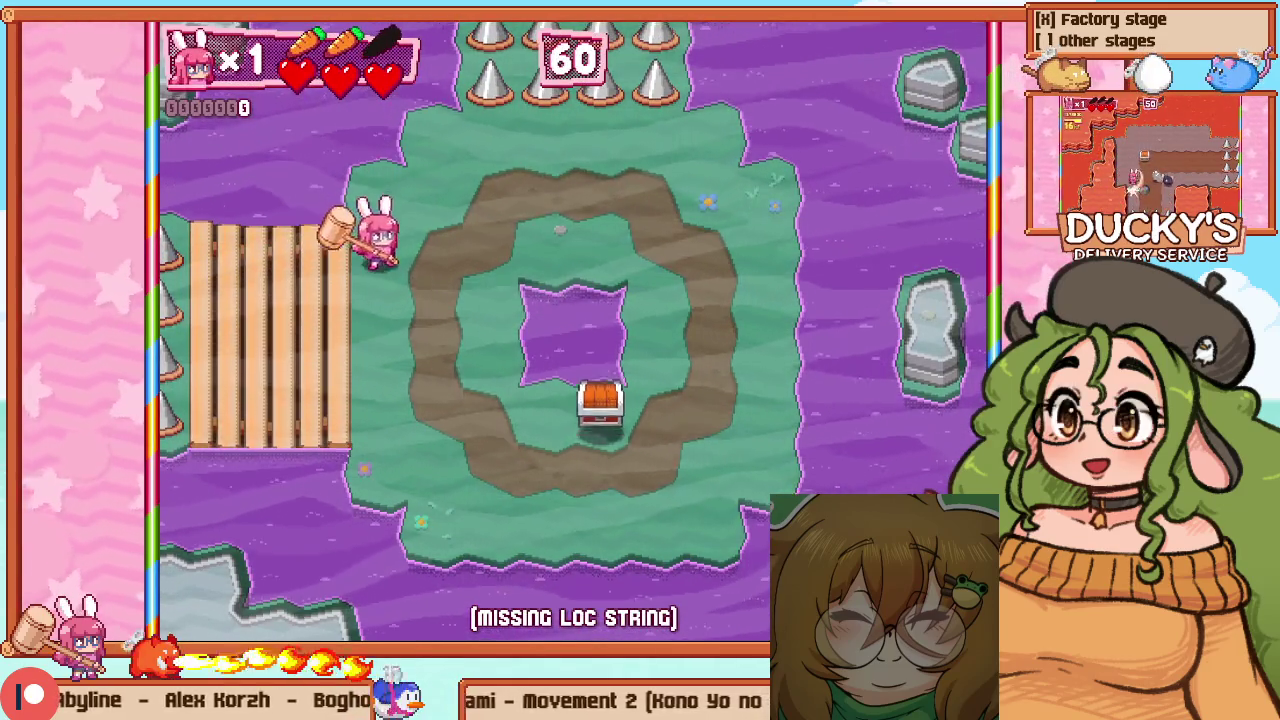
key(Right)
key(Down)
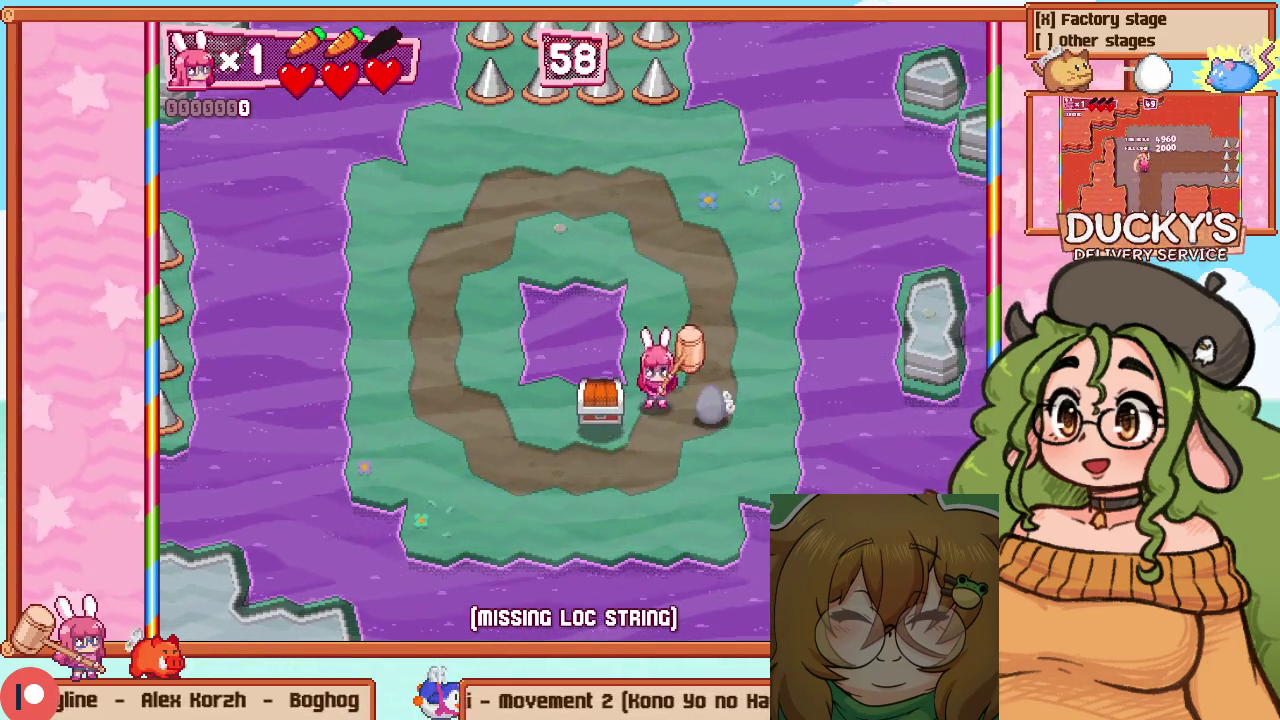
key(z)
key(Left)
key(Up)
key(z)
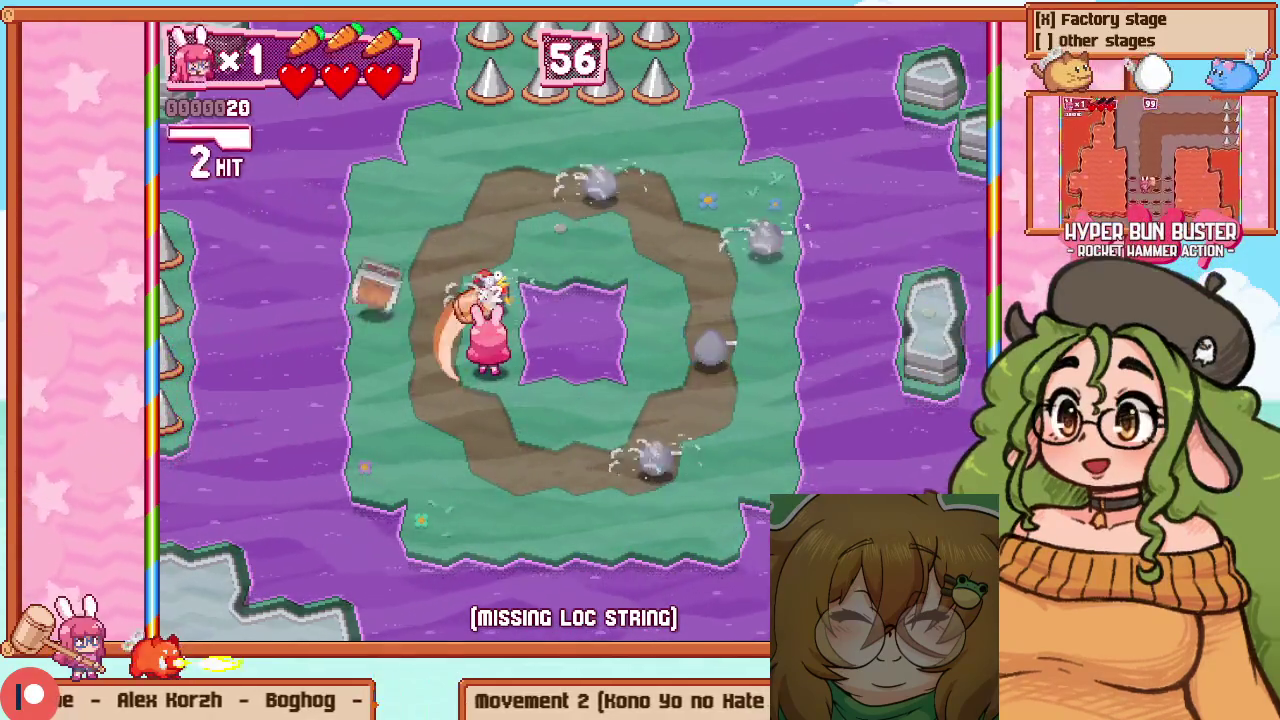
key(z)
key(Right)
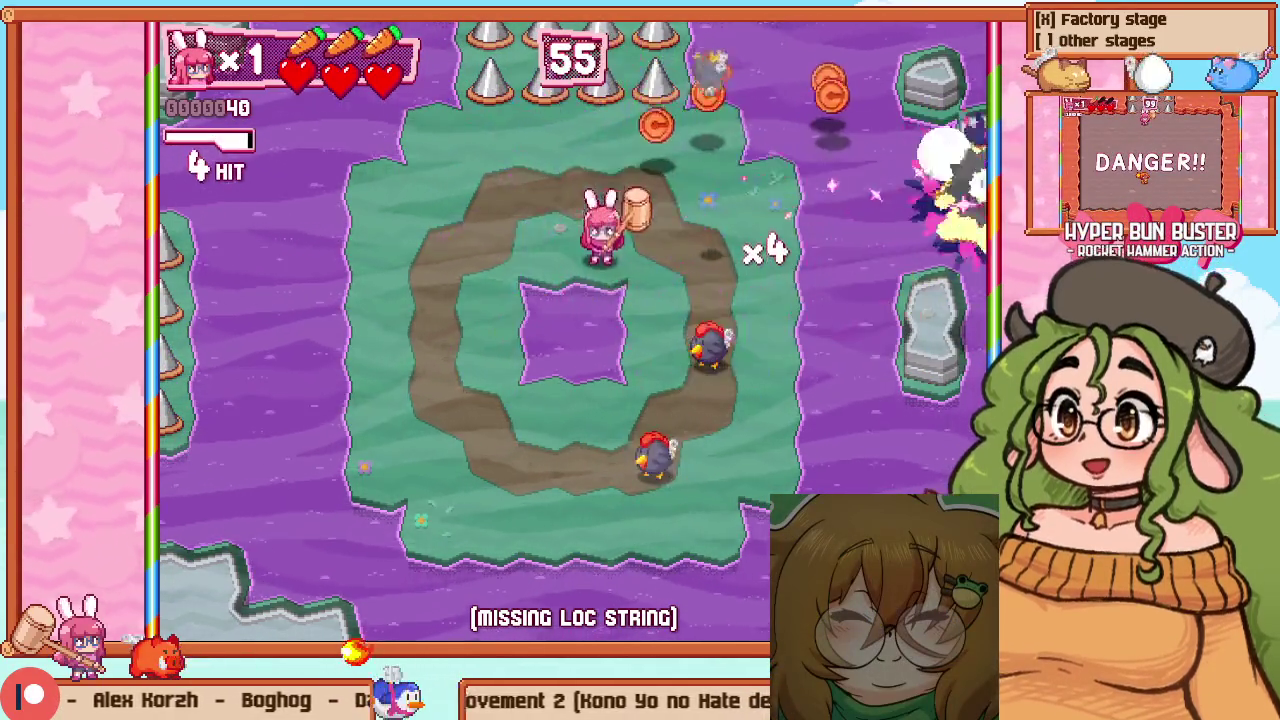
key(Down)
key(Down)
key(z)
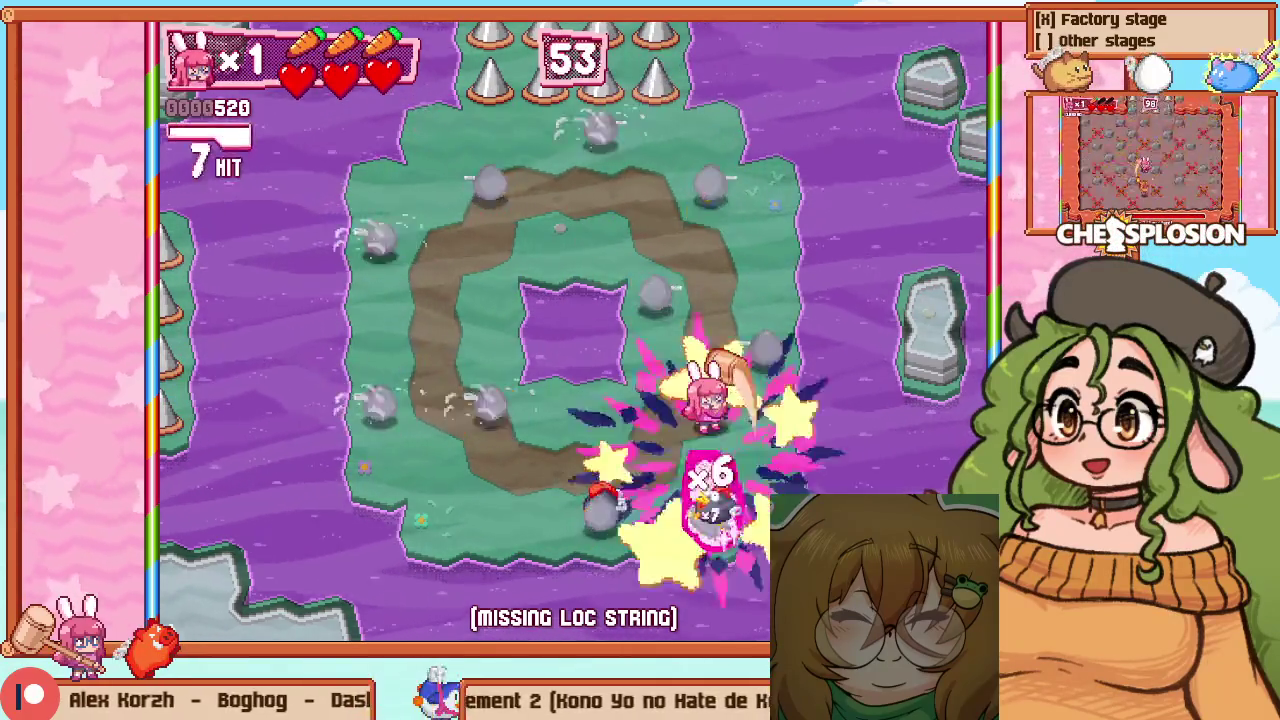
Blow up the hatching chickens around the ring and launch a combo blast
key(Left)
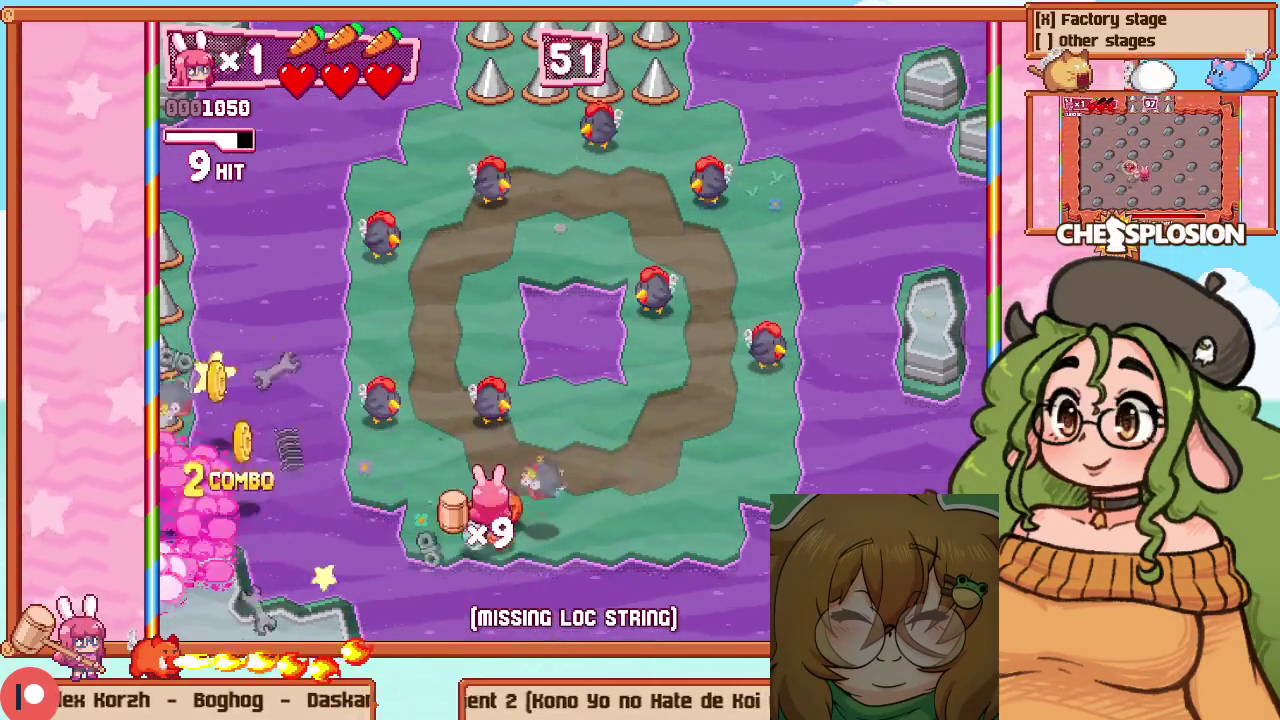
key(Up)
key(Left)
key(z)
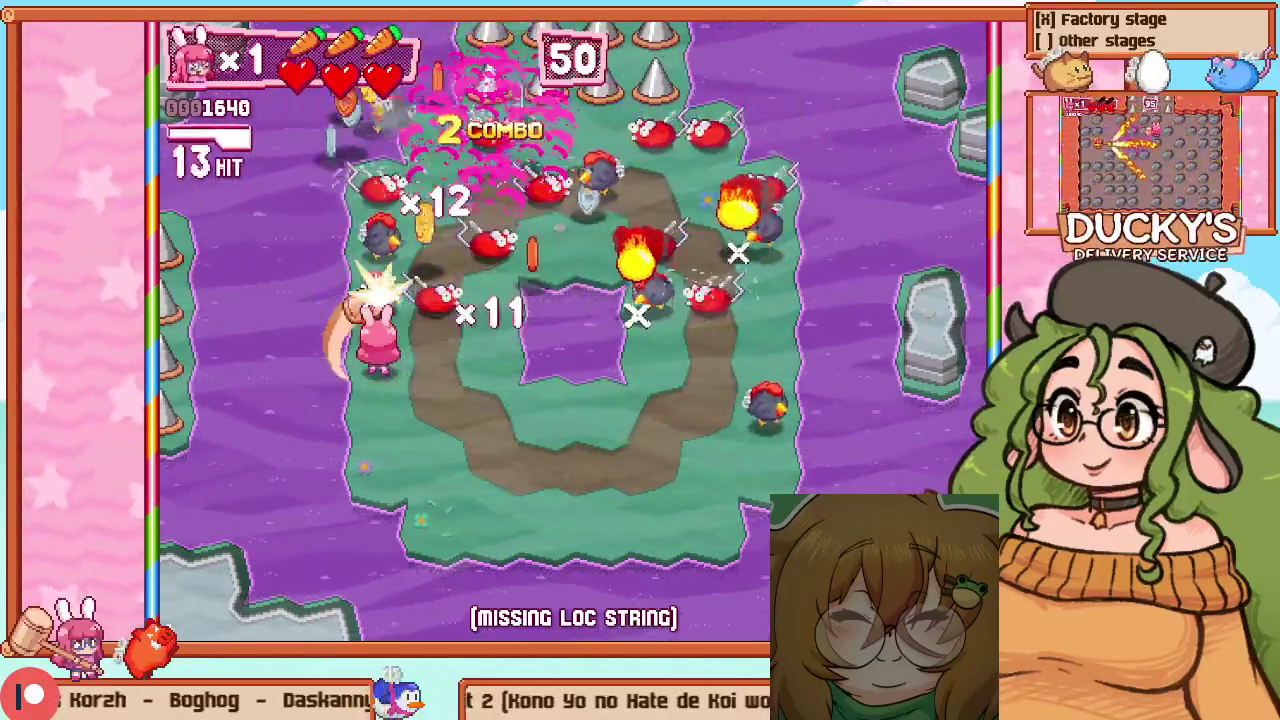
key(Up)
key(z)
key(Right)
key(Down)
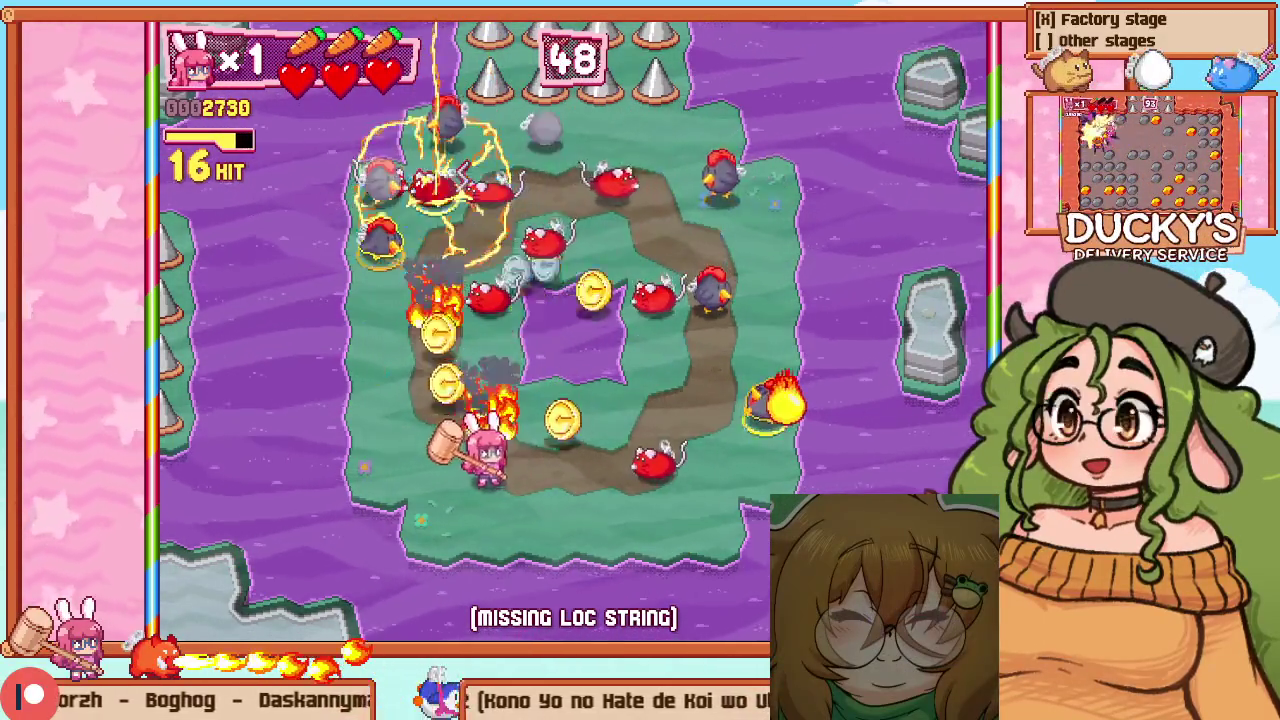
key(z)
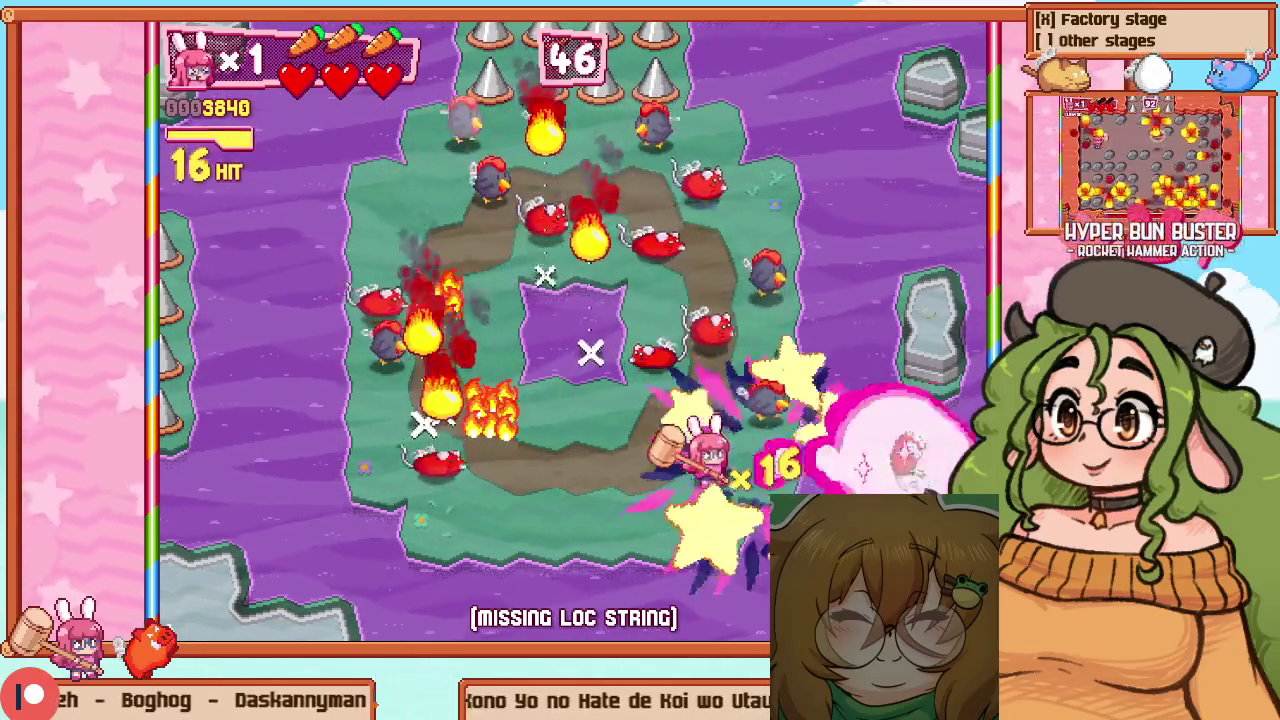
key(Right)
key(Up)
key(z)
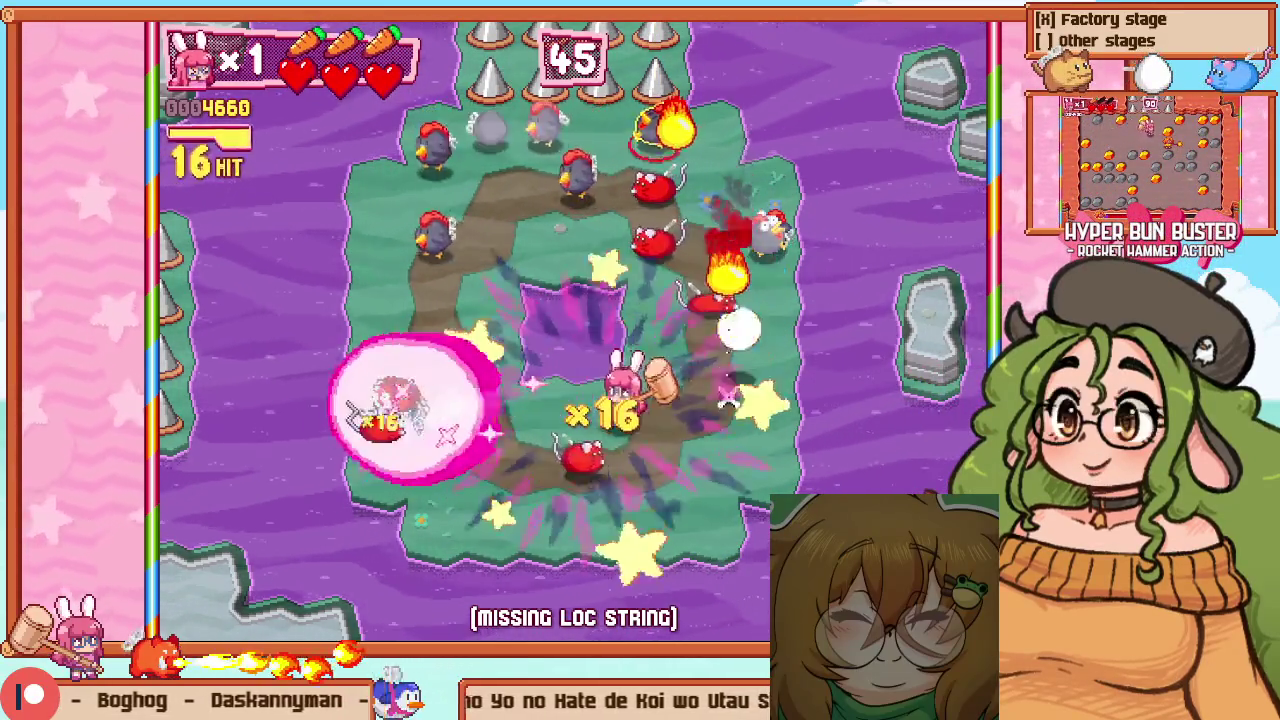
Finish off the remaining lower-right enemies and head up through the room's top exit
key(Right)
key(Down)
key(z)
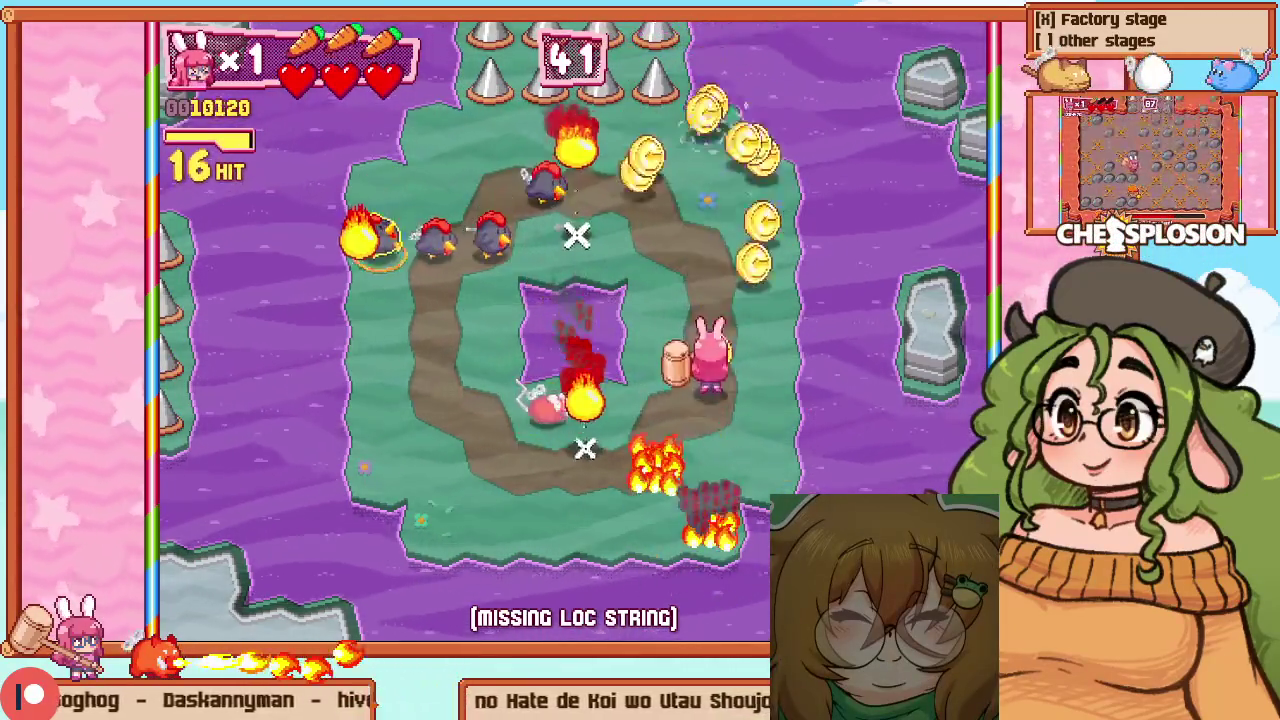
key(Down)
key(Left)
key(z)
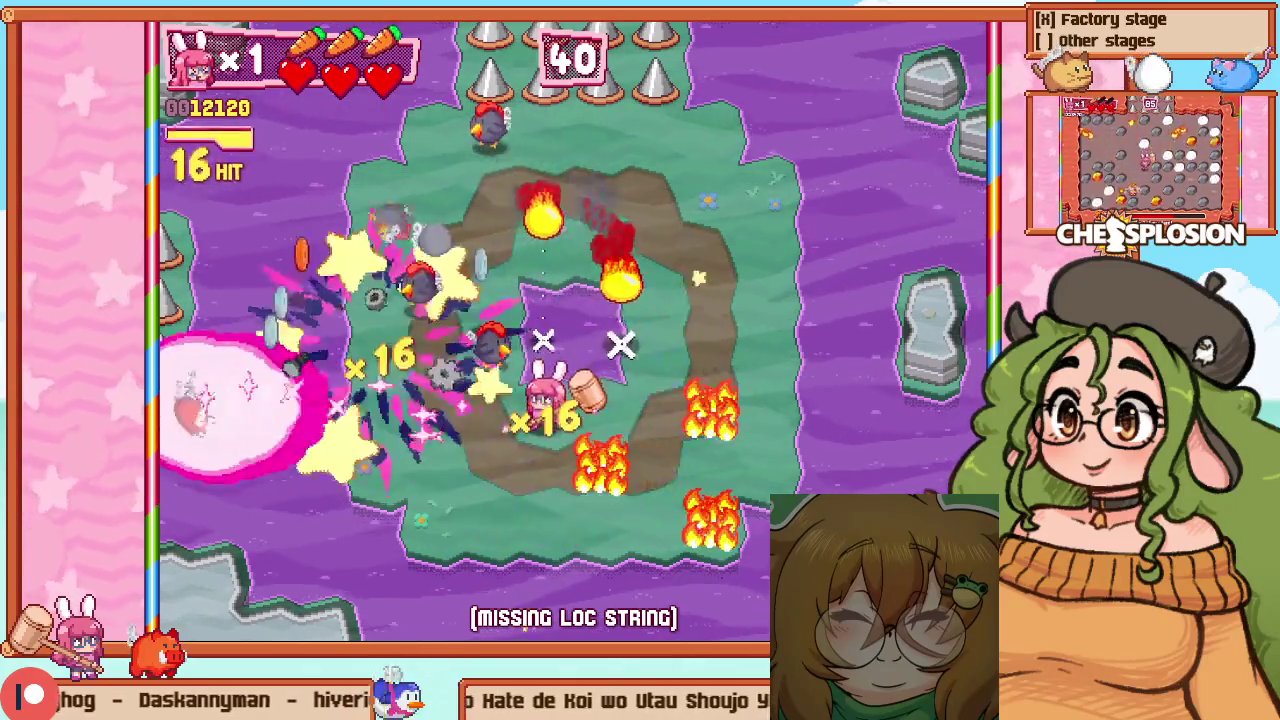
key(Up)
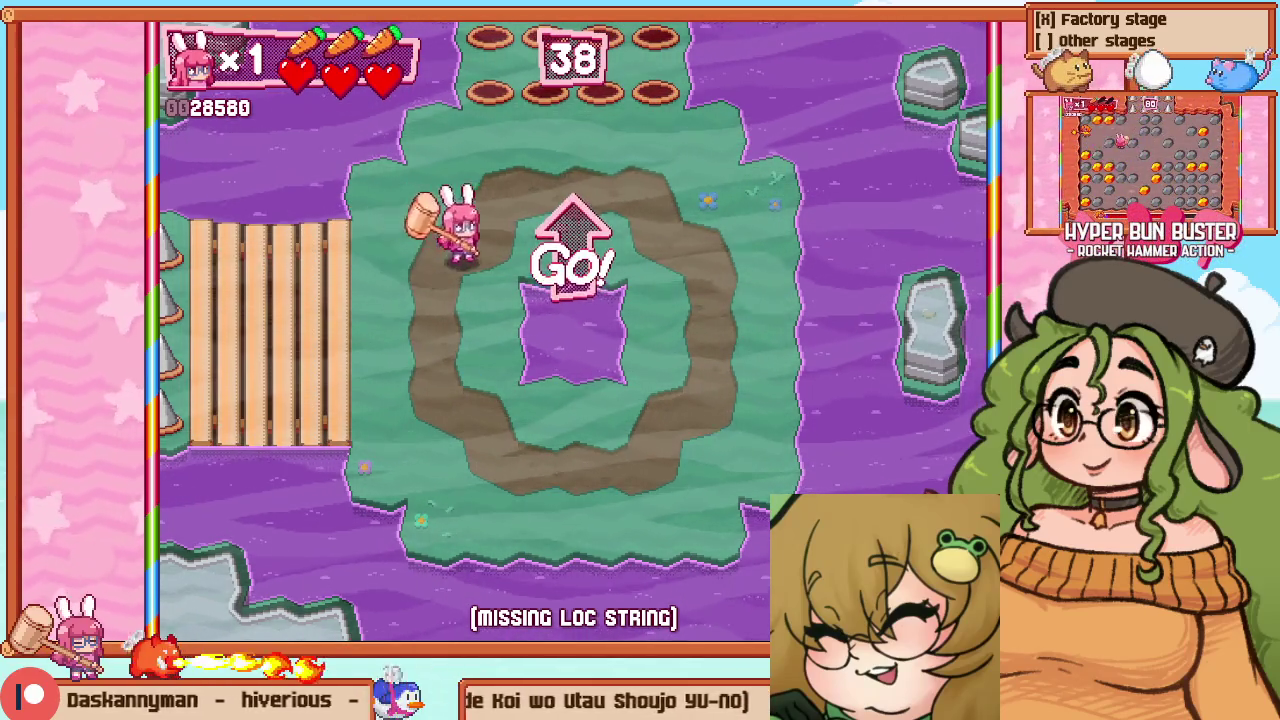
key(Up)
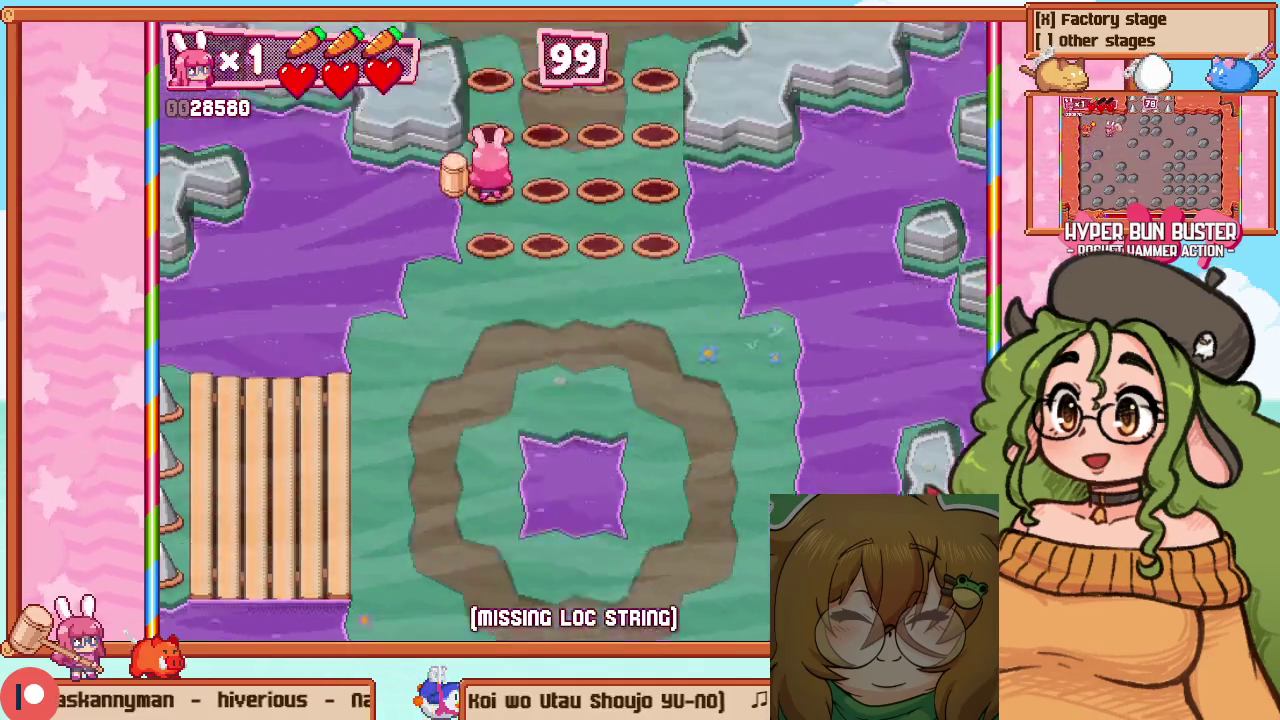
Walk the bunny from the bridge onto the dirt ring and hammer enemies at its bottom and right side
key(Escape)
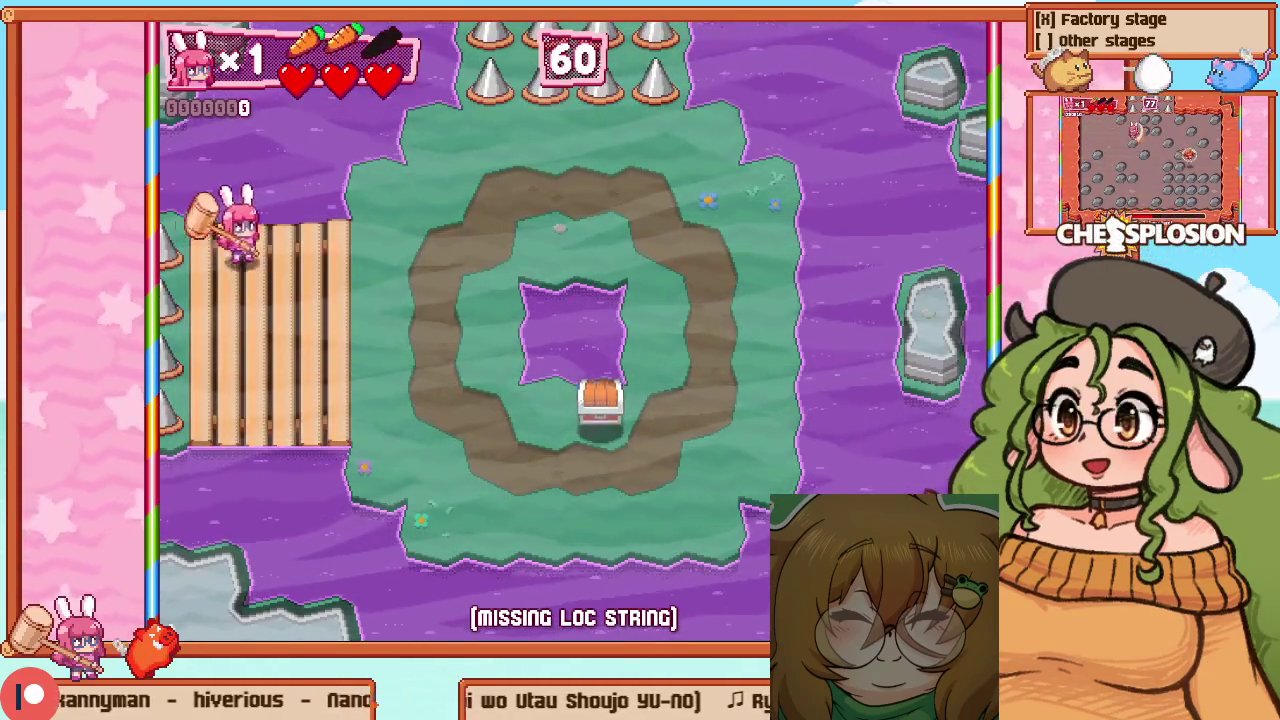
key(Right)
key(Up)
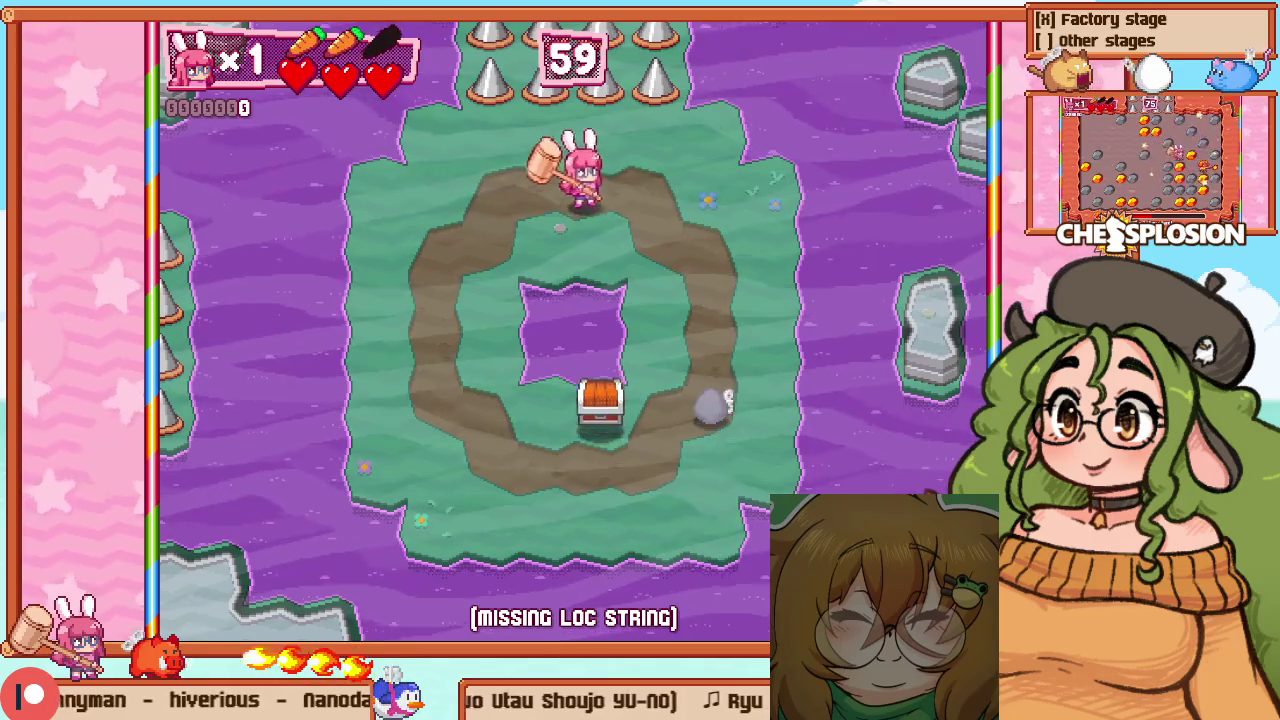
key(Down)
key(z)
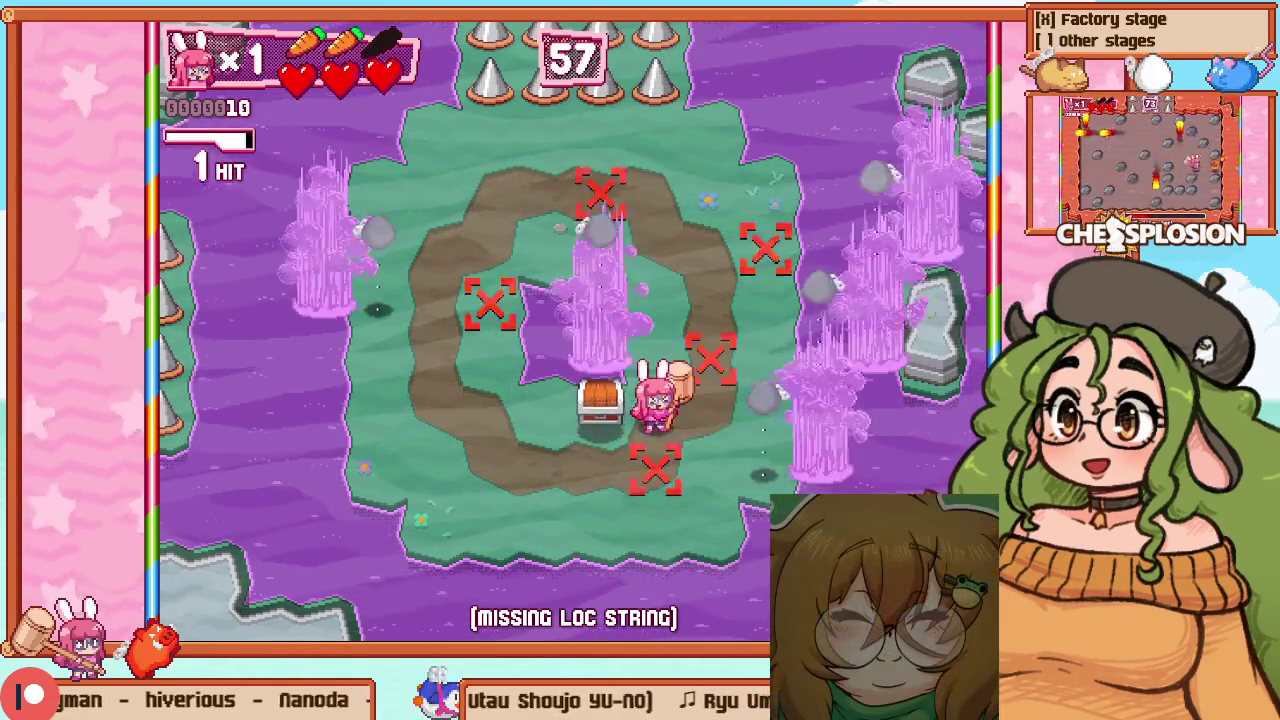
key(Up)
key(z)
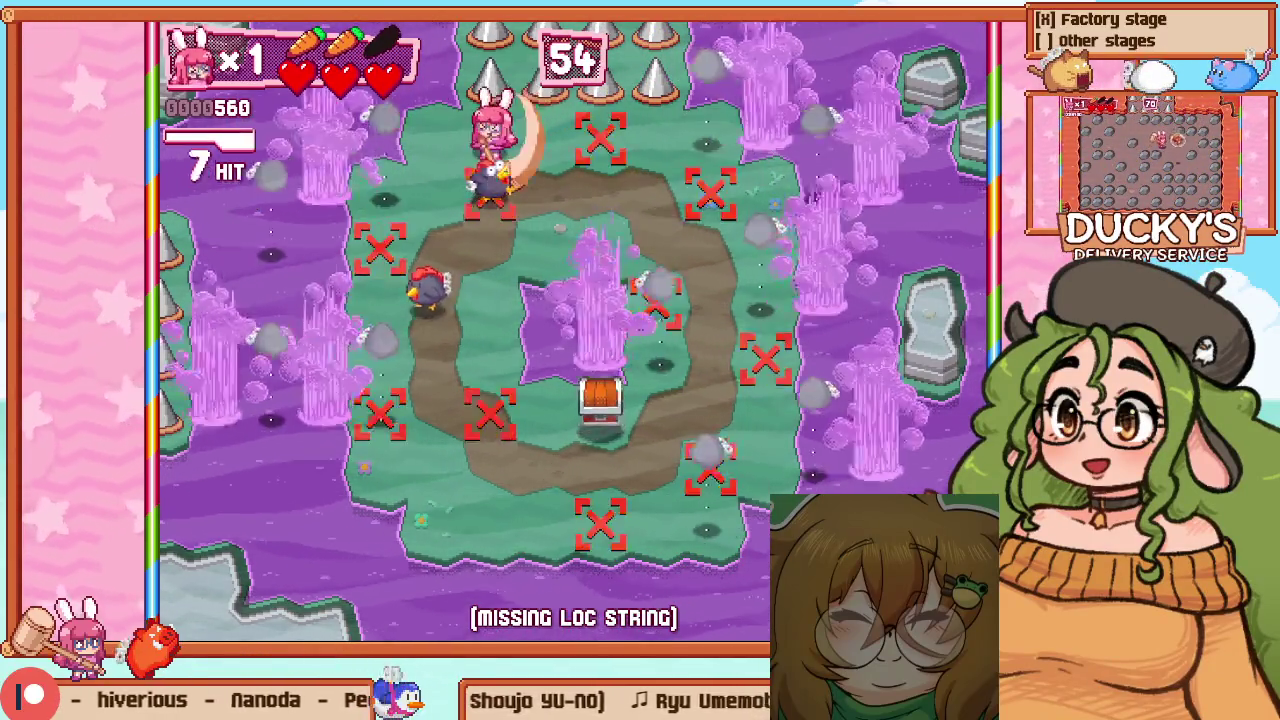
Hammer the enemies at the ring's top-left and the chickens along its bottom
key(Left)
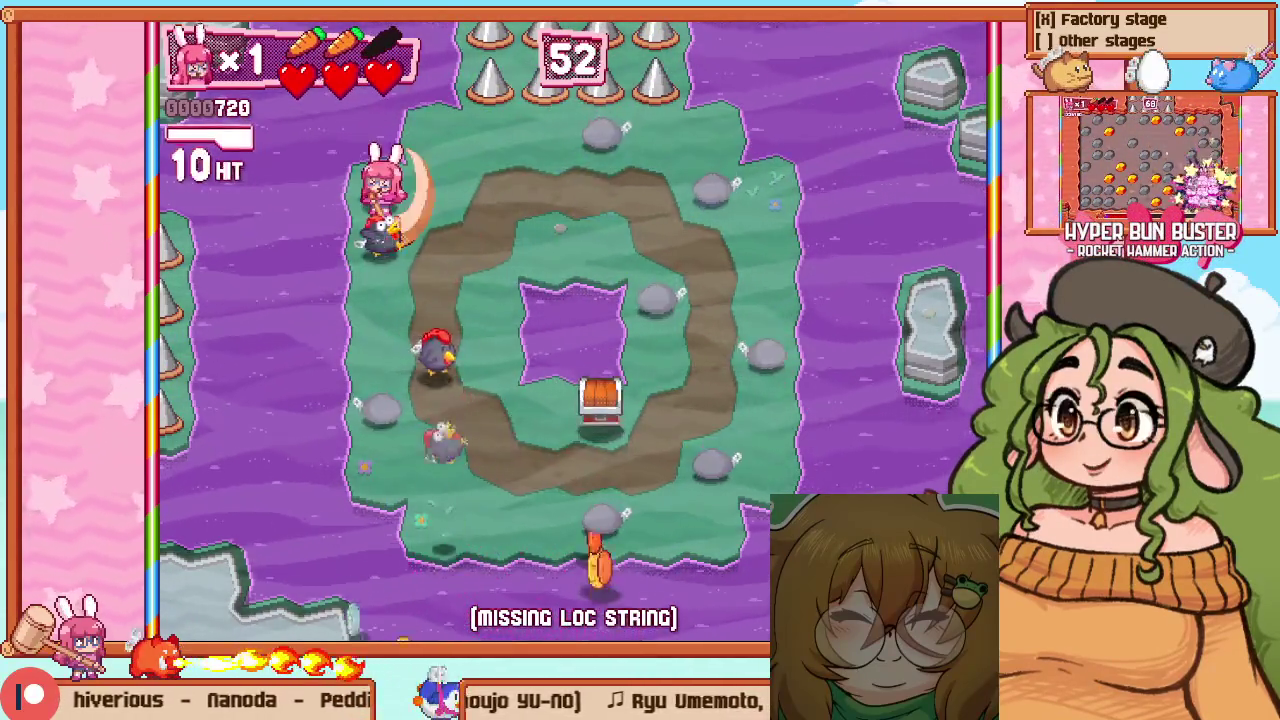
key(z)
key(Right)
key(z)
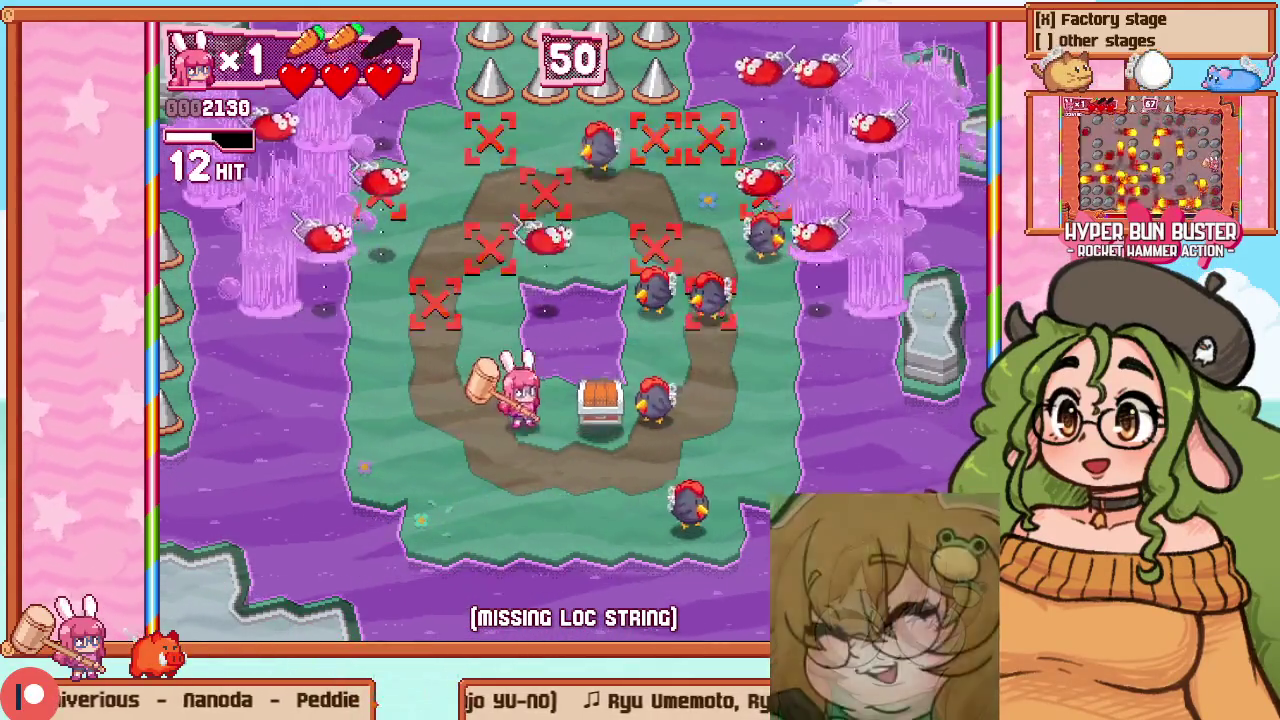
key(Down)
key(Right)
key(z)
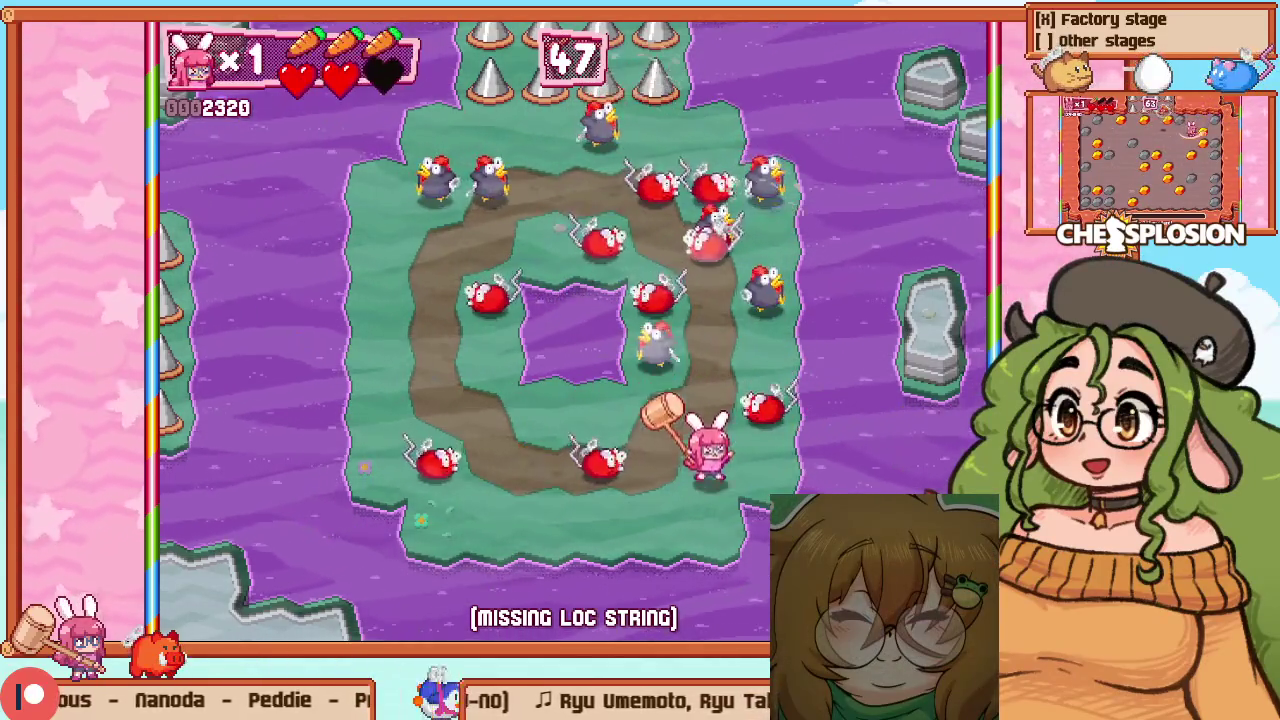
Walk along the entry bridge to the ring, smash the chest and hit the first spawns
key(Right)
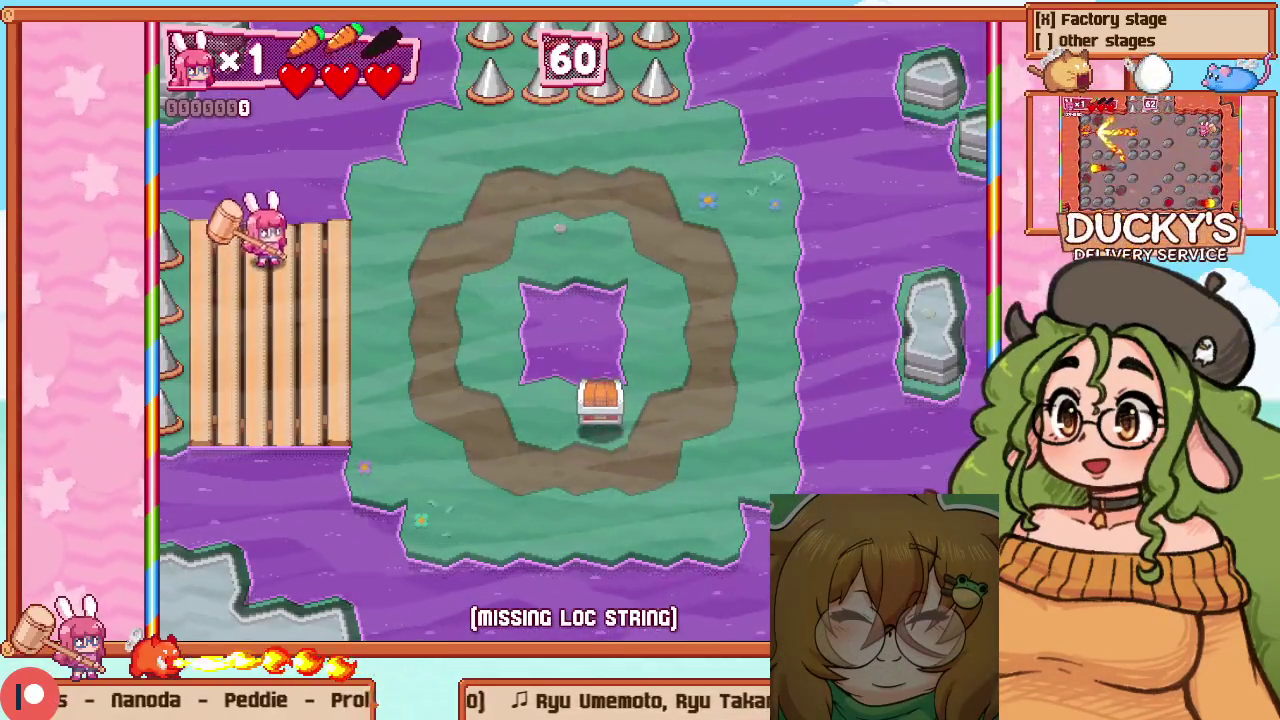
key(Right)
key(Down)
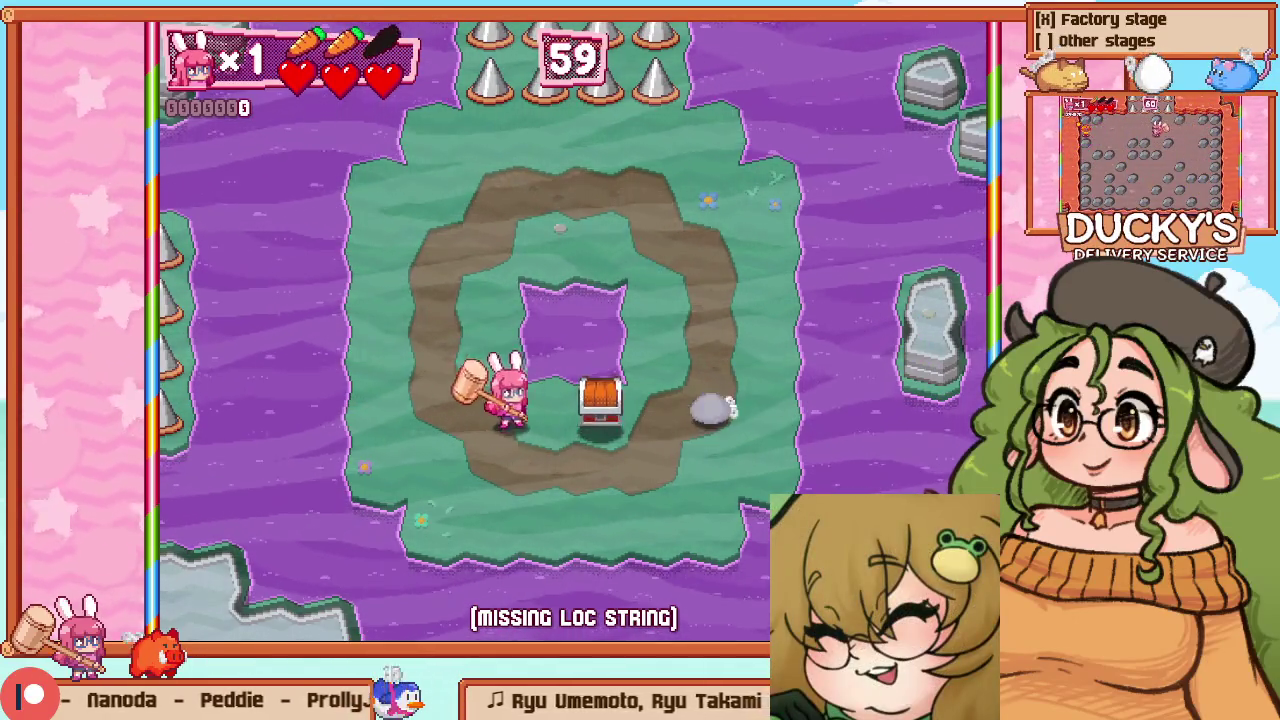
key(Right)
key(z)
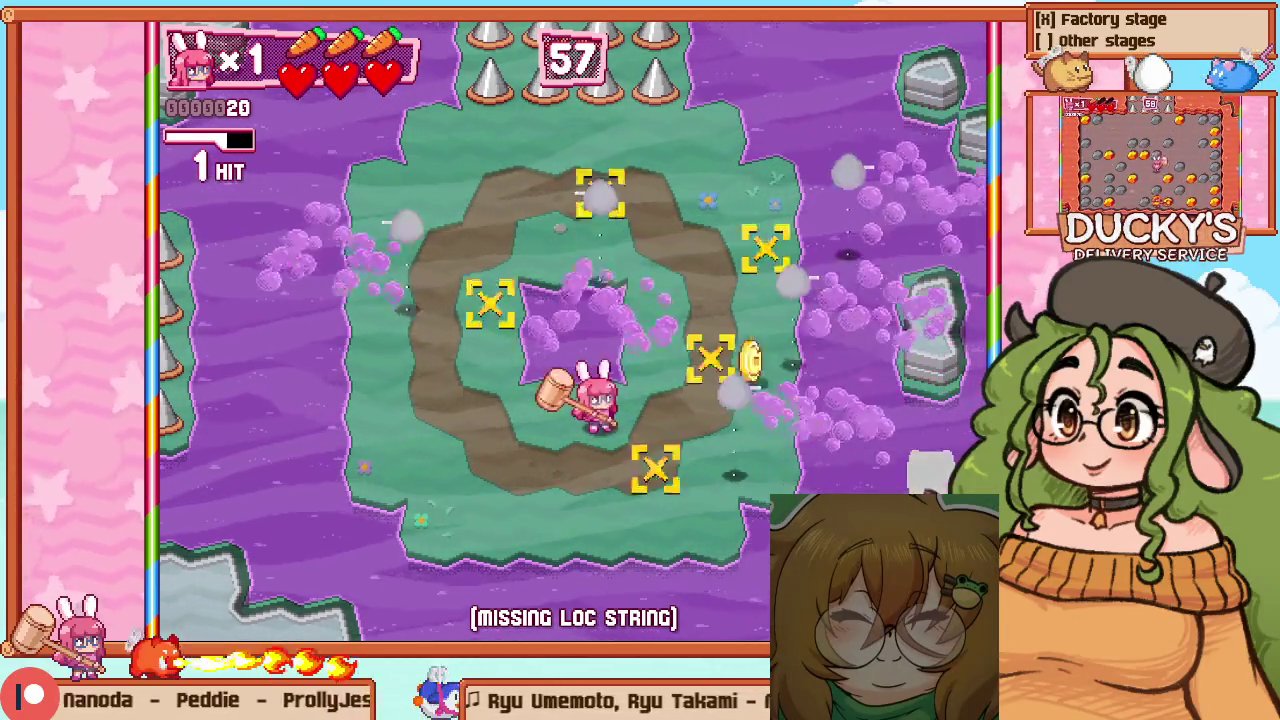
key(z)
key(Right)
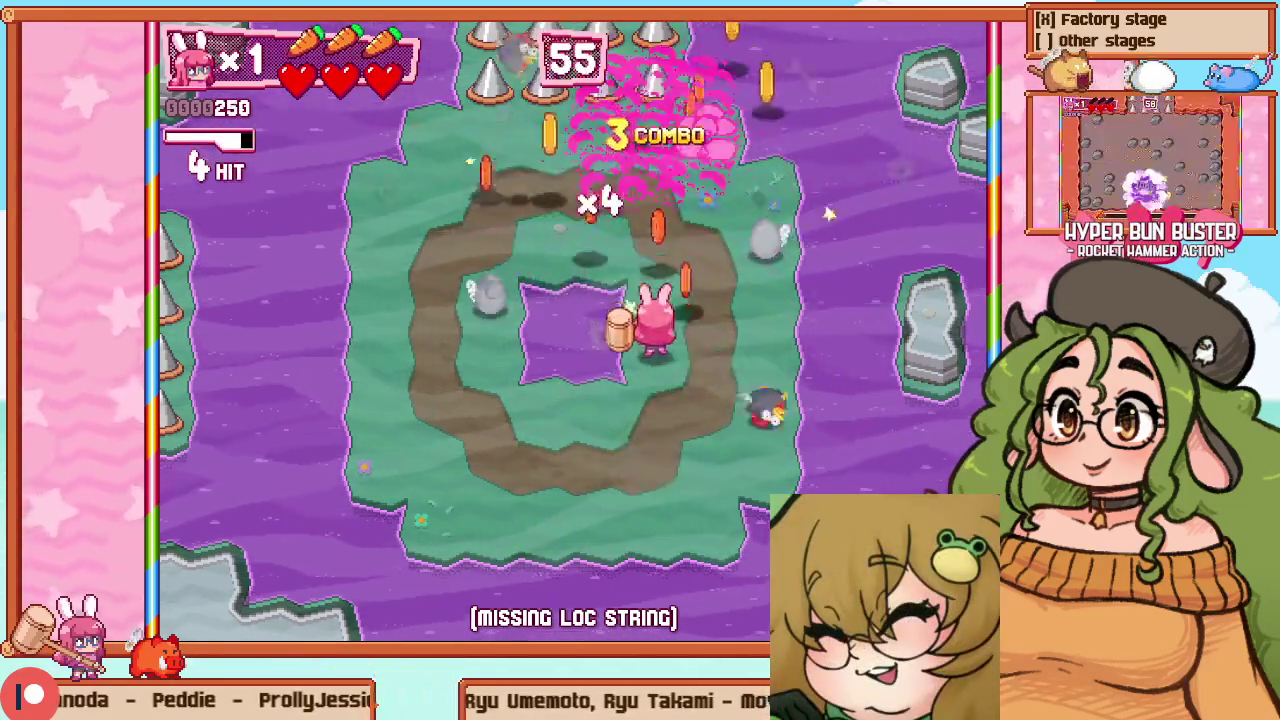
Fight enemies across the ring, landing a big hit in the ring's centre
key(Right)
key(z)
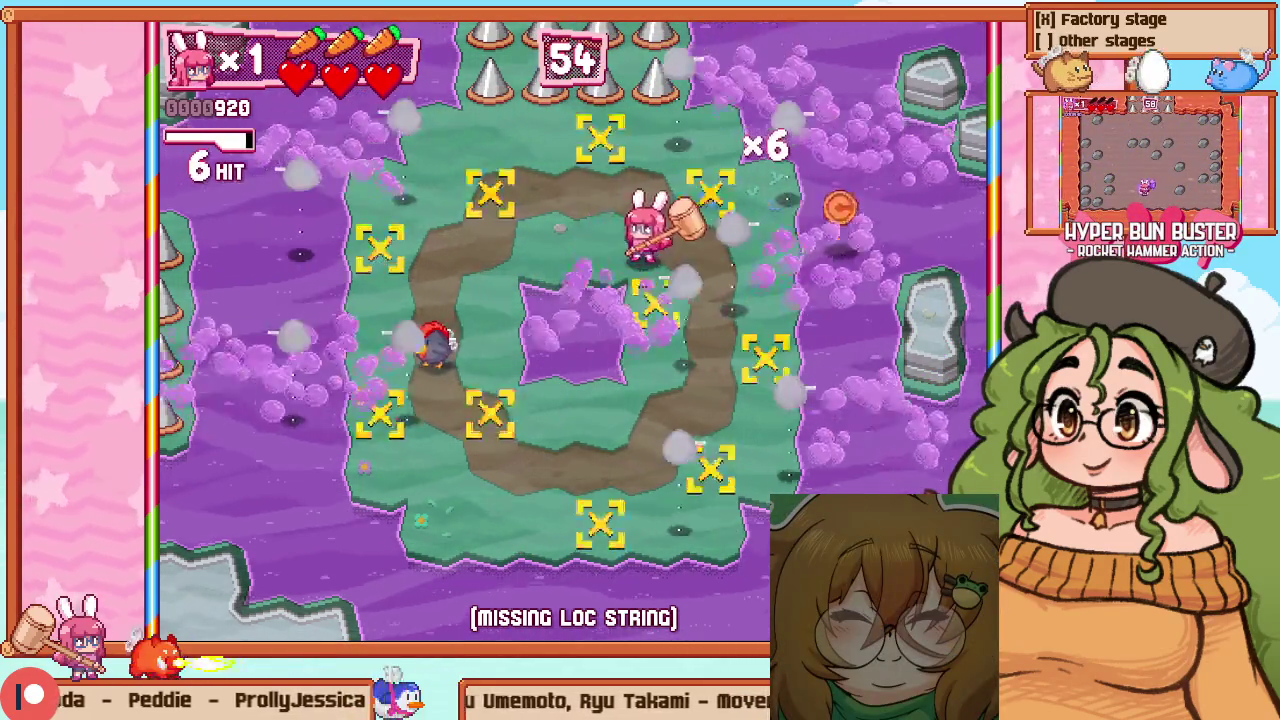
key(Up)
key(z)
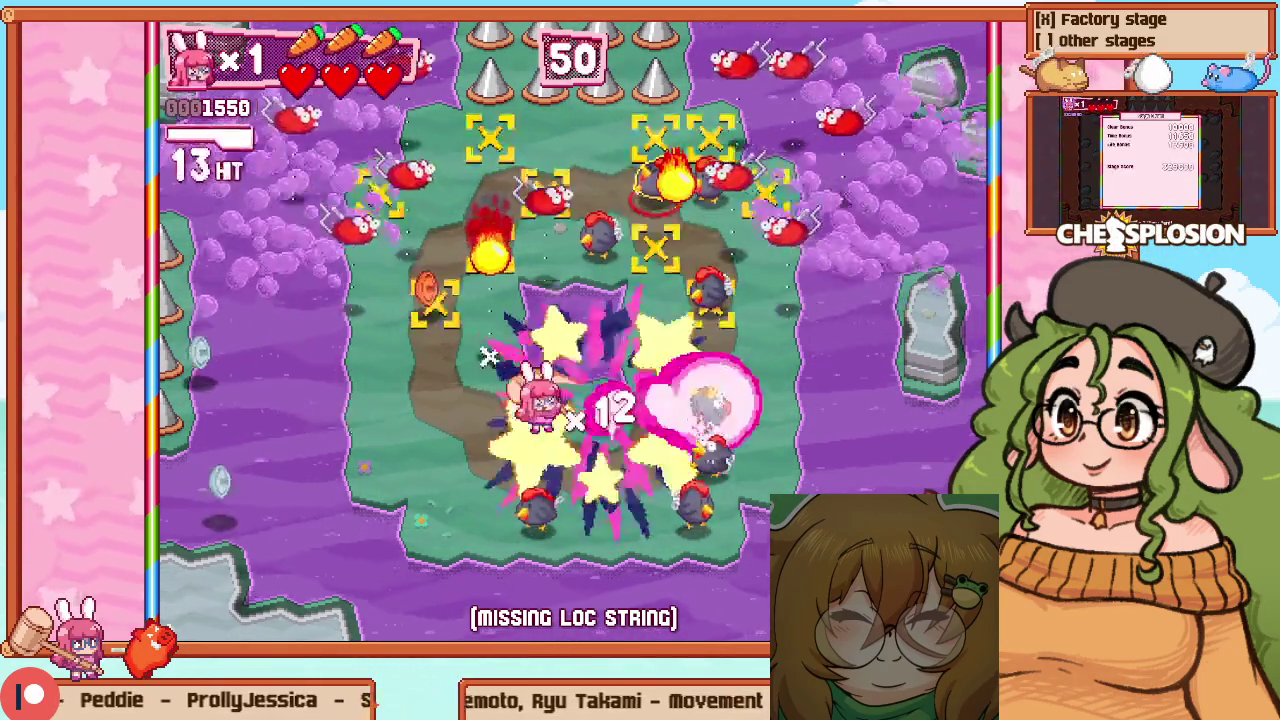
key(Down)
key(Right)
key(z)
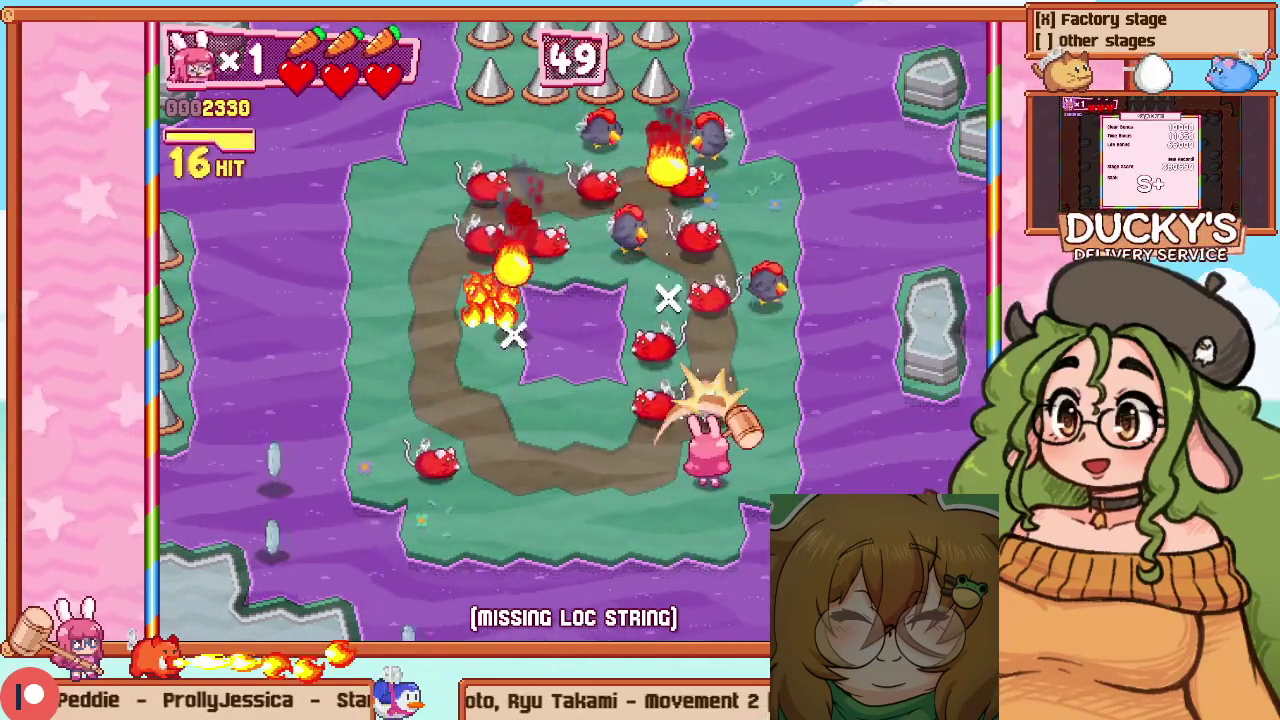
key(Left)
key(z)
key(Up)
key(z)
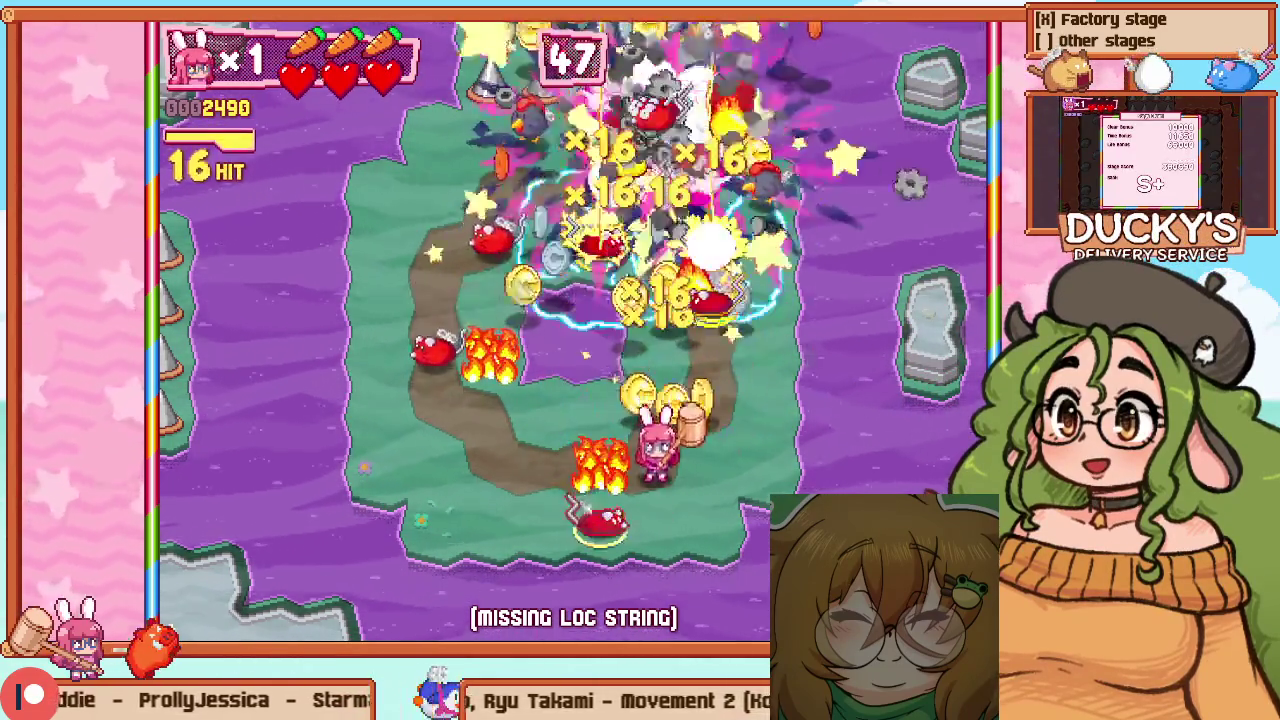
Clear the last enemies along the bottom and top-left edge so GO! appears
key(Down)
key(Left)
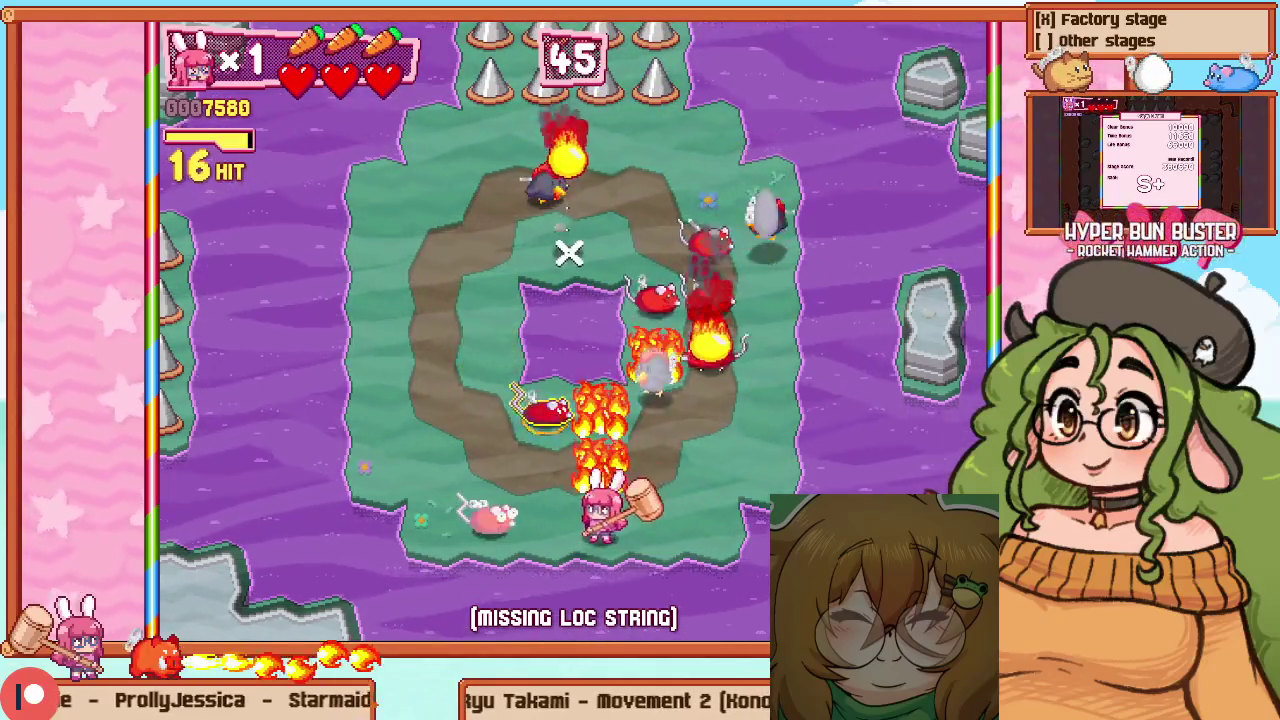
key(Up)
key(Left)
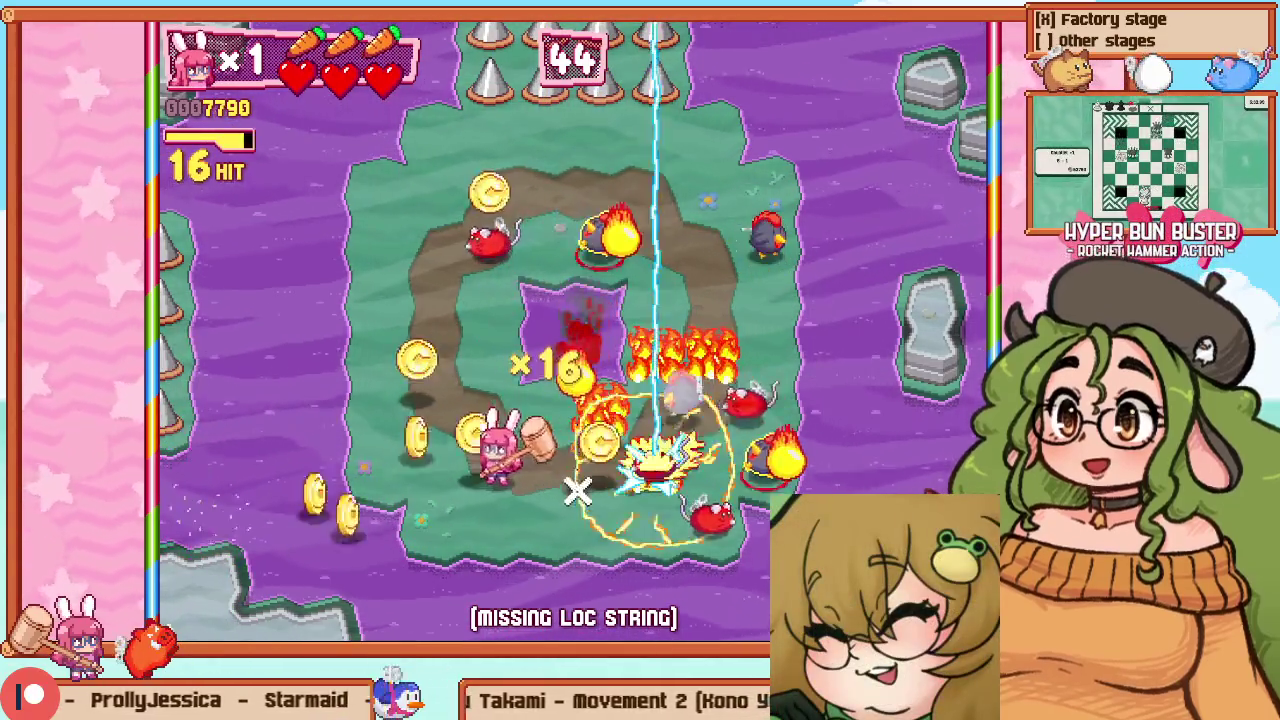
key(Up)
key(Up)
key(Left)
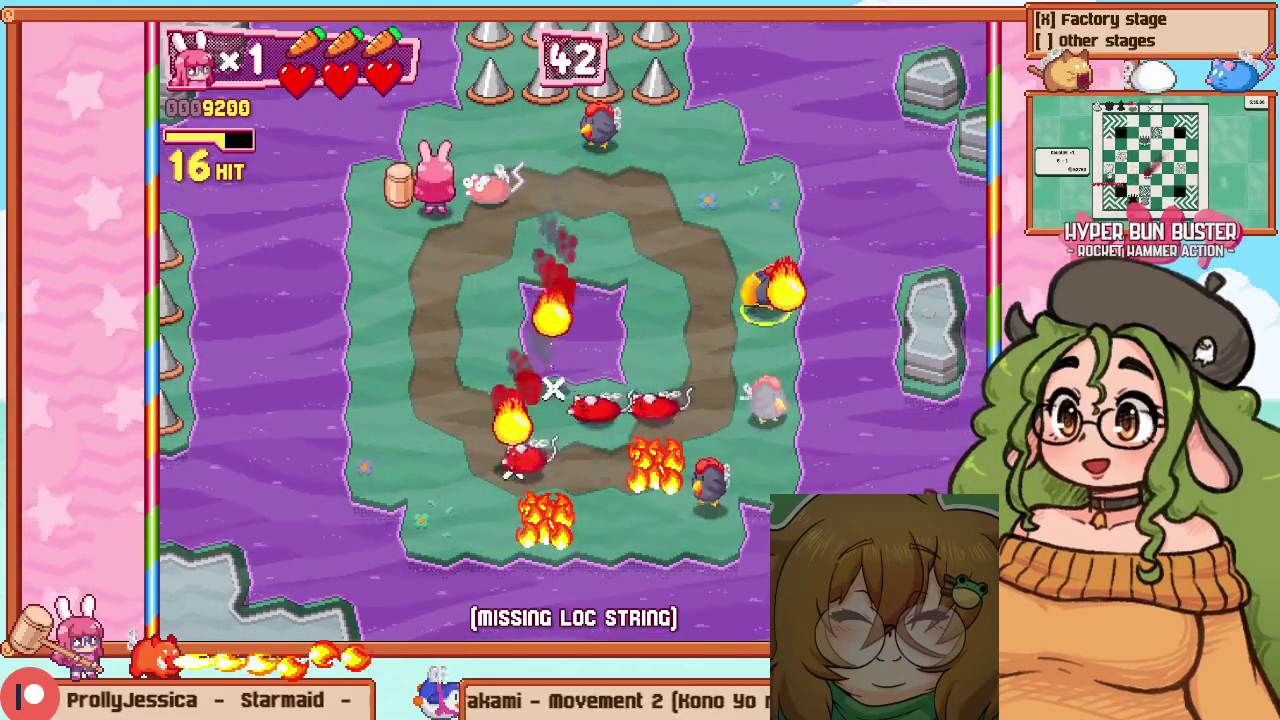
key(Left)
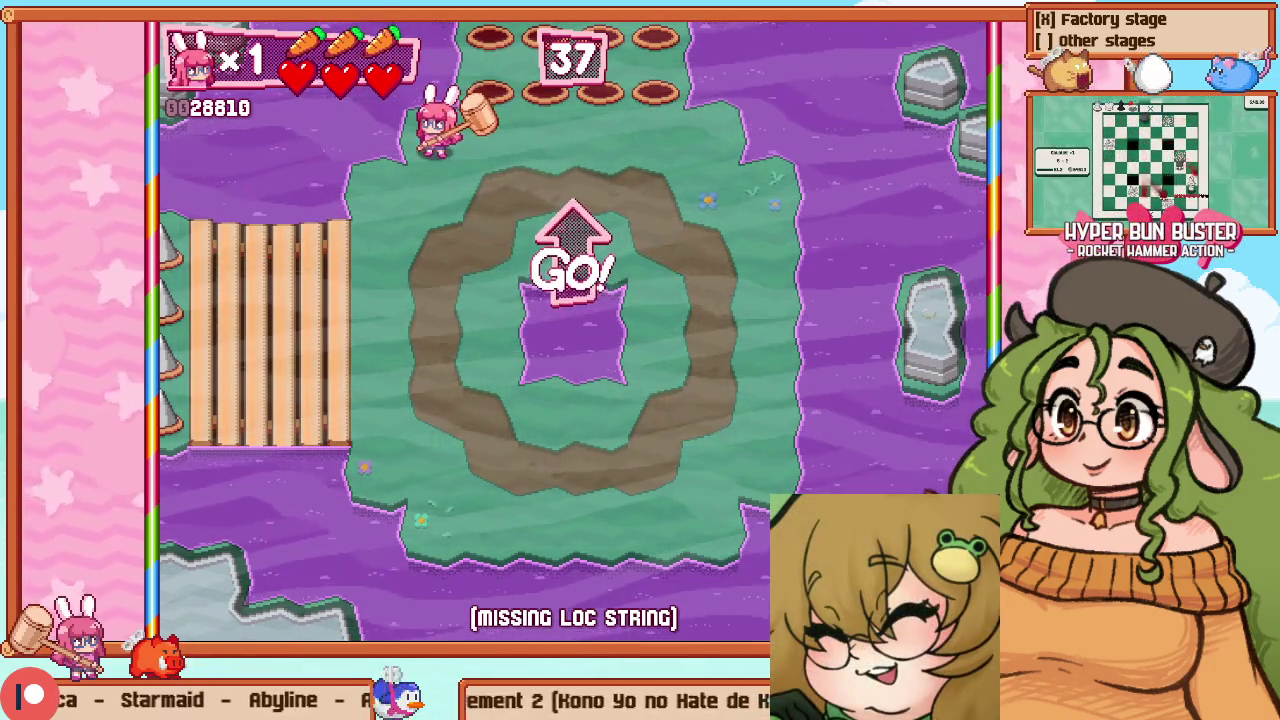
Restart the room, back out to the Practice menu, and switch to game_enemy_waves.cpp in Sublime Text
key(Escape)
key(Return)
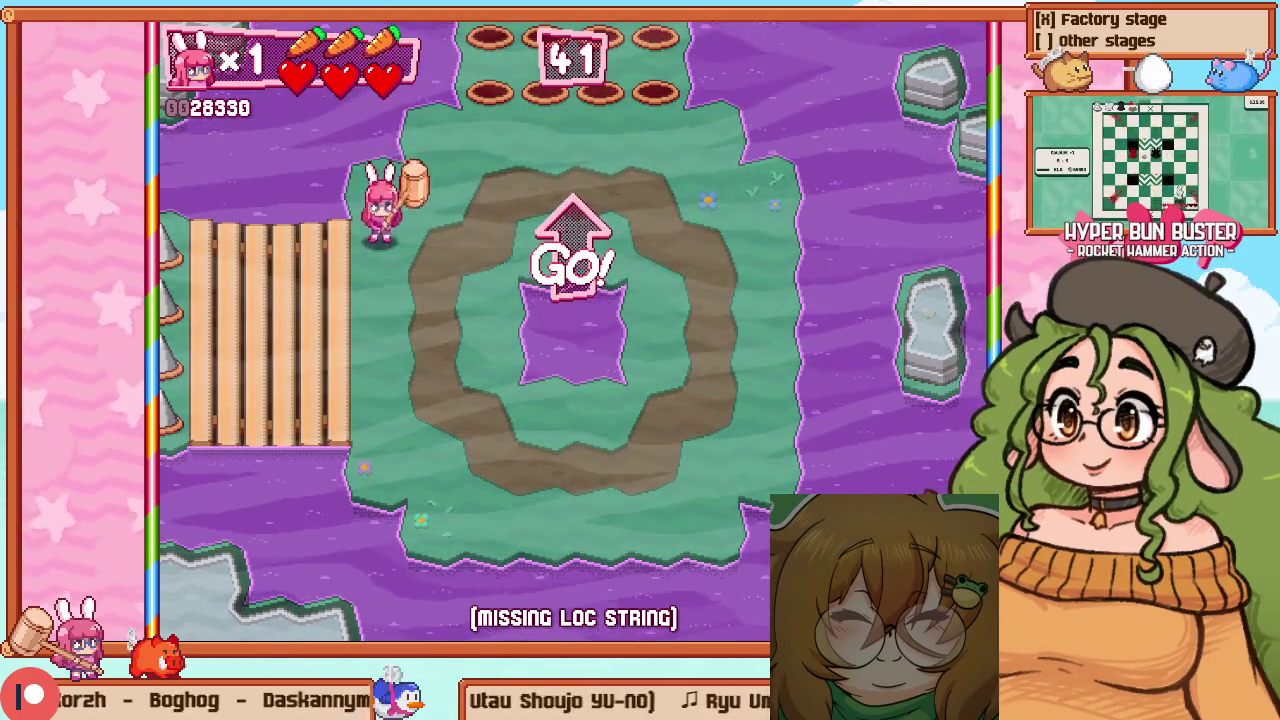
key(Down)
key(Left)
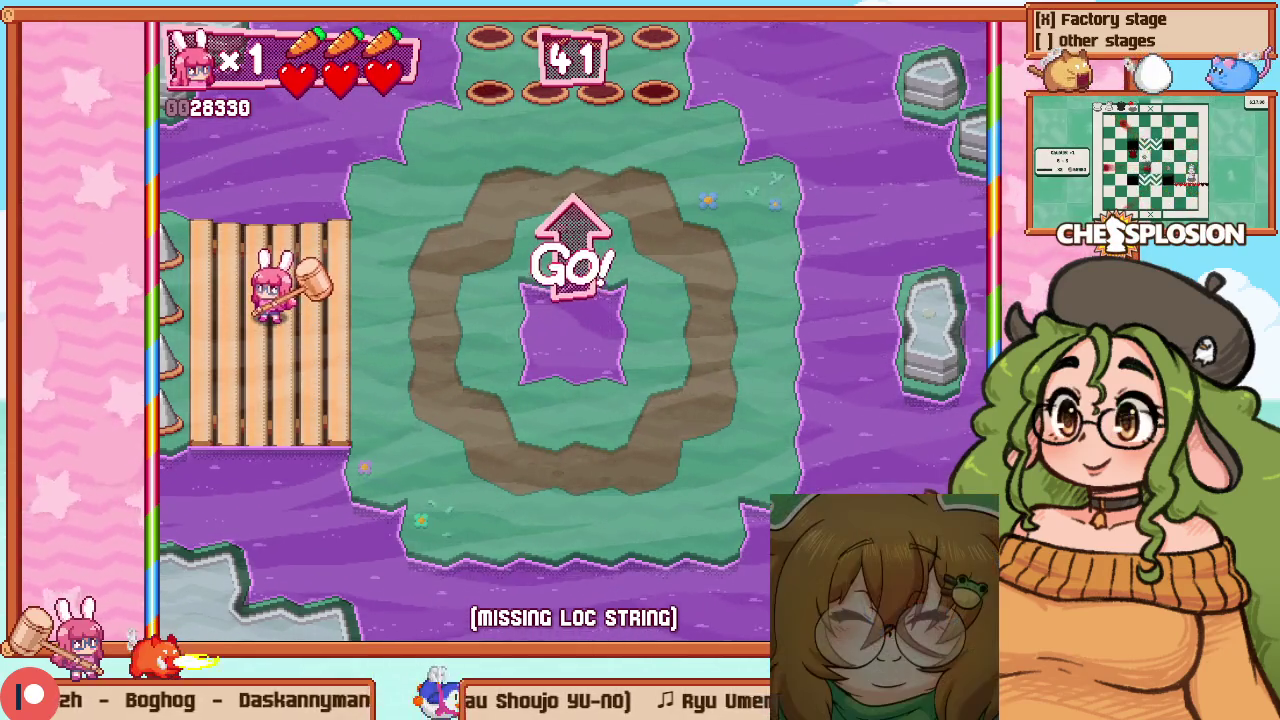
key(Right)
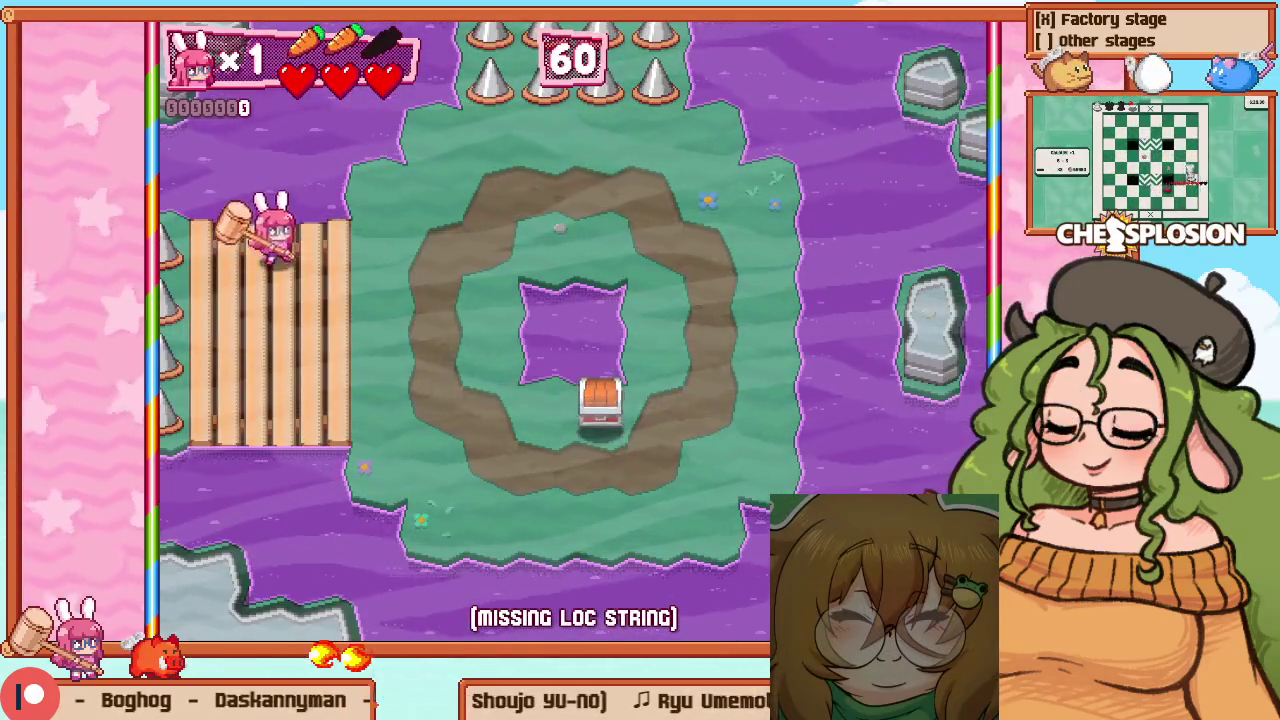
key(Return)
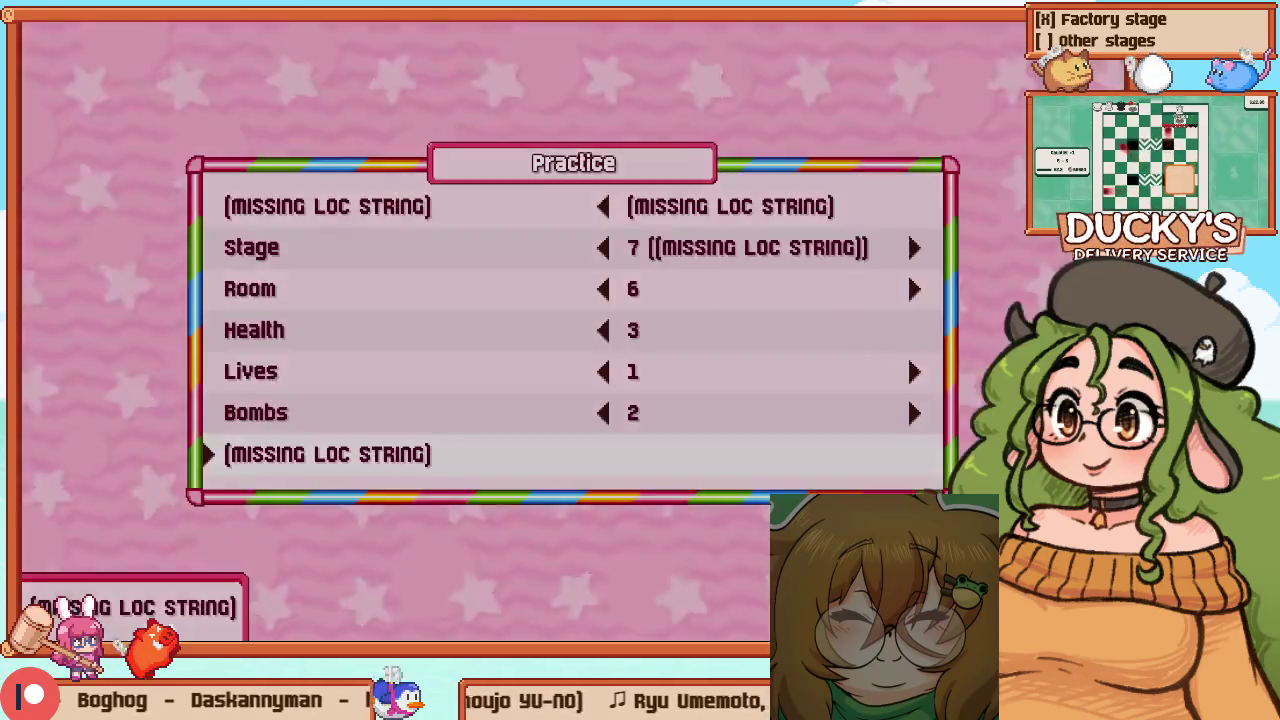
key(Up)
key(alt+Tab)
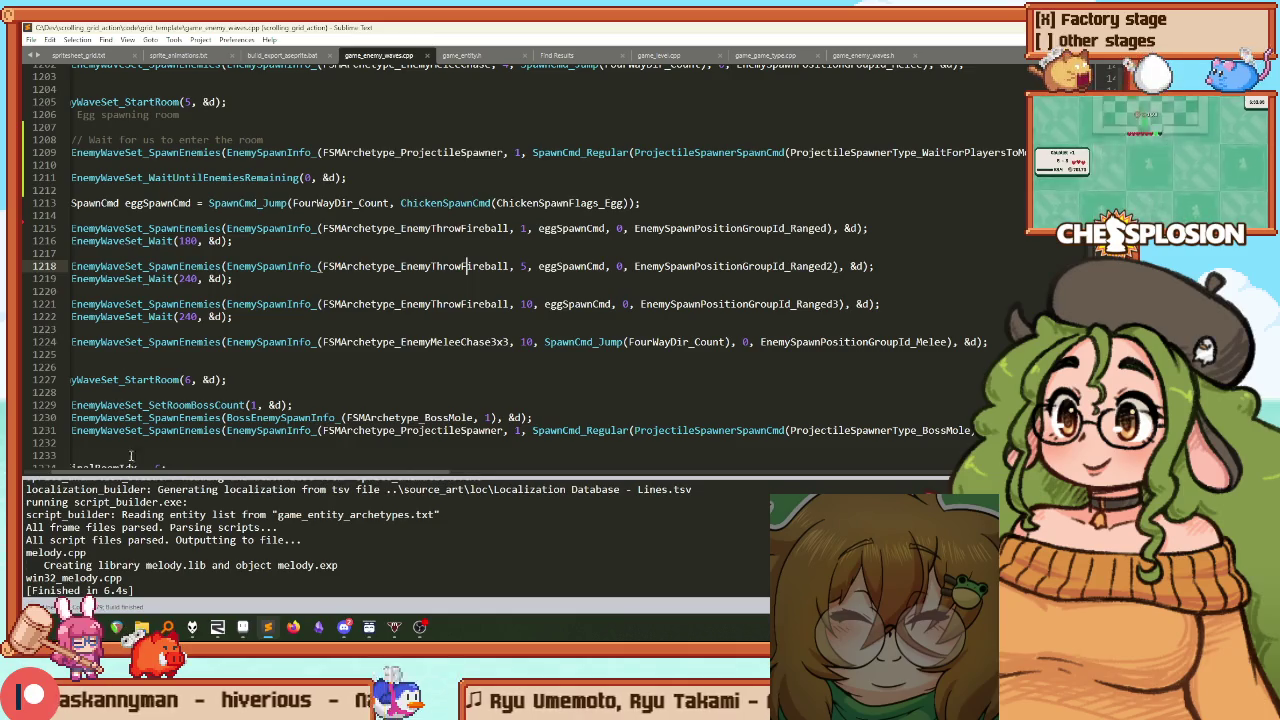
Bring the RemedyBG debugger running the freshly built game to the front
click(217, 627)
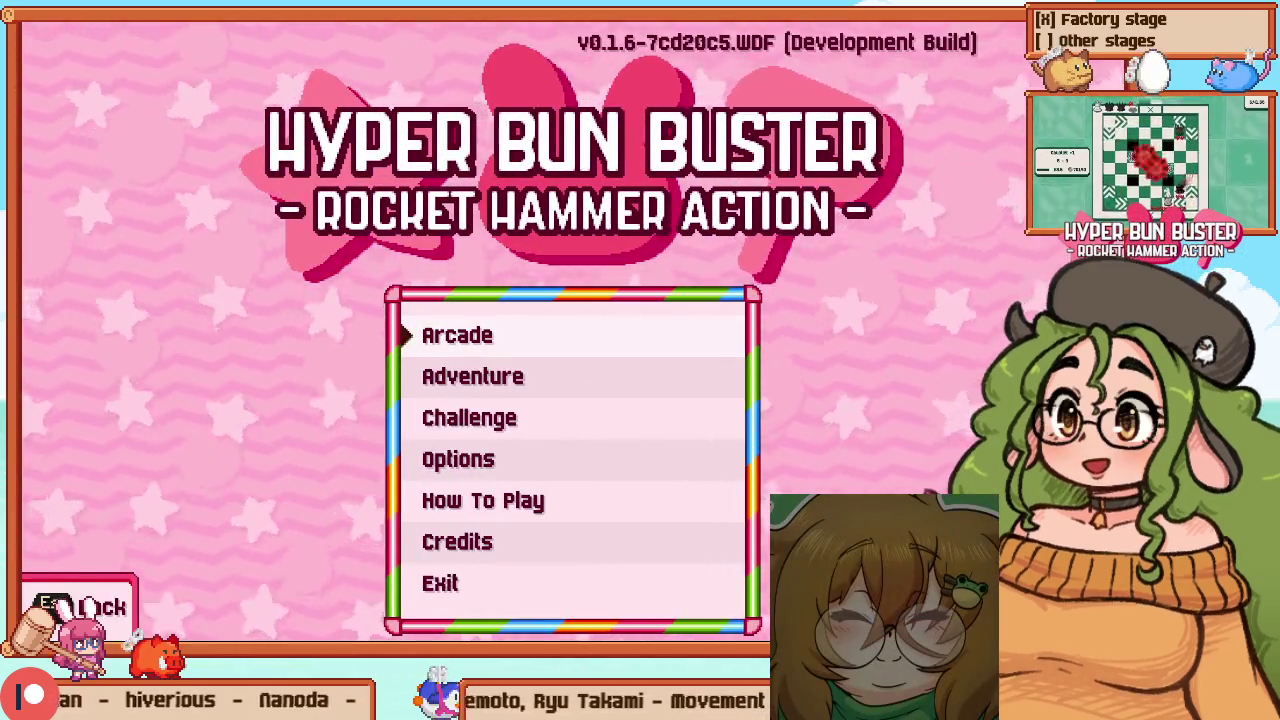
Open the Practice settings under Arcade on the title menu
key(Down)
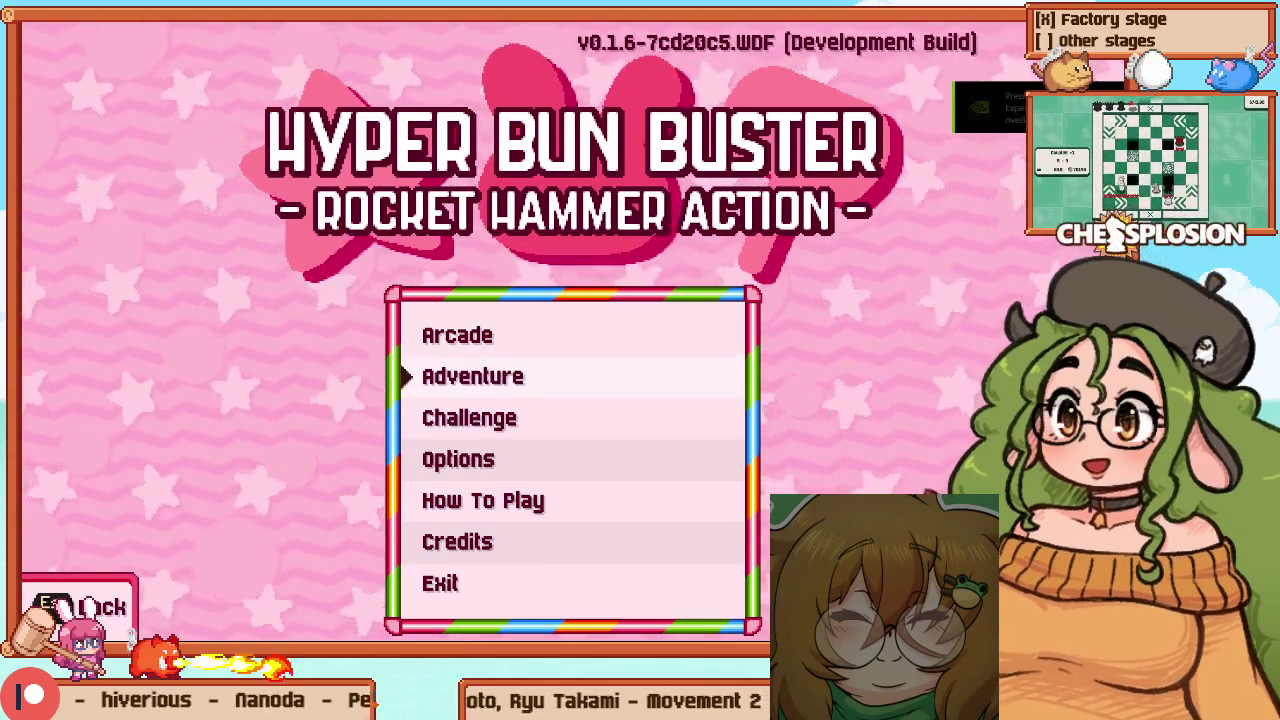
key(Up)
key(Return)
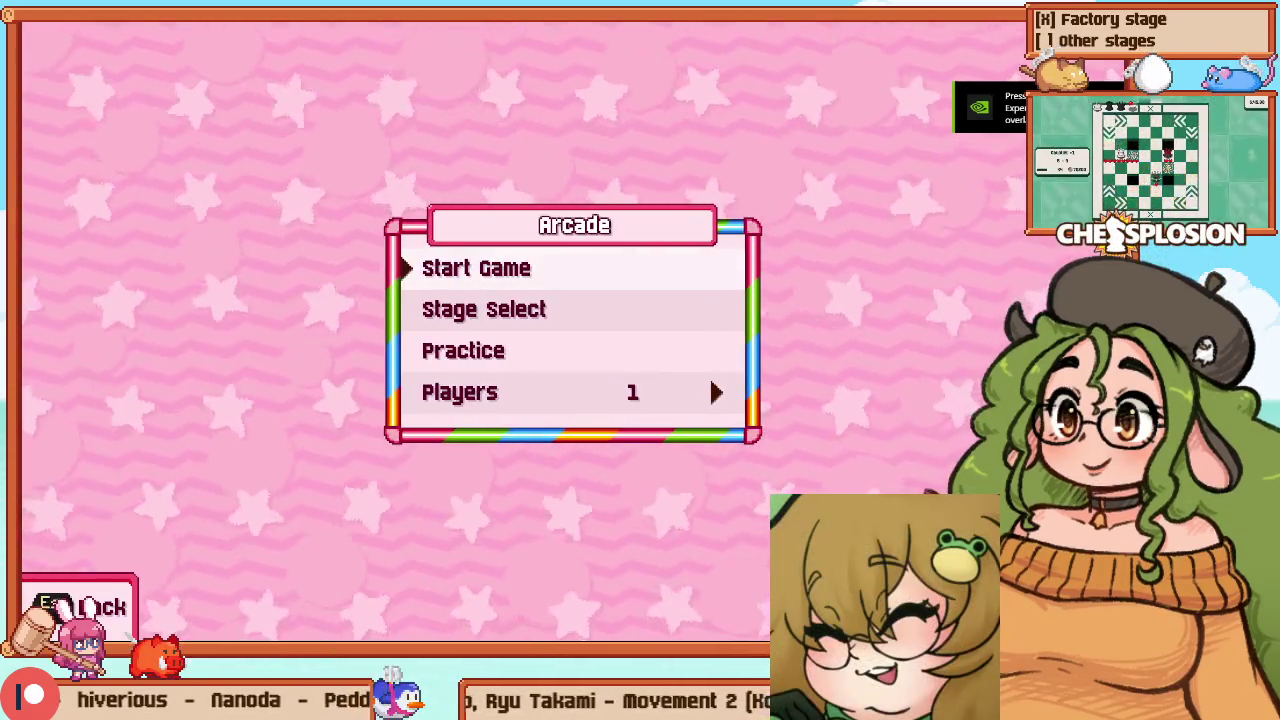
key(Down)
key(Down)
key(Up)
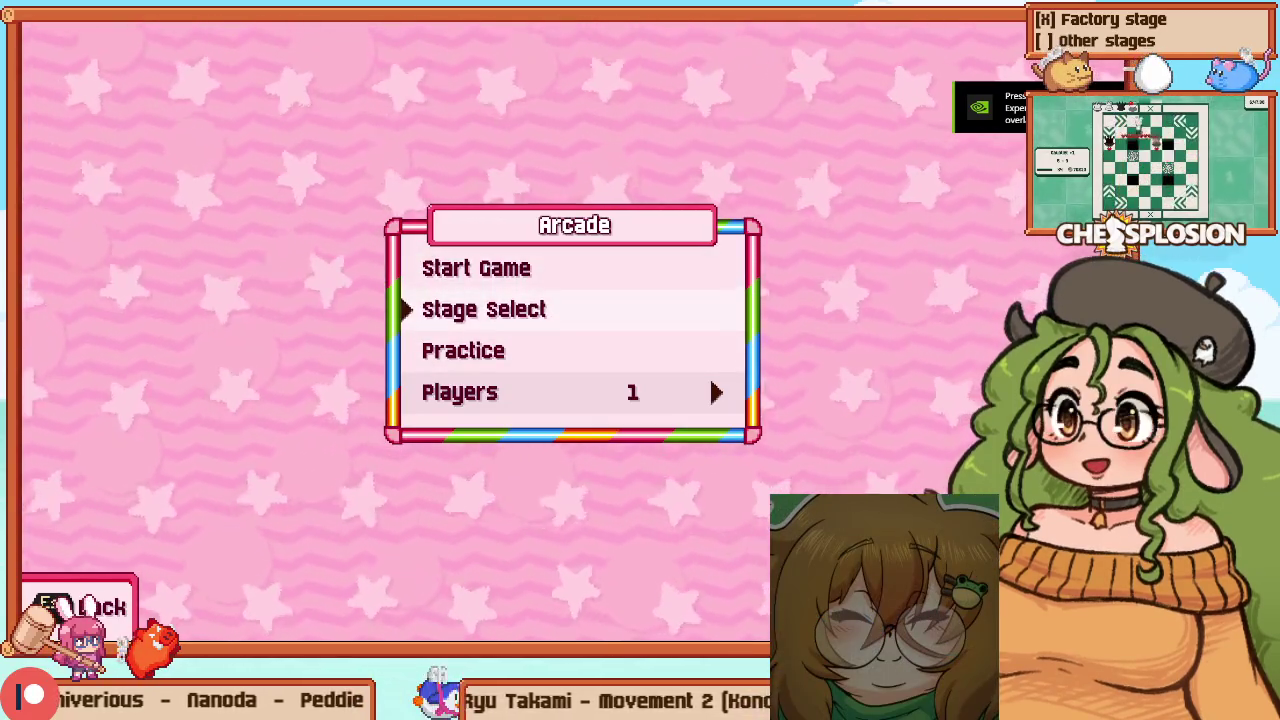
key(Down)
key(Return)
Set the practice Stage to 7 Hot Peppers and Room to 6, then start the run
key(Down)
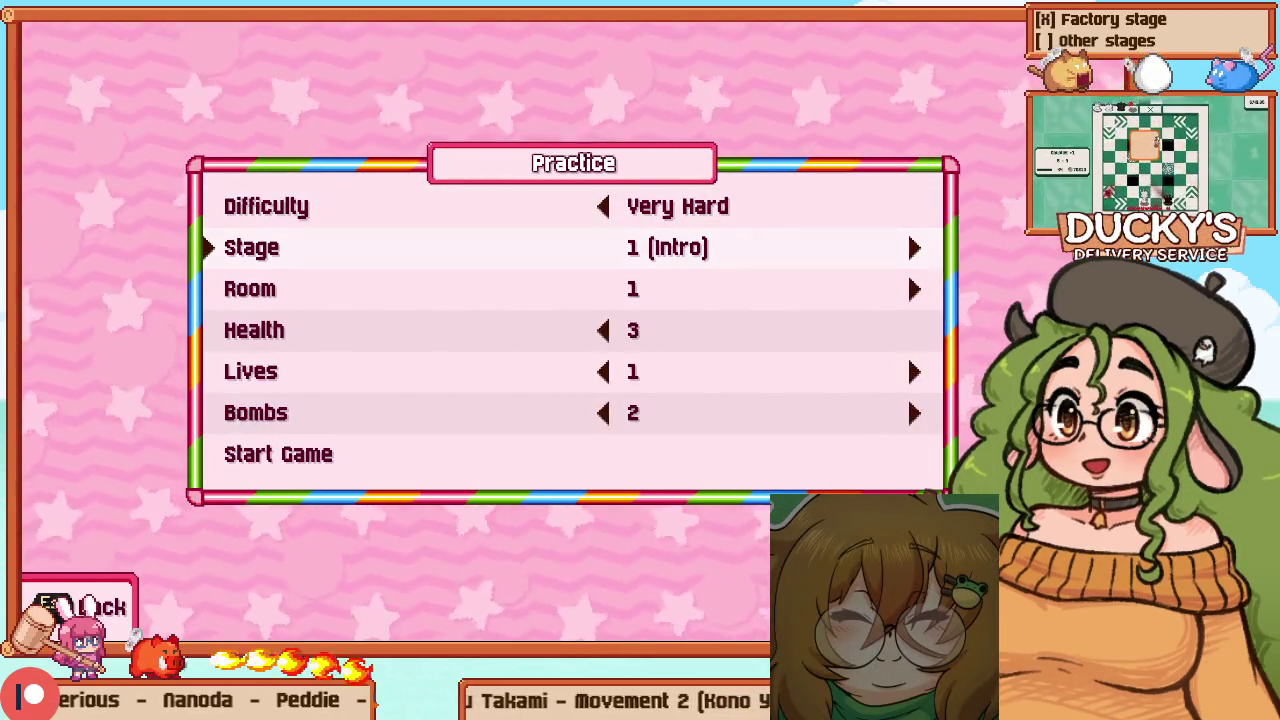
key(Right)
key(Left)
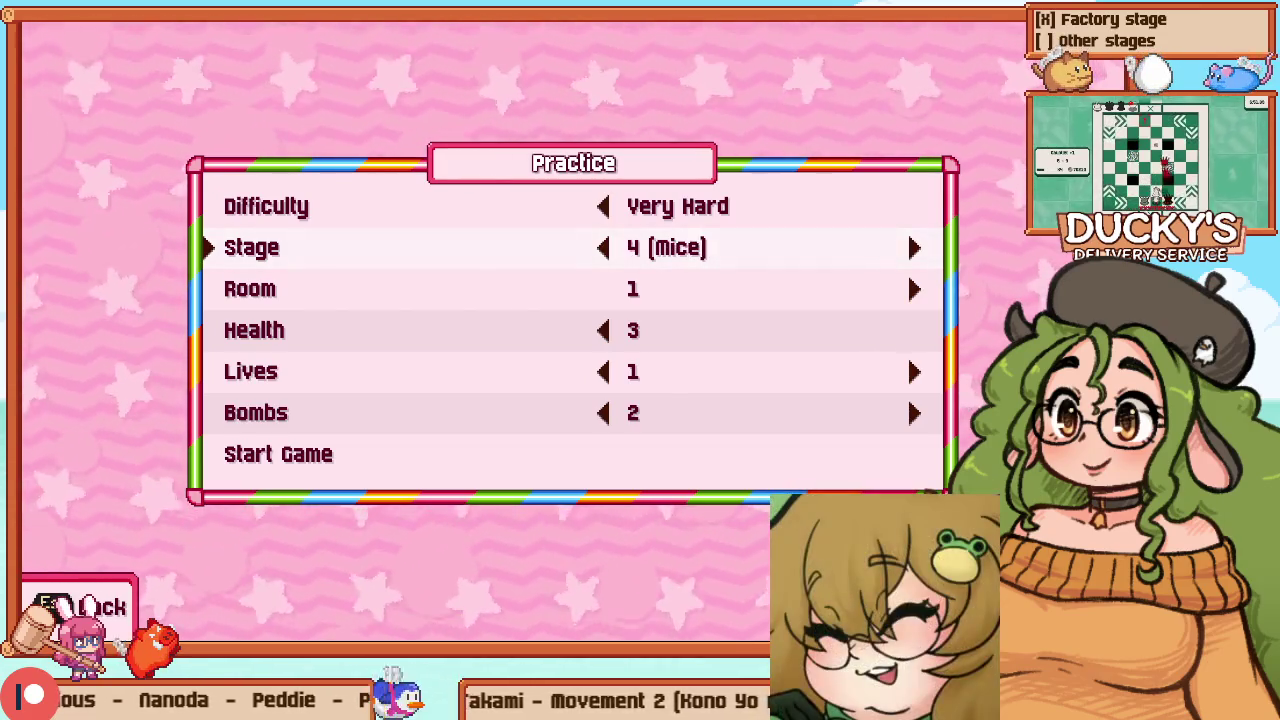
key(Right)
key(Right)
key(Right)
key(Left)
key(Down)
key(Right)
key(Right)
key(Right)
key(Right)
key(Right)
key(Return)
Walk off the bridge onto the dirt path, hit an enemy, then switch into level editing
key(Right)
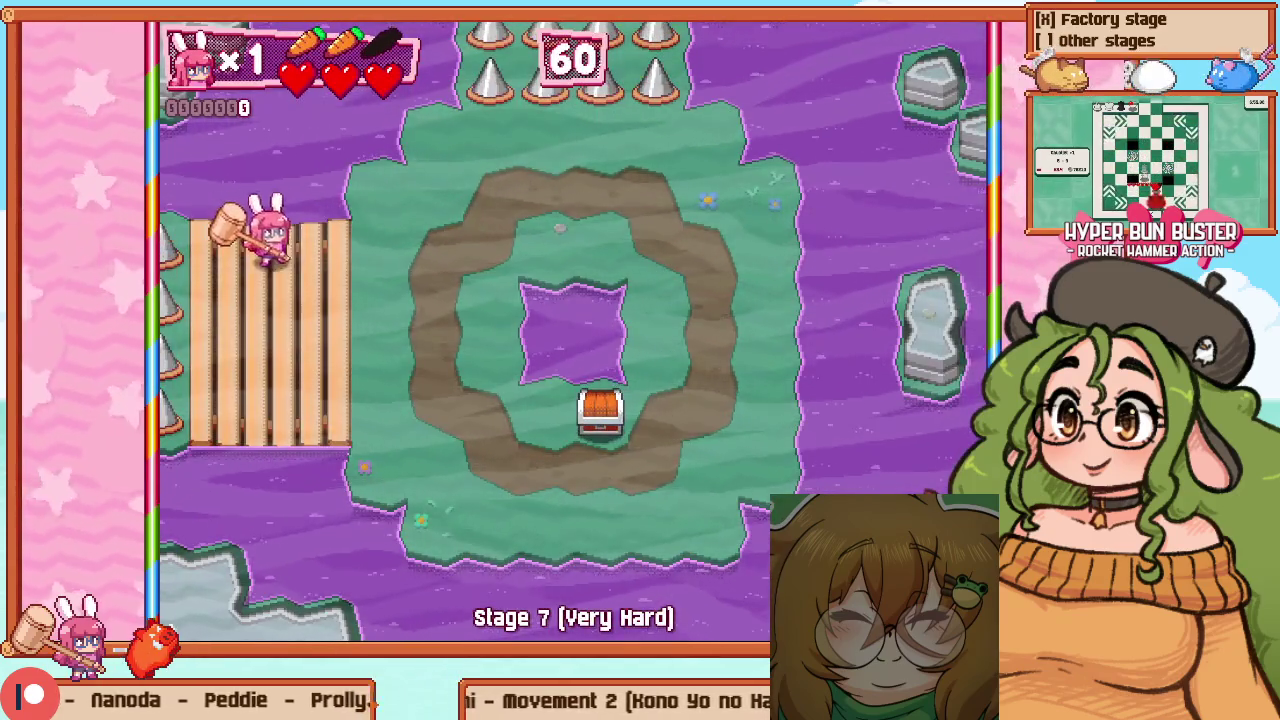
key(Down)
key(Right)
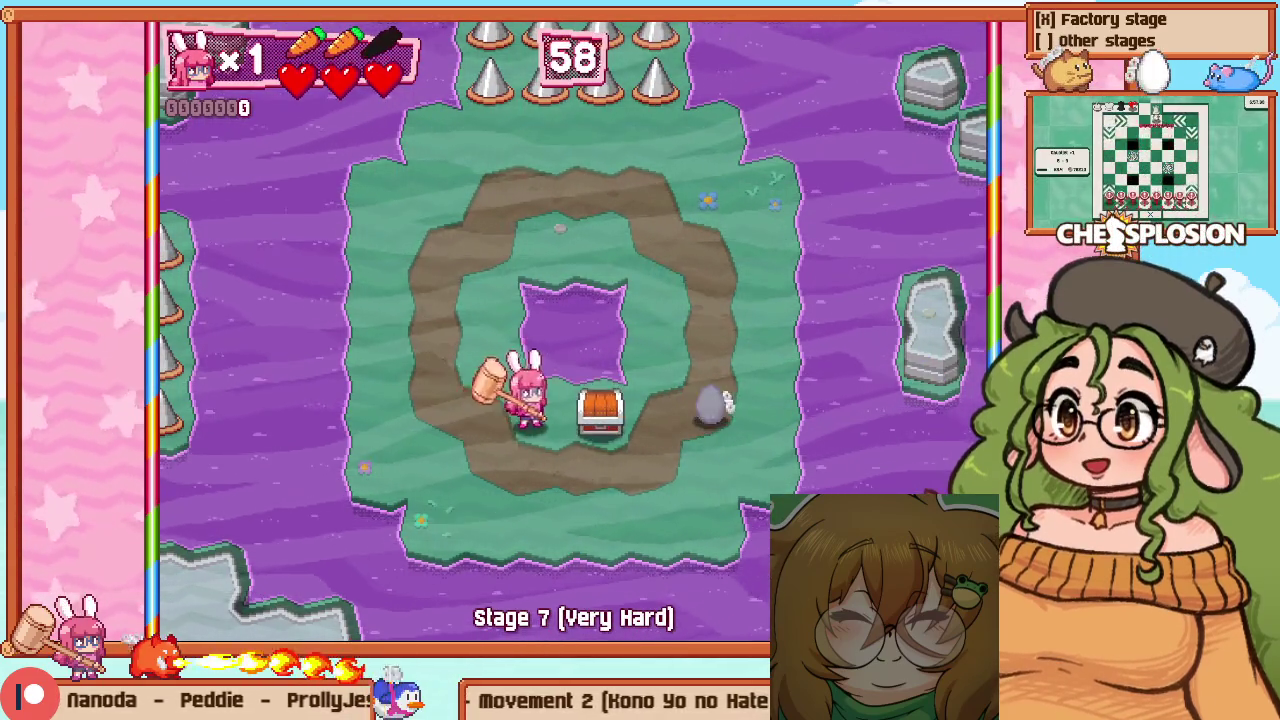
key(z)
key(Left)
key(F1)
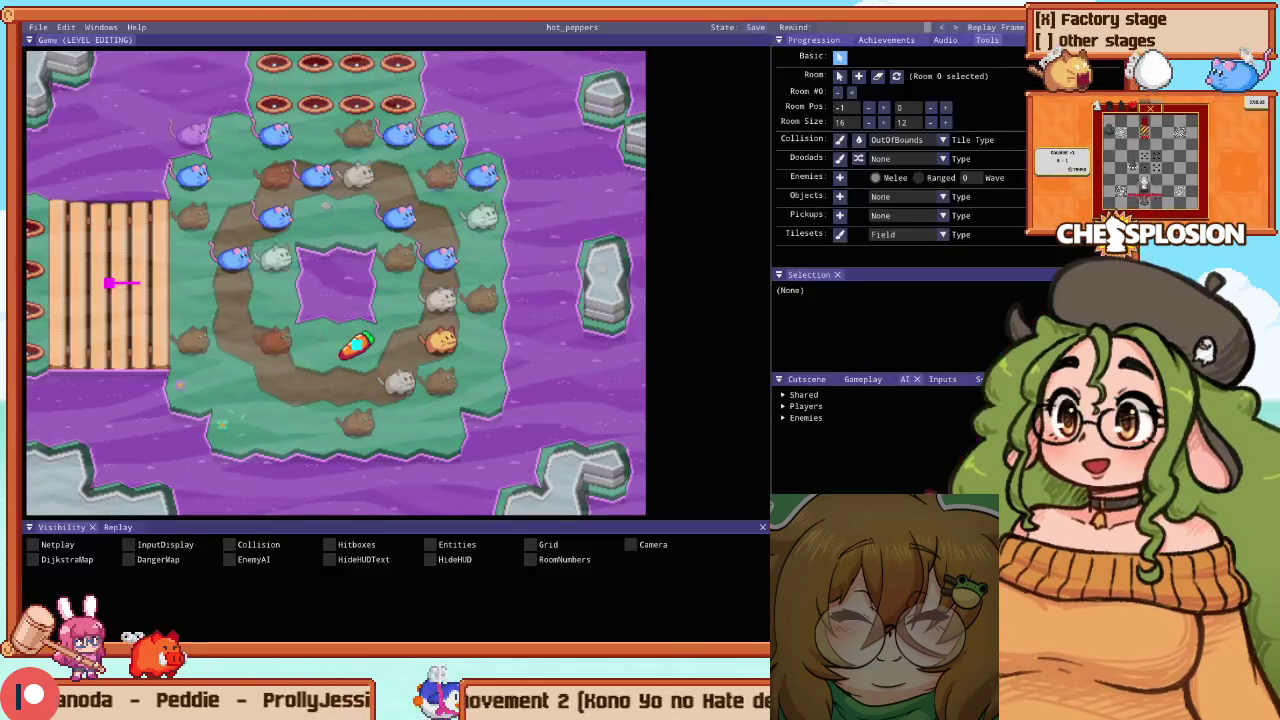
Select Room 5, the mouse-ring room, and nudge its Room Pos left and upward
scroll(407, 268, down, 5)
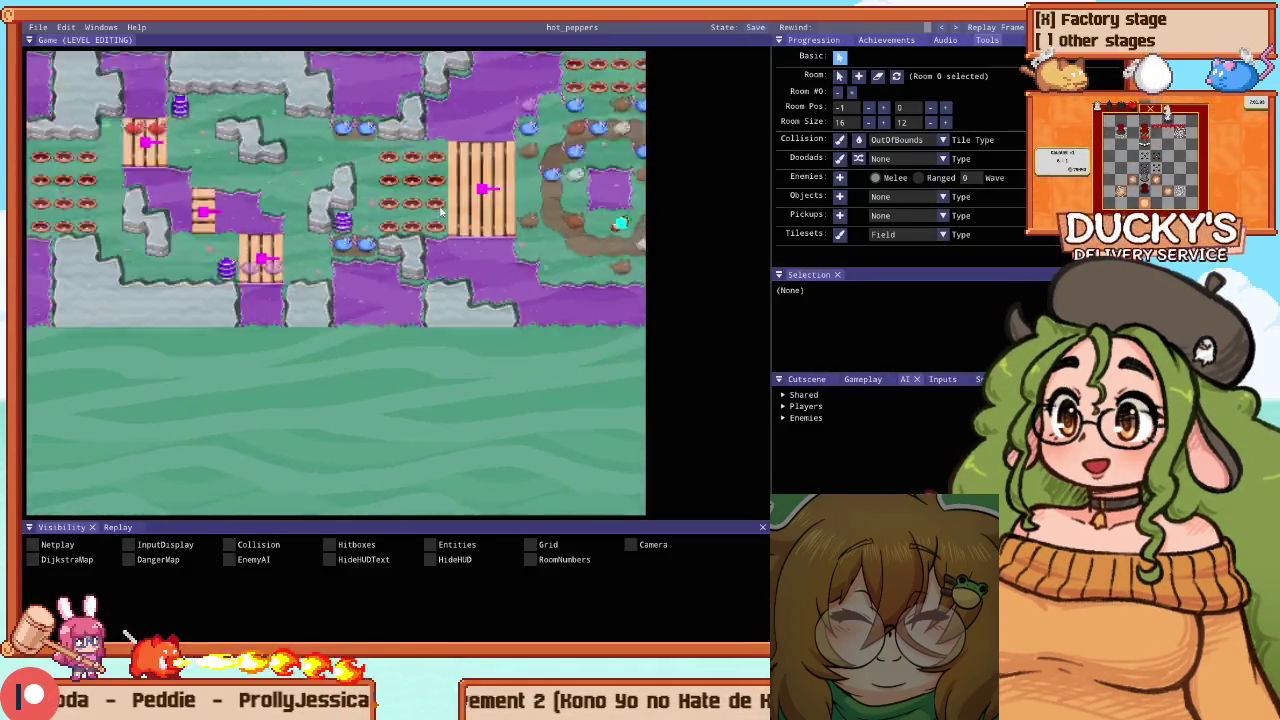
scroll(407, 268, down, 2)
scroll(352, 250, up, 5)
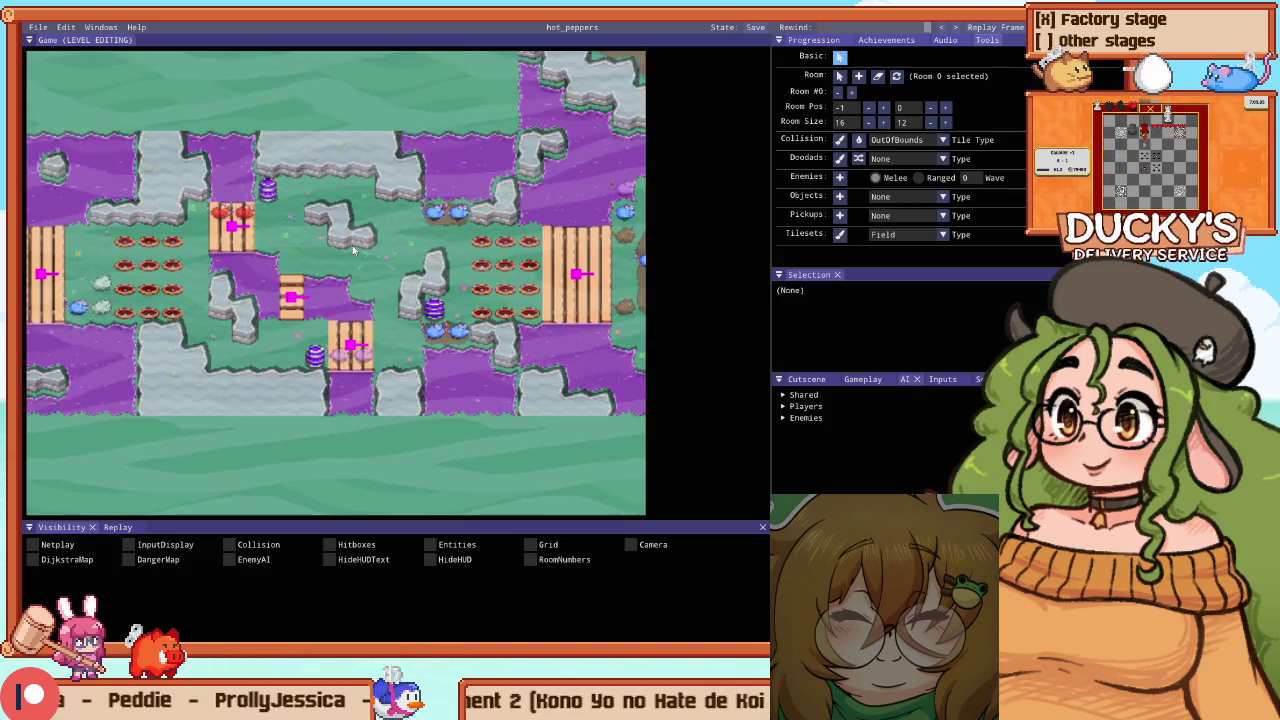
scroll(352, 245, down, 3)
click(447, 220)
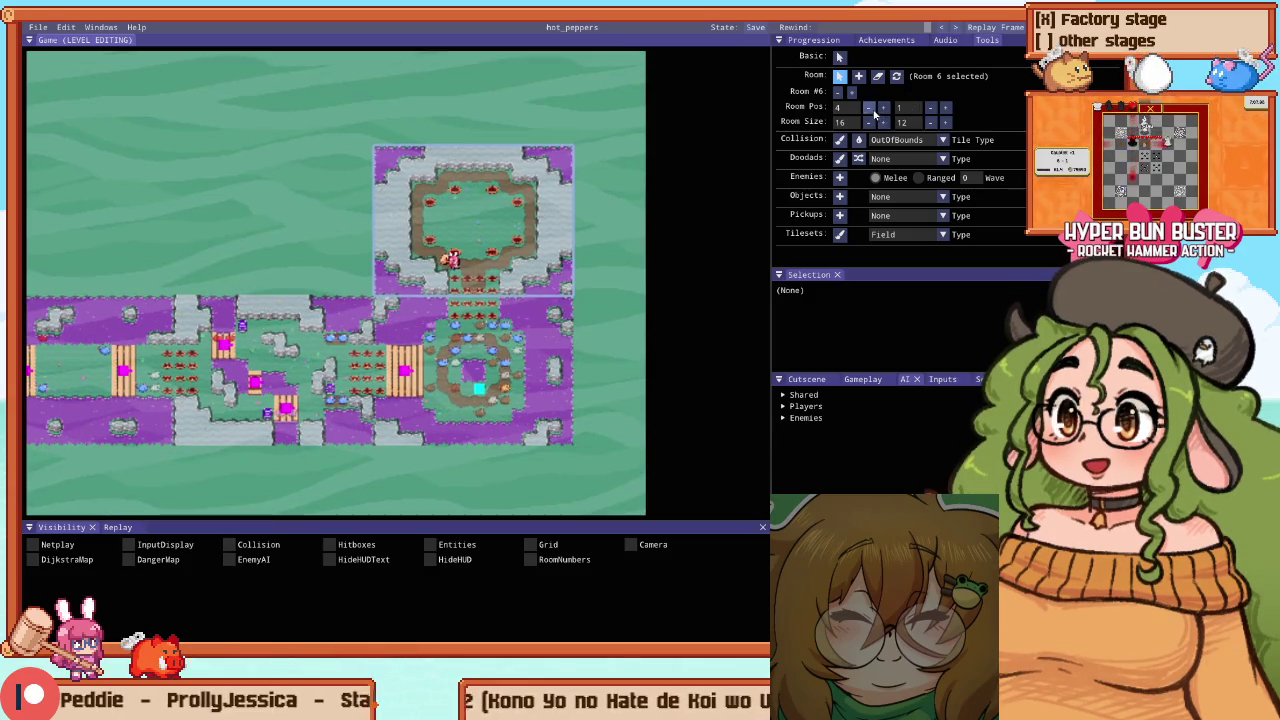
click(930, 108)
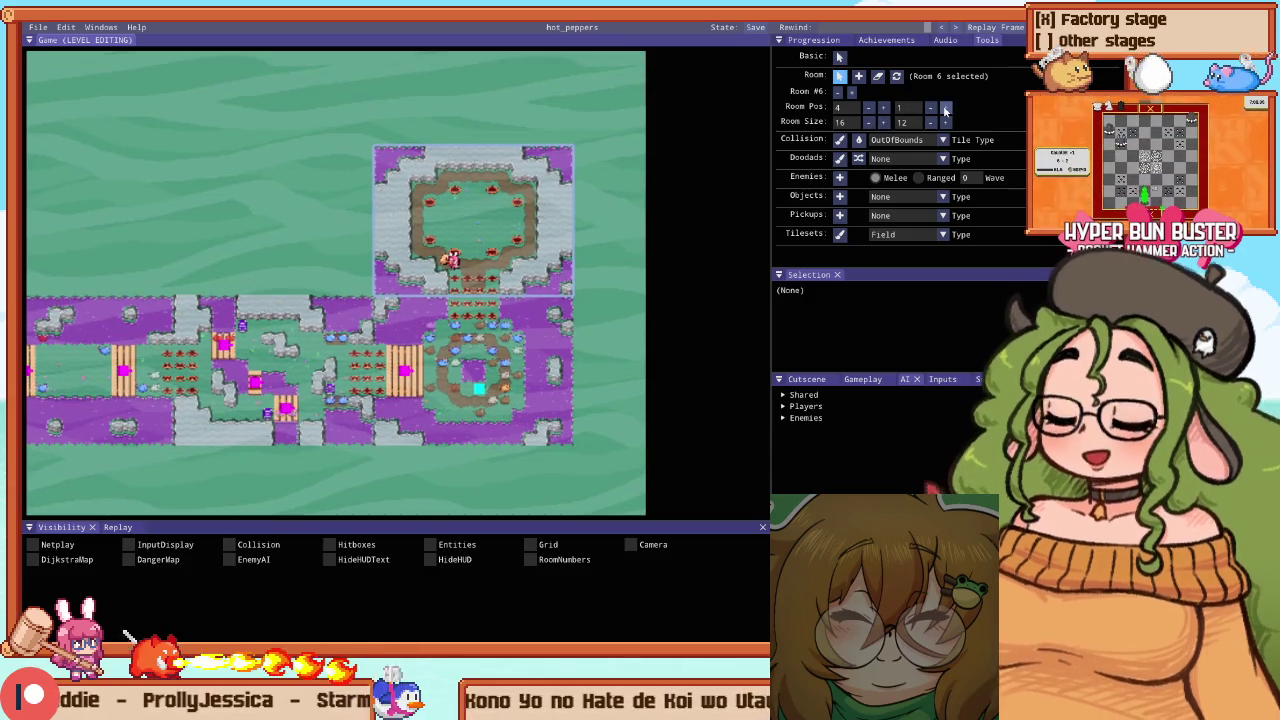
click(883, 108)
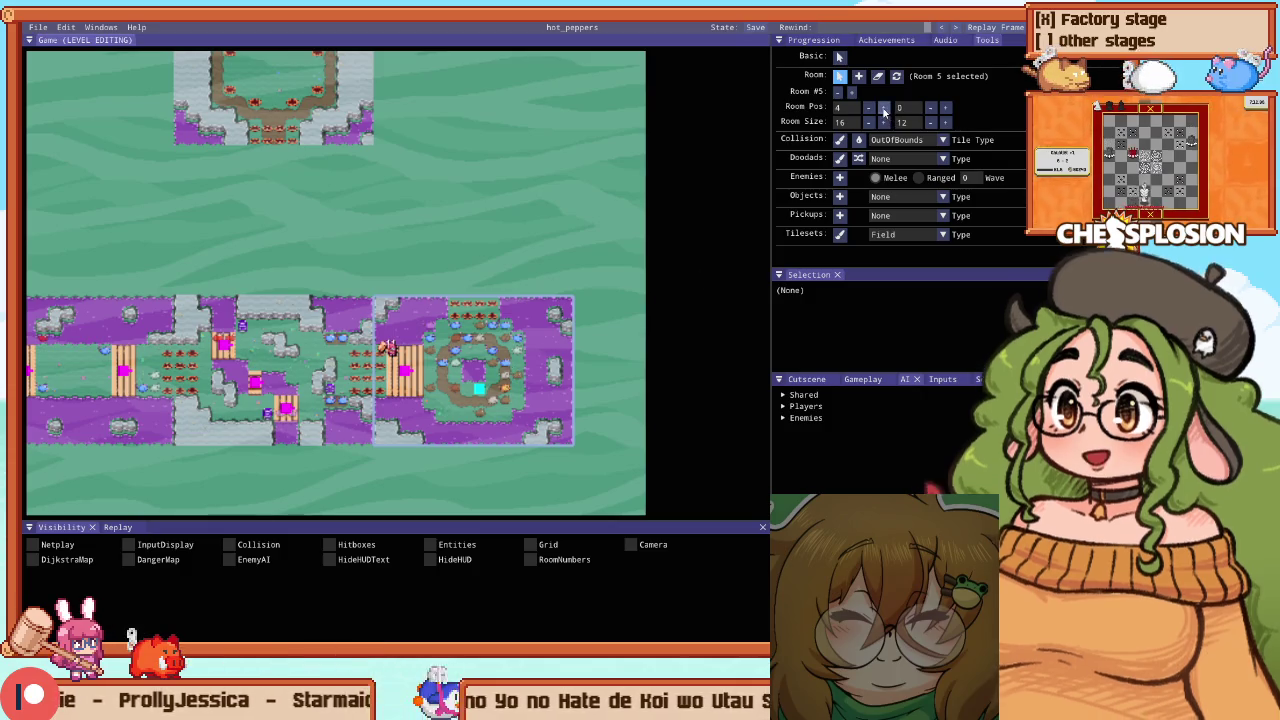
click(868, 108)
click(868, 108)
click(945, 108)
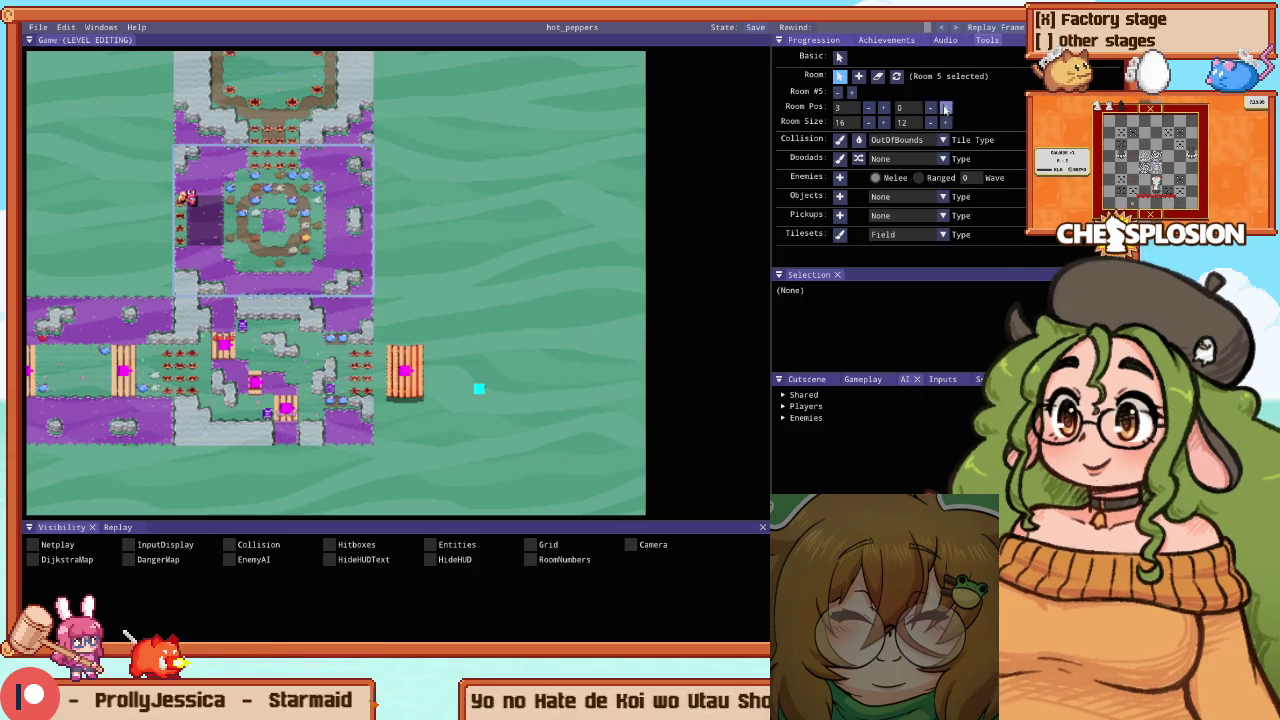
Settle Room 5 at room position 3, 1 above the bridge room, then inspect the BombSmall spawner
scroll(480, 366, up, 5)
scroll(483, 355, down, 4)
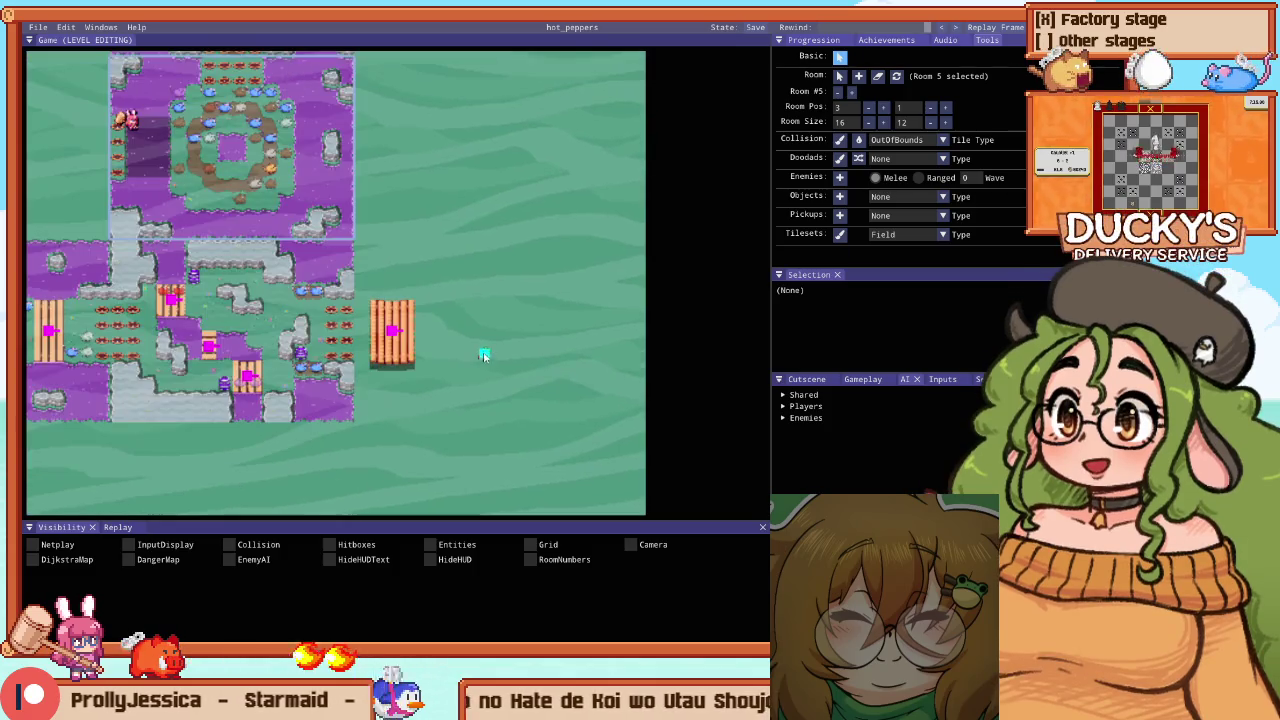
click(883, 108)
click(930, 108)
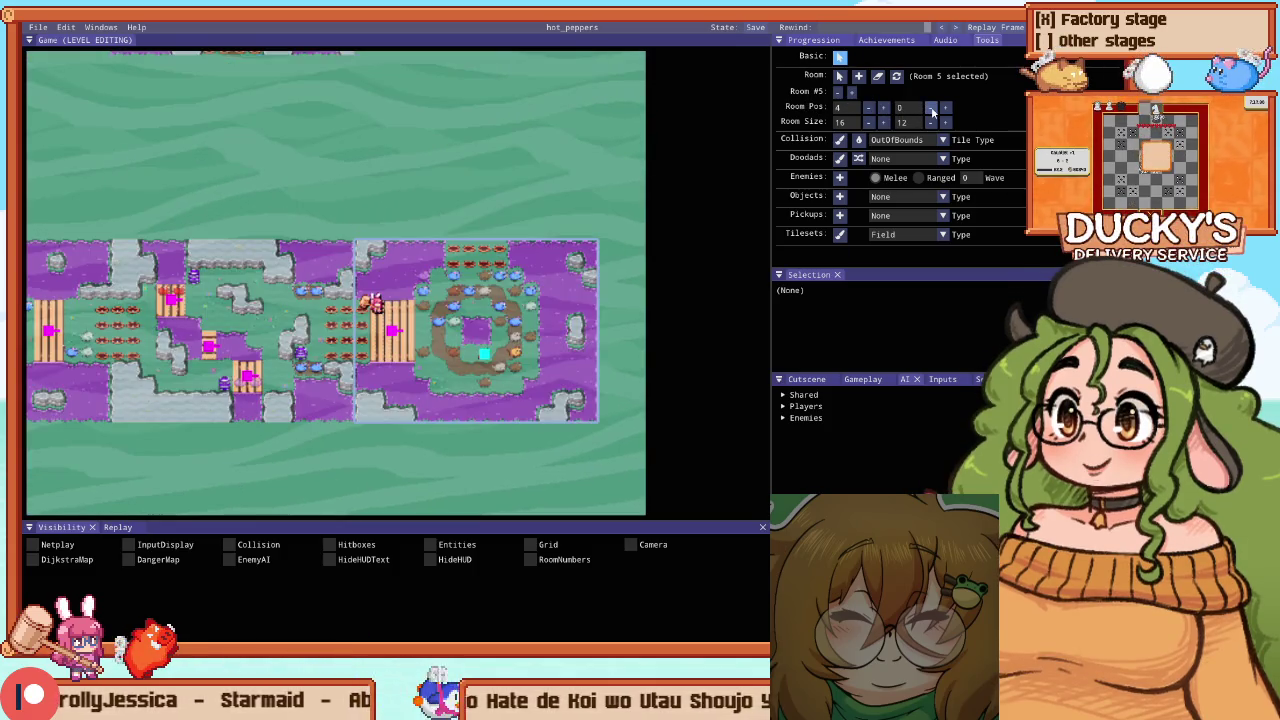
click(868, 108)
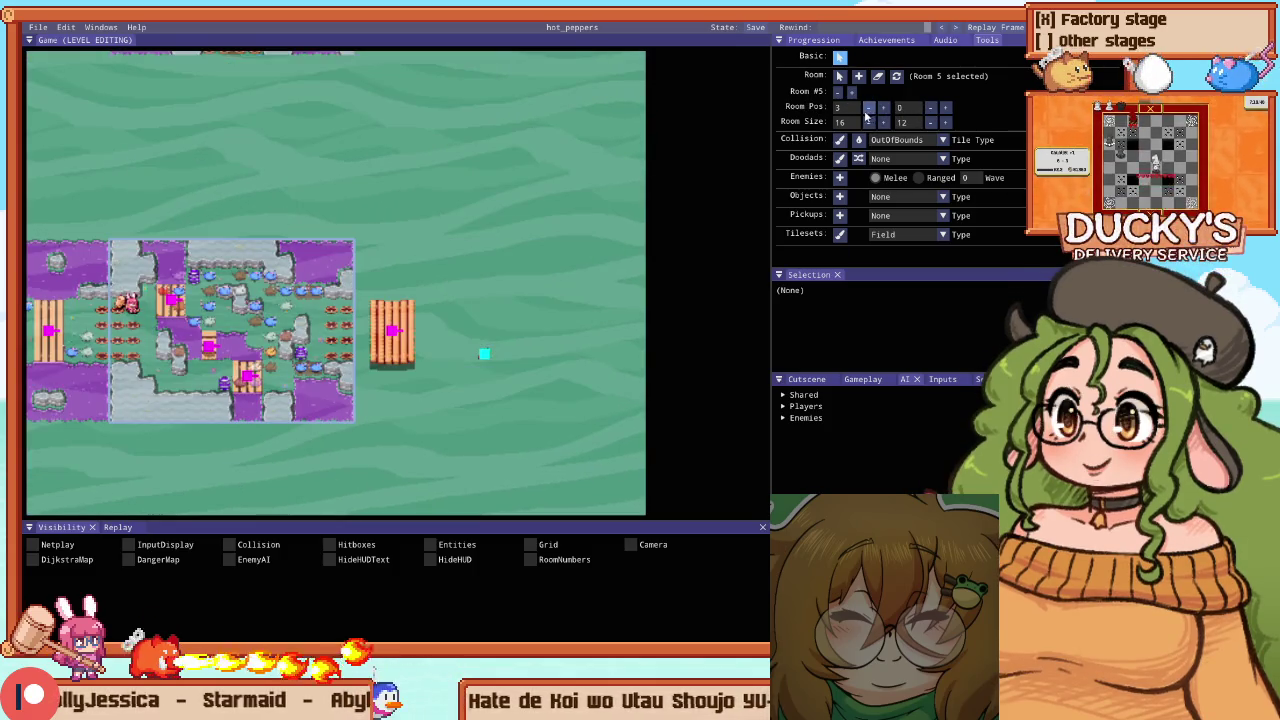
click(945, 108)
click(240, 176)
scroll(240, 174, up, 2)
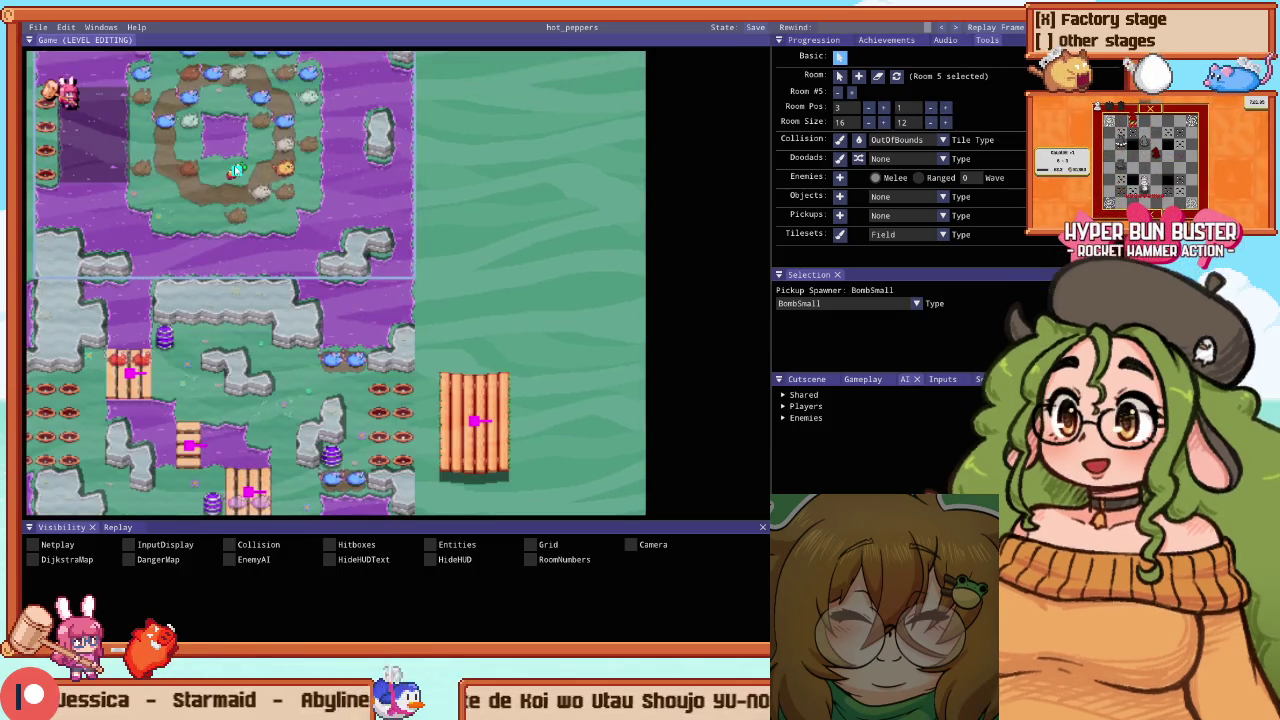
Move the Player 1 Start into the mouse-ring room
click(475, 420)
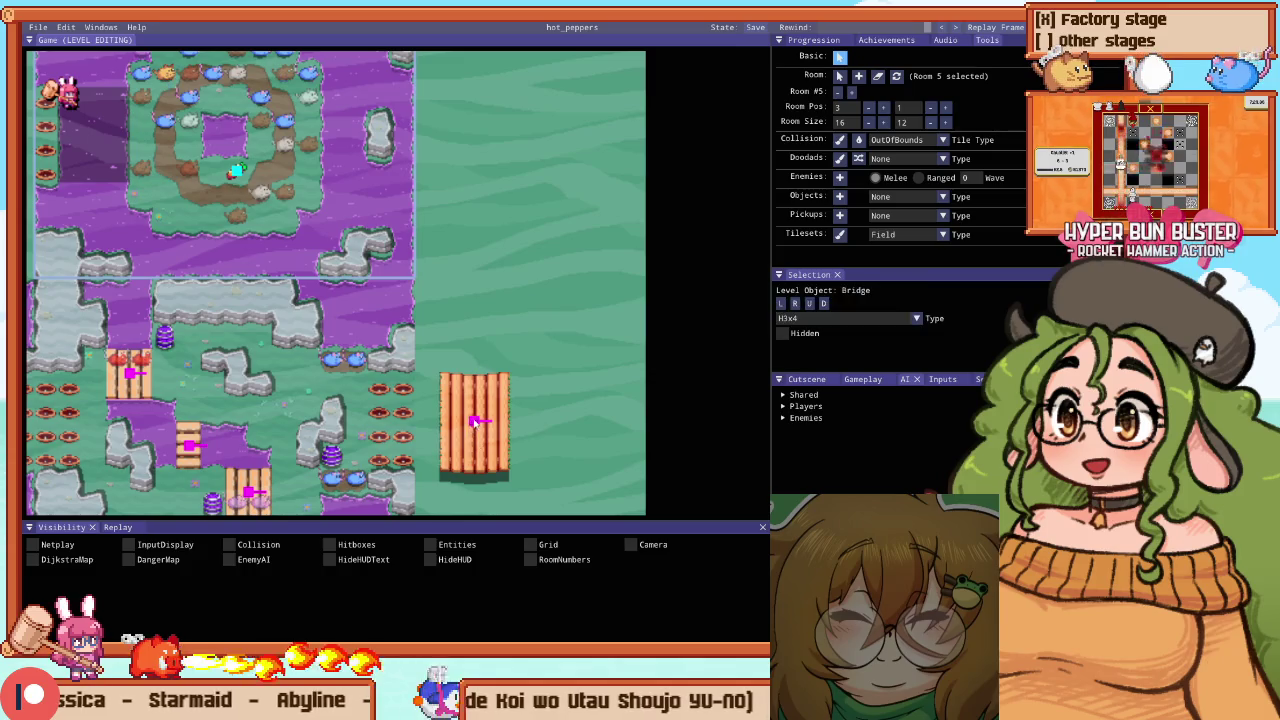
key(Escape)
scroll(277, 200, up, 2)
scroll(252, 215, down, 2)
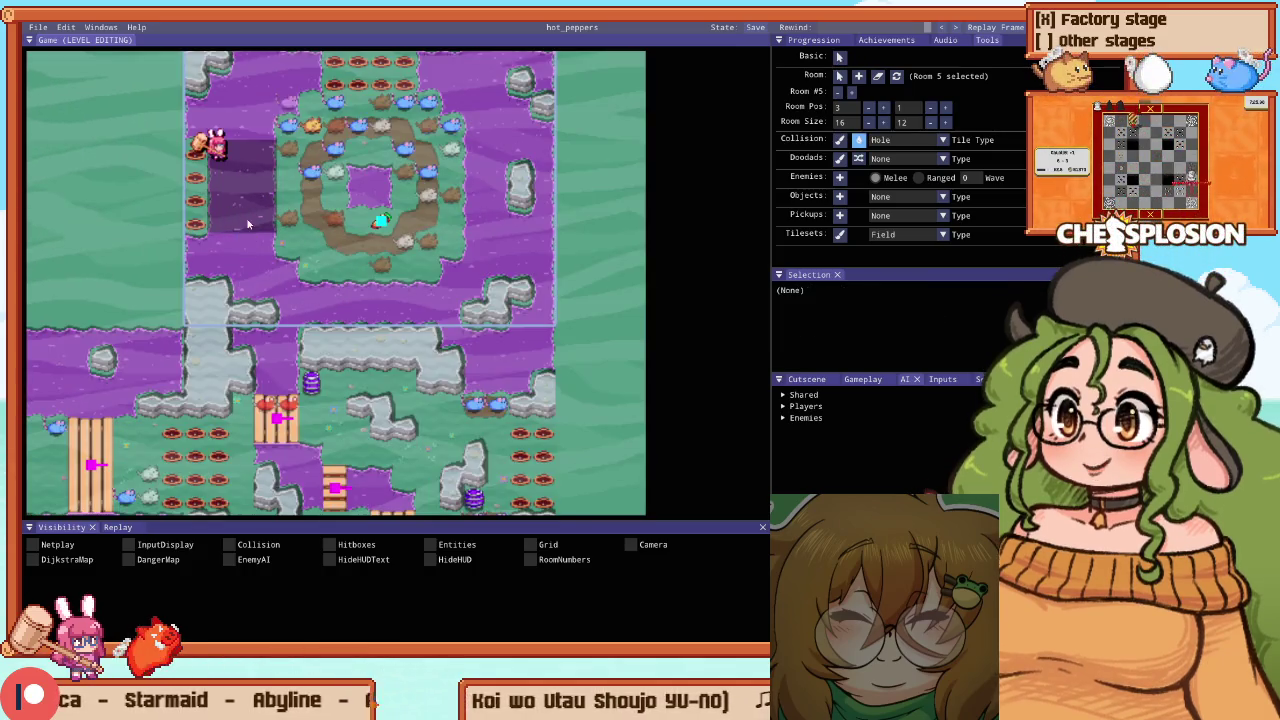
key(Escape)
click(210, 150)
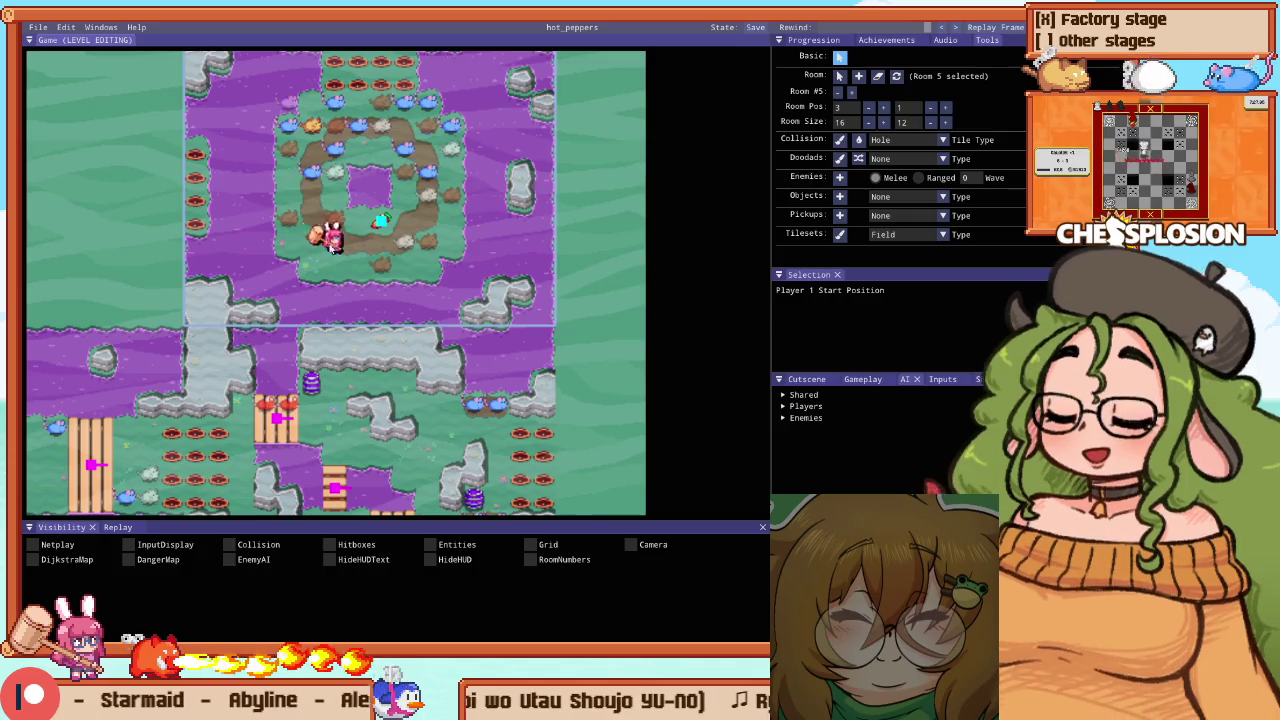
Flood-fill the bridge room's right edge strip with rock collision tiles
key(ctrl+z)
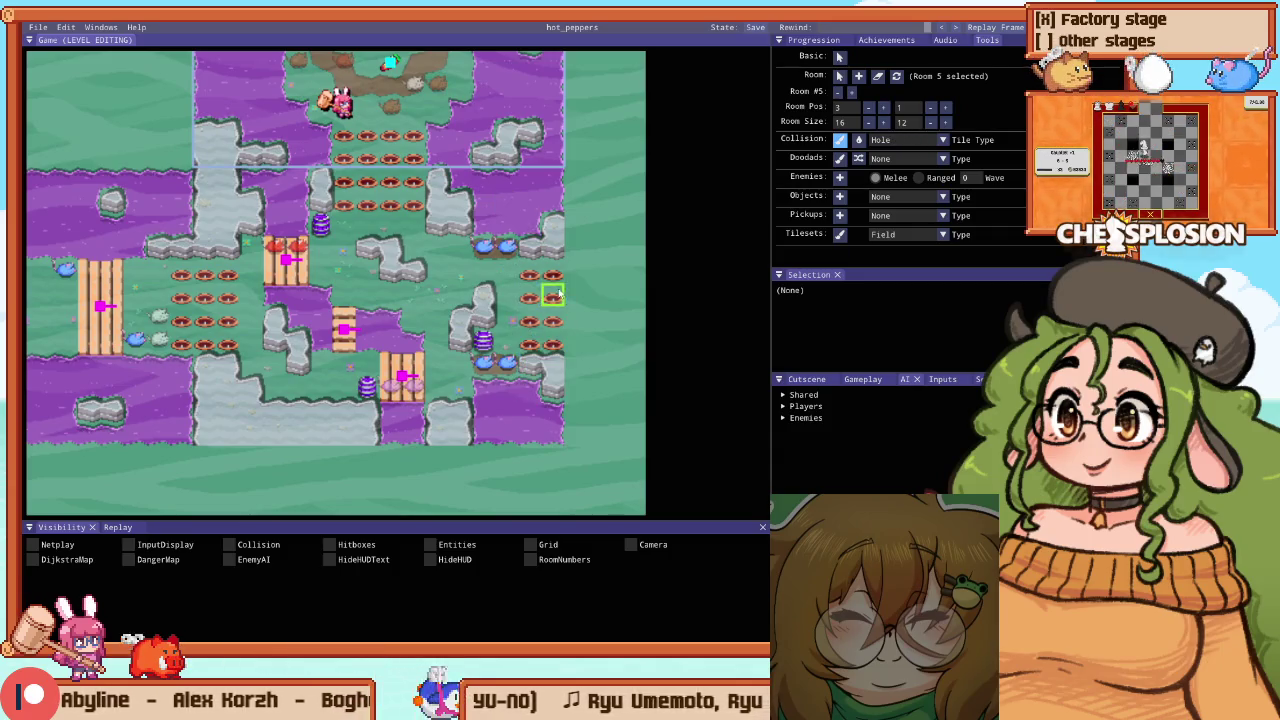
key(f)
click(540, 318)
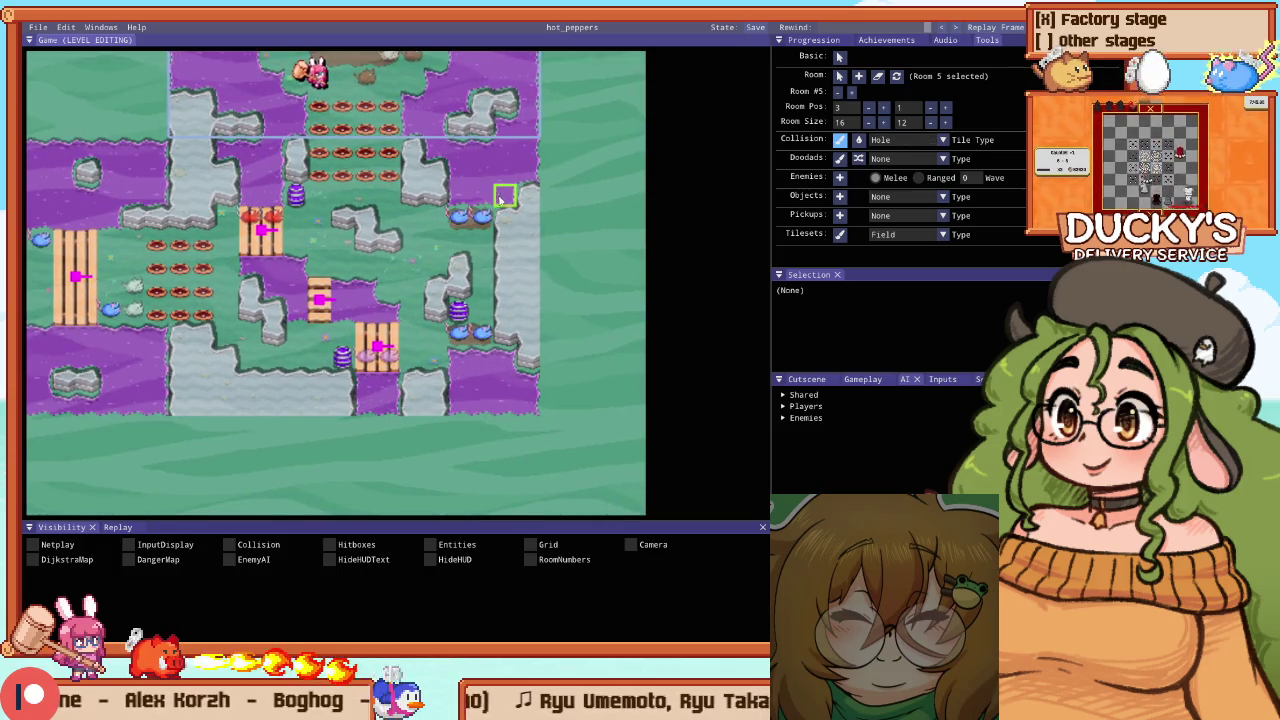
scroll(502, 230, up, 1)
scroll(502, 234, down, 2)
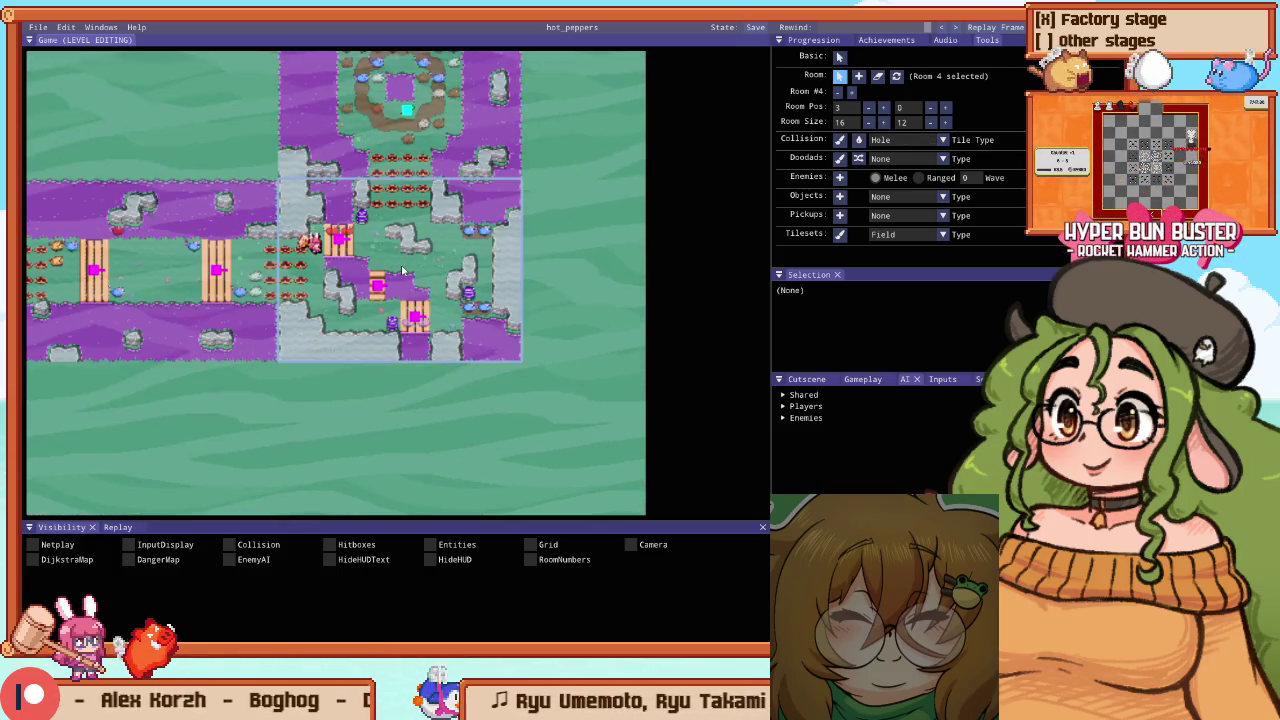
key(Escape)
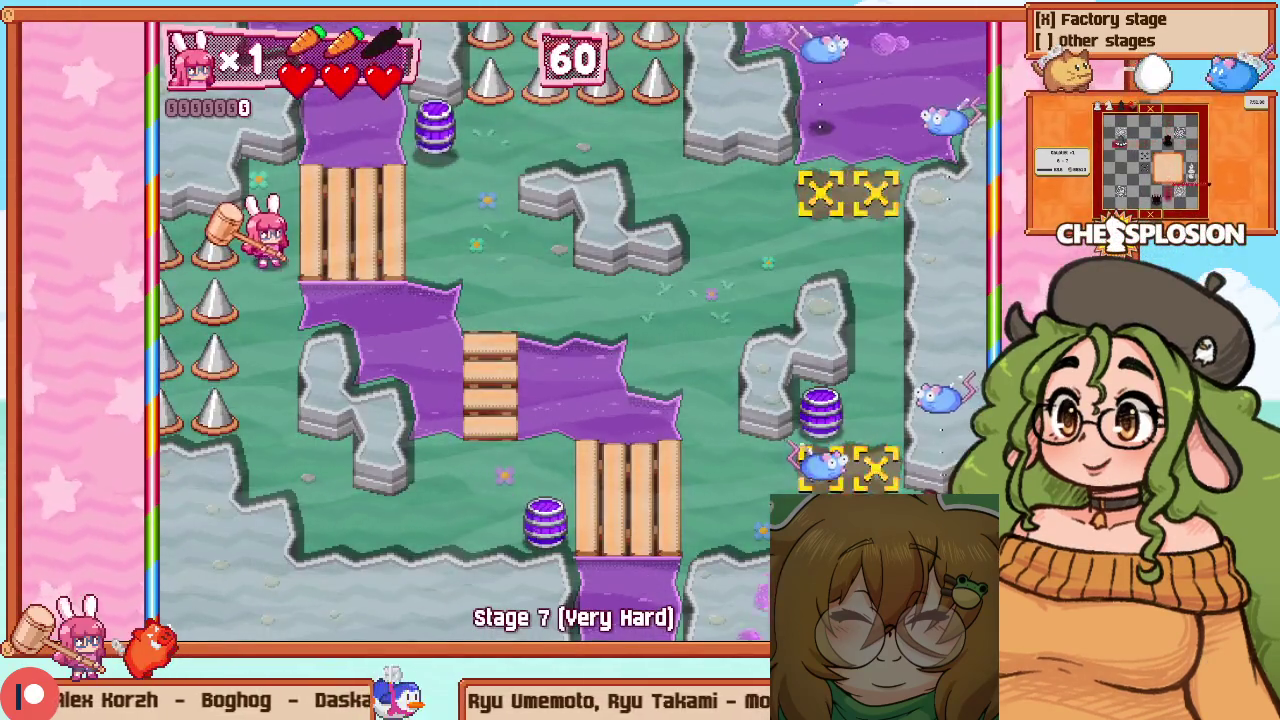
Resume playing the bridge room and hammer the first group of mice
key(F1)
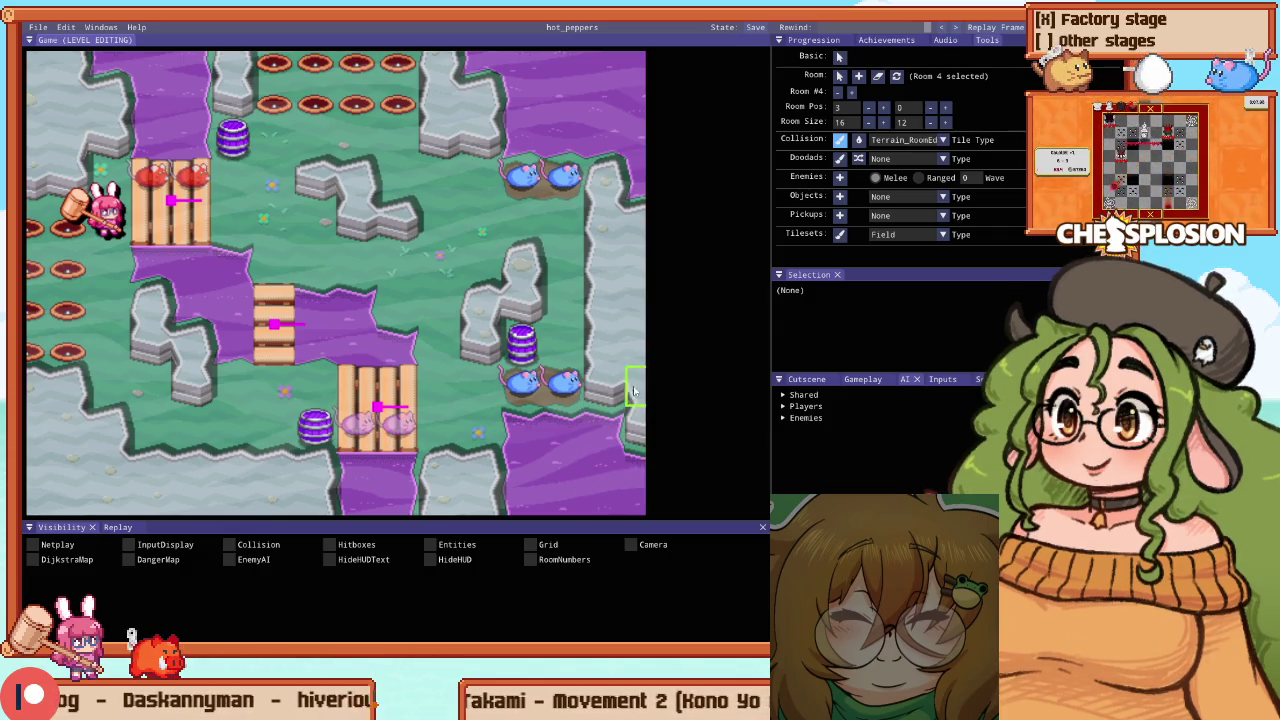
key(F5)
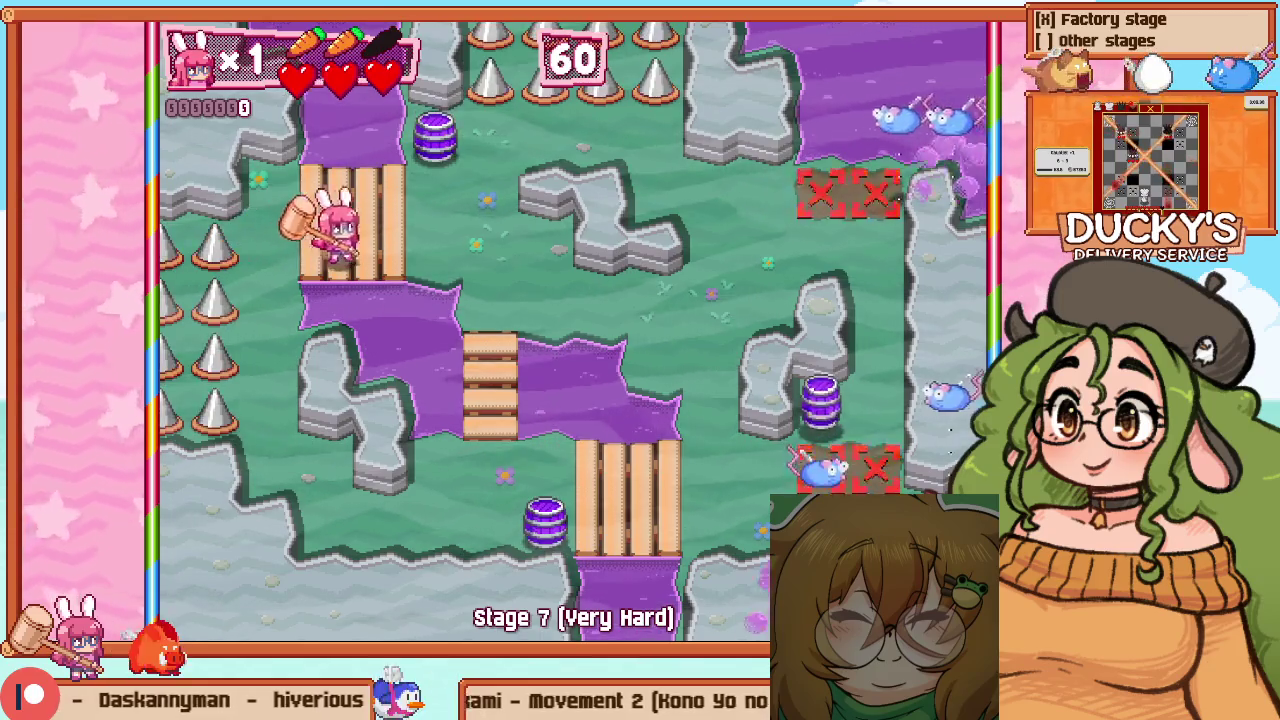
key(Down)
key(Right)
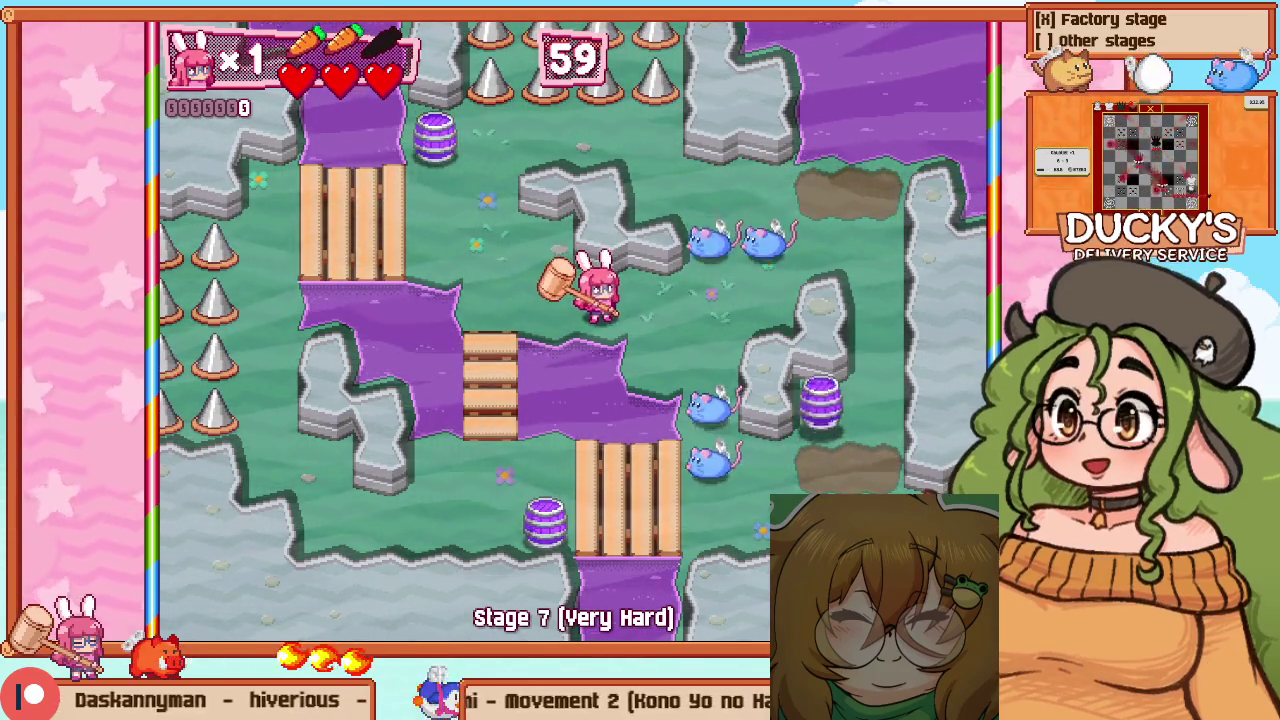
key(z)
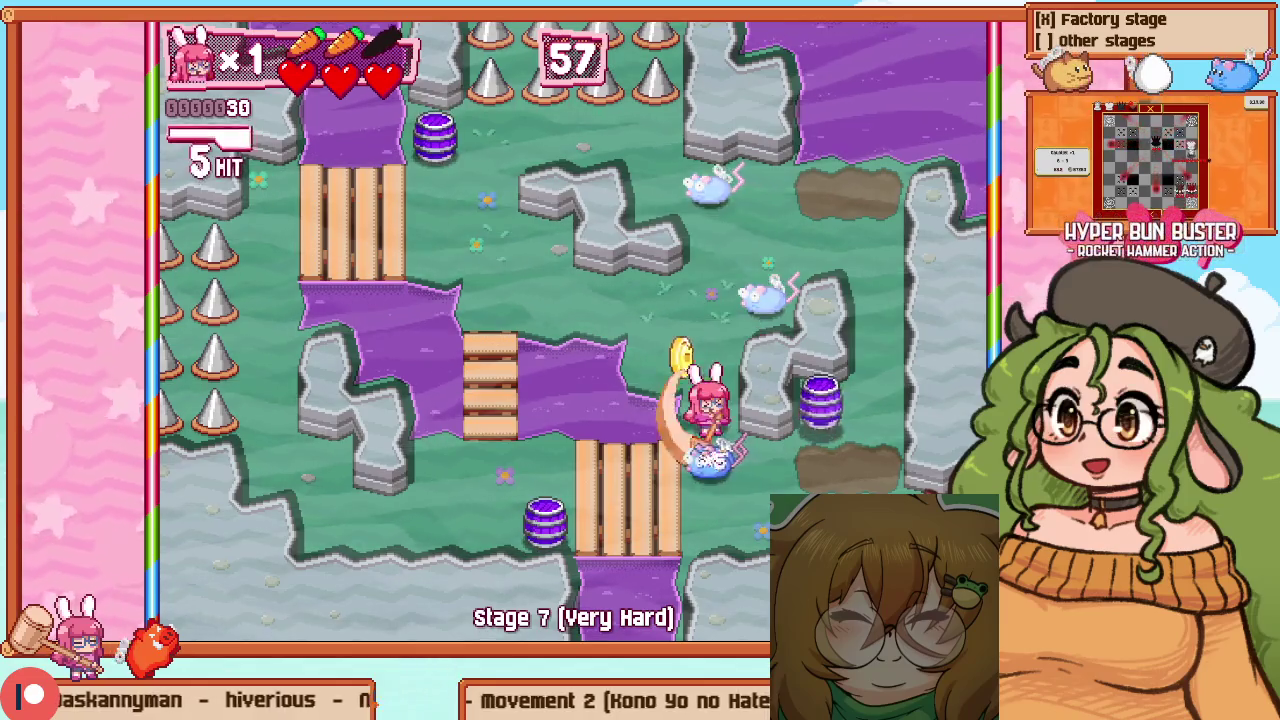
key(Down)
key(Right)
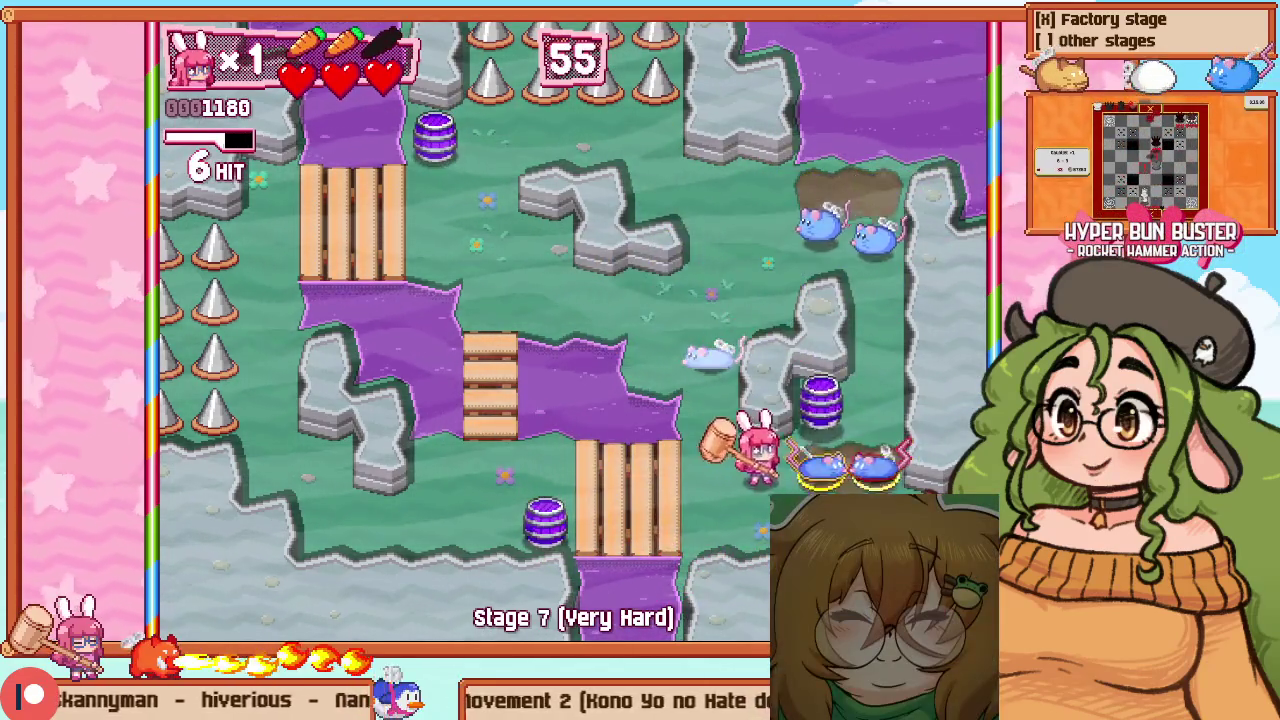
Keep hammering mice around the barrel, smashing the mouse chain into coins
key(Up)
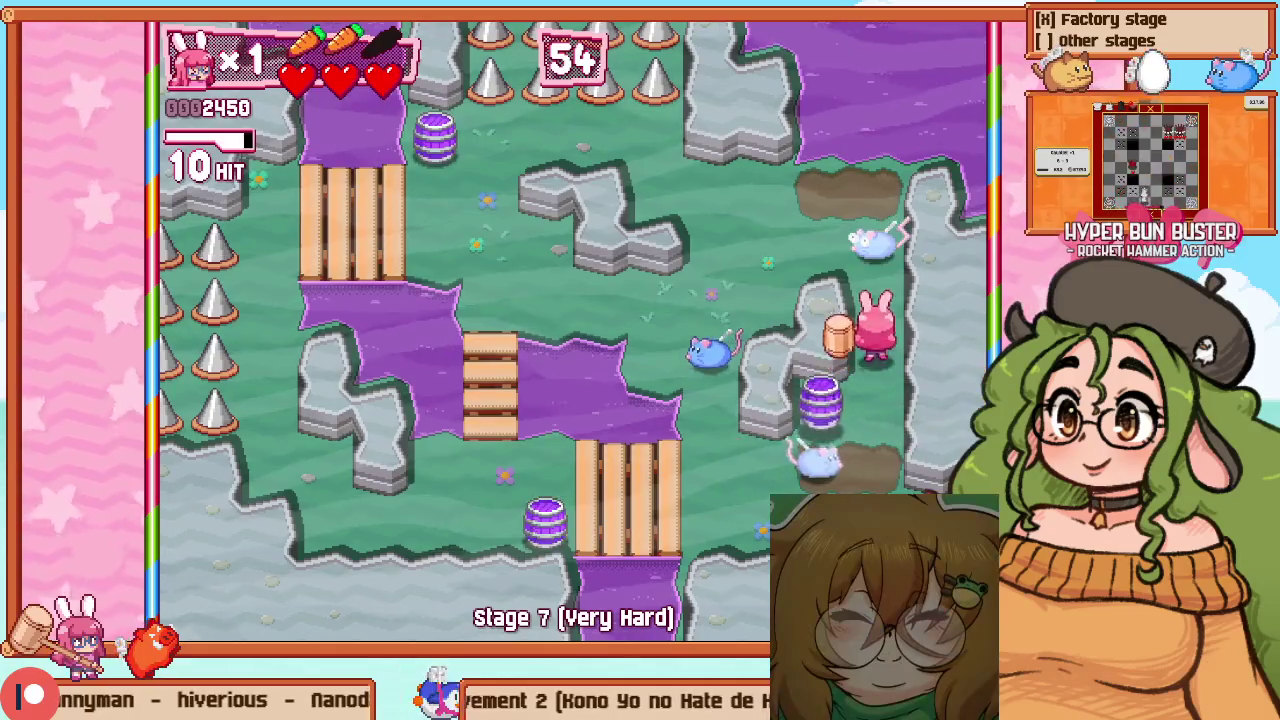
key(z)
key(Down)
key(Up)
key(z)
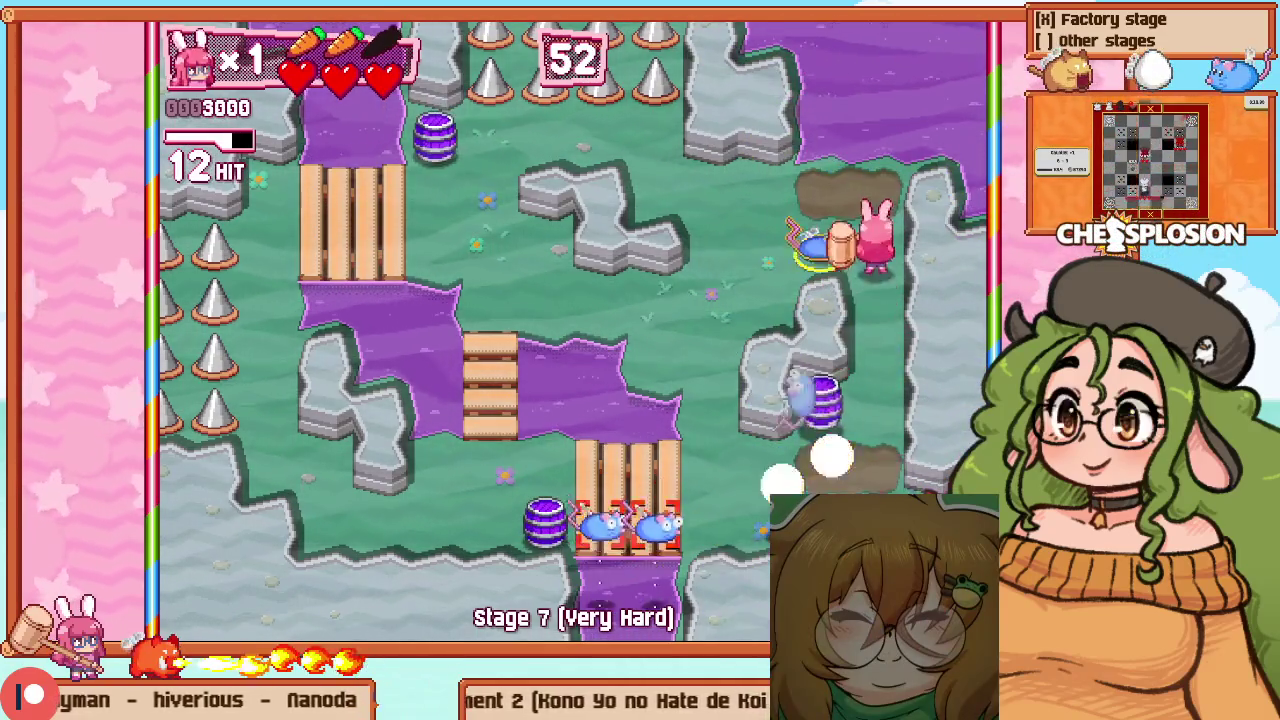
key(Left)
key(Left)
key(Down)
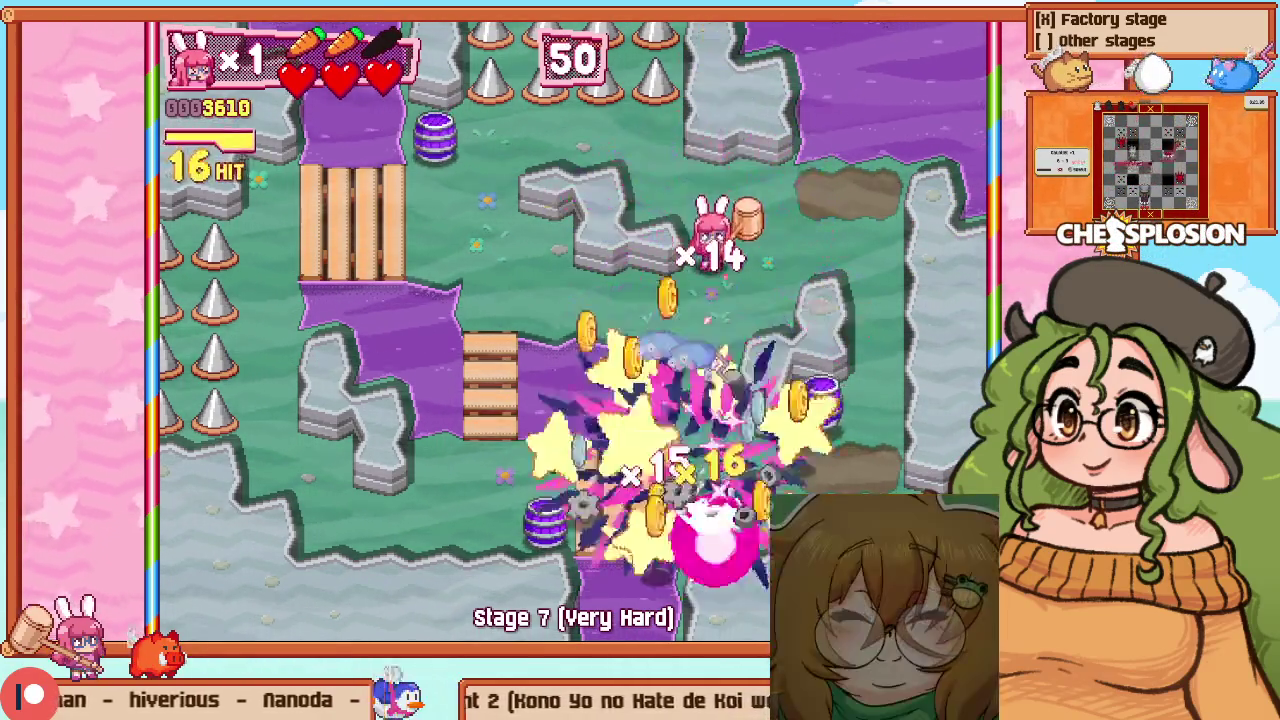
key(Up)
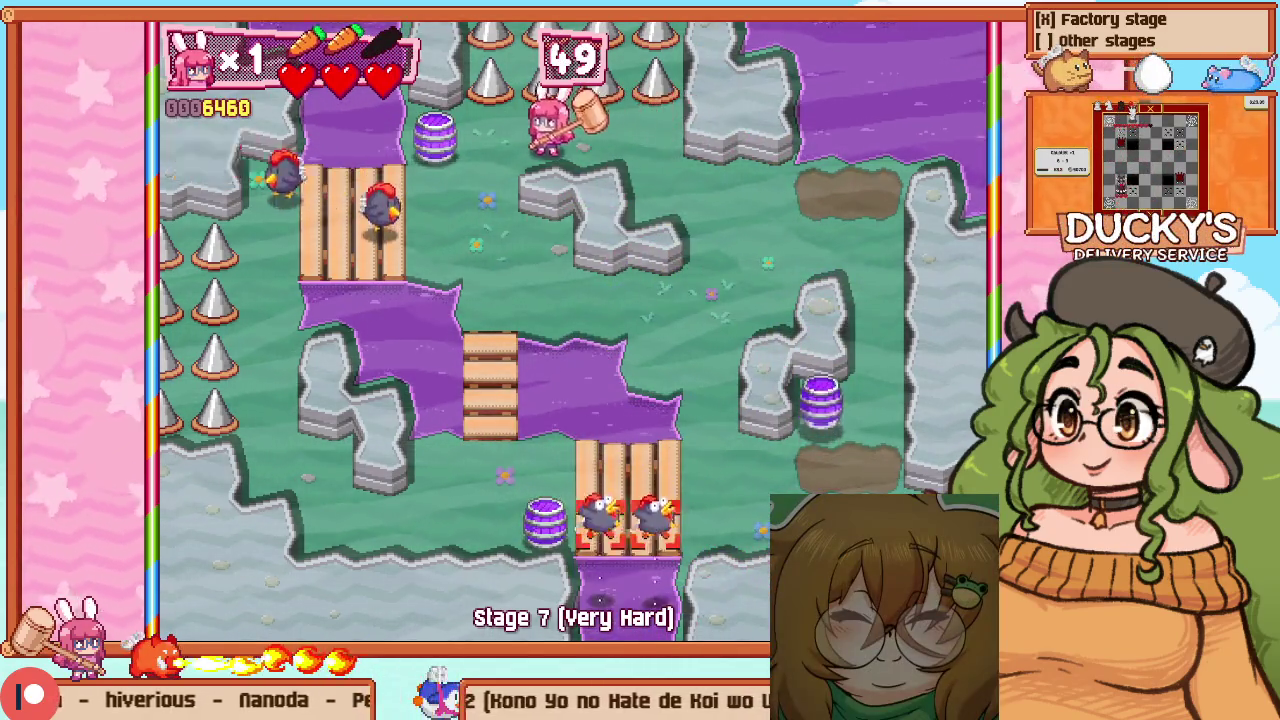
Dodge the fireballs past the barrel, exit through the top door, and return to the editor
key(Left)
key(Down)
key(Right)
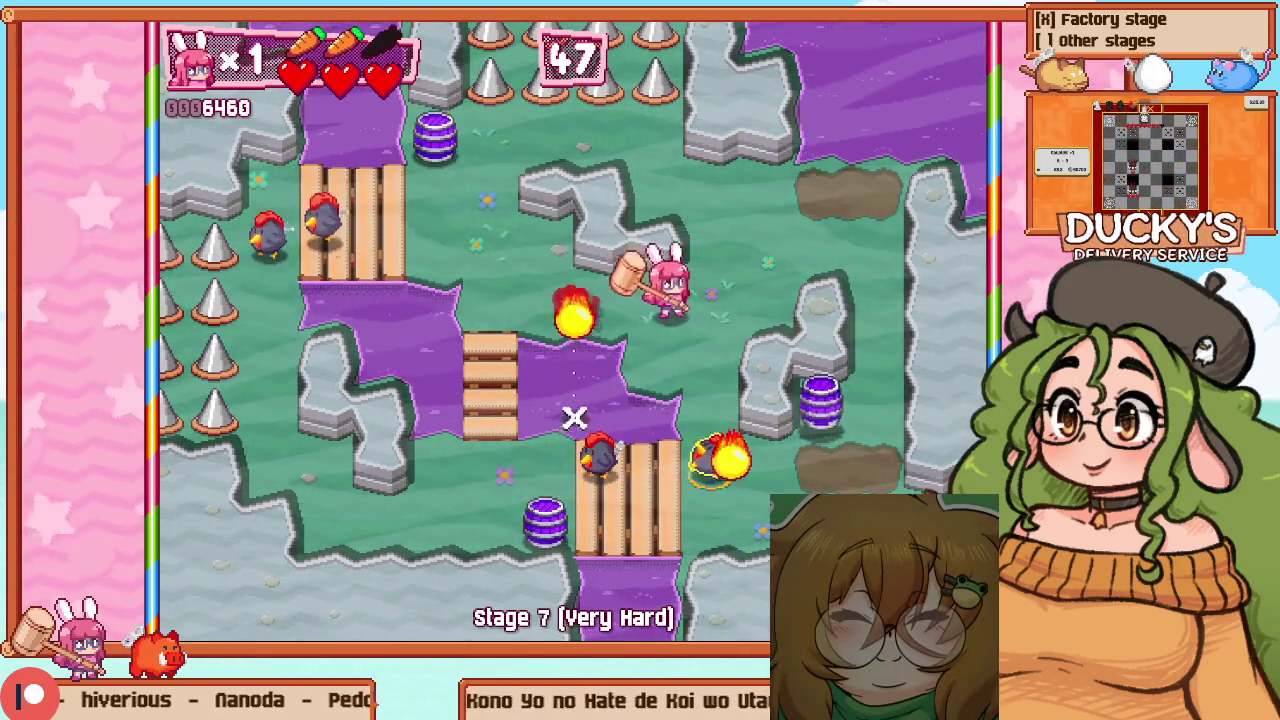
key(Down)
key(Up)
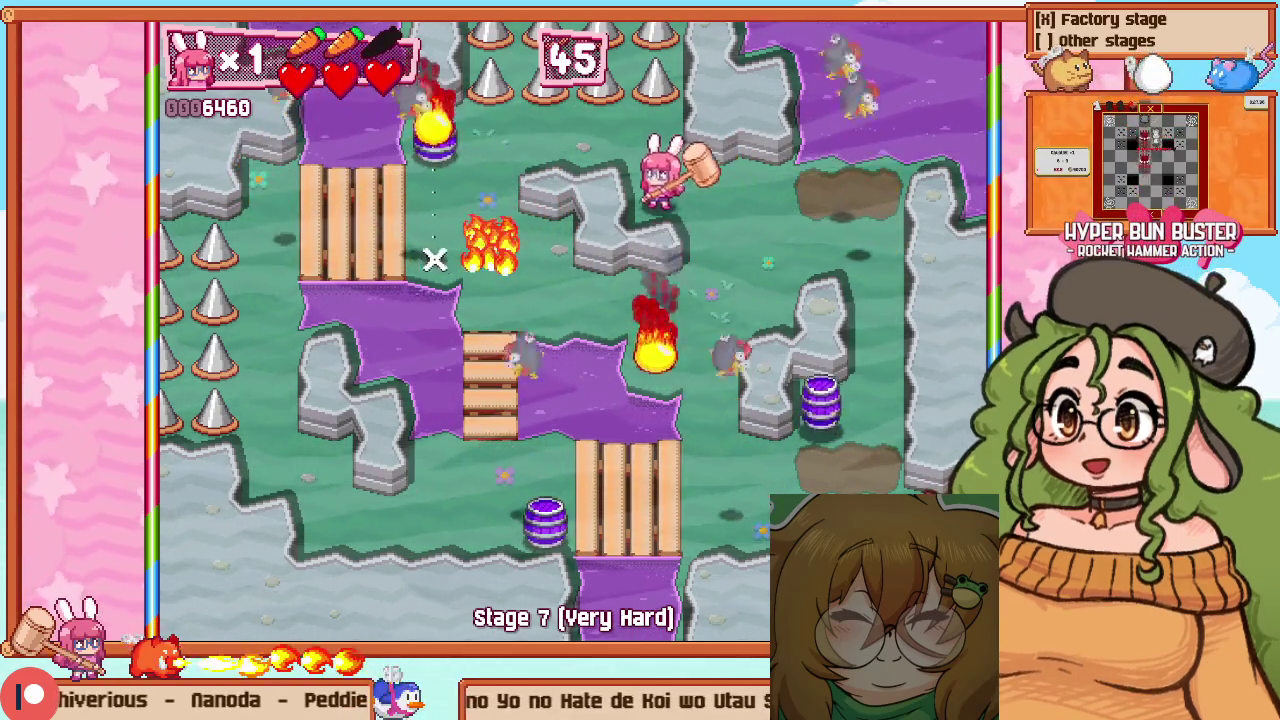
key(Left)
key(Up)
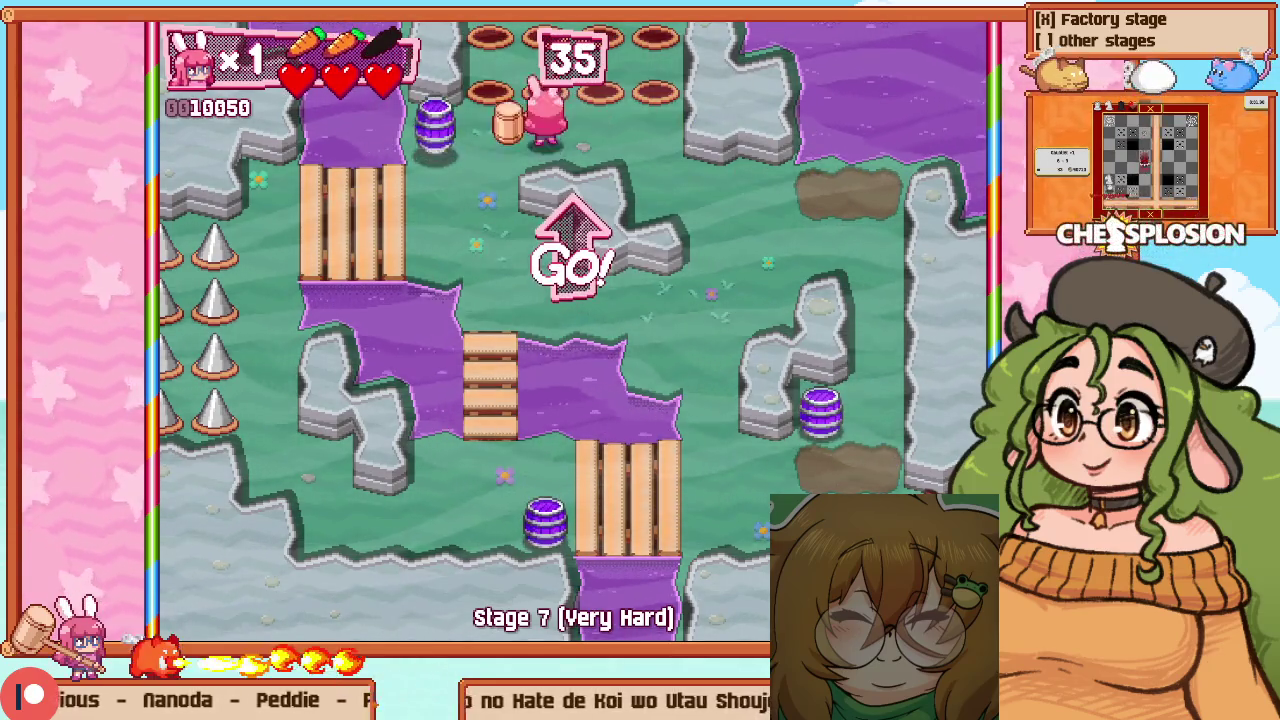
key(Up)
key(F1)
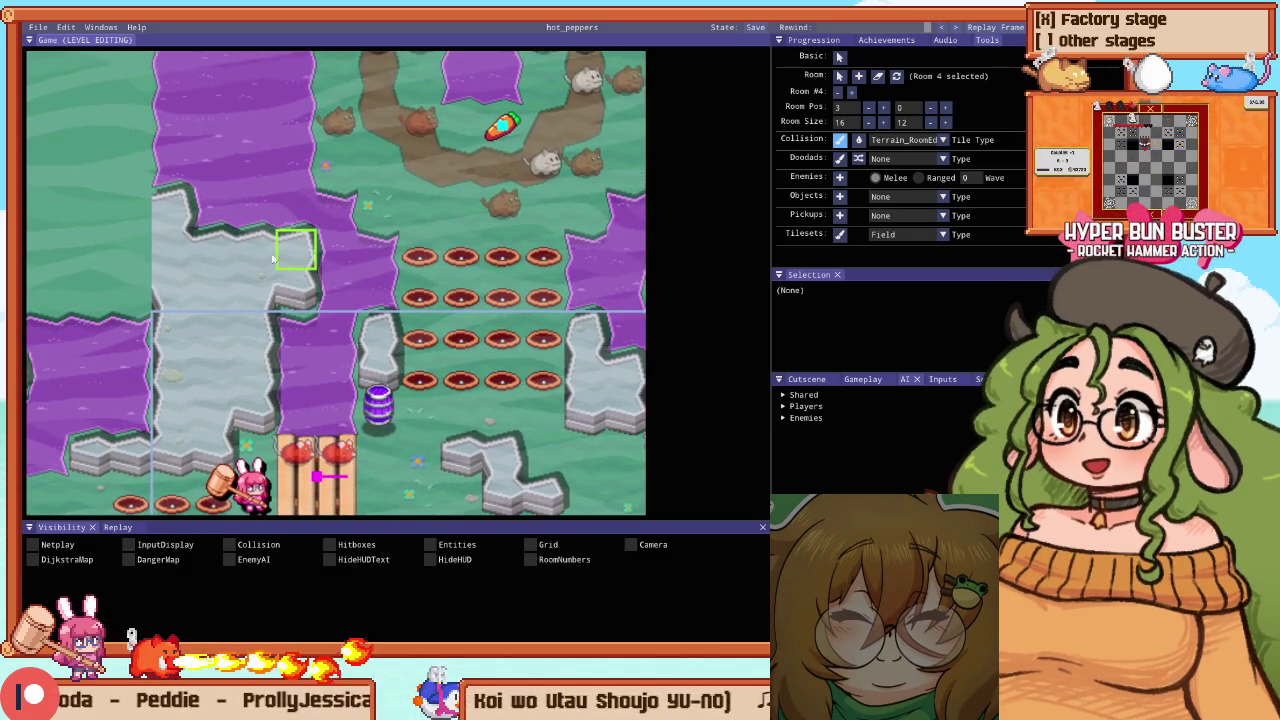
Walk the bunny across the planks and out the top exit into the mouse-ring room
key(Escape)
key(Escape)
key(Escape)
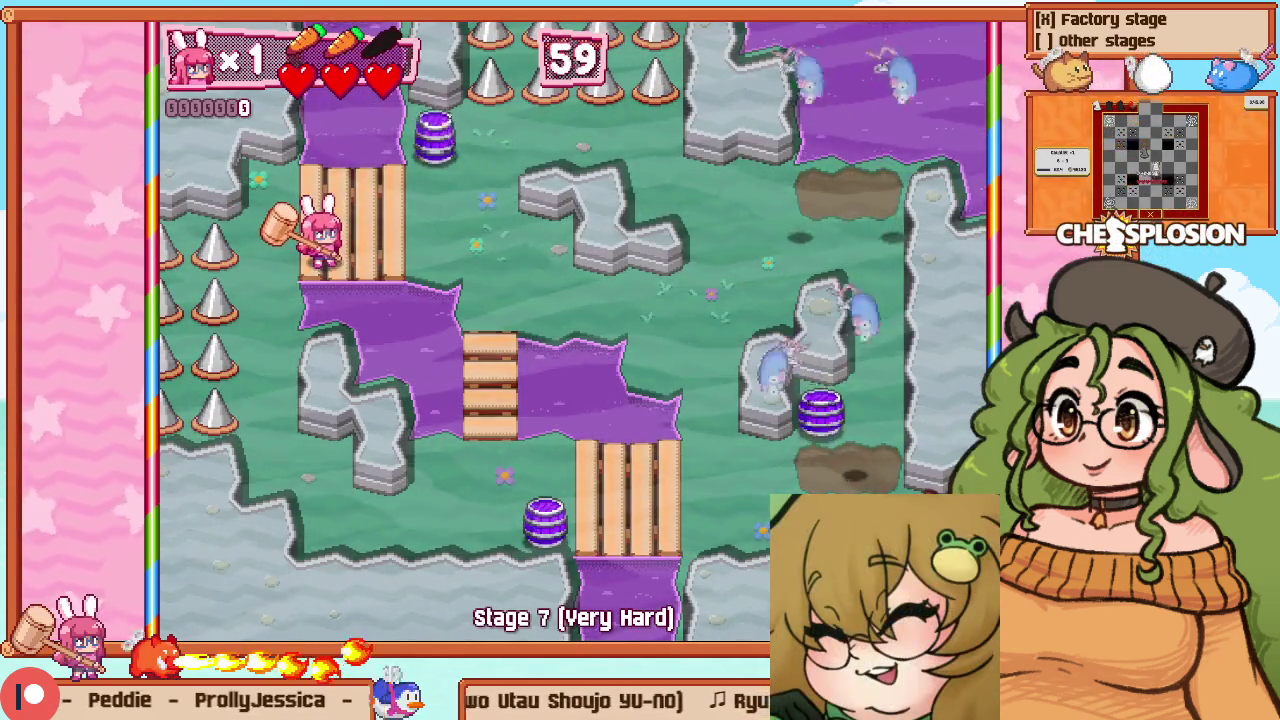
key(Right)
key(Up)
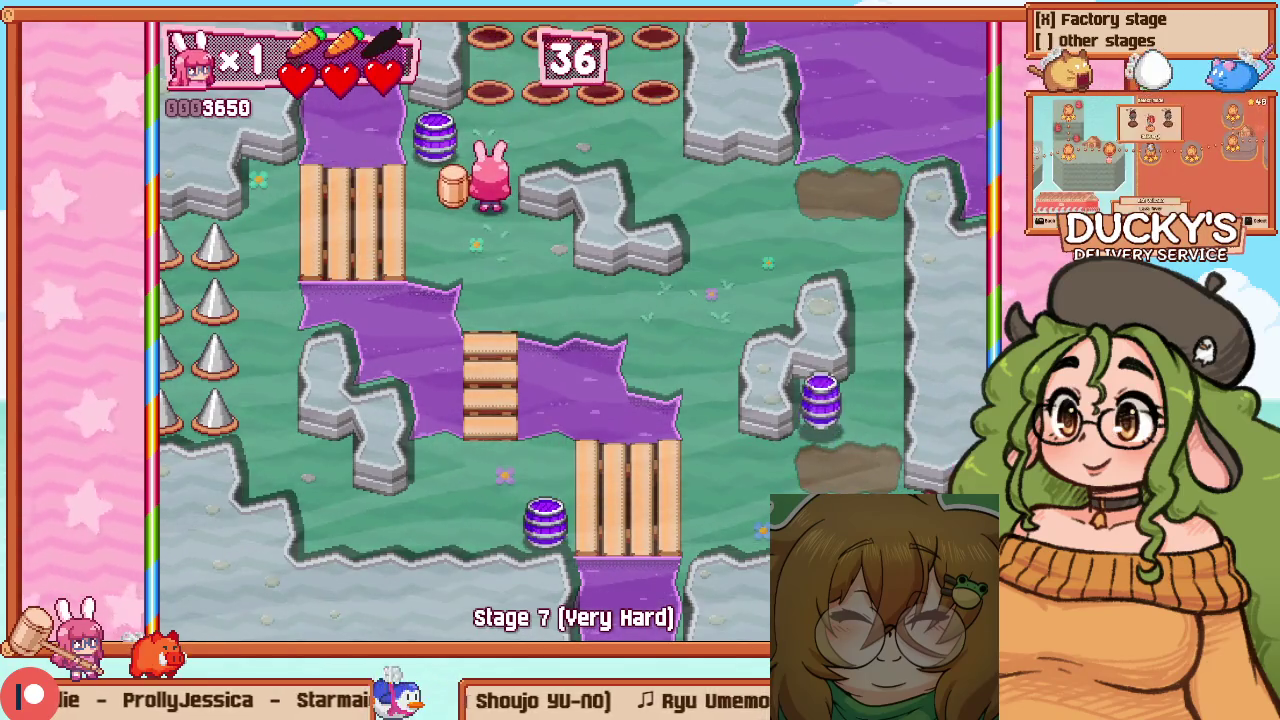
key(Up)
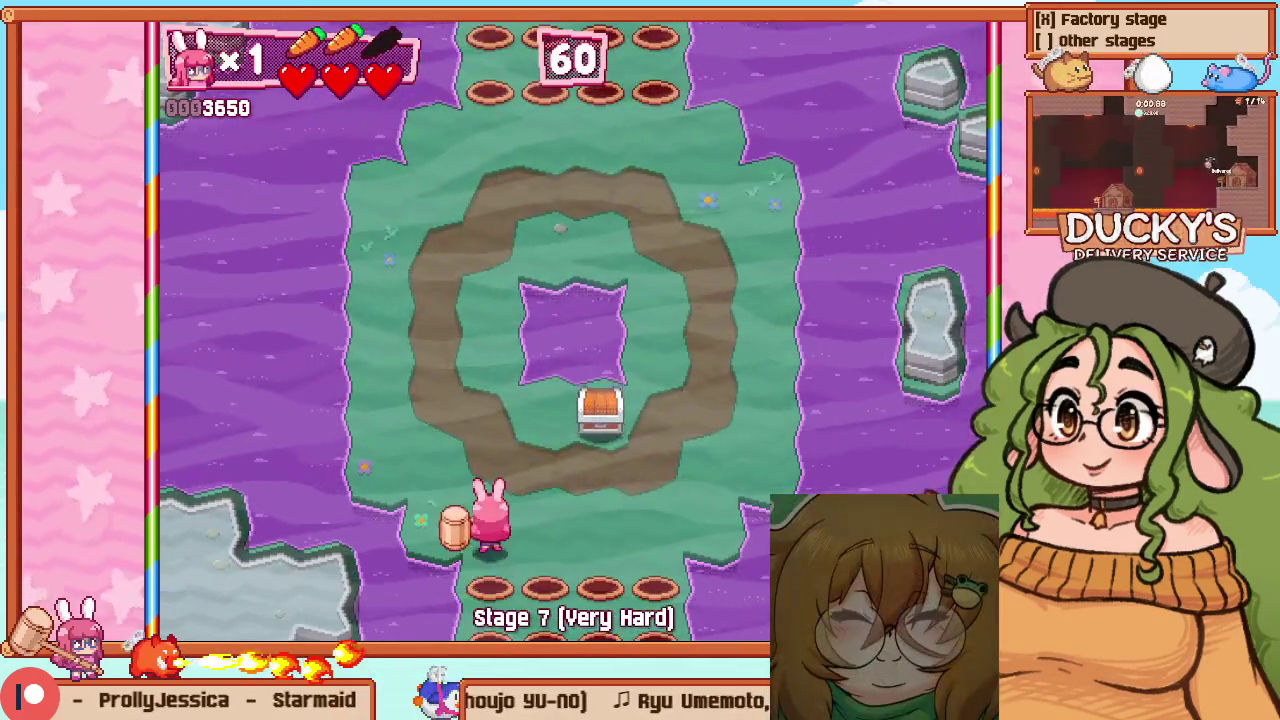
In the level editor, center the donut room 5 and show its ten numbered ranged spawns
key(F1)
scroll(311, 131, down, 5)
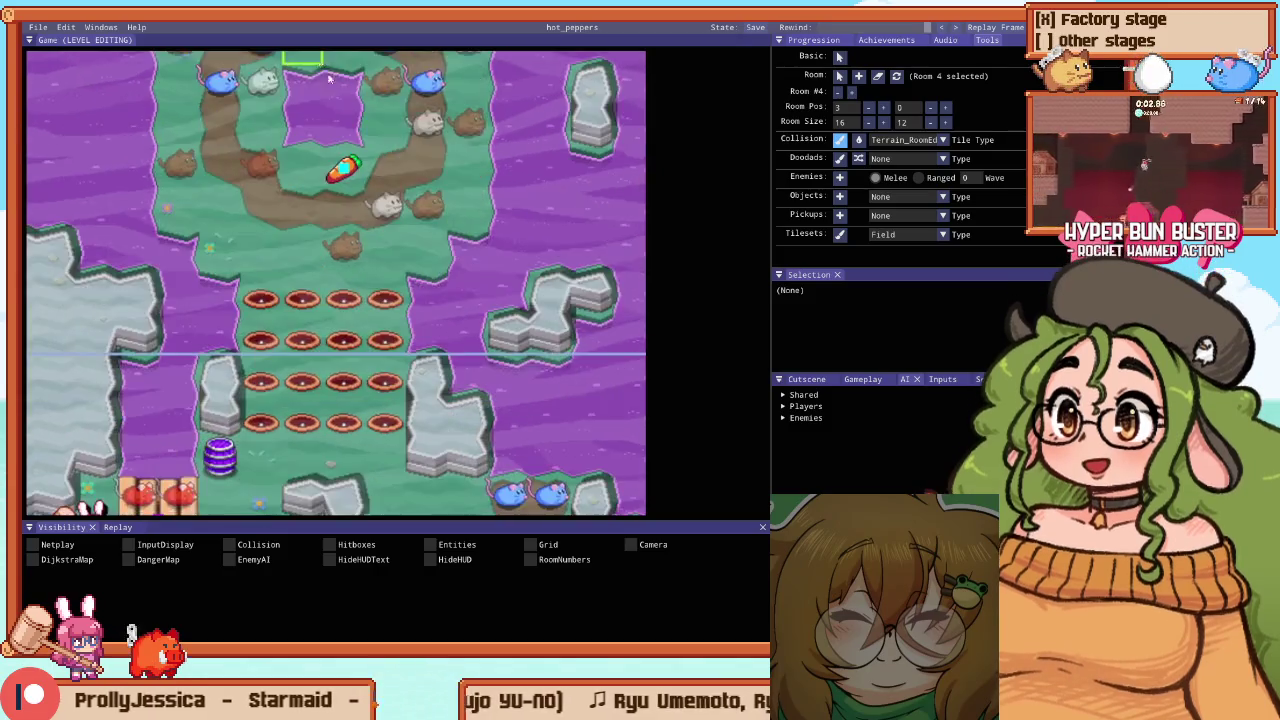
scroll(350, 287, down, 3)
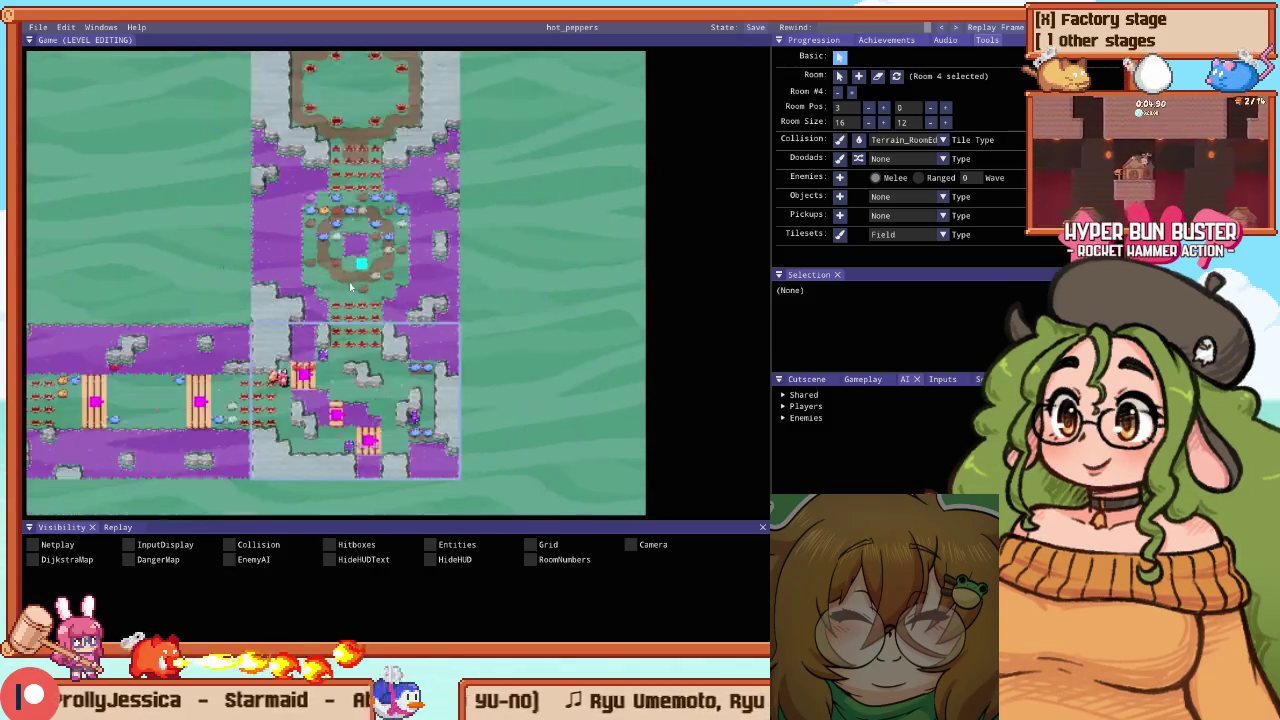
scroll(317, 265, up, 5)
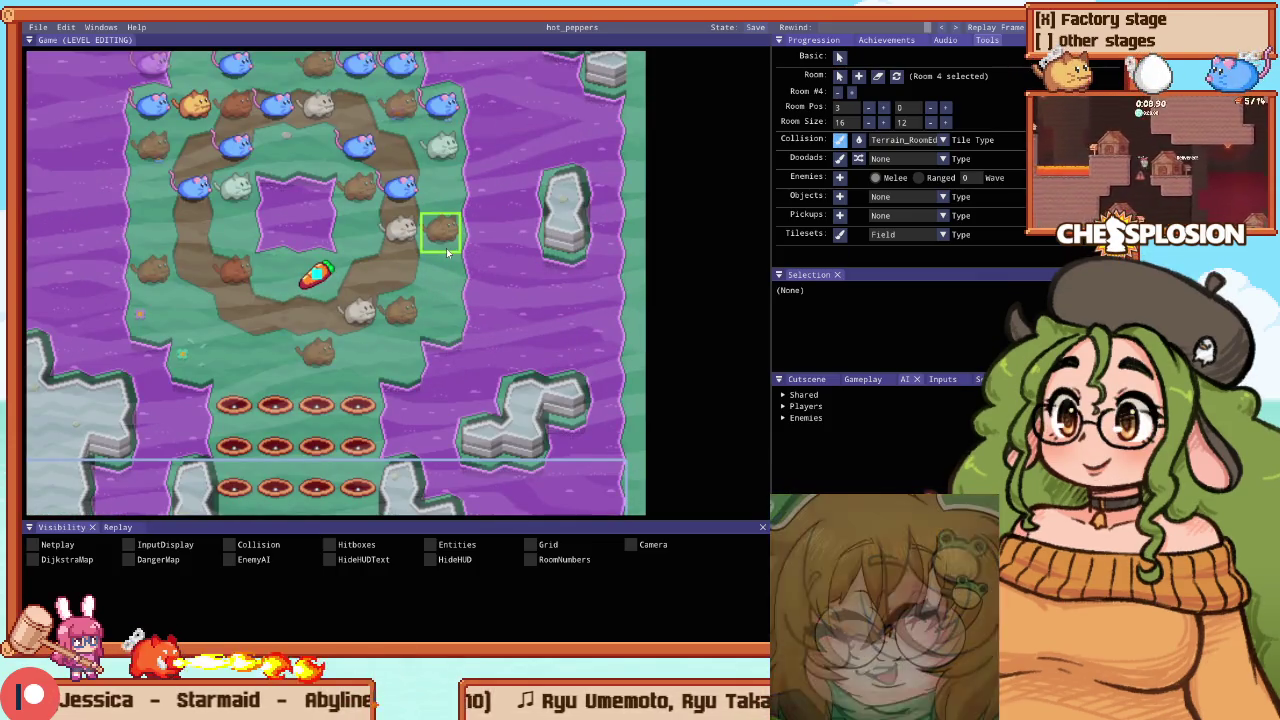
drag(446, 248, 419, 286)
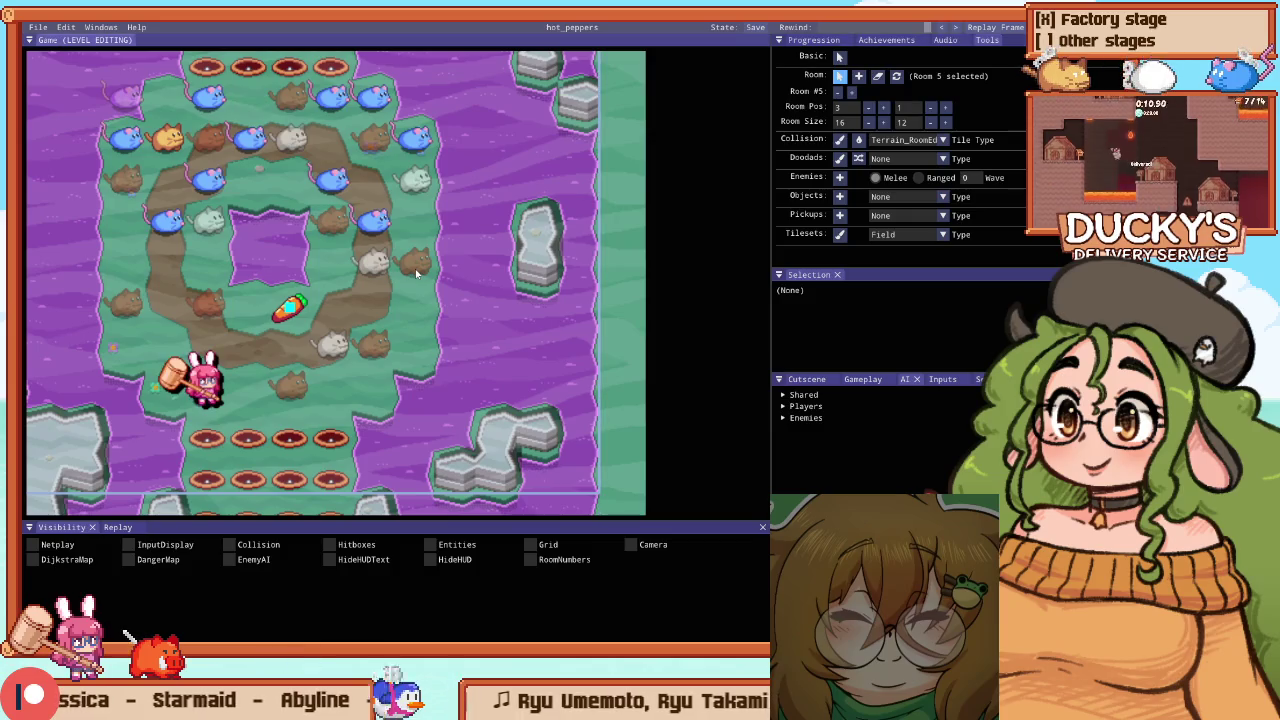
click(417, 268)
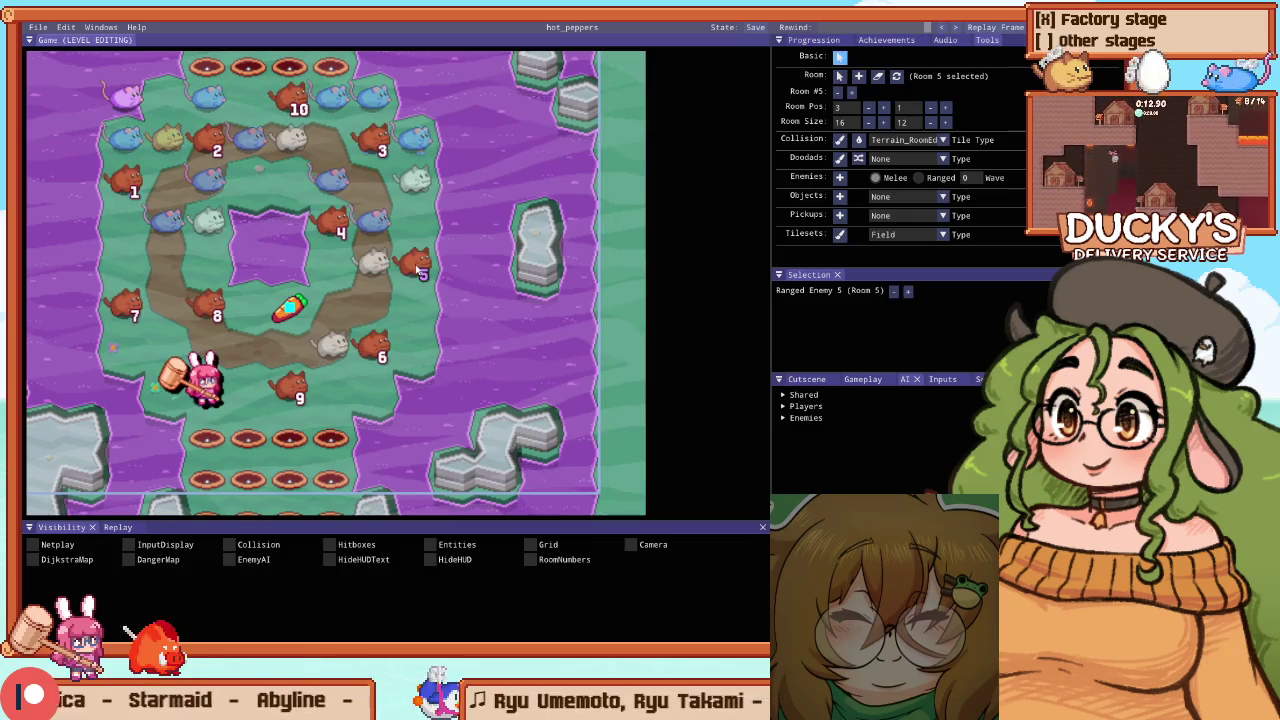
Return to the menu and start a Stage 7 Very Hard practice from Room 5
key(Escape)
key(Escape)
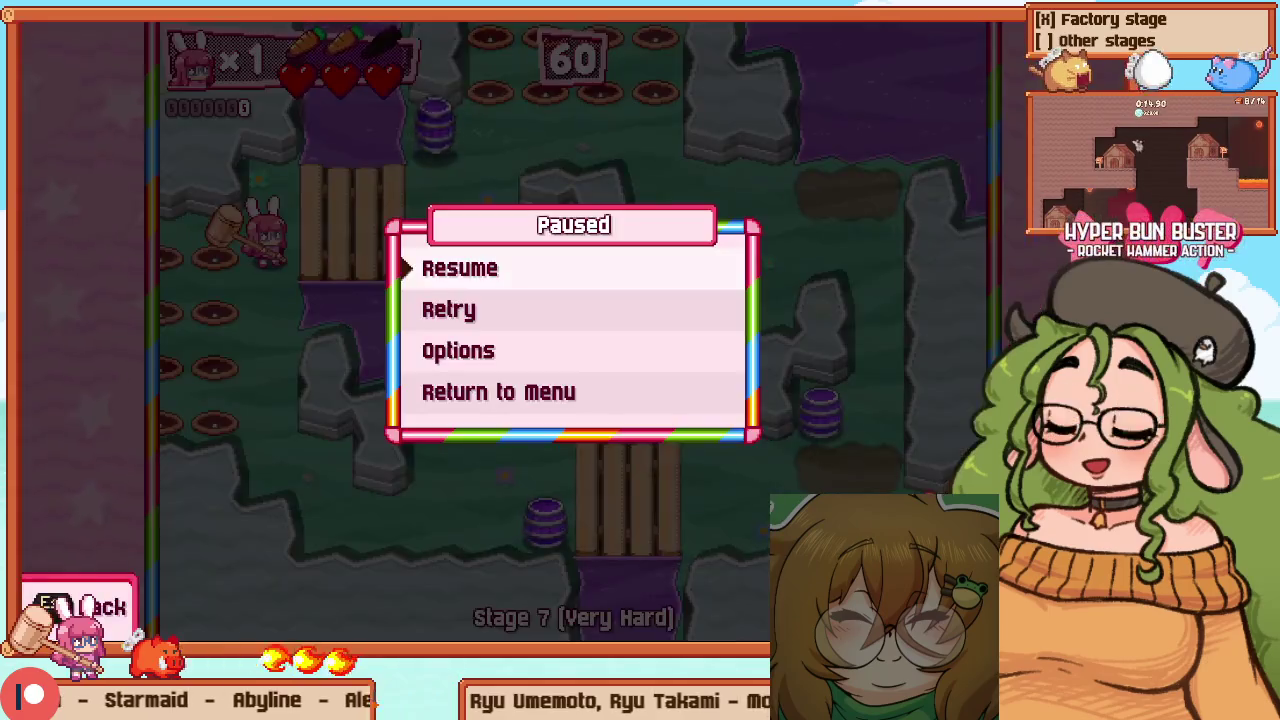
key(Up)
key(Return)
key(Escape)
key(Return)
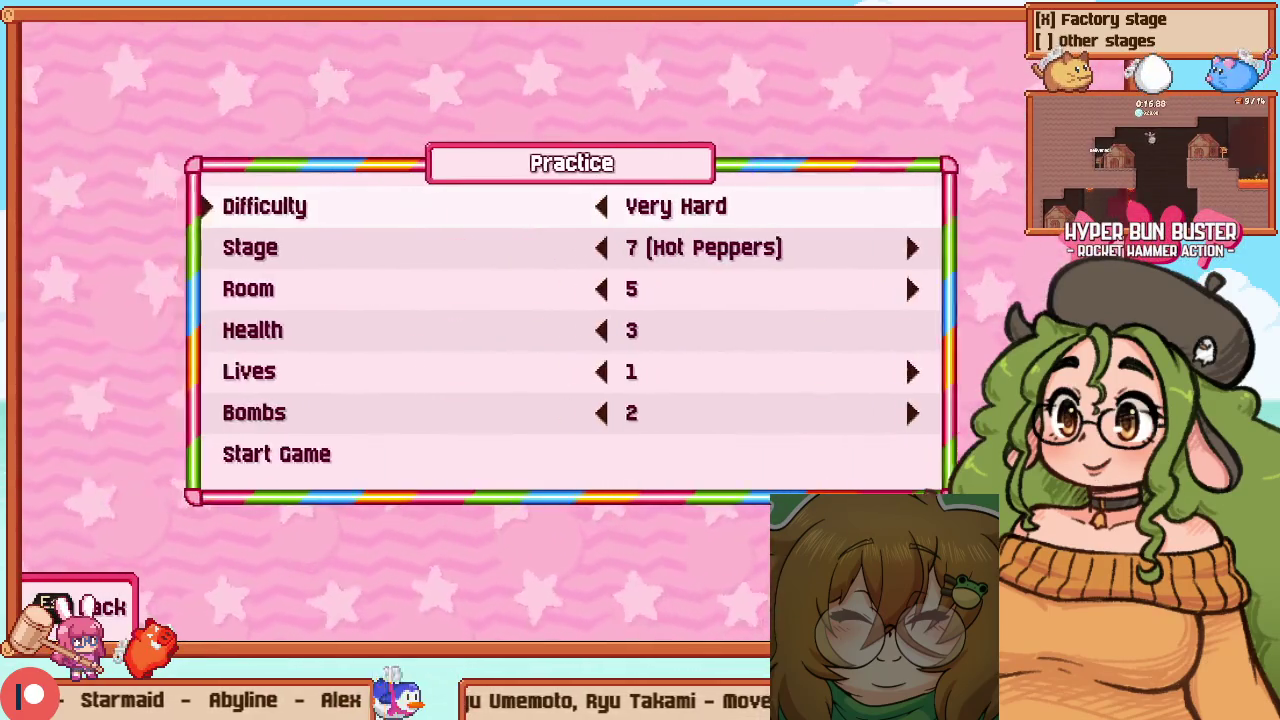
key(Down)
key(Down)
key(Right)
key(Down)
key(Down)
key(Down)
key(Return)
Walk the bunny to the ring room's chest and smash it to trigger the room
key(Up)
key(Right)
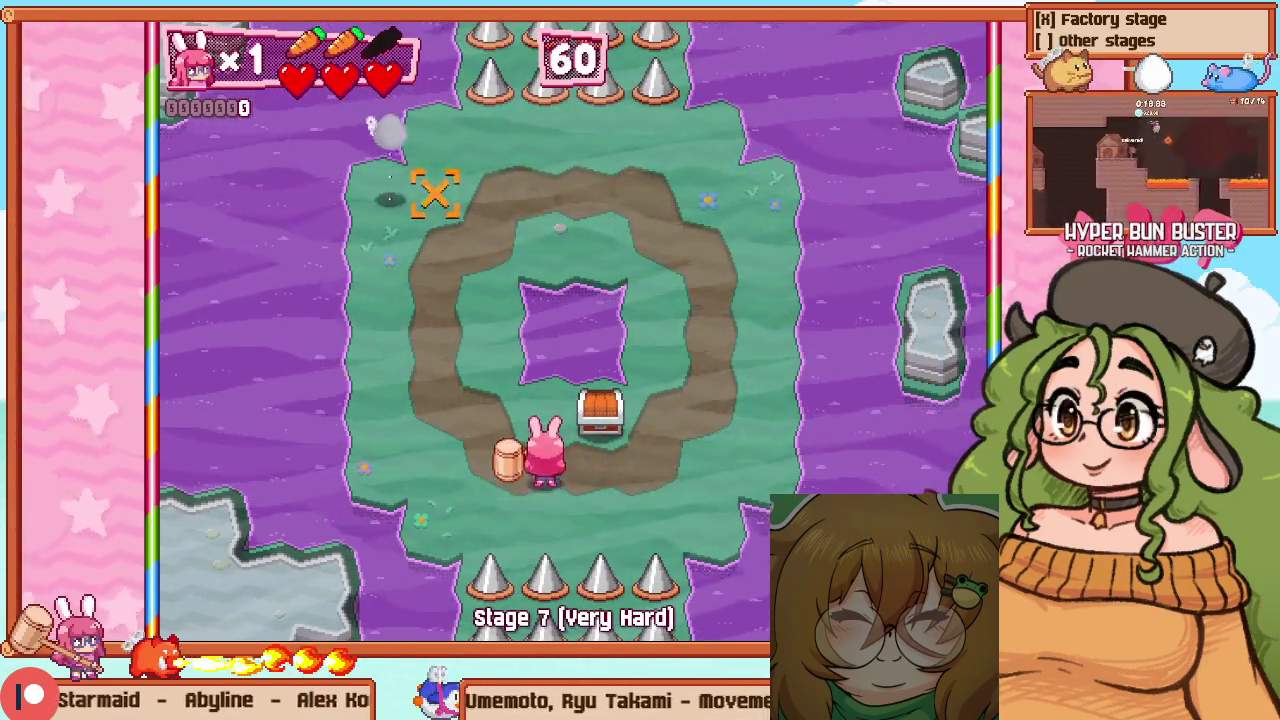
key(z)
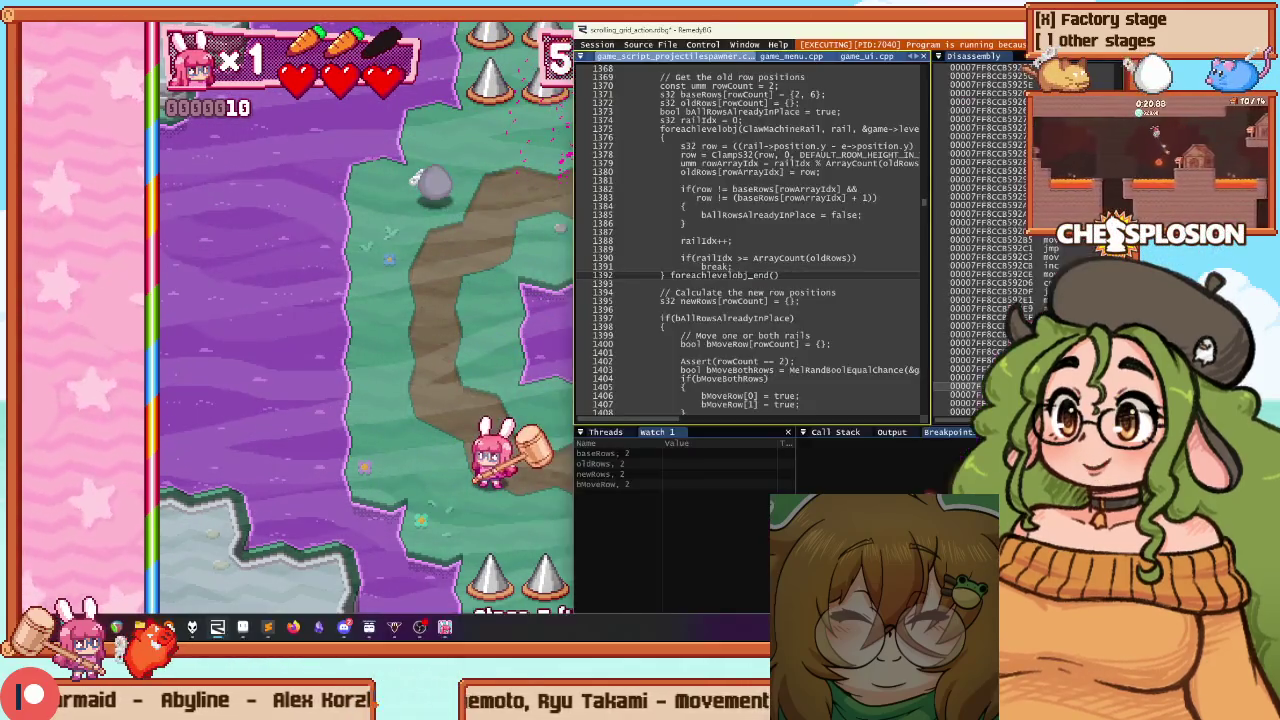
Delete the egg room's opening spawner and wait lines (1207–1212) in game_enemy_waves.cpp and rebuild
click(267, 626)
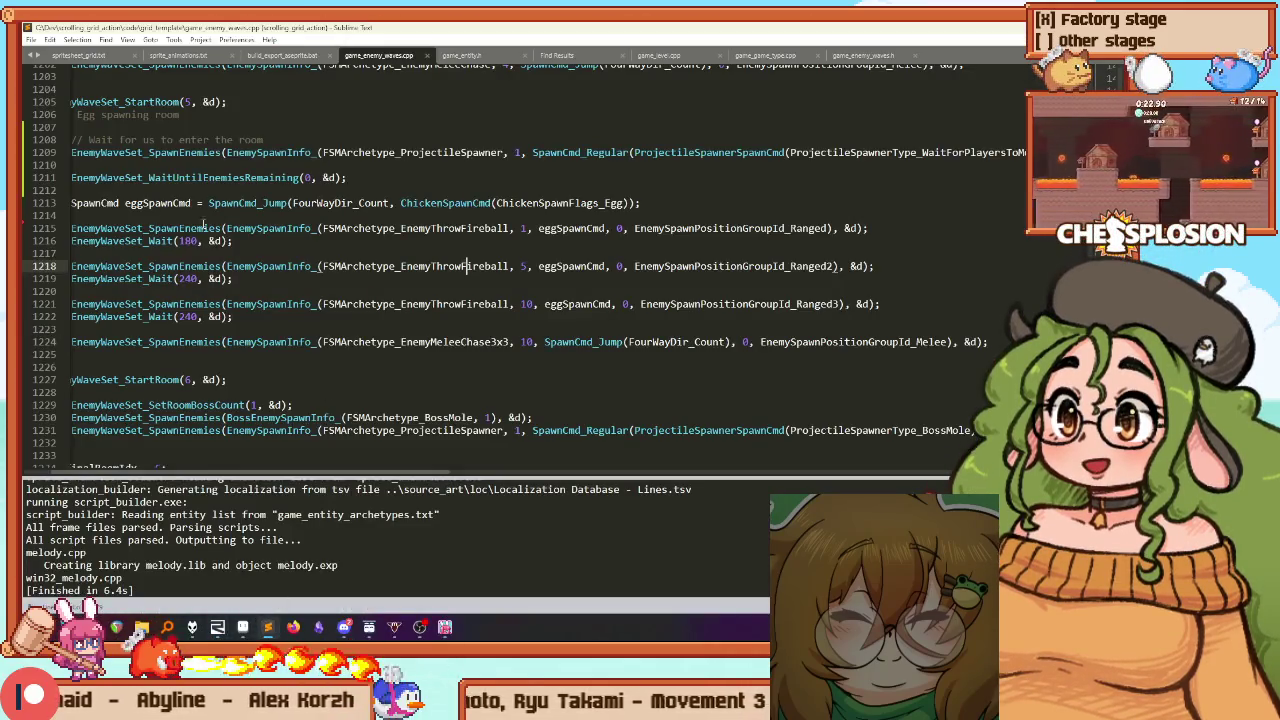
click(241, 166)
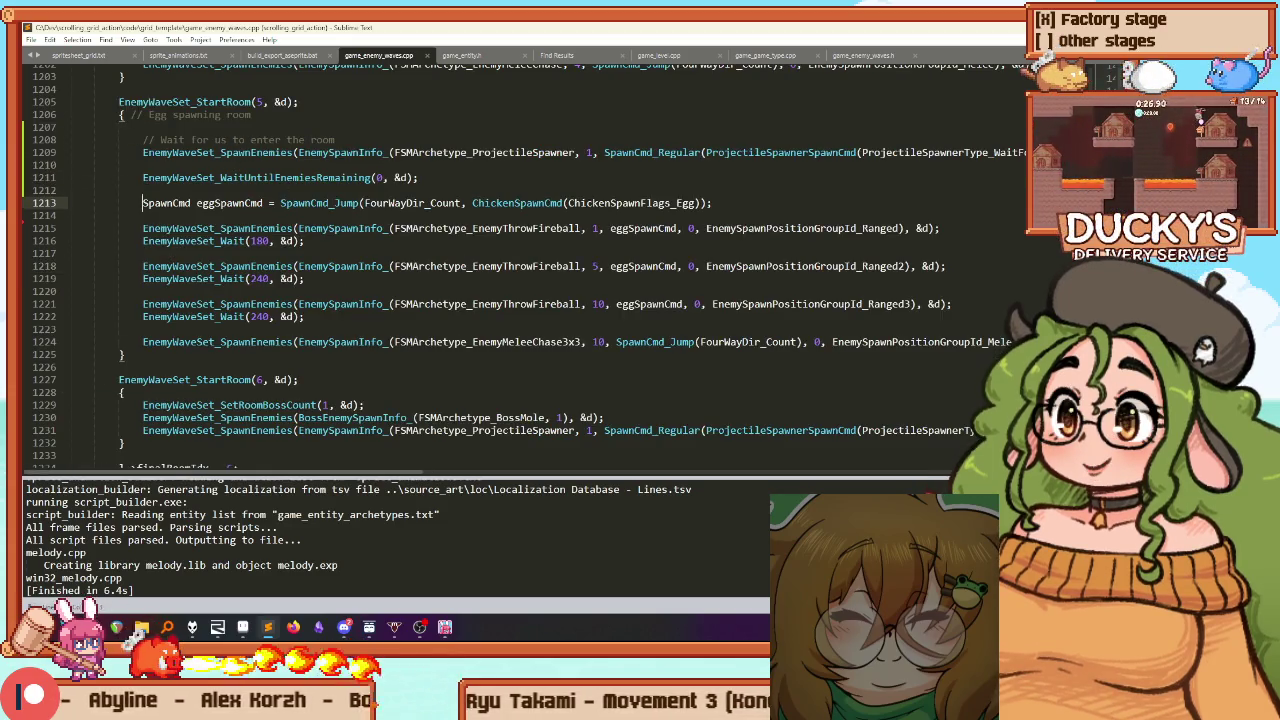
key(shift+Up)
key(shift+Up)
key(shift+Up)
key(BackSpace)
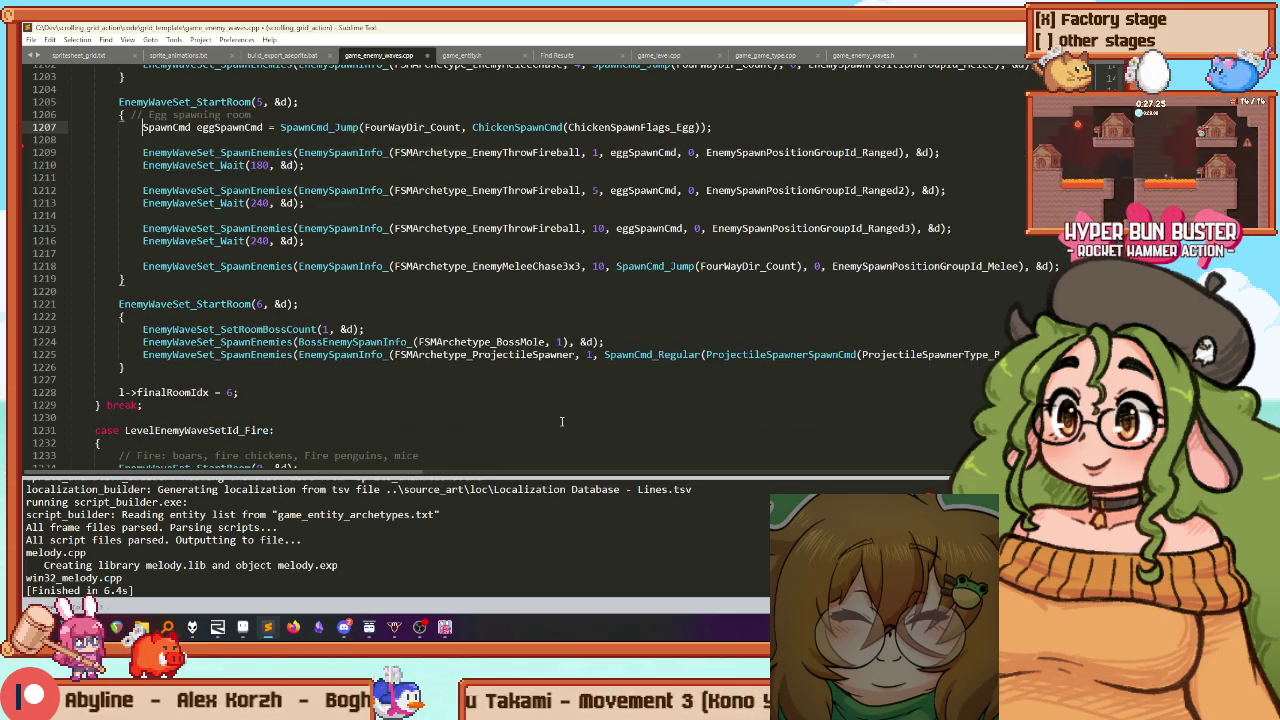
key(ctrl+b)
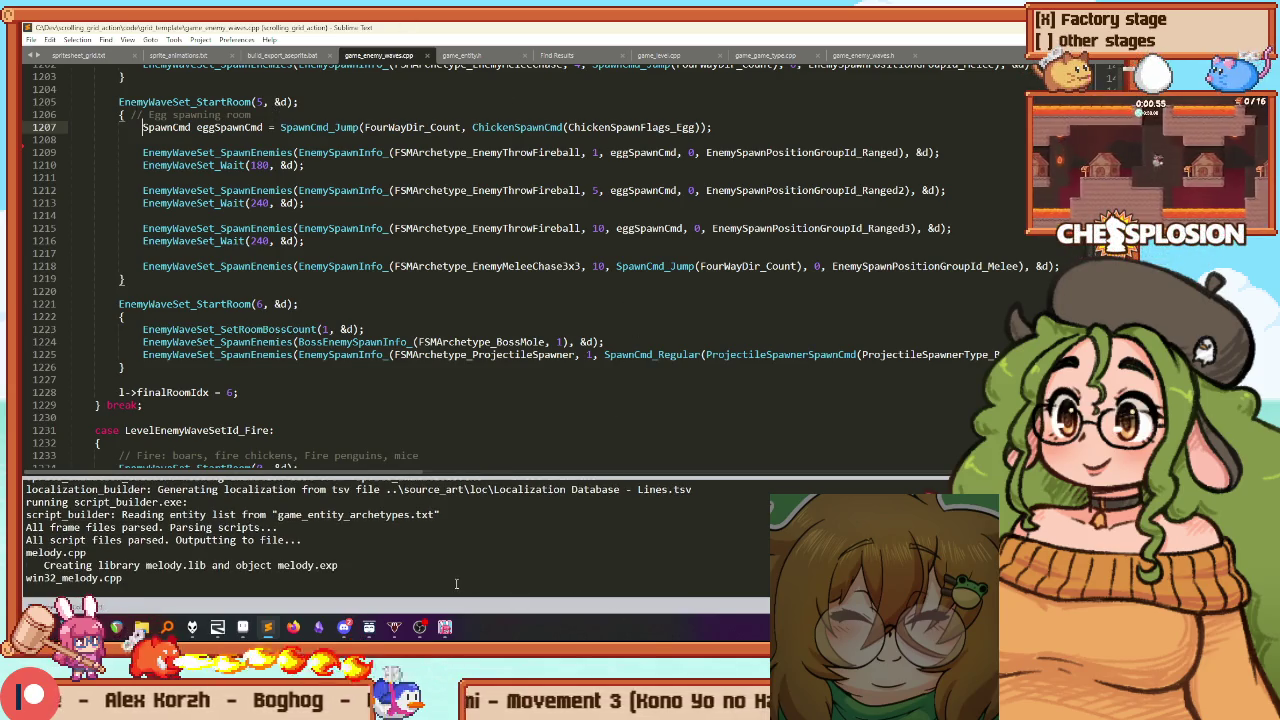
click(446, 630)
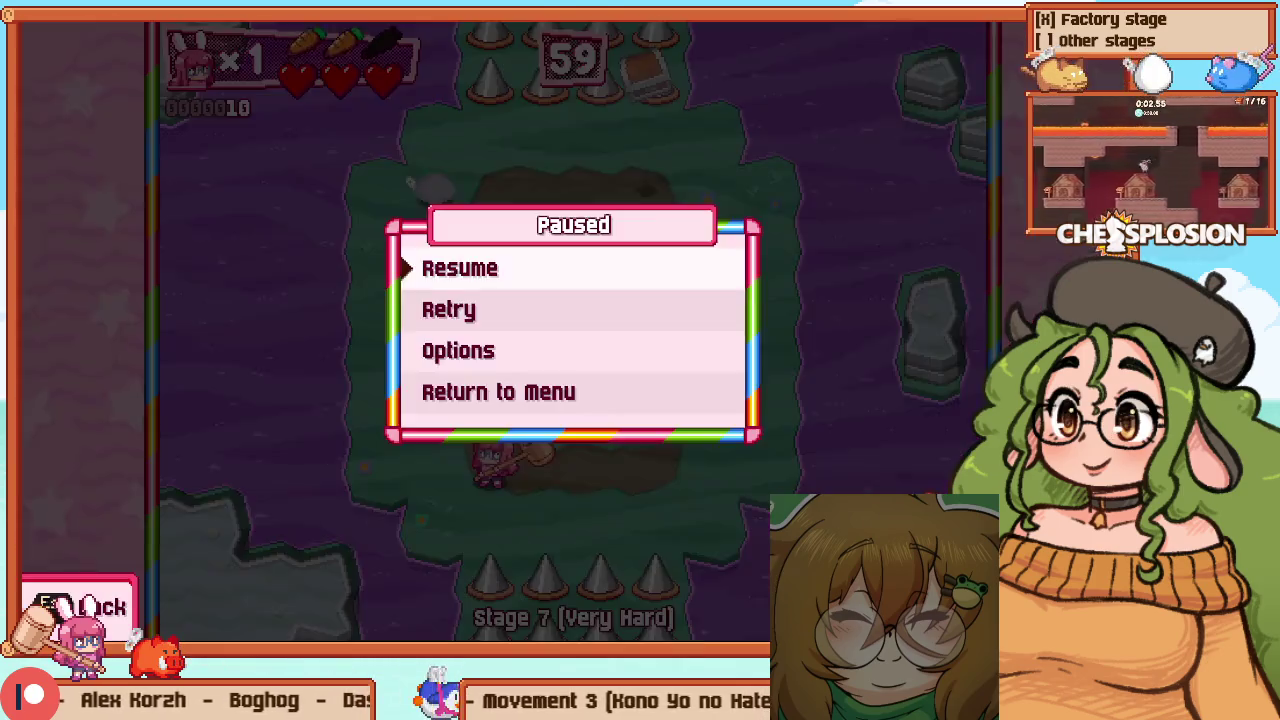
Smash the chest, fight the first chickens, then restart the room from the pause menu
key(Up)
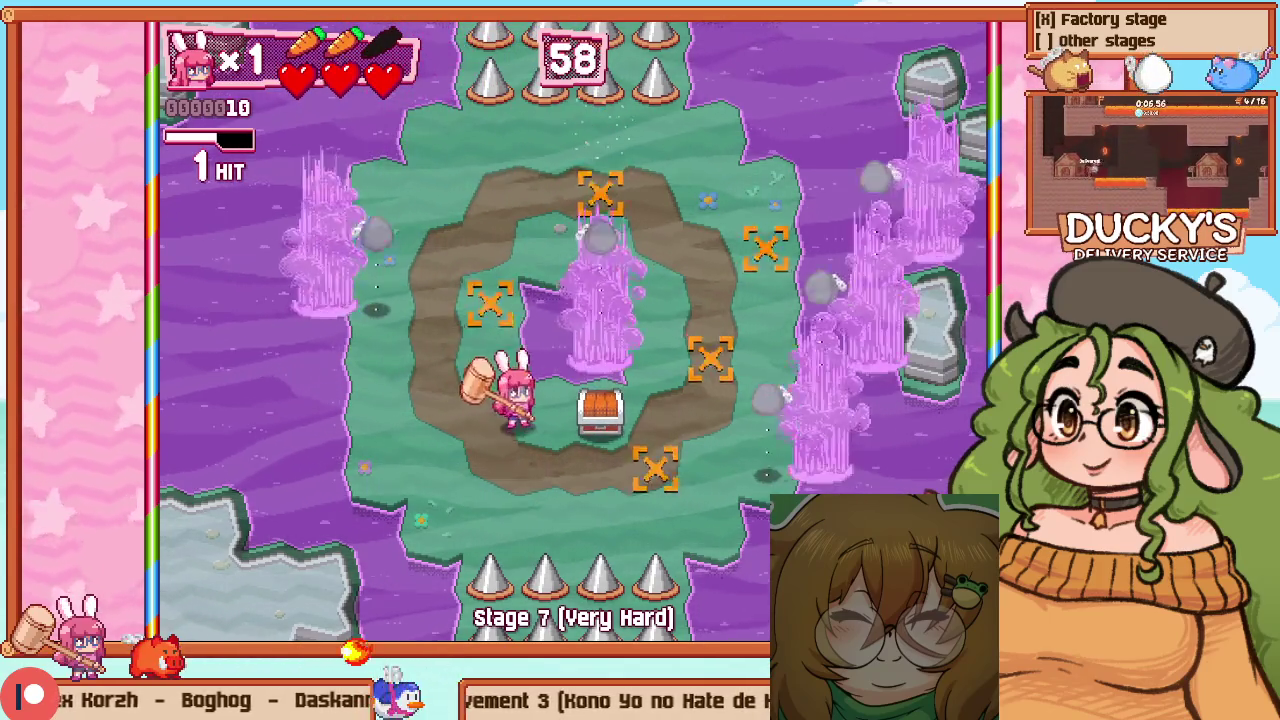
key(z)
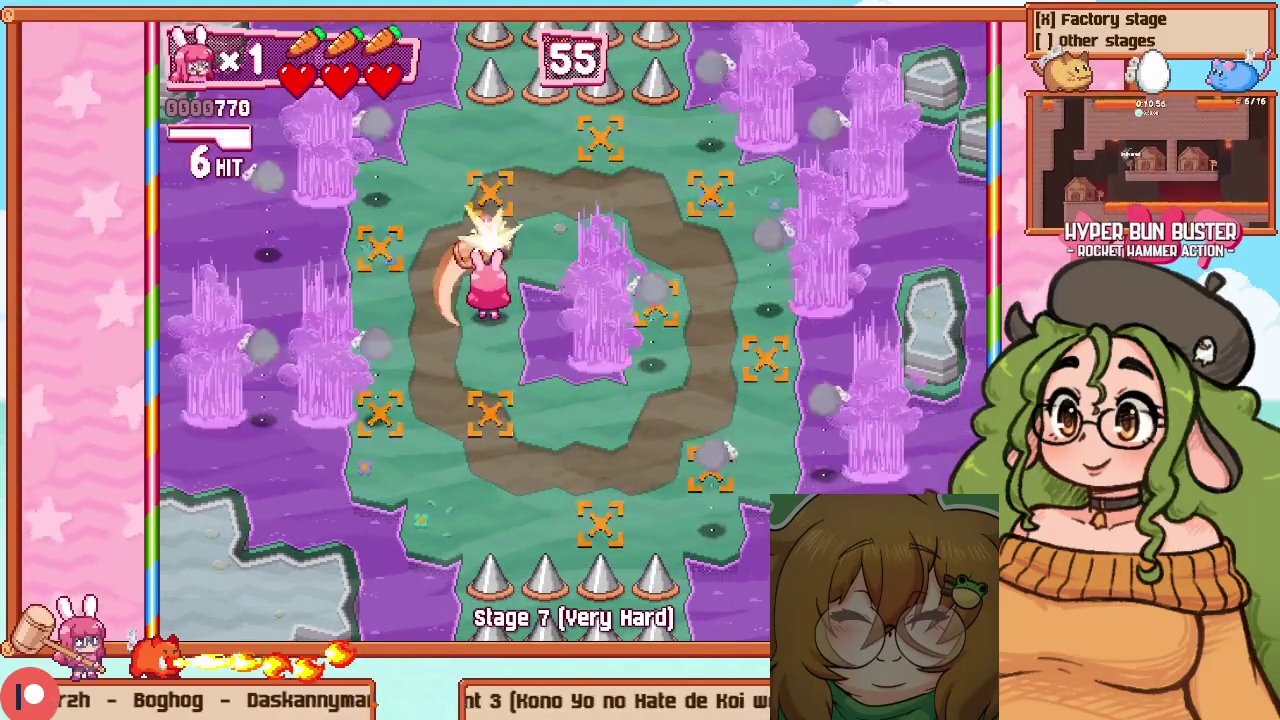
key(Up)
key(Left)
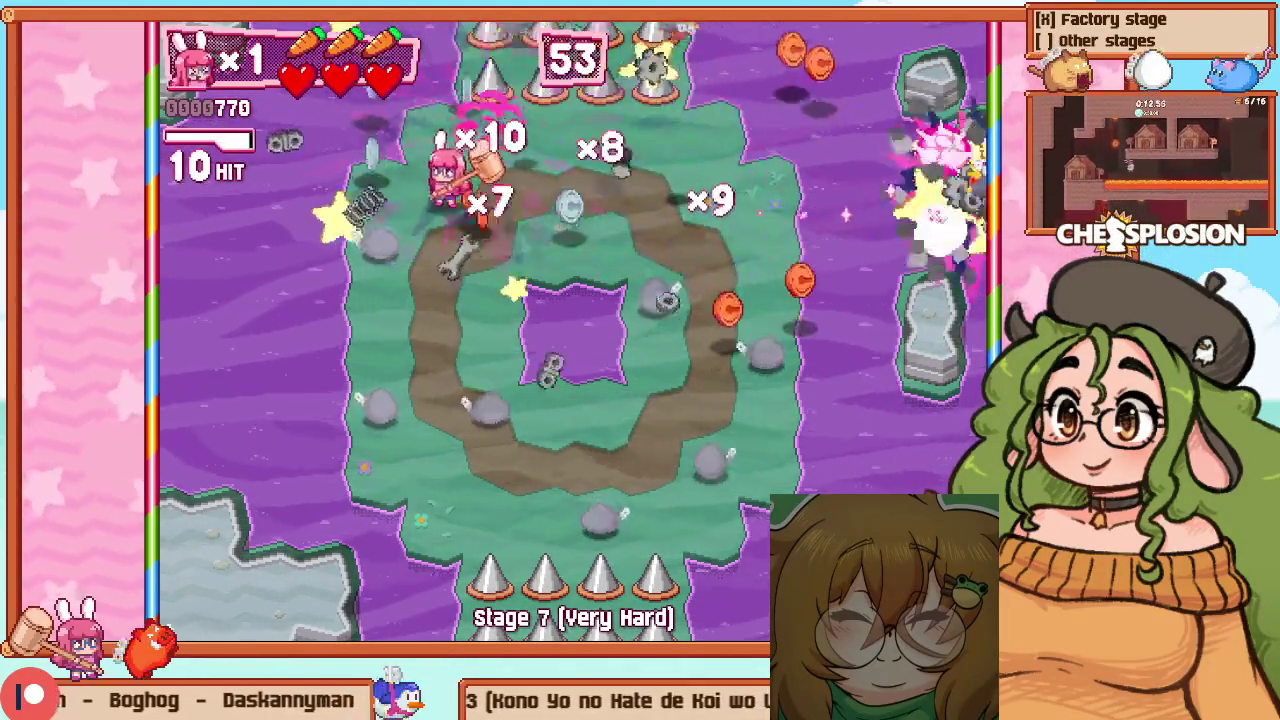
key(Left)
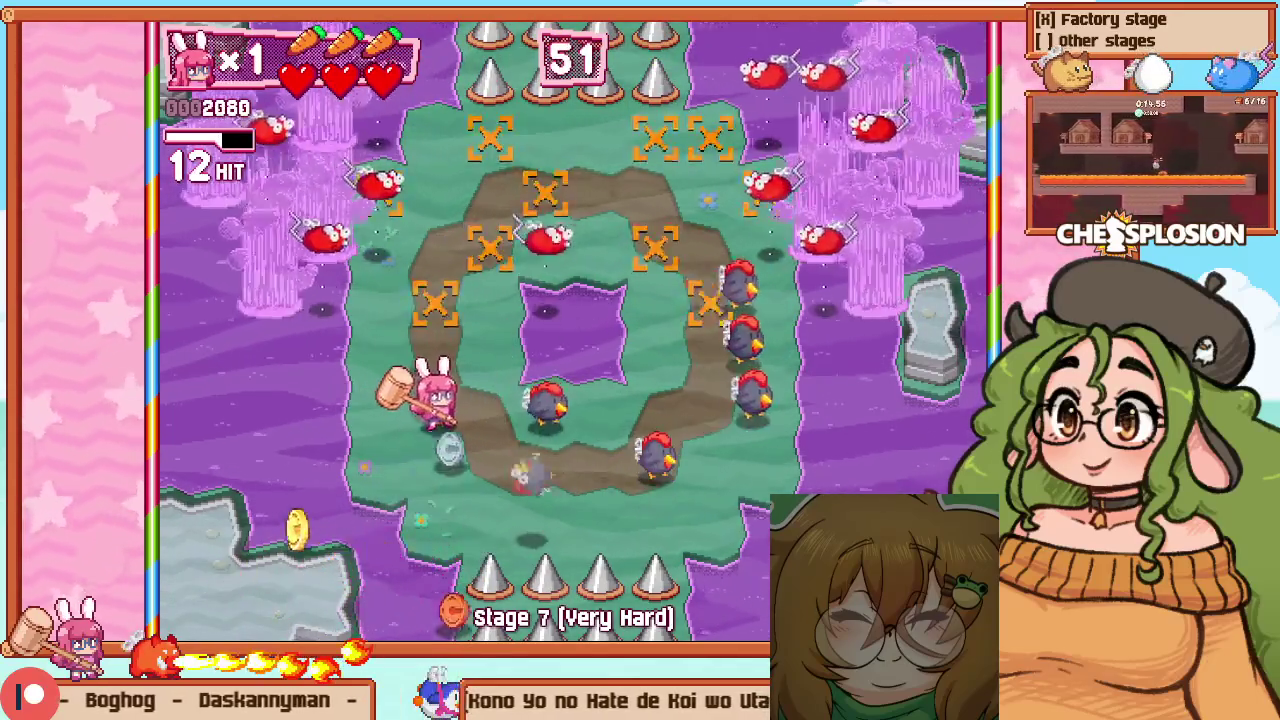
key(Right)
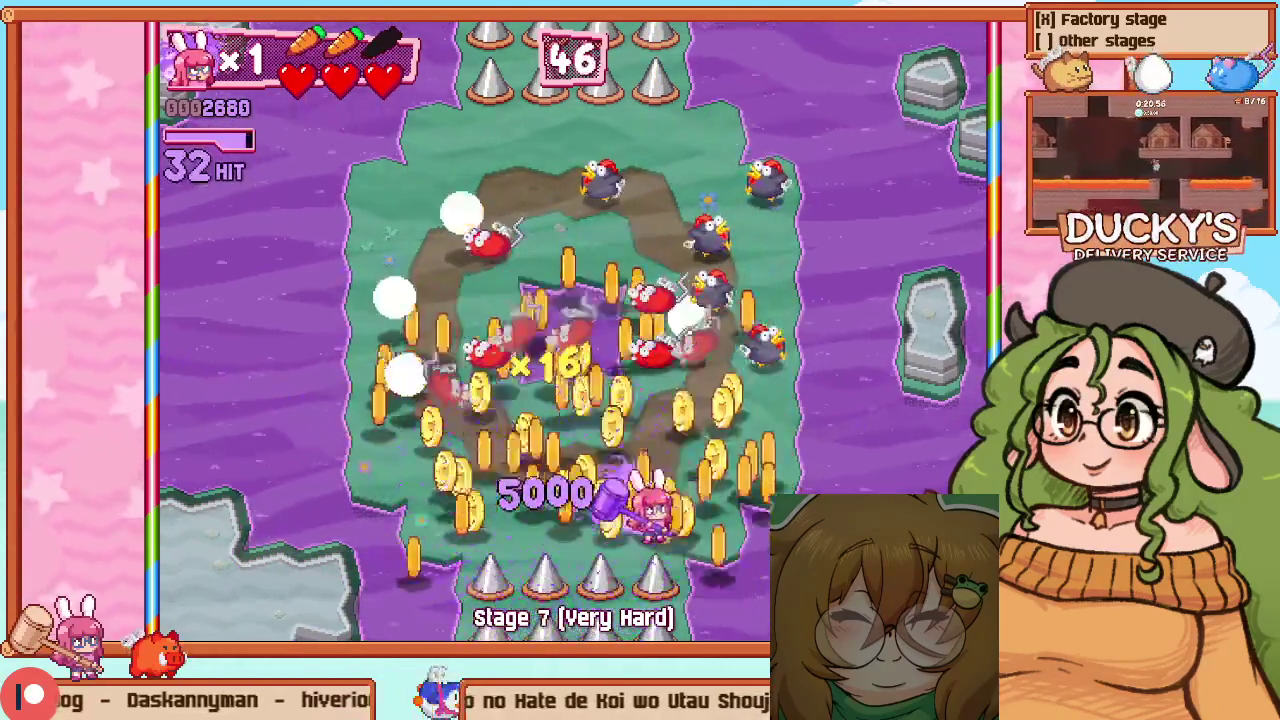
key(Down)
key(Return)
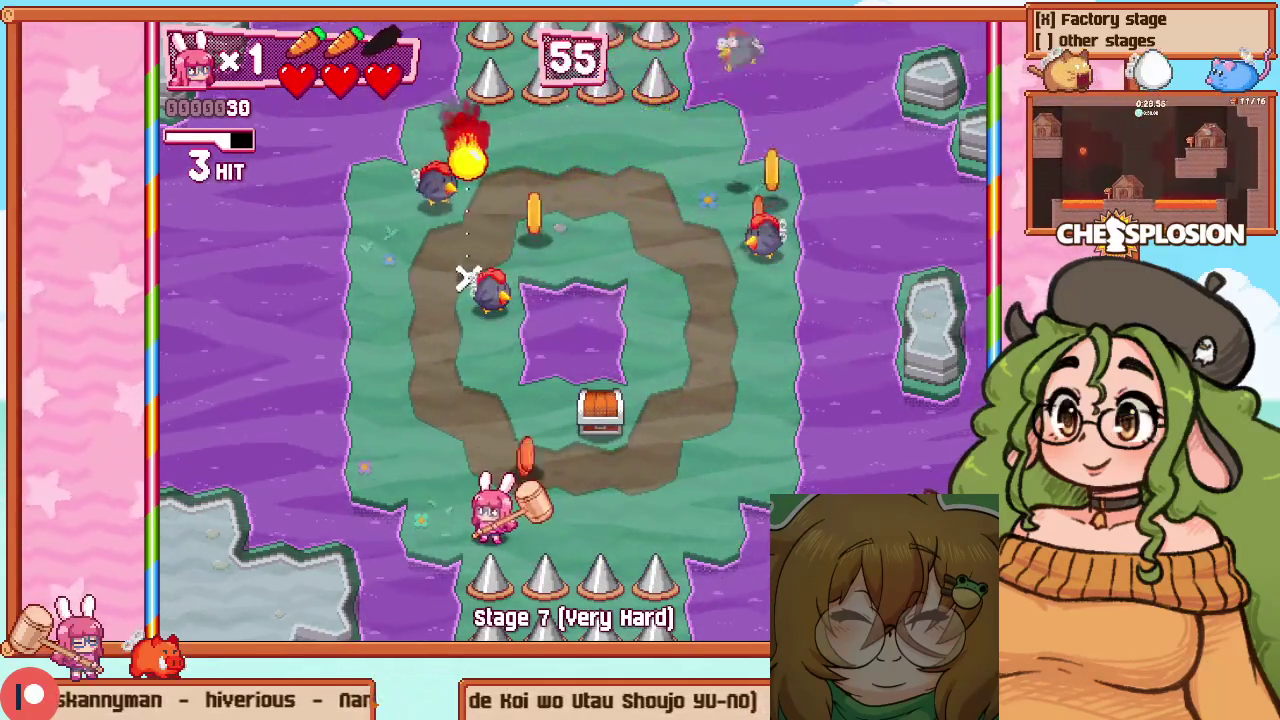
Hammer the top-left enemies into a combo and strike the group across the arena
key(Left)
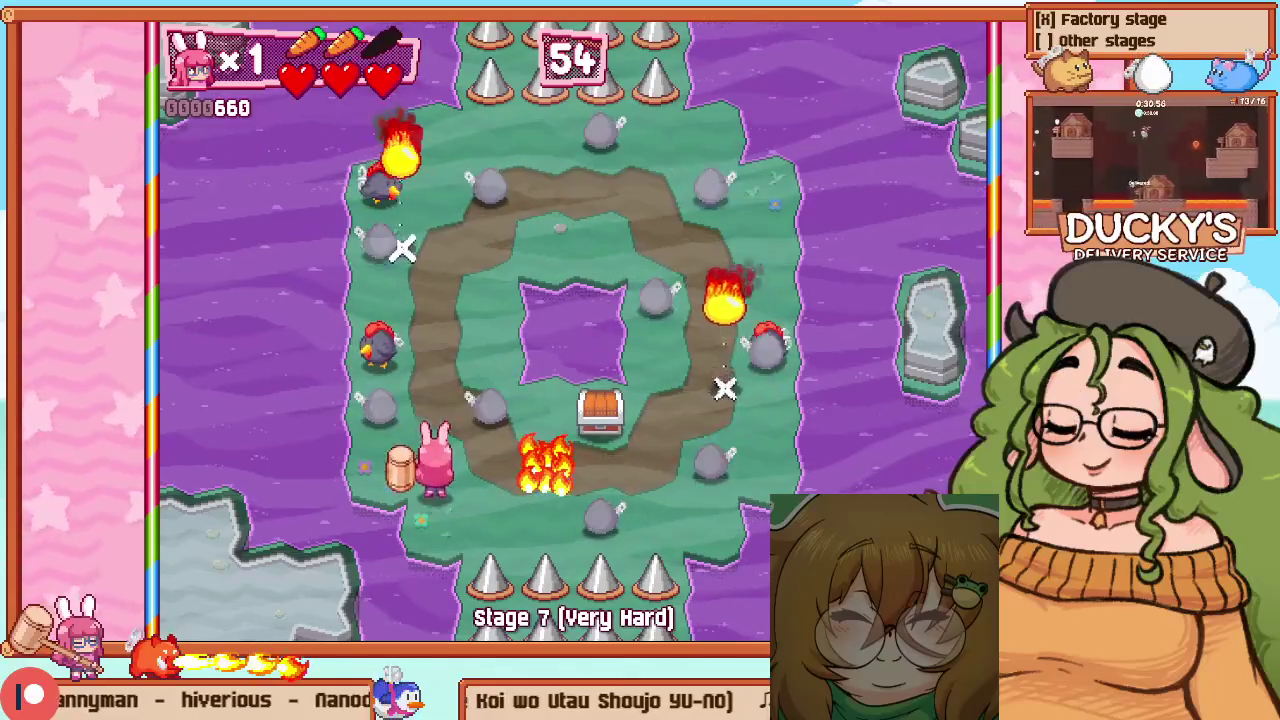
key(Right)
key(Left)
key(z)
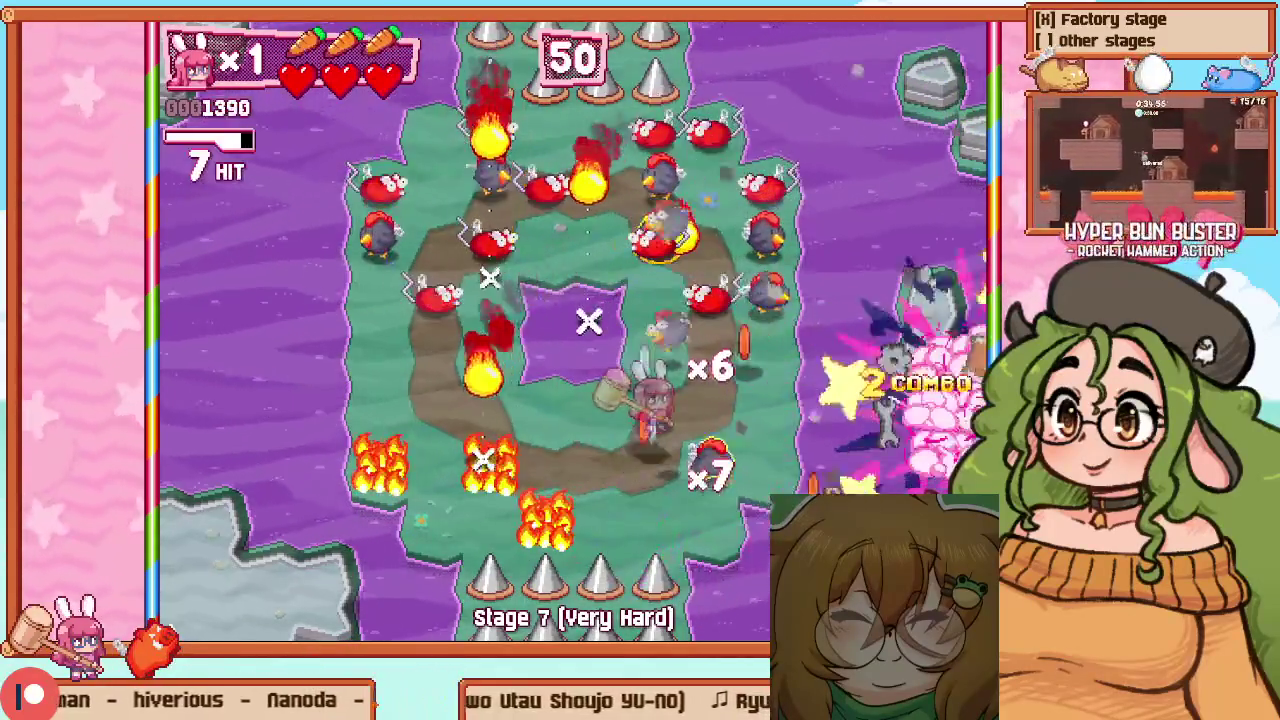
key(Down)
key(Right)
key(z)
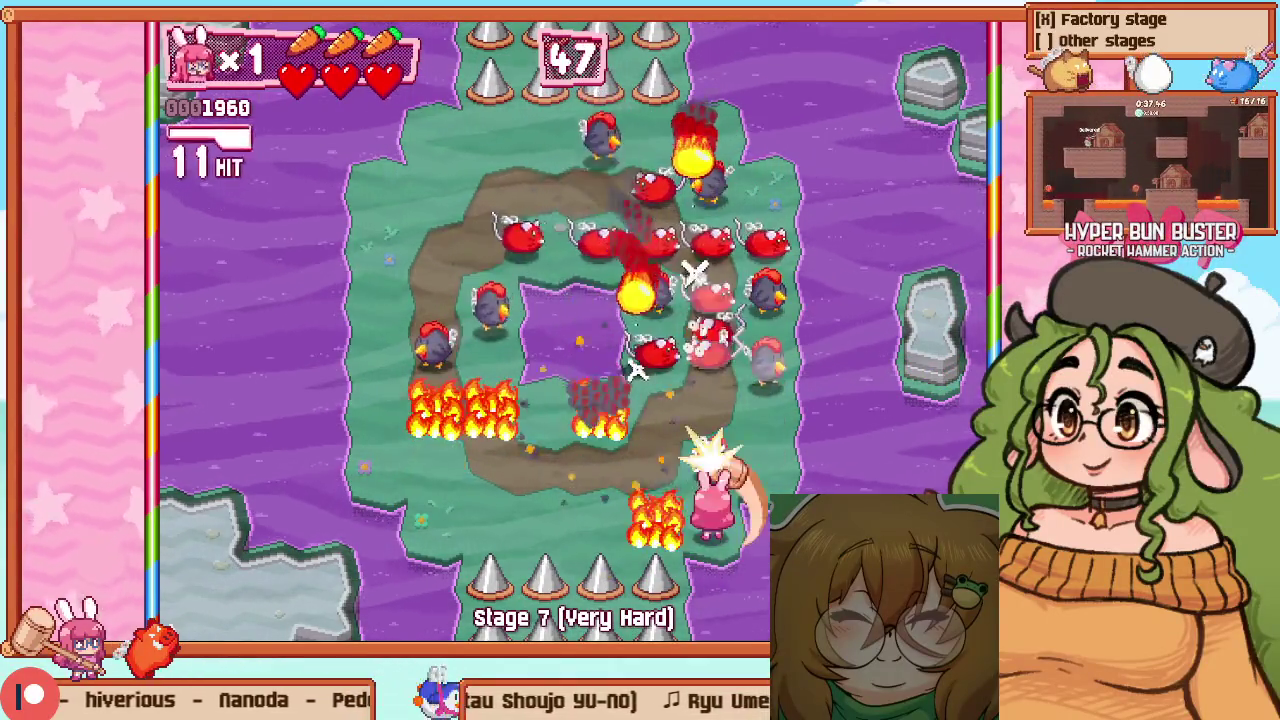
Finish off the last enemies for the 3770 time bonus and head to the opened top exit
key(Right)
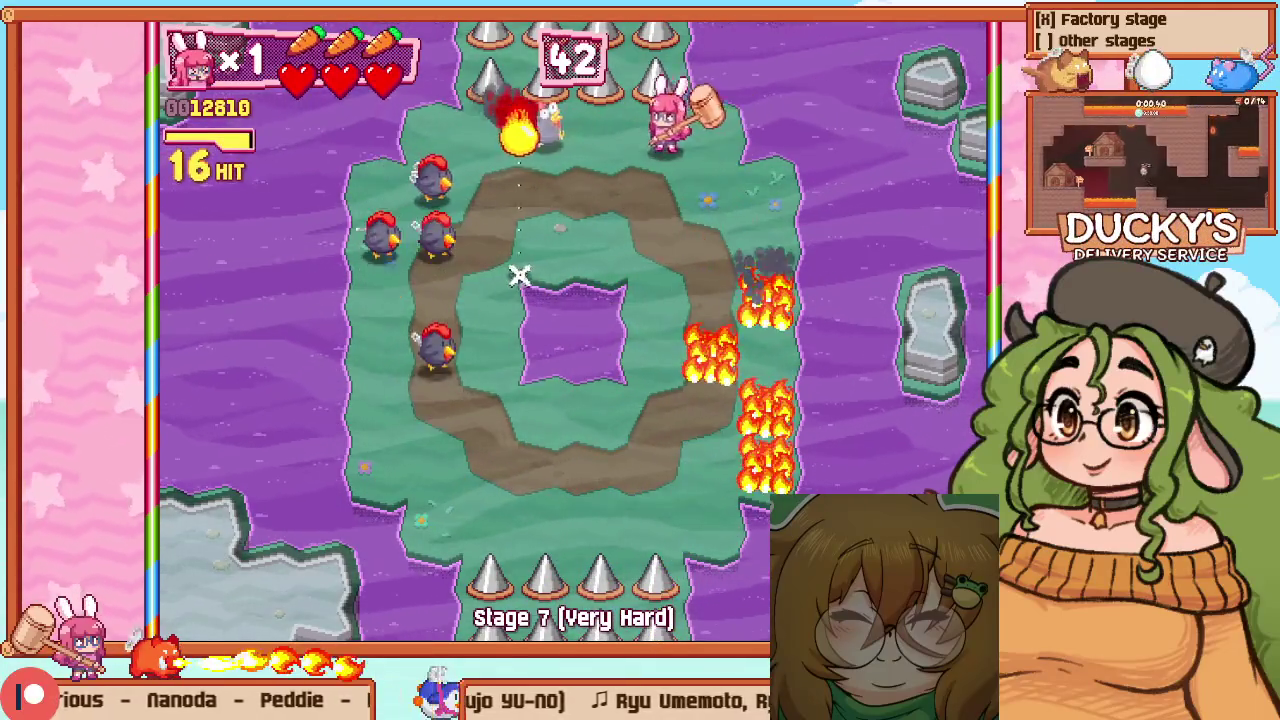
key(Down)
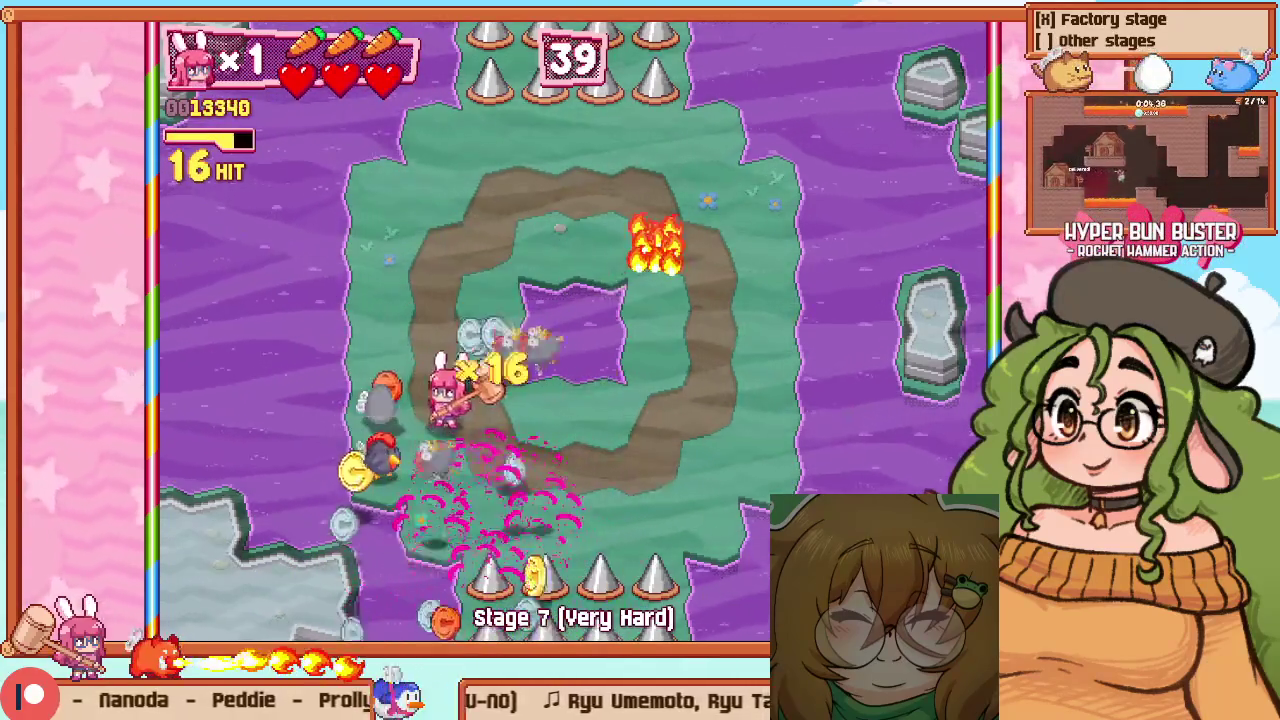
key(Up)
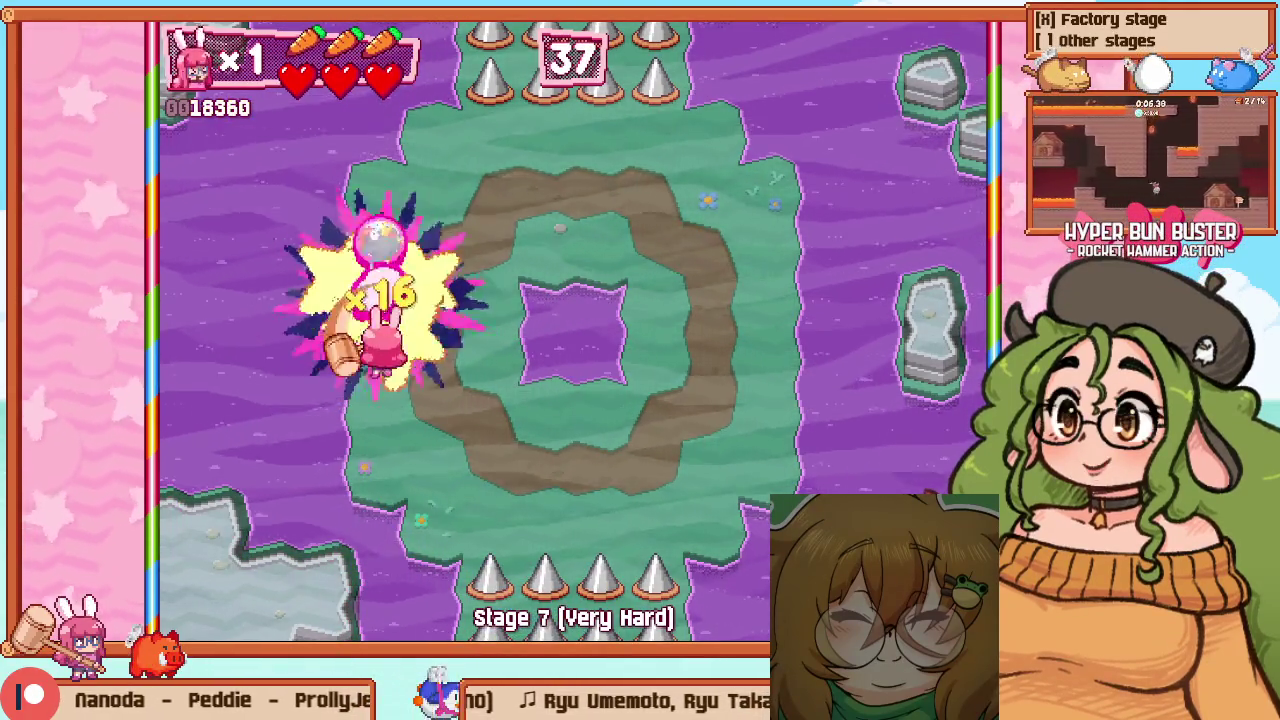
key(Right)
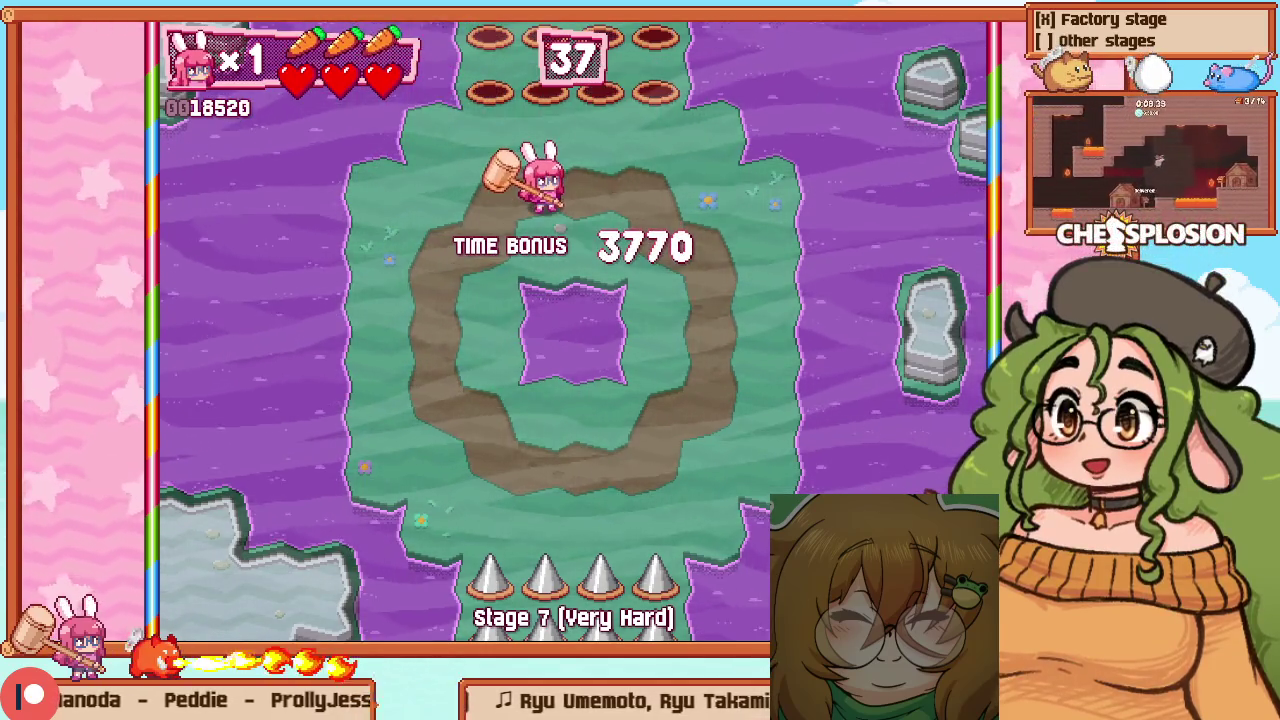
key(Right)
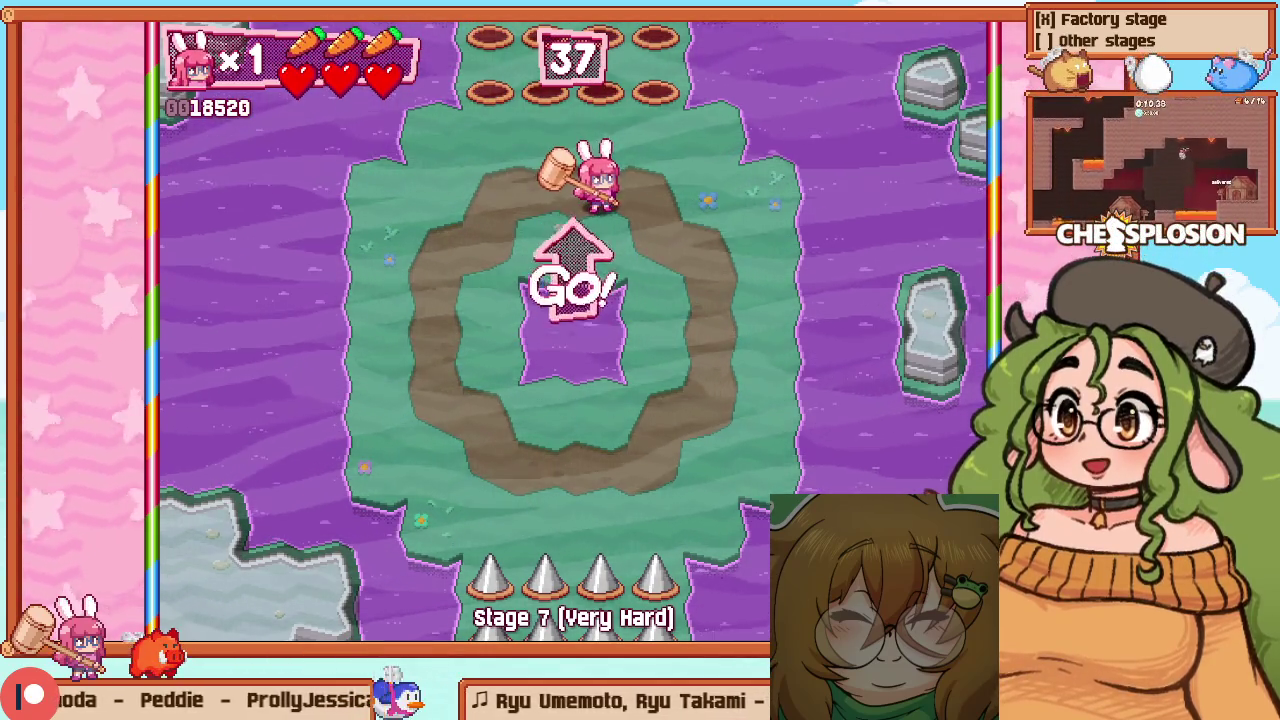
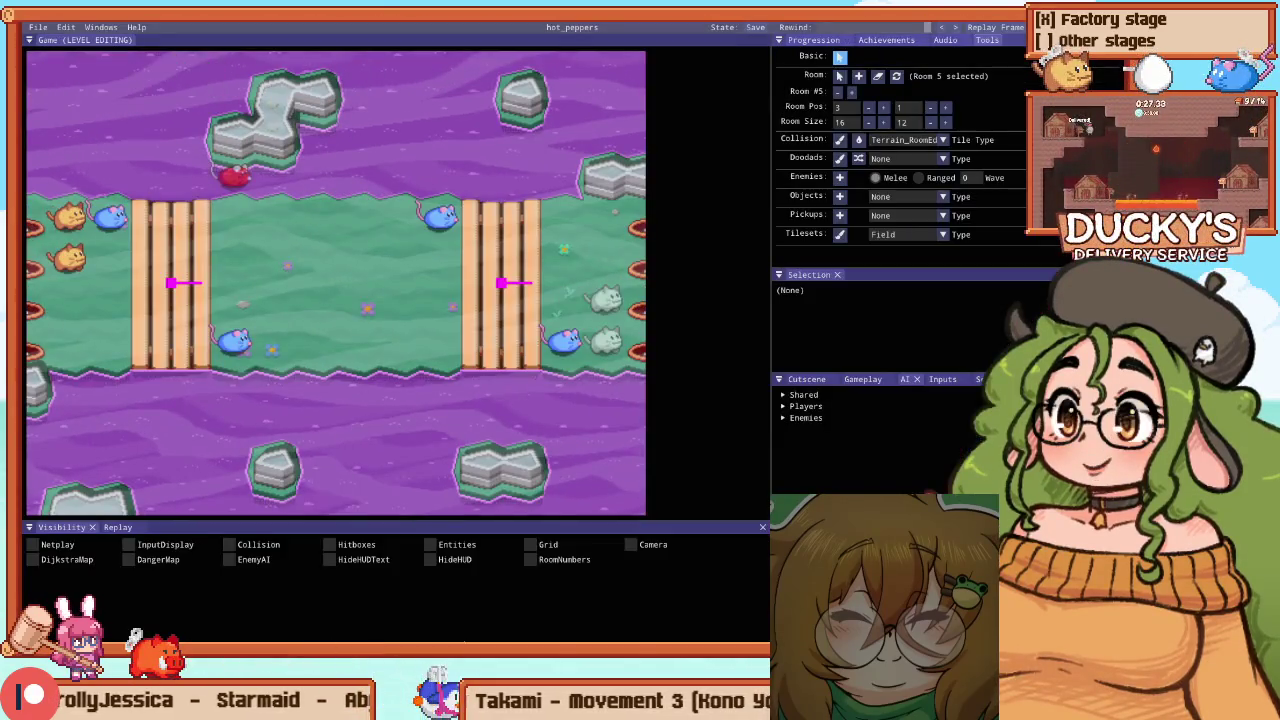
Switch to the Collision pencil with Path tiles and turn on the tile grid
click(840, 139)
scroll(418, 287, down, 2)
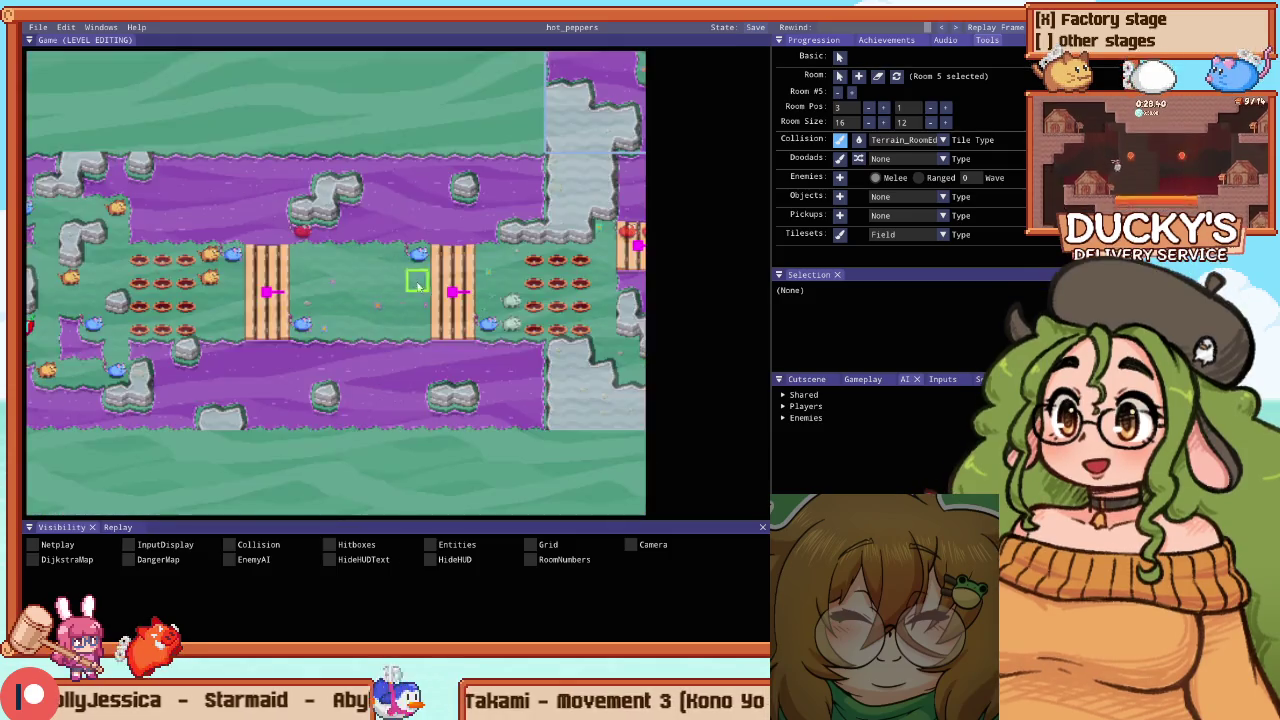
scroll(368, 213, up, 3)
scroll(362, 207, down, 1)
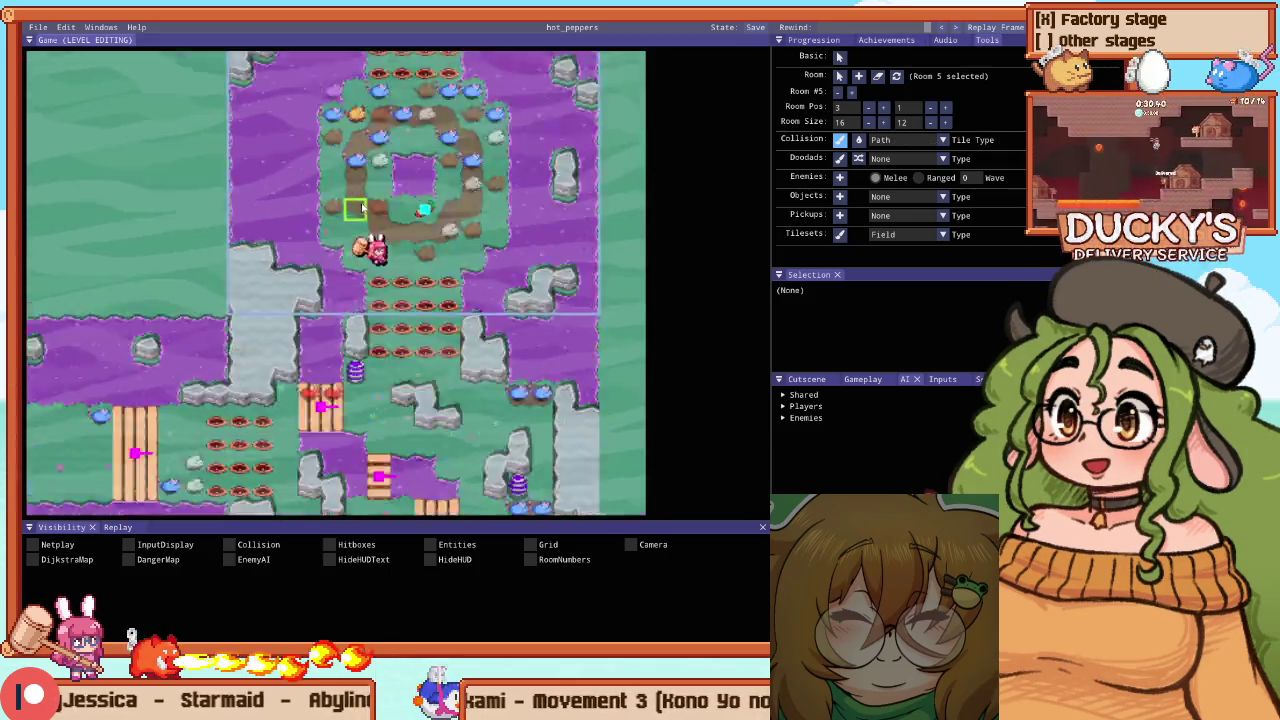
scroll(412, 175, up, 3)
click(530, 544)
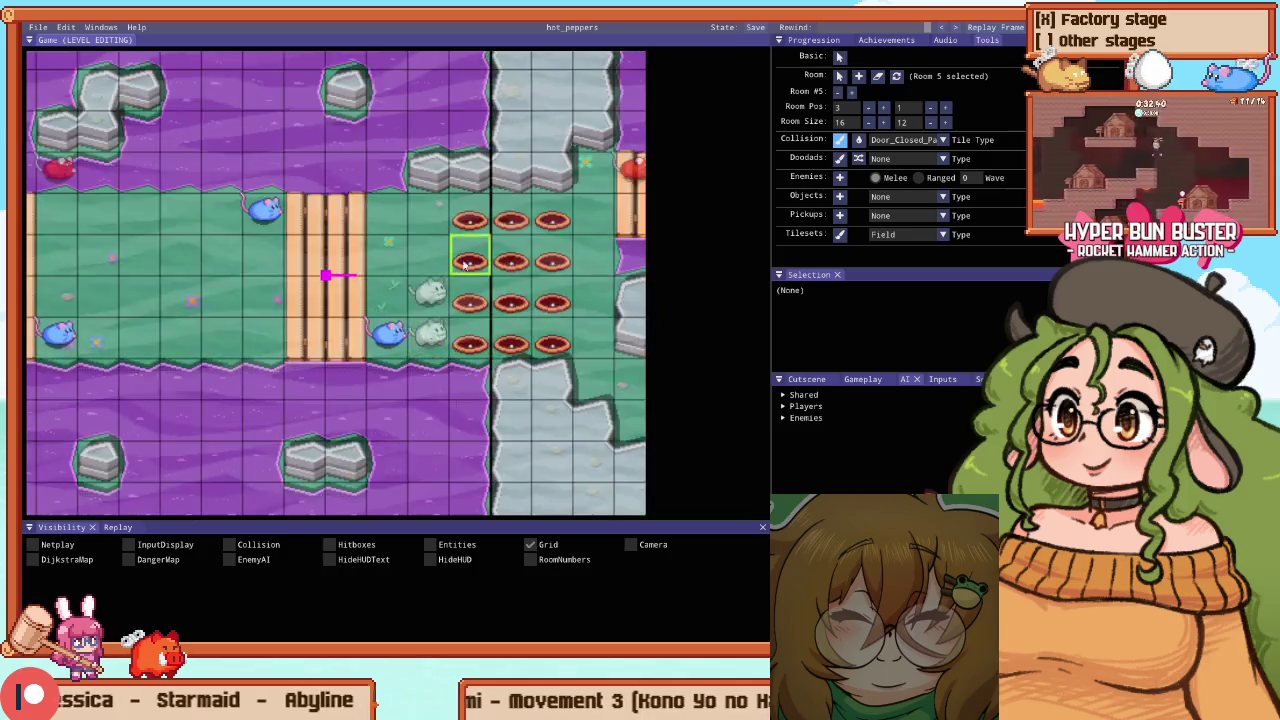
scroll(530, 262, down, 1)
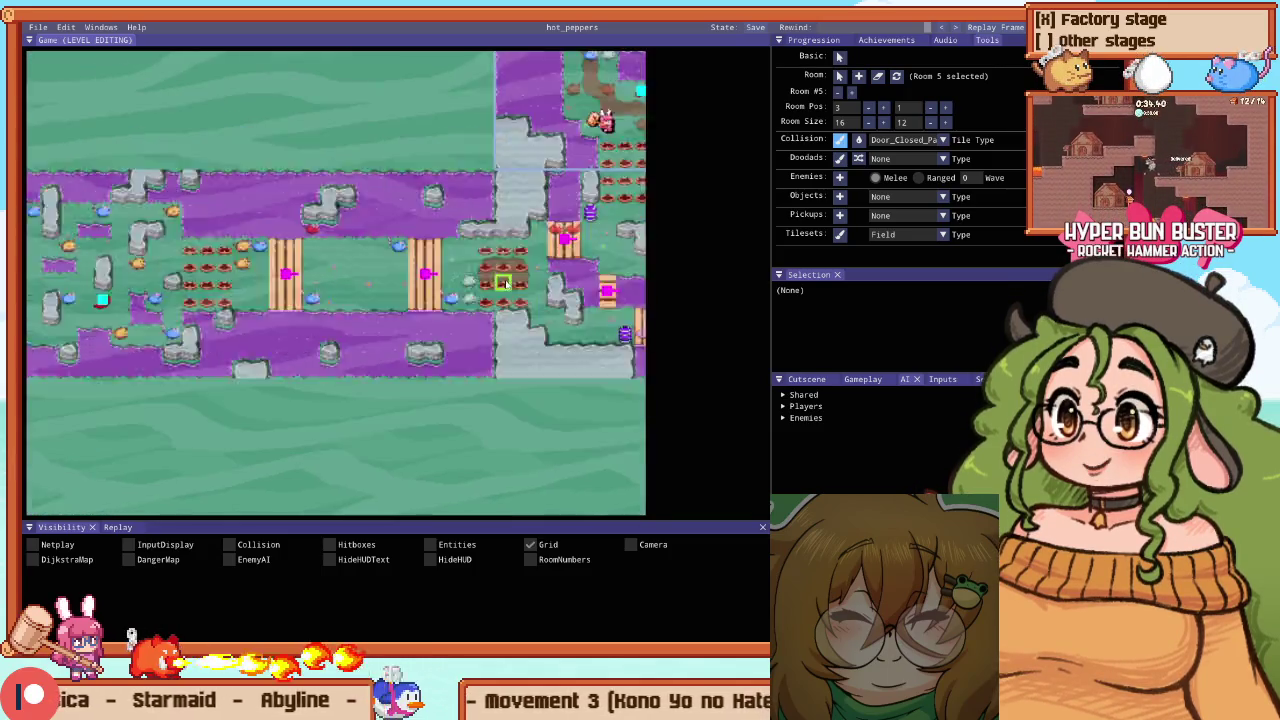
scroll(504, 285, up, 3)
scroll(400, 313, up, 1)
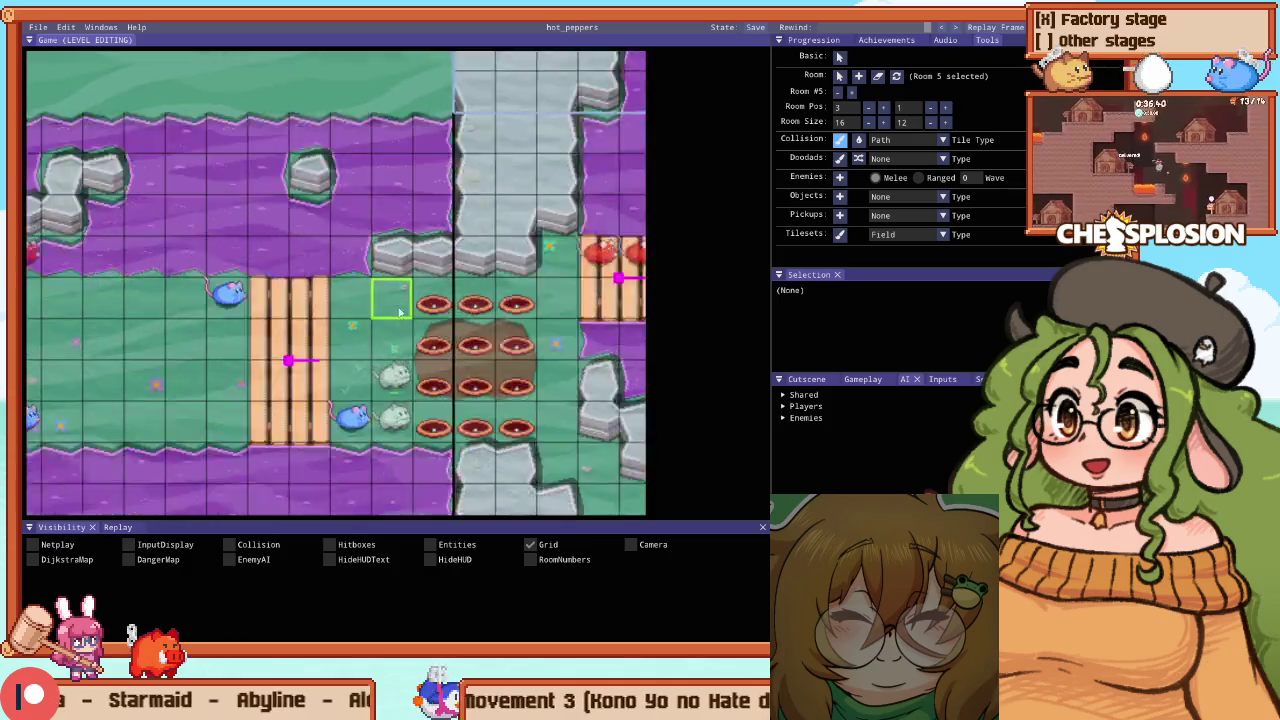
scroll(400, 313, up, 1)
Paint a dirt path along the upper and lower rows, joined into a loop around the rock
drag(190, 350, 410, 310)
scroll(410, 310, down, 1)
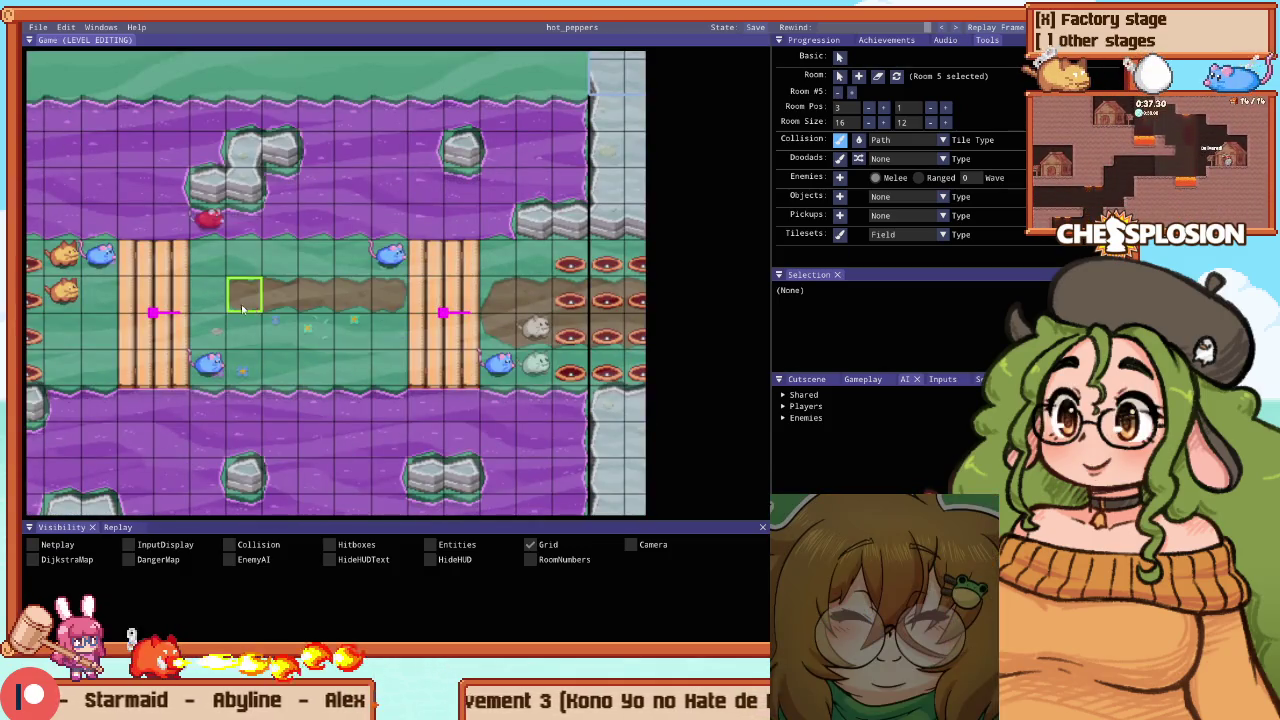
drag(111, 311, 296, 291)
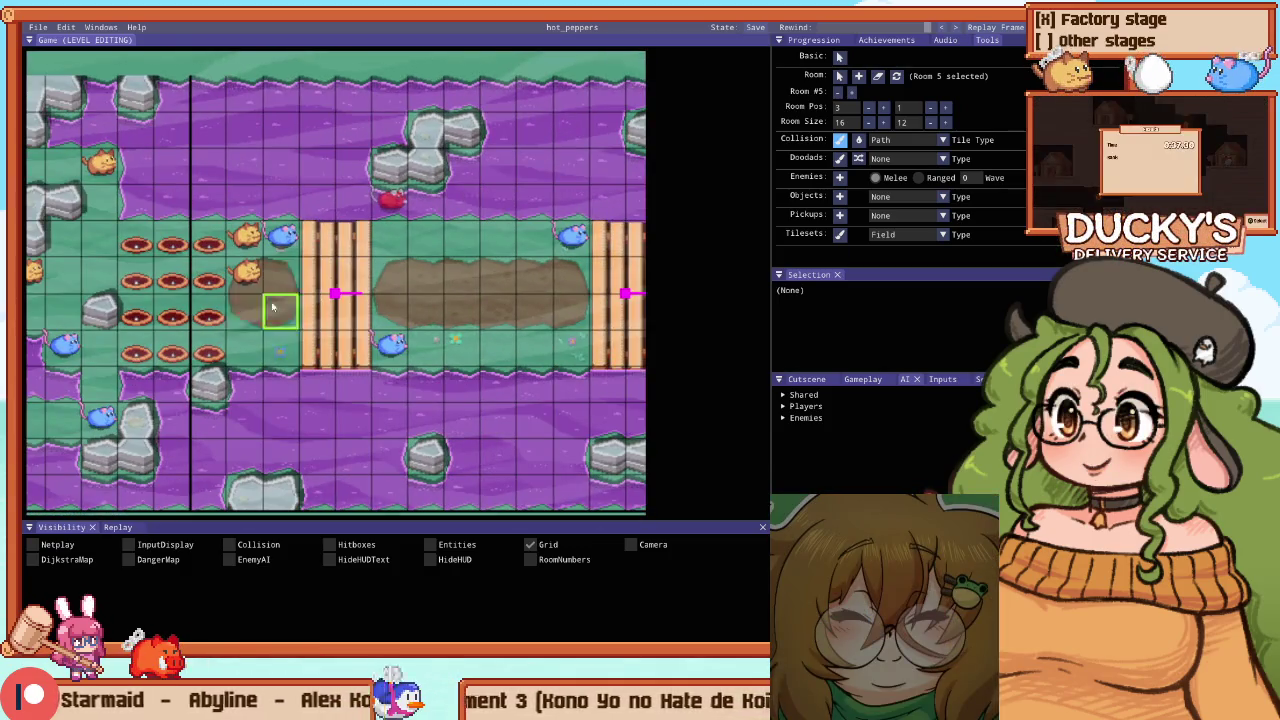
drag(190, 297, 412, 293)
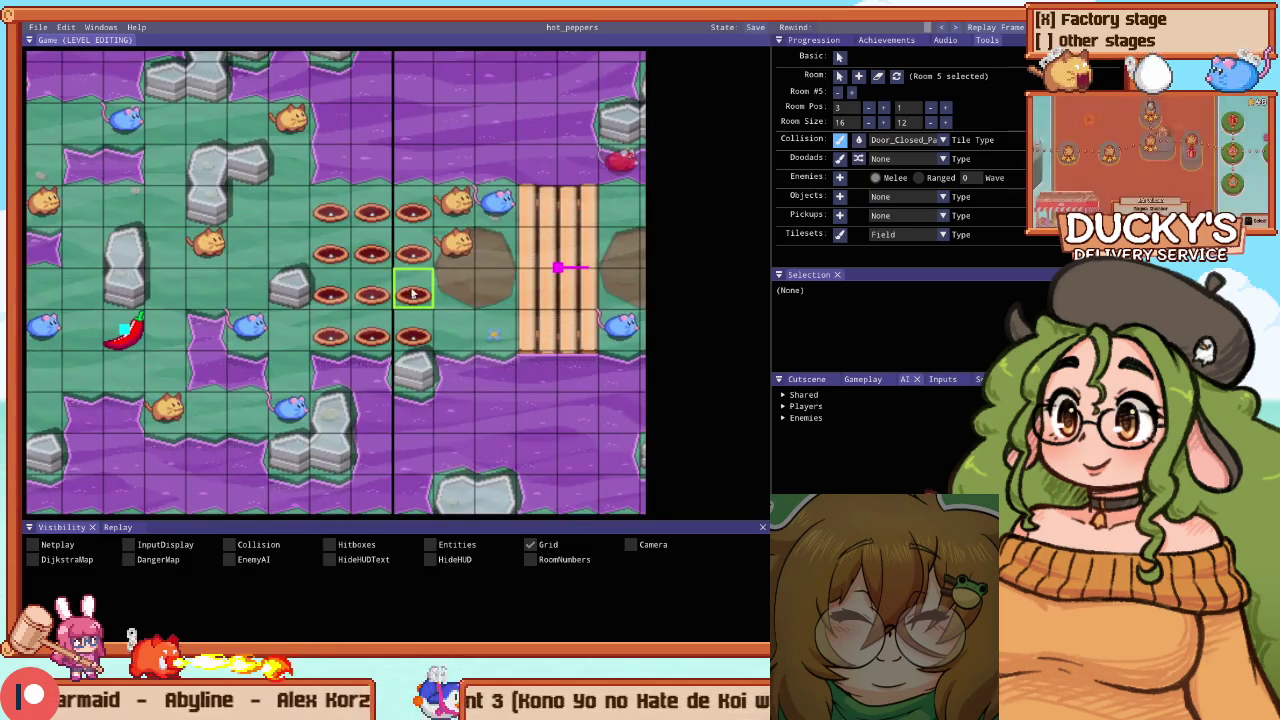
scroll(412, 290, down, 2)
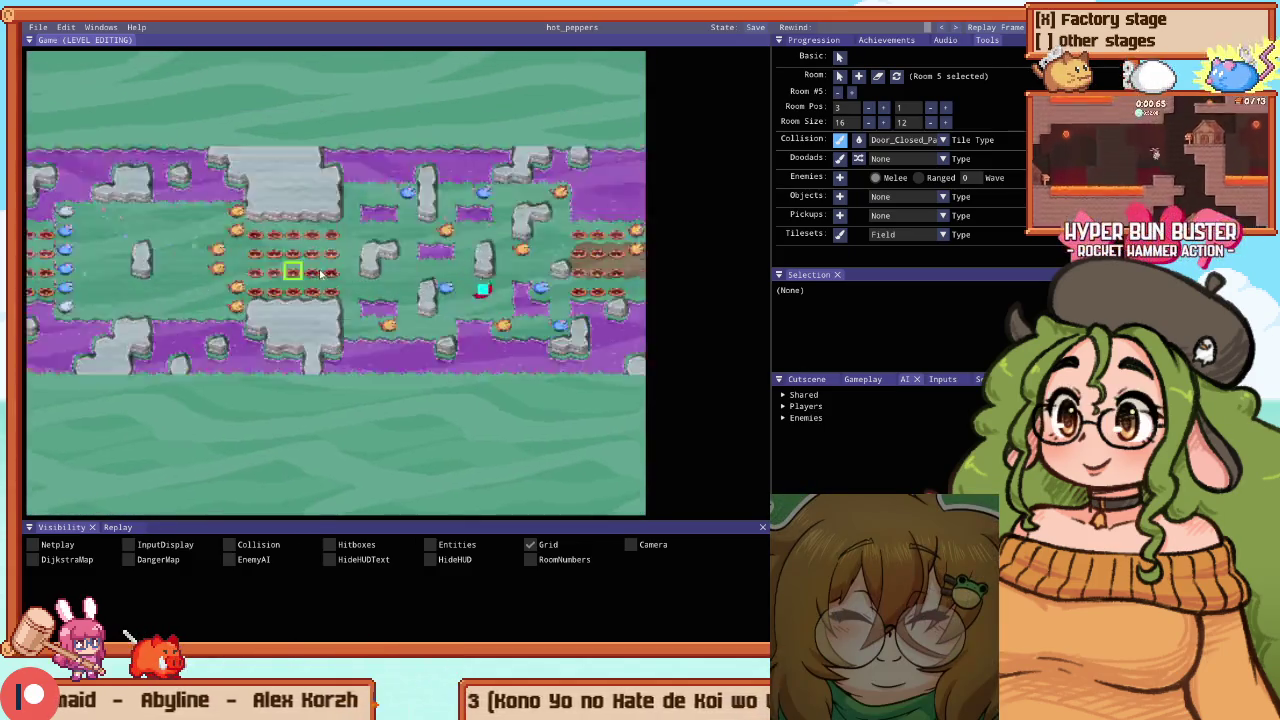
scroll(320, 272, up, 2)
mouse_move(260, 277)
mouse_down()
mouse_move(345, 277)
mouse_move(206, 257)
mouse_move(335, 298)
mouse_up()
scroll(203, 270, down, 3)
scroll(203, 270, up, 2)
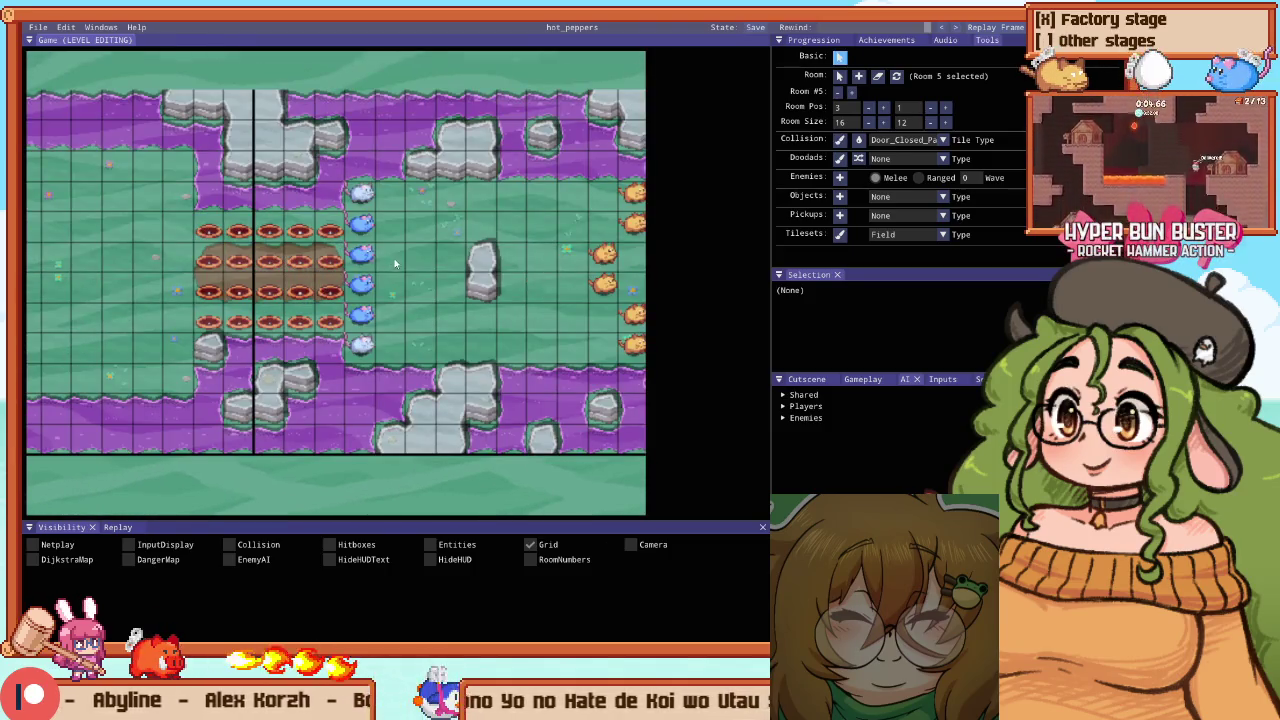
scroll(395, 263, down, 3)
scroll(237, 291, up, 2)
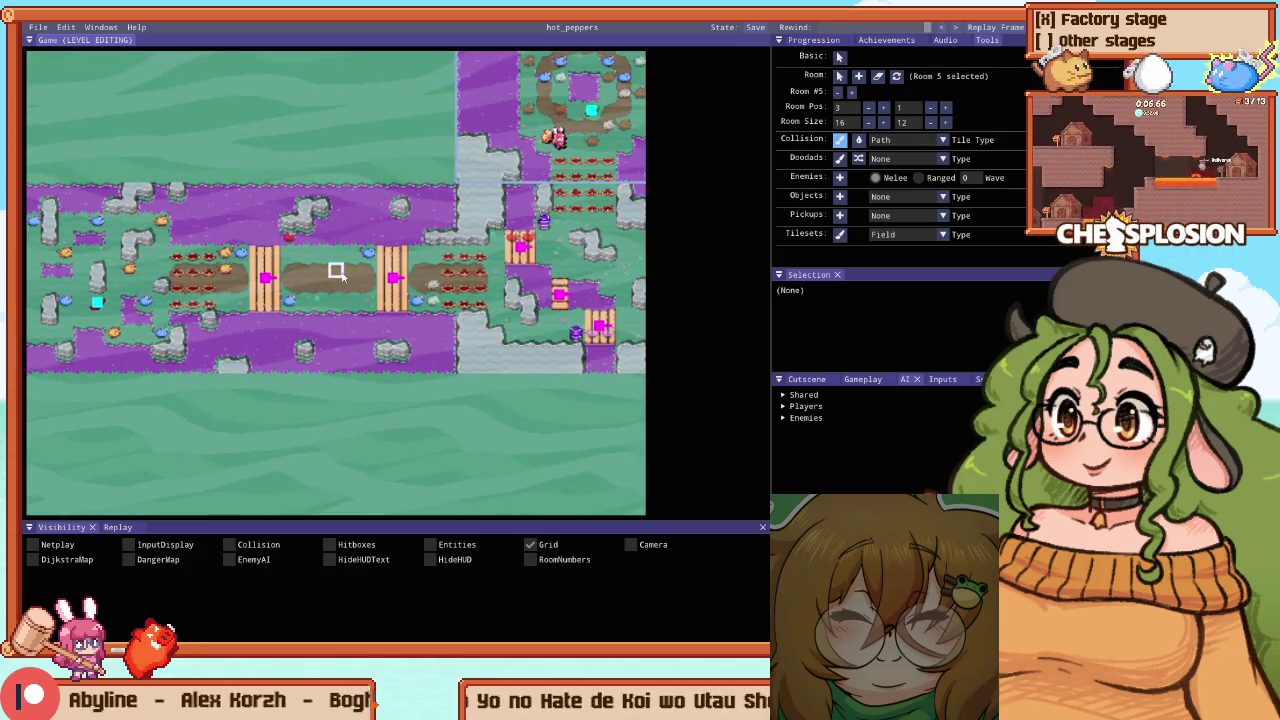
scroll(337, 272, down, 1)
scroll(151, 269, up, 3)
scroll(263, 206, down, 1)
drag(263, 206, 378, 206)
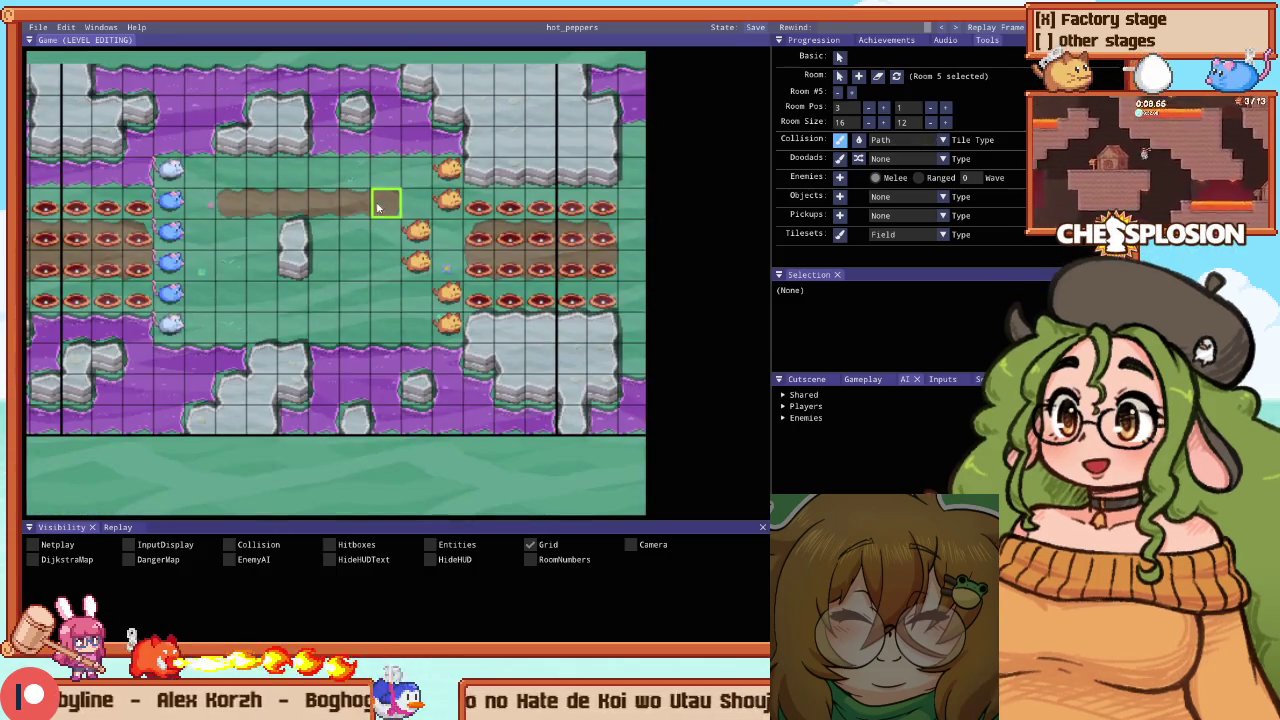
drag(366, 294, 190, 296)
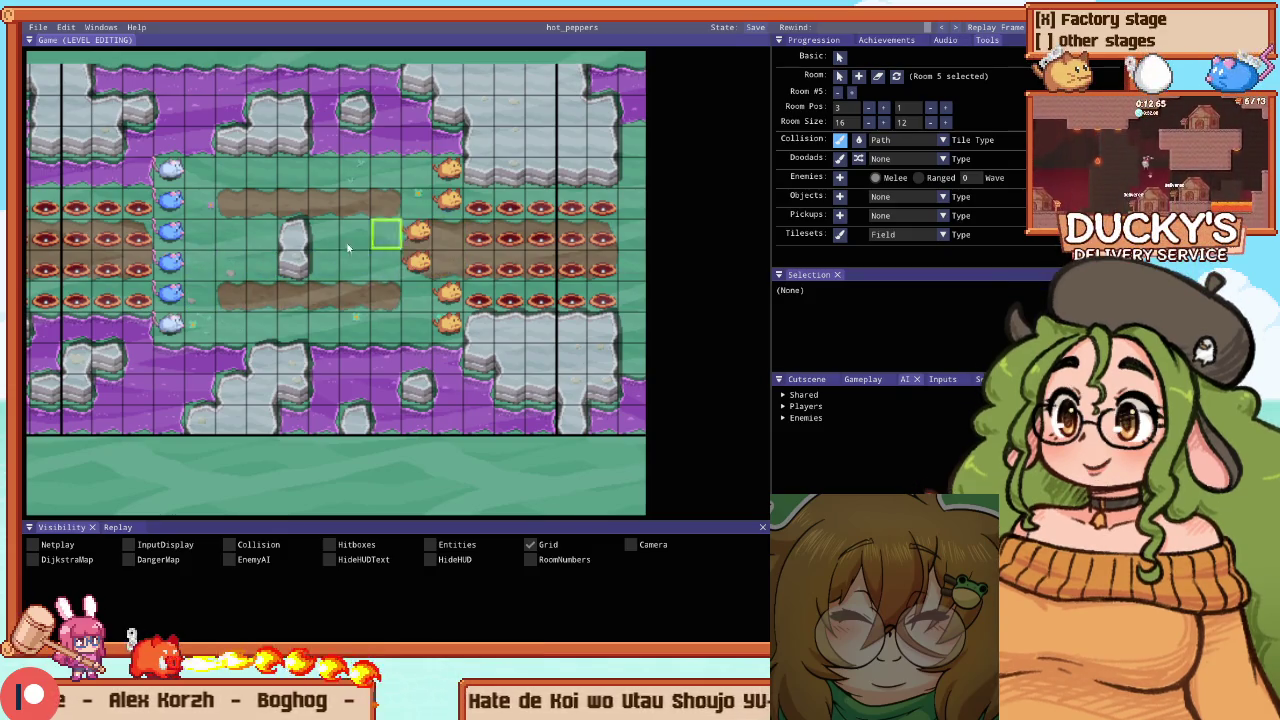
drag(231, 200, 231, 282)
mouse_move(399, 273)
mouse_down()
mouse_move(358, 267)
mouse_move(326, 175)
mouse_move(254, 177)
mouse_up()
Select Room 1 of the stage and leave the editor to resume play
key(r)
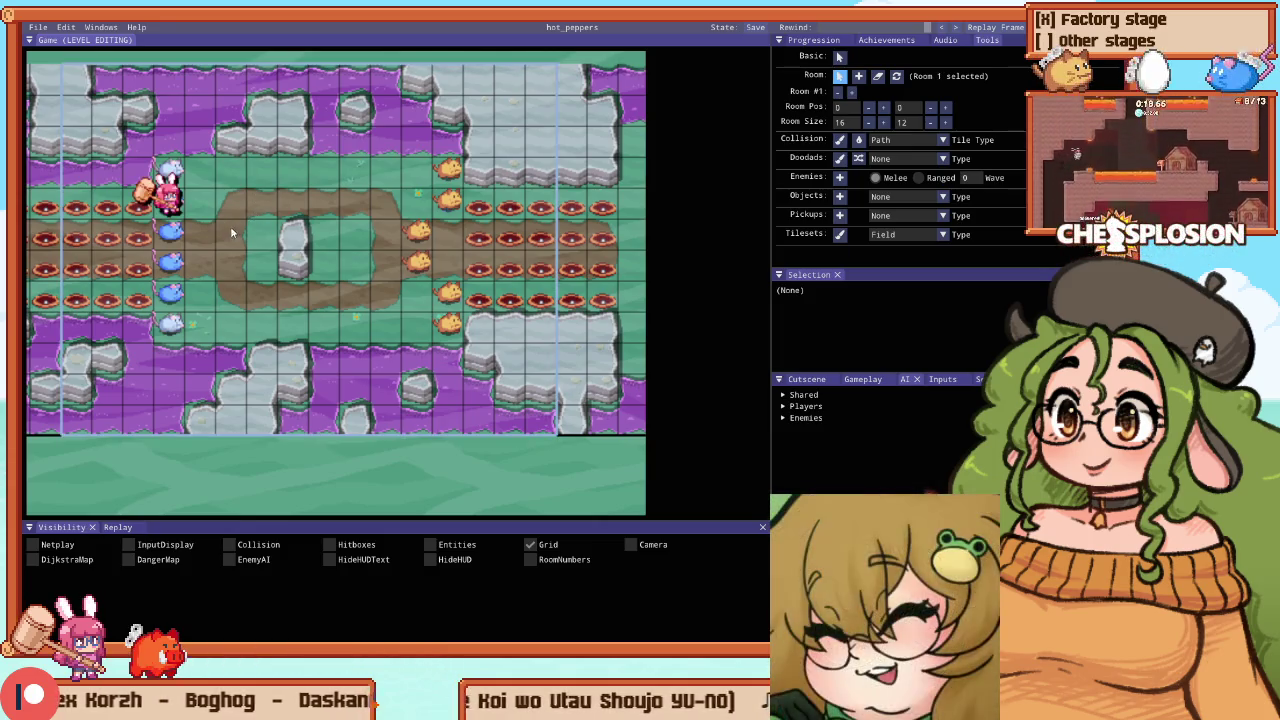
click(230, 226)
key(Escape)
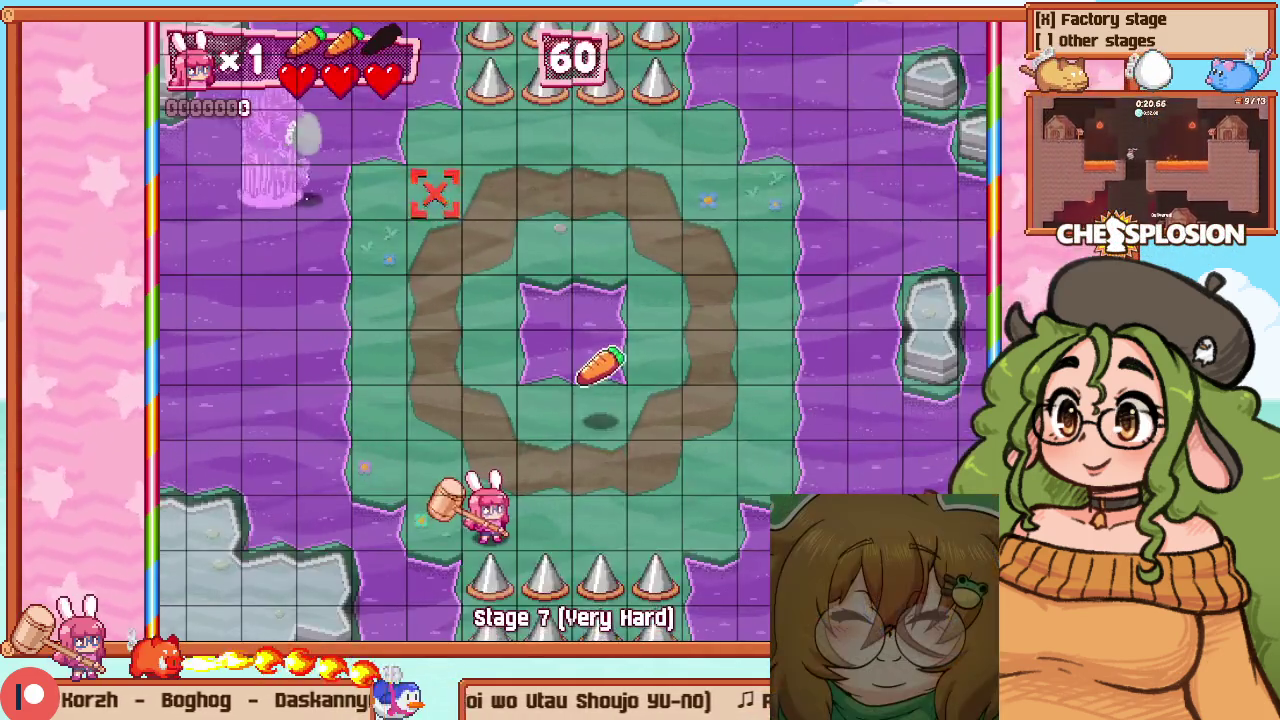
Set the Stage 7 practice start room to 2 and start the game
key(Down)
key(Down)
key(Down)
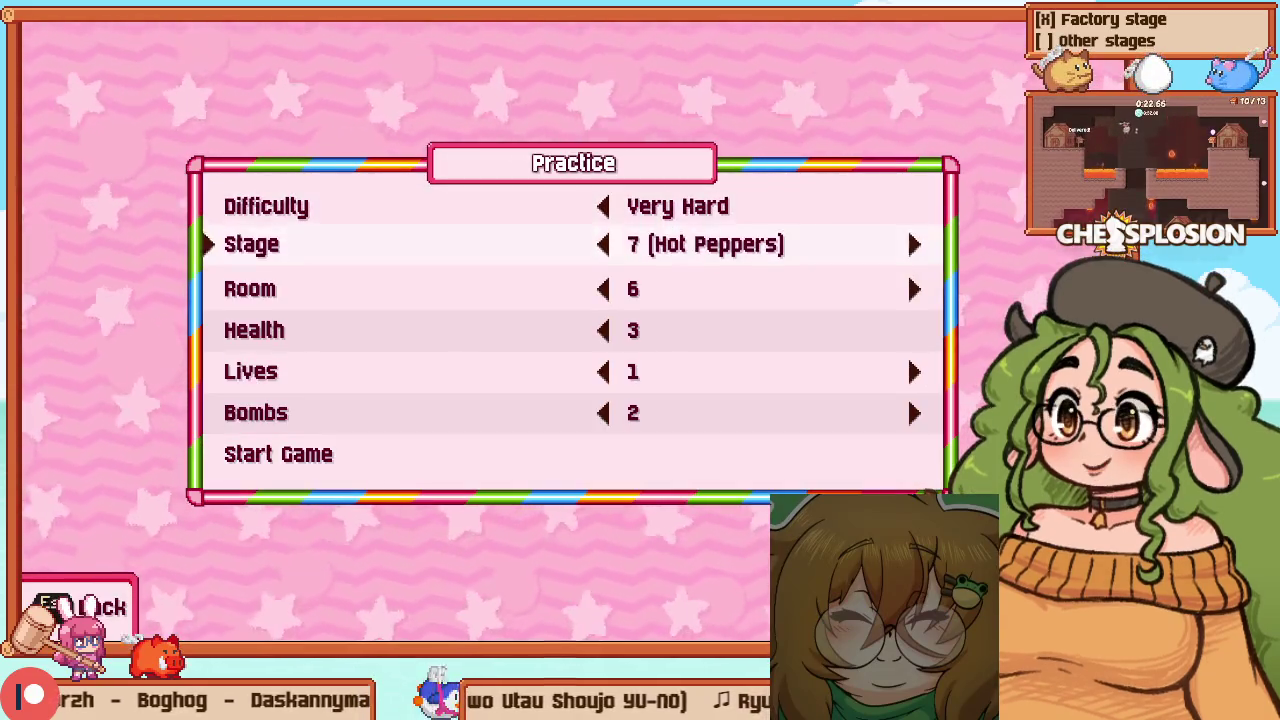
key(Left)
key(Left)
key(Left)
key(Left)
key(Up)
key(Up)
key(Up)
key(Return)
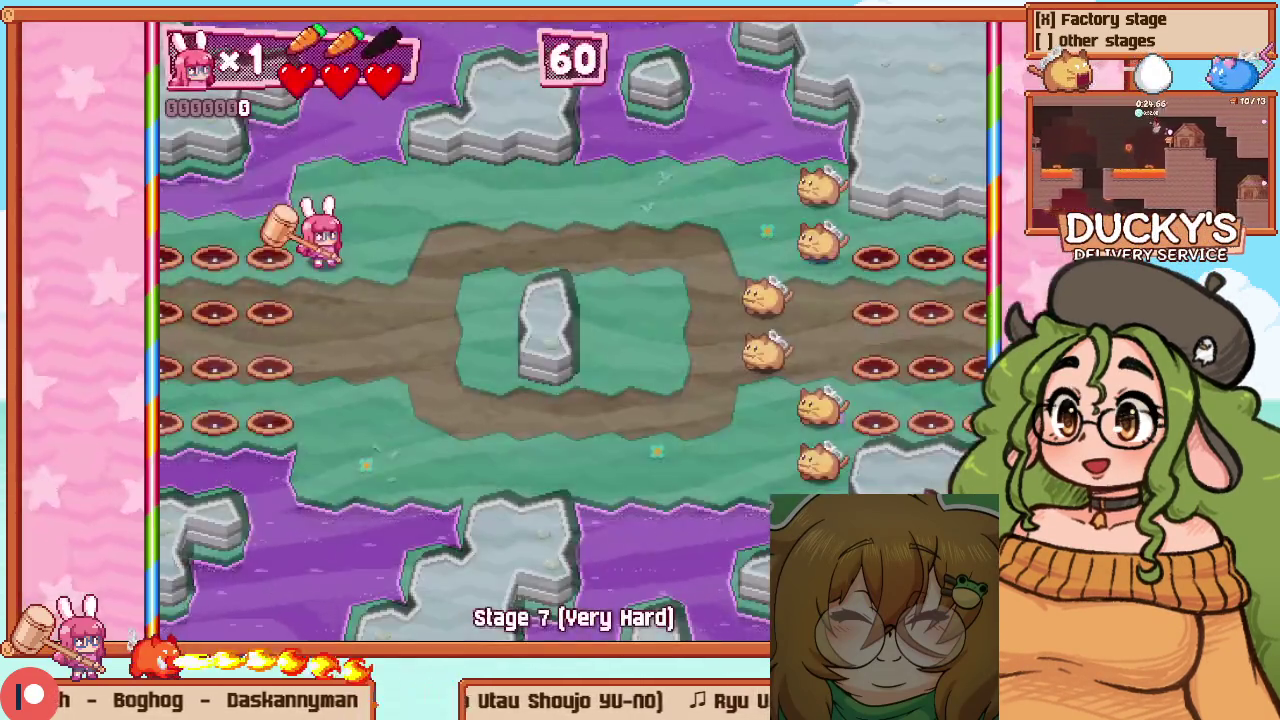
Guide the bunny along the path beside the rock and hammer the cats
key(Right)
key(Down)
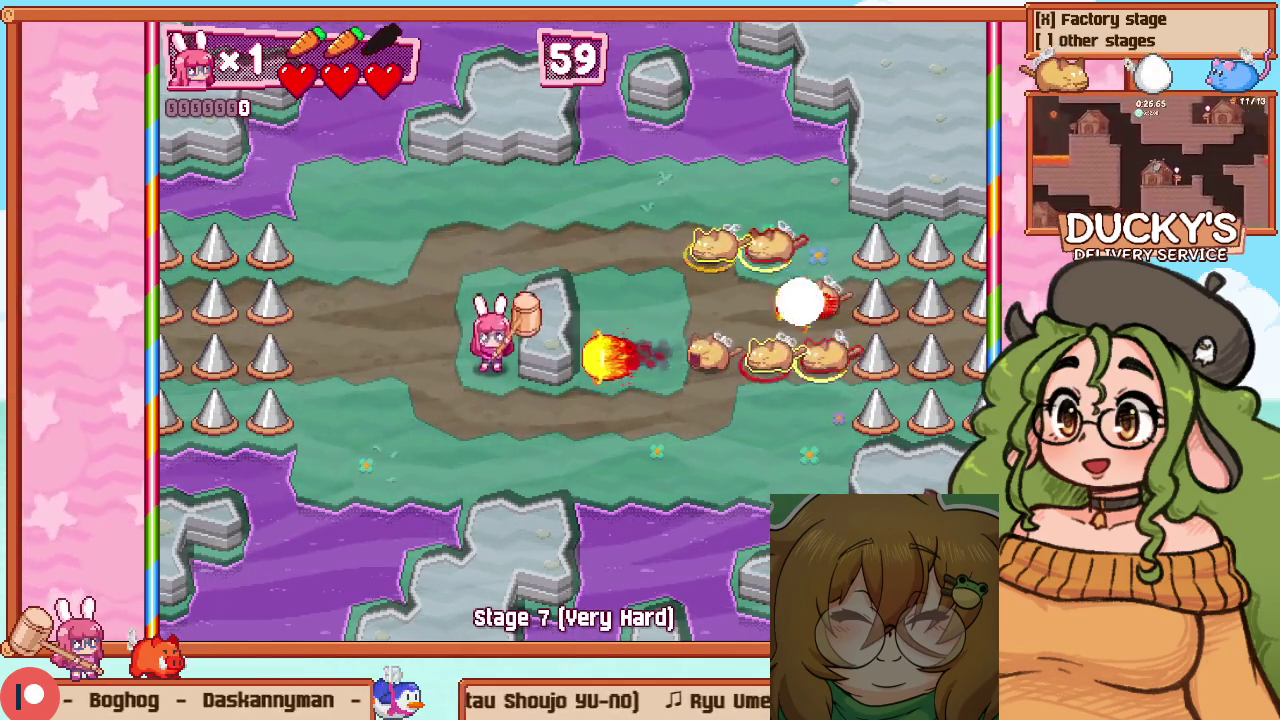
key(Right)
key(z)
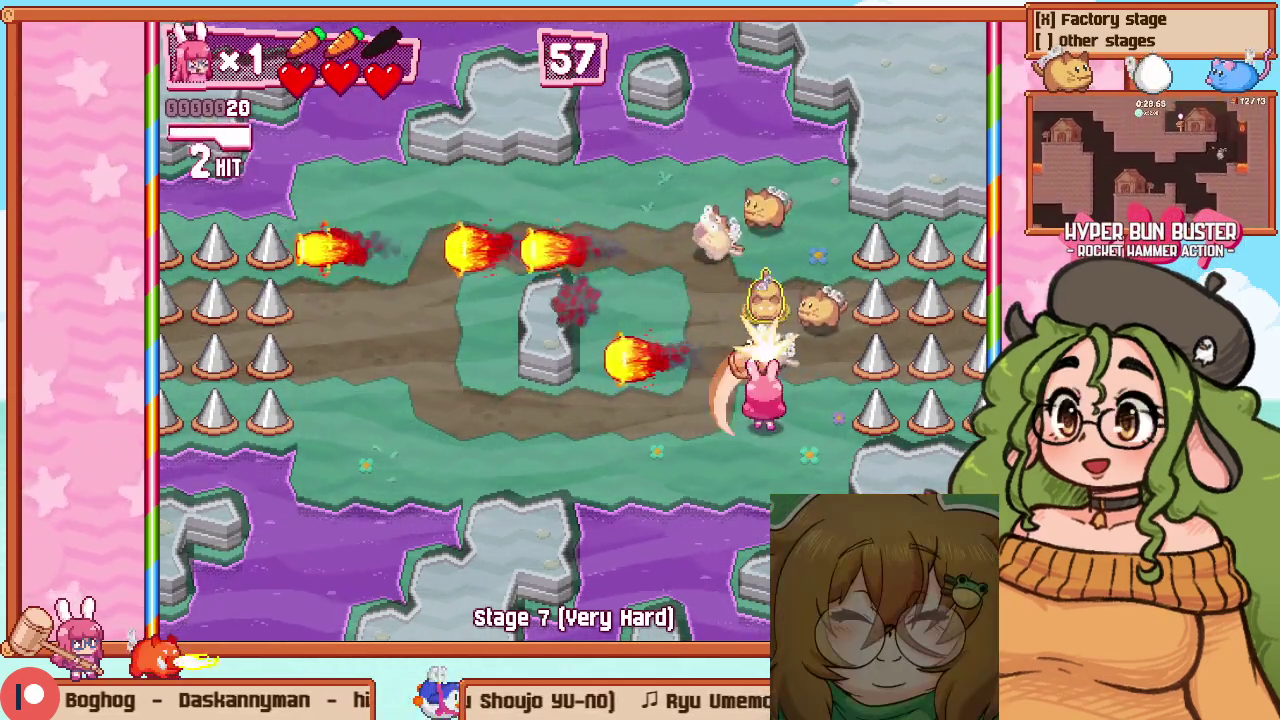
key(Up)
key(z)
key(Up)
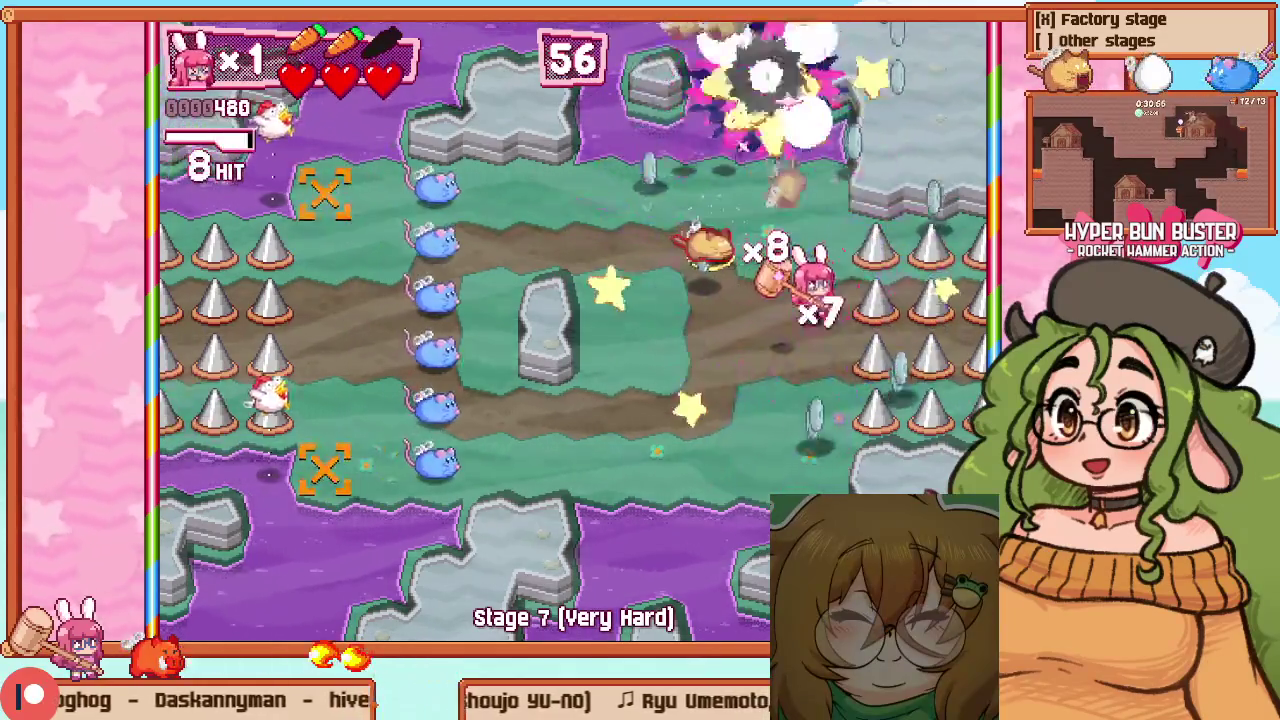
key(Up)
key(Left)
key(z)
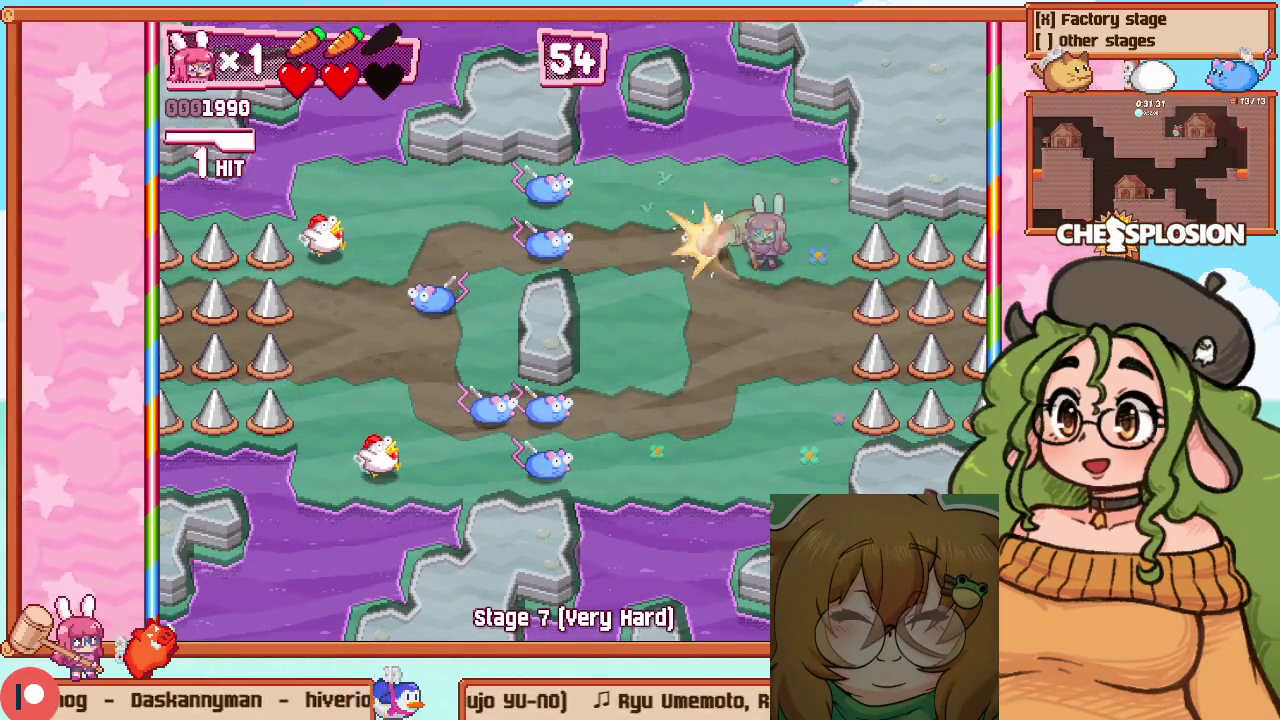
Hammer the remaining mice and the chicken to finish the enemy waves
key(Left)
key(z)
key(Up)
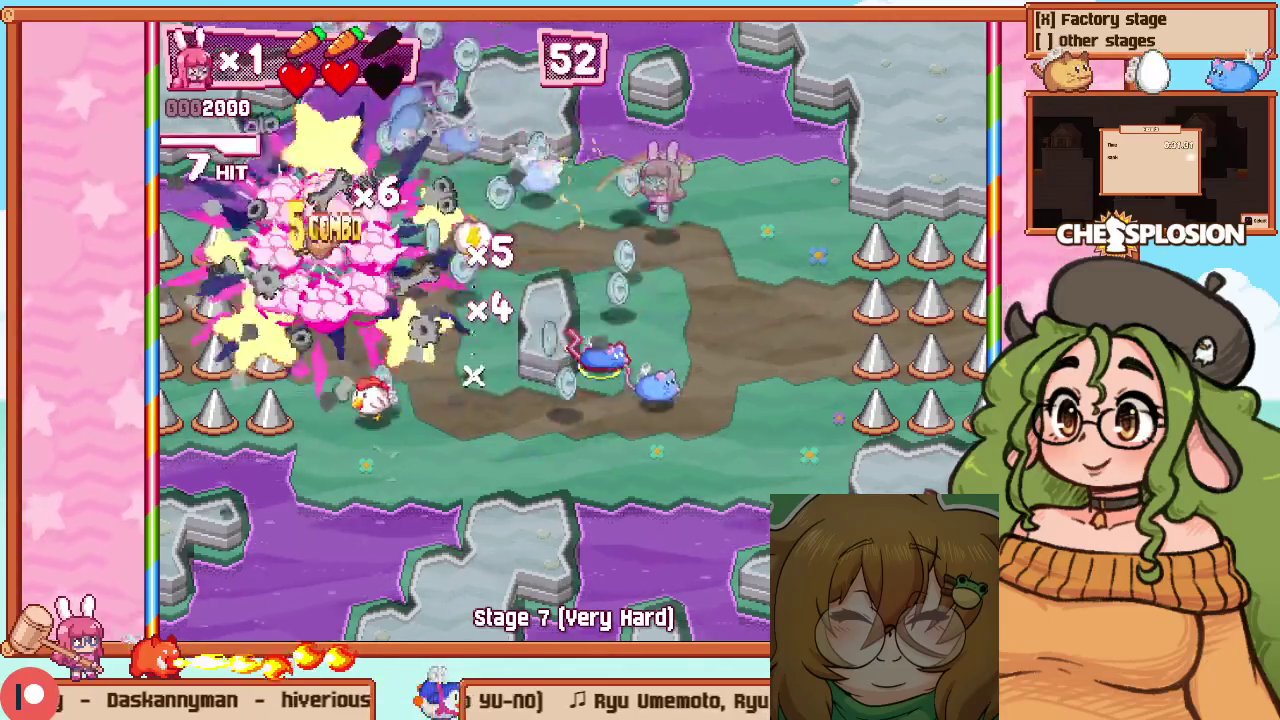
key(z)
key(Left)
key(z)
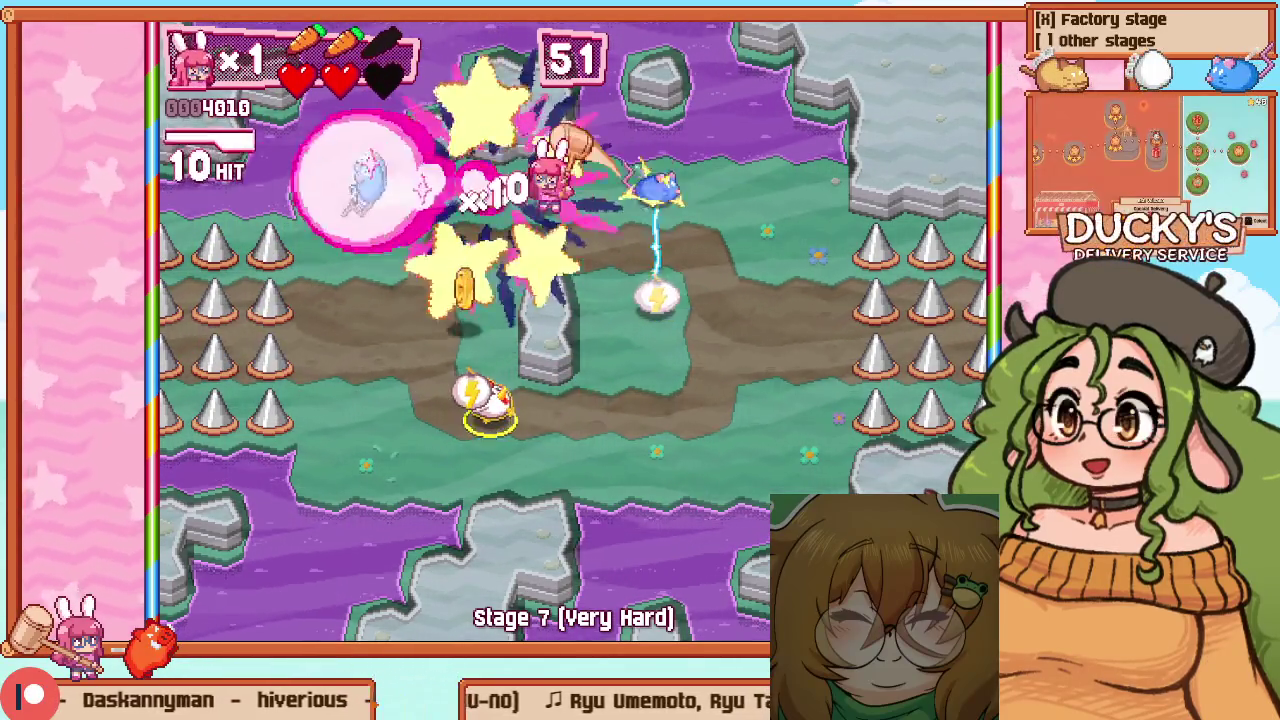
key(Right)
key(z)
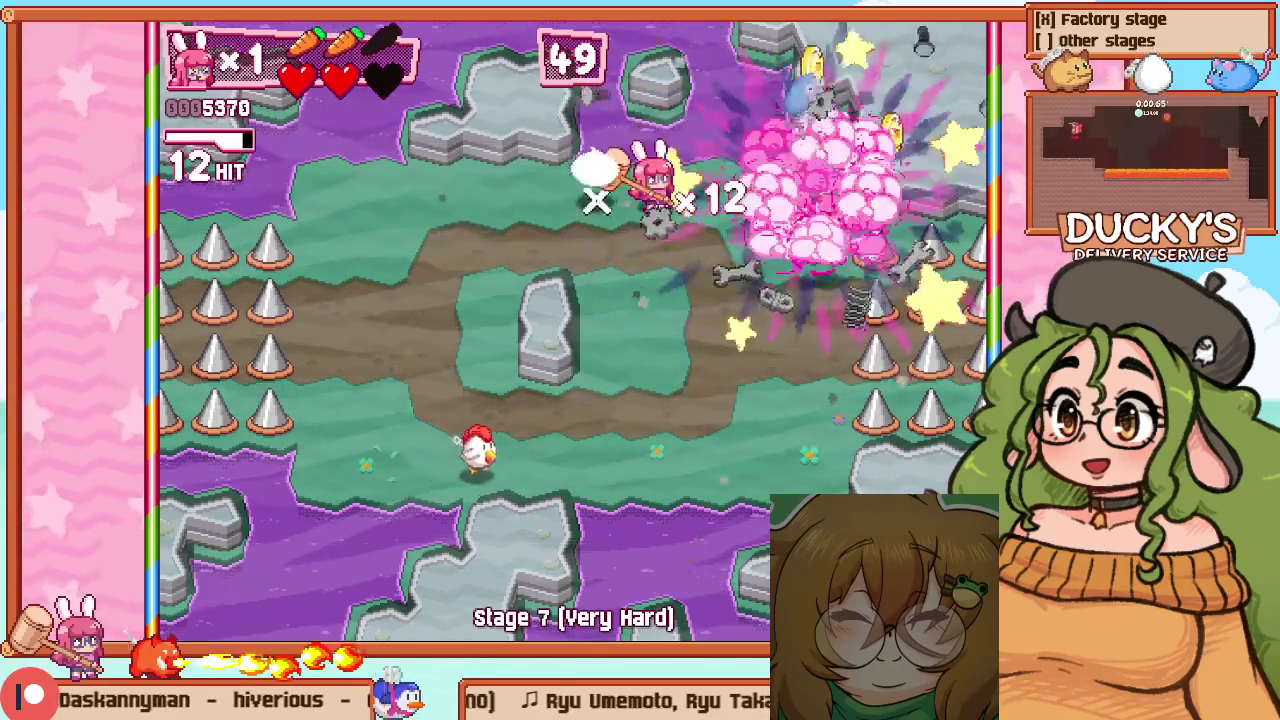
key(Left)
key(Down)
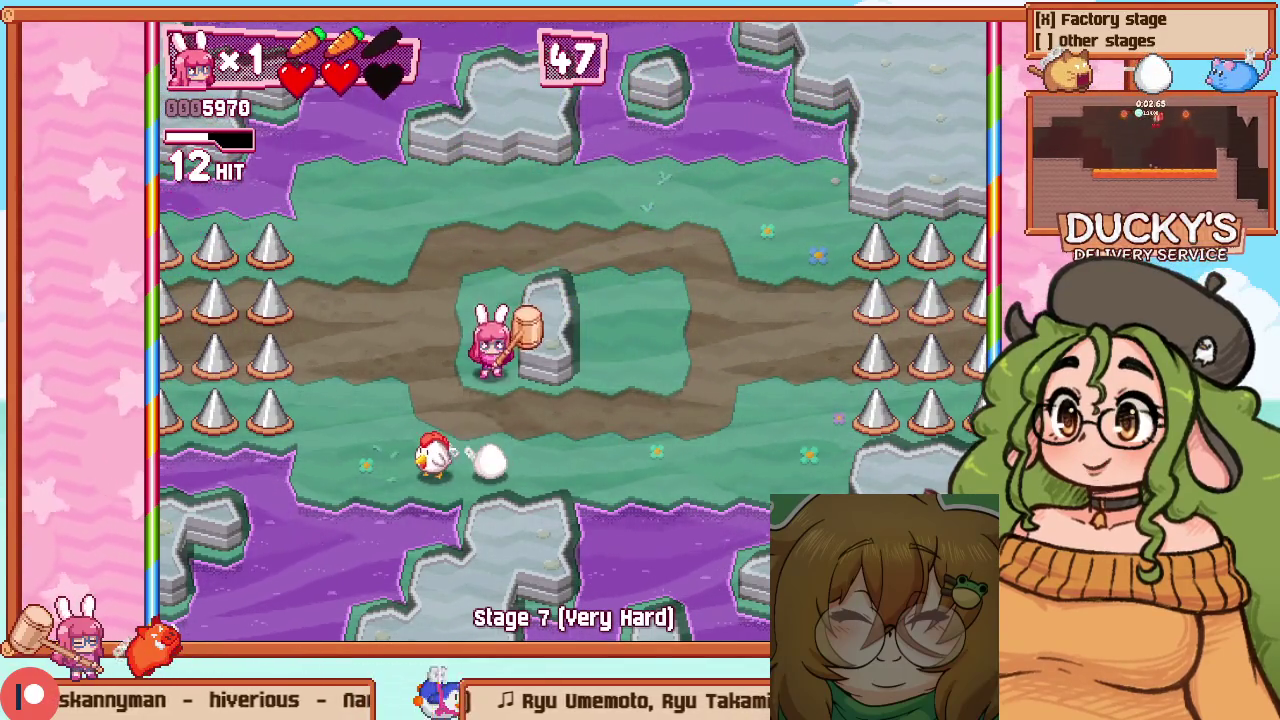
key(z)
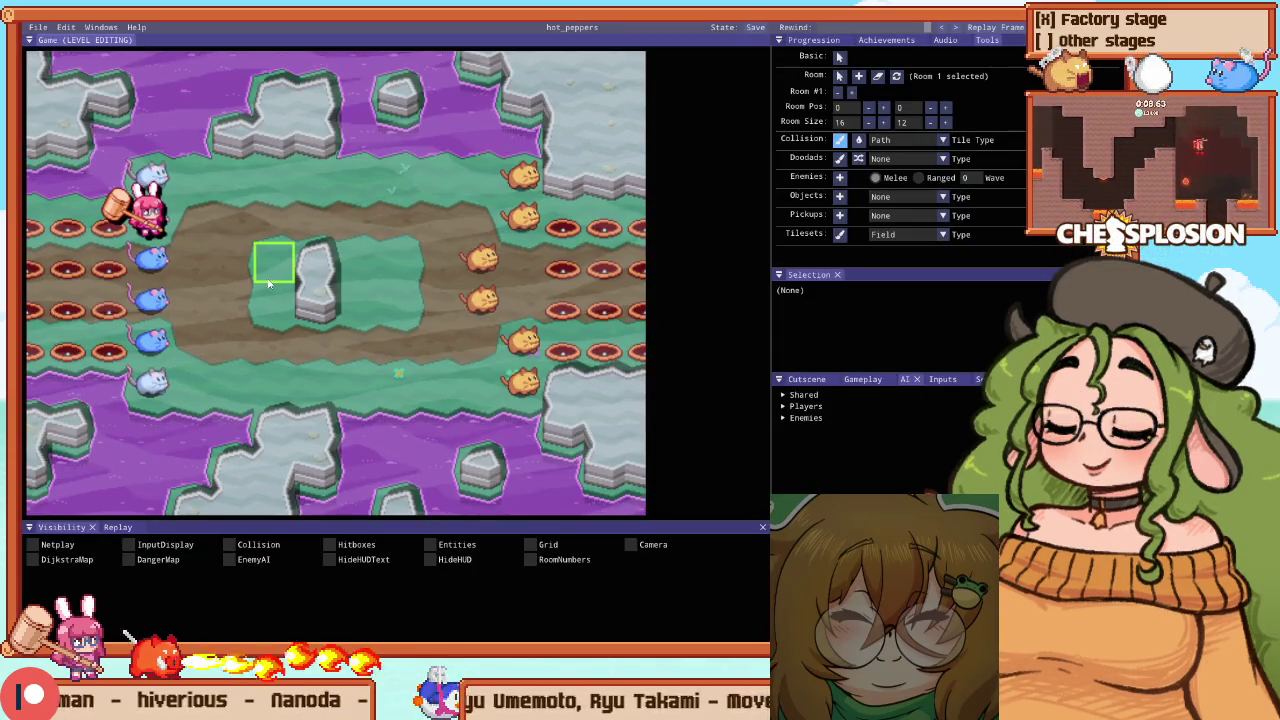
Paint dirt over the grass beside the central rock and quick-playtest with F5
mouse_move(261, 285)
mouse_down()
mouse_move(262, 320)
mouse_move(430, 287)
mouse_move(347, 287)
mouse_move(435, 287)
mouse_move(354, 300)
mouse_up()
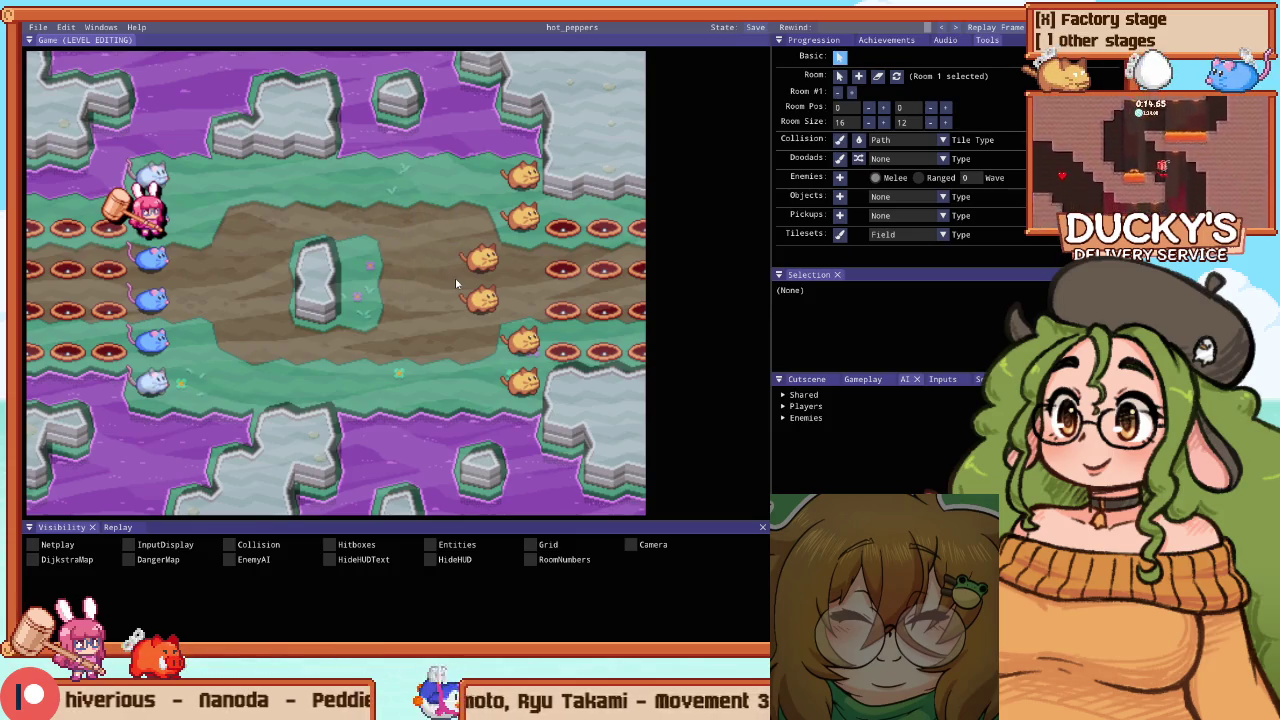
key(F5)
key(Escape)
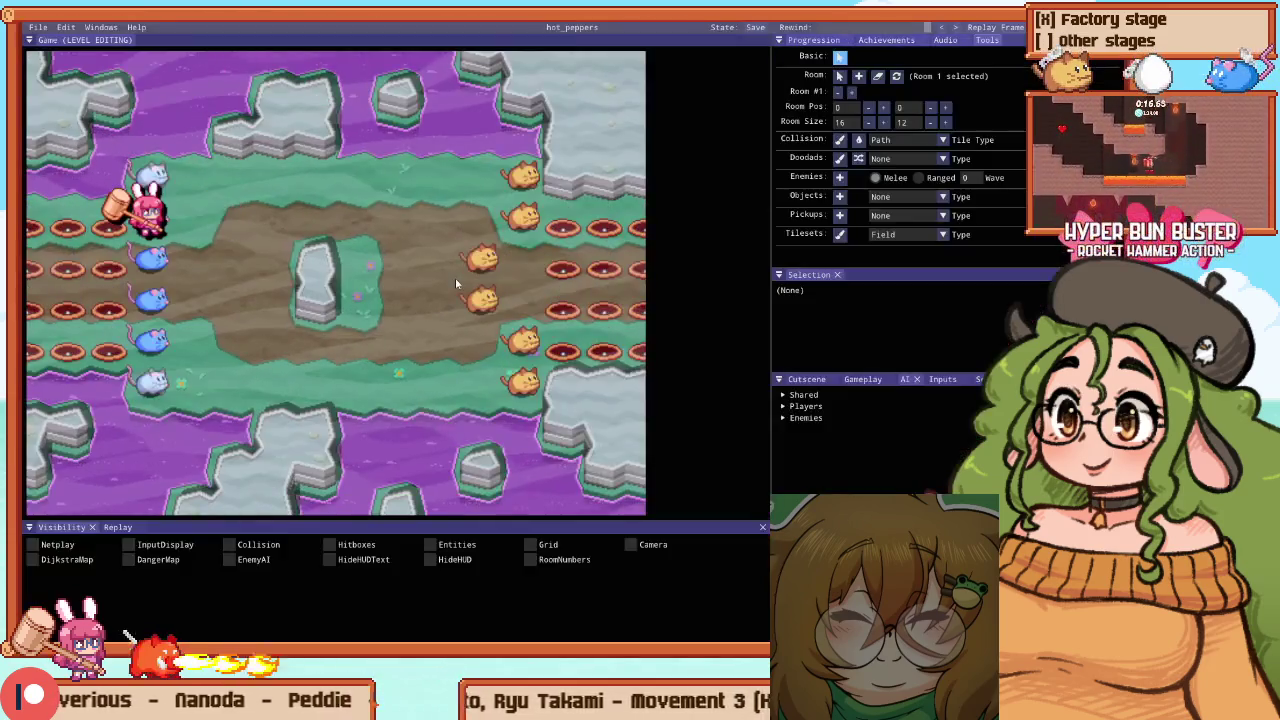
Repaint the right side and left edge of the clearing with the Collision brush
key(c)
mouse_move(385, 268)
mouse_down()
mouse_move(385, 305)
mouse_move(397, 300)
mouse_up()
mouse_move(278, 210)
mouse_down()
mouse_move(229, 220)
mouse_move(235, 345)
mouse_up()
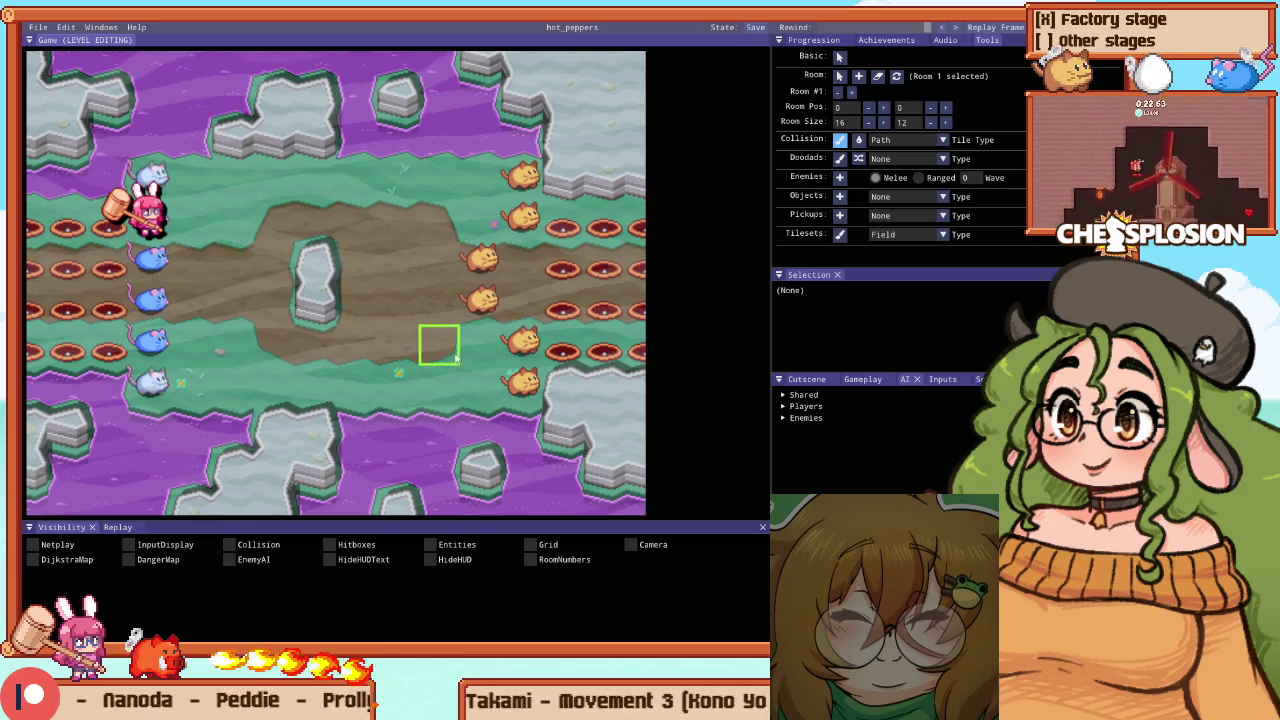
Resume Stage 7 and fight the cats near the central rock while dodging fireballs
key(Escape)
key(Return)
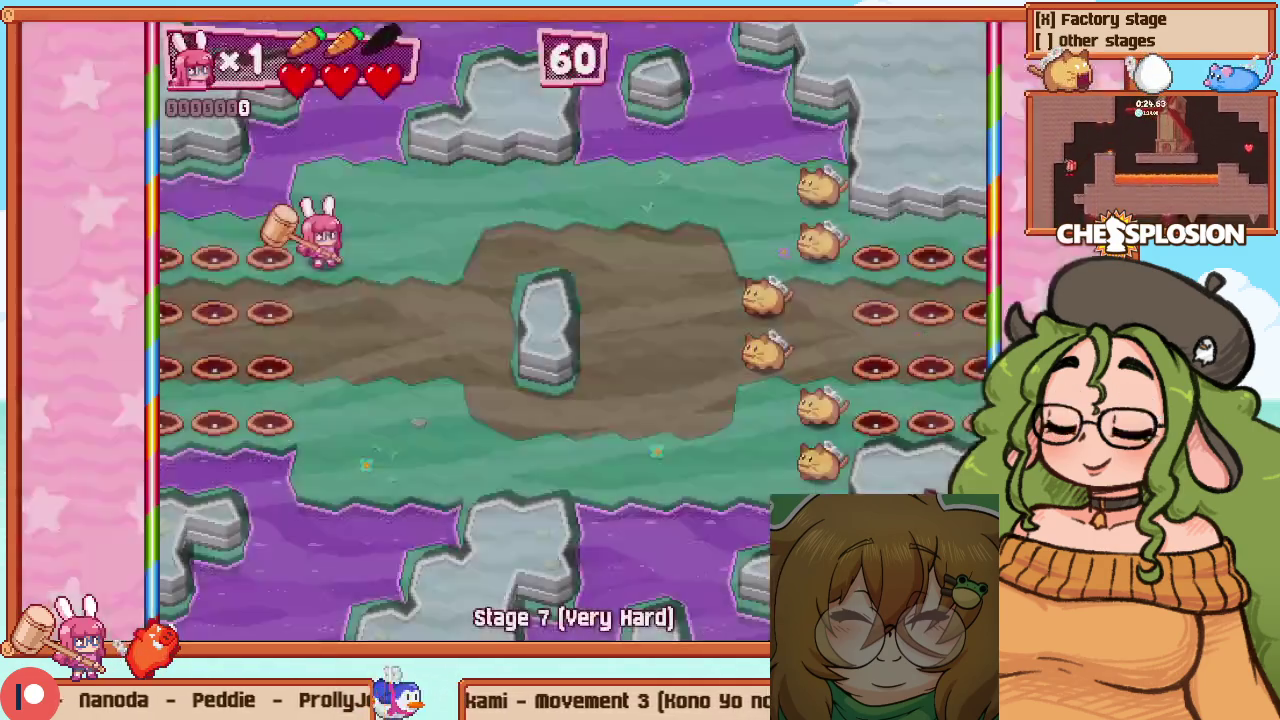
key(Right)
key(Down)
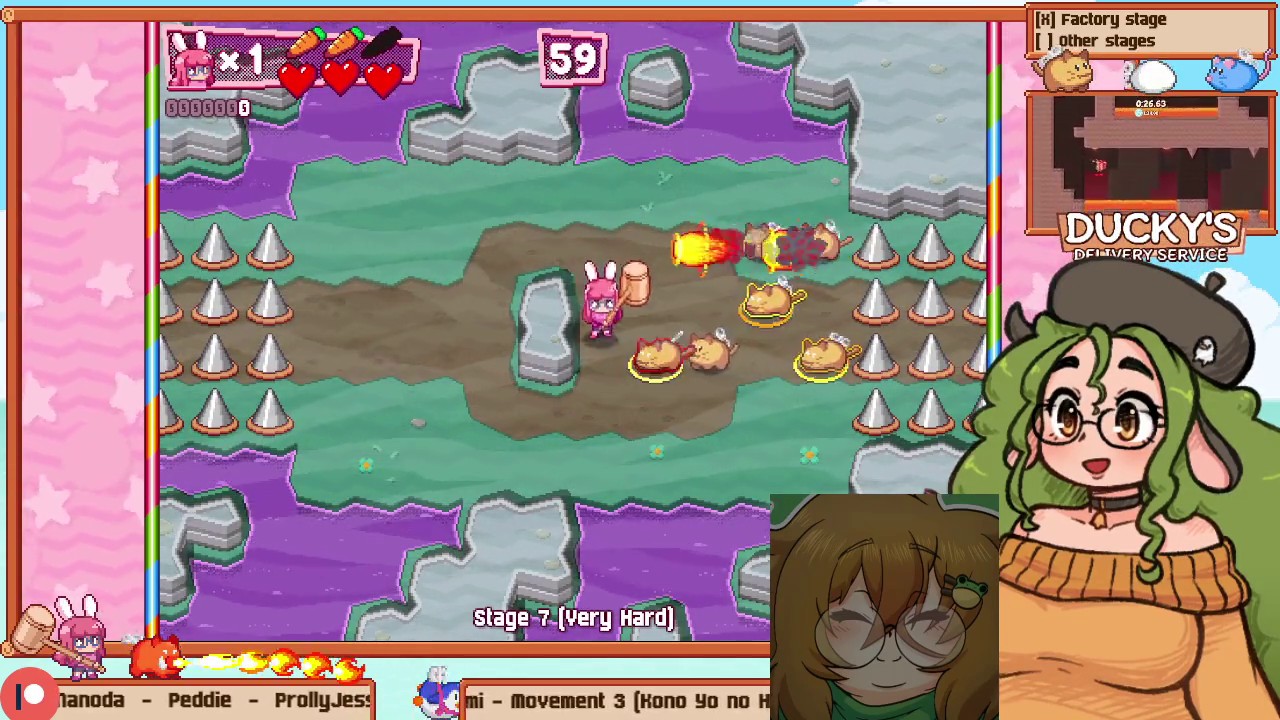
key(Right)
key(Down)
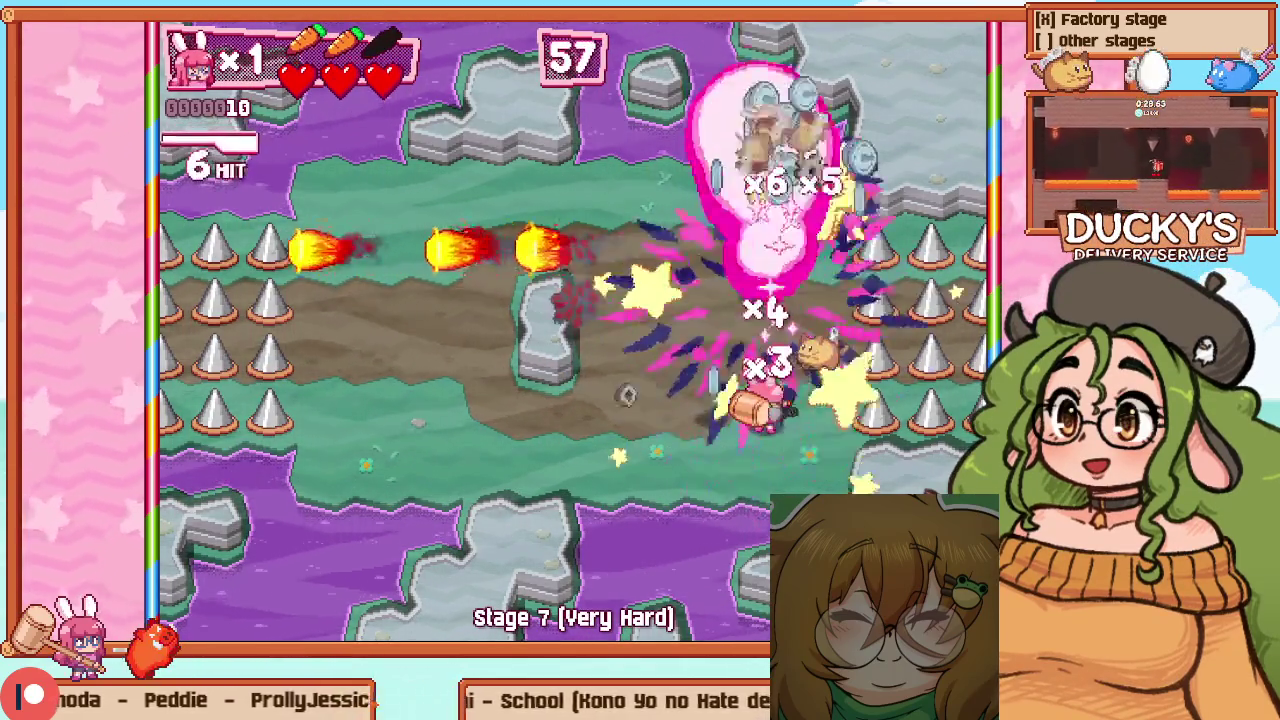
key(Up)
key(Down)
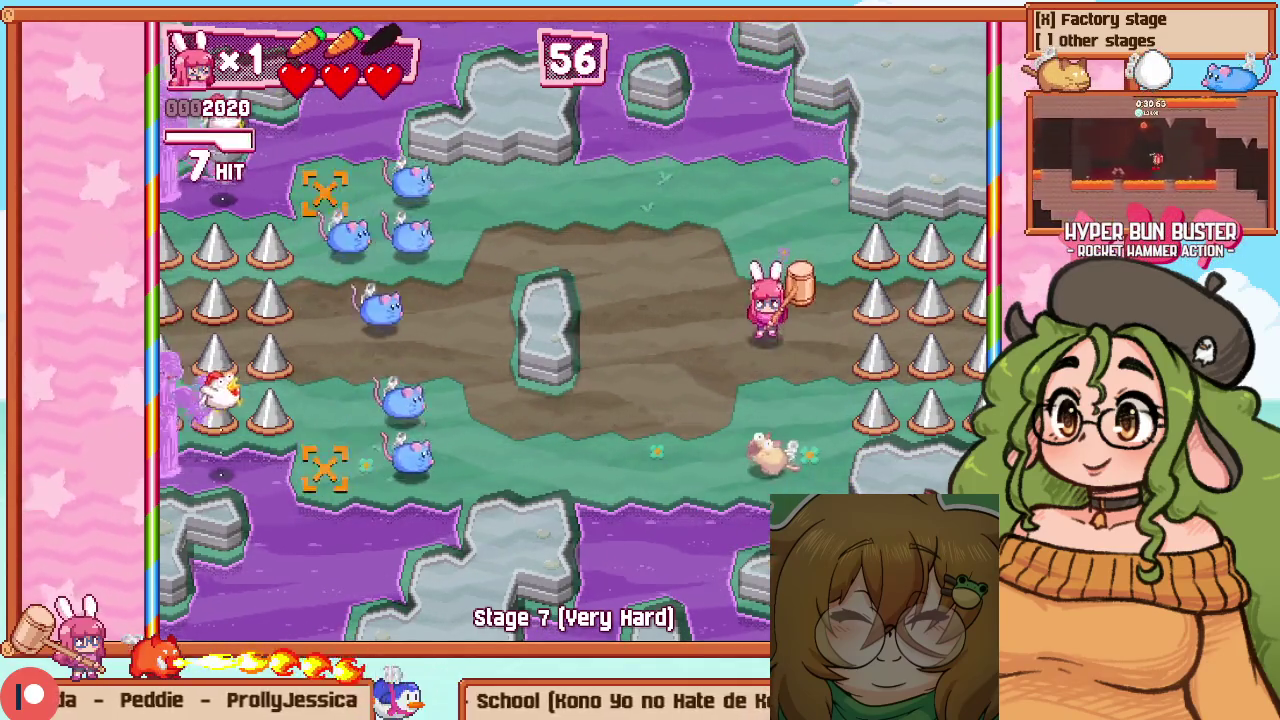
Smash the mice and the chicken to clear the room, then head right
key(Left)
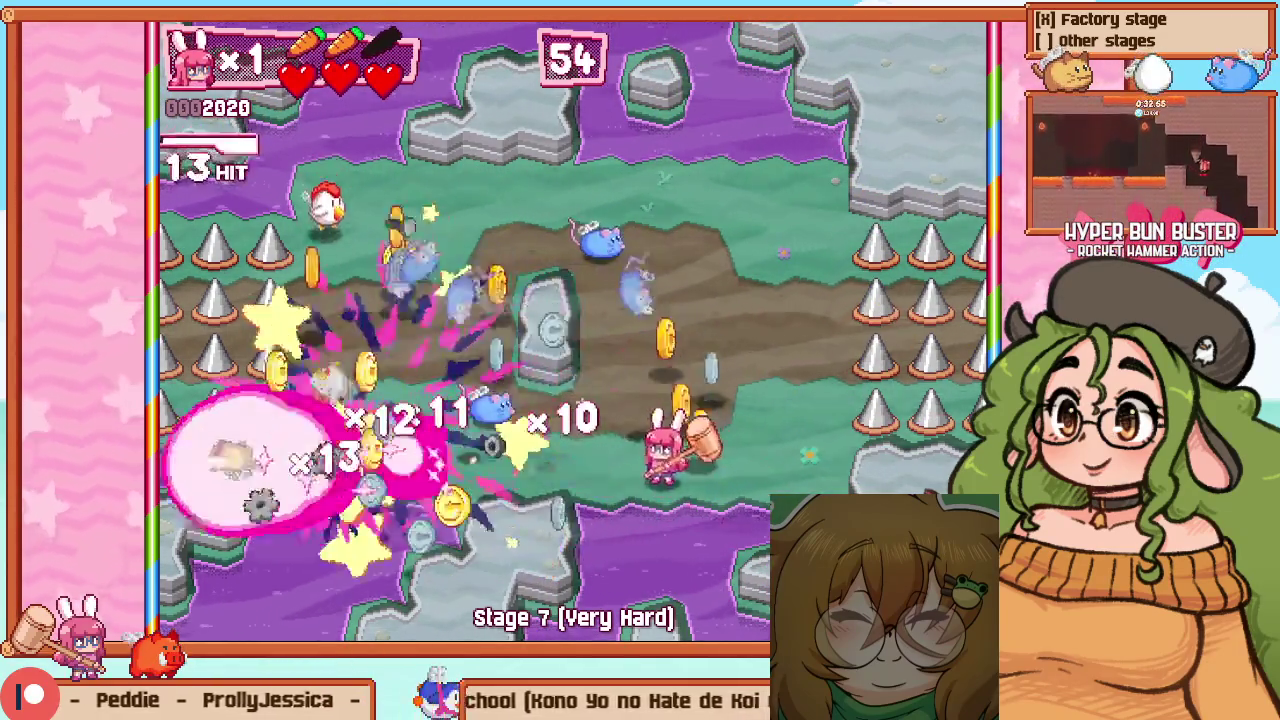
key(Left)
key(Right)
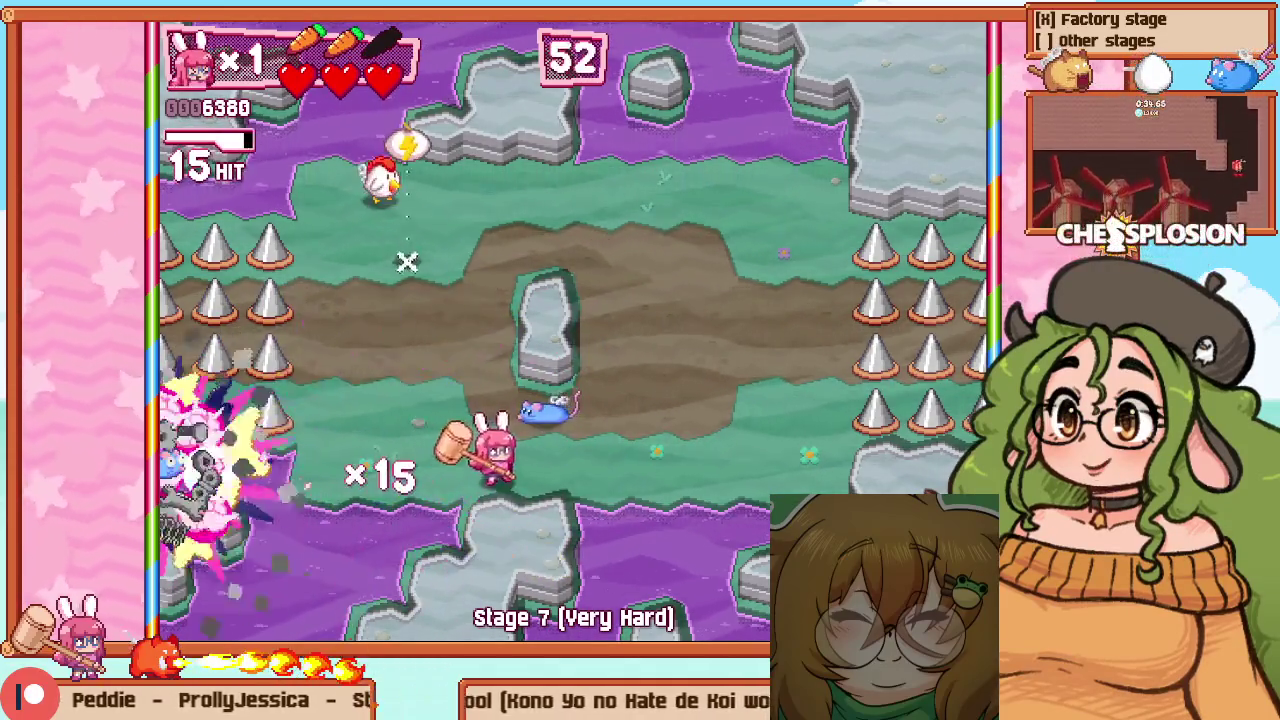
key(Left)
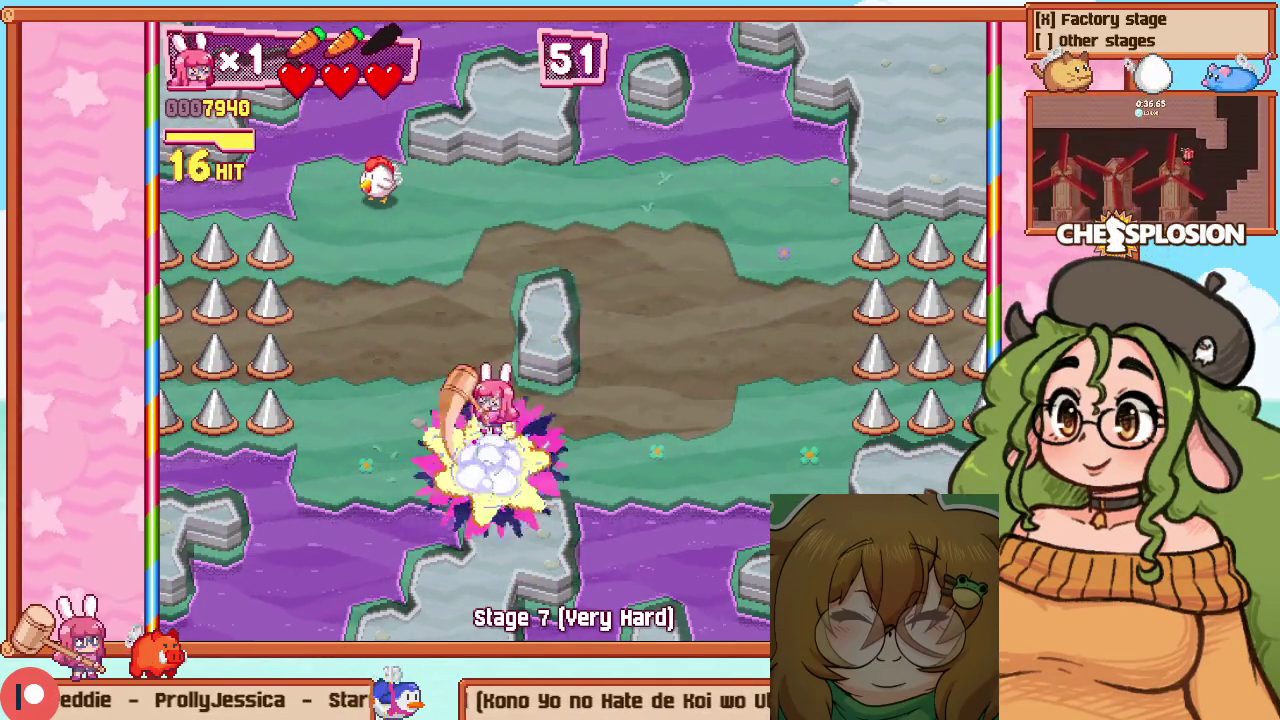
key(Up)
key(Up)
key(Left)
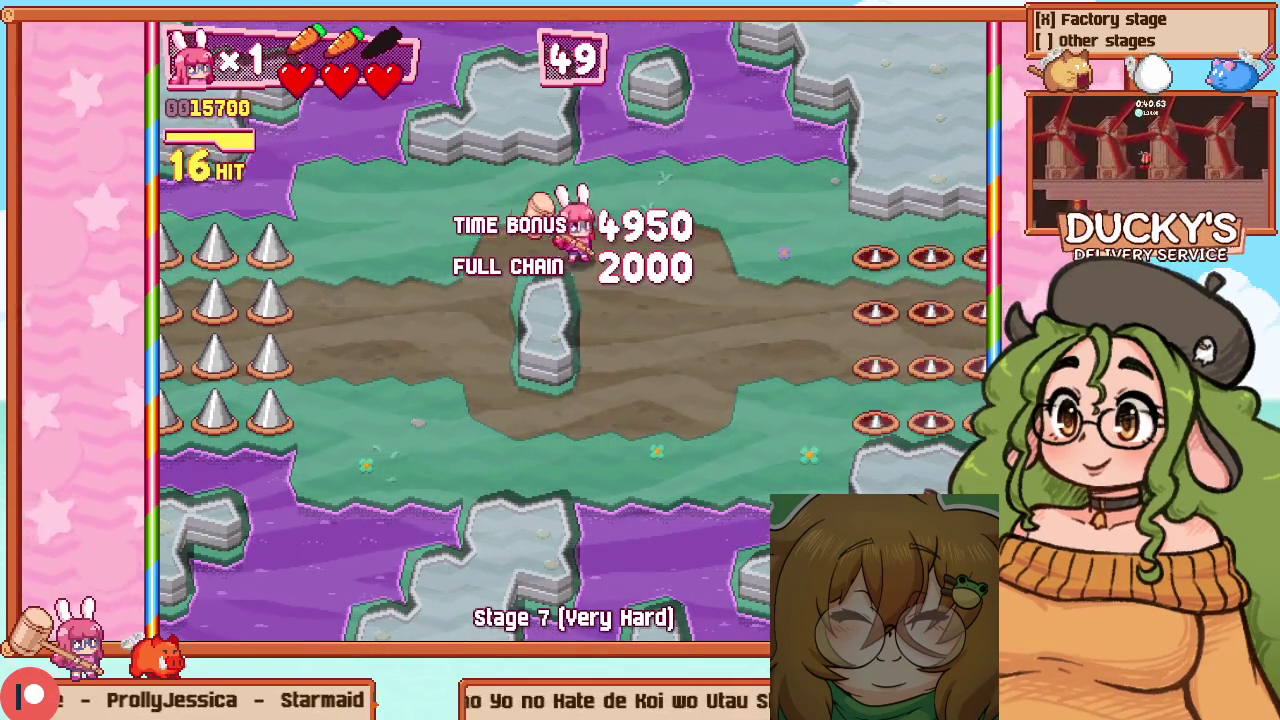
key(Down)
key(Down)
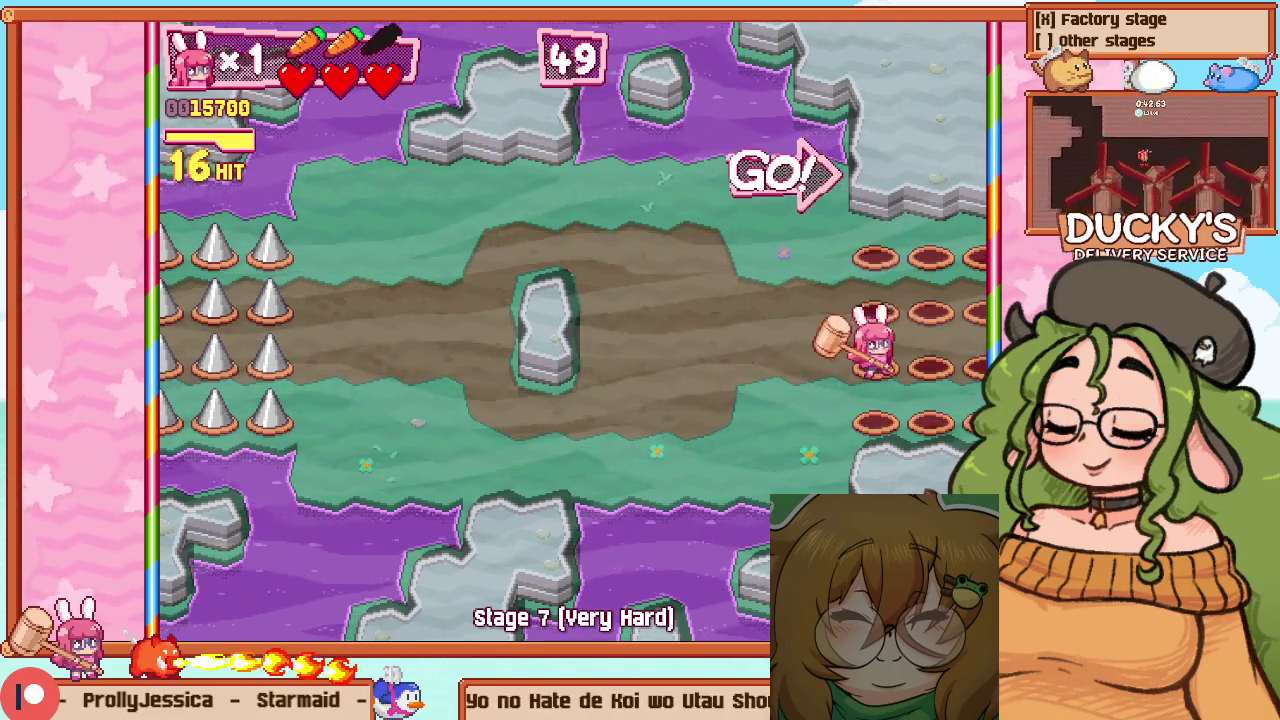
key(Right)
key(Right)
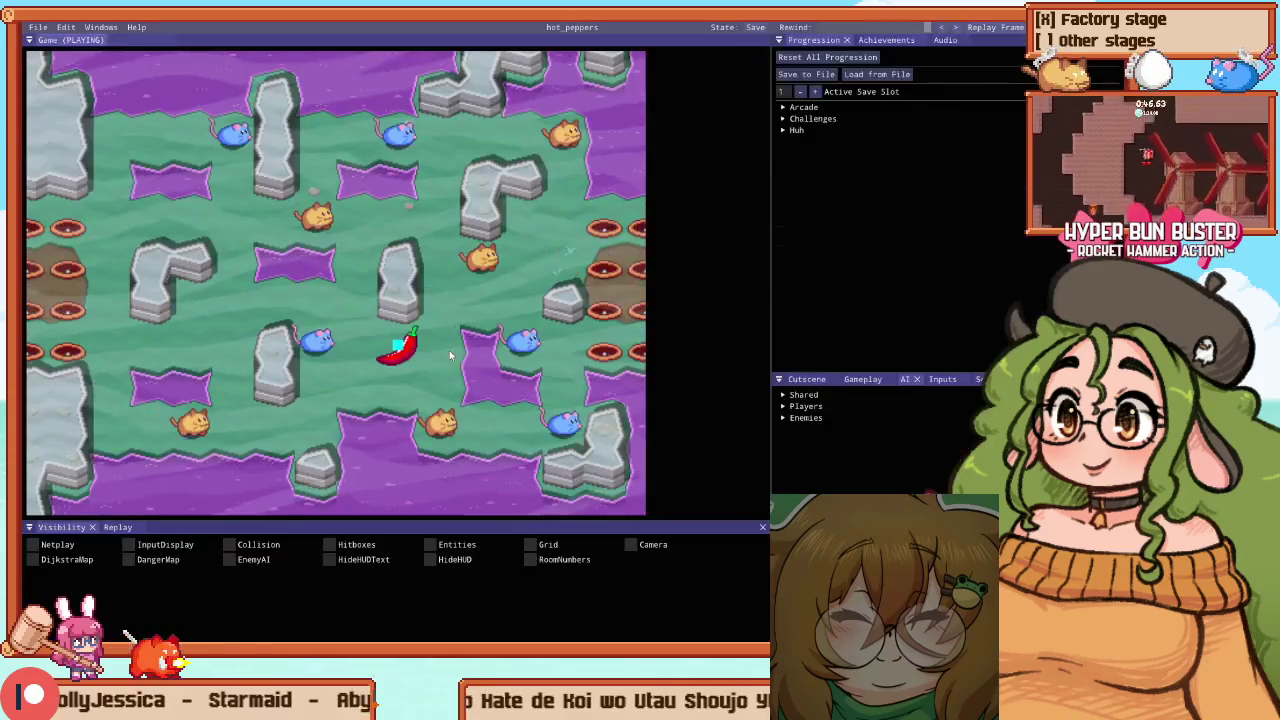
Zoom around the map and return to basic selection mode on Room 2
scroll(313, 250, up, 5)
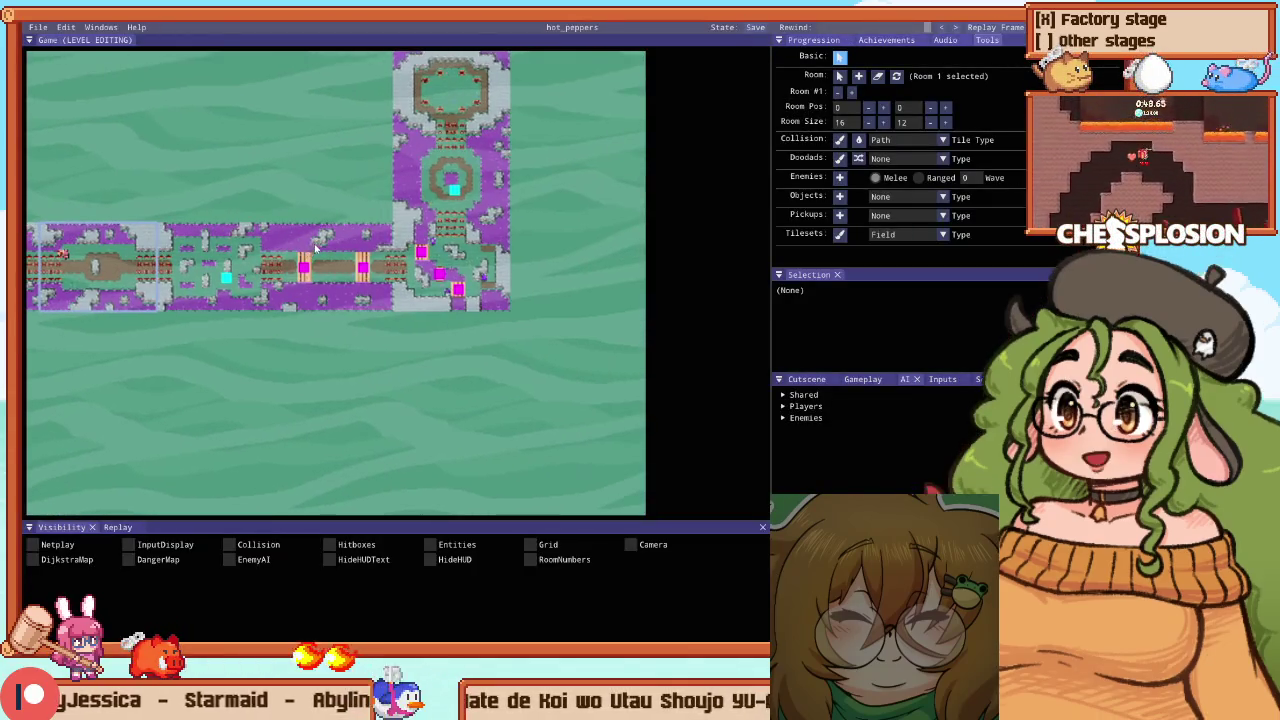
scroll(313, 245, up, 2)
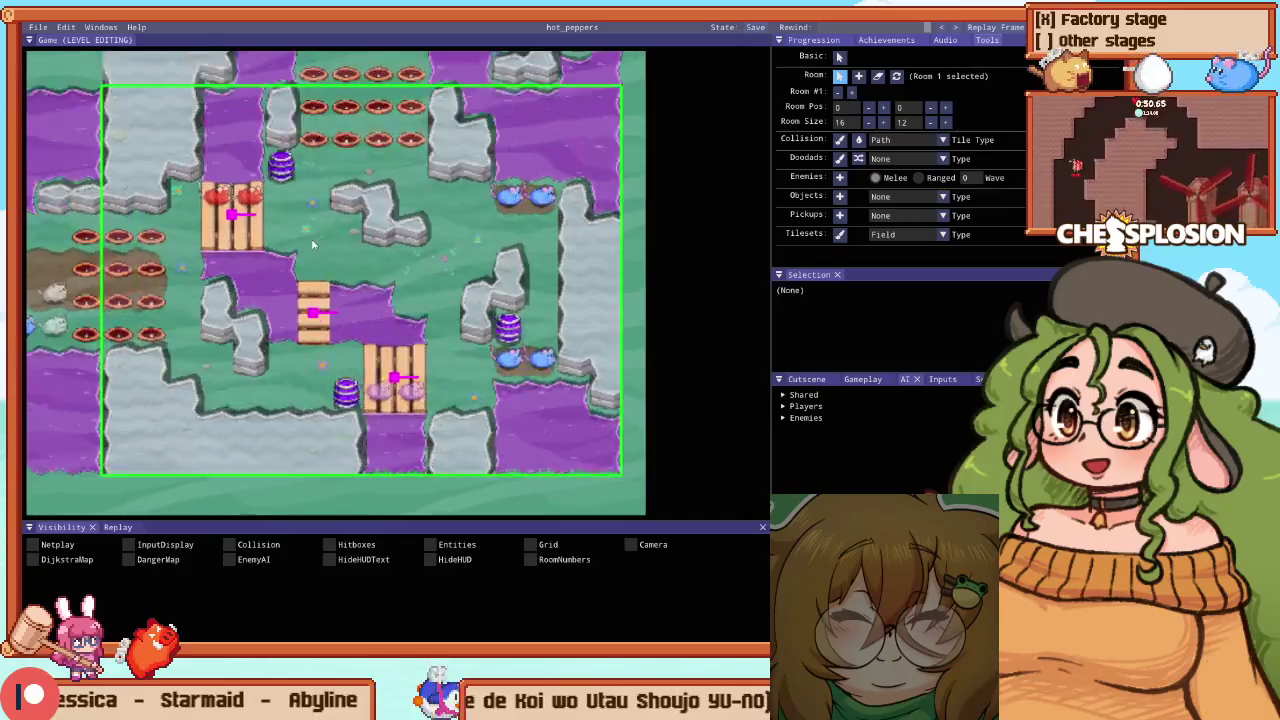
scroll(343, 265, up, 2)
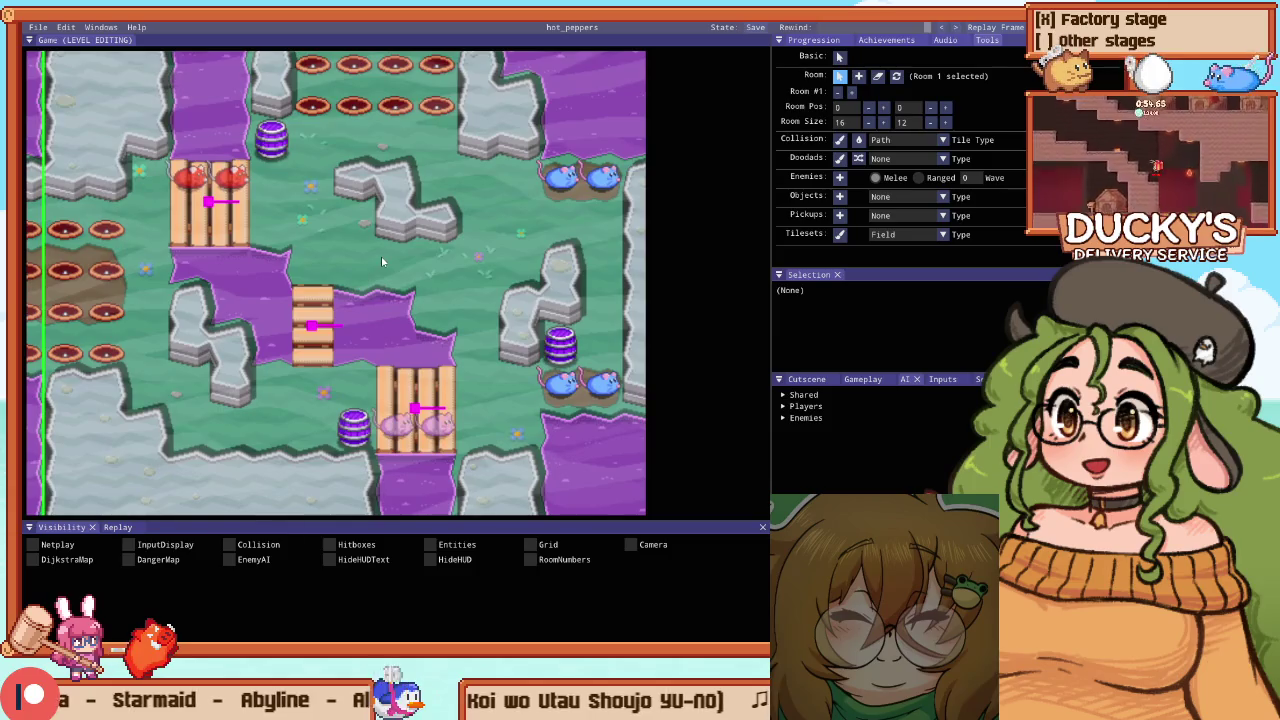
key(Escape)
scroll(329, 229, down, 3)
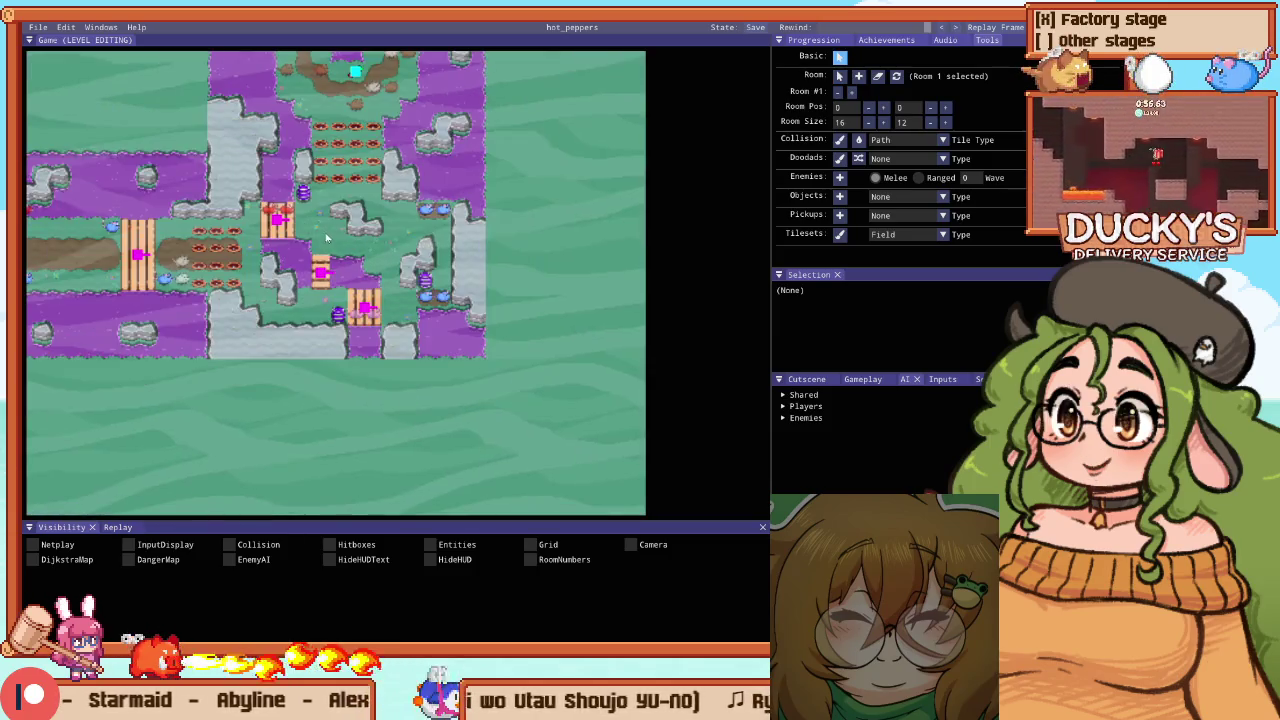
scroll(320, 219, up, 4)
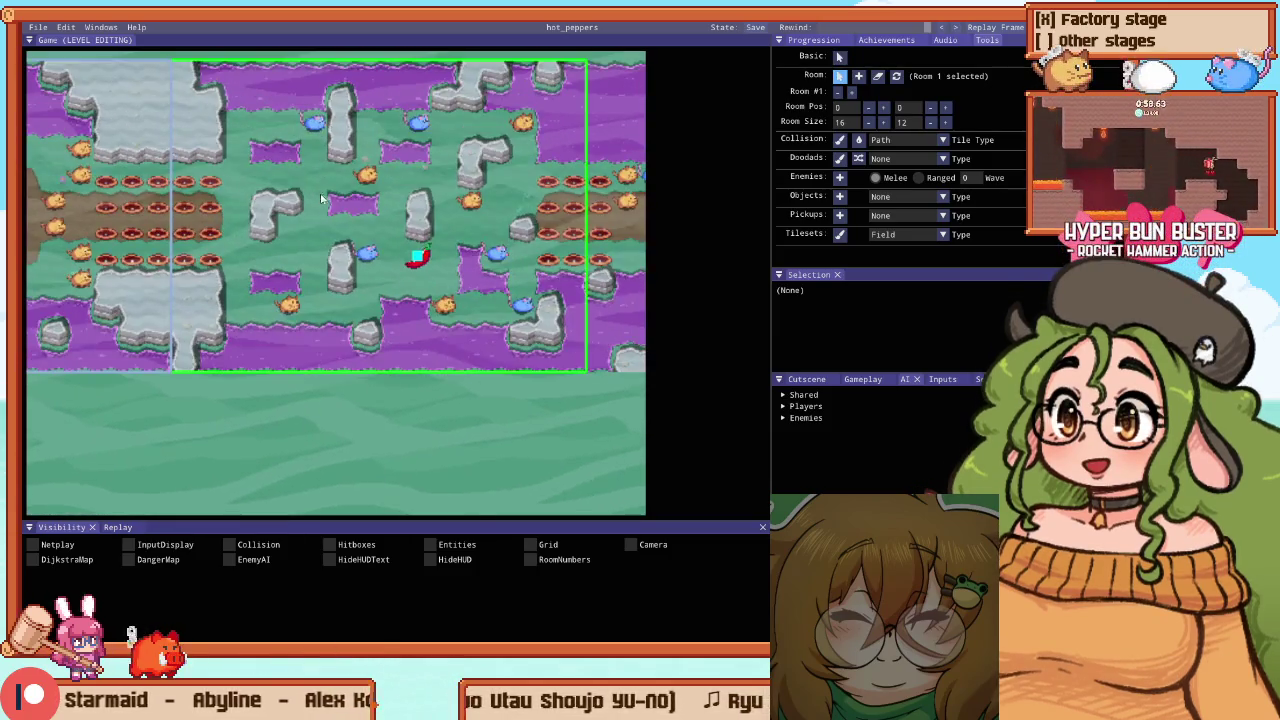
scroll(330, 222, down, 2)
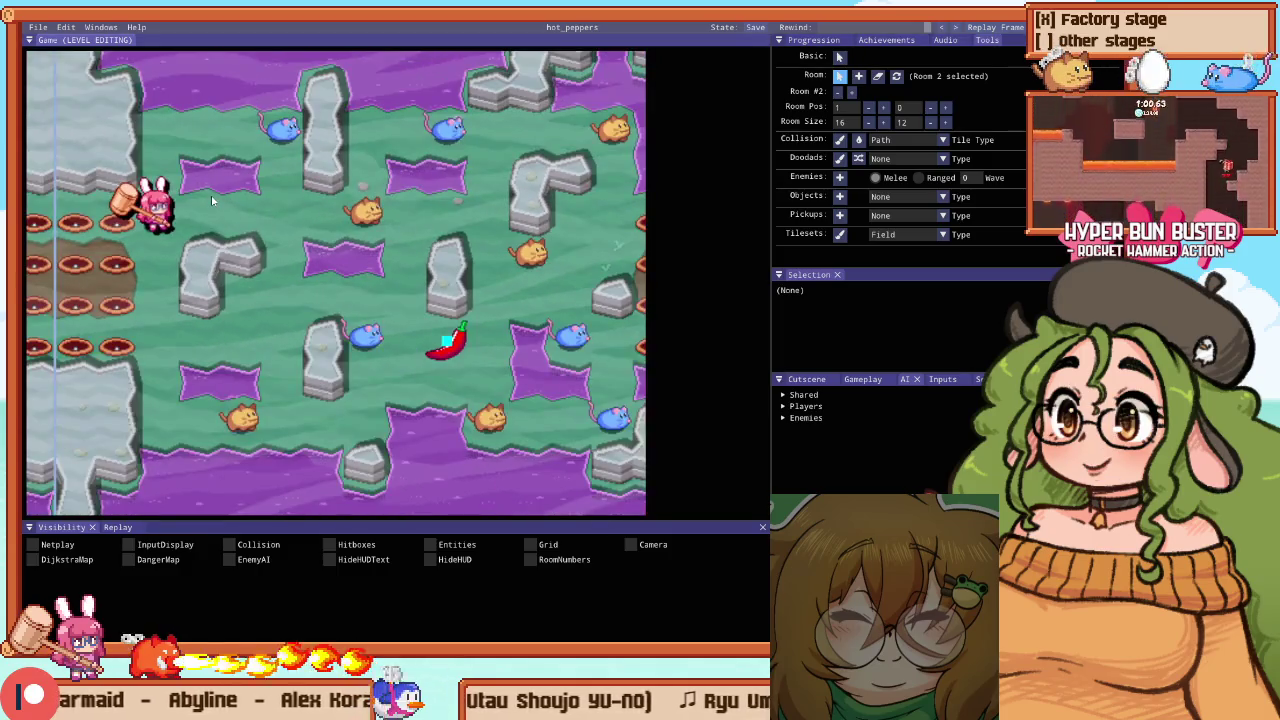
Quit to the Practice menu set to Stage 7 (Hot Peppers), Room 2
key(Escape)
key(Escape)
key(Up)
key(Return)
key(Up)
key(Up)
key(Up)
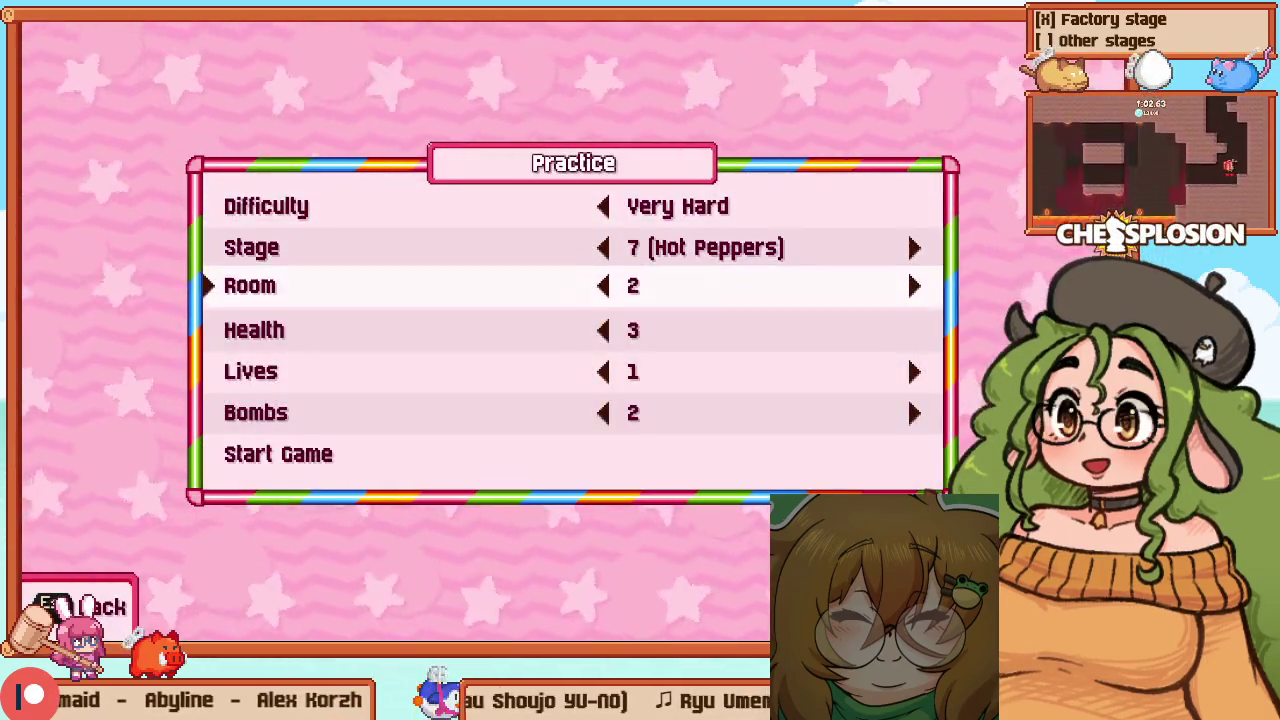
Start the Room 2 practice run and attack the chili room enemies
key(Down)
key(Down)
key(Down)
key(Return)
key(Right)
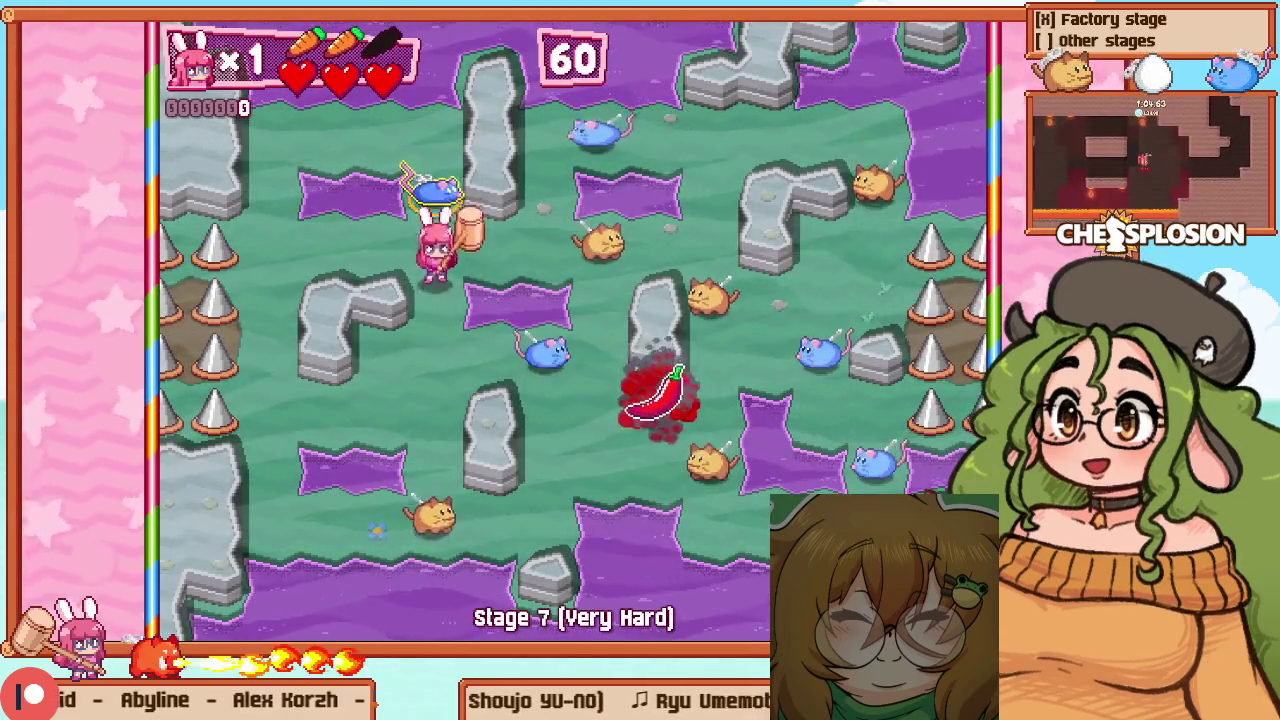
key(Down)
key(z)
key(Right)
key(Down)
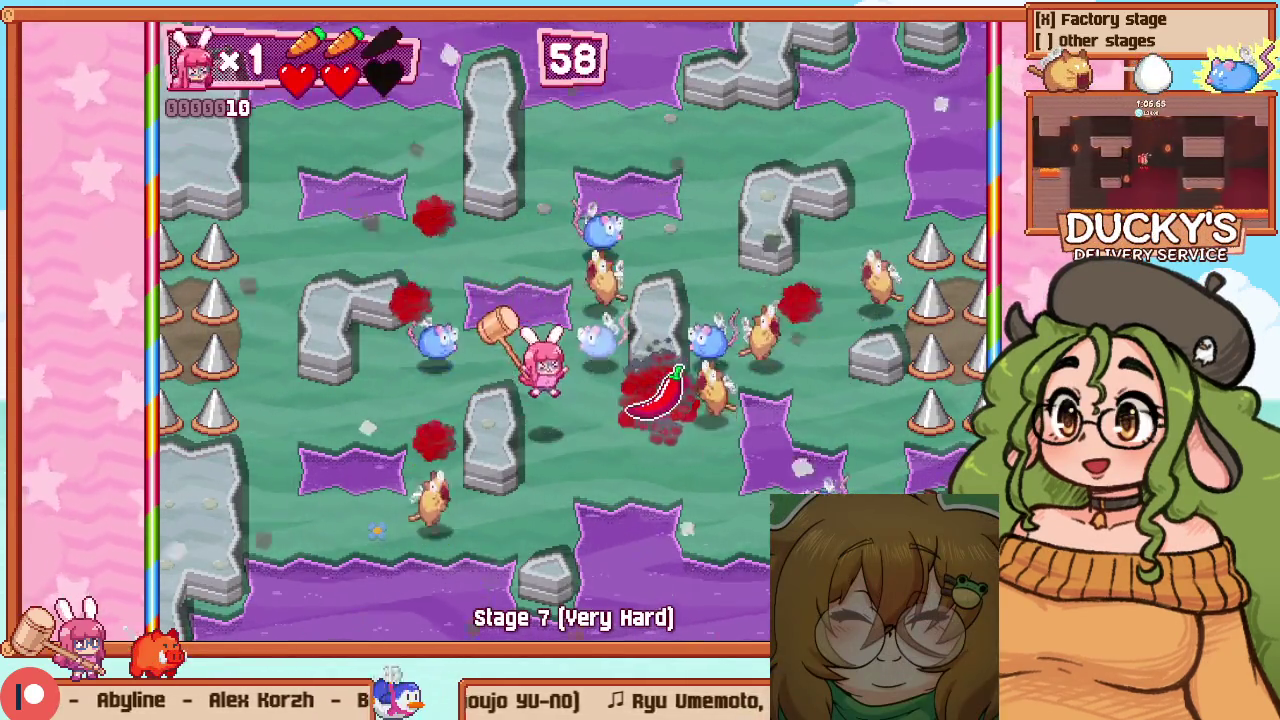
Restart the chili room and hammer enemies across the top and down the right side
key(Right)
key(Right)
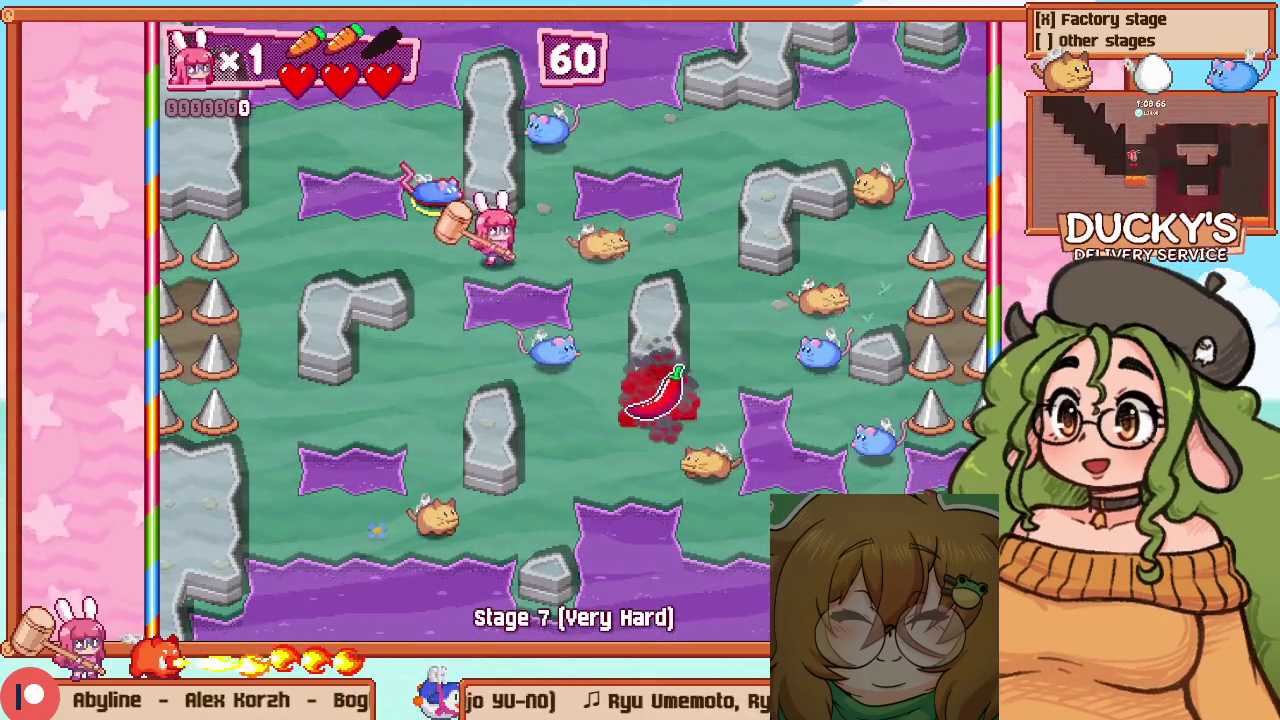
key(z)
key(Up)
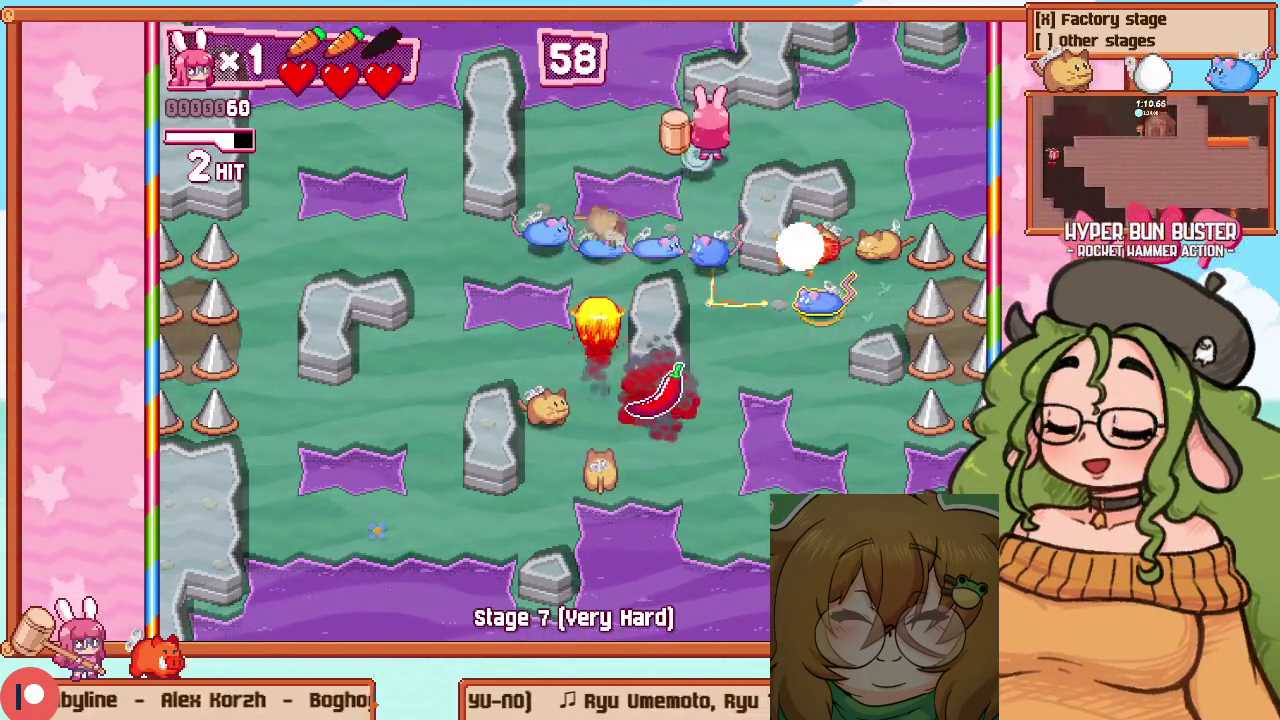
key(z)
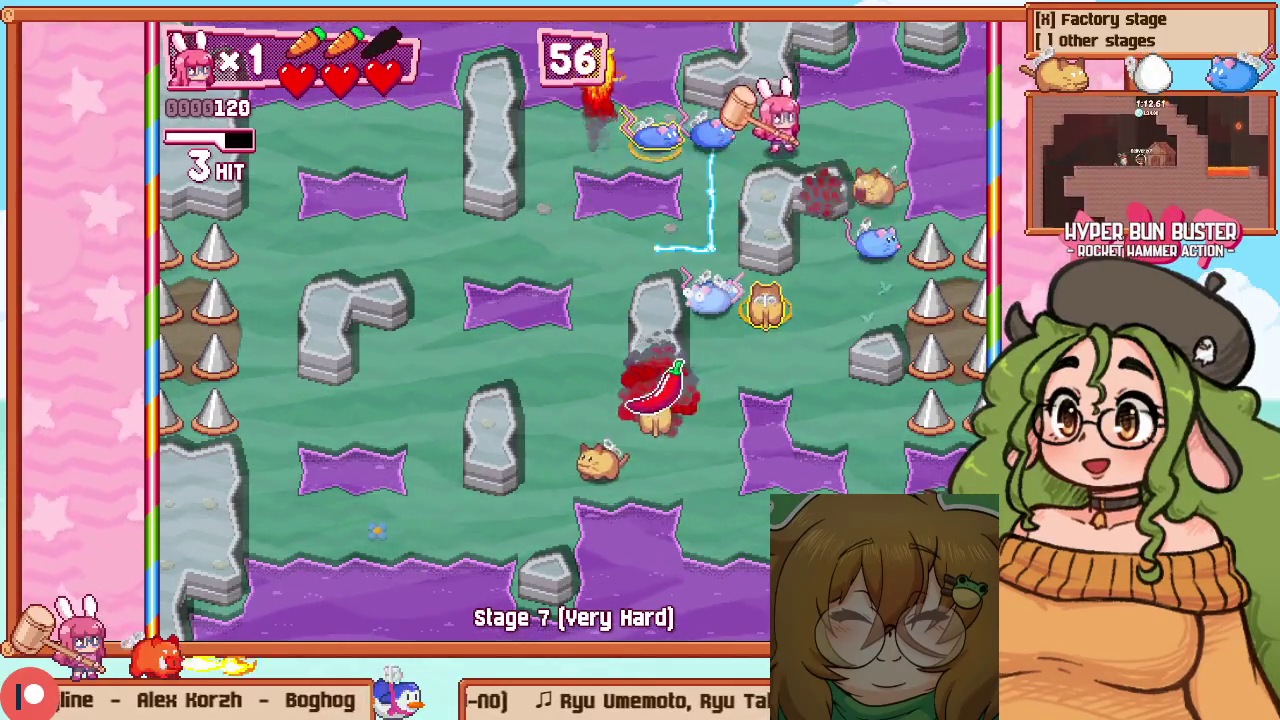
key(Right)
key(Down)
key(z)
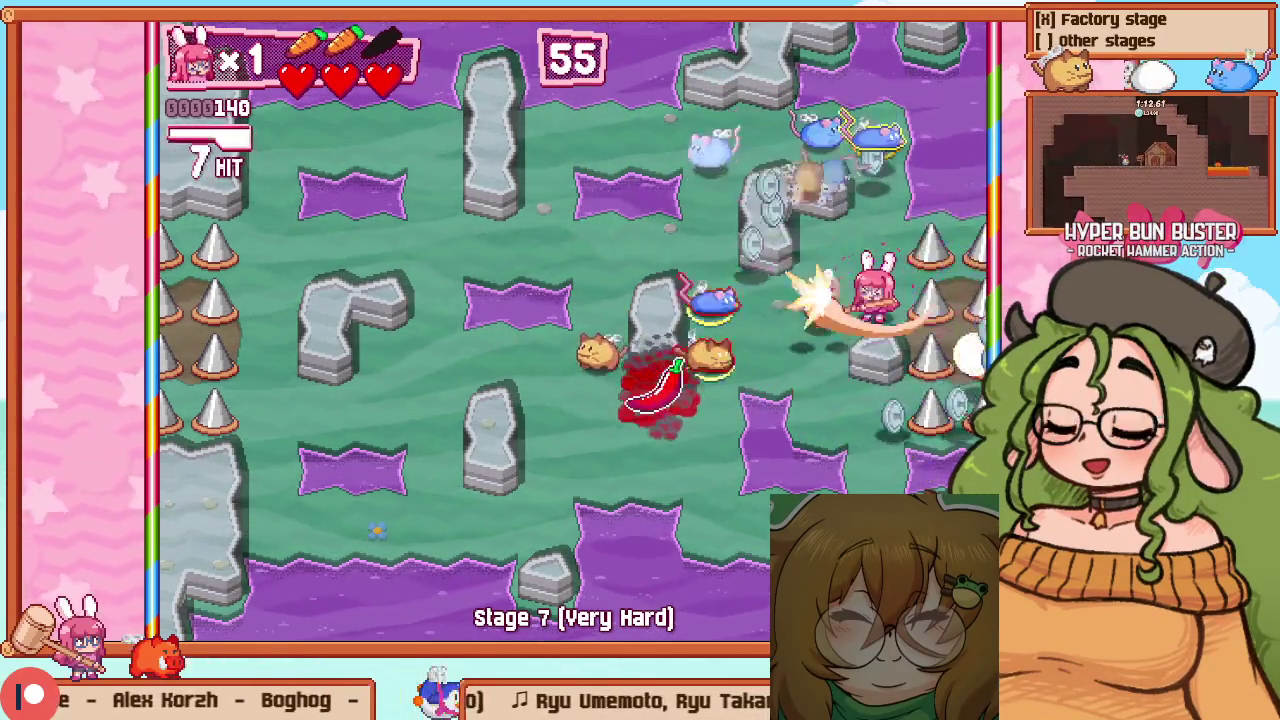
key(Left)
Cross the bridge onto the centre island, then switch back to the level editor with F1
key(Up)
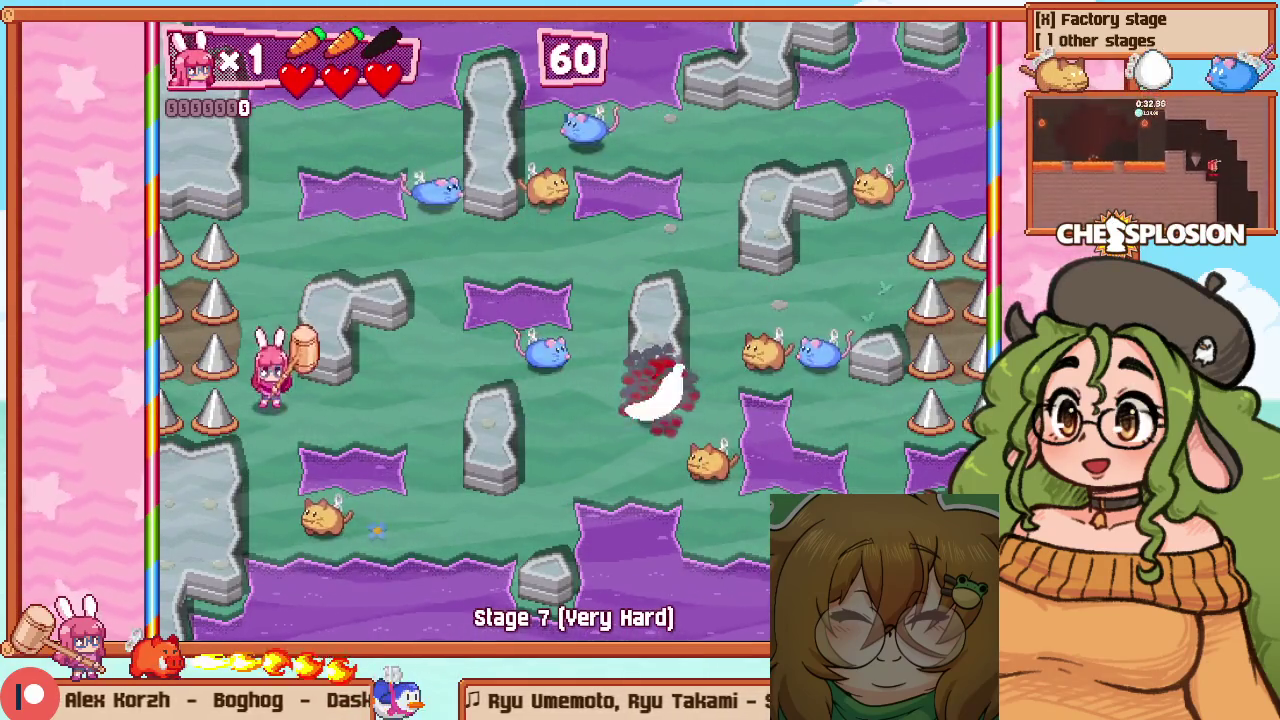
key(Down)
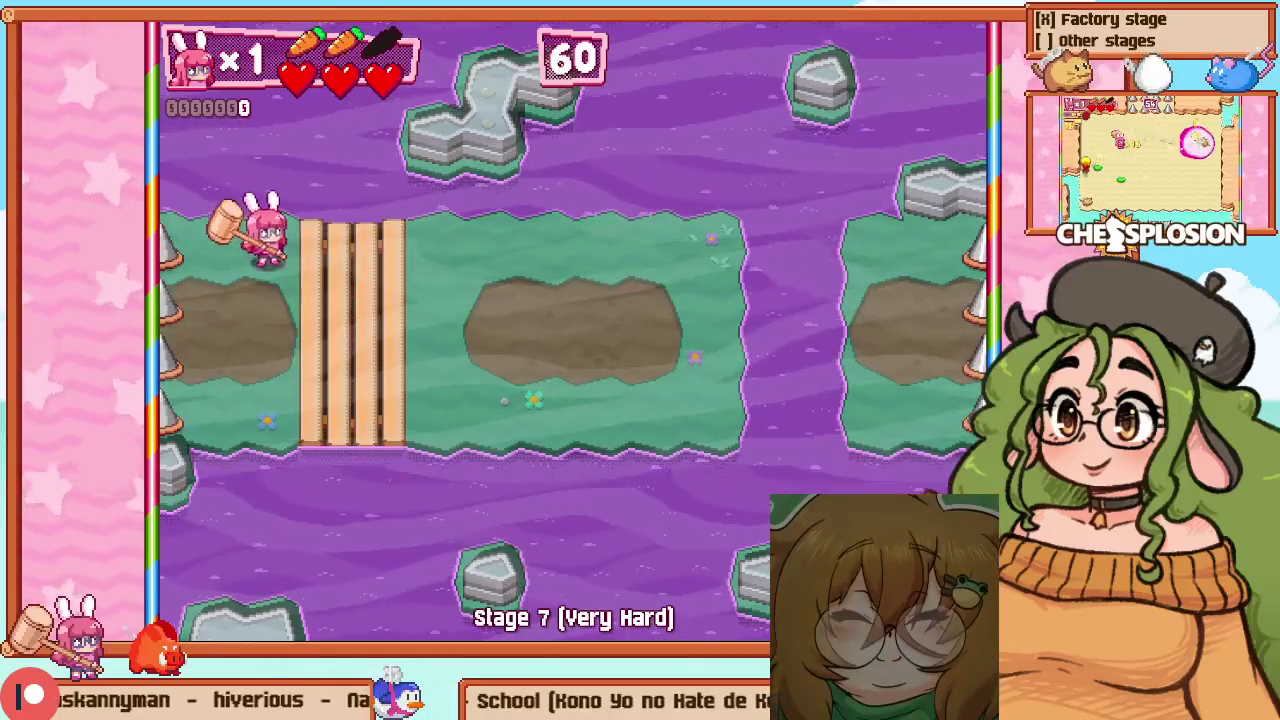
key(Right)
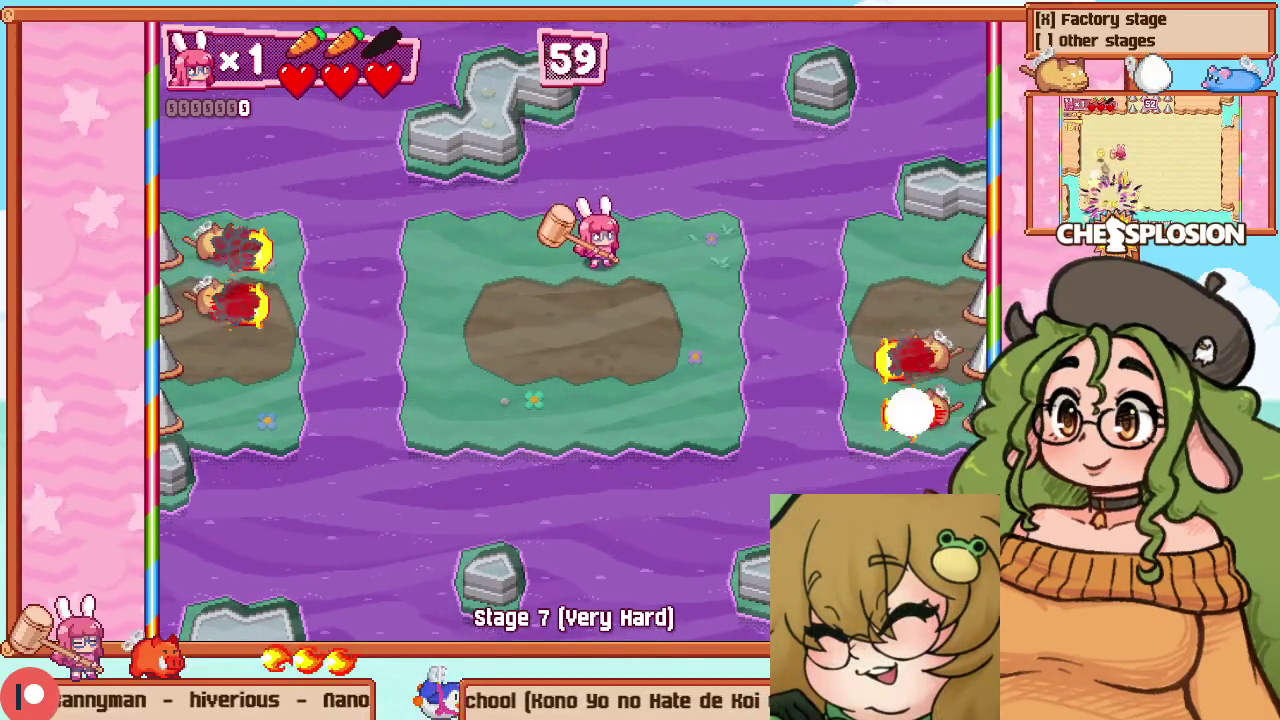
key(F1)
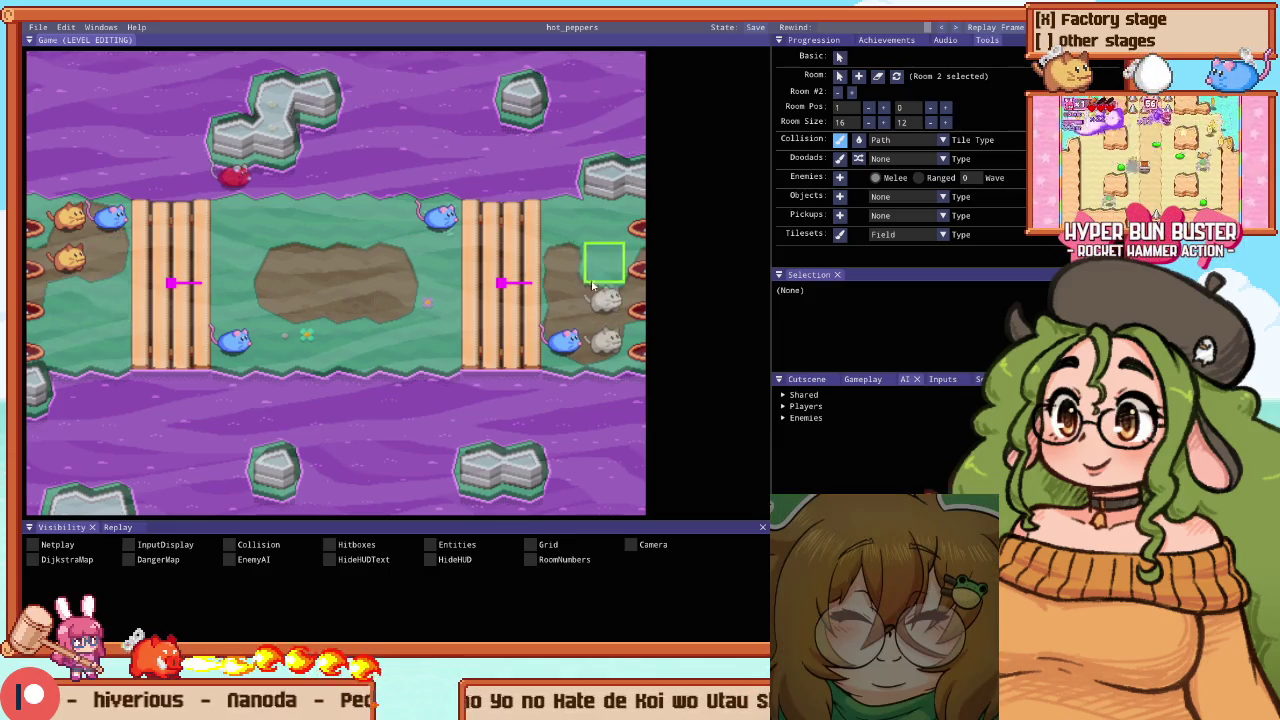
Bring the hole-grid area into view and briefly playtest the bridged mud room
drag(612, 316, 470, 307)
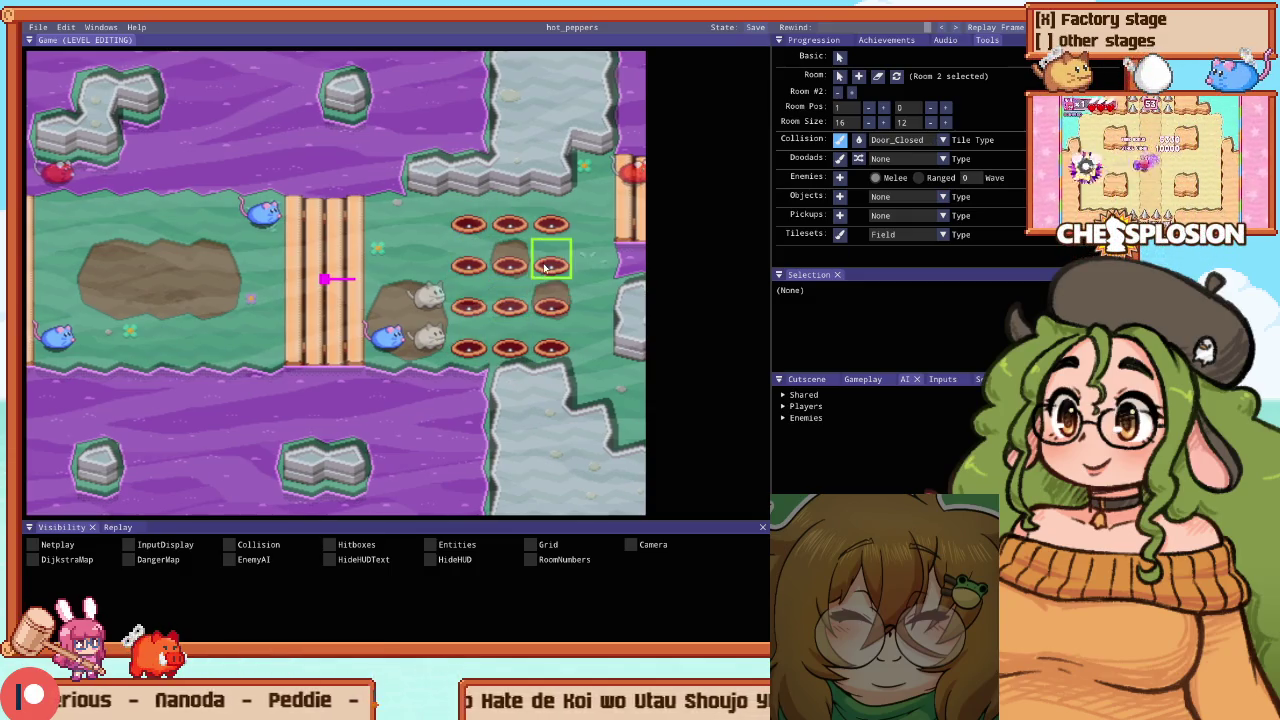
scroll(514, 270, up, 3)
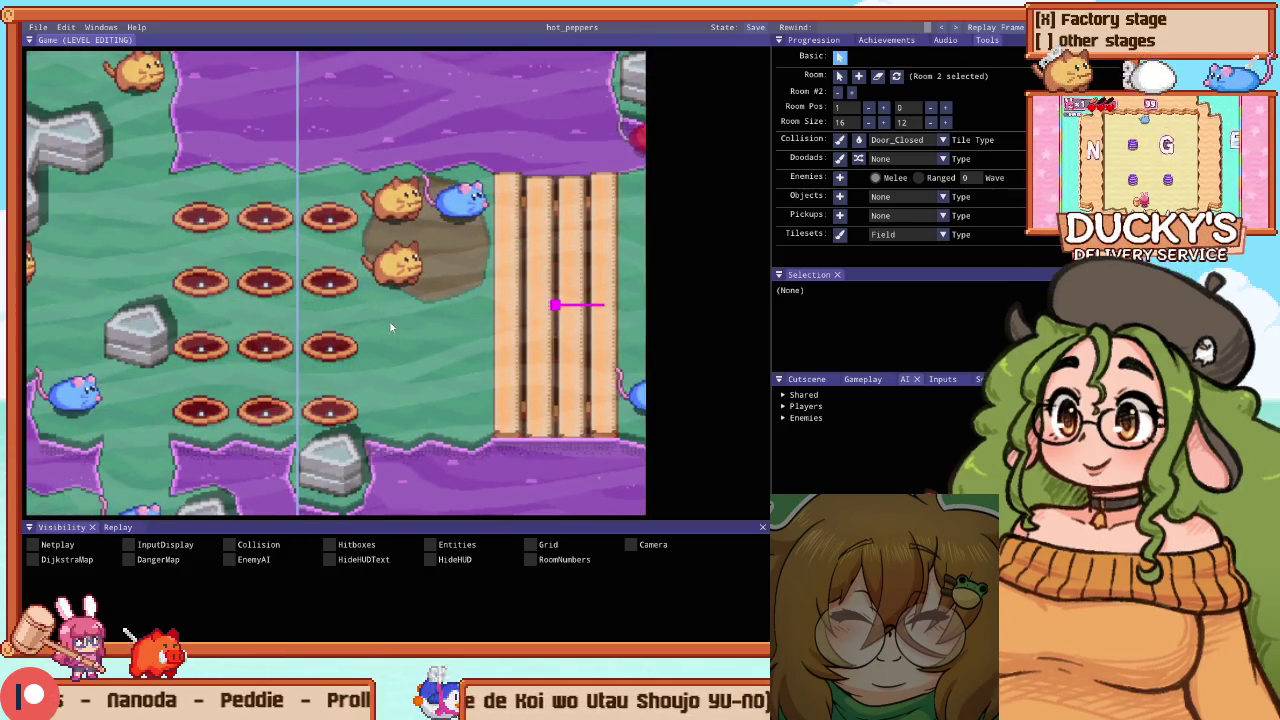
scroll(390, 326, down, 3)
key(F1)
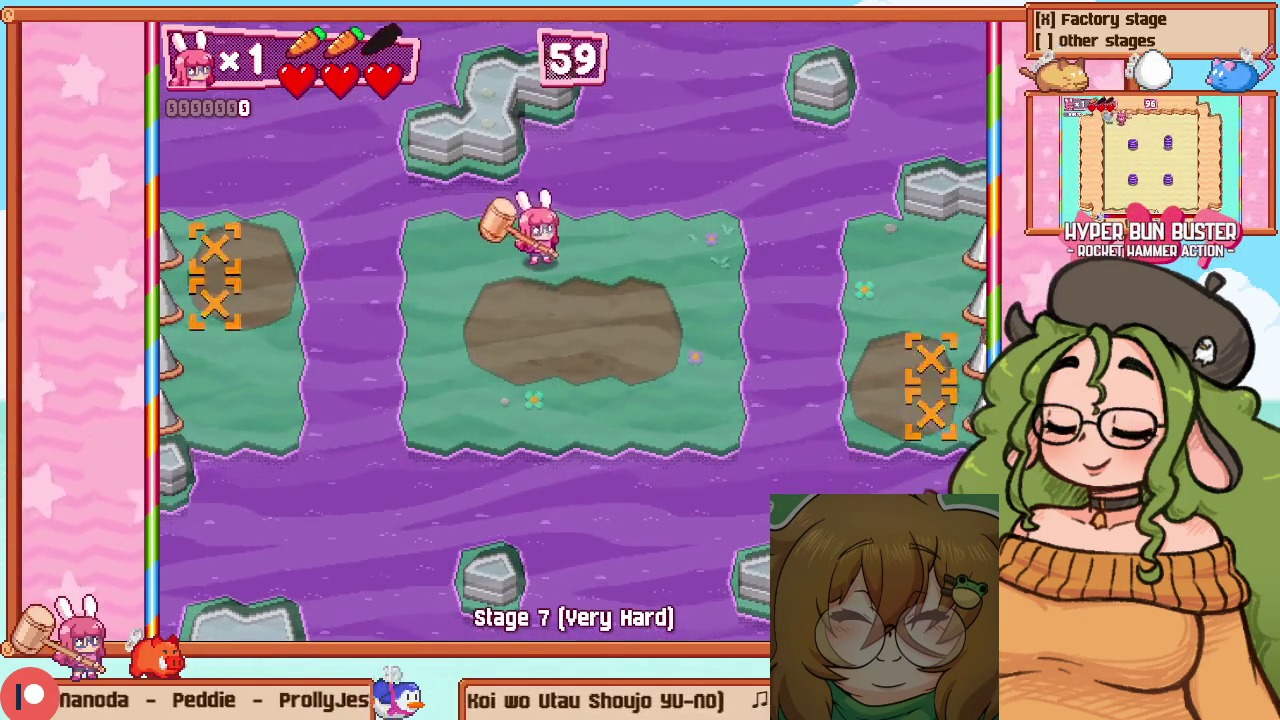
key(F1)
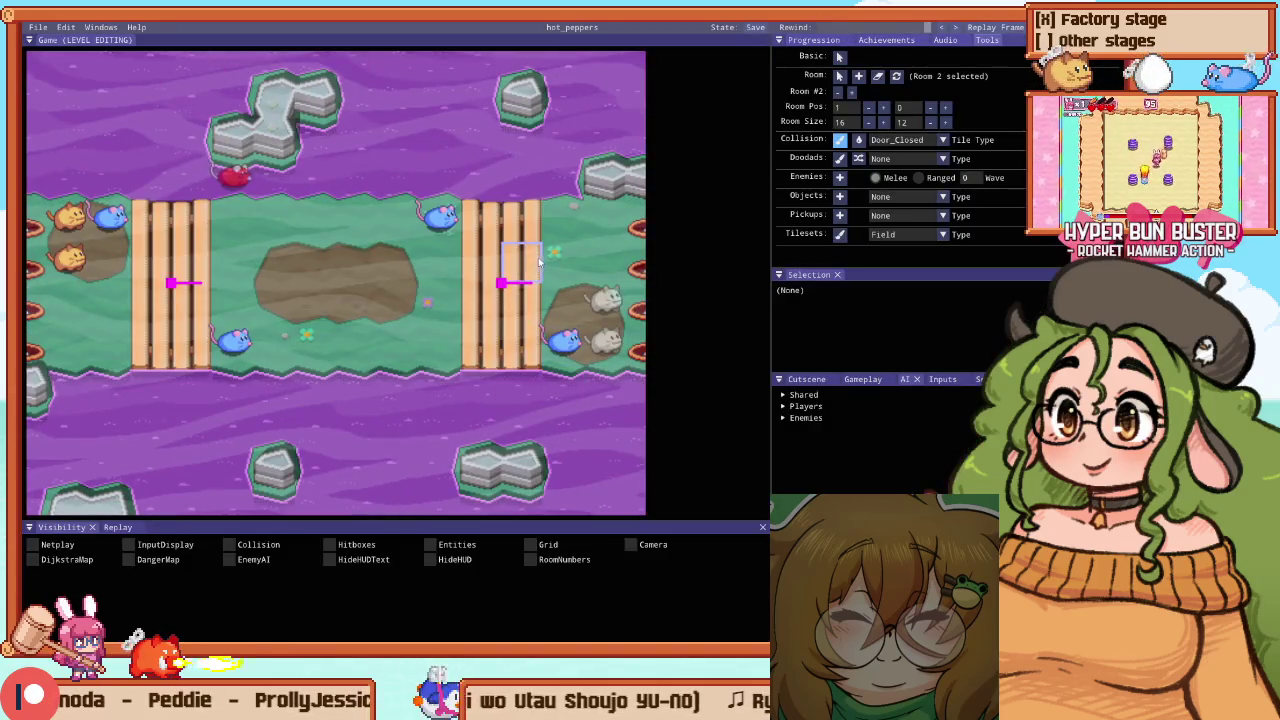
key(Escape)
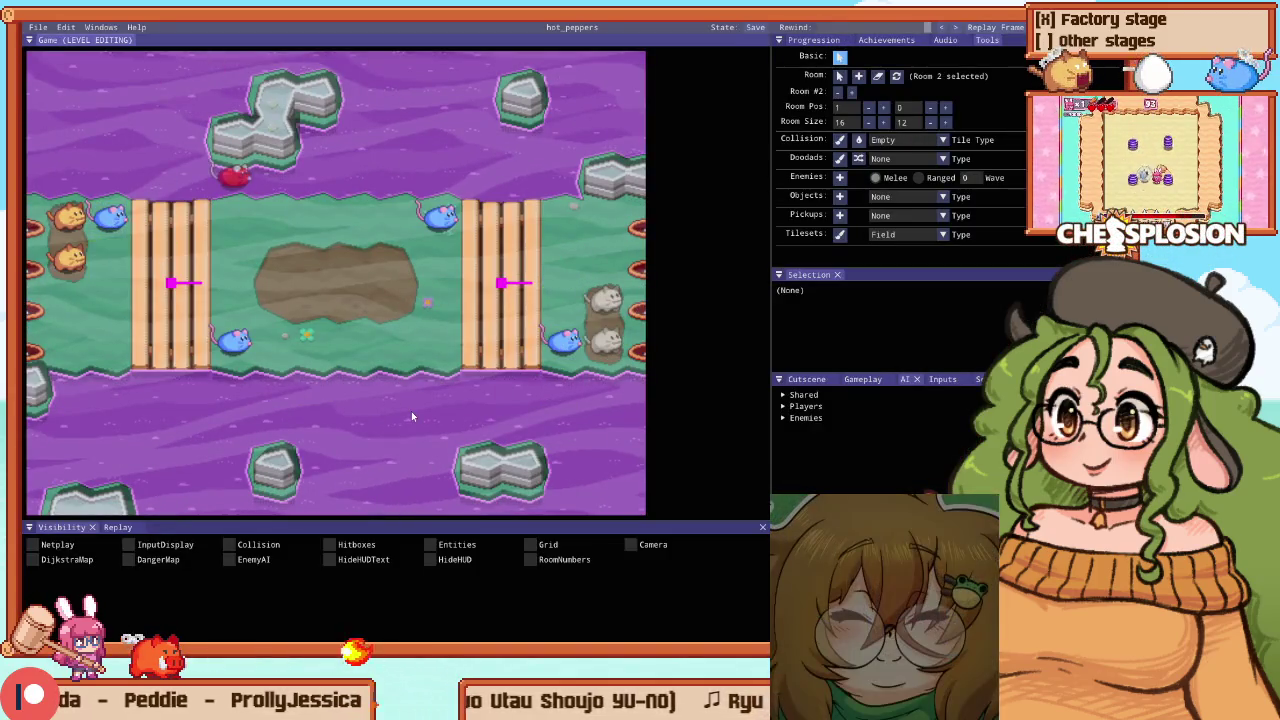
Walk onto the mud to trigger the cats and dodge their fireballs, then return to editing
key(F1)
key(Right)
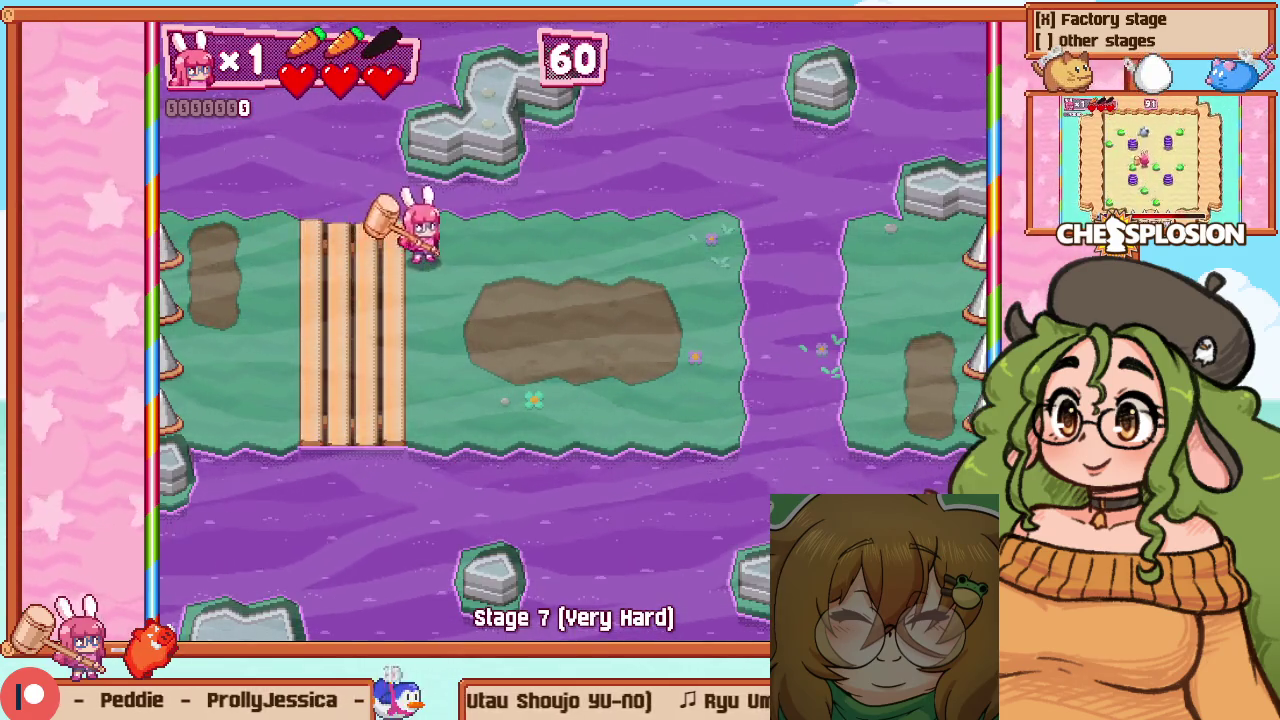
key(Right)
key(Down)
key(Right)
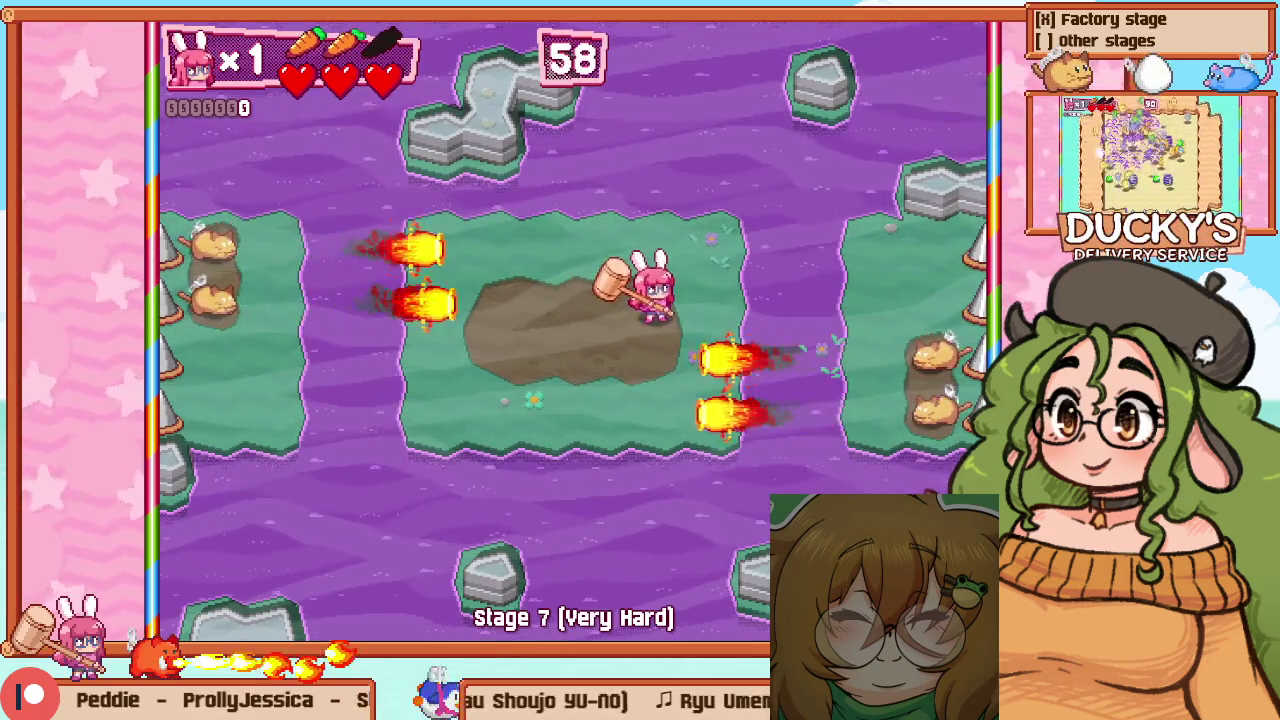
key(Down)
key(Left)
key(Right)
key(Down)
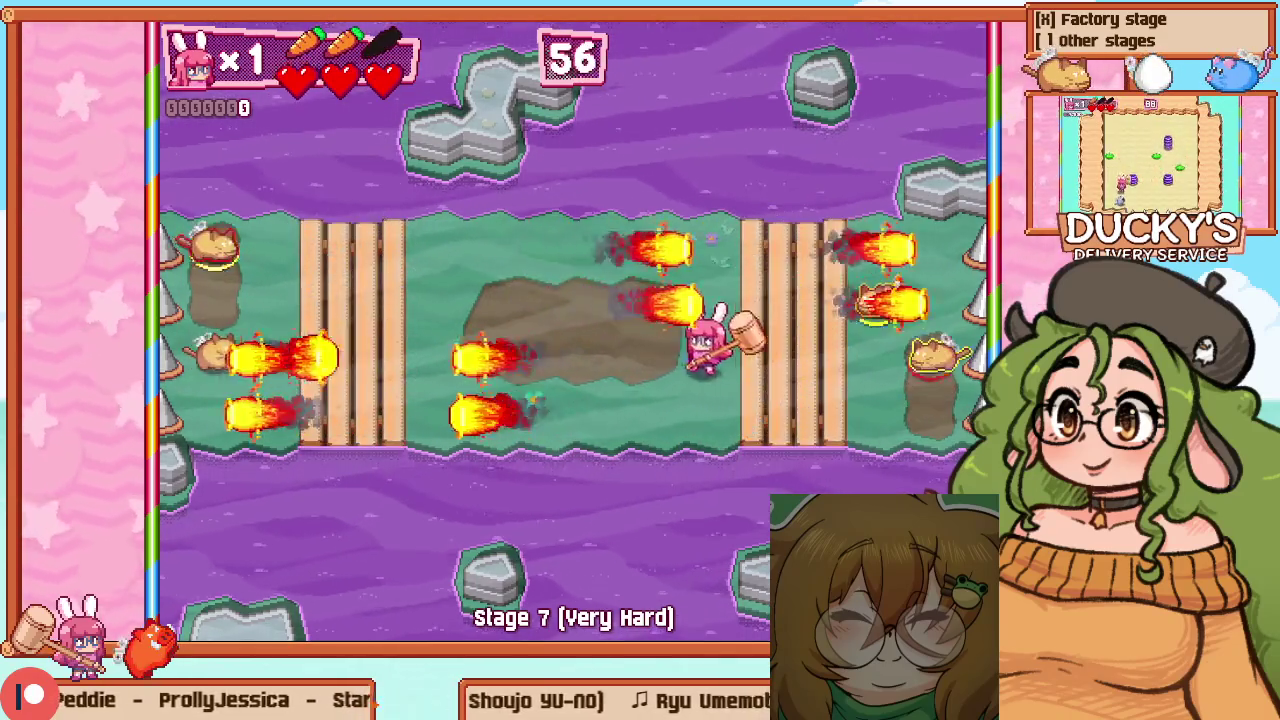
key(Left)
key(F1)
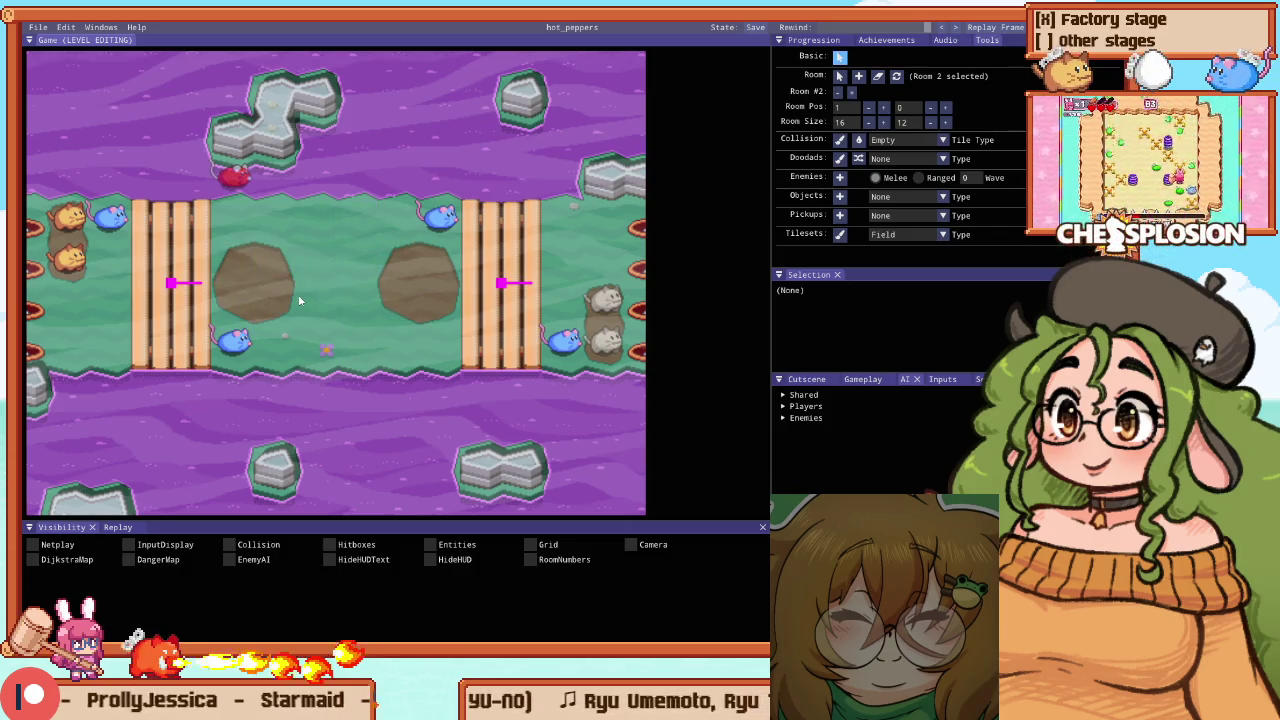
Restart the playtest and walk the bunny across the centre platform into the mud
key(F1)
key(F1)
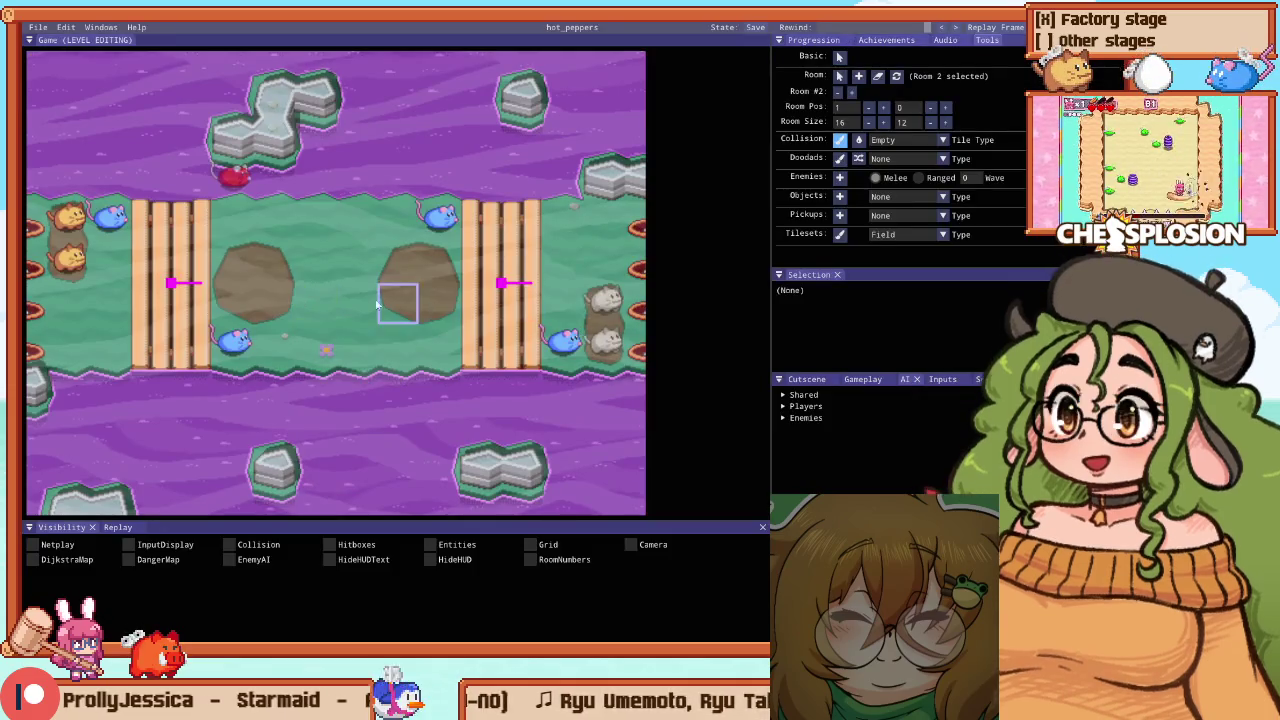
key(F1)
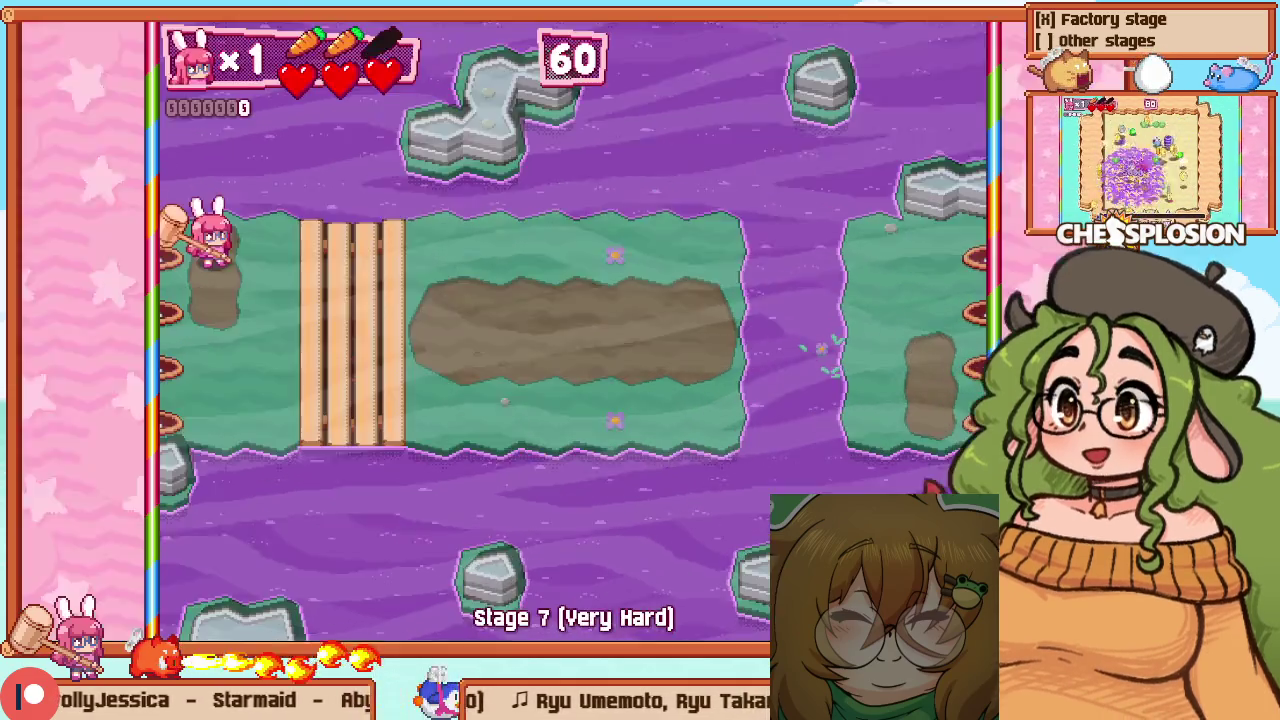
key(Right)
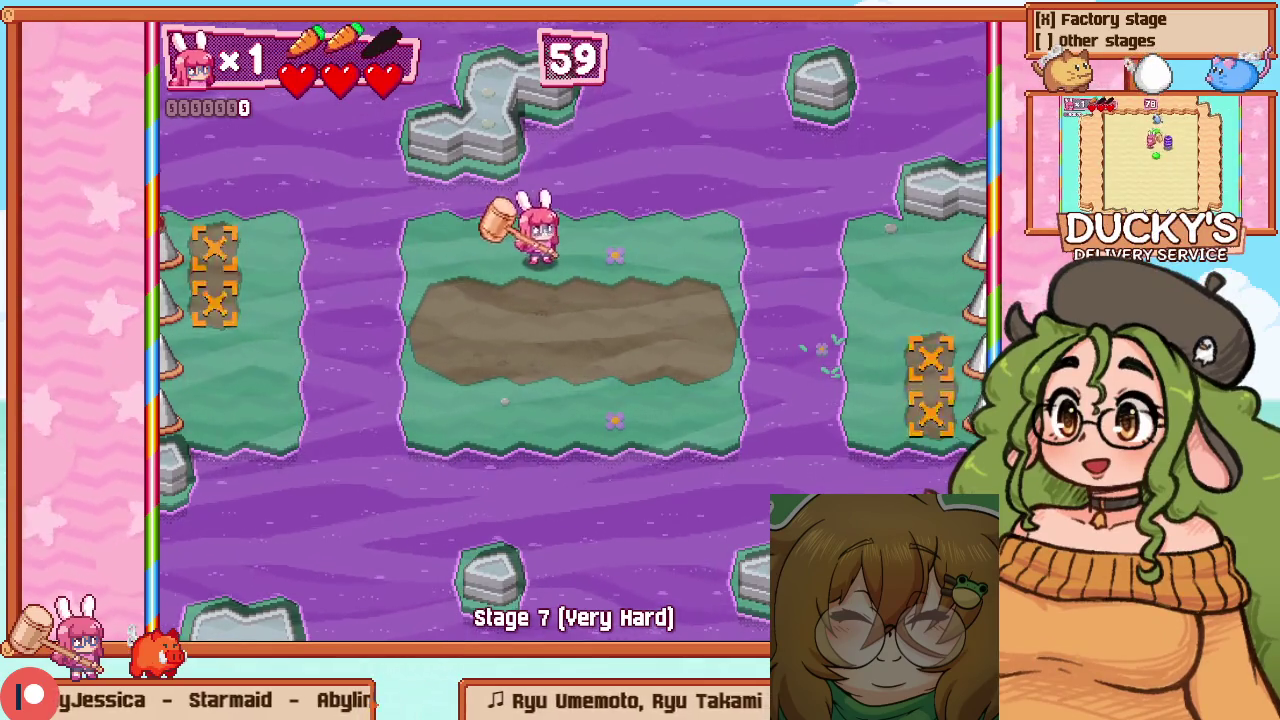
key(Right)
key(Down)
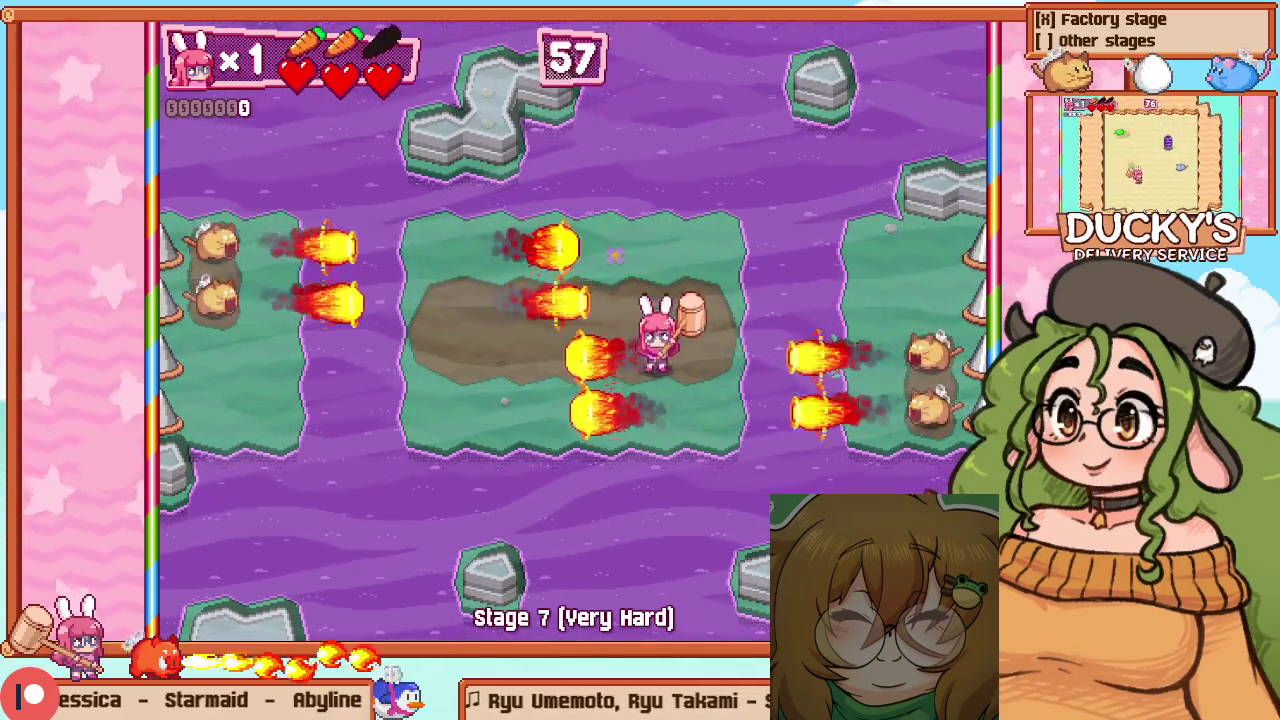
key(Left)
key(Down)
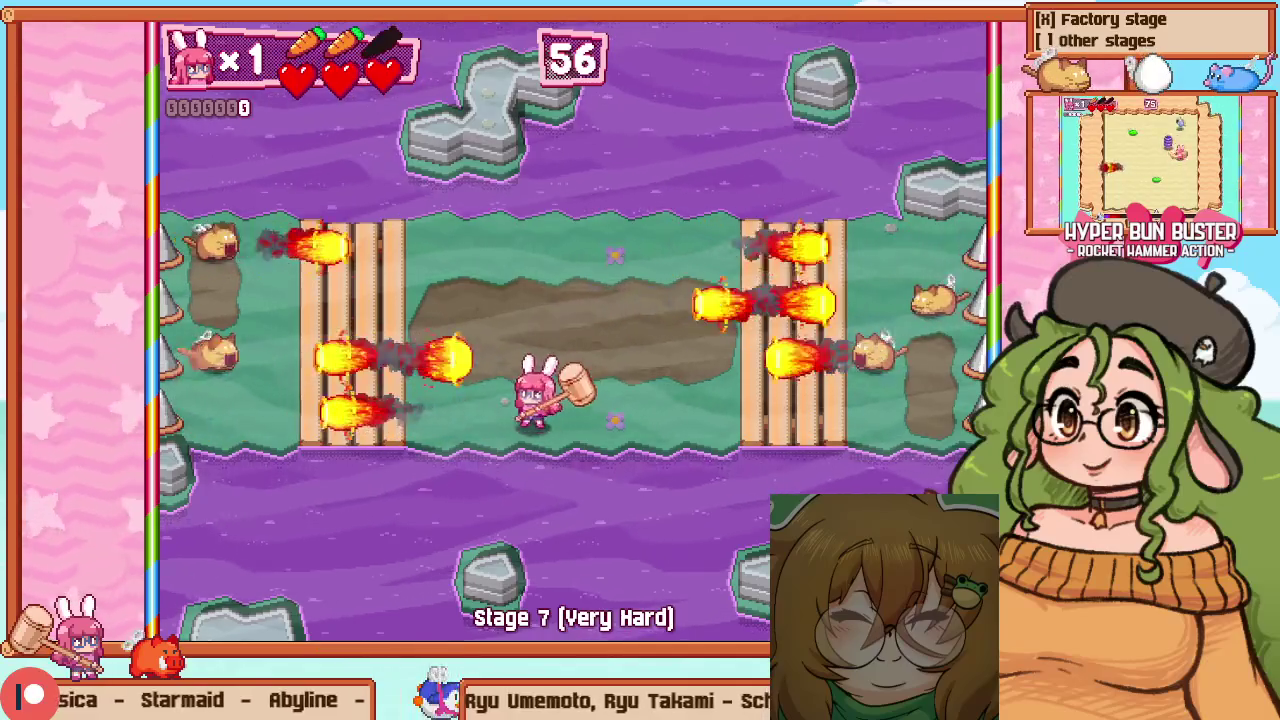
Smash the cats around the left bridge and head back to centre, clearing the room with 11340 points
key(Left)
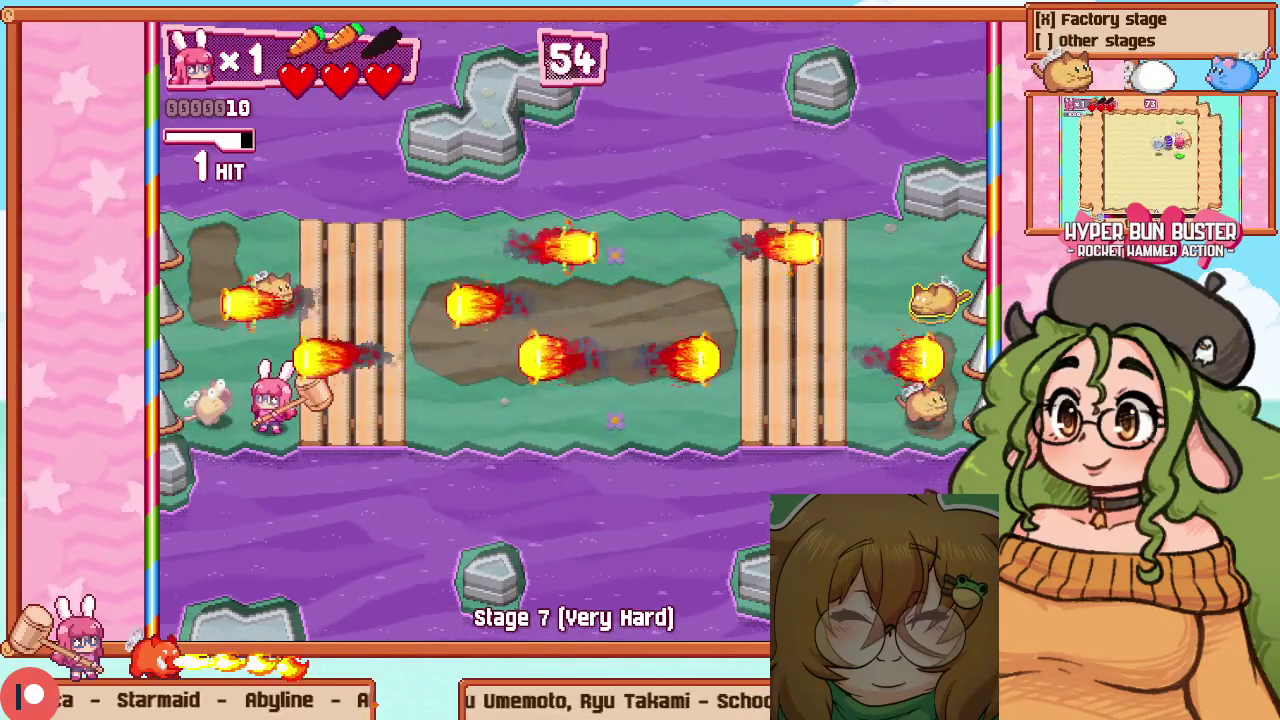
key(z)
key(Up)
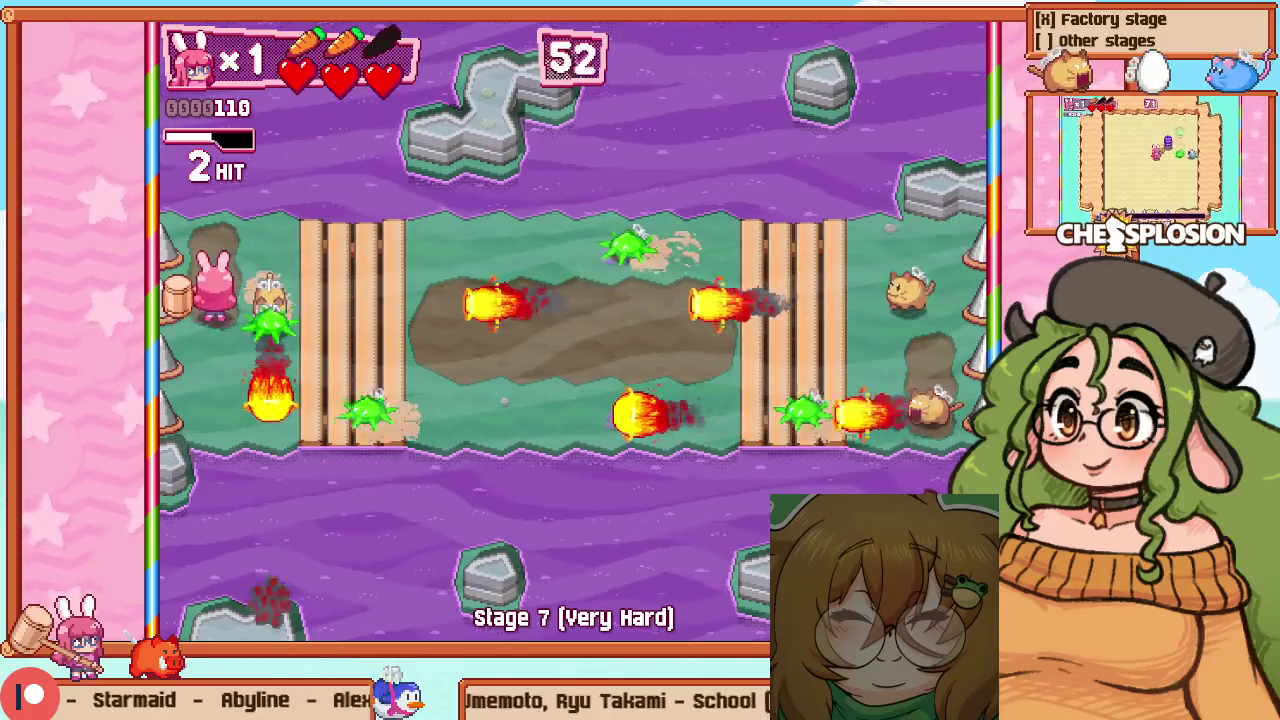
key(z)
key(Right)
key(z)
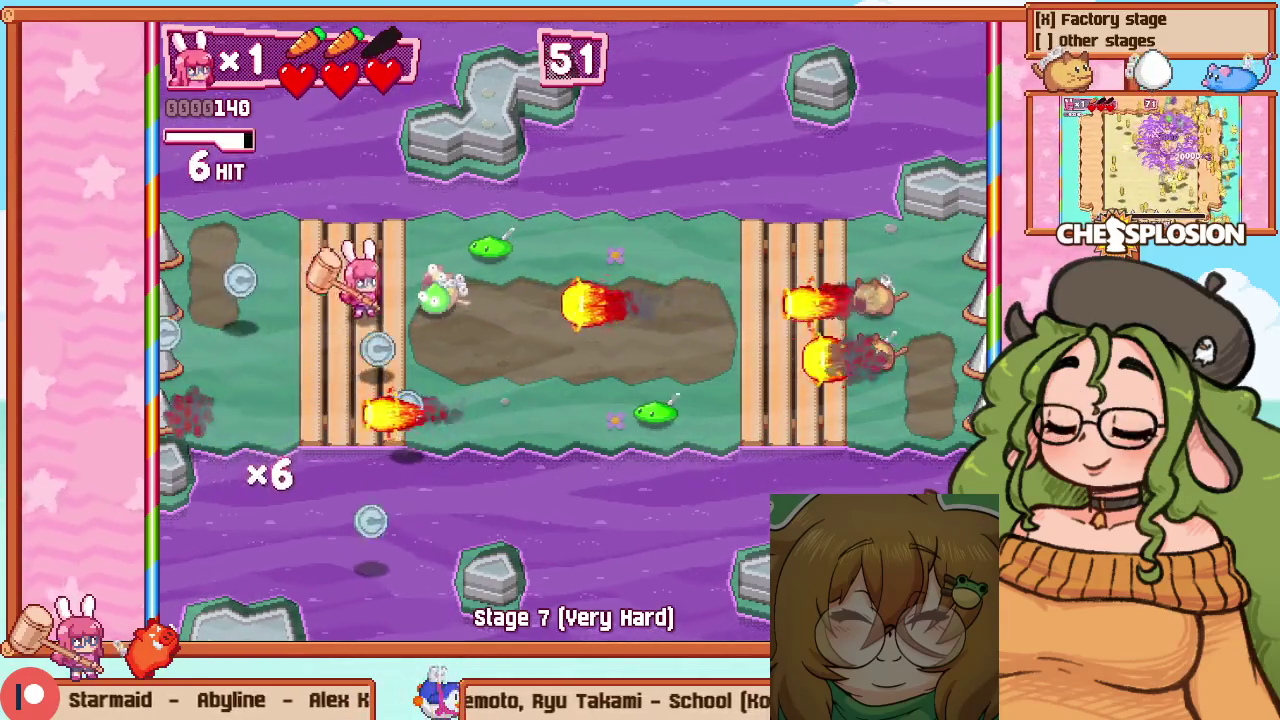
key(z)
key(Right)
key(Down)
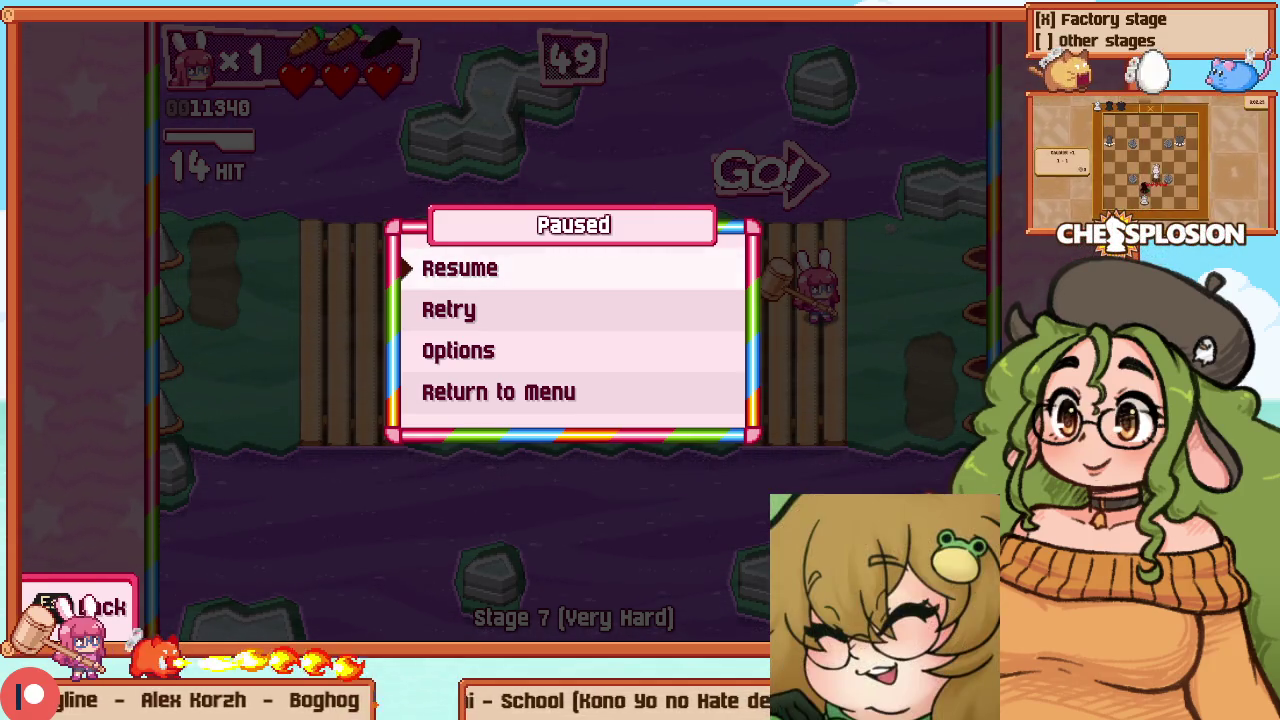
Leave for the menu, start Stage 7 practice in room 3 (the chili room), then reopen LEVEL EDITING
key(Up)
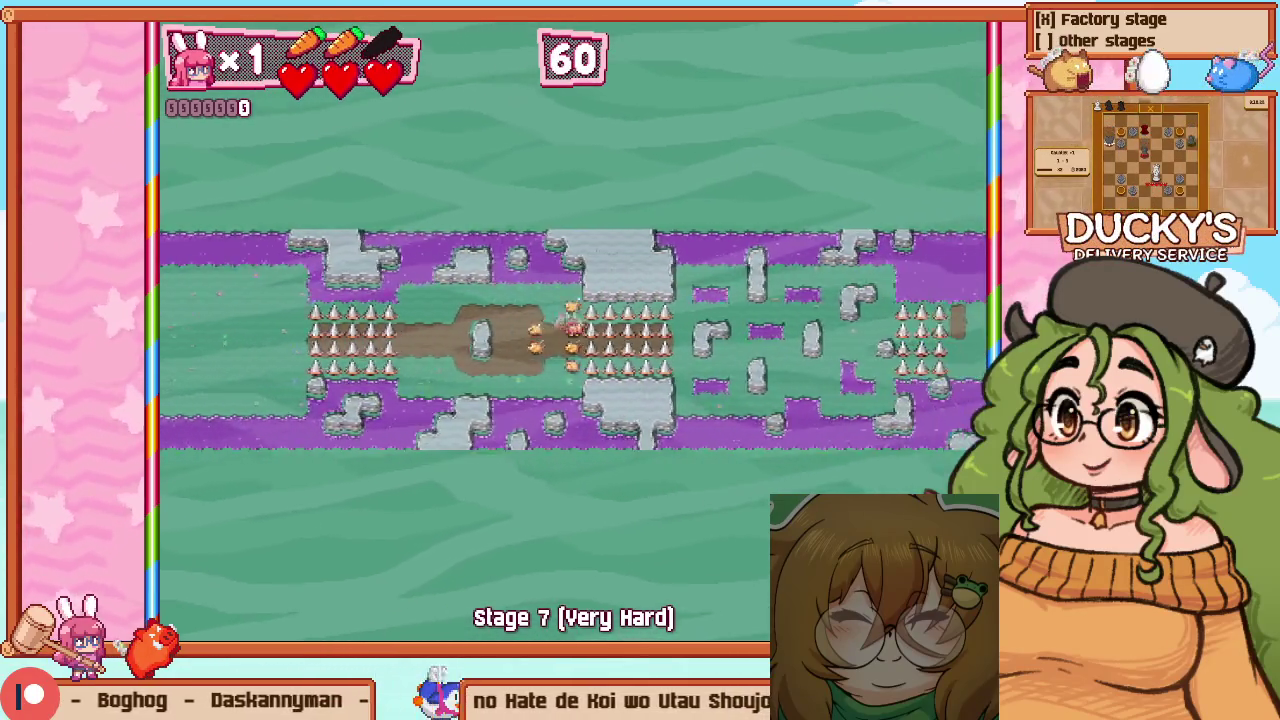
key(Escape)
key(Down)
key(Down)
key(Down)
key(Left)
key(Up)
key(Up)
key(Up)
key(Return)
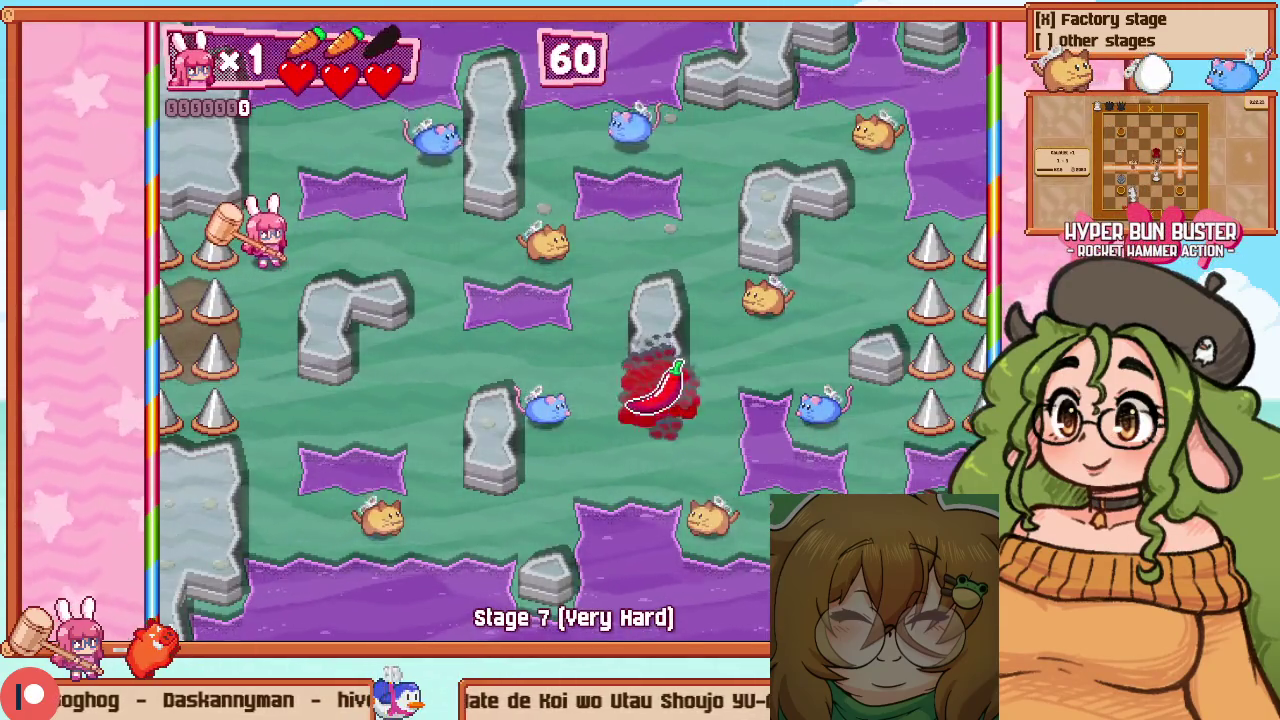
key(F1)
scroll(431, 292, down, 3)
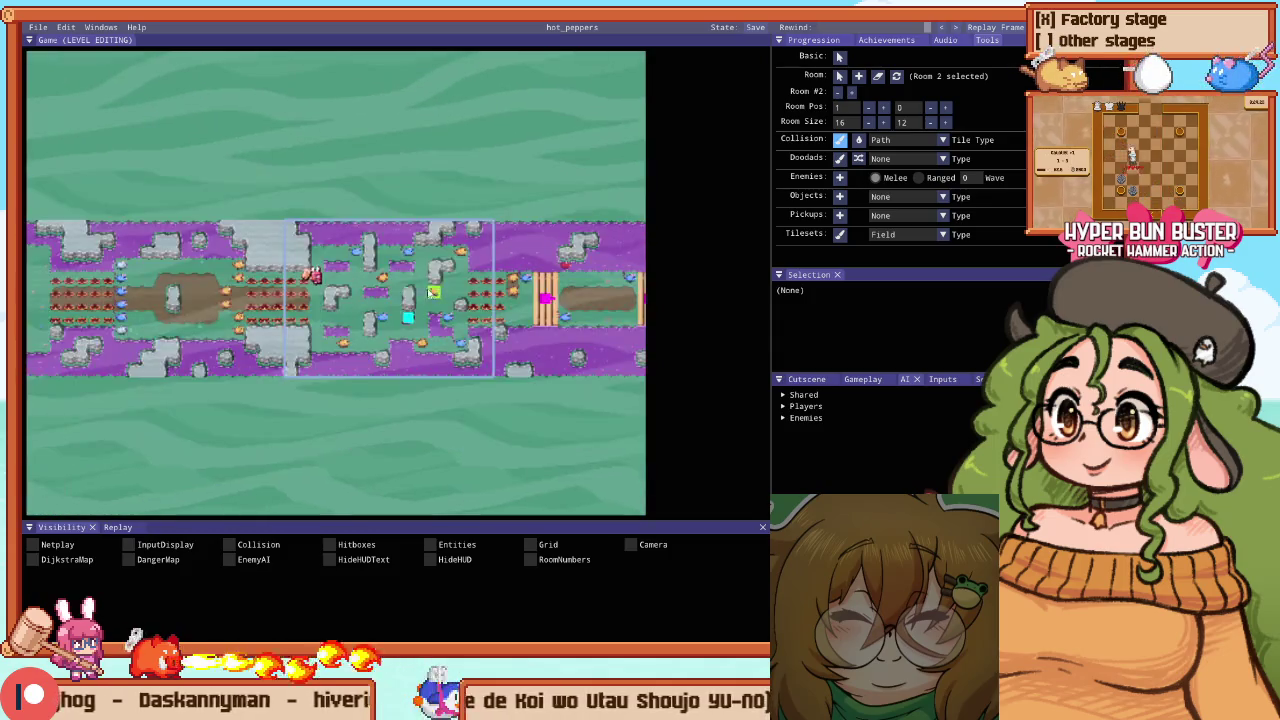
Playtest the chili room, smashing enemies around the centre rocks and down toward the chili
scroll(400, 286, up, 2)
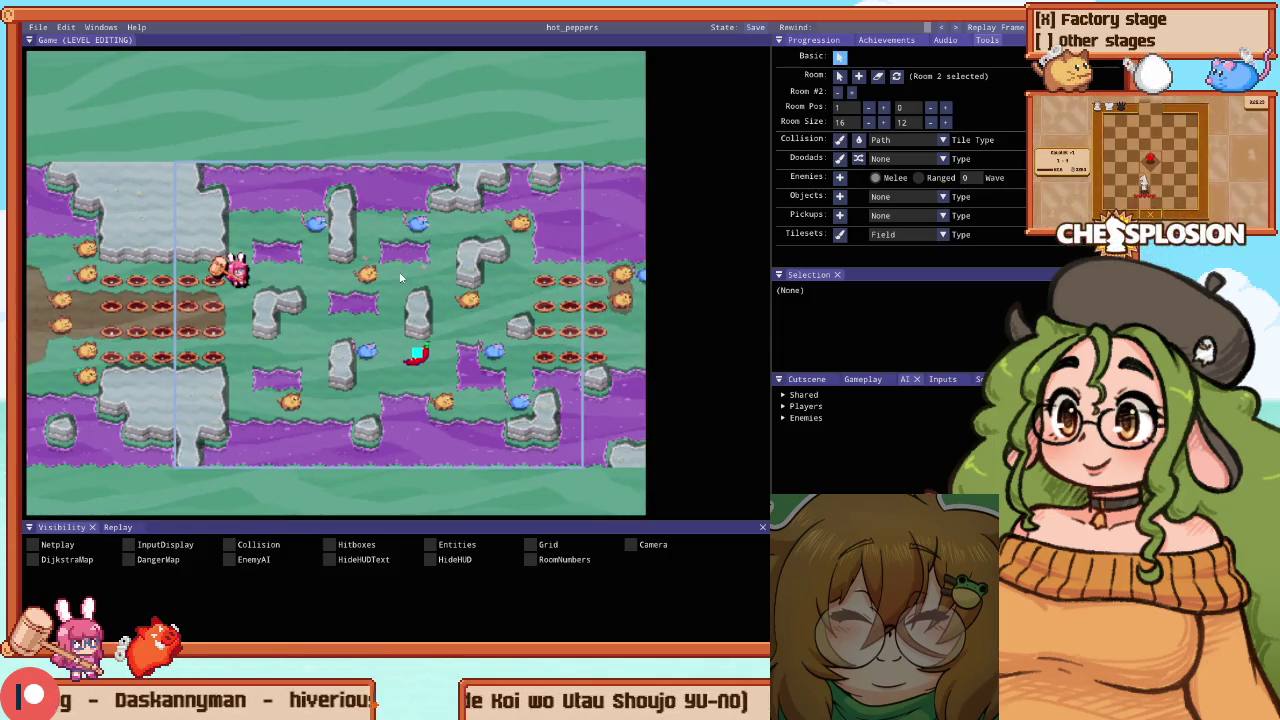
key(F1)
key(Right)
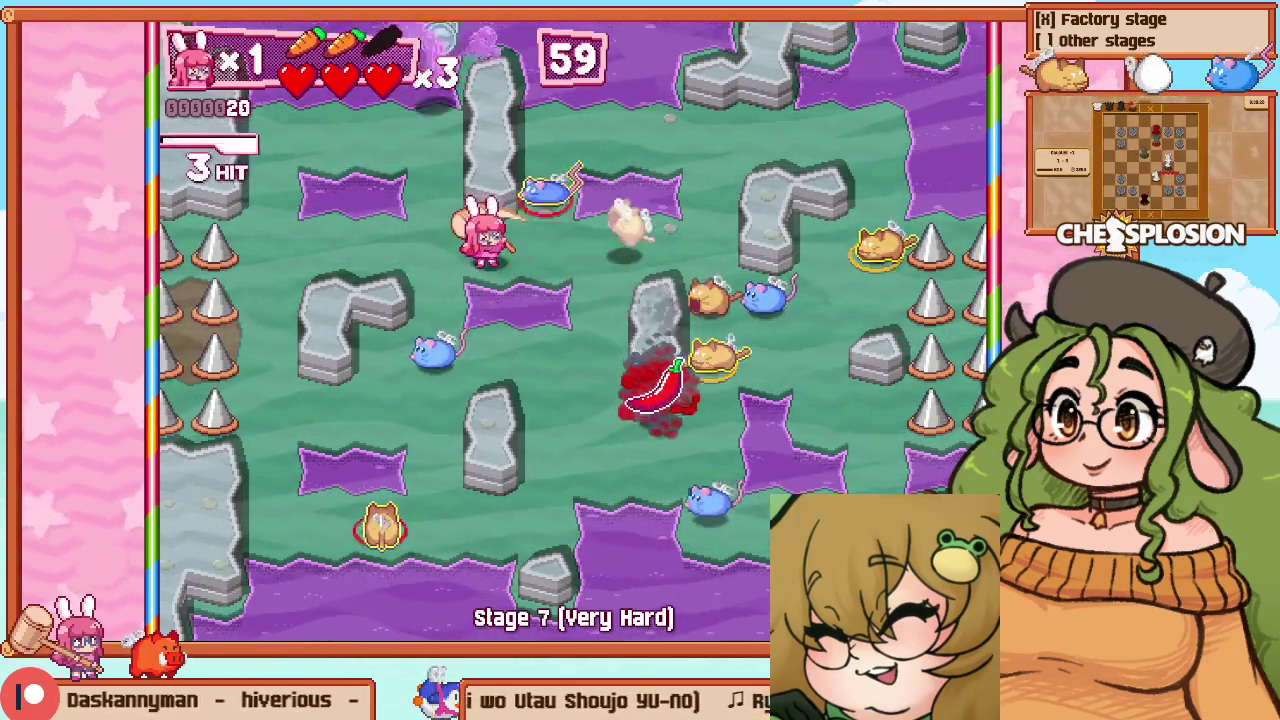
key(Left)
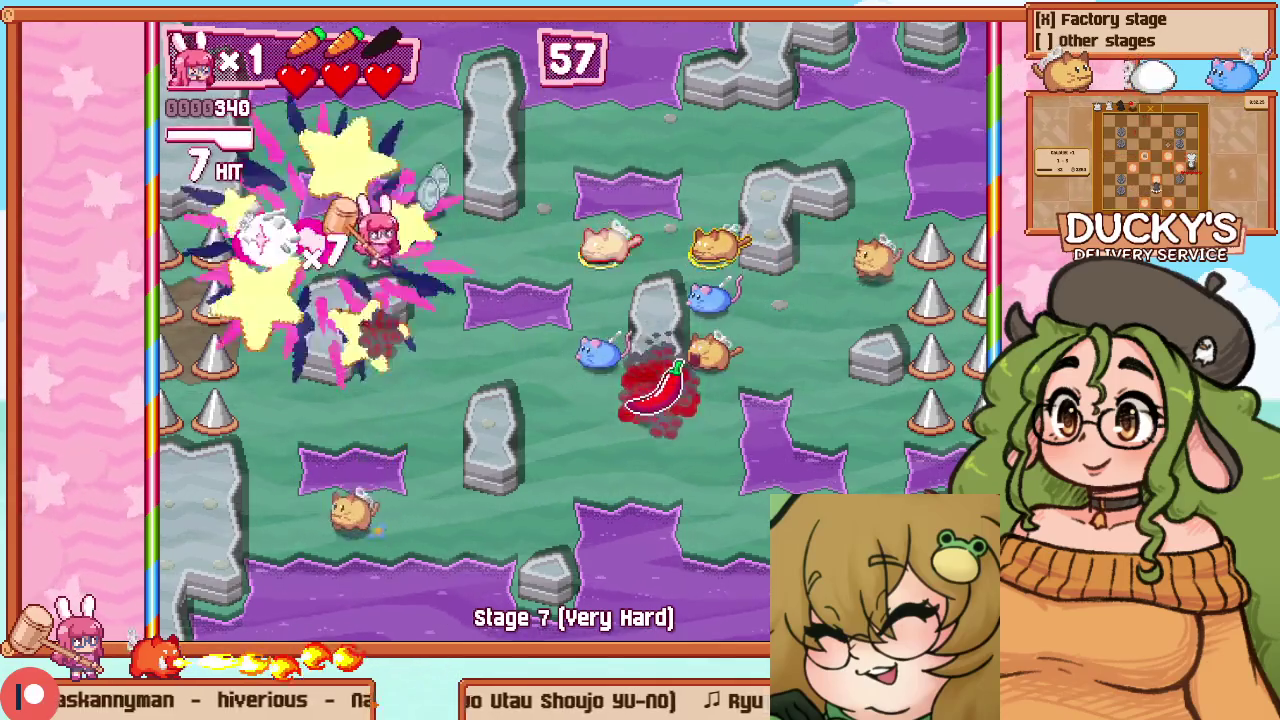
key(Right)
key(Down)
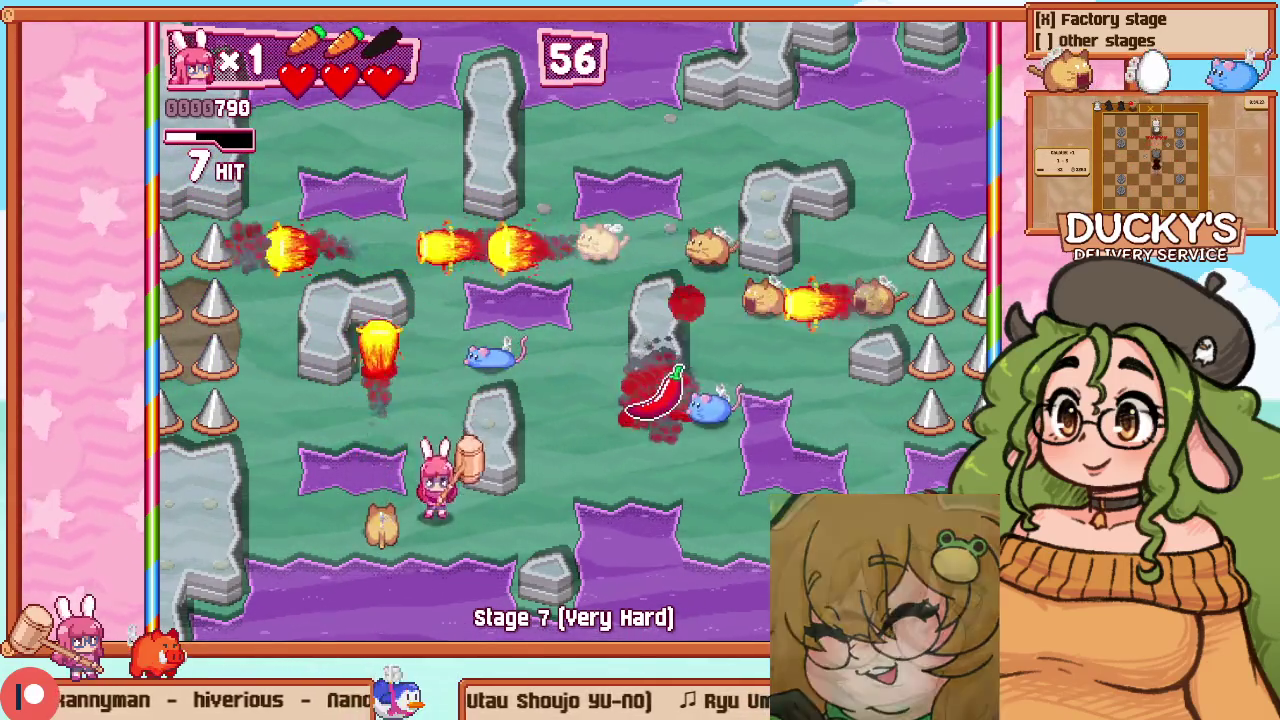
key(Left)
key(Right)
key(Up)
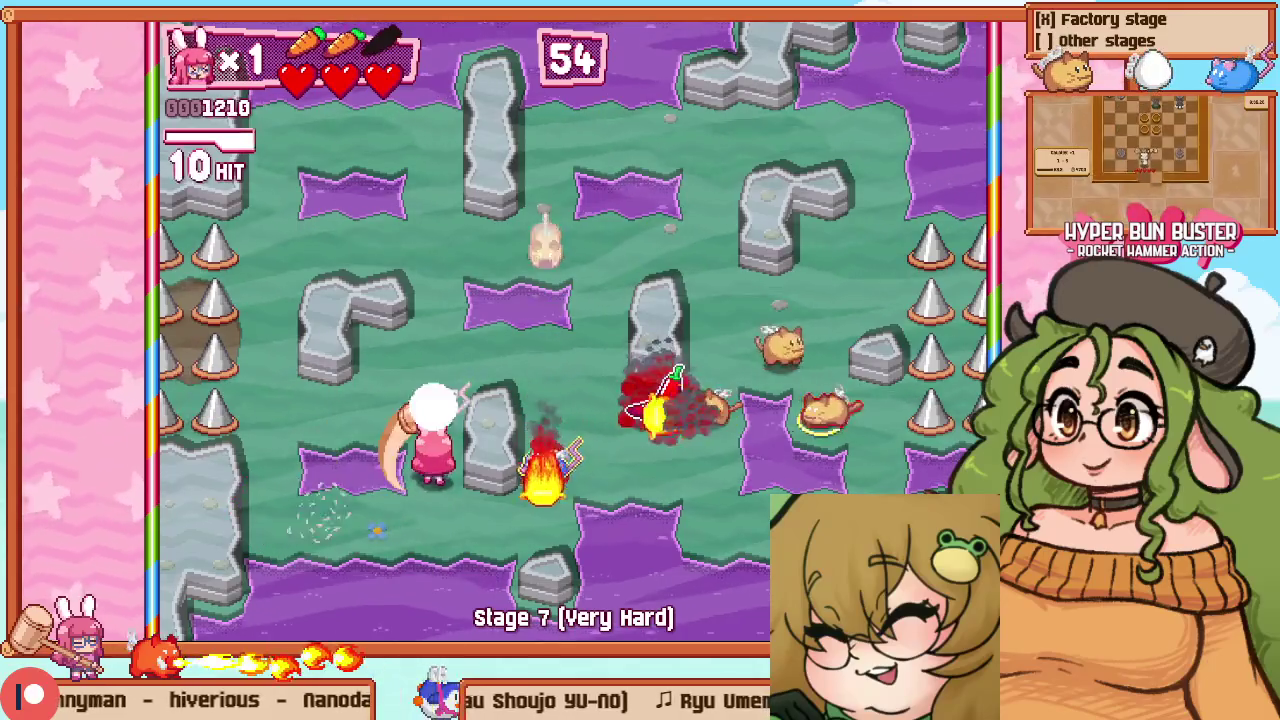
key(Up)
key(Right)
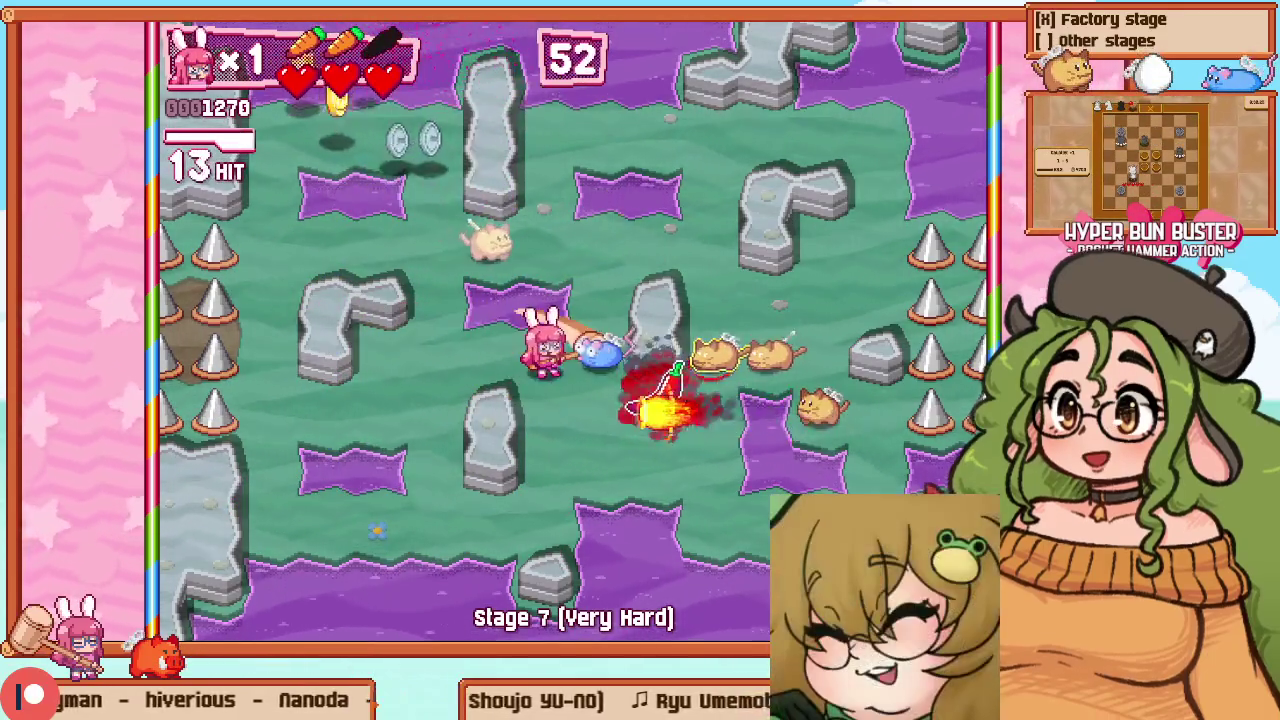
key(Down)
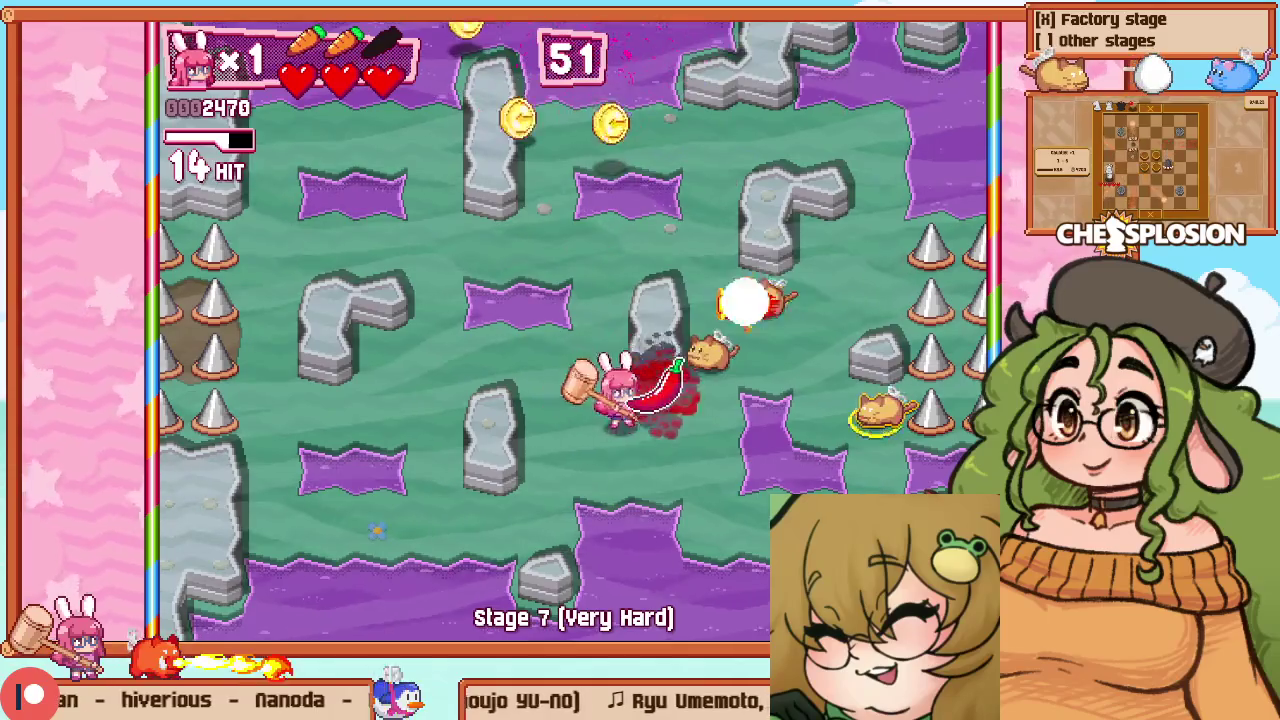
key(Down)
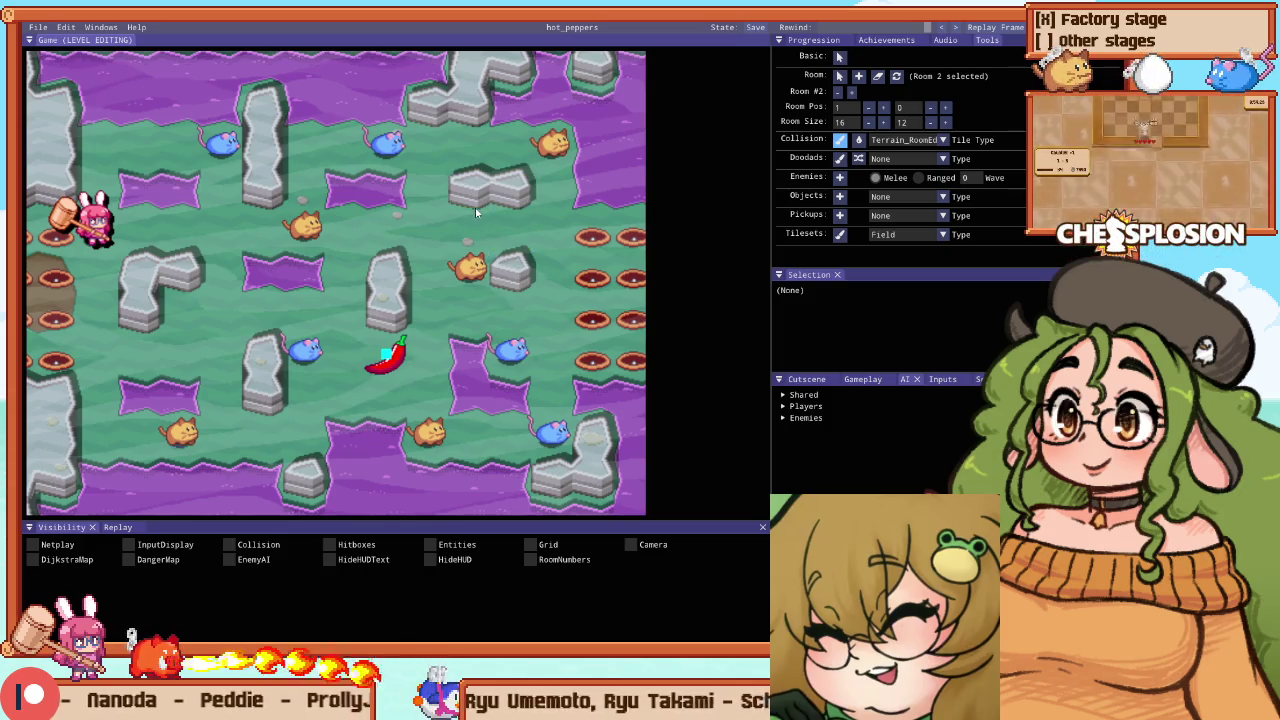
Playtest the edited room from a Retry, fighting through the enemies to a 13-hit combo
key(F5)
key(Escape)
key(Return)
key(Right)
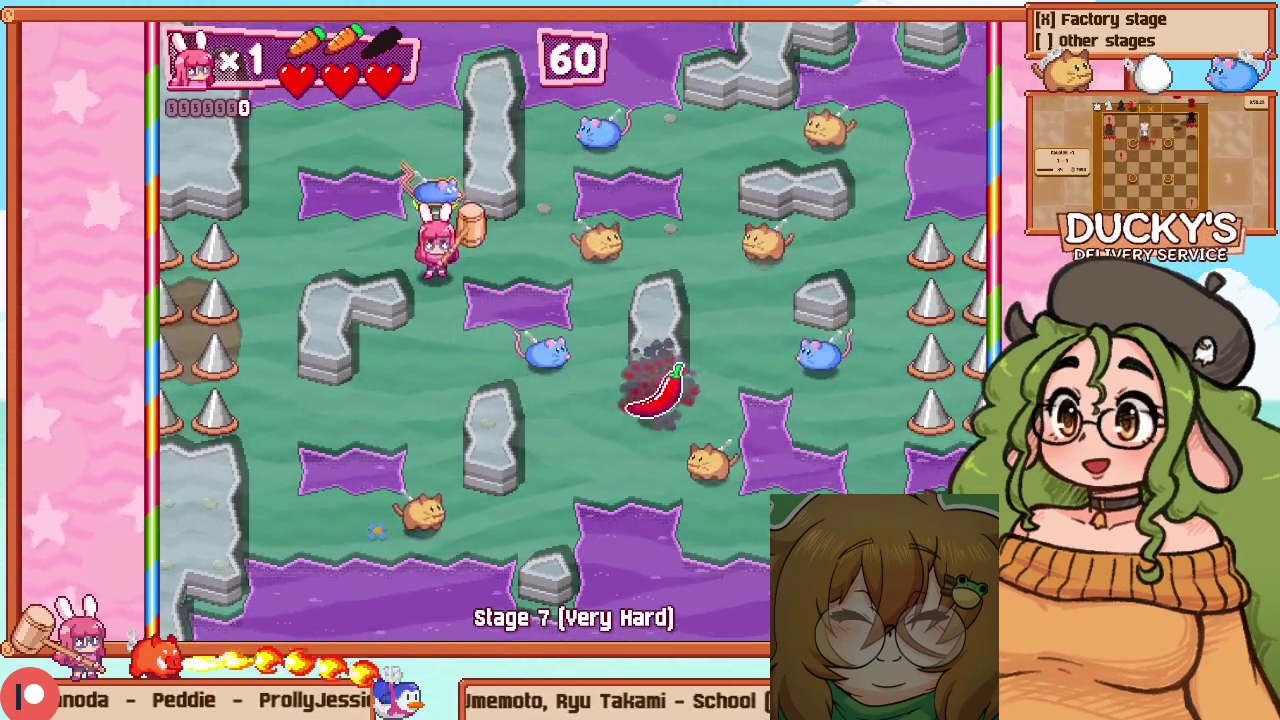
key(Right)
key(Down)
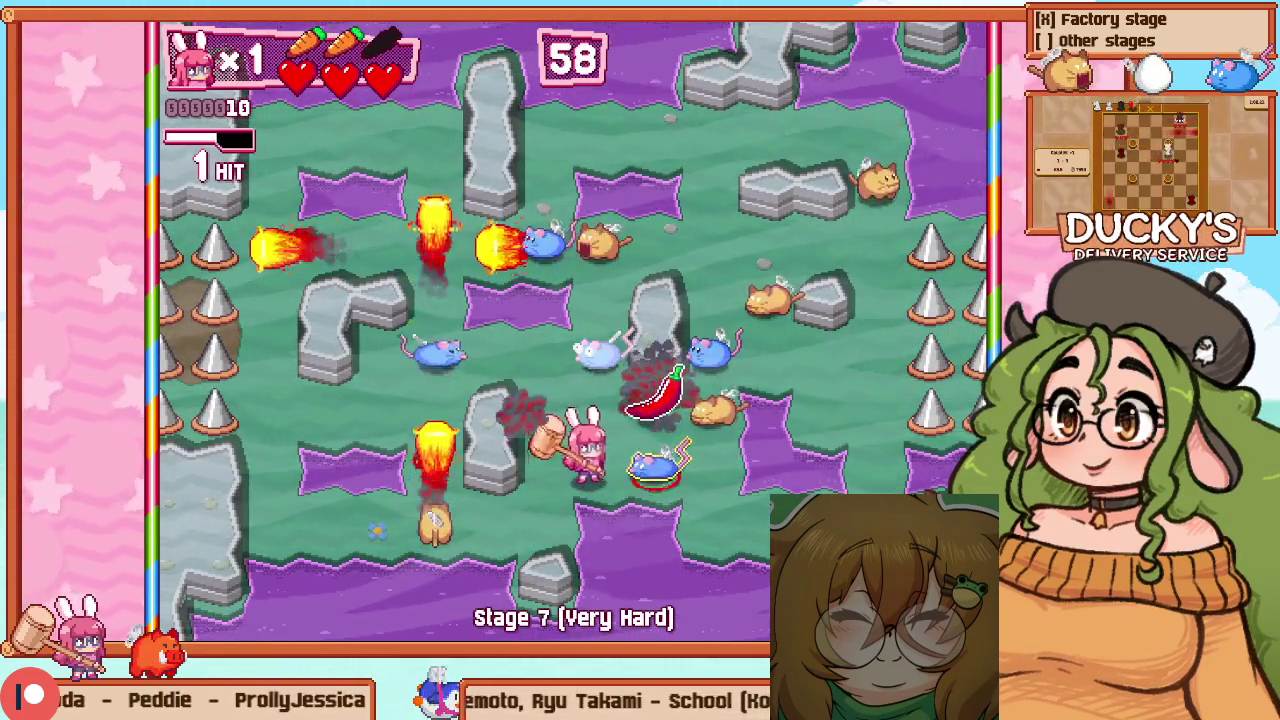
key(Right)
key(Up)
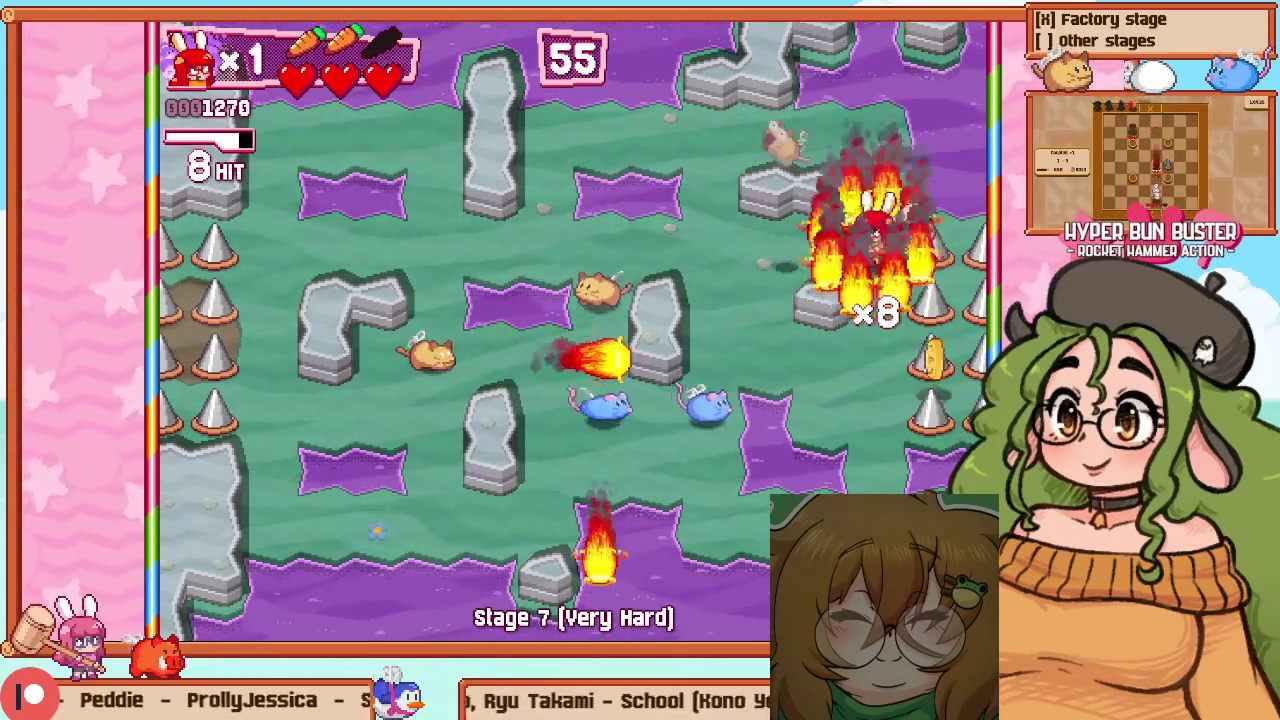
key(Left)
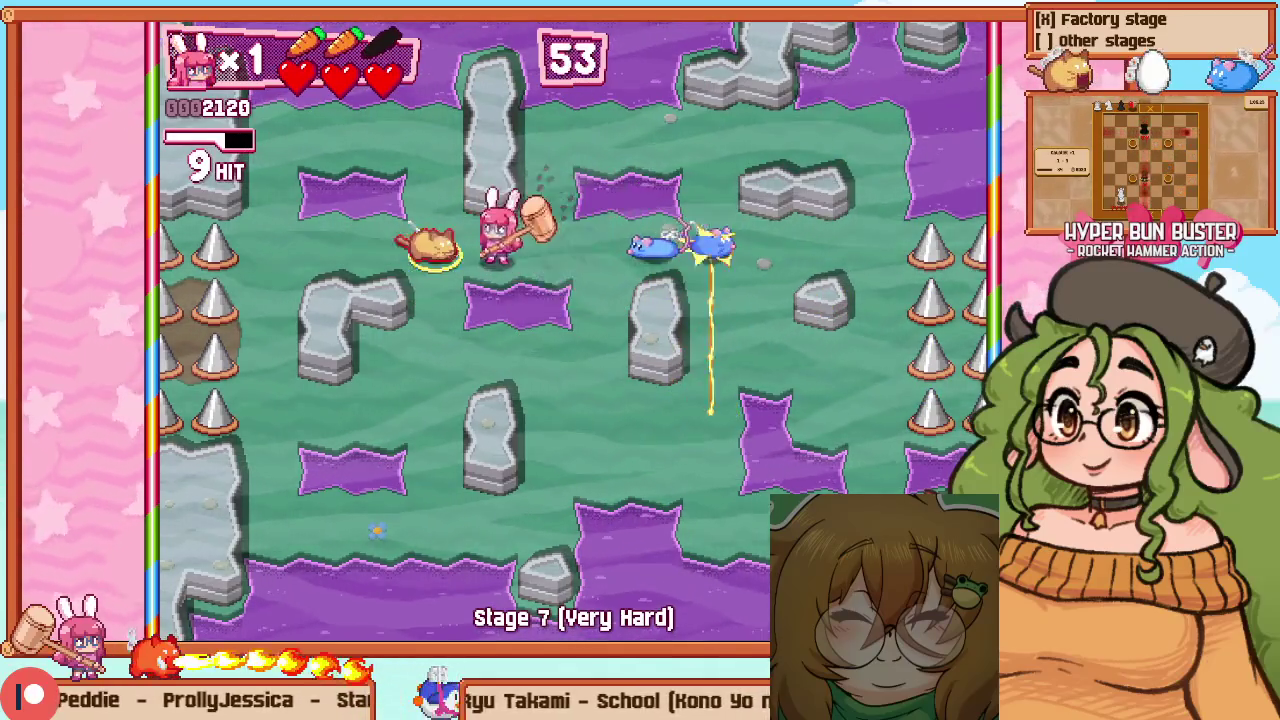
key(Right)
key(Down)
key(Down)
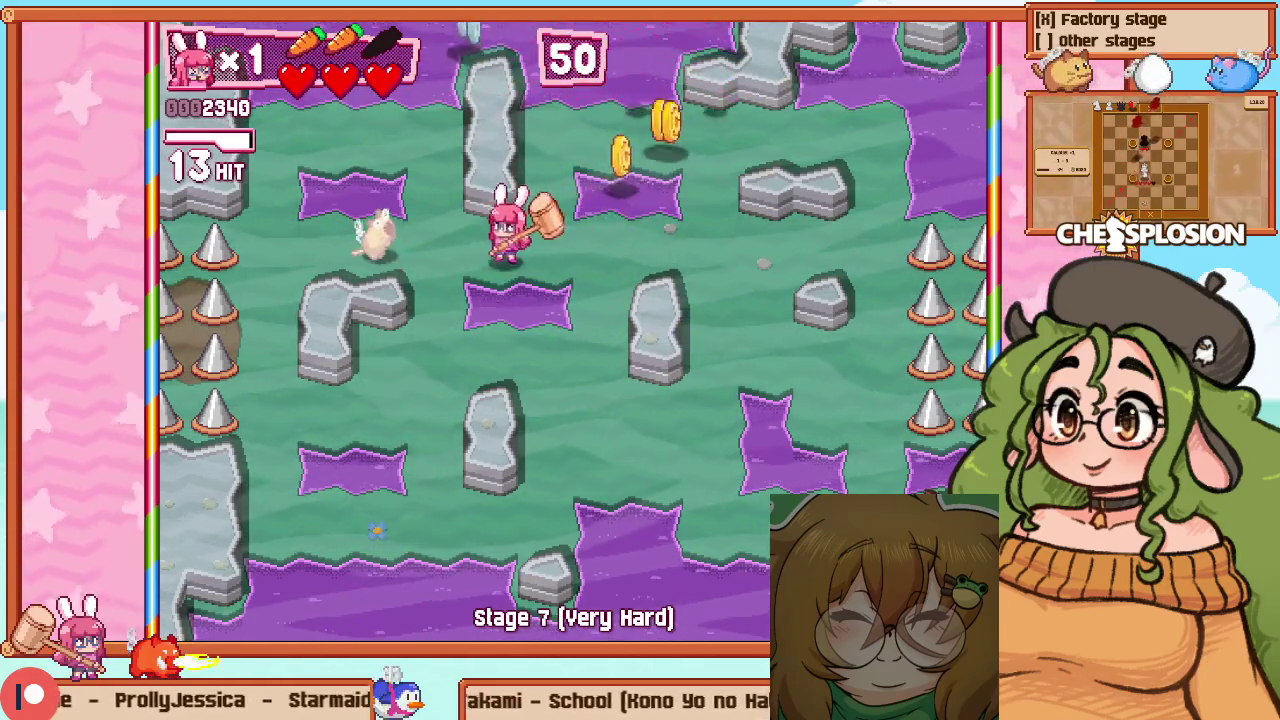
key(Left)
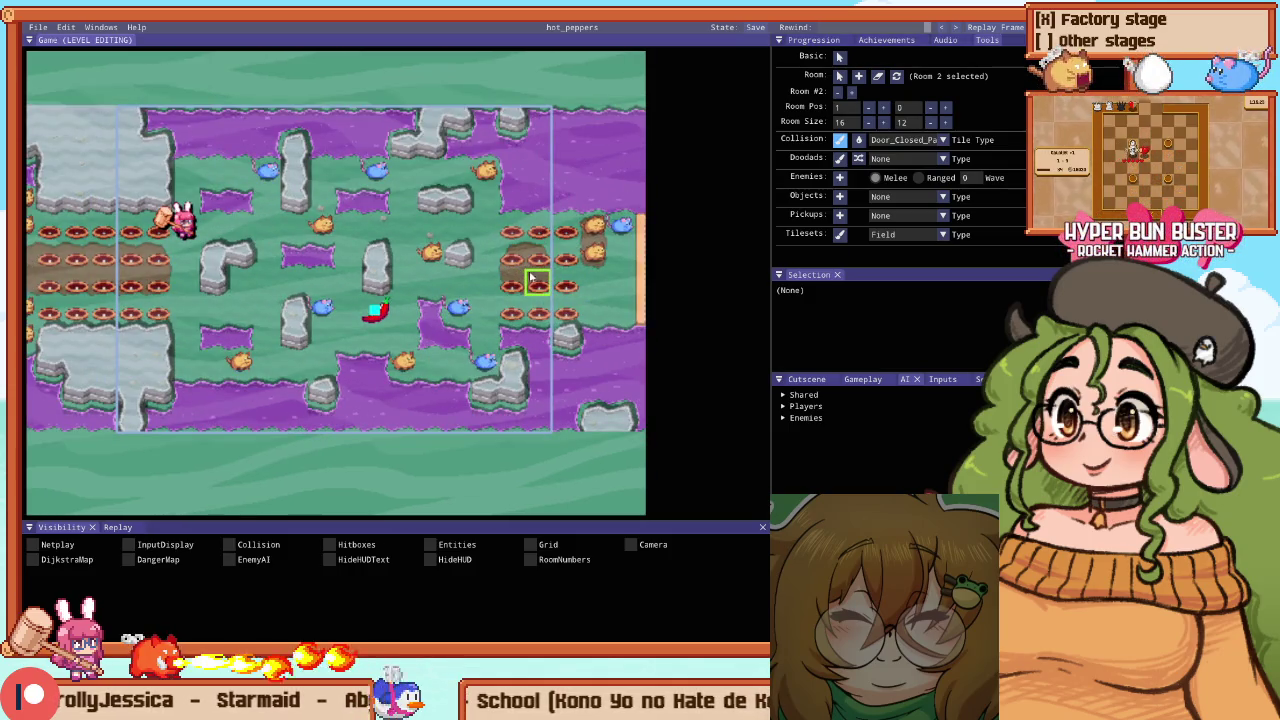
Frame the chili room's right side and paint a dirt path across its middle
scroll(533, 278, down, 3)
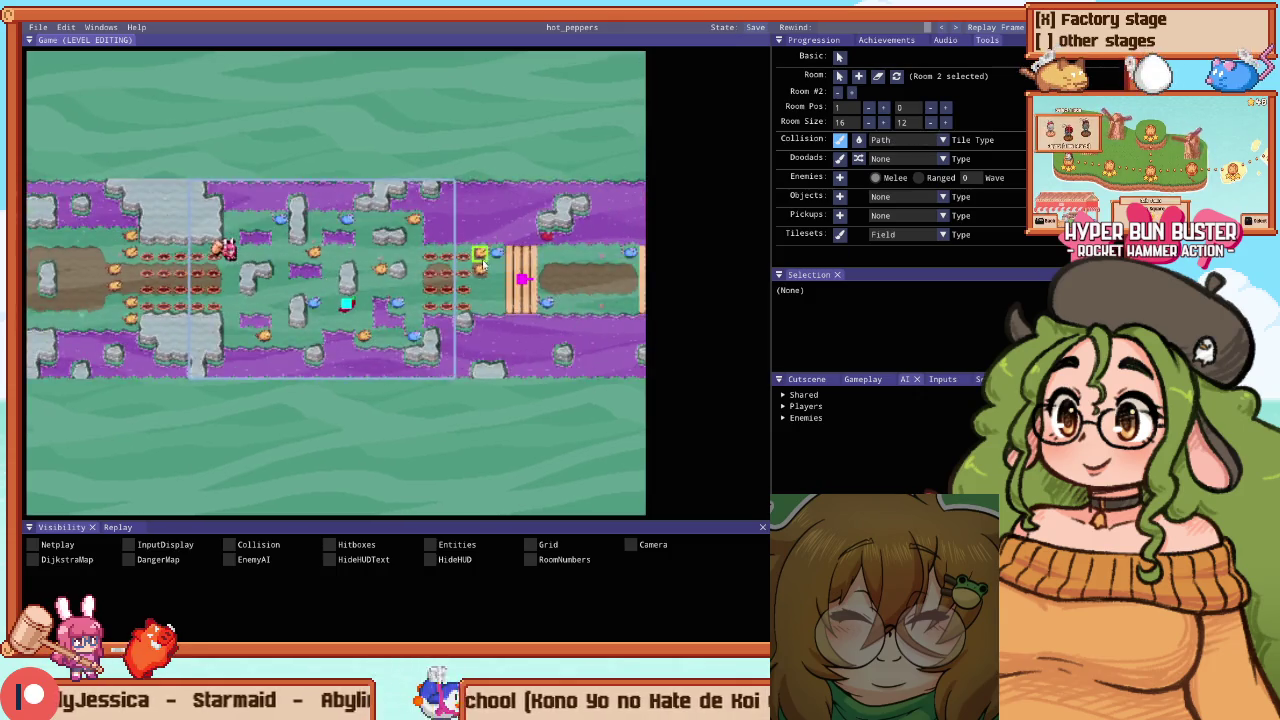
scroll(372, 297, up, 5)
drag(364, 318, 527, 176)
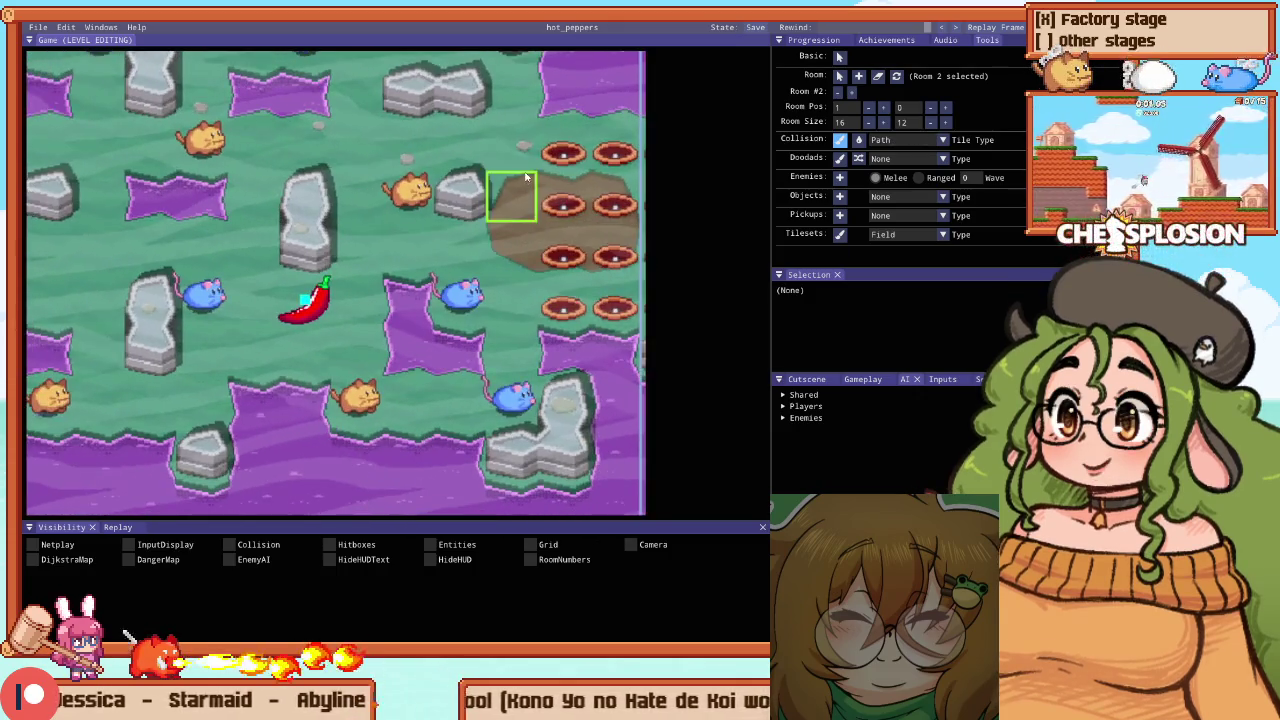
scroll(510, 248, down, 2)
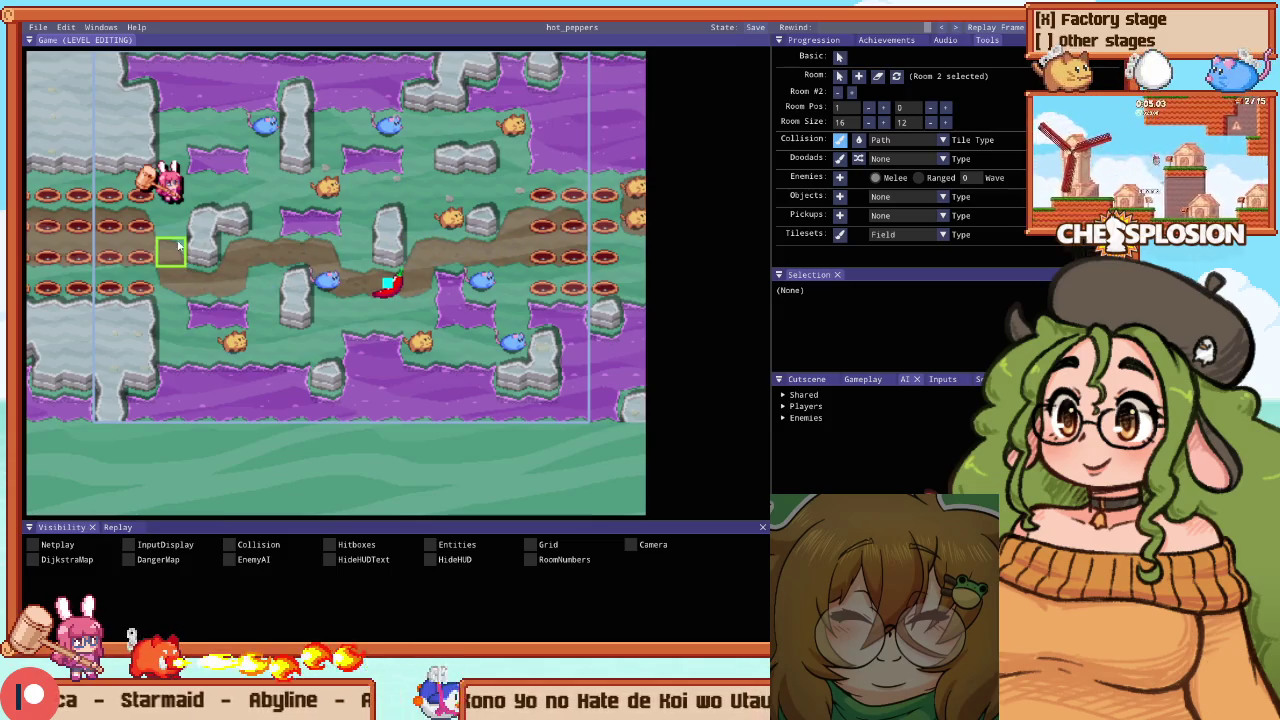
drag(284, 192, 467, 194)
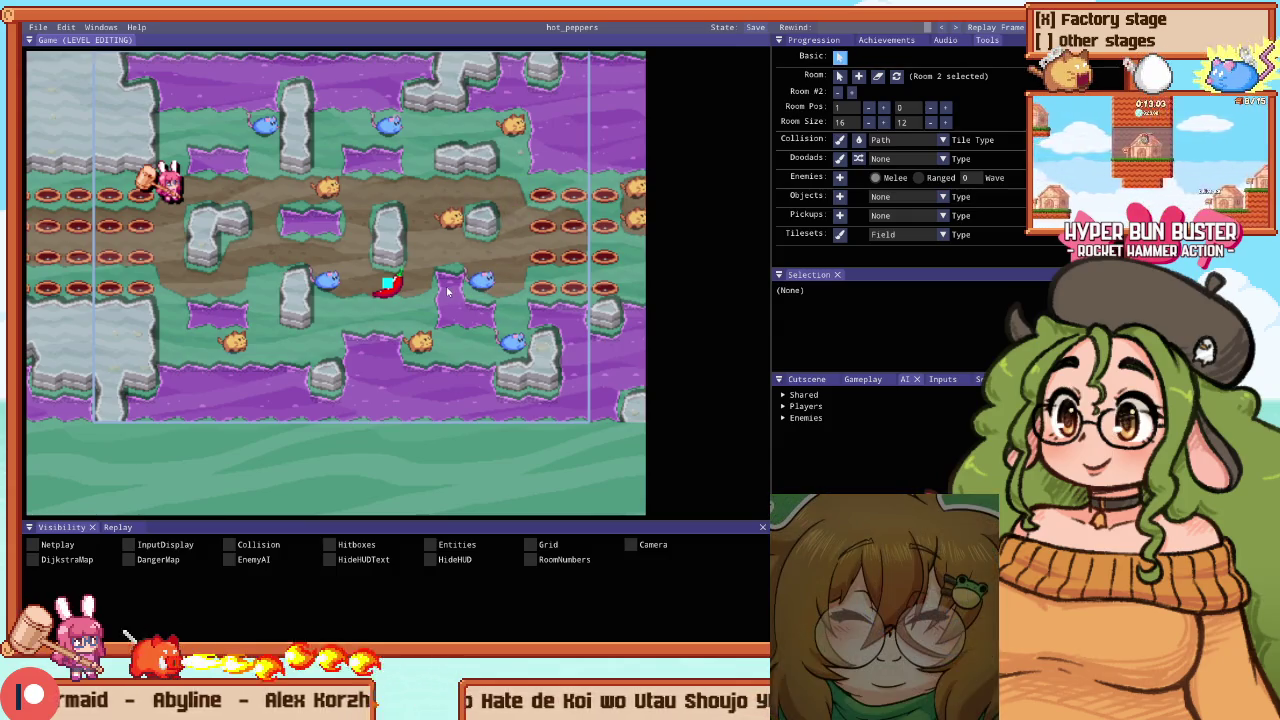
Restart Stage 7 from the beginning using the pause menu's Retry option
key(F1)
key(Escape)
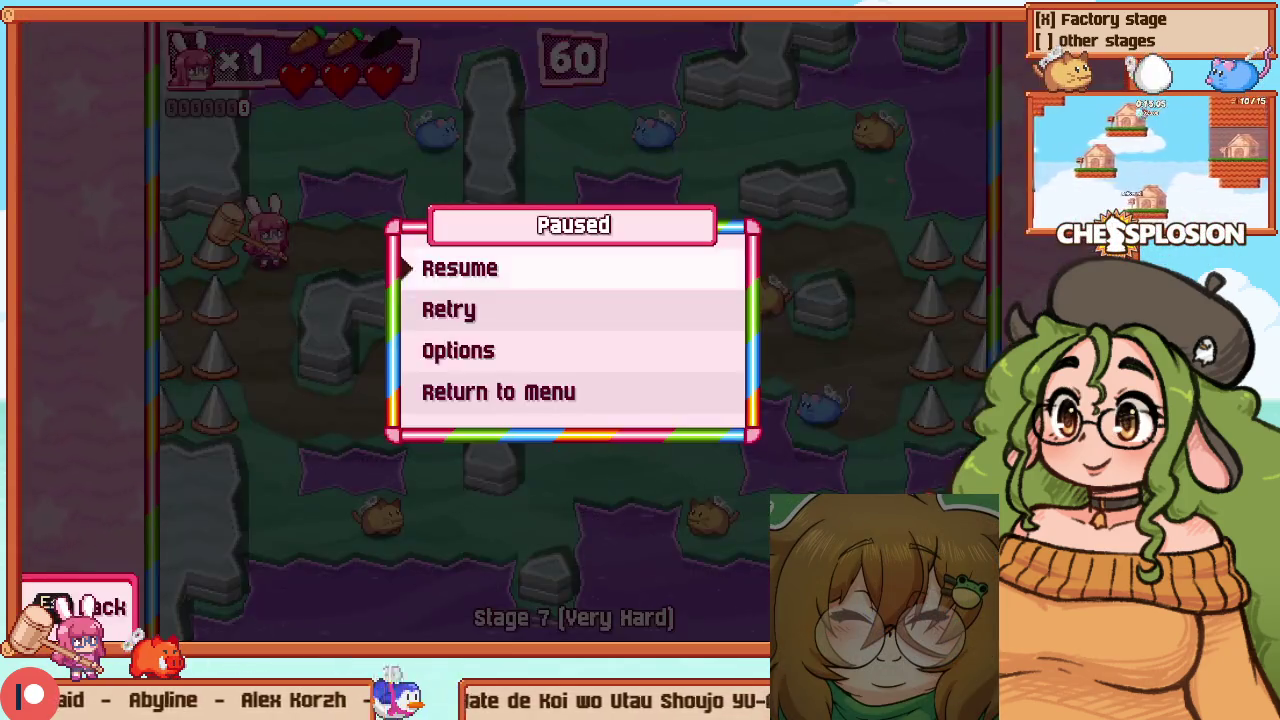
key(Down)
key(Return)
key(F1)
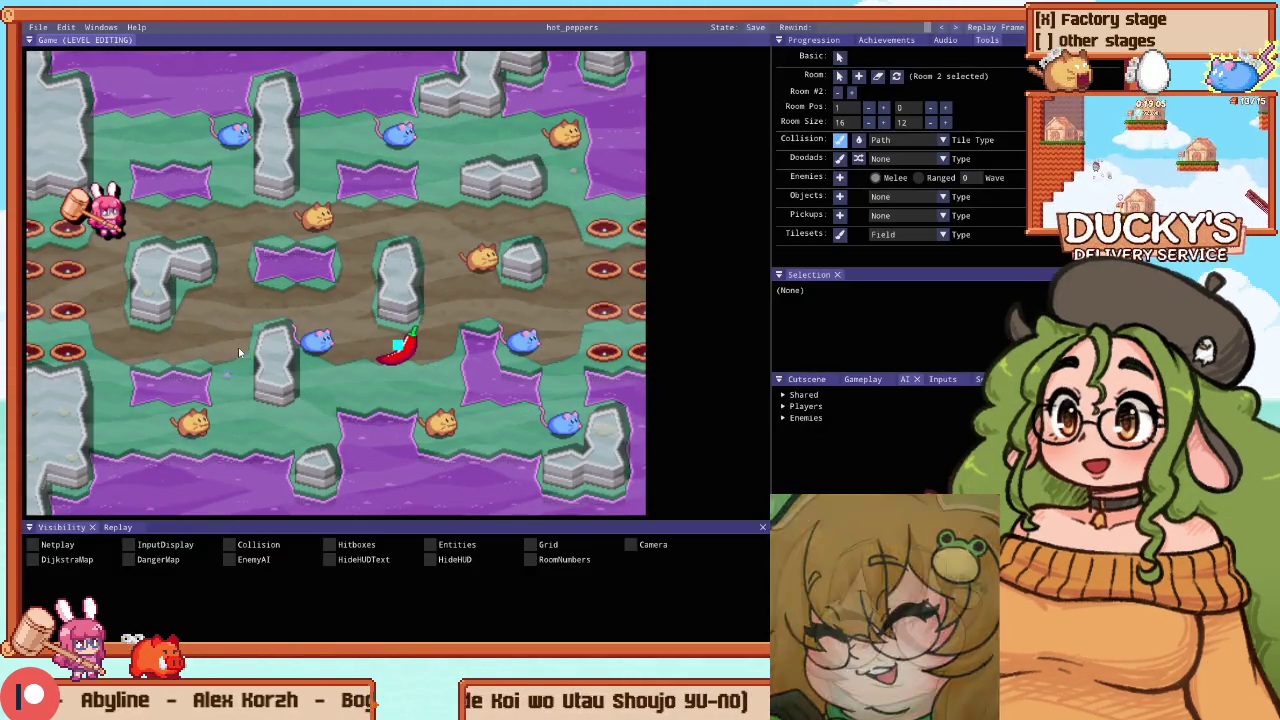
key(F1)
key(Escape)
key(Escape)
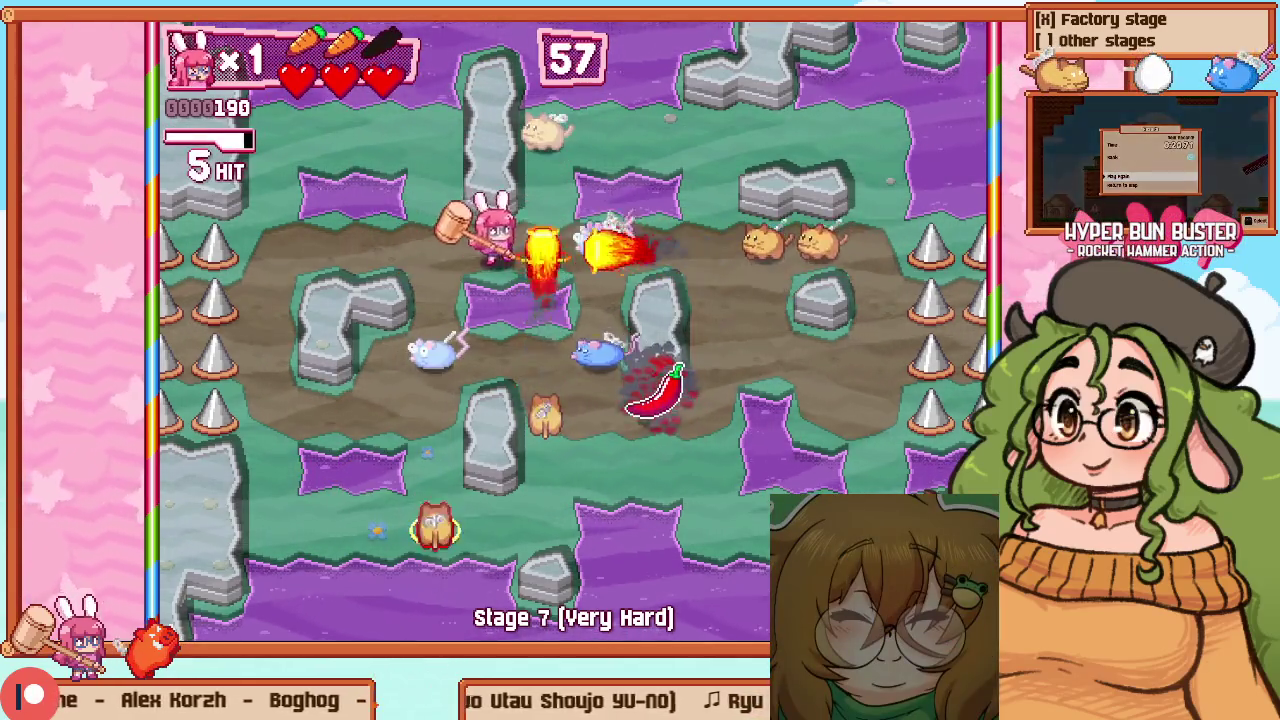
key(Escape)
key(Down)
key(Return)
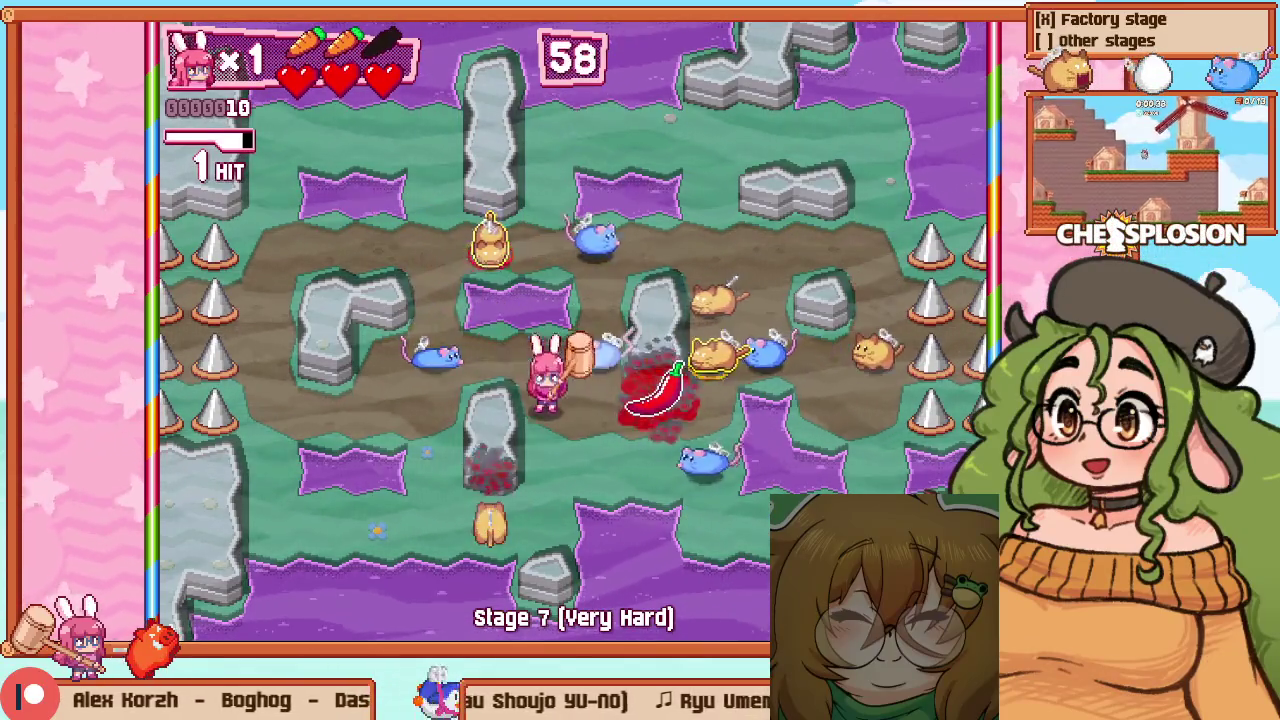
key(Escape)
key(Down)
key(Return)
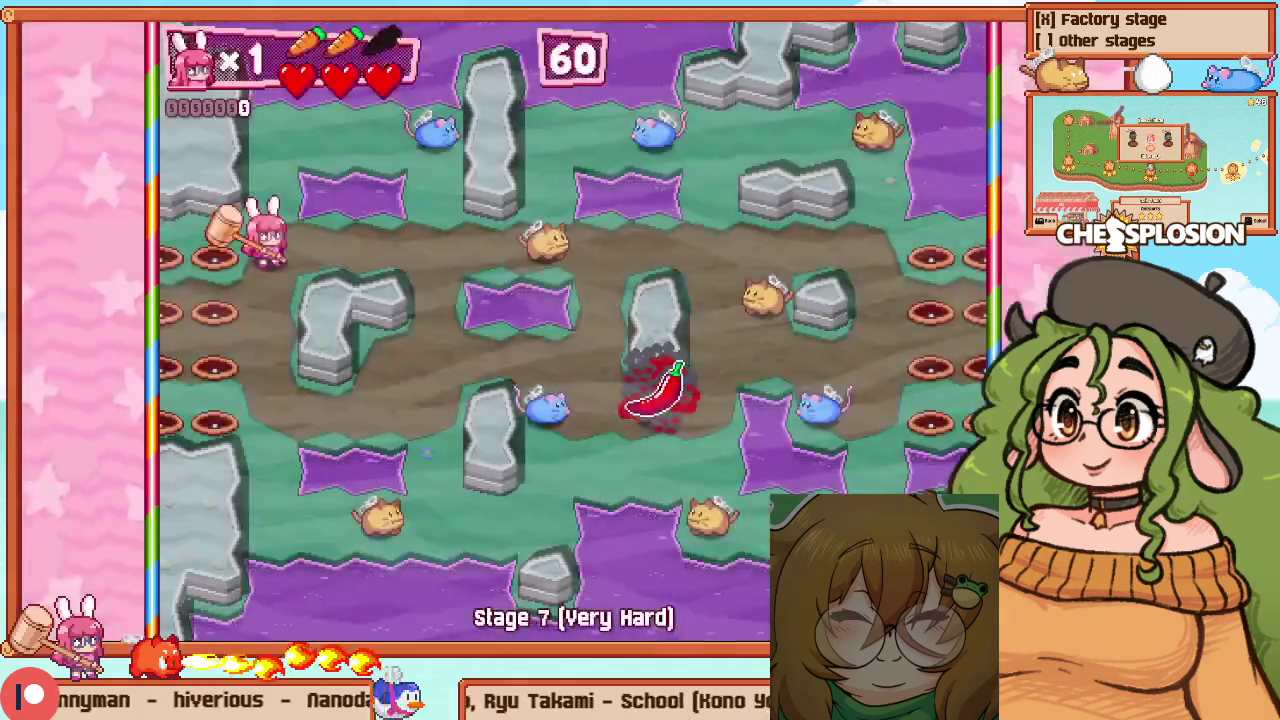
Sweep right across the arena with the hammer, clearing the whole enemy wave
key(Right)
key(z)
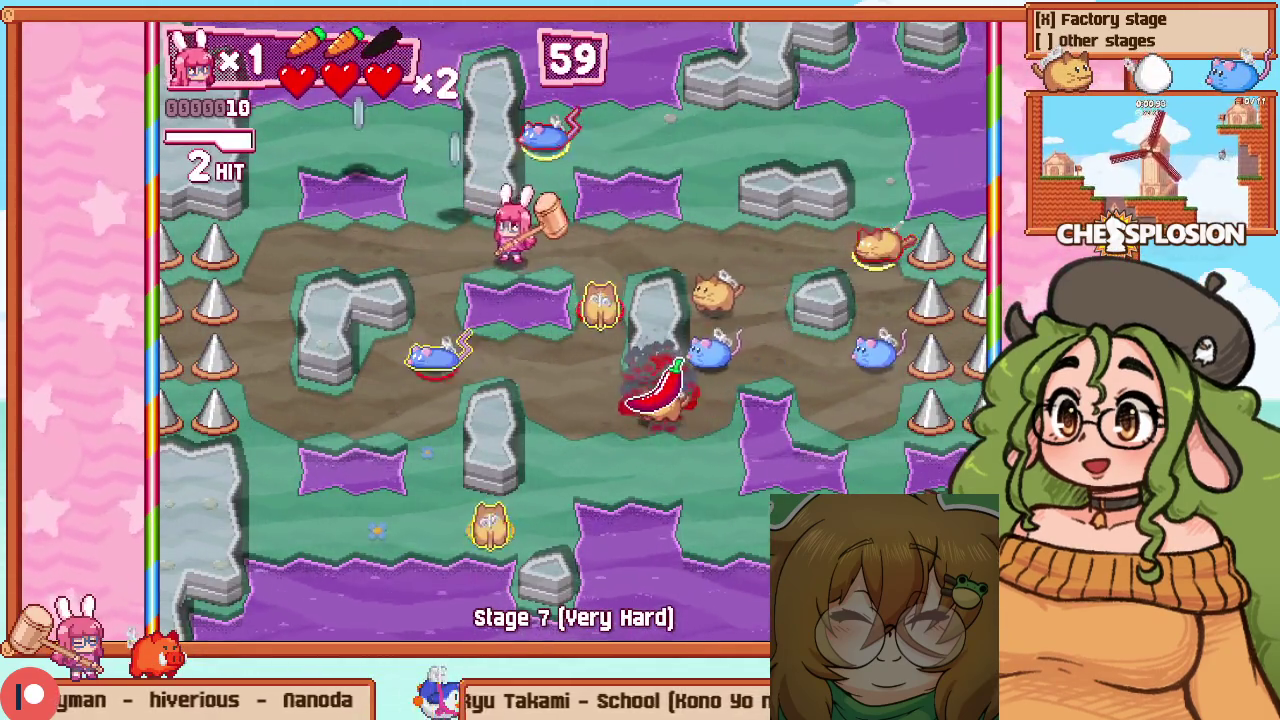
key(z)
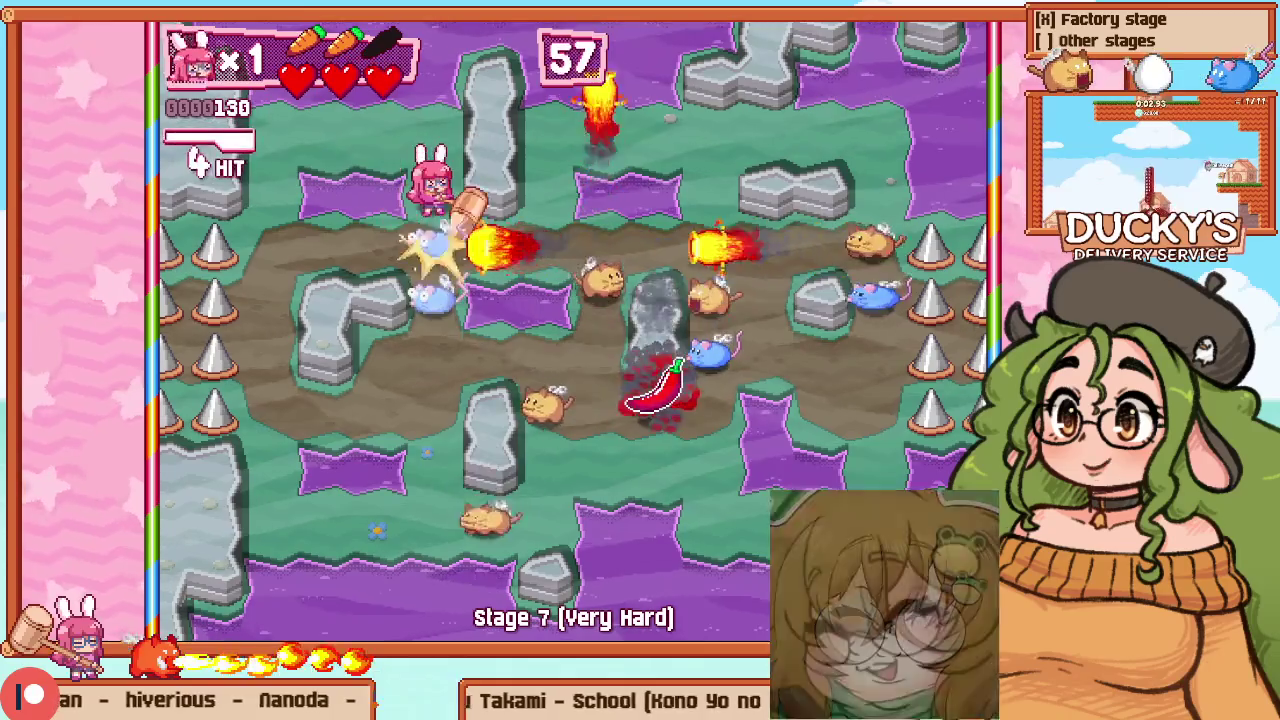
key(Down)
key(Right)
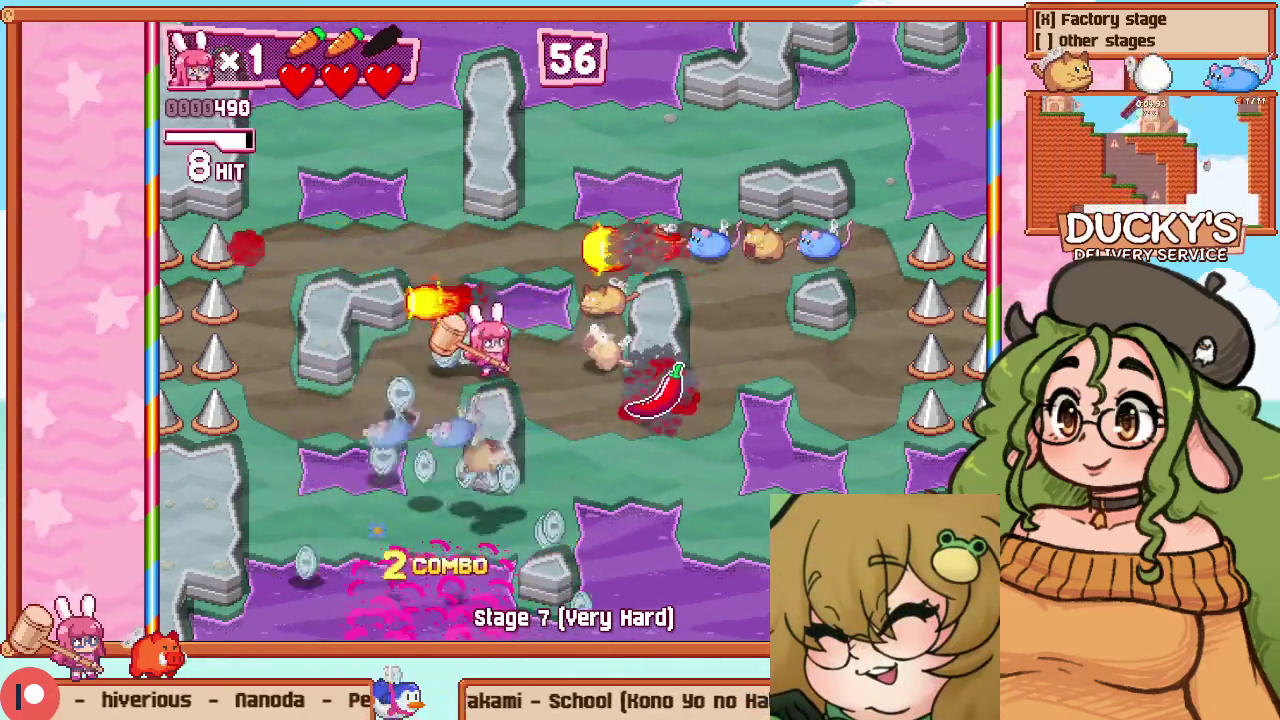
key(z)
key(Up)
key(Up)
key(z)
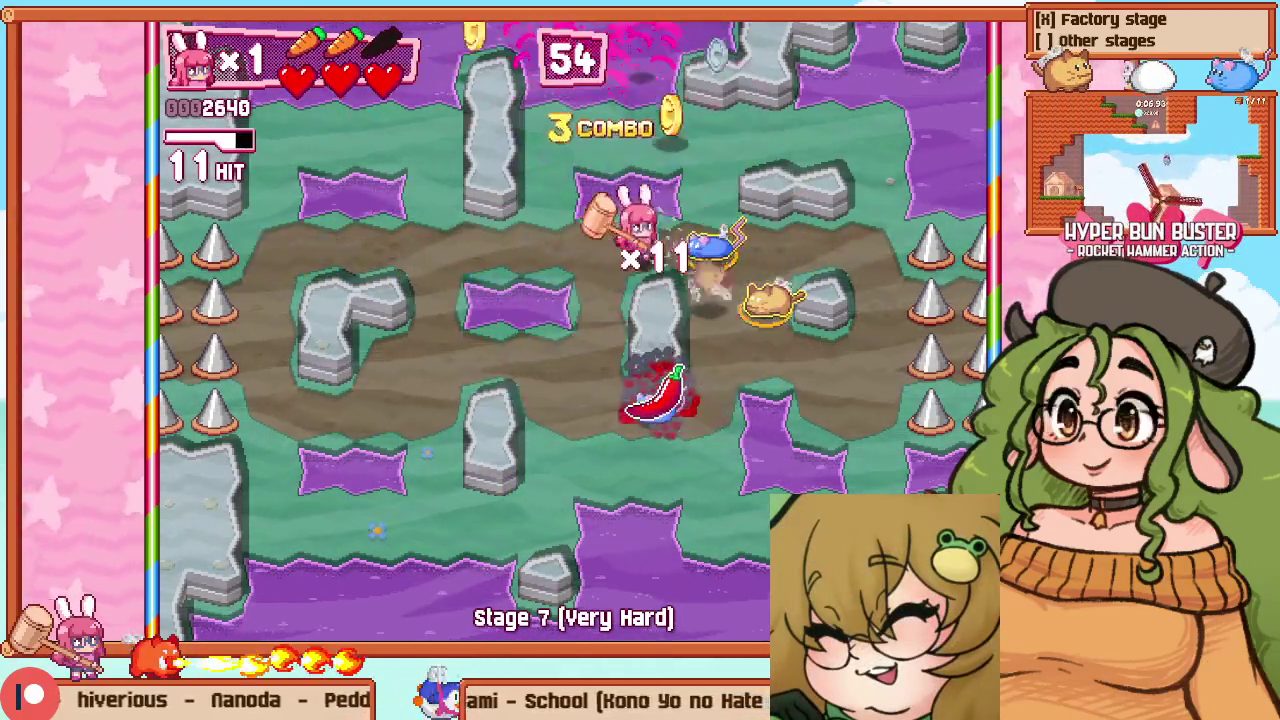
key(Right)
key(z)
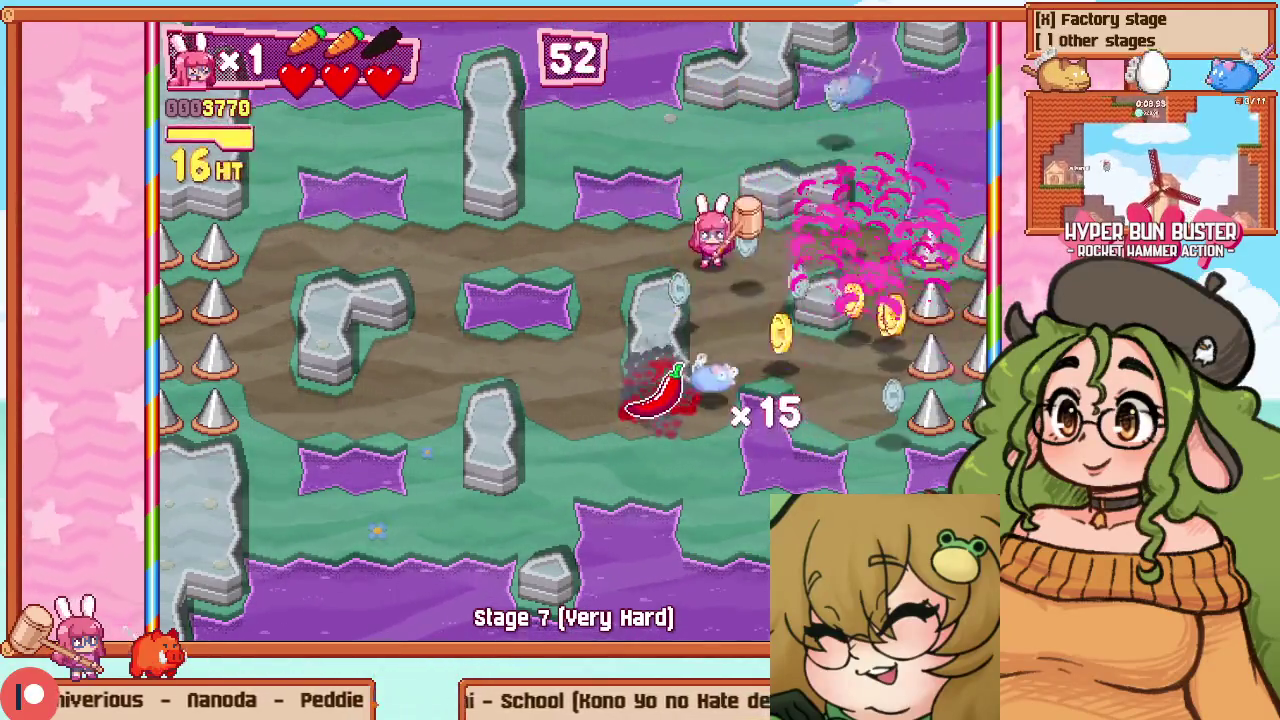
key(Down)
Grab the chili pickup and carry the flaming bunny left across the arena
key(Left)
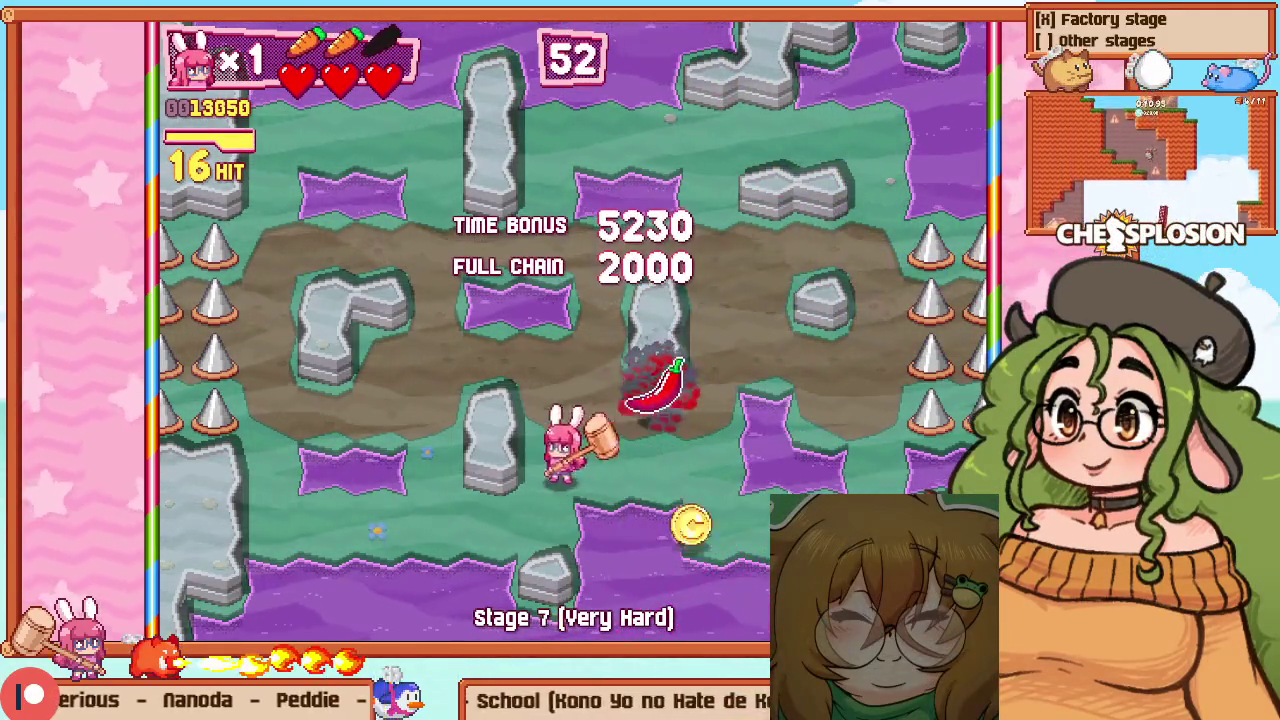
key(Up)
key(Right)
key(Up)
key(Up)
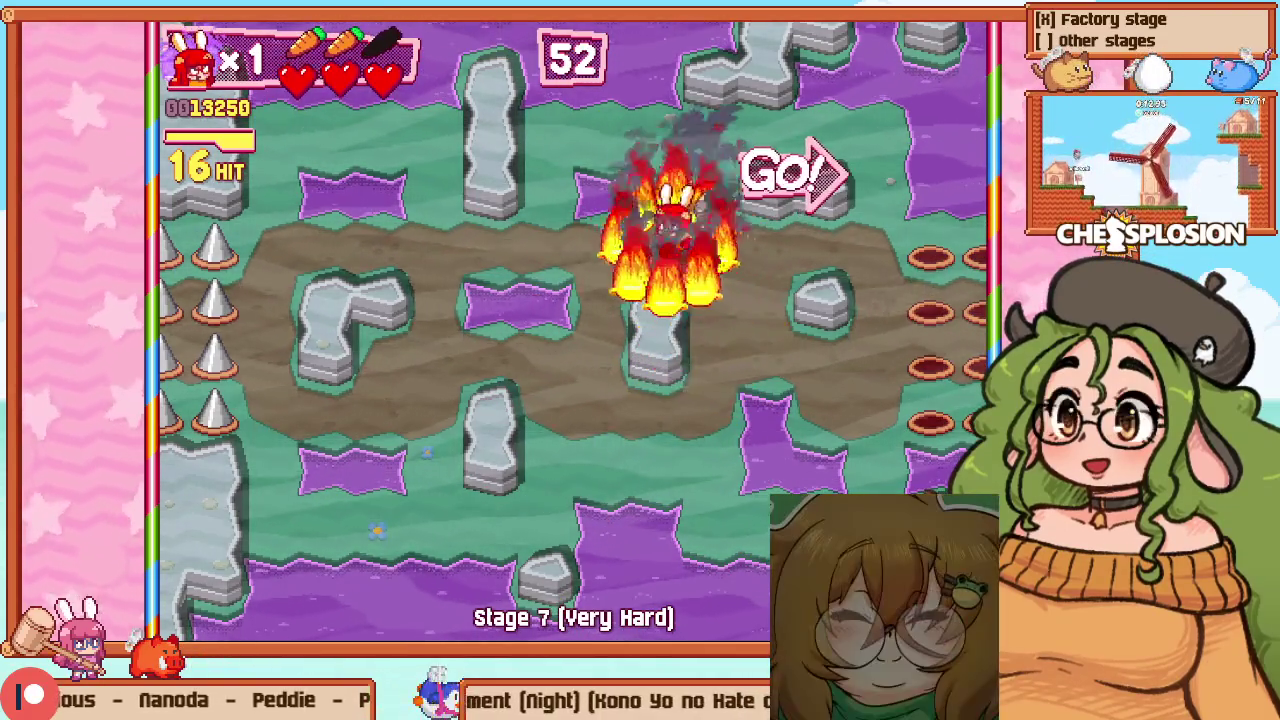
key(Left)
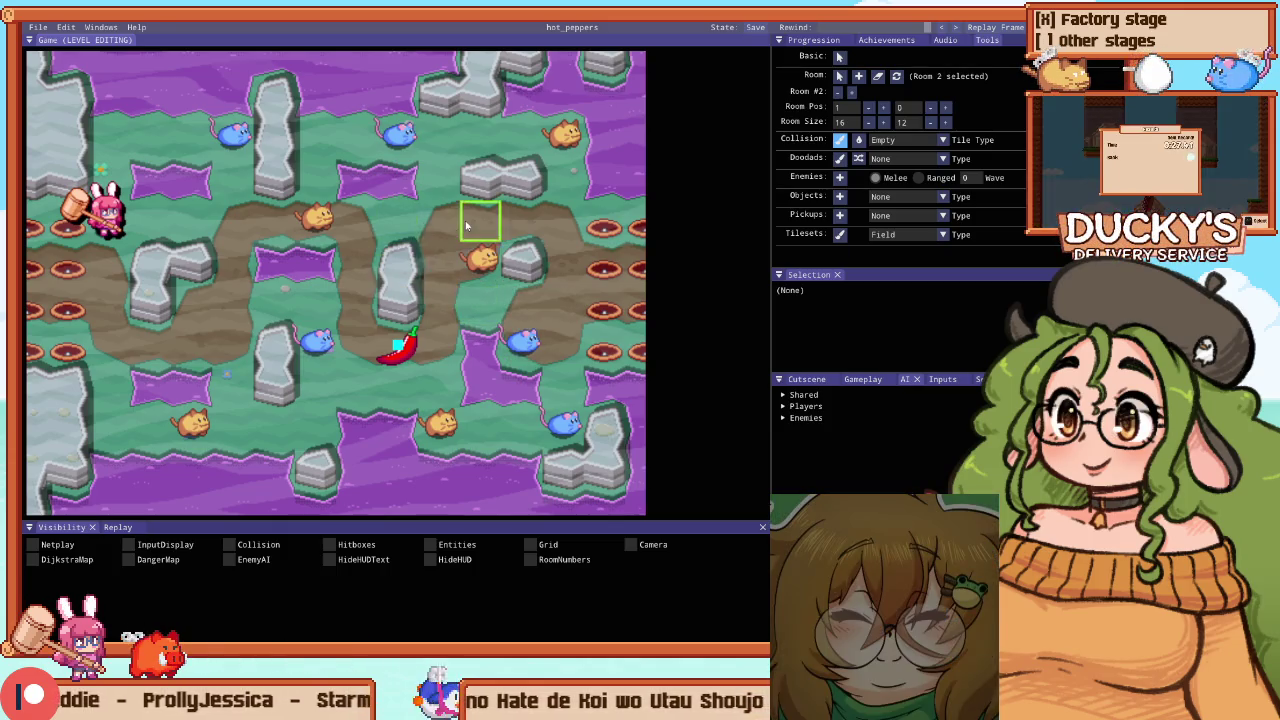
Zoom in and out on the chili room to inspect the winding dirt route between the rocks
scroll(465, 226, down, 3)
scroll(400, 250, up, 3)
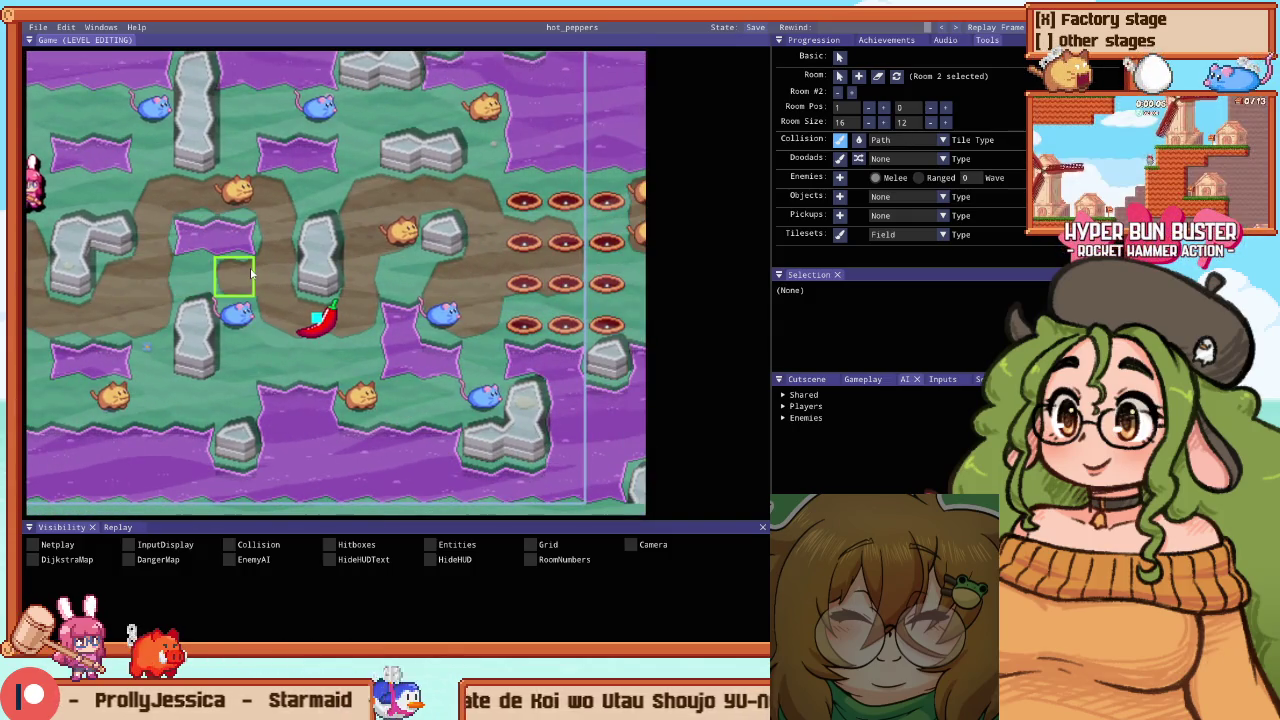
scroll(323, 237, down, 1)
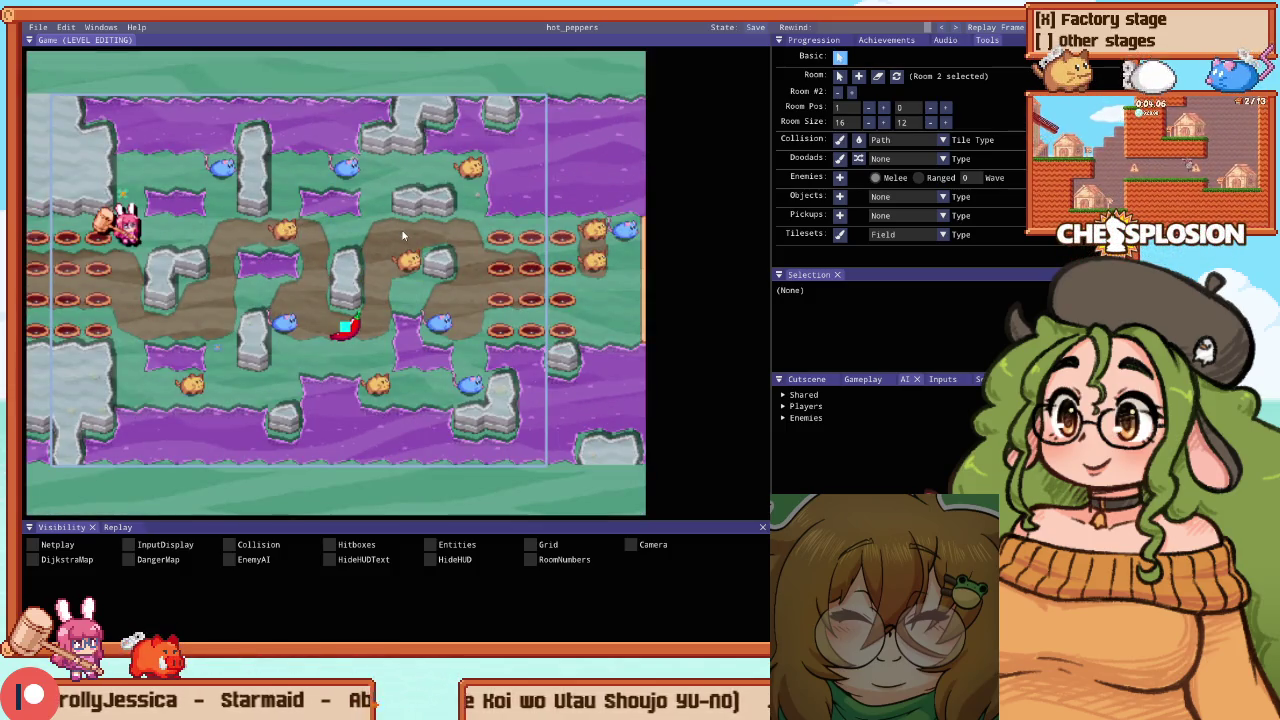
Play the winding-path room to a clear with a 5440 time bonus, then select the chili pepper pickup
key(Escape)
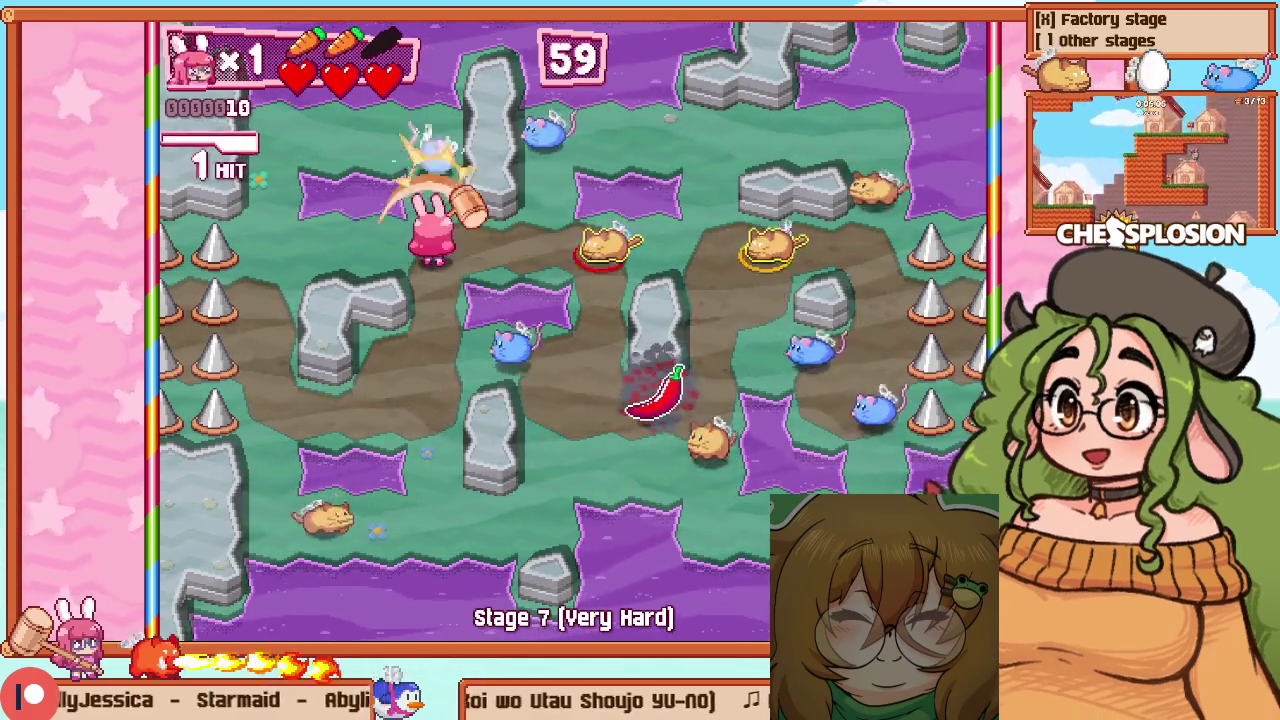
key(Down)
key(Right)
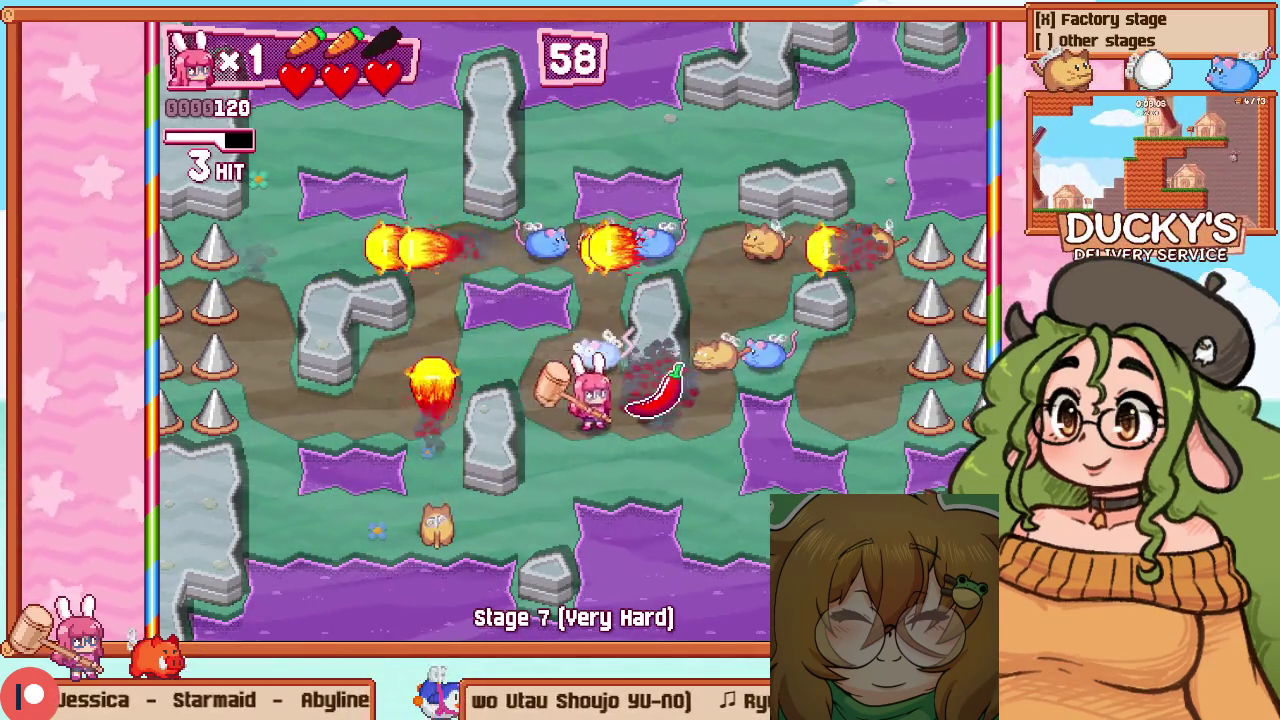
key(Up)
key(Right)
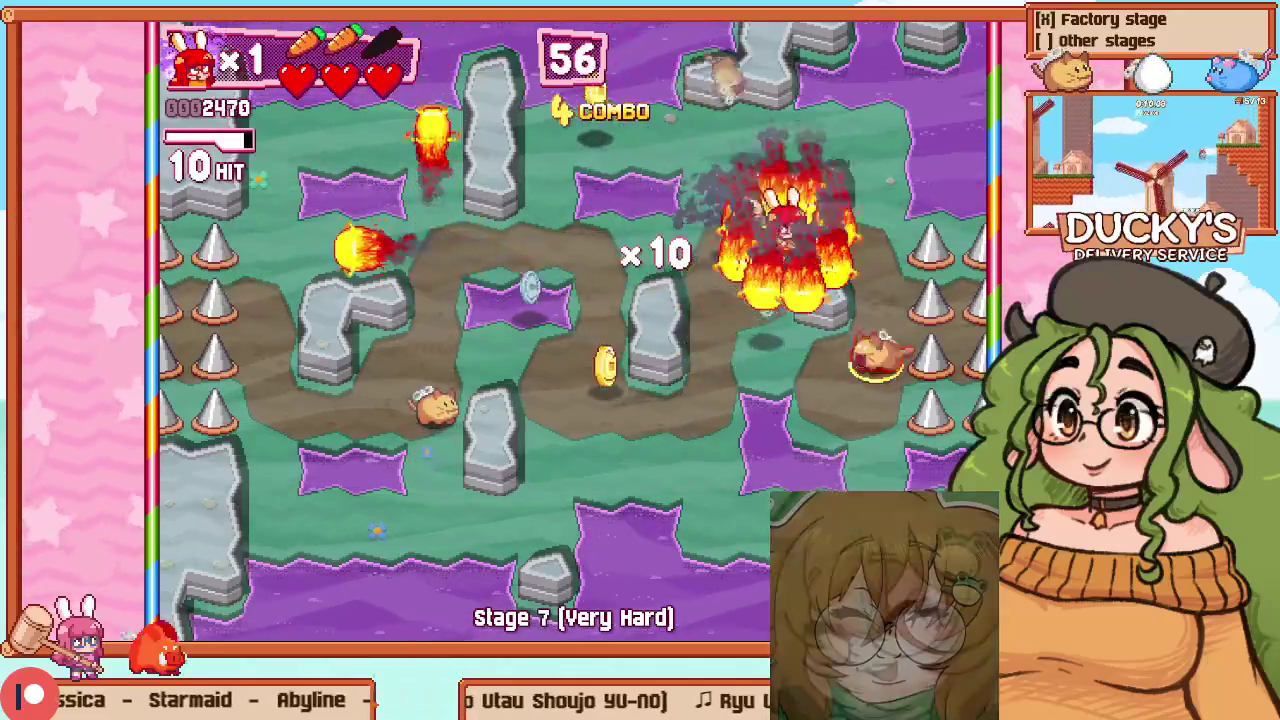
key(Down)
key(Left)
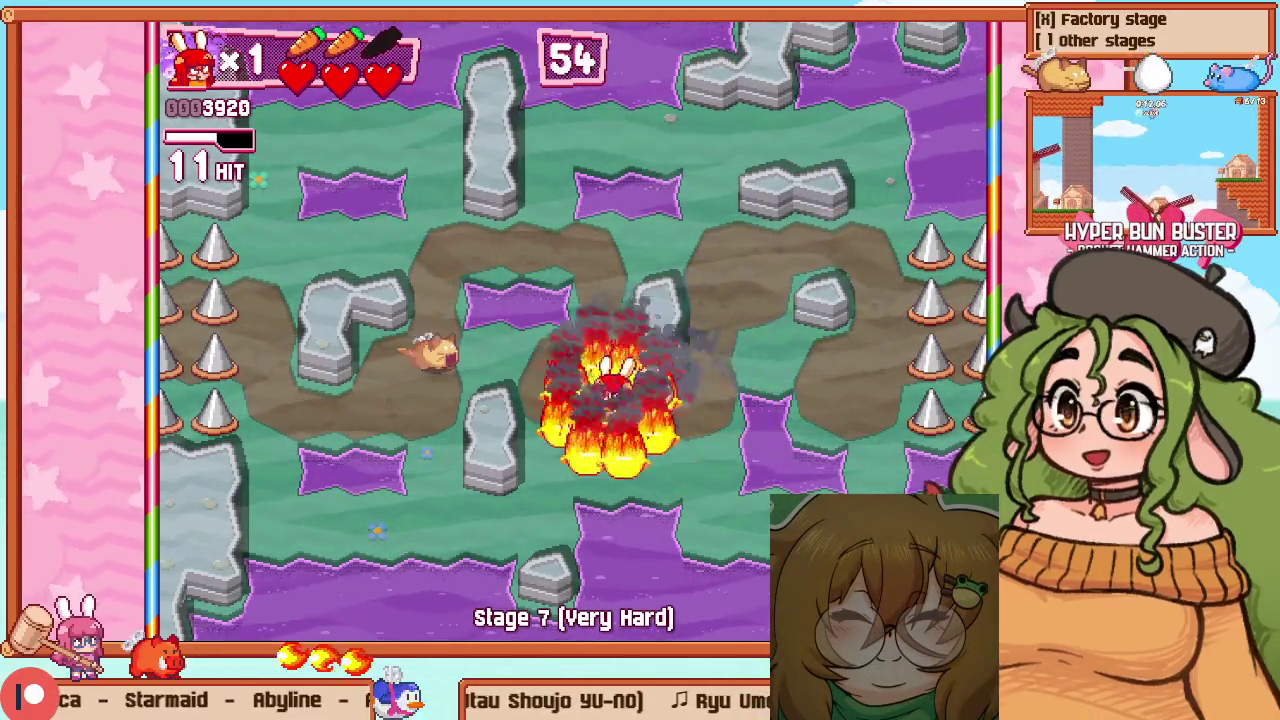
key(Left)
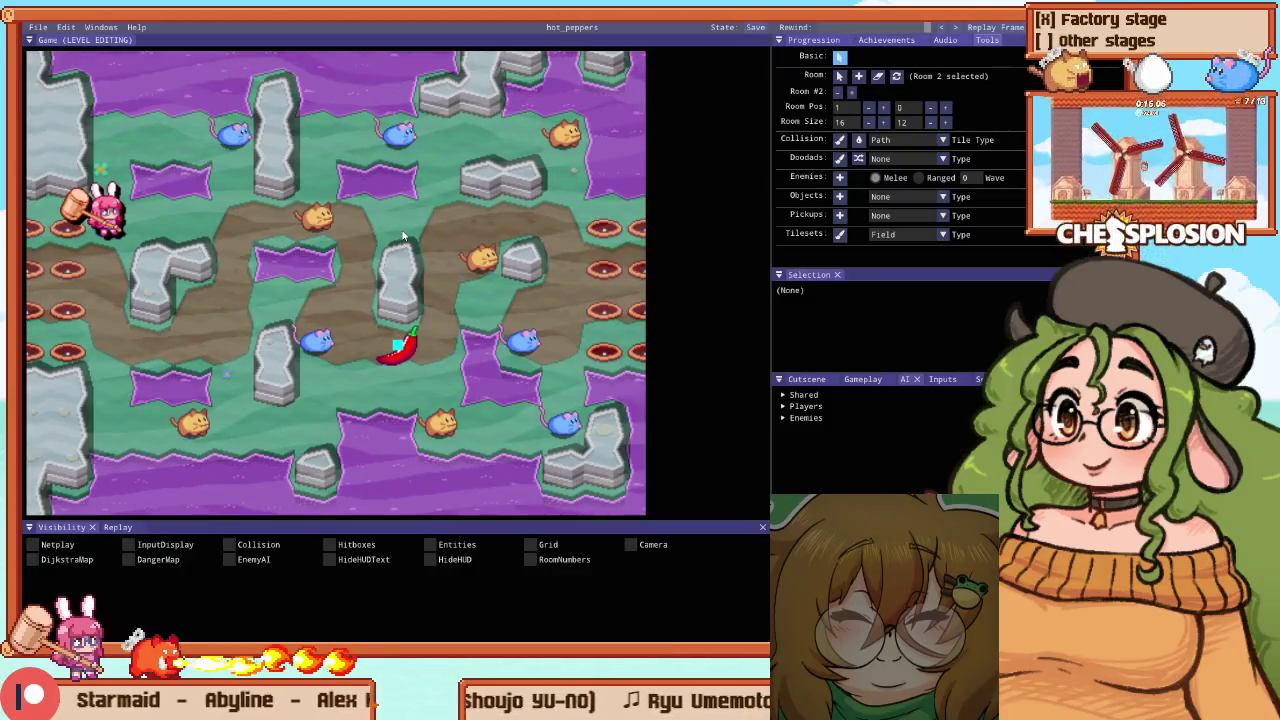
click(390, 335)
Place a SpicyPepper pickup near the room's top and drag the middle pepper down near the bottom
click(848, 301)
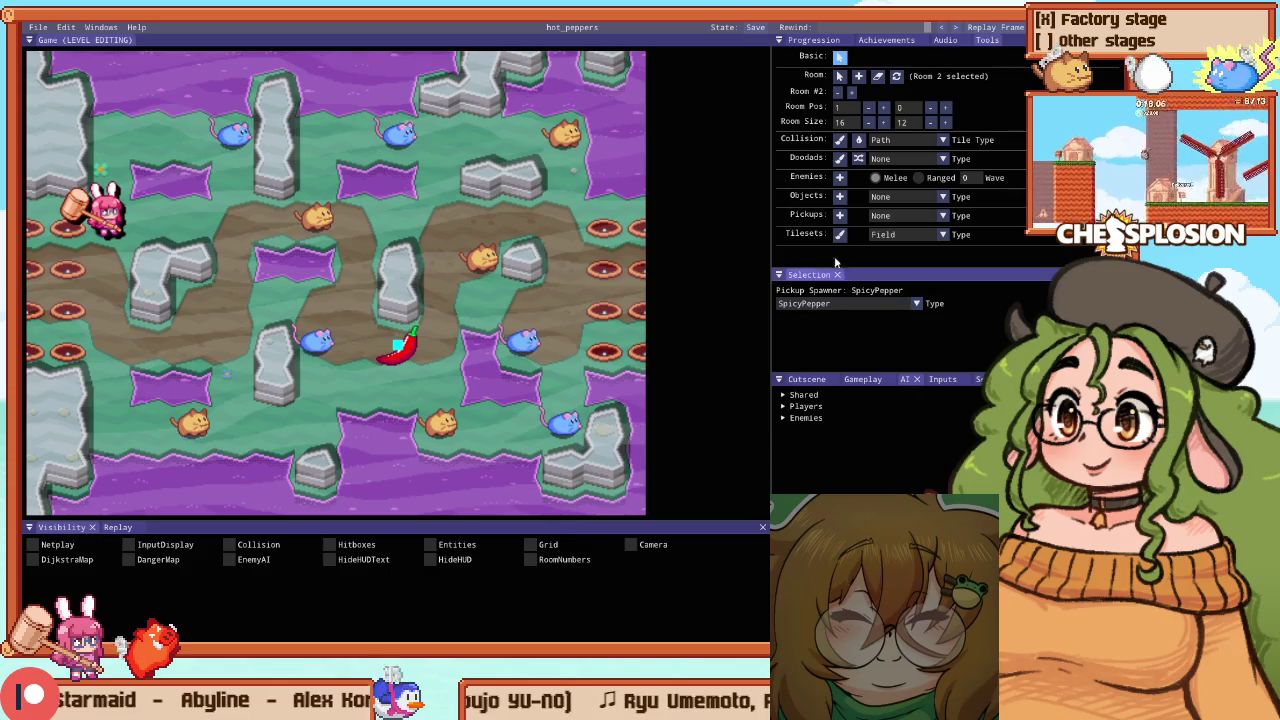
click(882, 216)
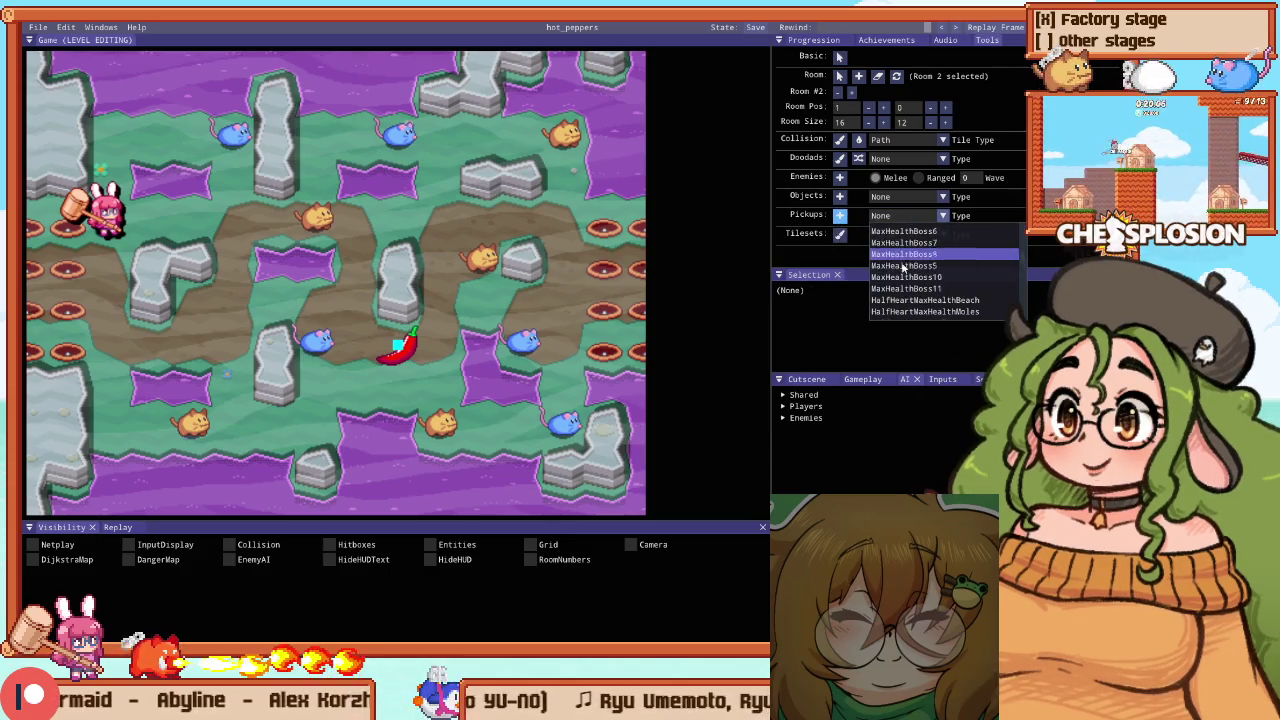
click(896, 311)
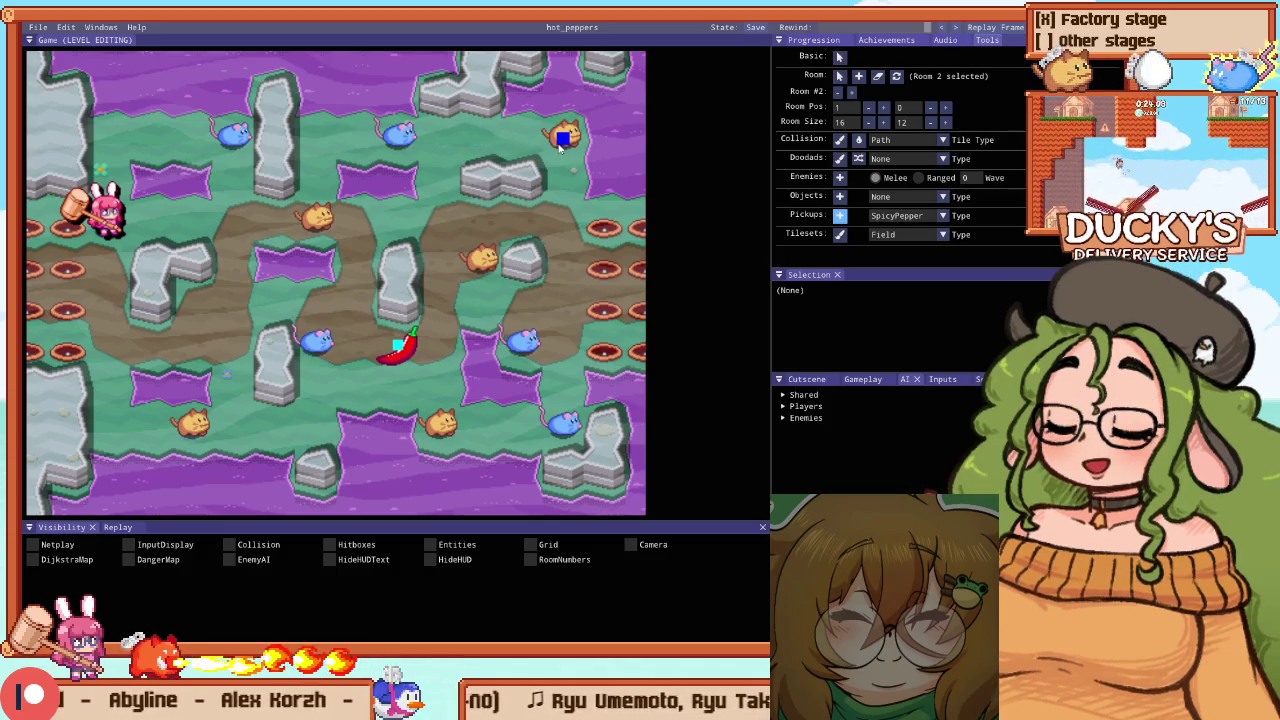
click(510, 158)
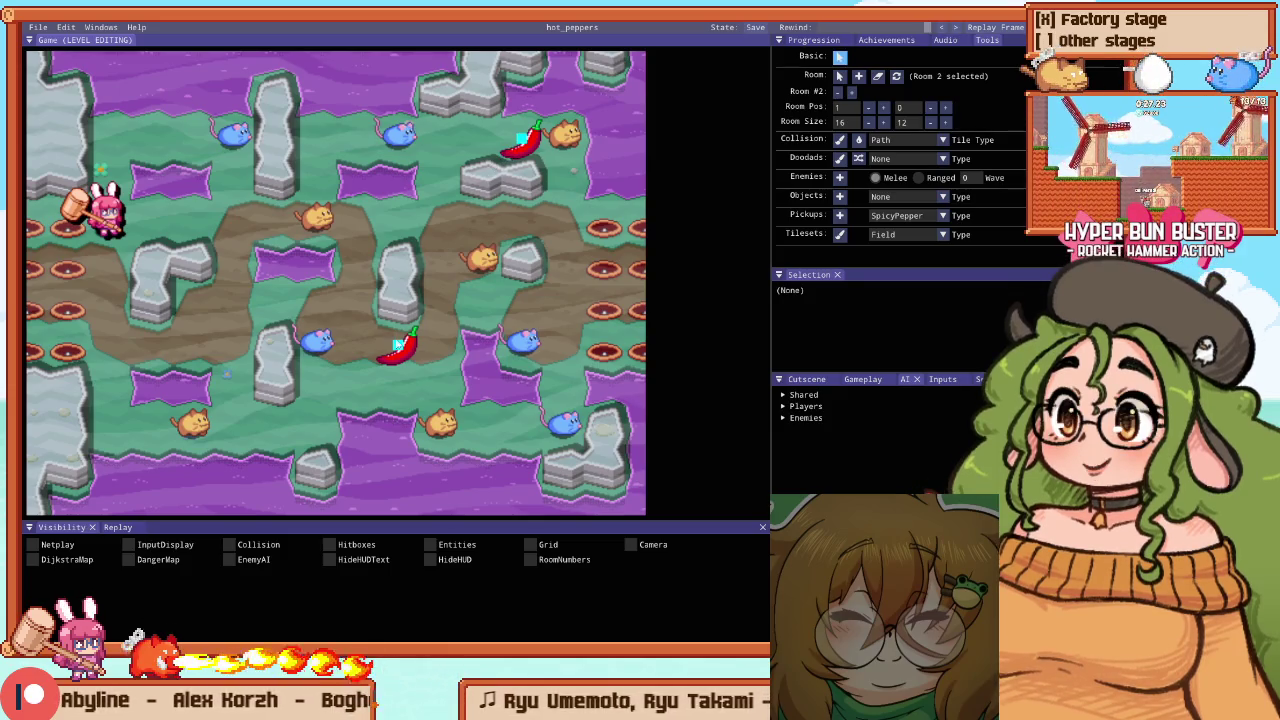
drag(397, 344, 409, 408)
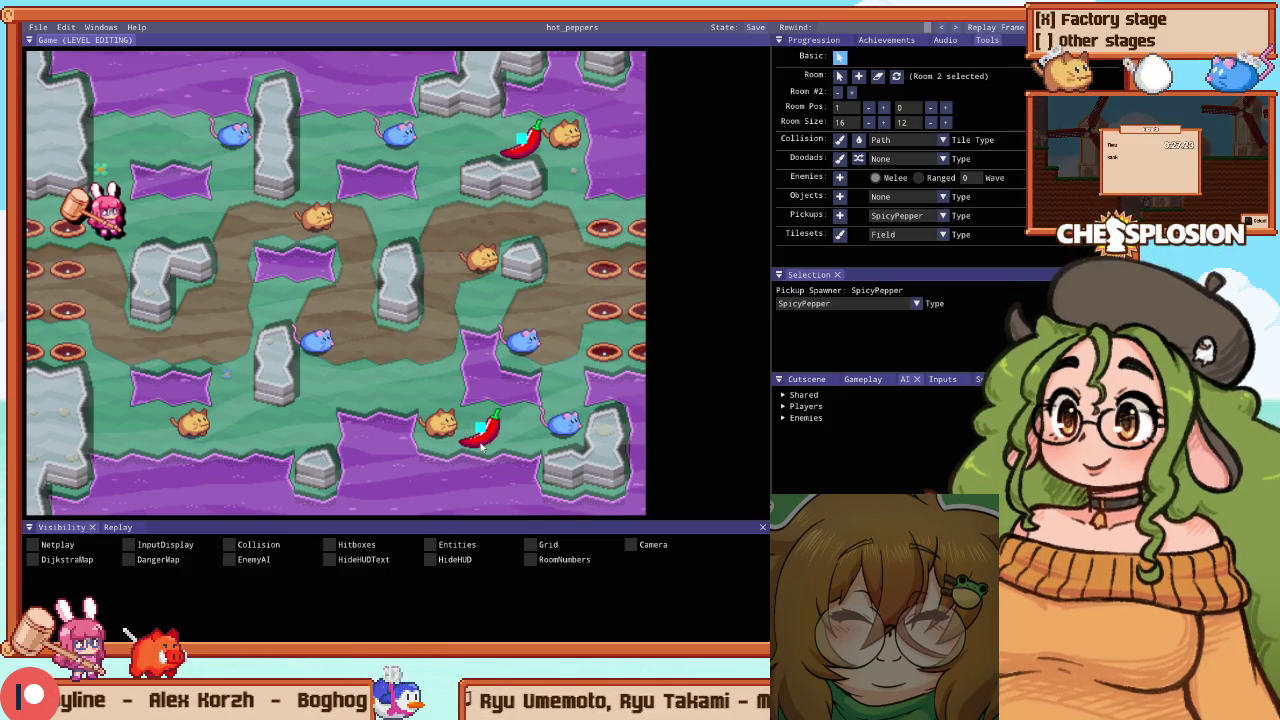
drag(354, 322, 357, 273)
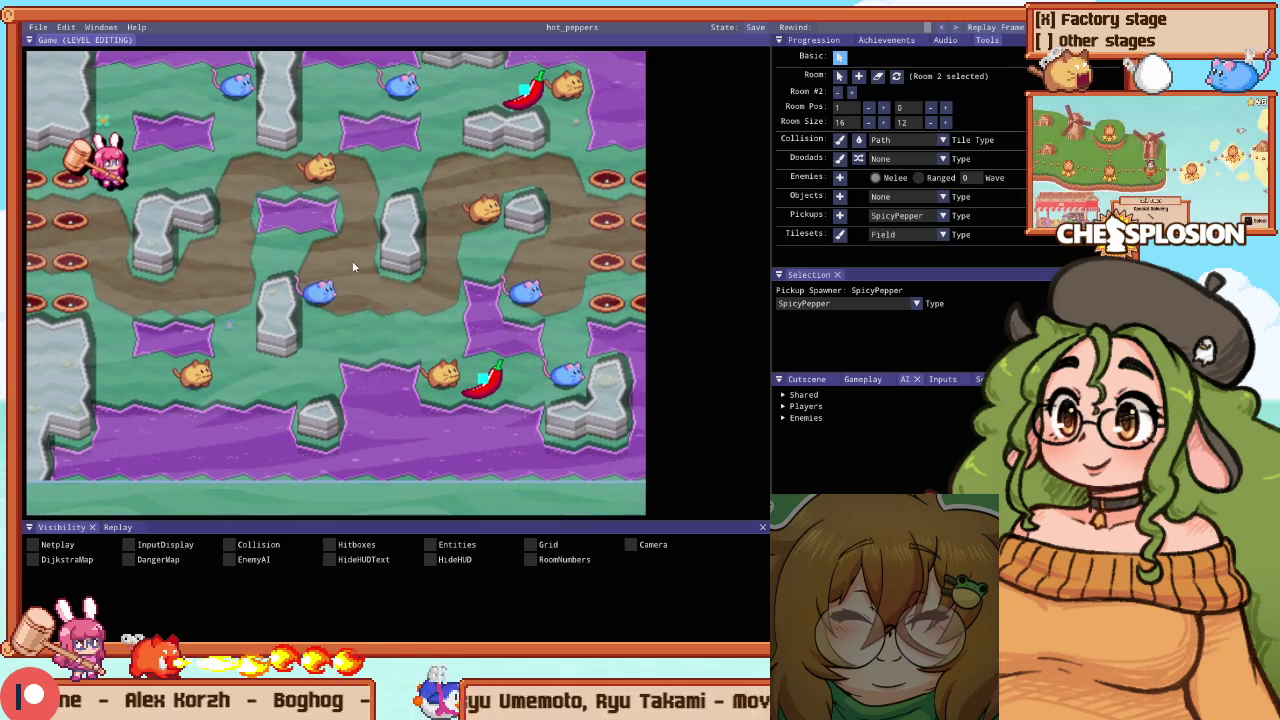
Retry the stage, clear the room's enemies along the path, then go back into the editor
key(Escape)
key(Down)
key(Return)
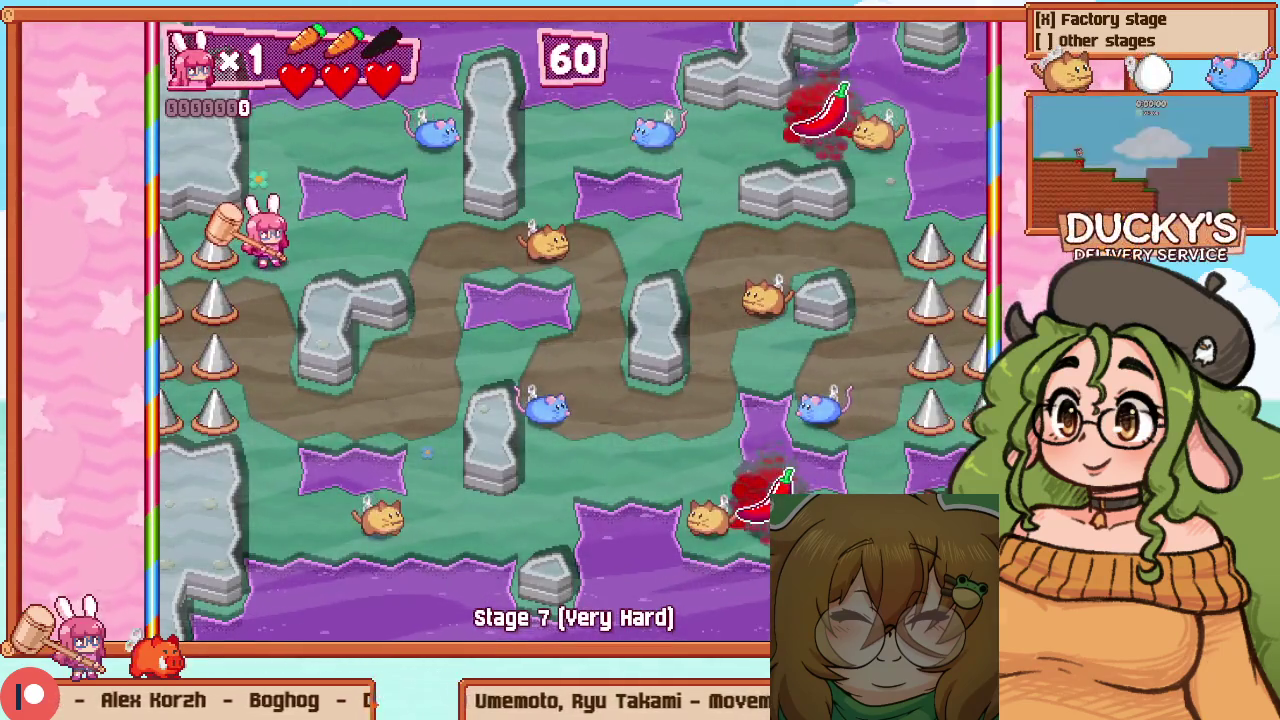
key(Right)
key(Down)
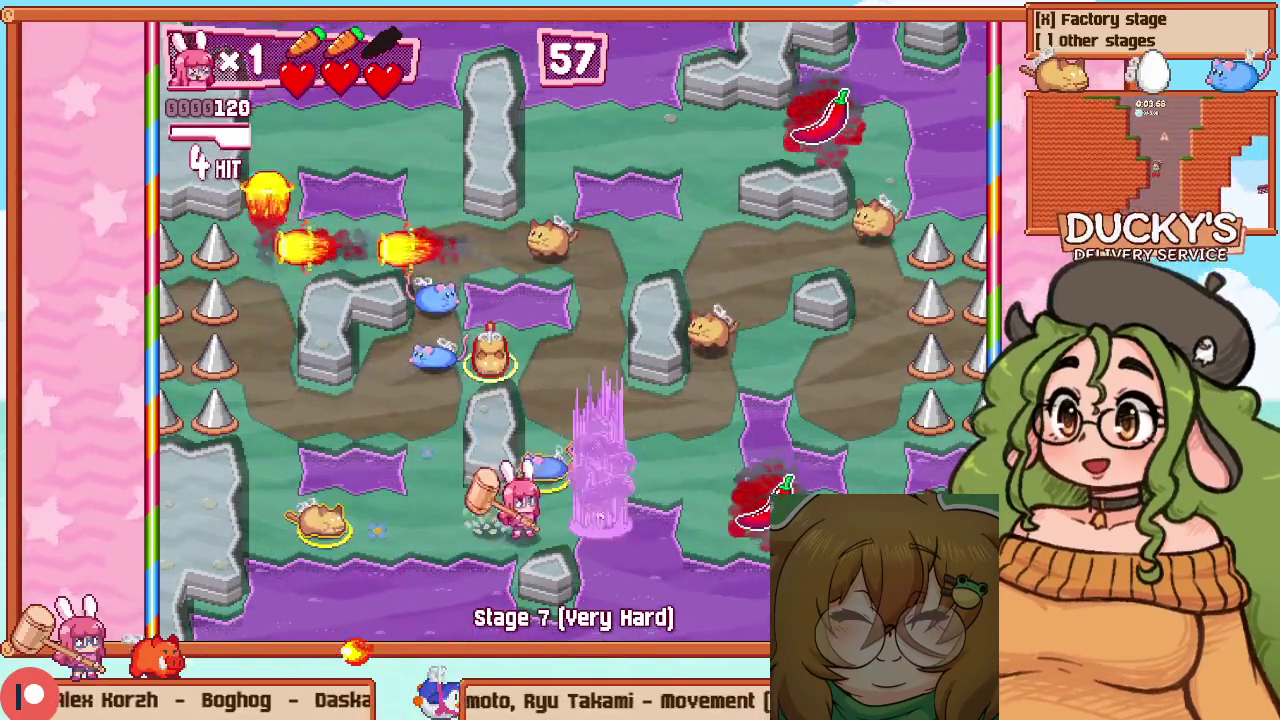
key(Right)
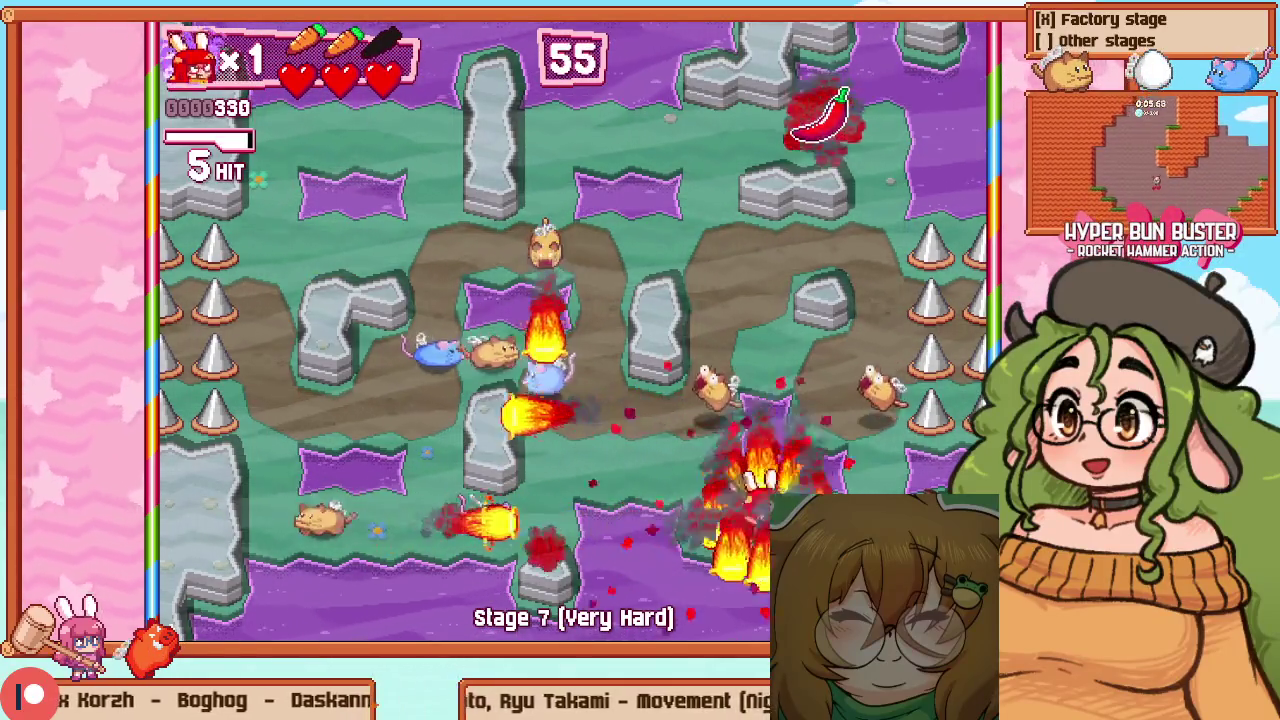
key(Up)
key(Left)
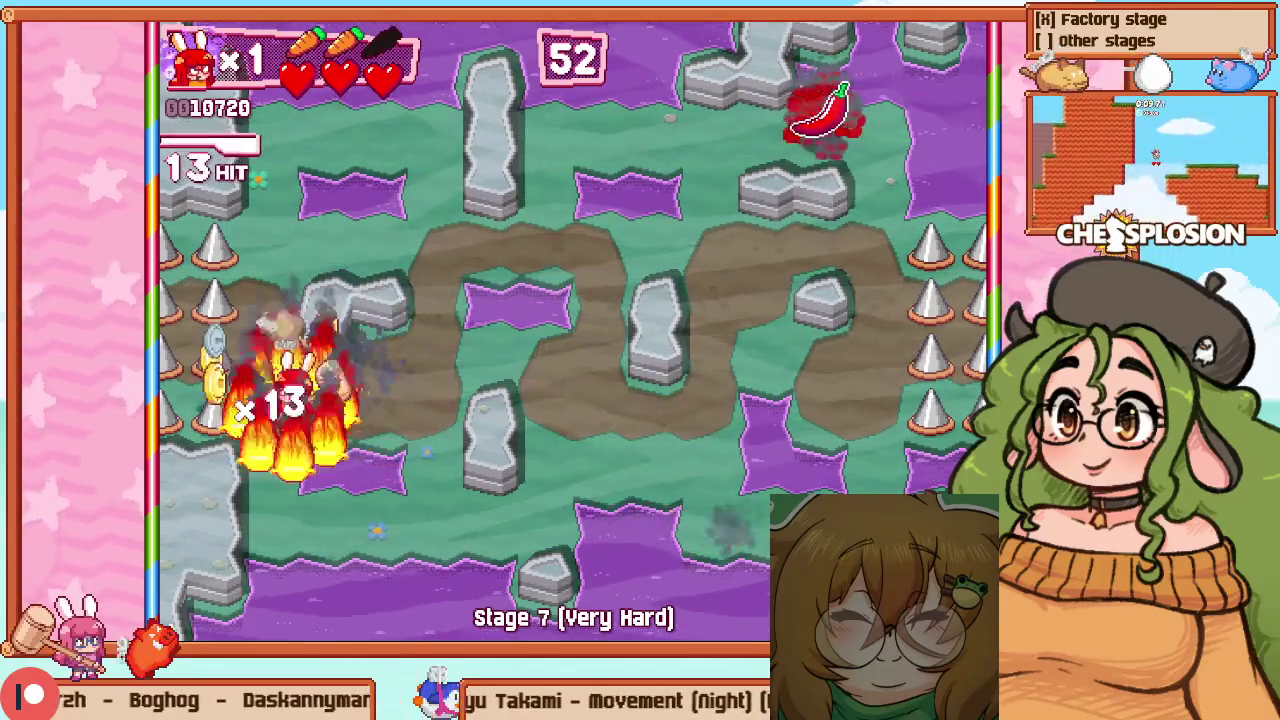
key(Right)
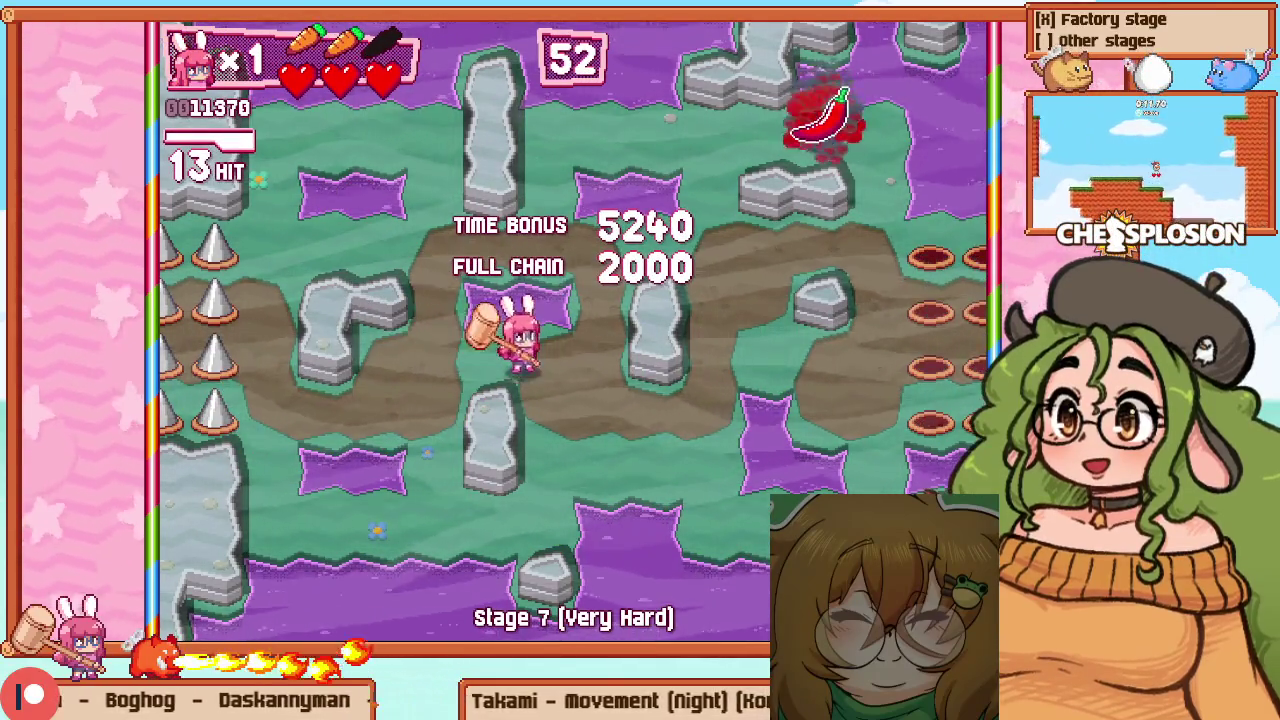
key(F1)
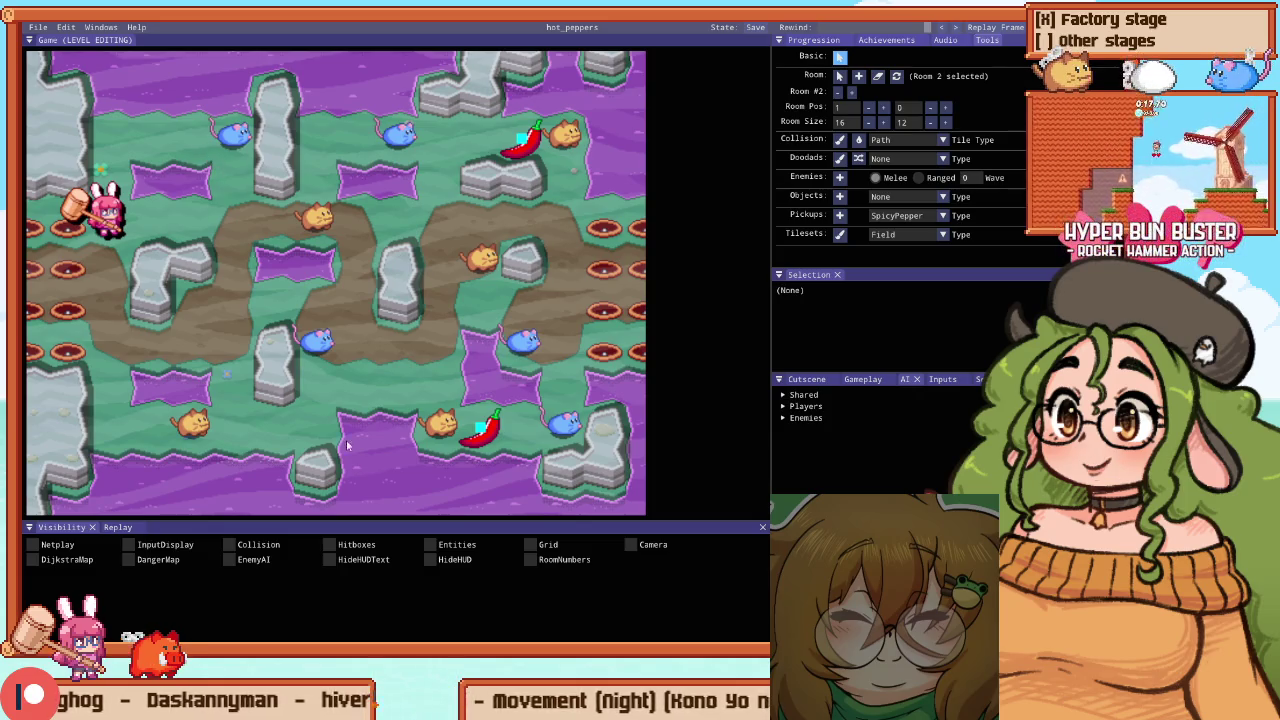
Reposition the spicy pepper up-right of centre on the path and paint hole tiles onto the upper-left grass
drag(480, 428, 398, 345)
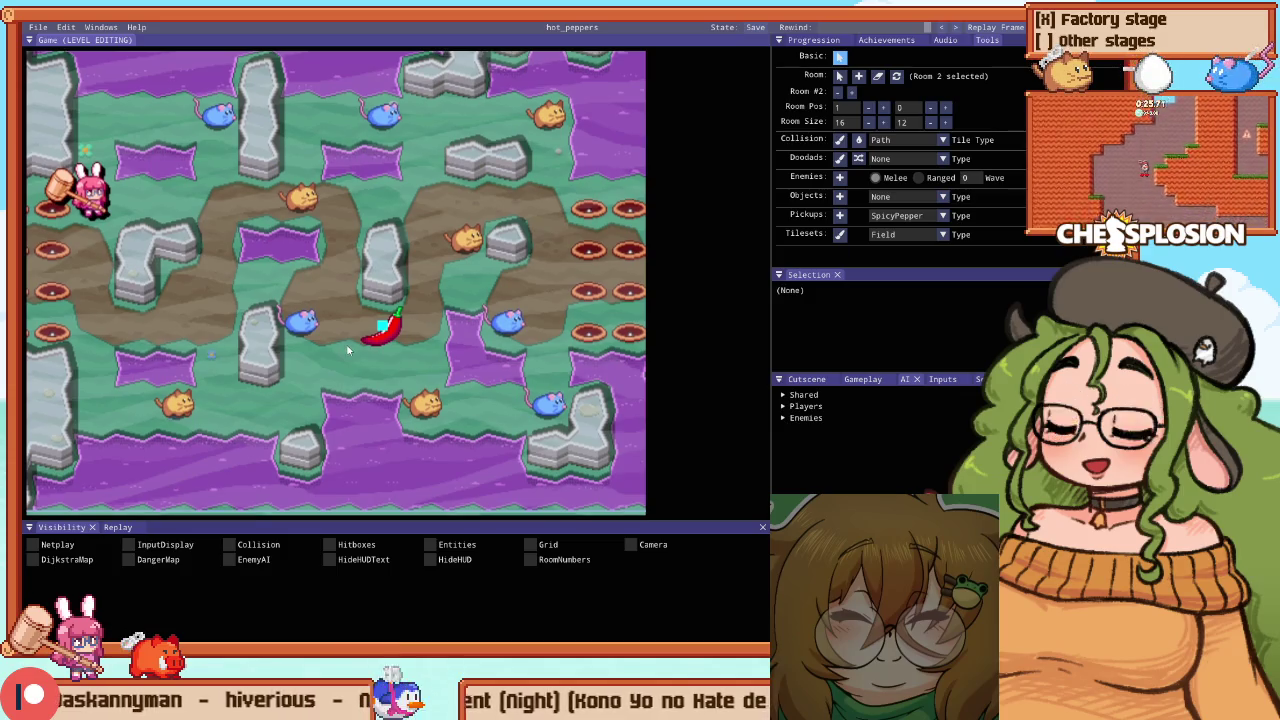
drag(382, 325, 463, 285)
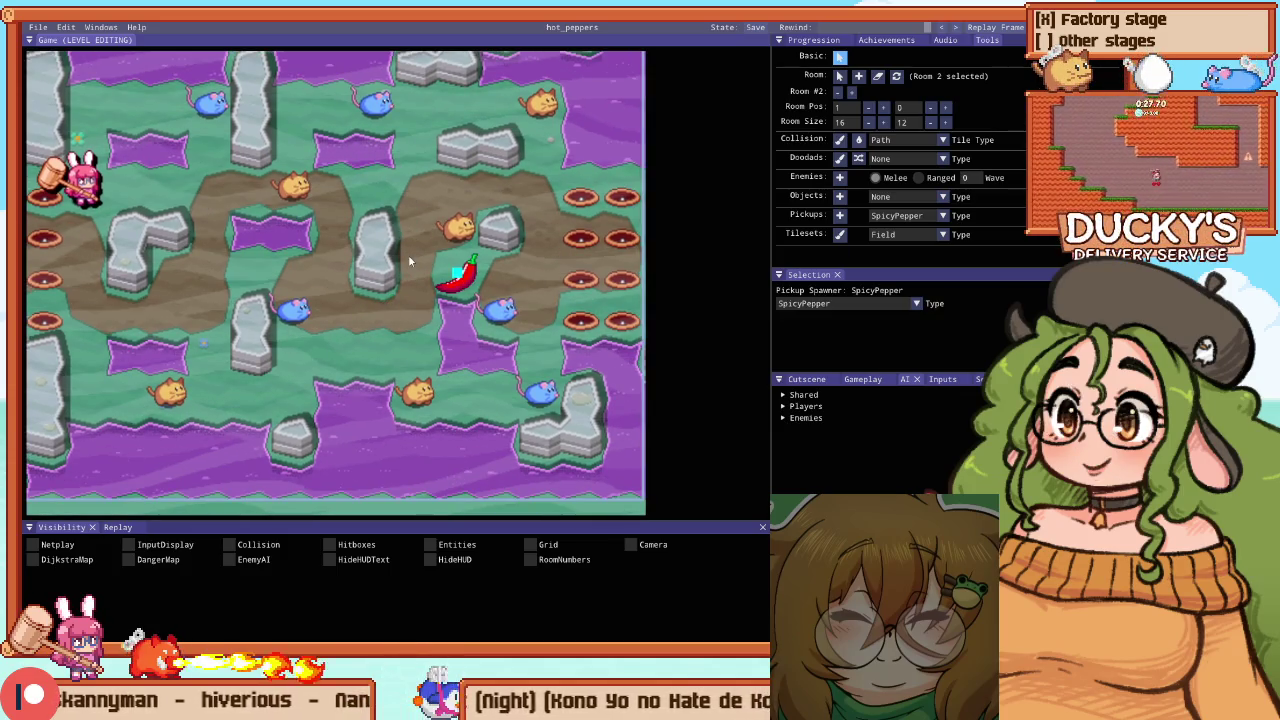
key(Escape)
key(Escape)
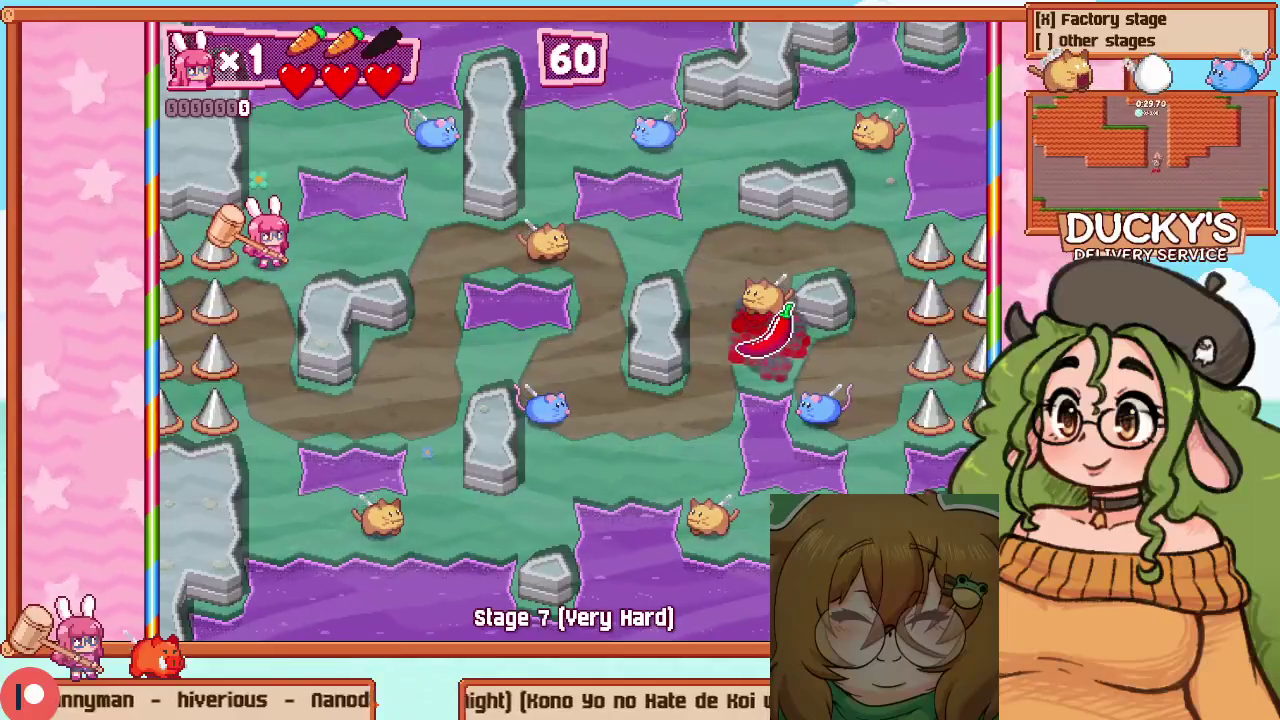
key(Escape)
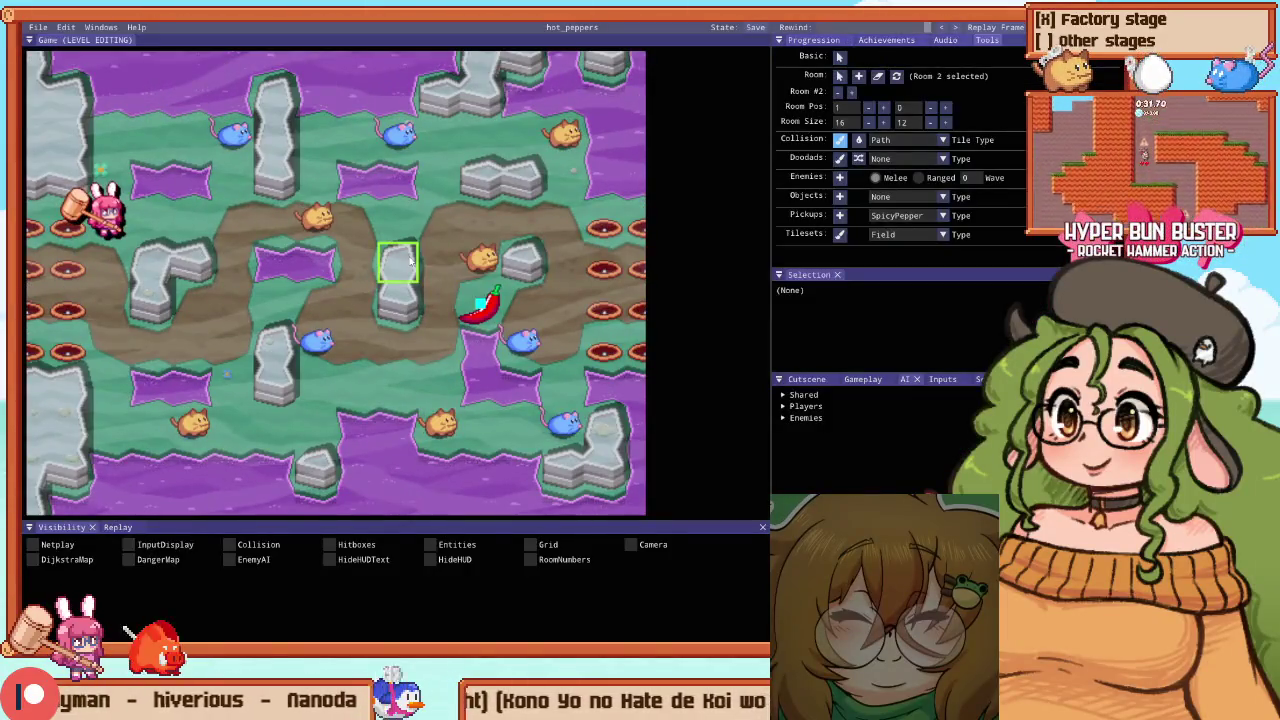
mouse_move(130, 180)
mouse_down()
mouse_move(150, 180)
mouse_move(143, 134)
mouse_move(205, 138)
mouse_up()
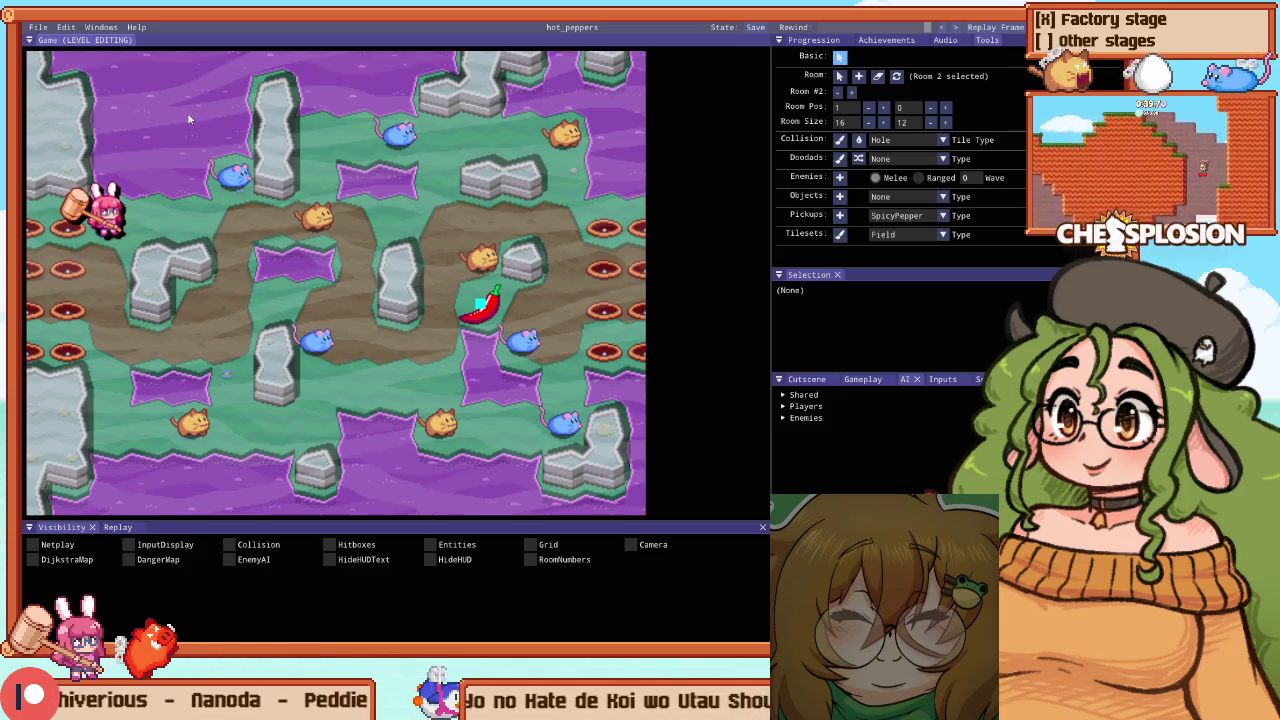
Drag the lower-left orange ranged enemy slightly to the right
key(Escape)
drag(195, 452, 232, 437)
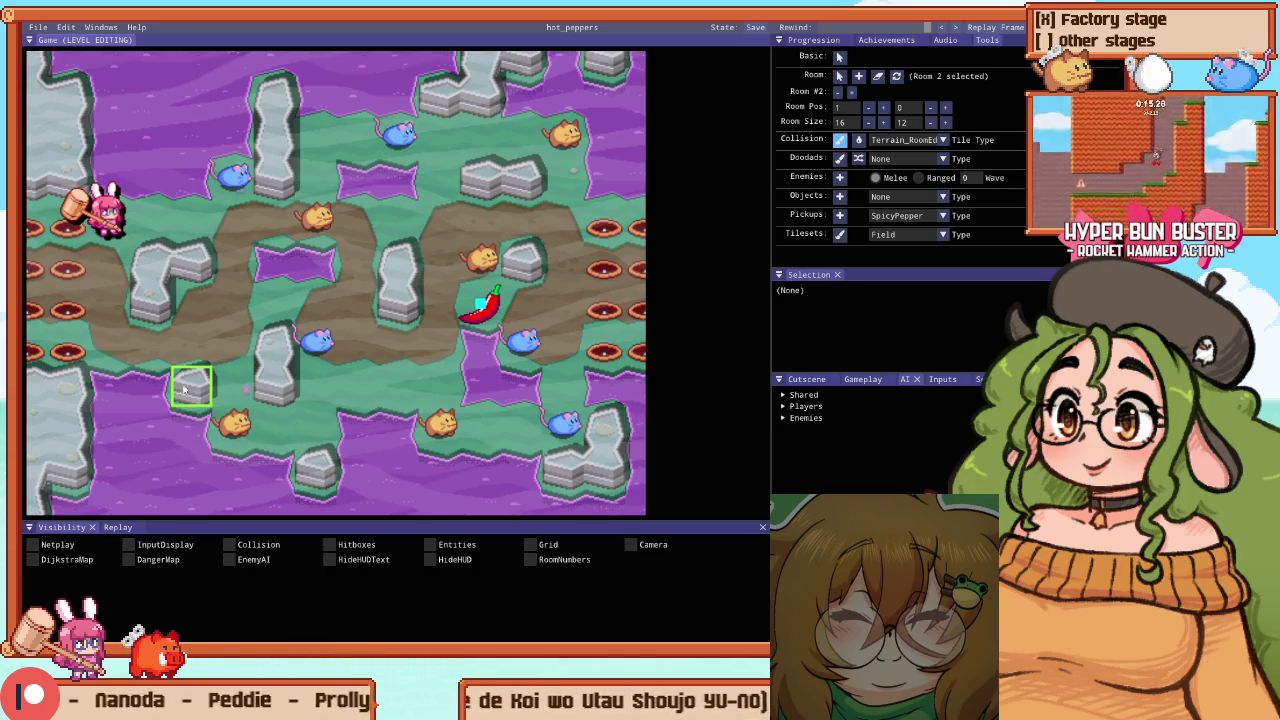
key(Escape)
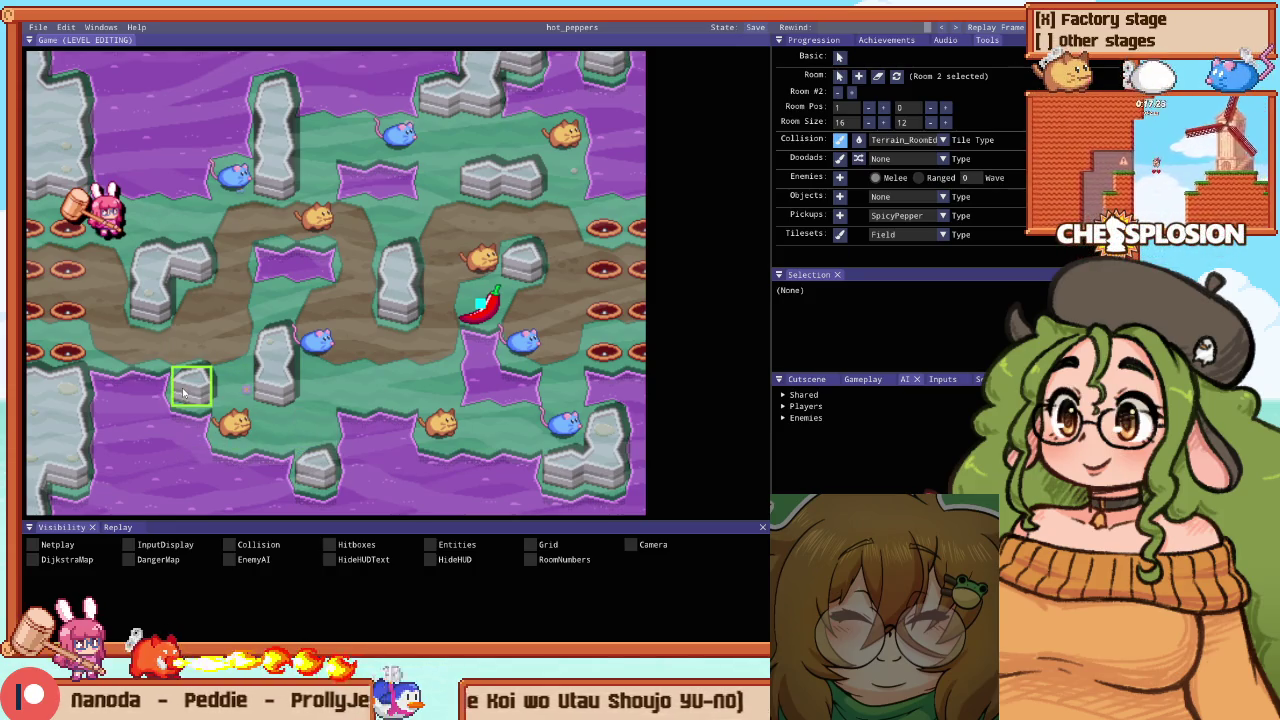
Start a full-screen playtest of the edited room
scroll(165, 400, down, 5)
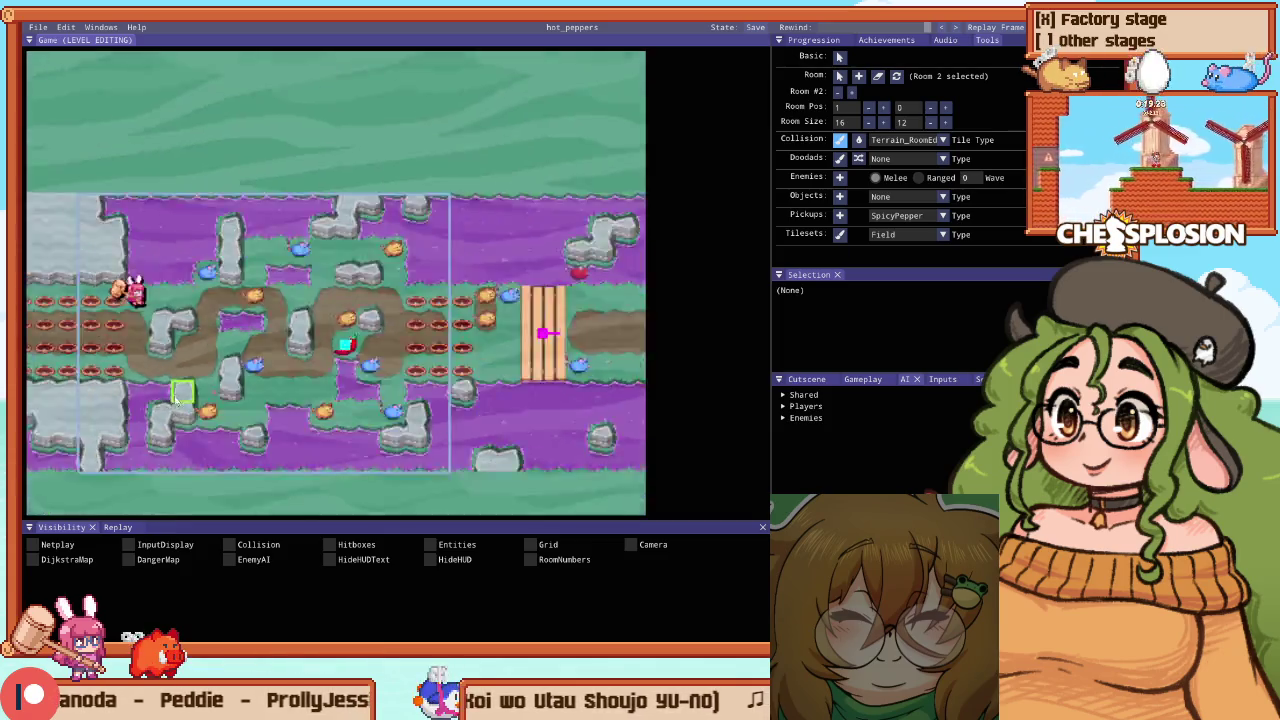
scroll(162, 375, up, 5)
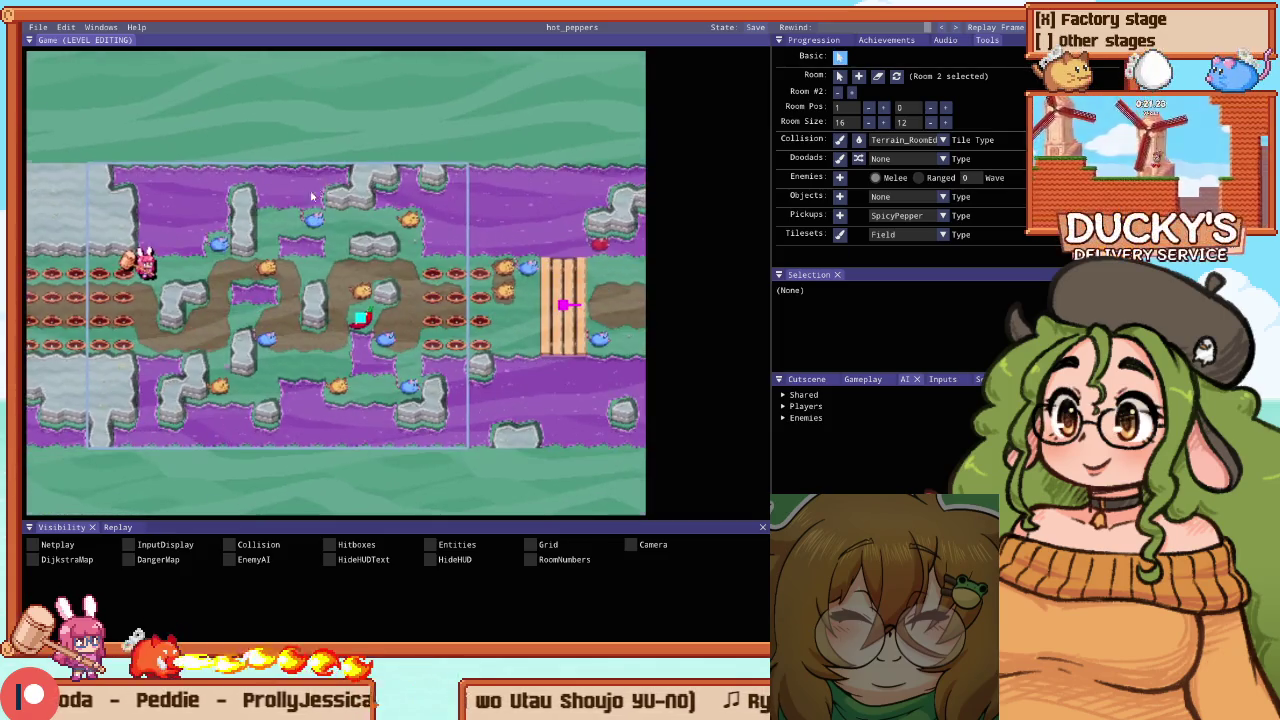
scroll(259, 240, up, 2)
scroll(259, 241, down, 3)
scroll(218, 241, up, 2)
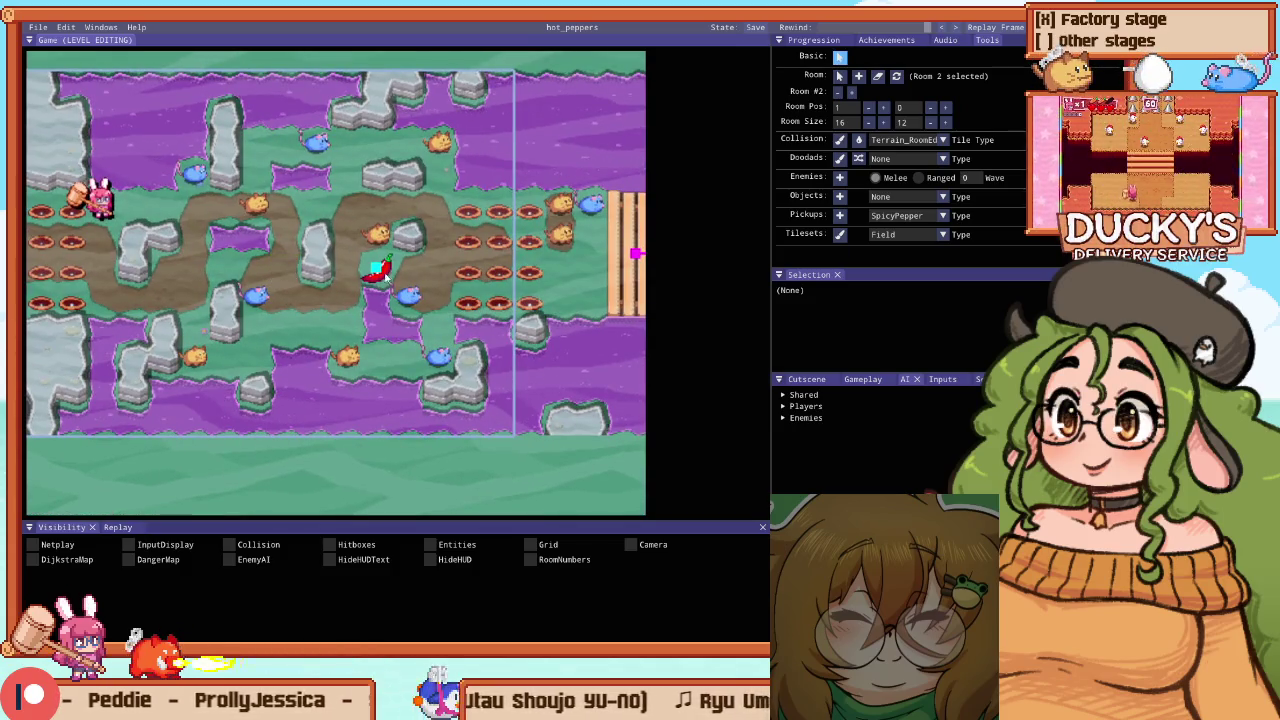
key(F1)
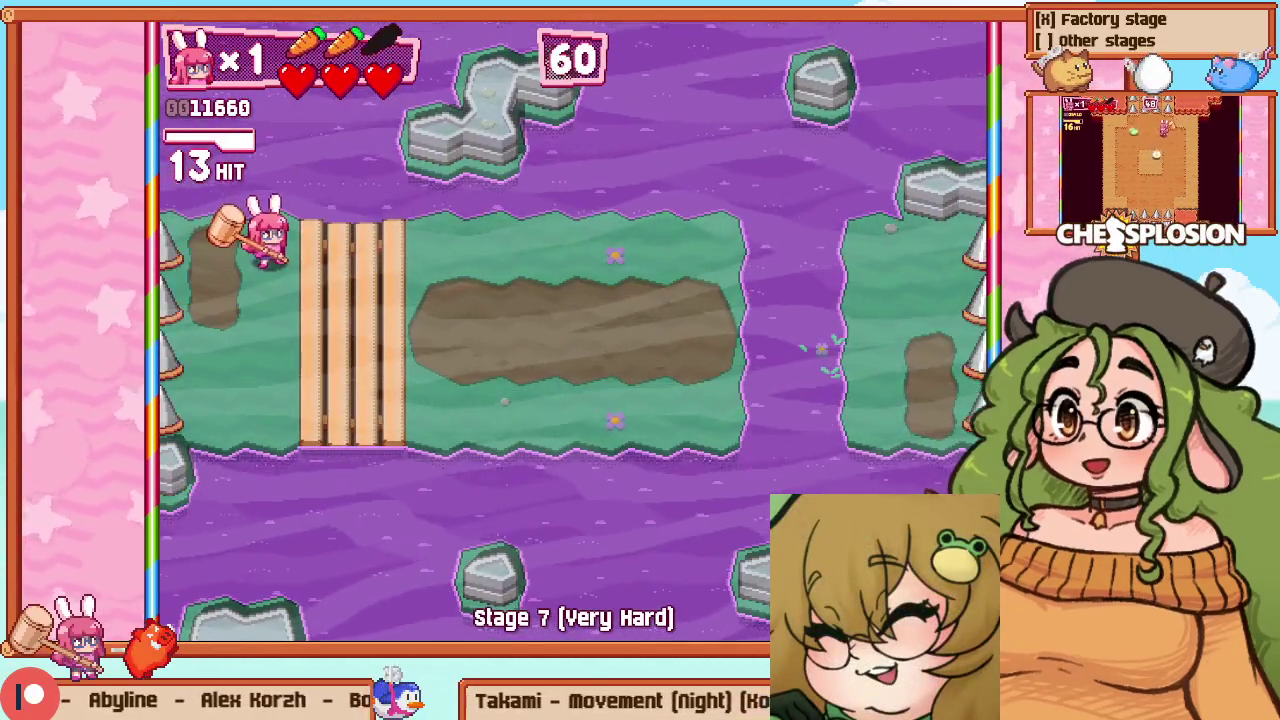
Restart Stage 7 from the pause menu for a fresh run
key(Down)
key(Return)
key(Return)
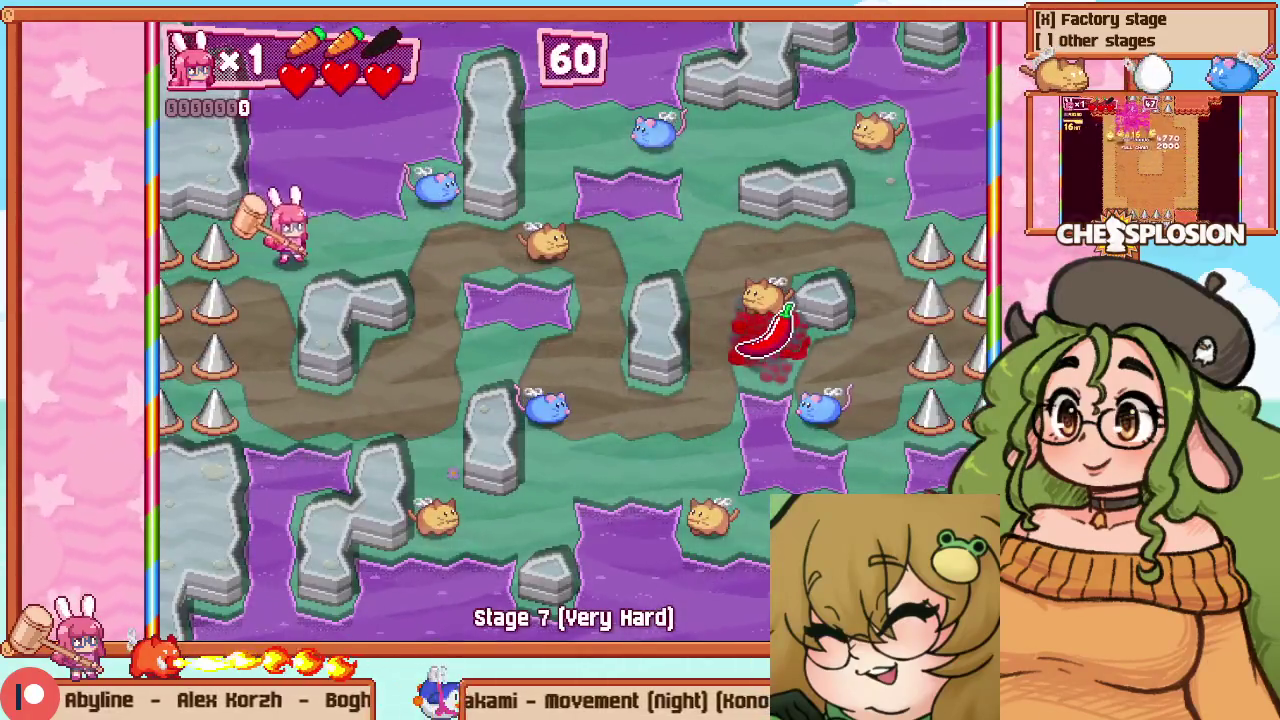
key(Right)
Fight through the chili room's enemies, chaining hammer hits to extend the combo
key(Down)
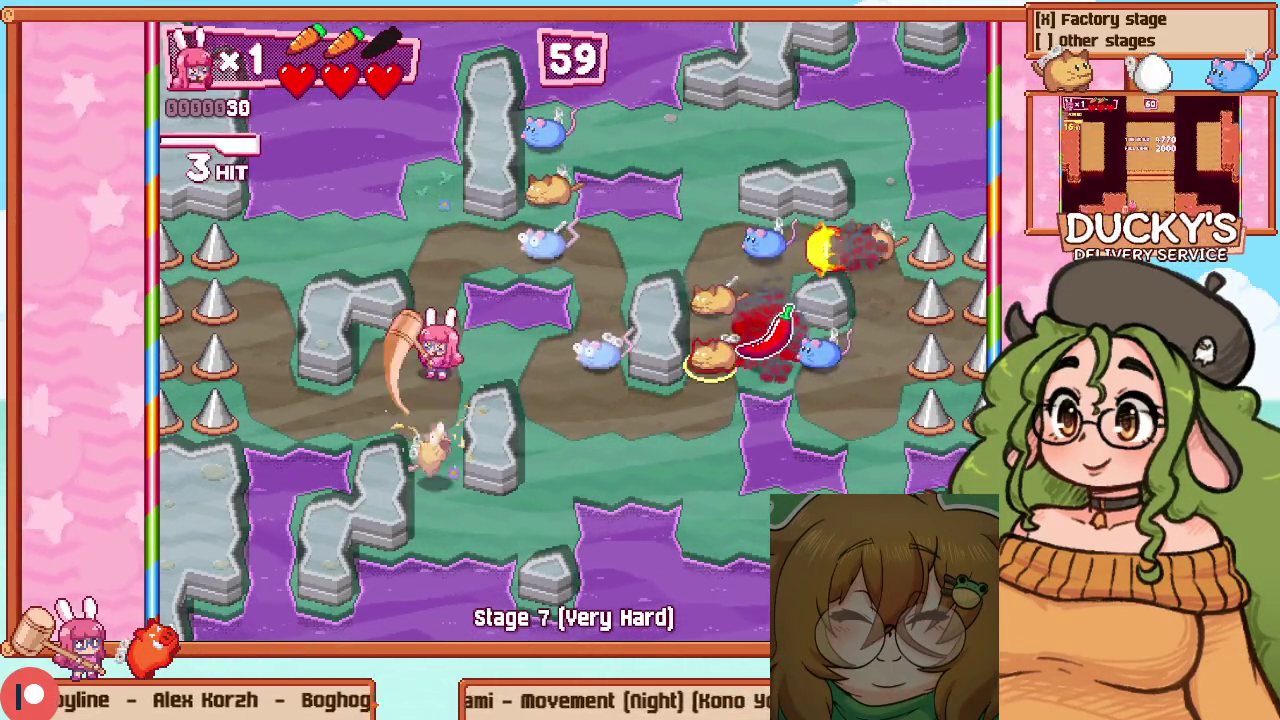
key(Left)
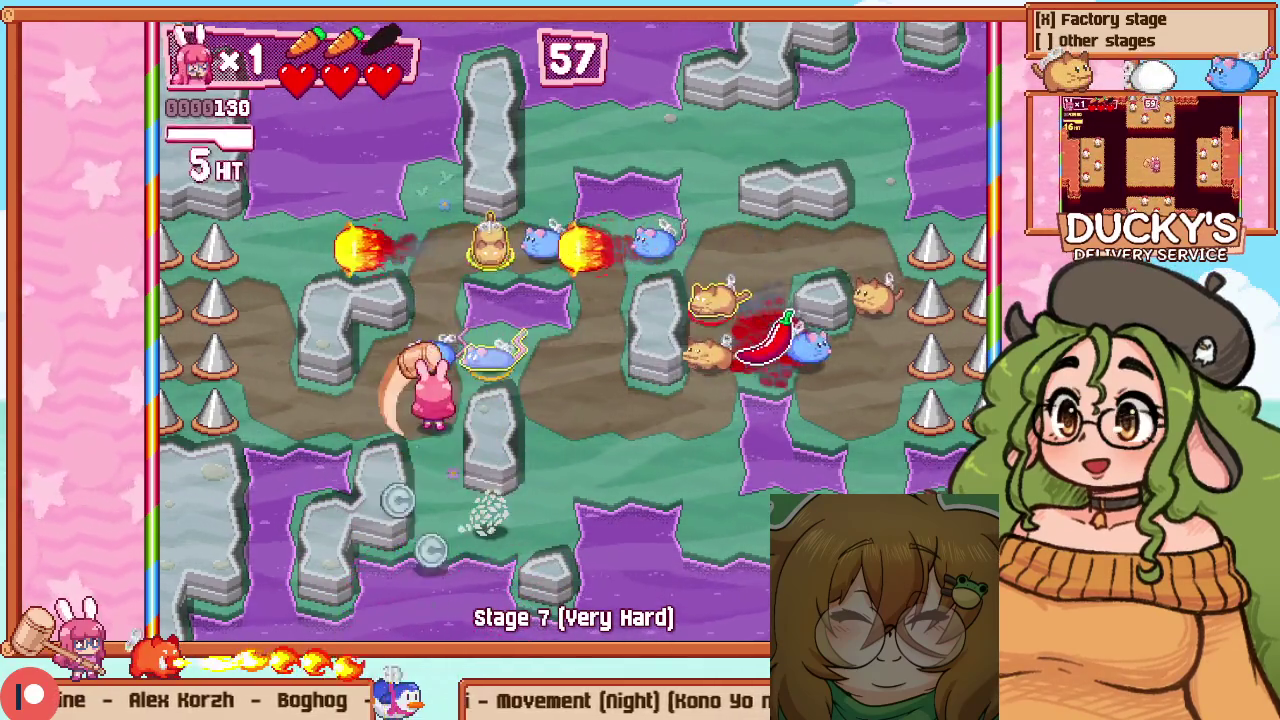
key(Up)
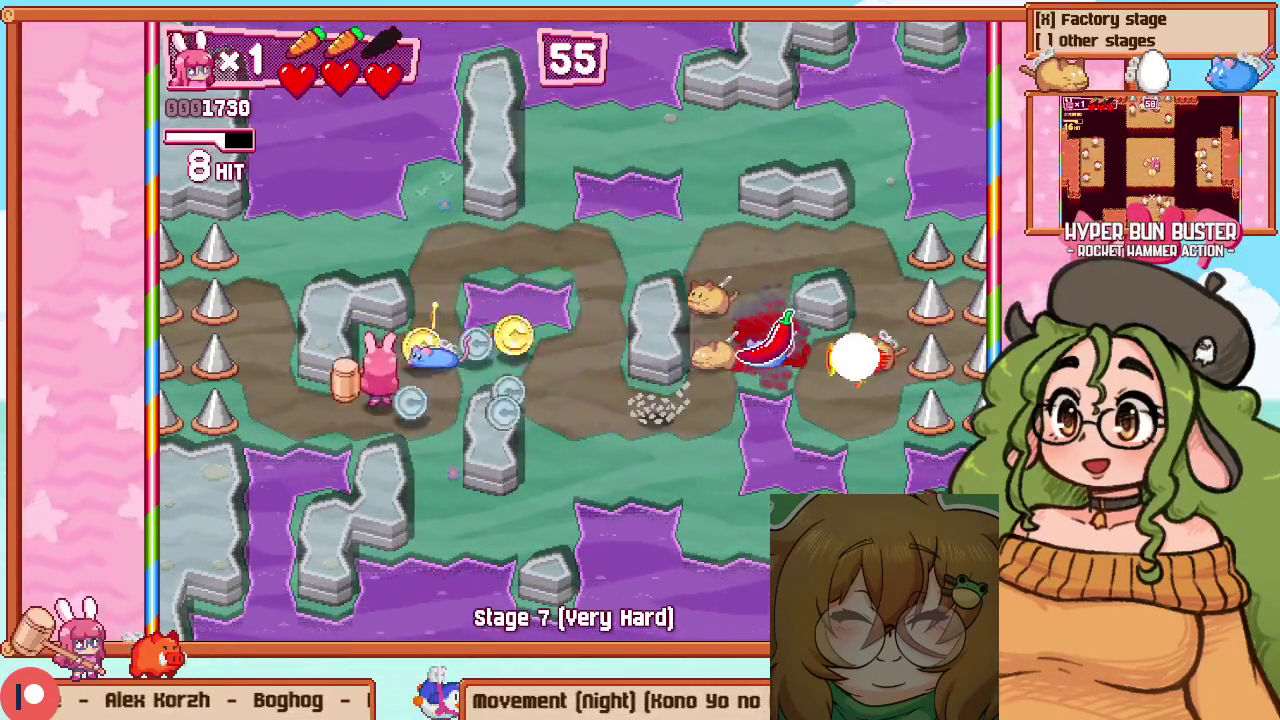
key(Left)
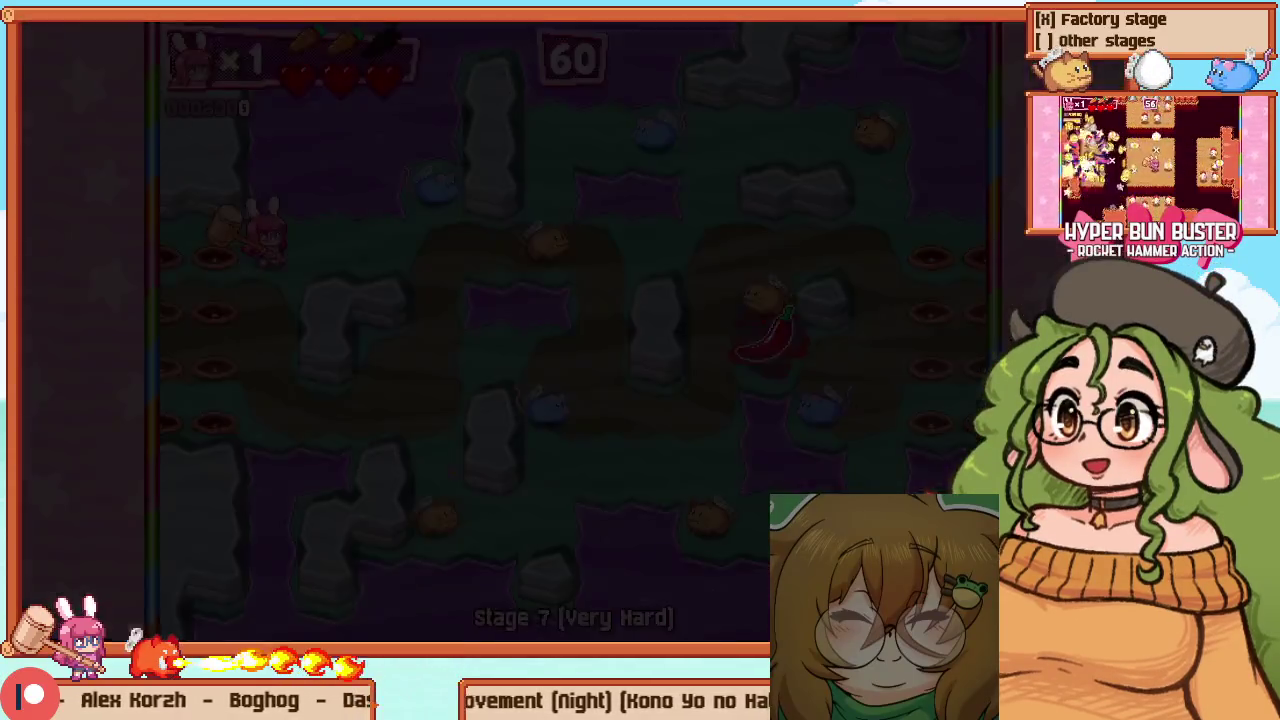
key(Down)
key(Right)
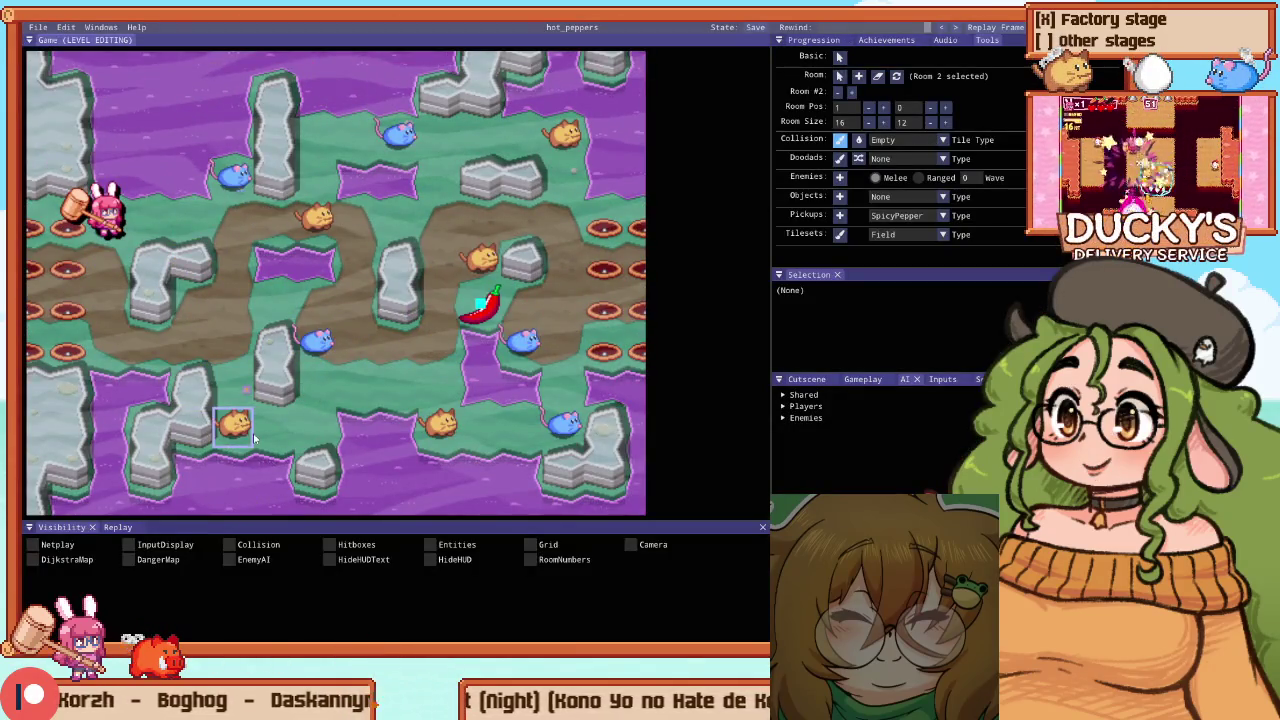
Clear a tile beside the lower-left pillar and repaint the tile below it
click(183, 450)
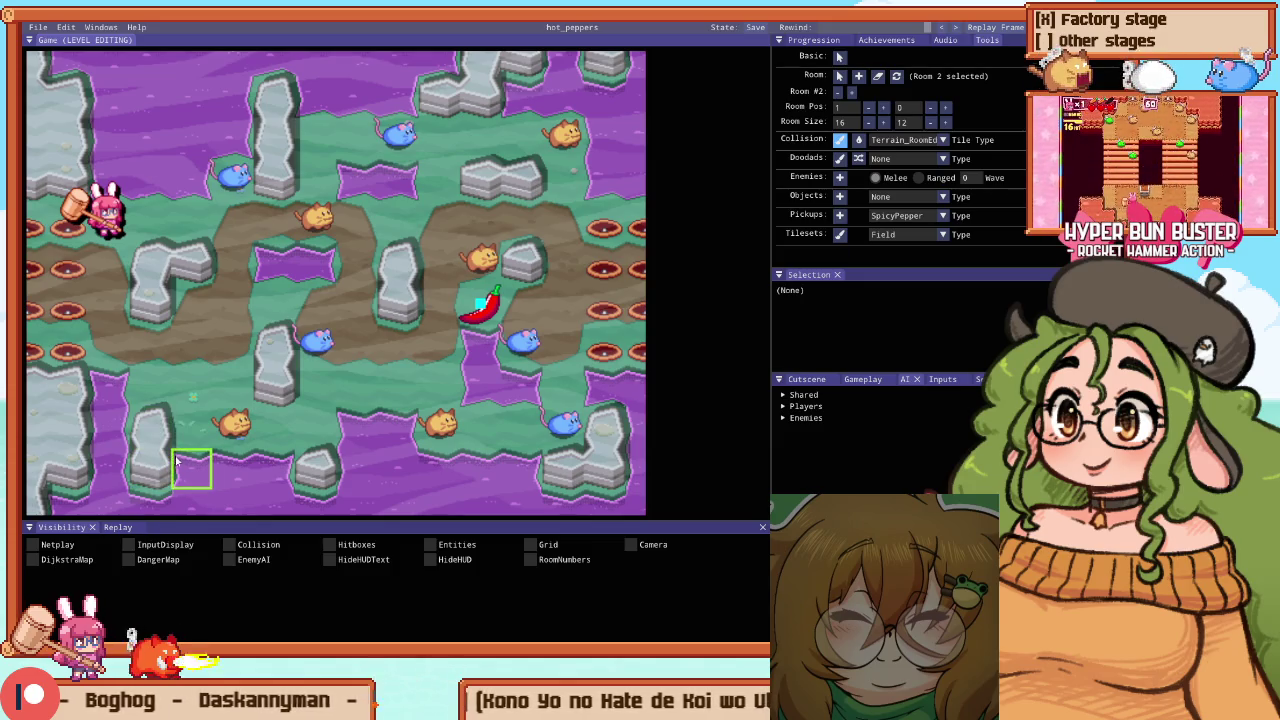
scroll(186, 462, down, 3)
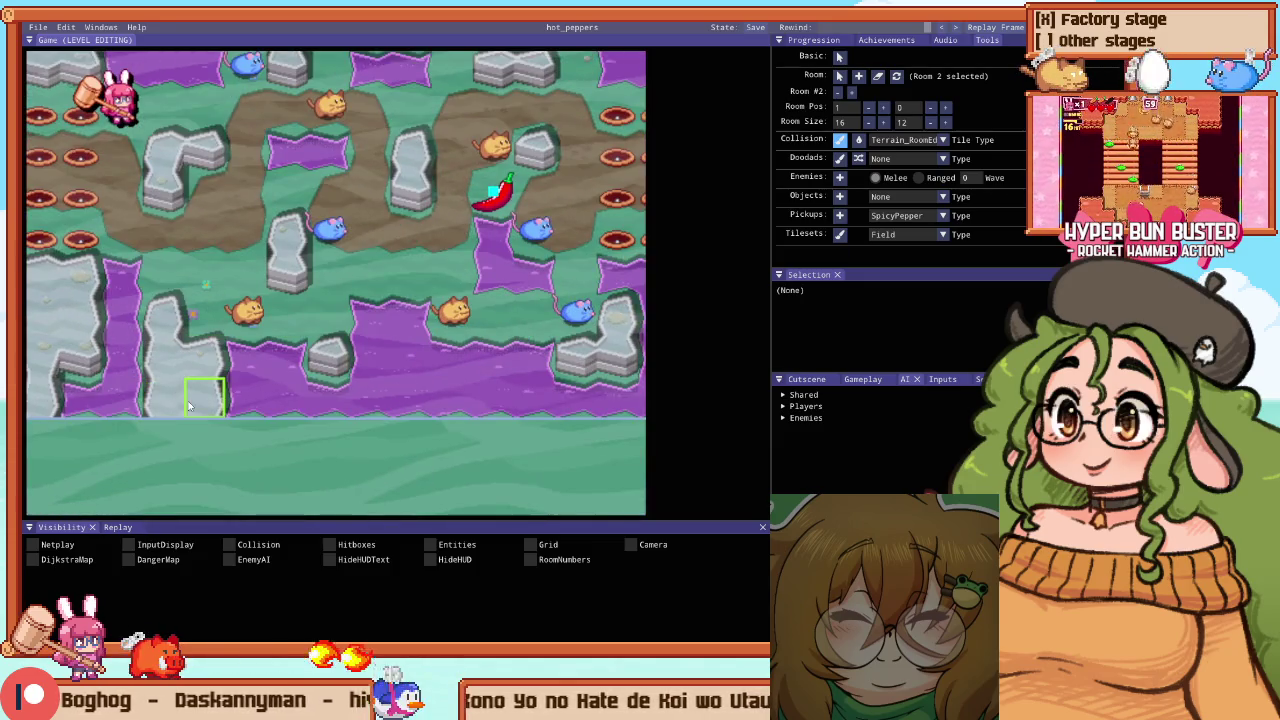
click(158, 406)
Briefly test the pillar edit in play mode, then return to editing
key(F1)
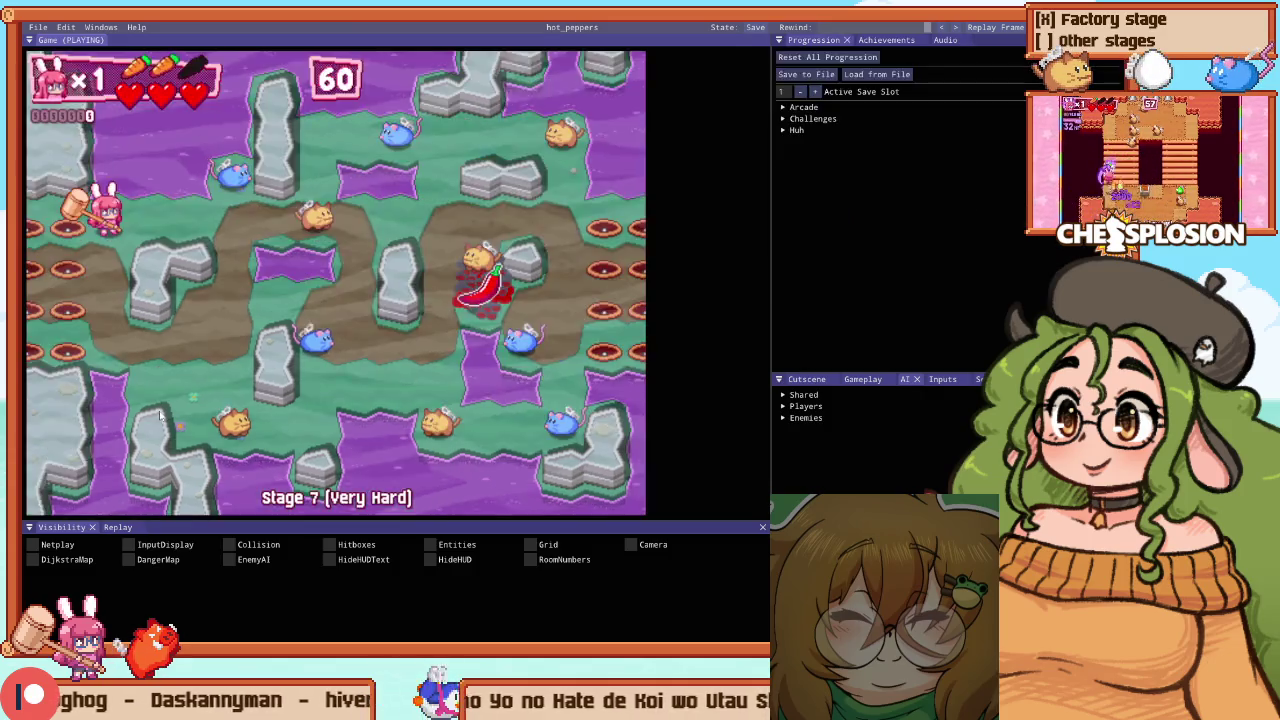
key(Escape)
key(Escape)
key(F1)
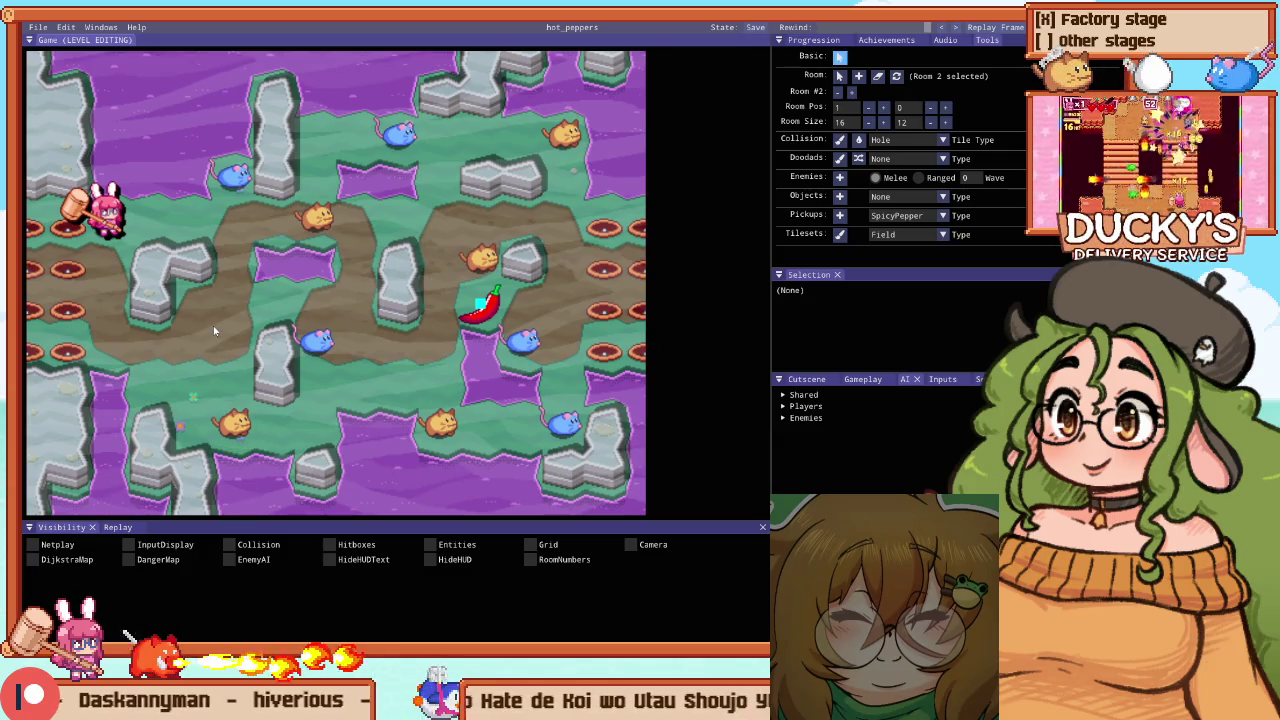
key(Escape)
key(Down)
key(Return)
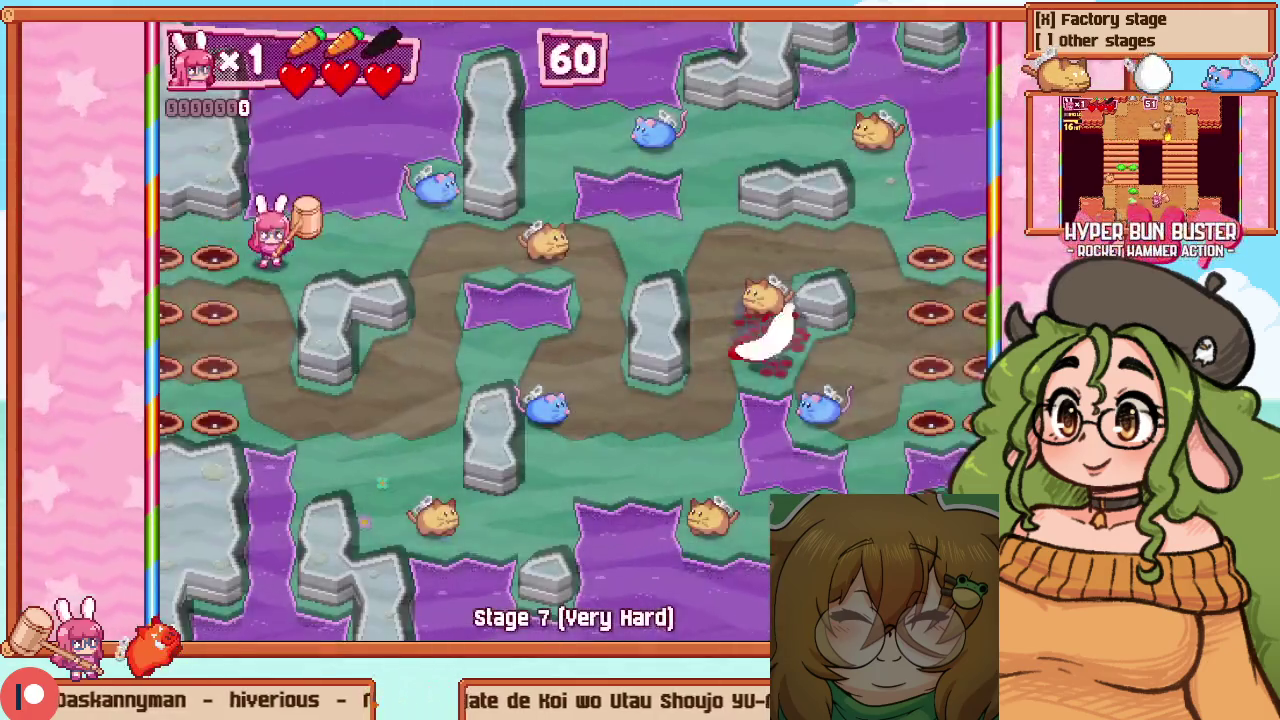
key(Right)
key(Down)
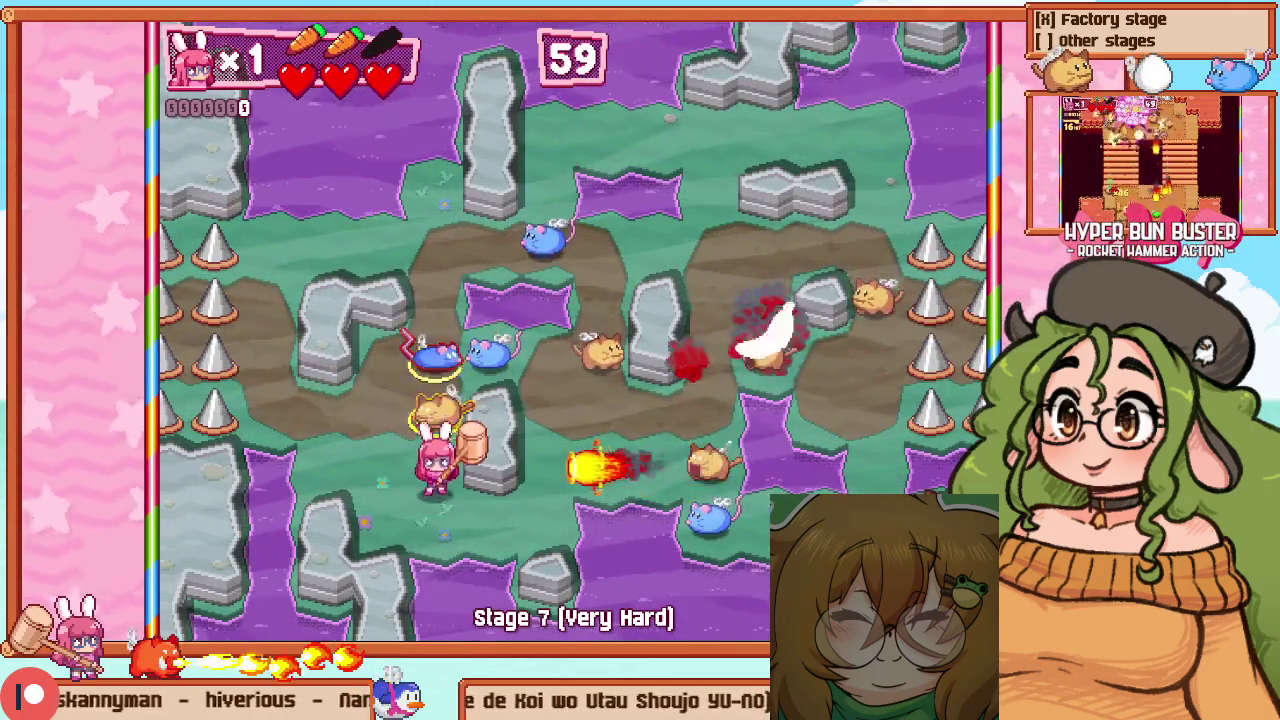
key(Left)
key(z)
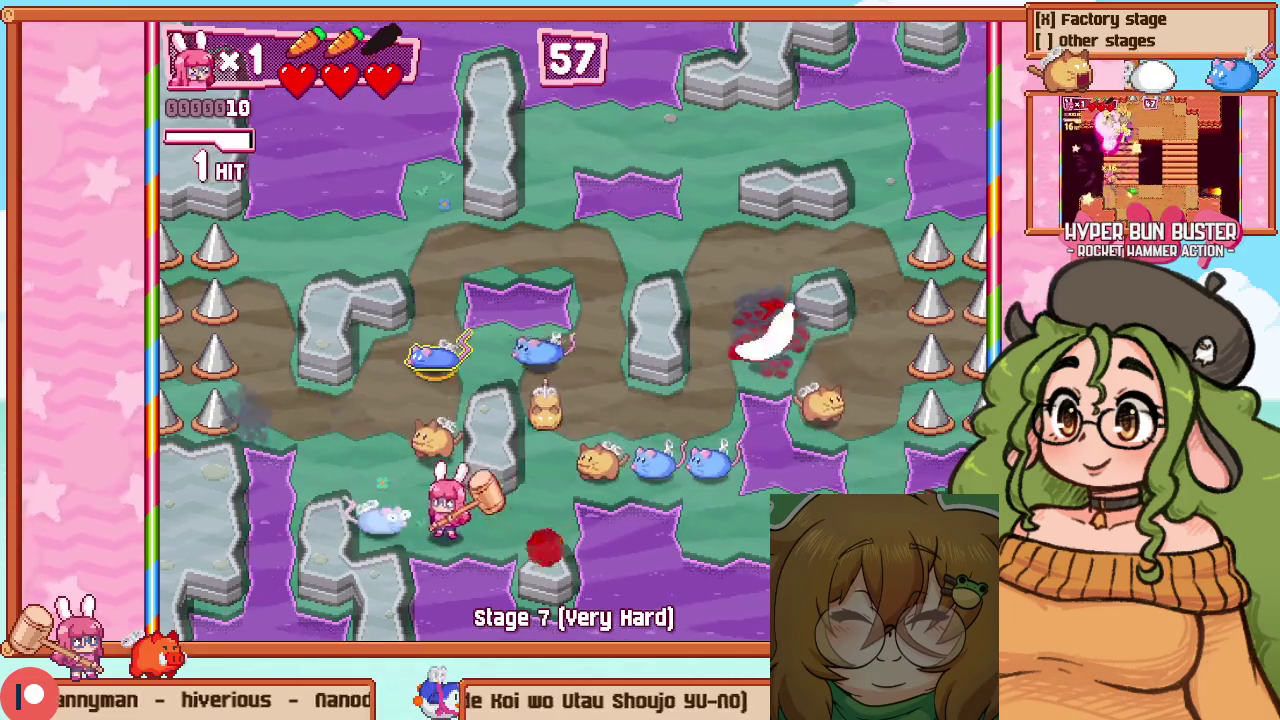
key(Up)
key(z)
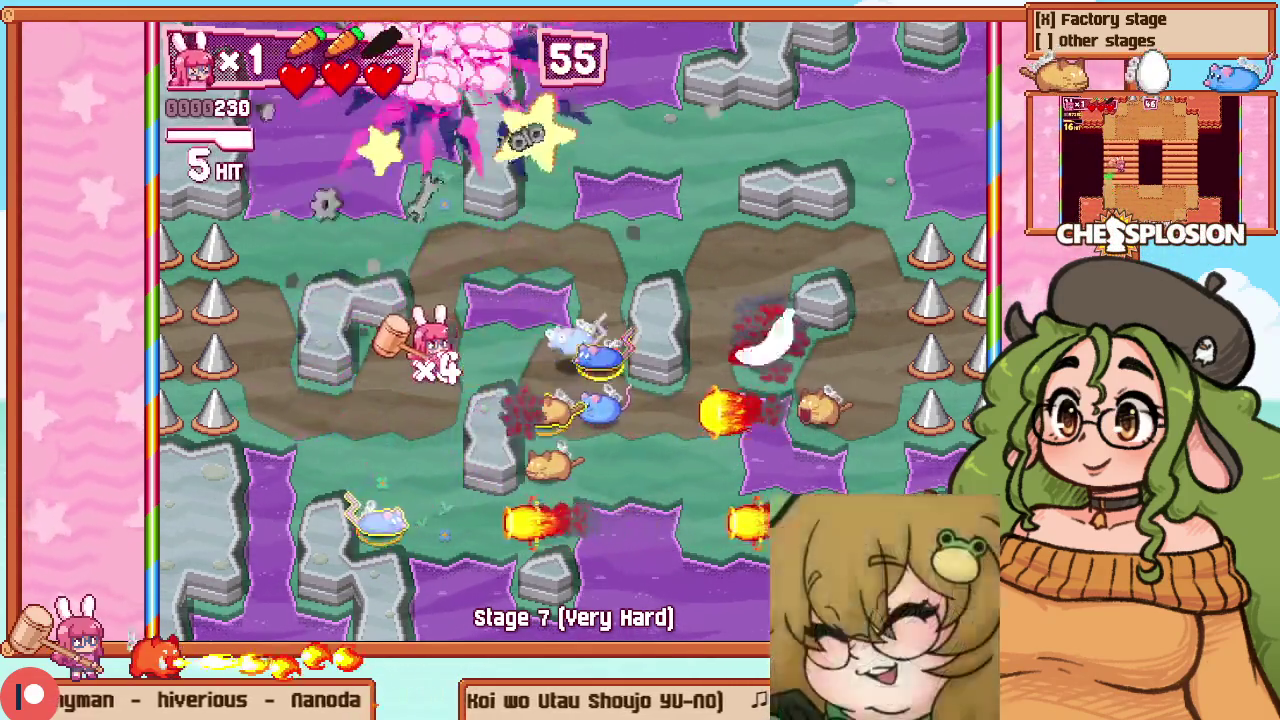
key(Right)
key(z)
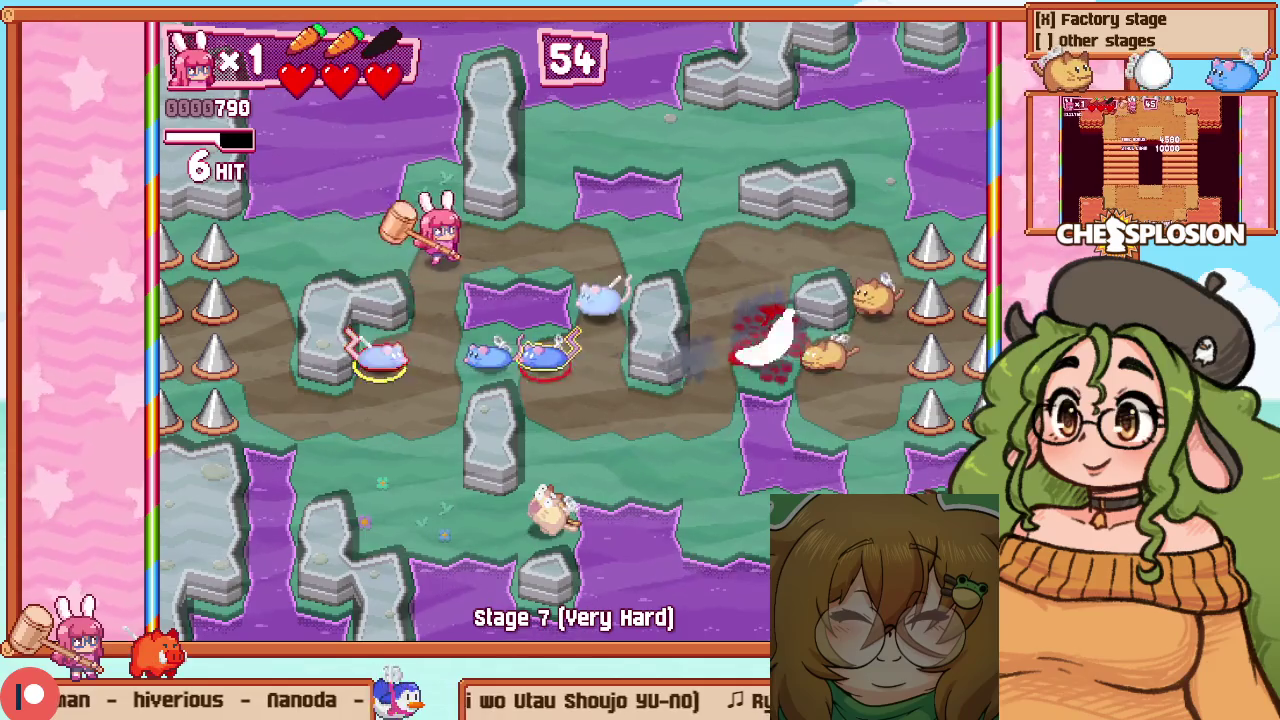
key(Up)
key(Right)
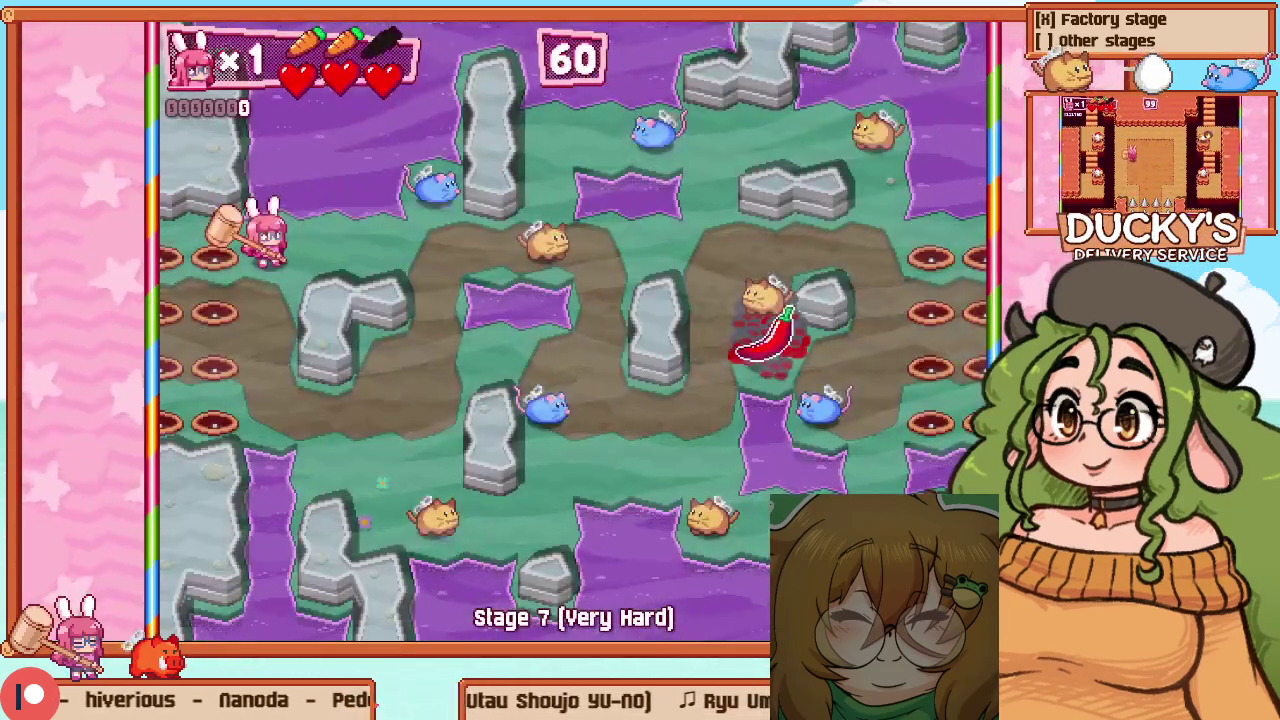
key(Down)
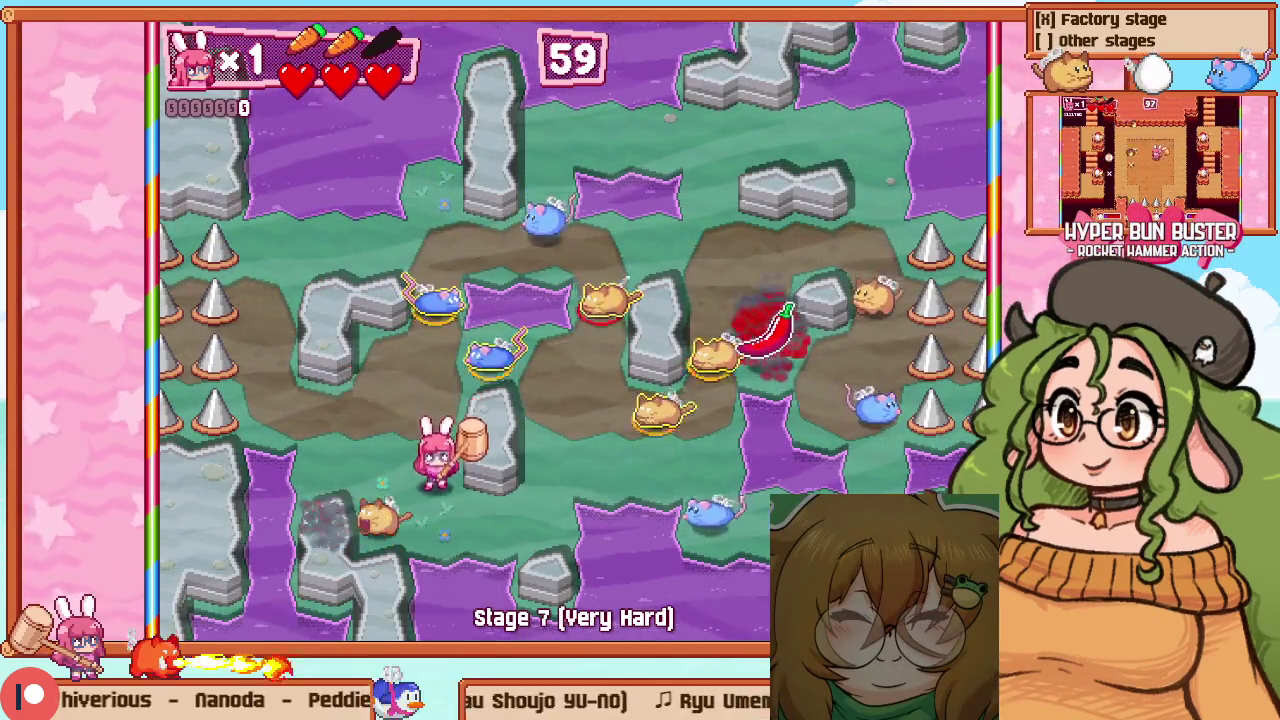
key(Right)
key(z)
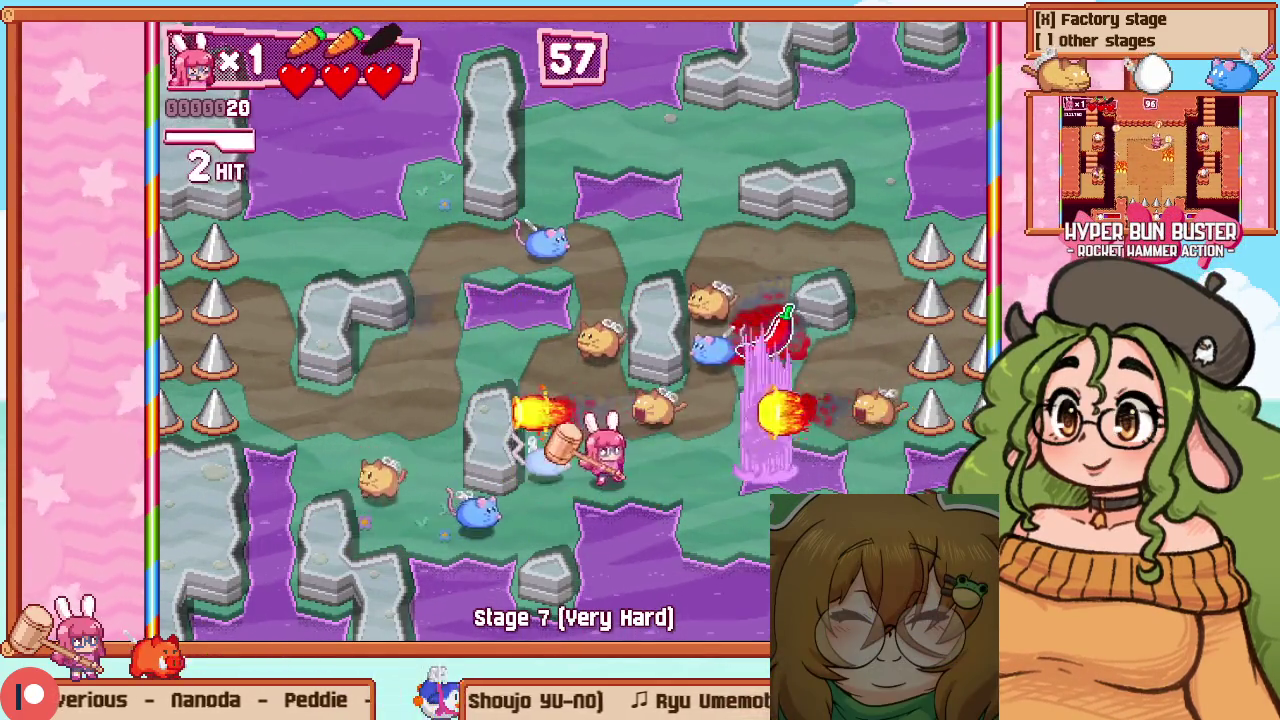
key(Escape)
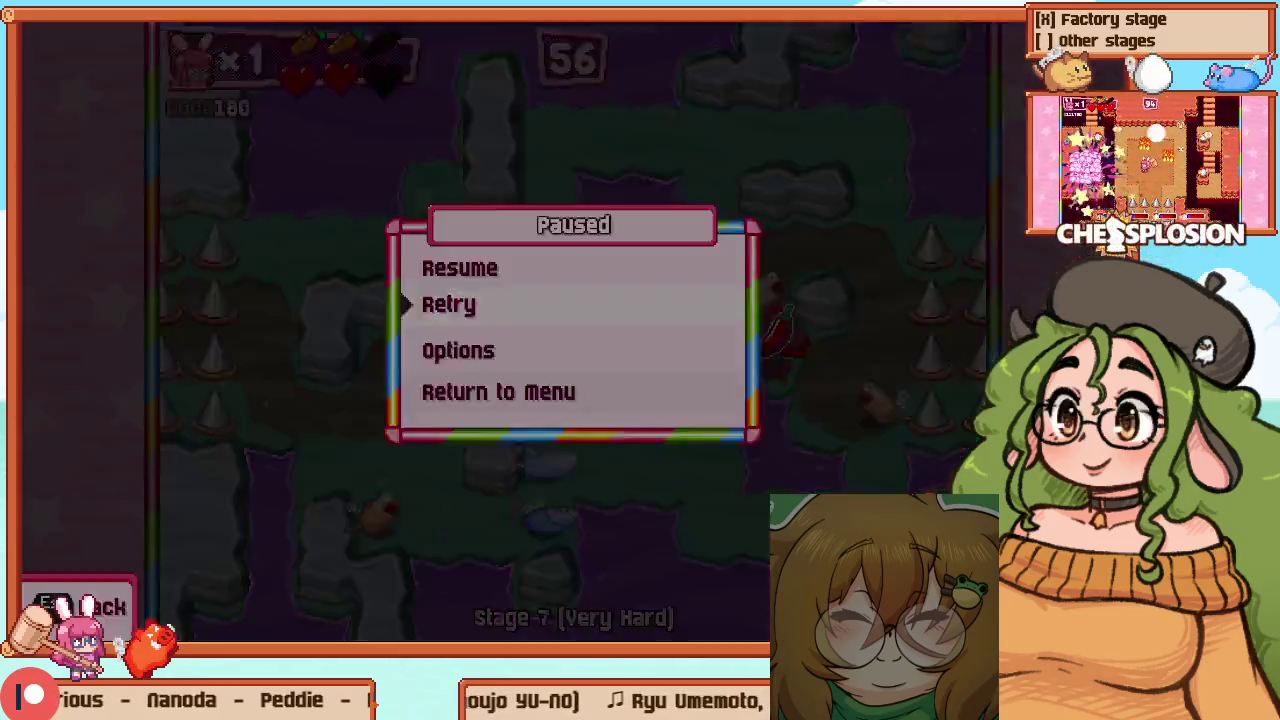
key(Return)
key(Down)
key(Right)
key(z)
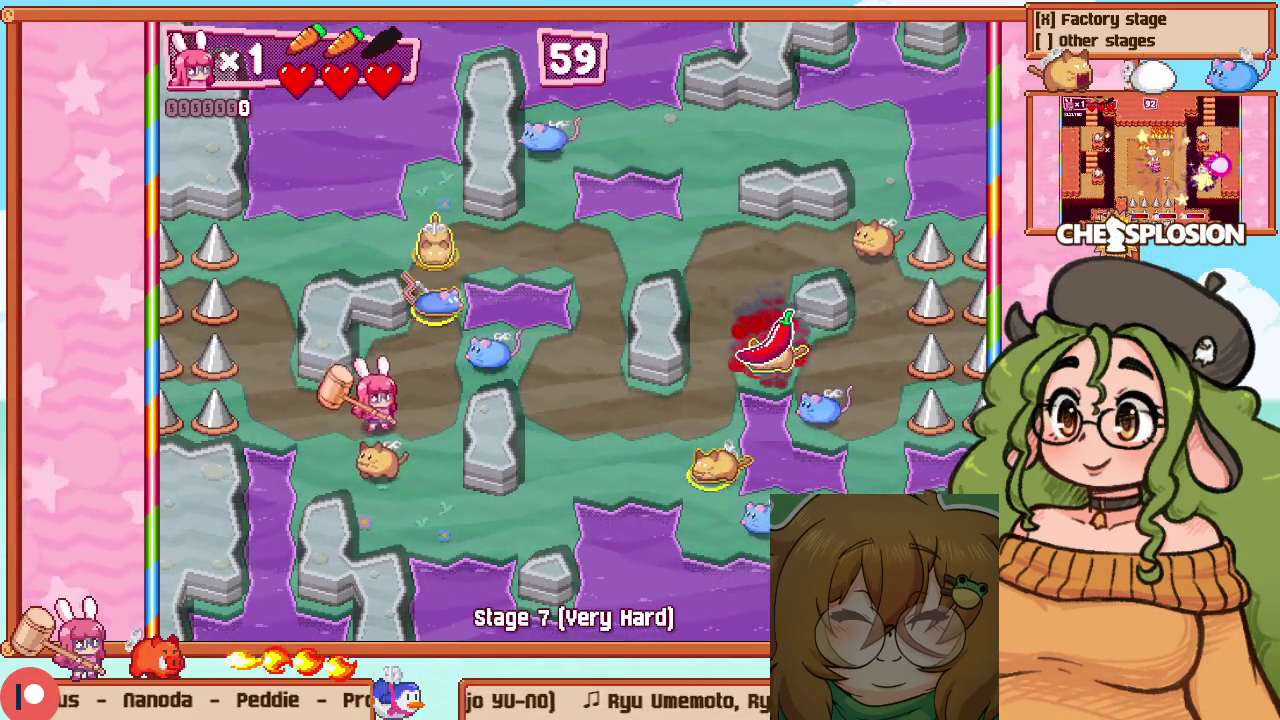
key(Down)
key(z)
key(Right)
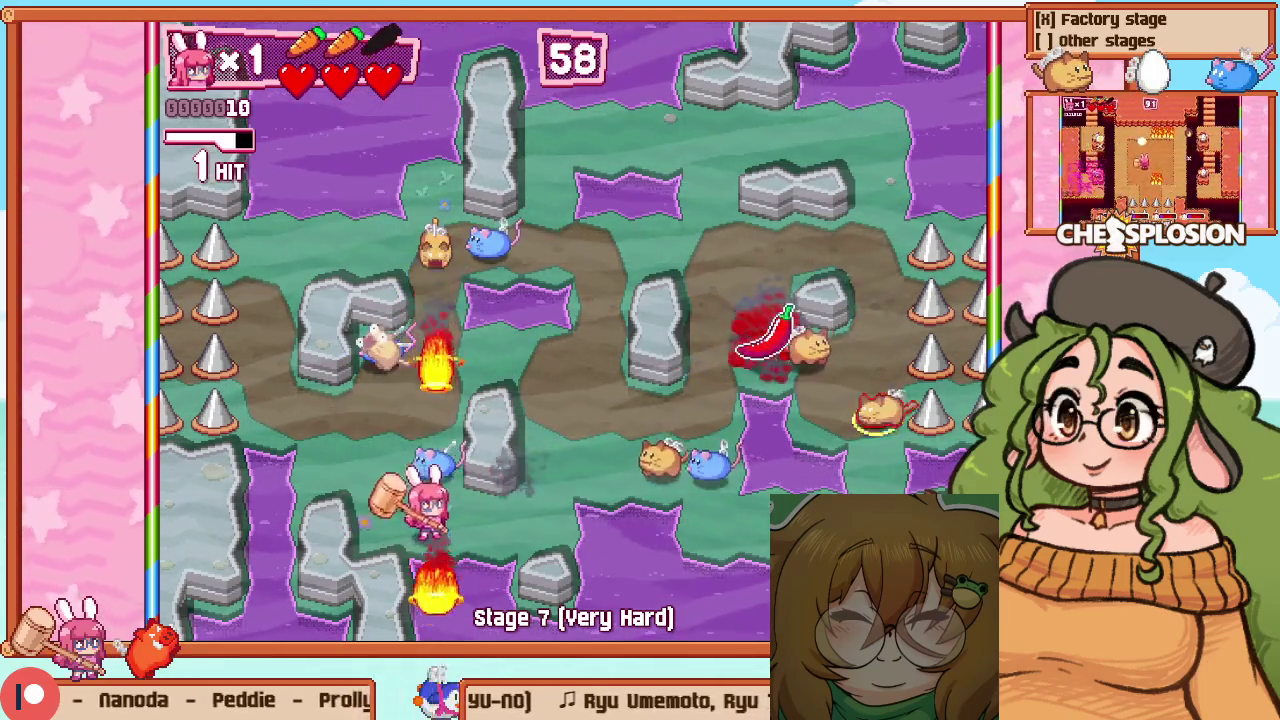
key(z)
key(Right)
key(Up)
key(Right)
key(Escape)
key(Down)
key(Return)
key(Right)
key(z)
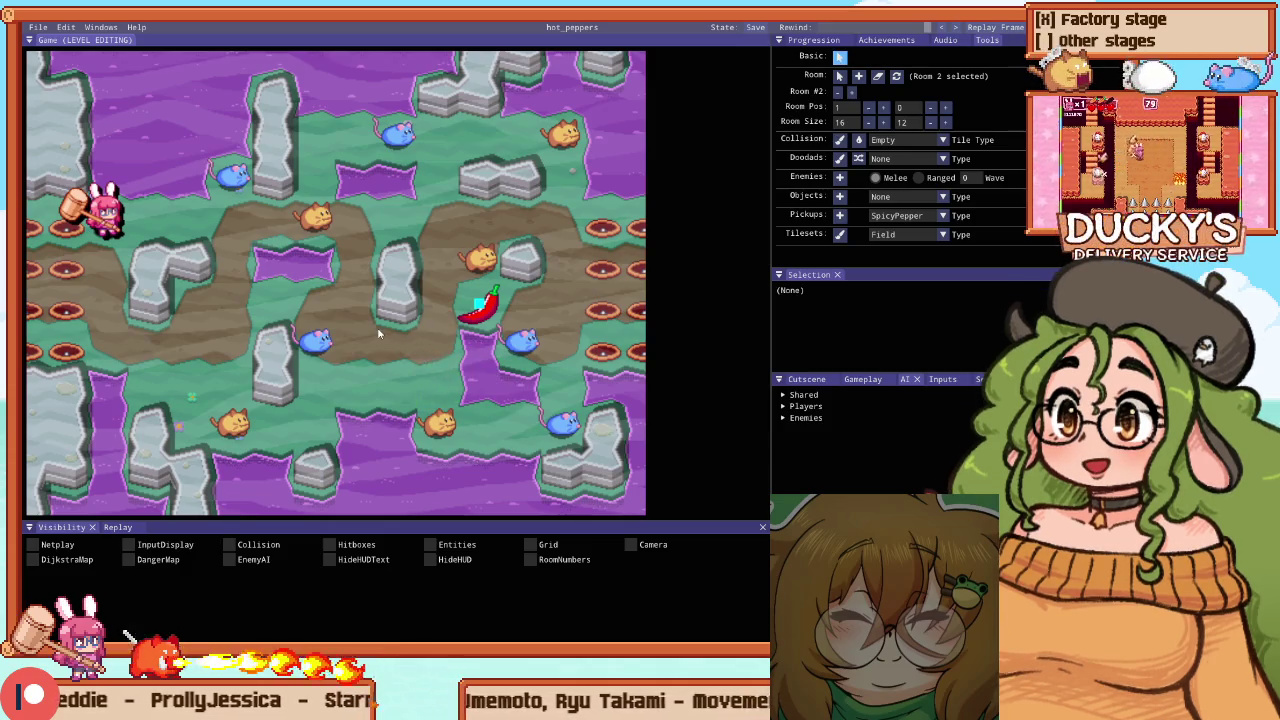
key(F5)
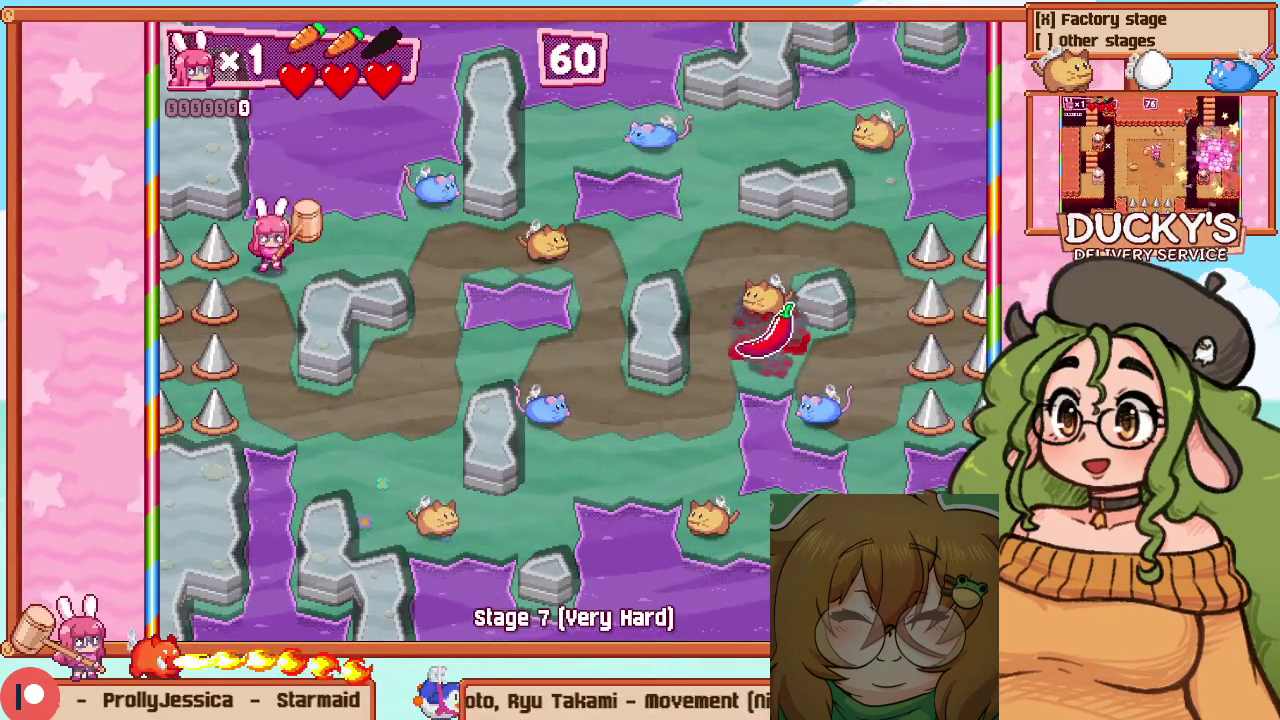
key(Down)
key(z)
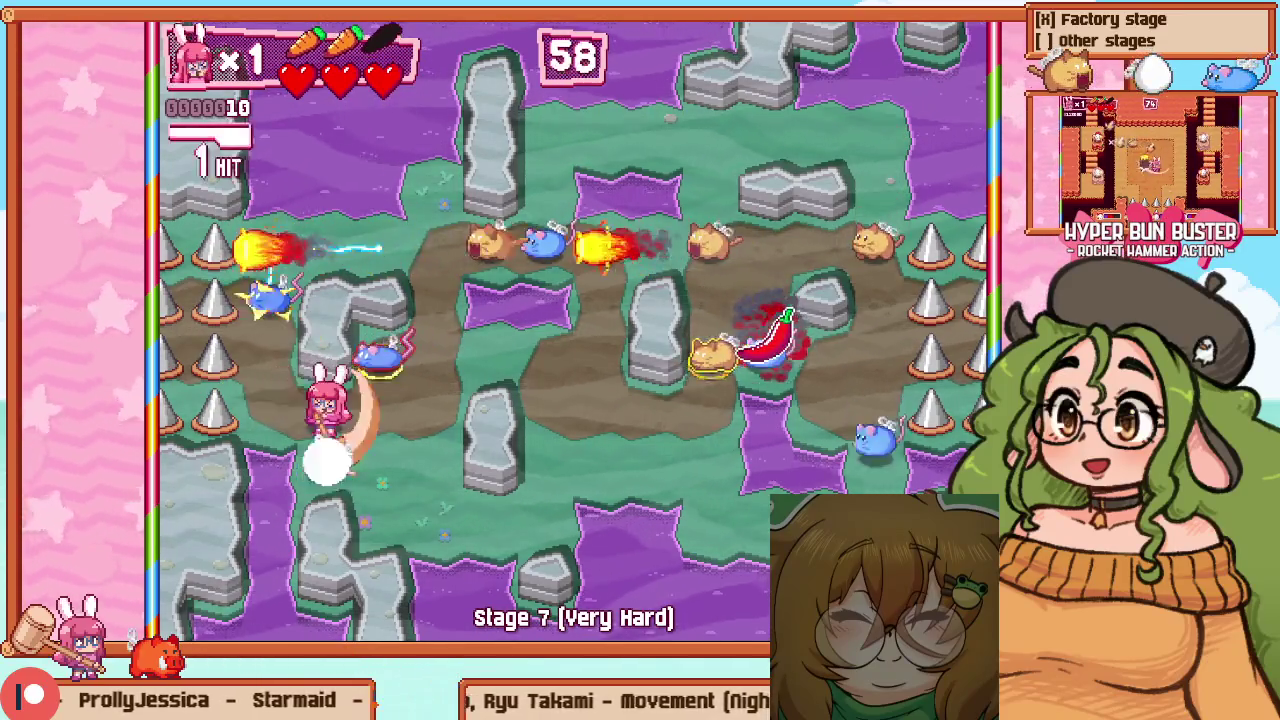
key(Escape)
key(Down)
key(z)
key(F1)
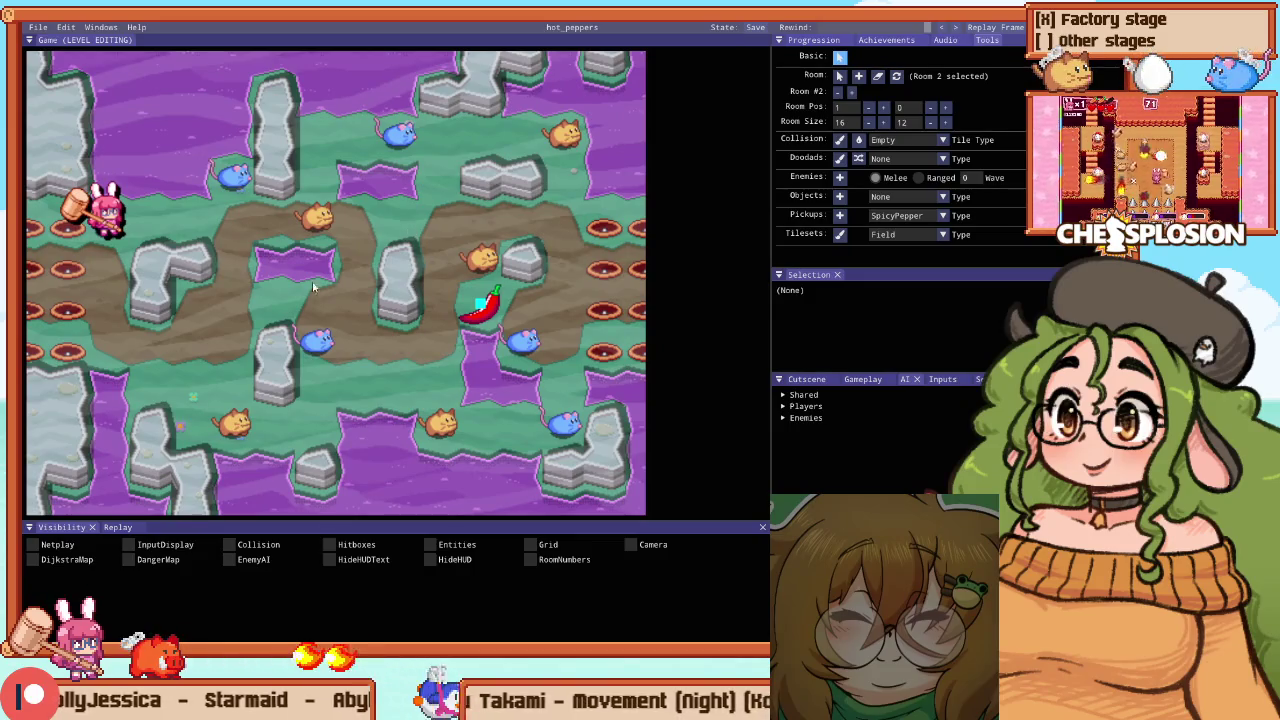
key(F1)
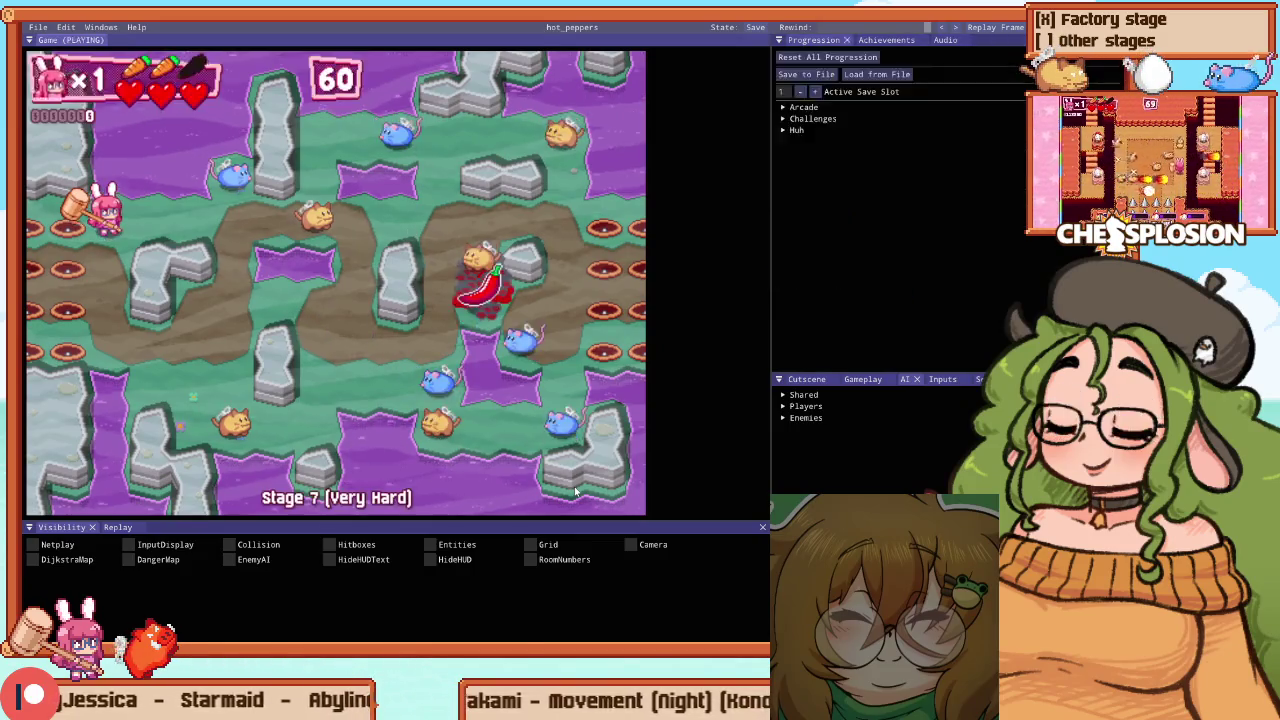
key(Down)
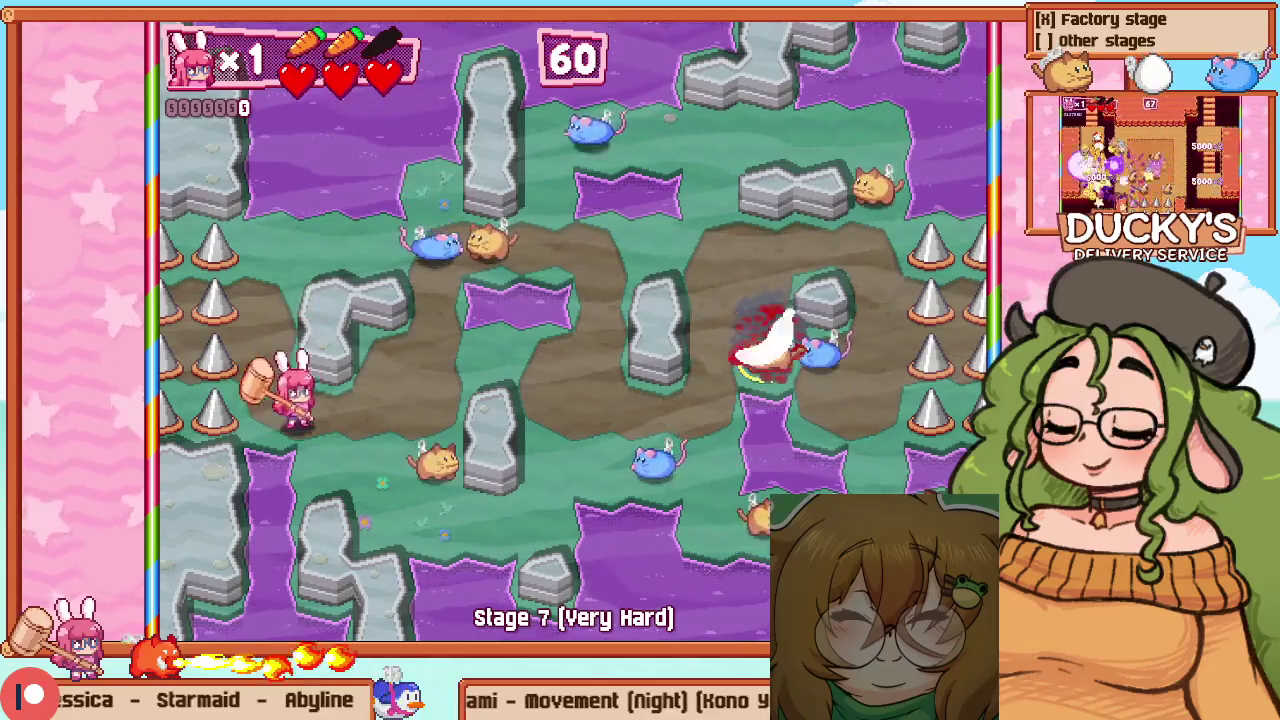
key(Right)
key(z)
key(Down)
key(Up)
key(z)
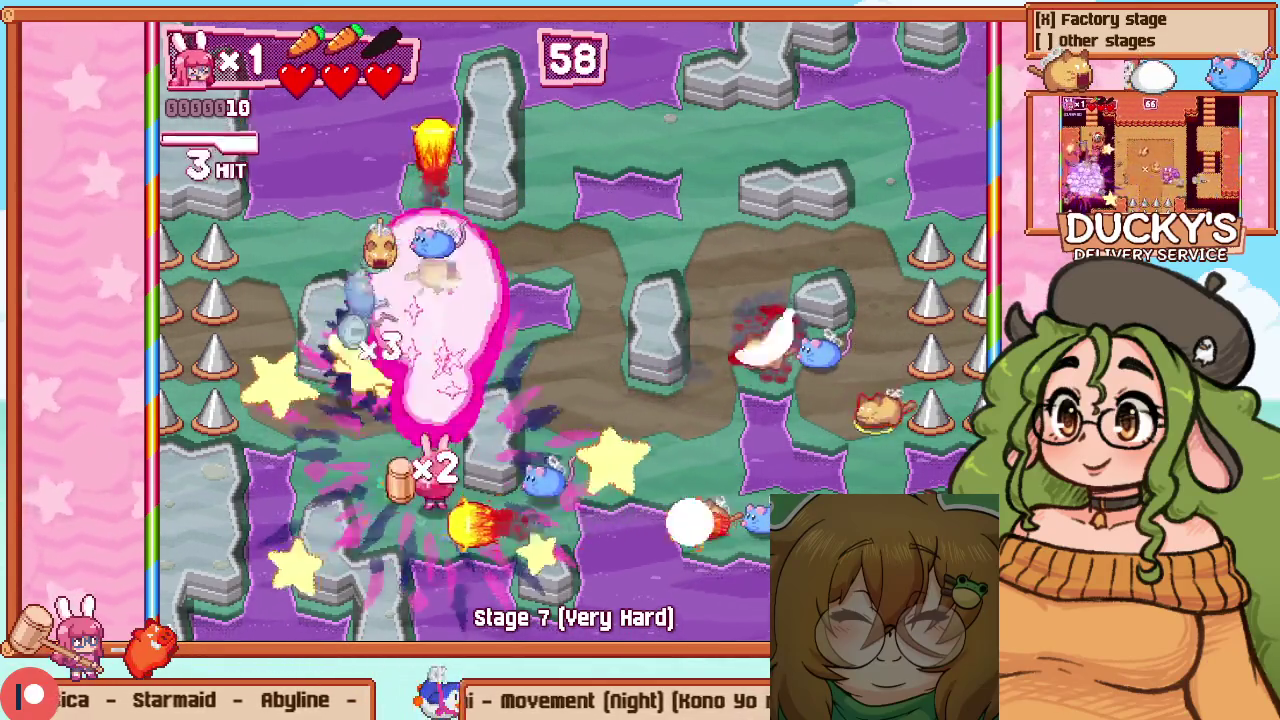
key(Right)
key(Up)
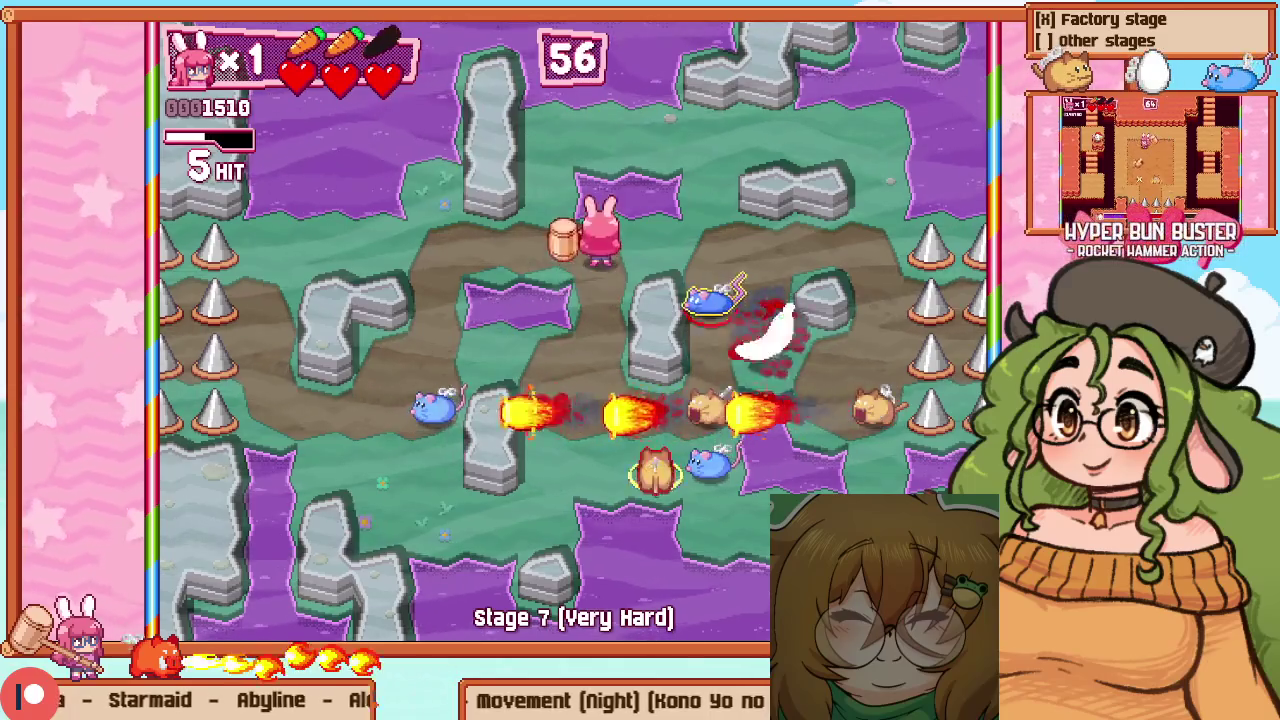
key(Down)
key(z)
key(Right)
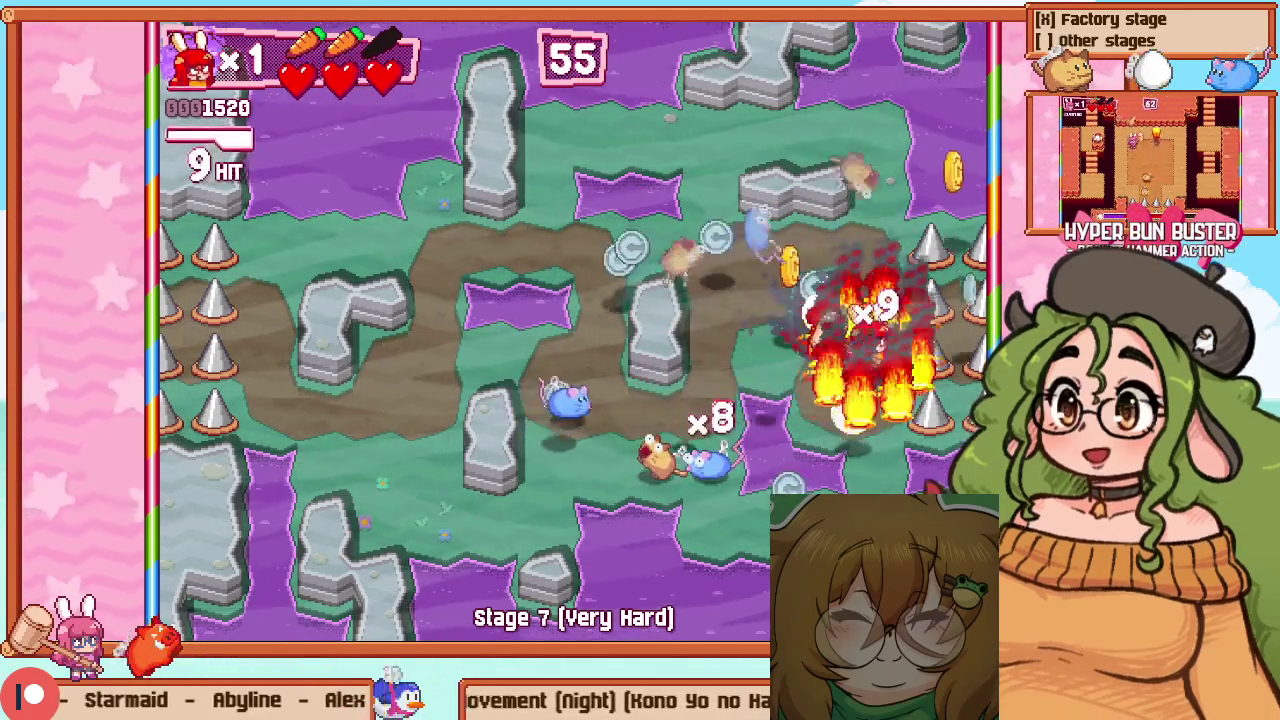
key(Left)
key(Up)
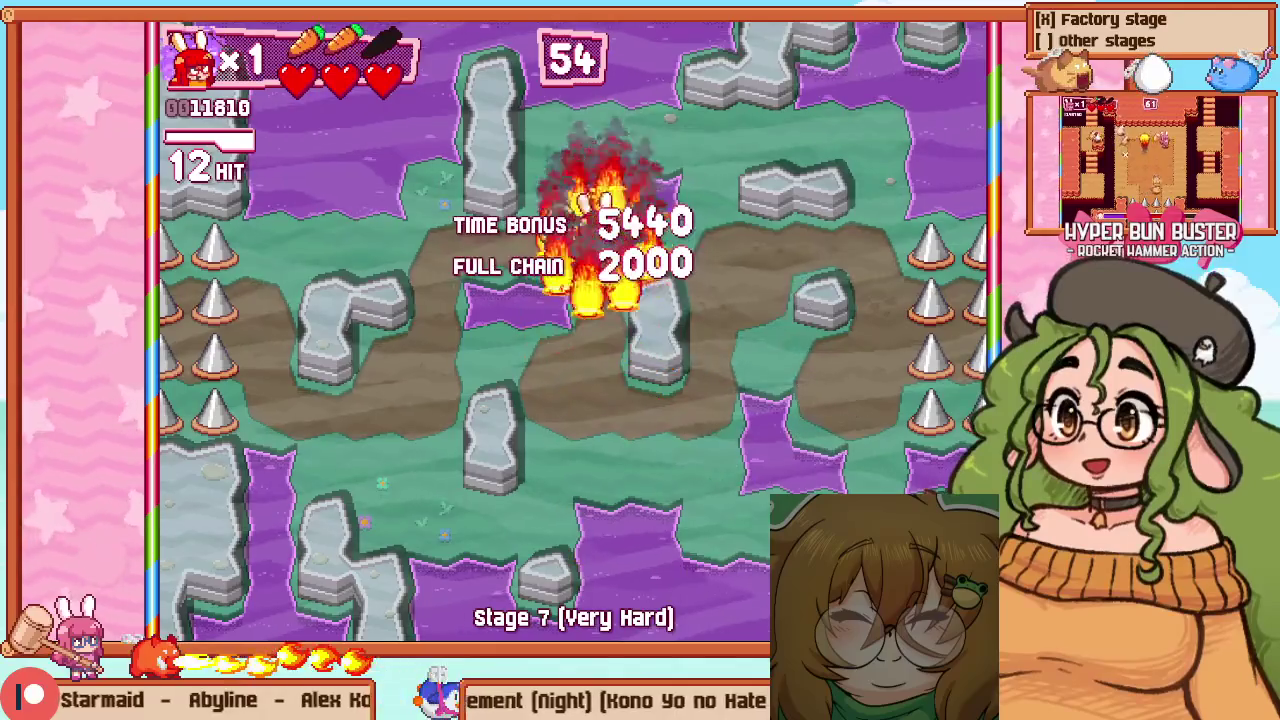
key(Right)
key(Escape)
key(Down)
key(z)
key(Right)
key(z)
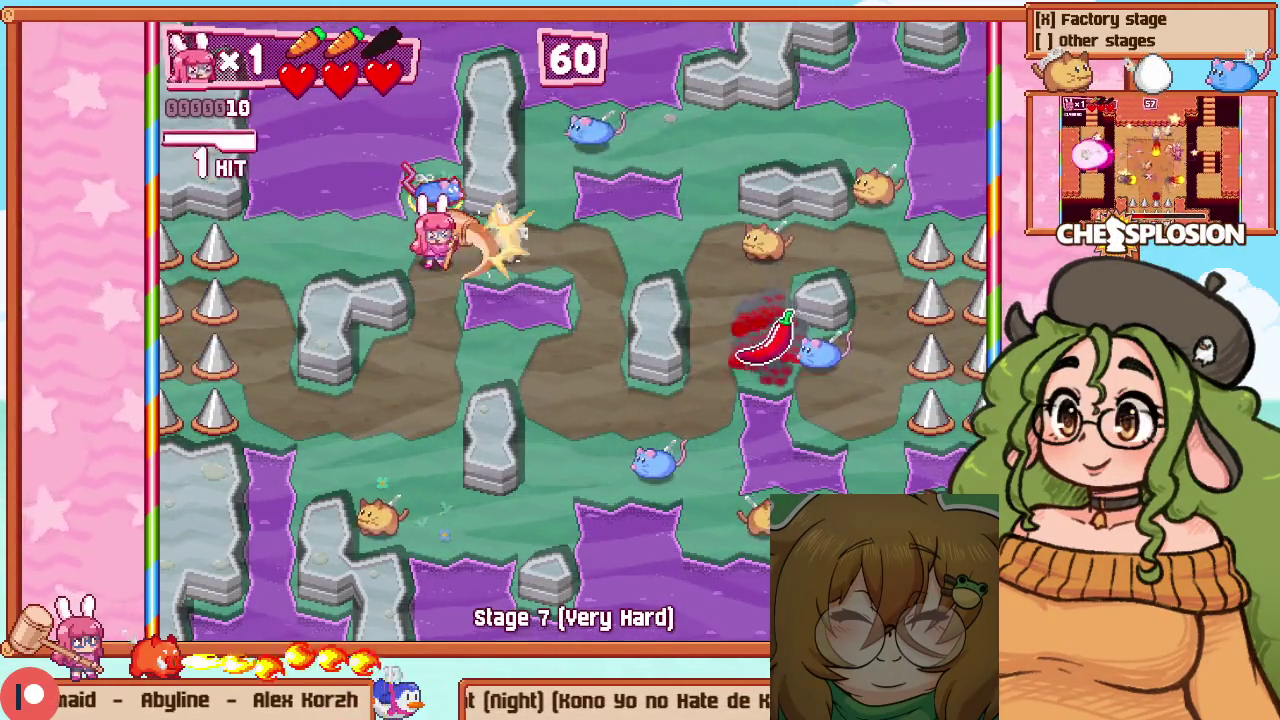
key(Up)
key(z)
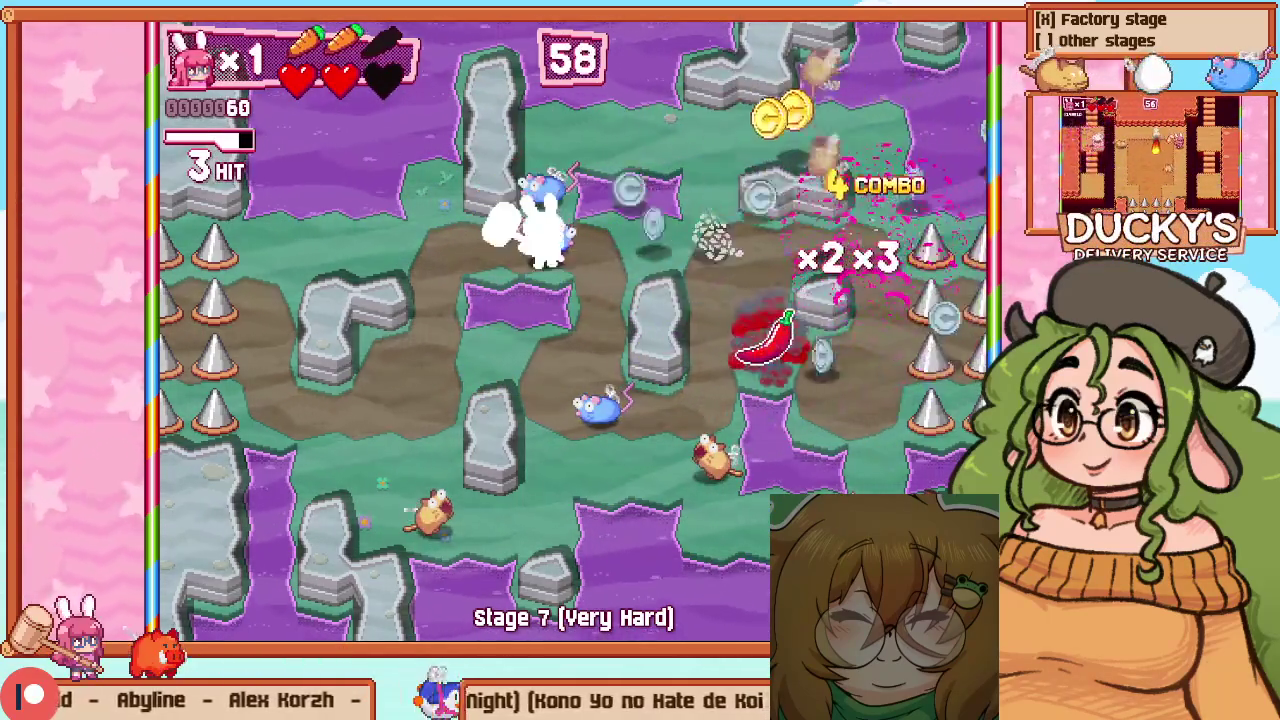
key(Left)
key(z)
key(Left)
key(z)
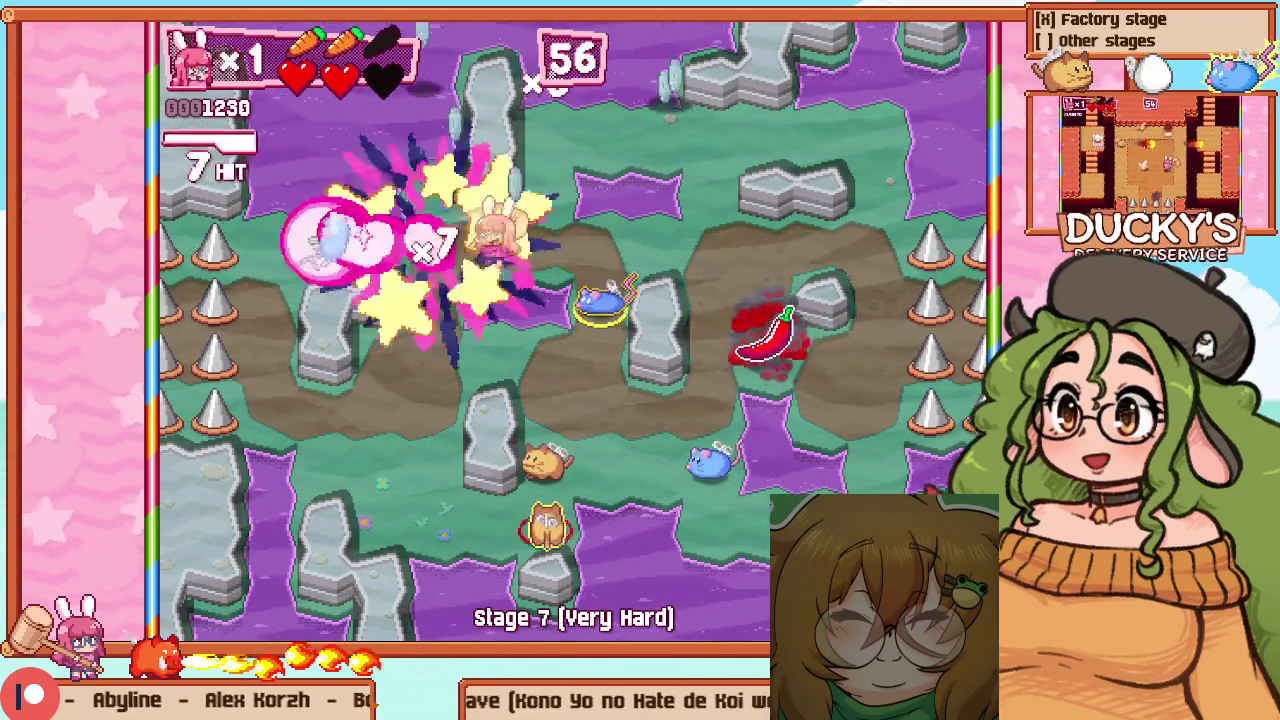
key(Right)
key(z)
key(Down)
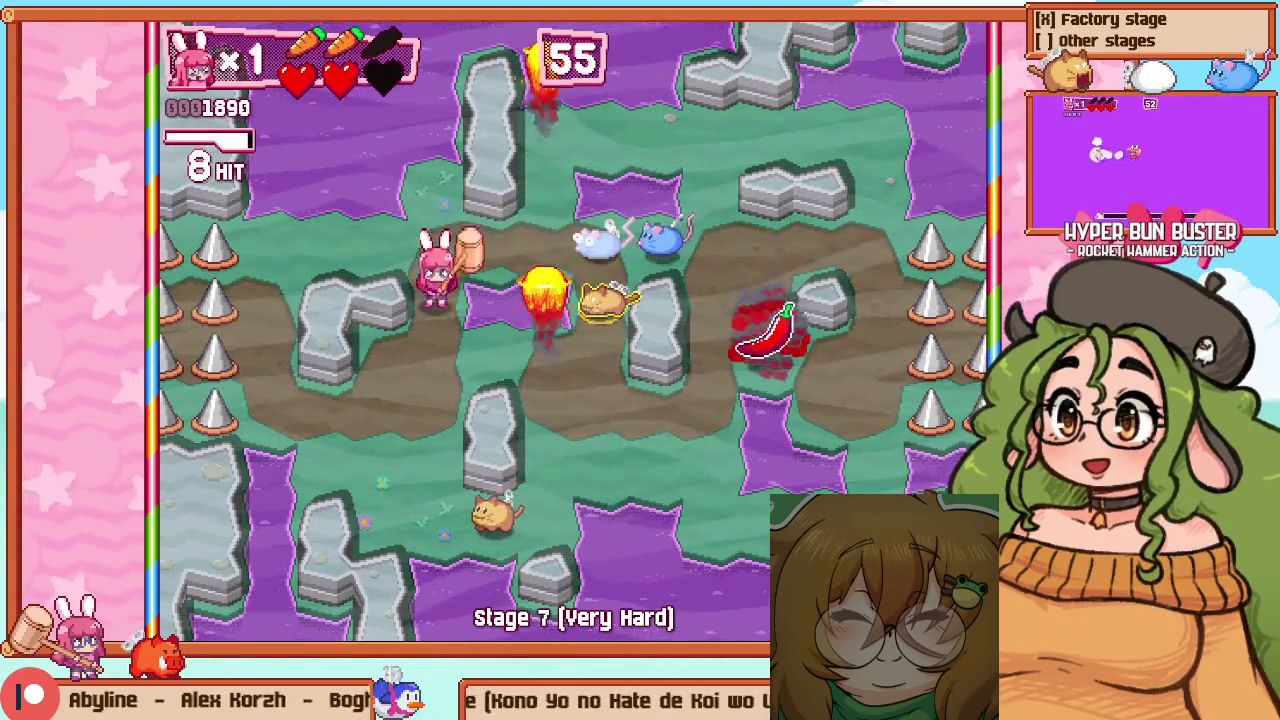
key(z)
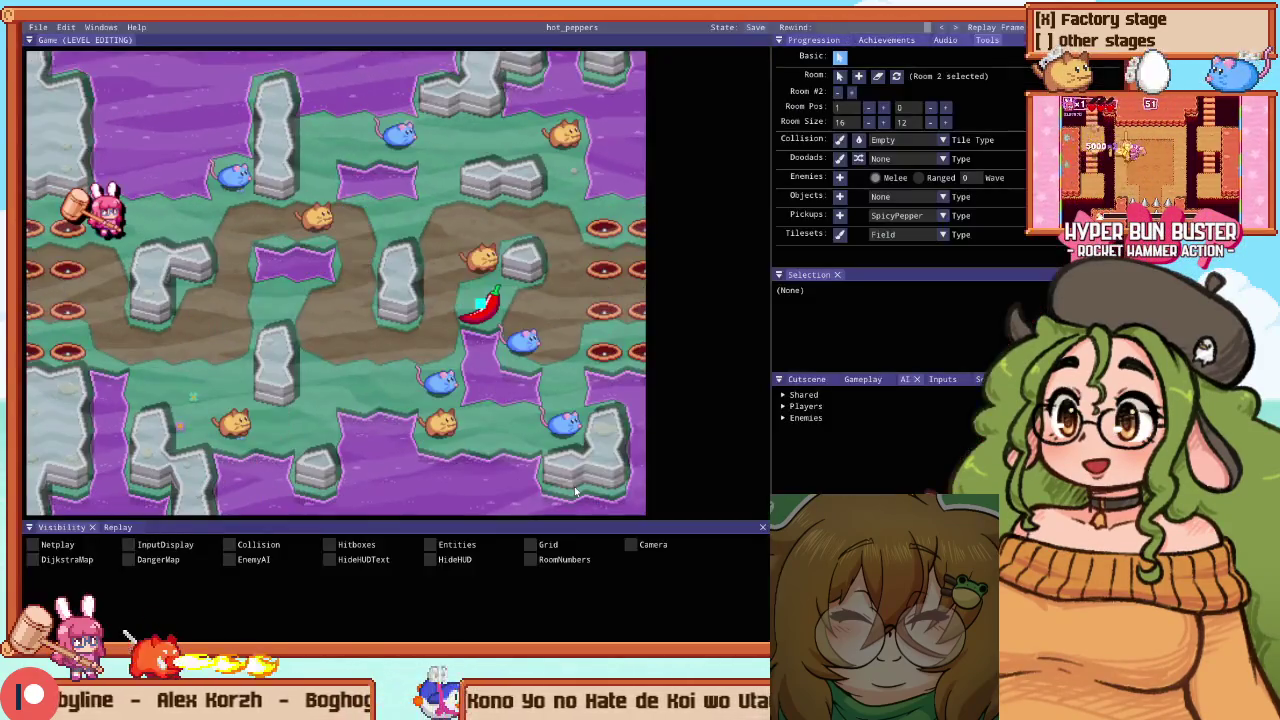
Paint Terrain rock tiles along the room's bottom middle, then set the tile type to Hole
key(2)
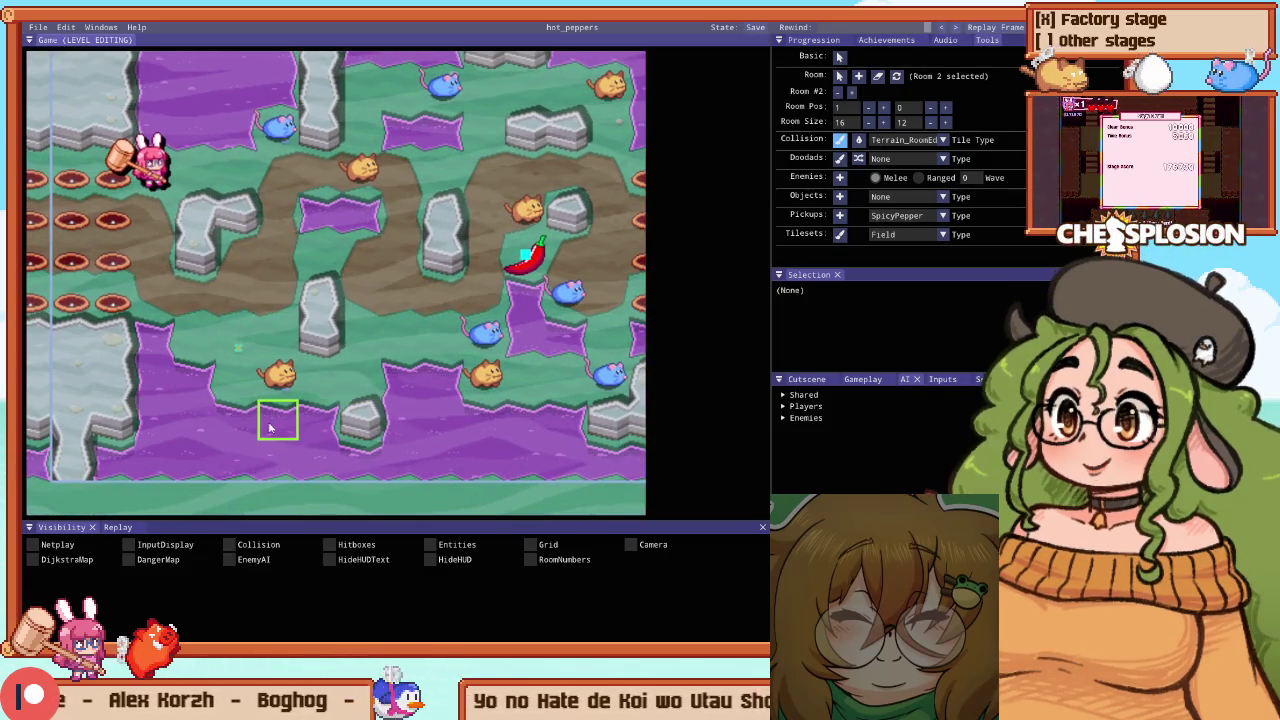
drag(269, 428, 383, 488)
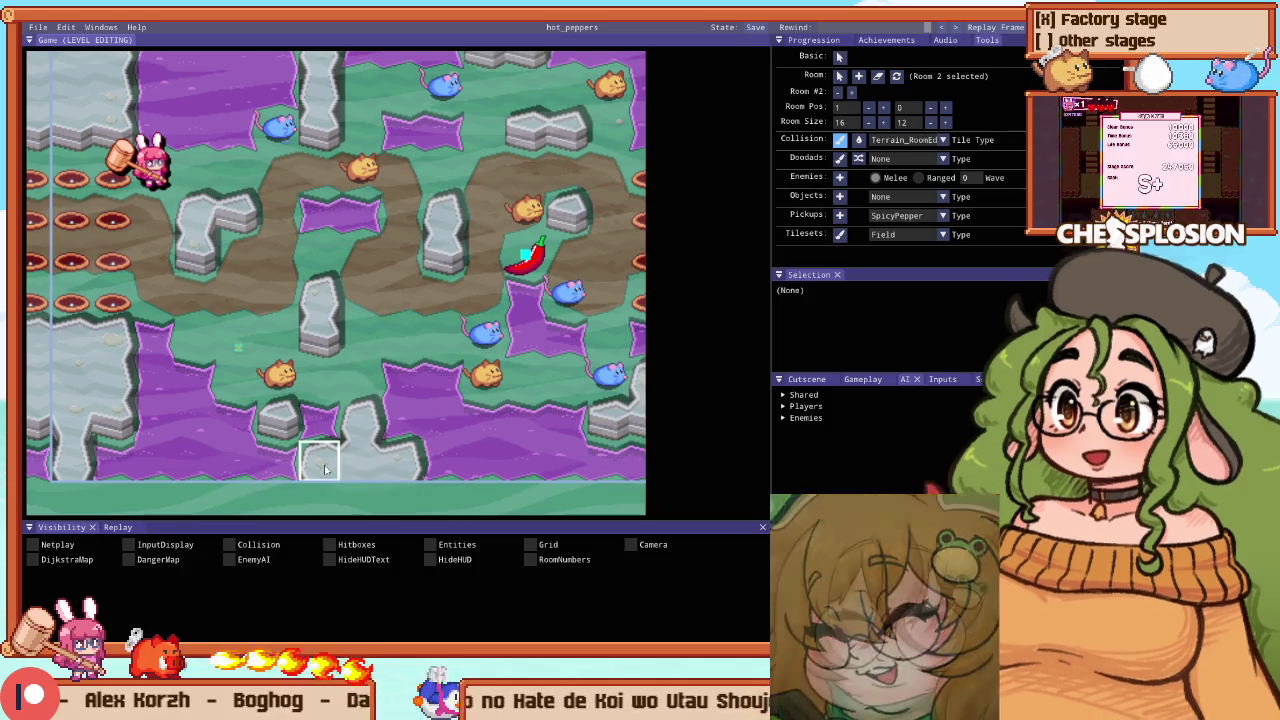
key(2)
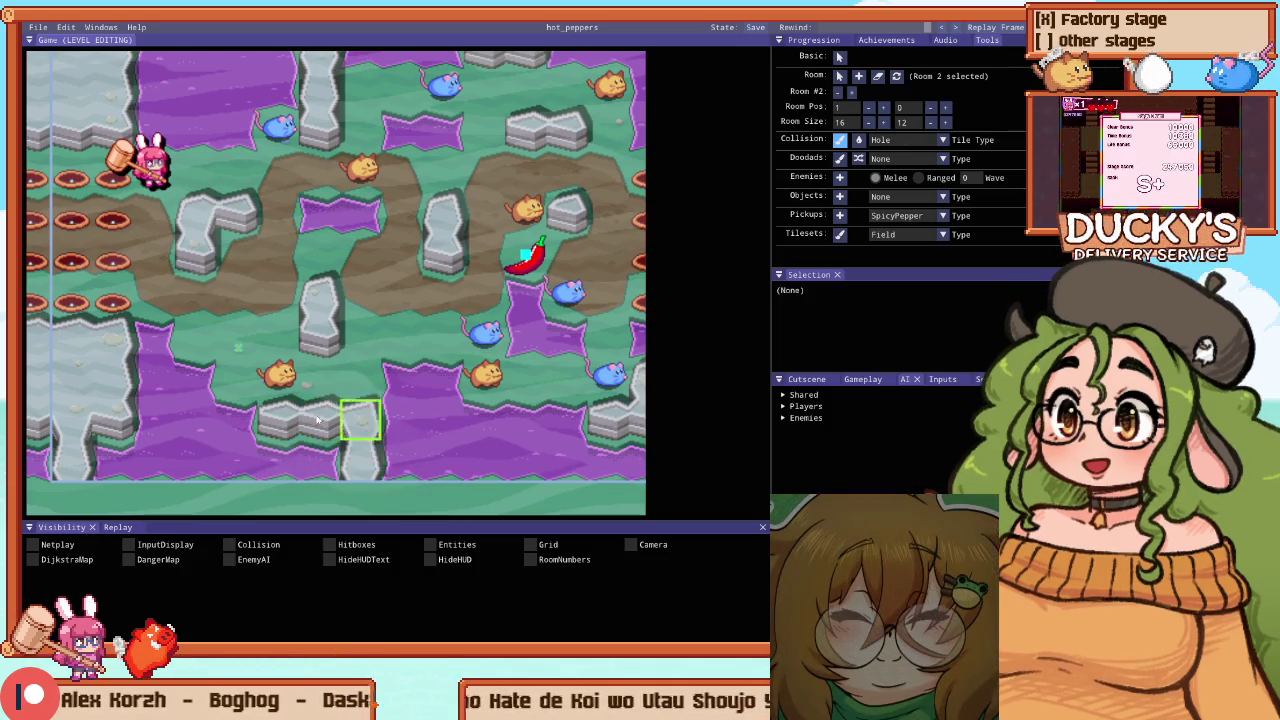
scroll(318, 420, down, 2)
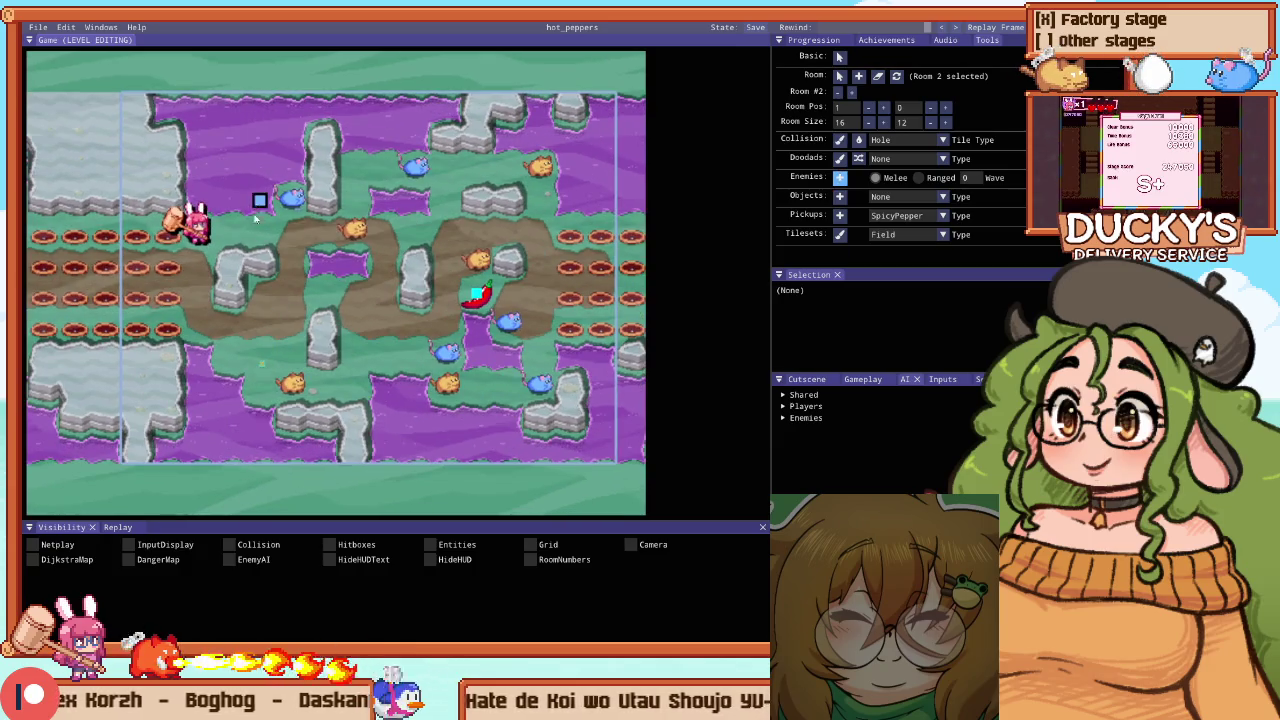
Place ranged enemies beside the player start and lower down the left side
scroll(256, 218, up, 2)
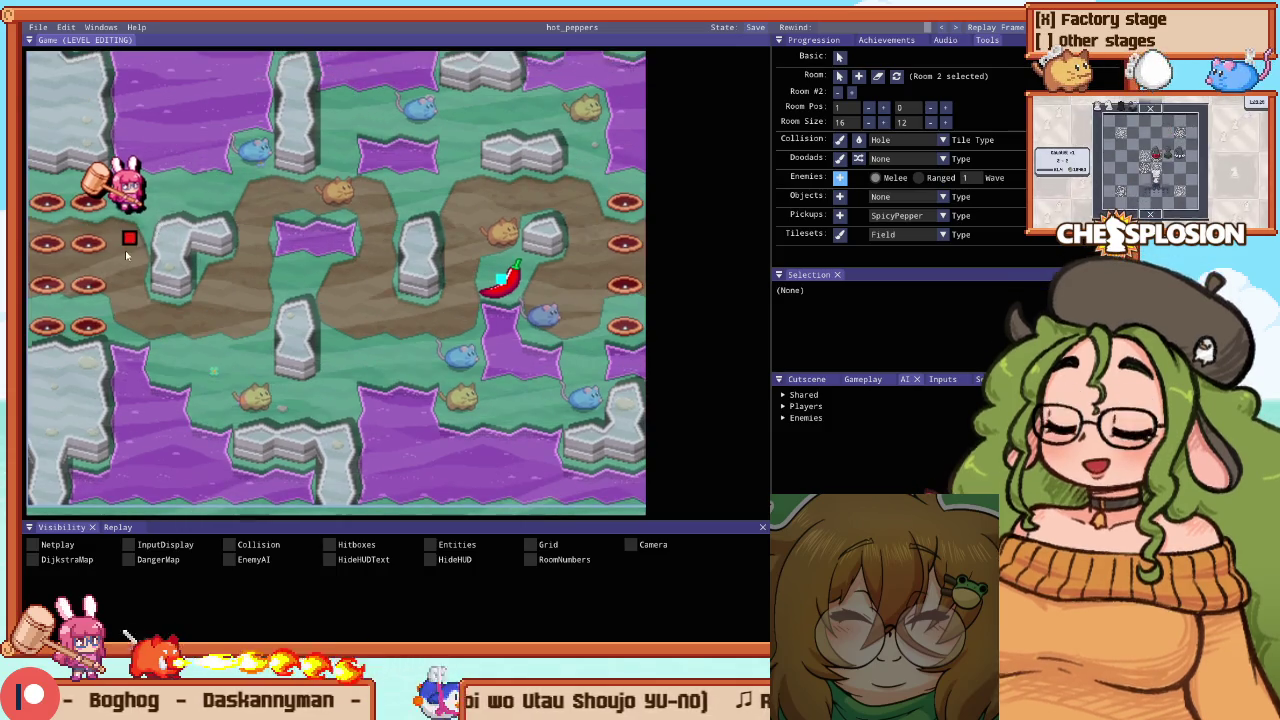
scroll(165, 295, up, 2)
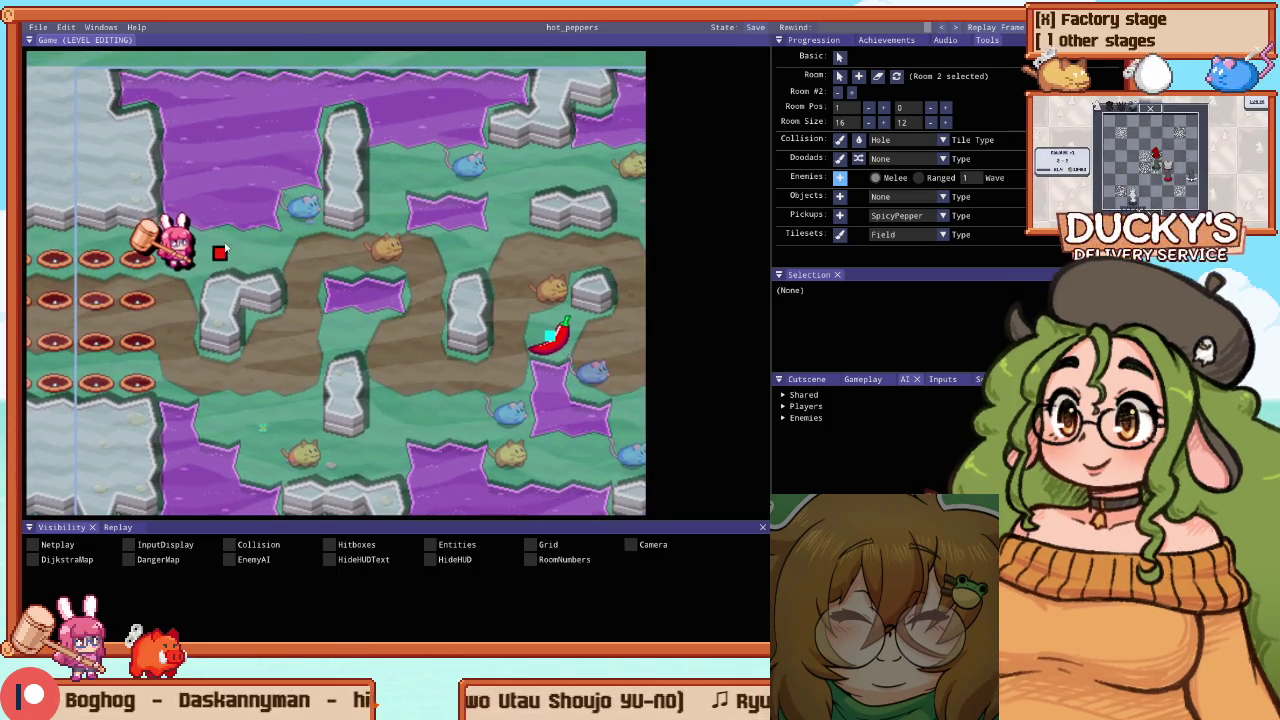
drag(222, 252, 262, 252)
key(Down)
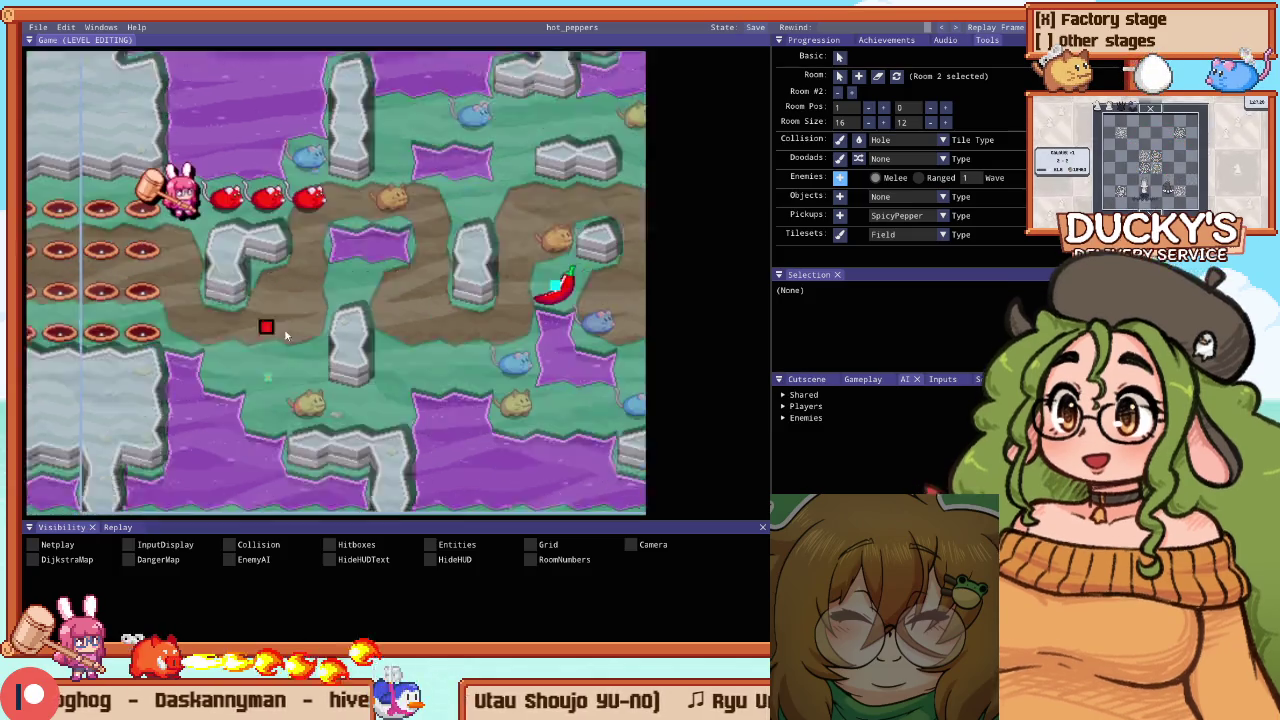
click(268, 338)
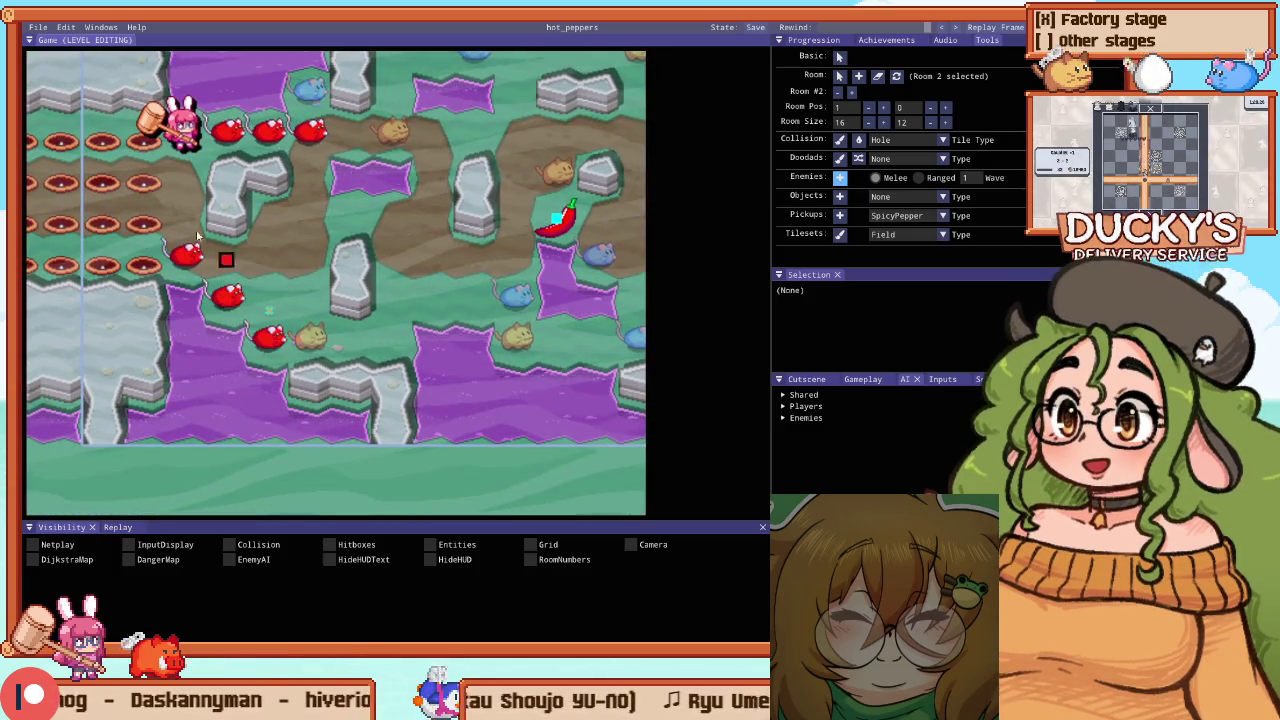
key(Up)
click(320, 212)
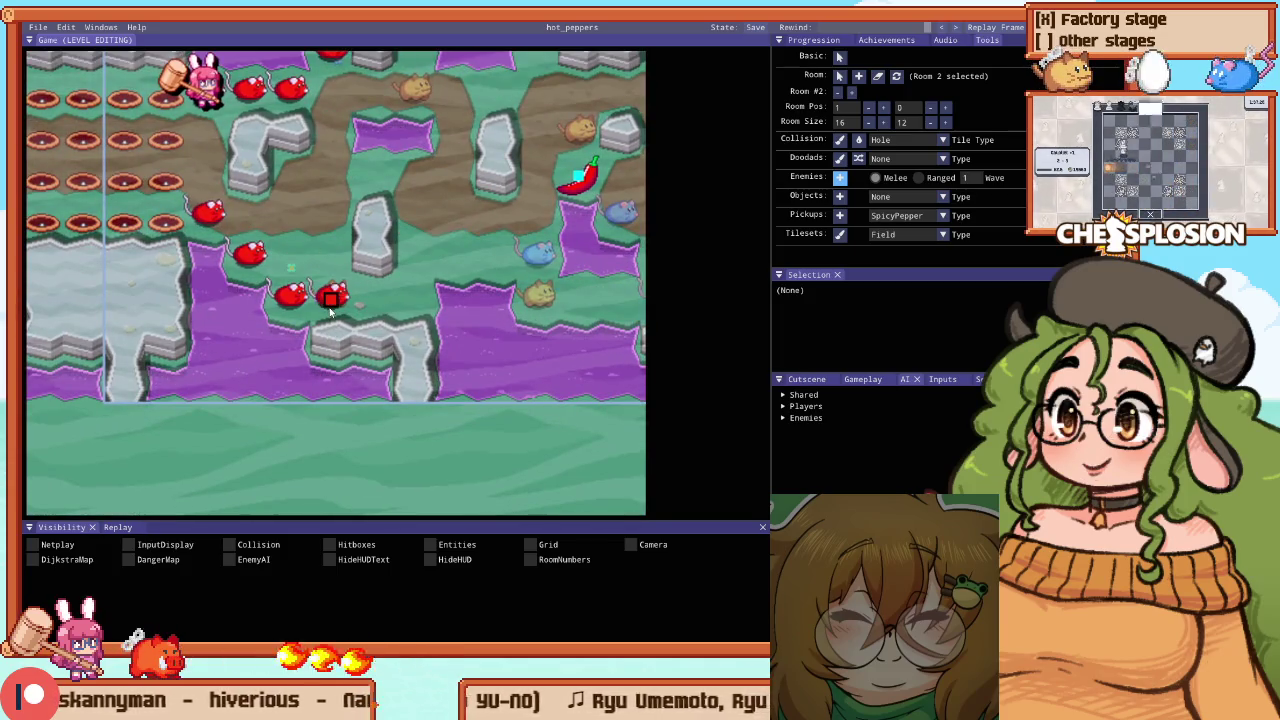
key(c)
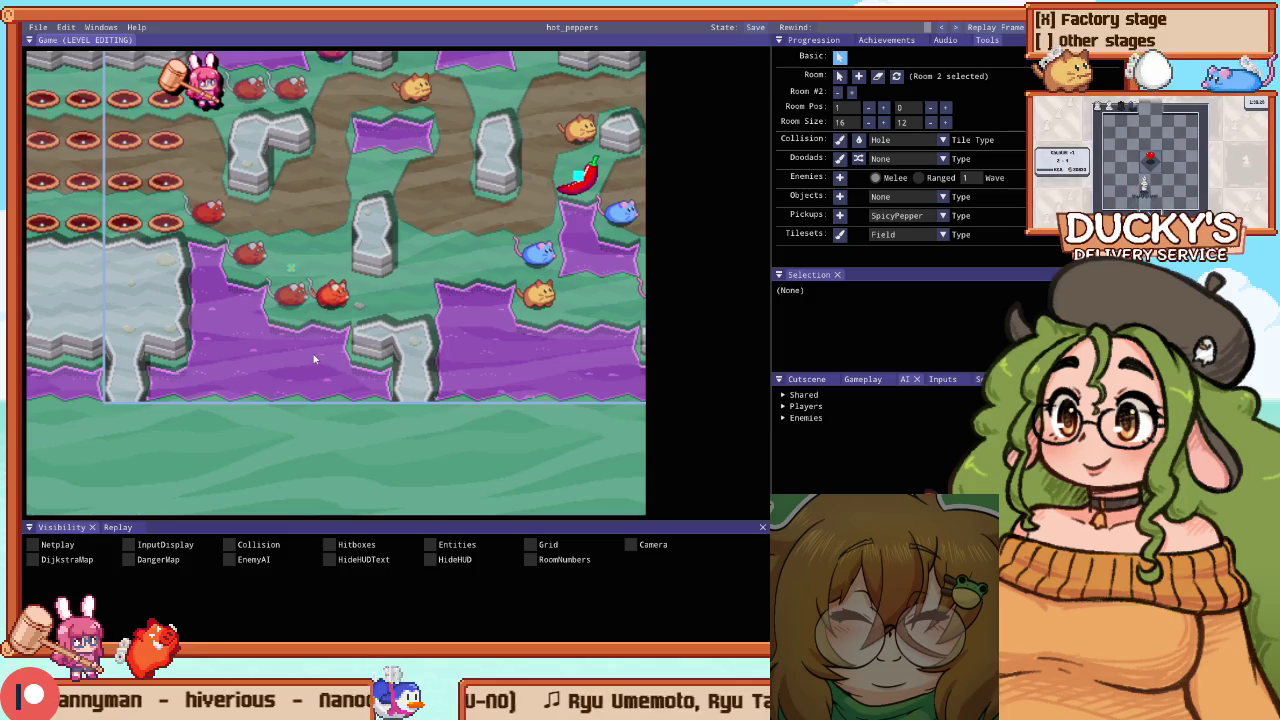
Add a seventh ranged enemy, drag it down the left side, and move the player start up
click(289, 222)
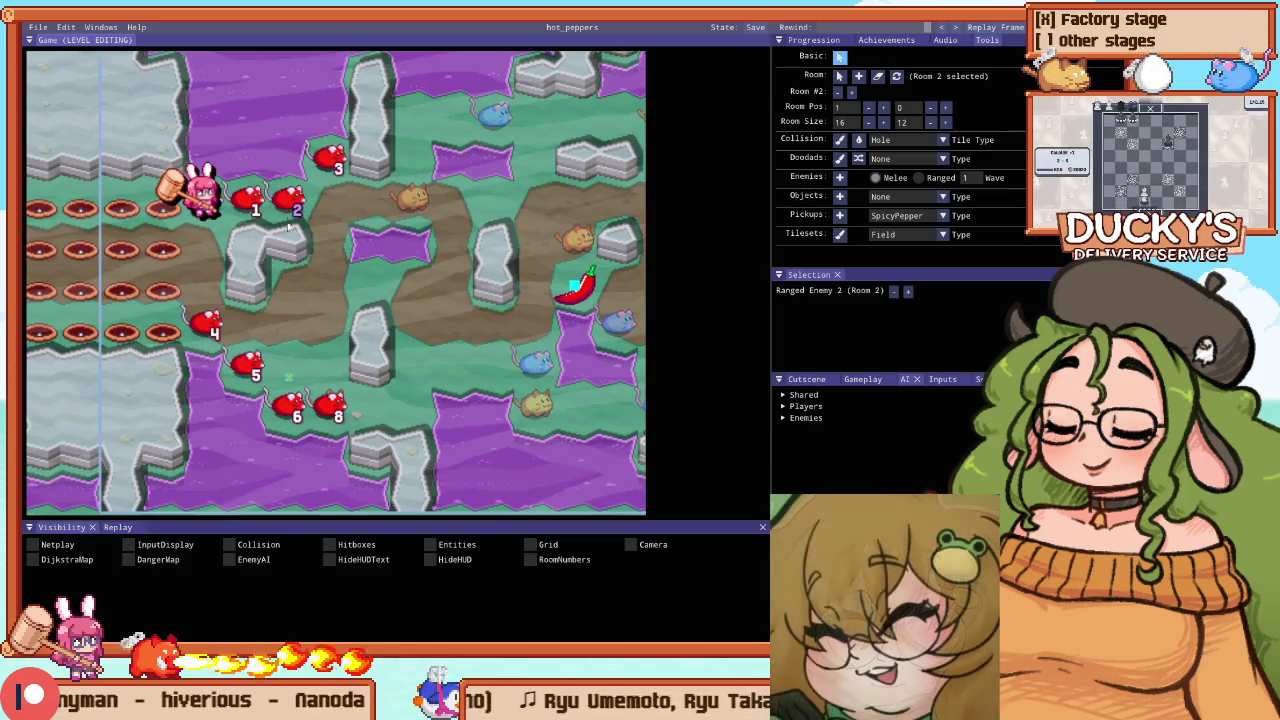
click(204, 198)
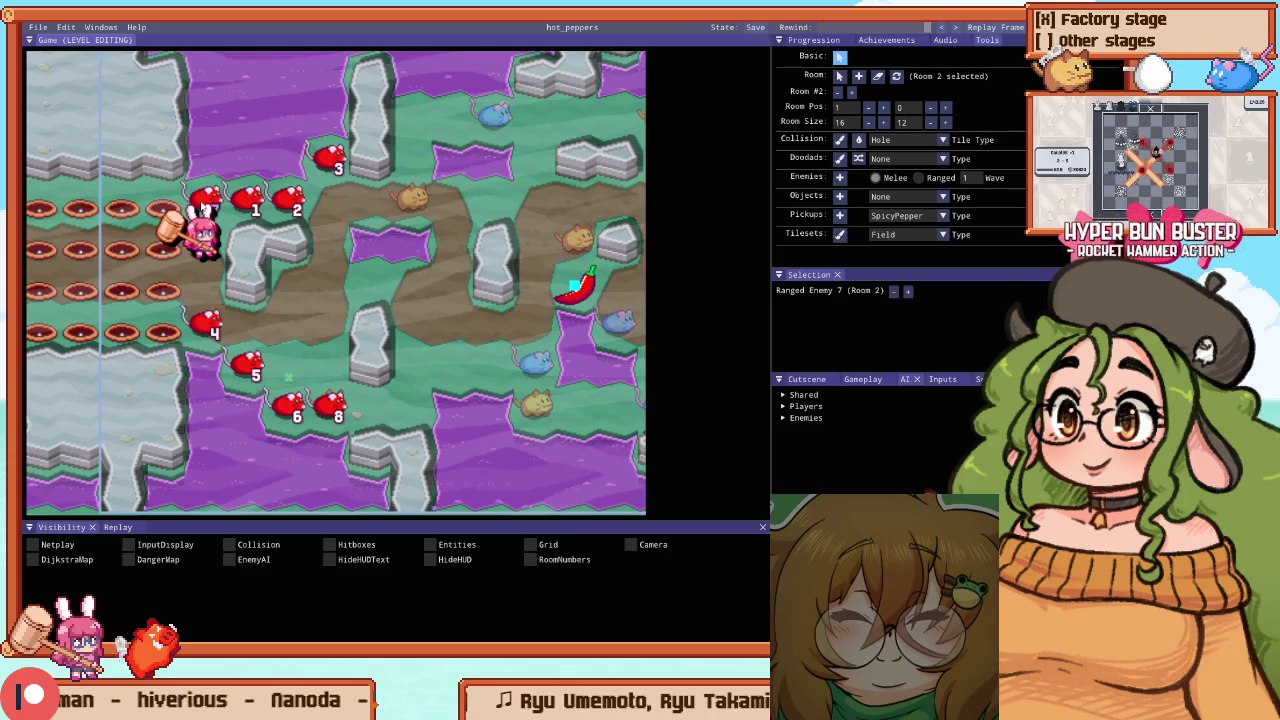
drag(207, 198, 205, 290)
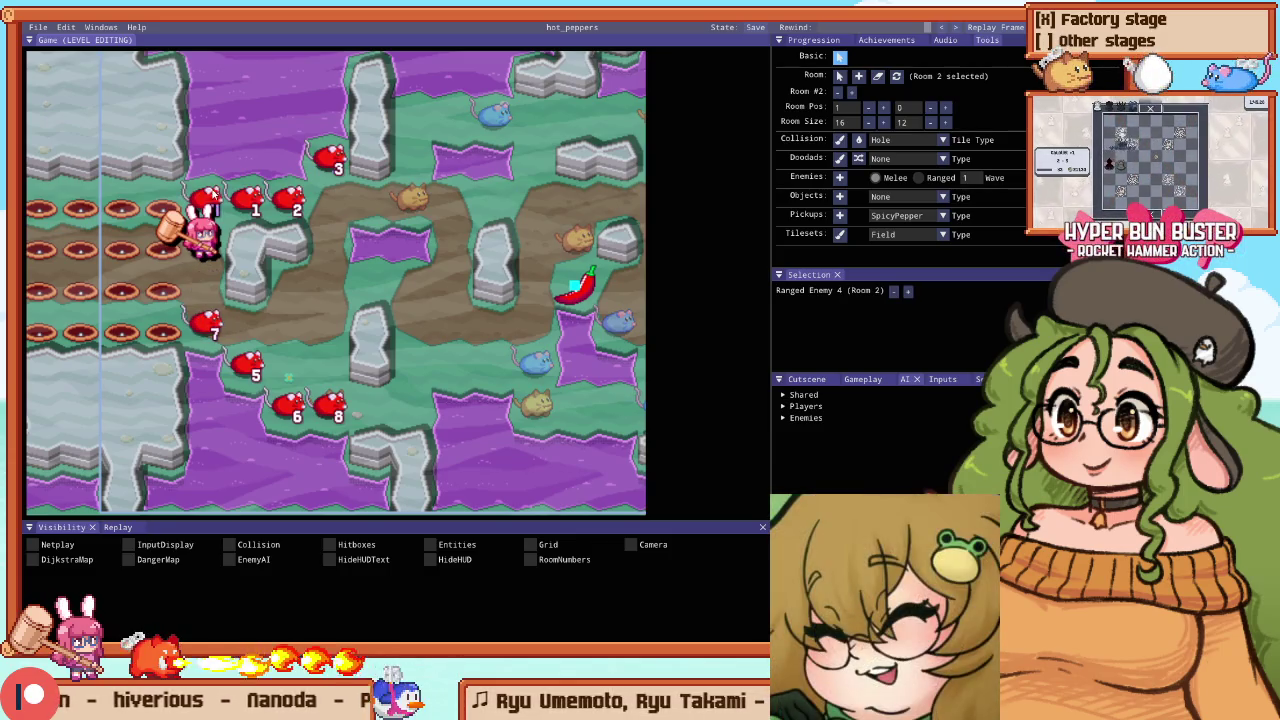
drag(201, 232, 204, 203)
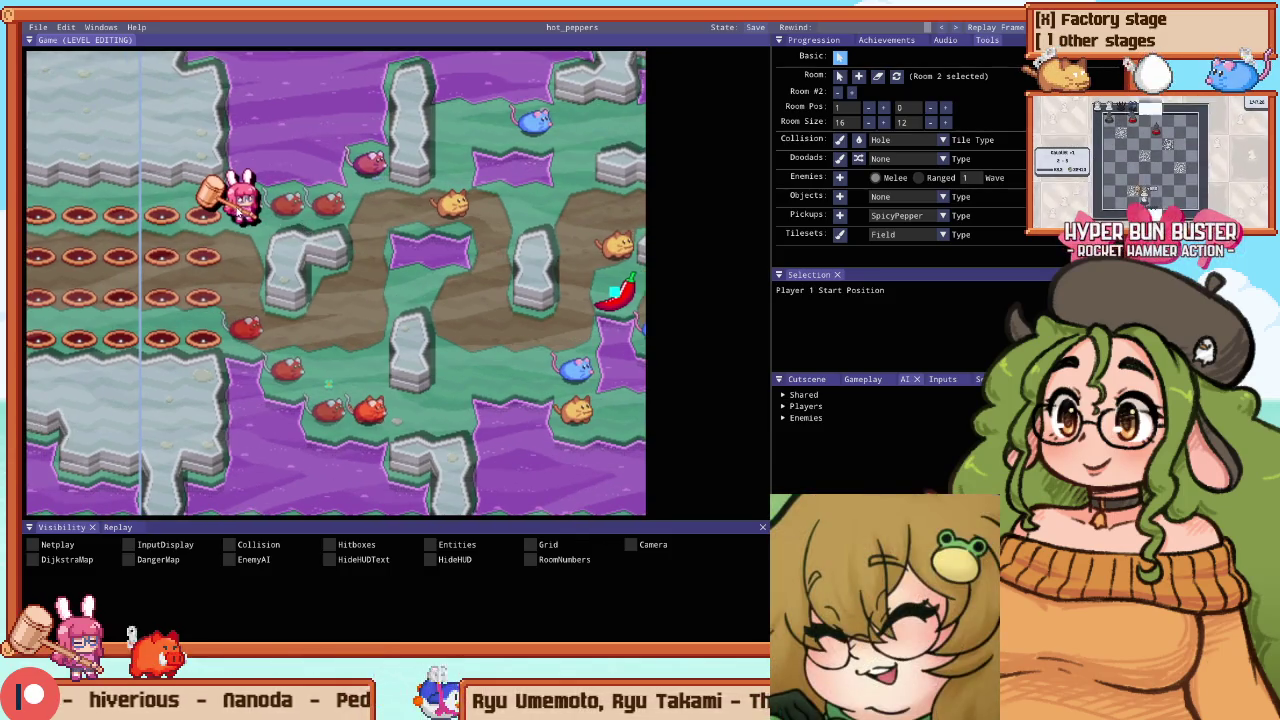
key(alt+Tab)
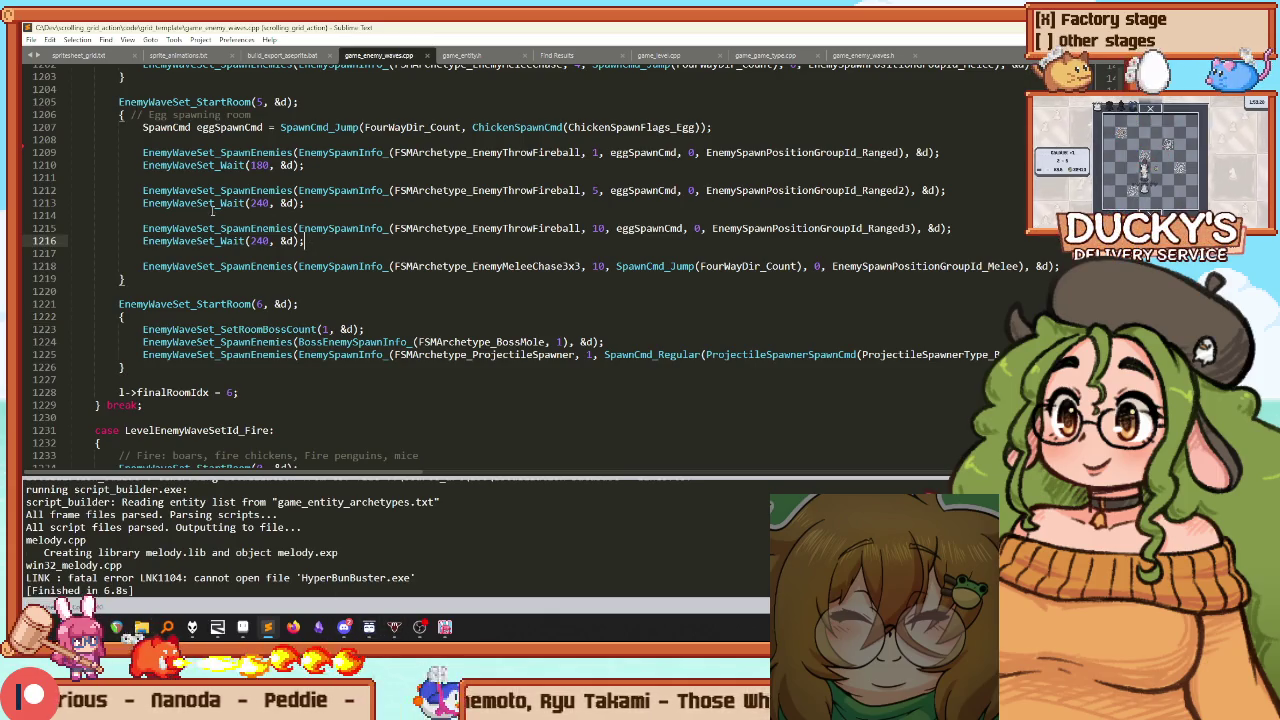
Rebuild, then paste two MeleeChase SpawnEnemies lines into the hot pepper maze wave
scroll(212, 210, up, 14)
key(ctrl+b)
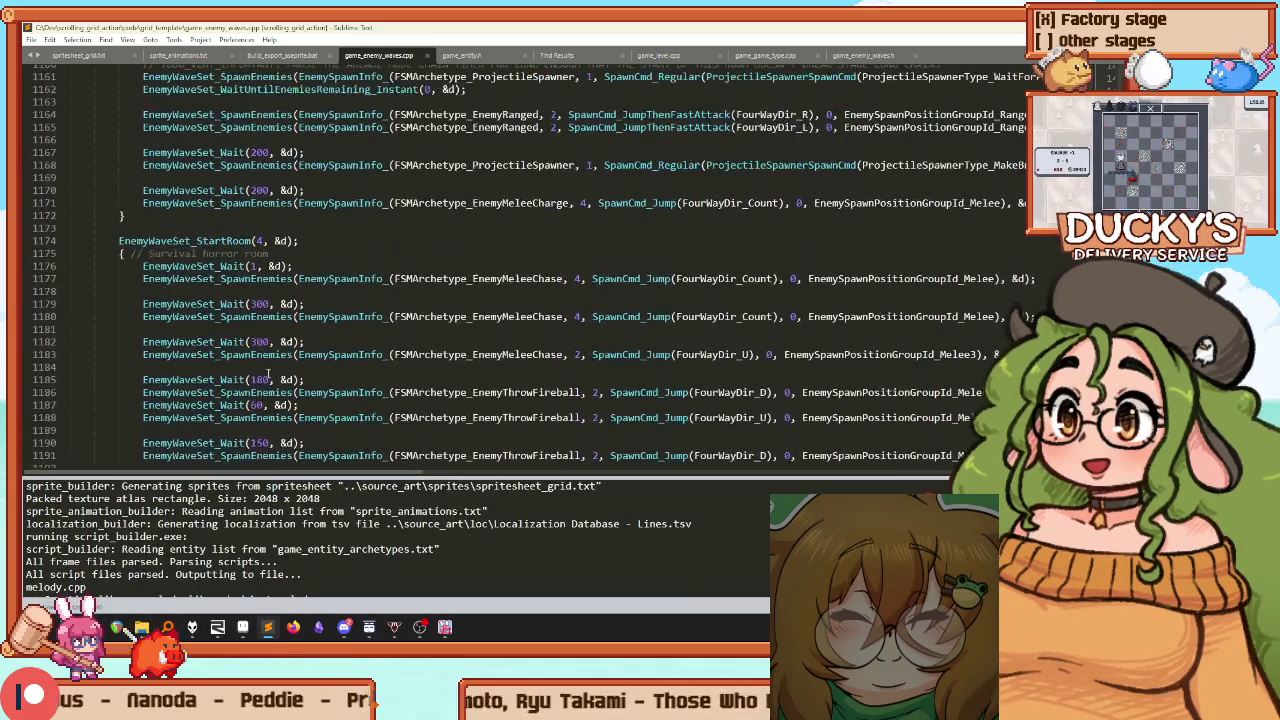
scroll(268, 374, up, 13)
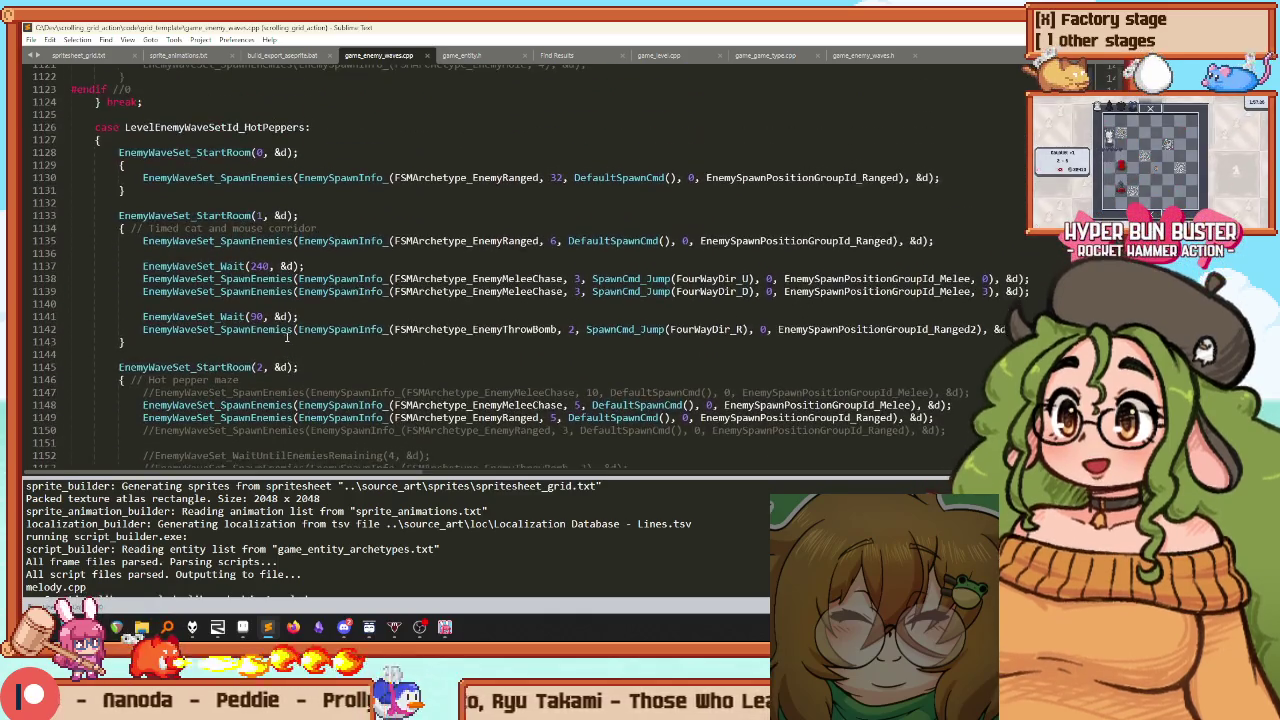
scroll(240, 236, down, 4)
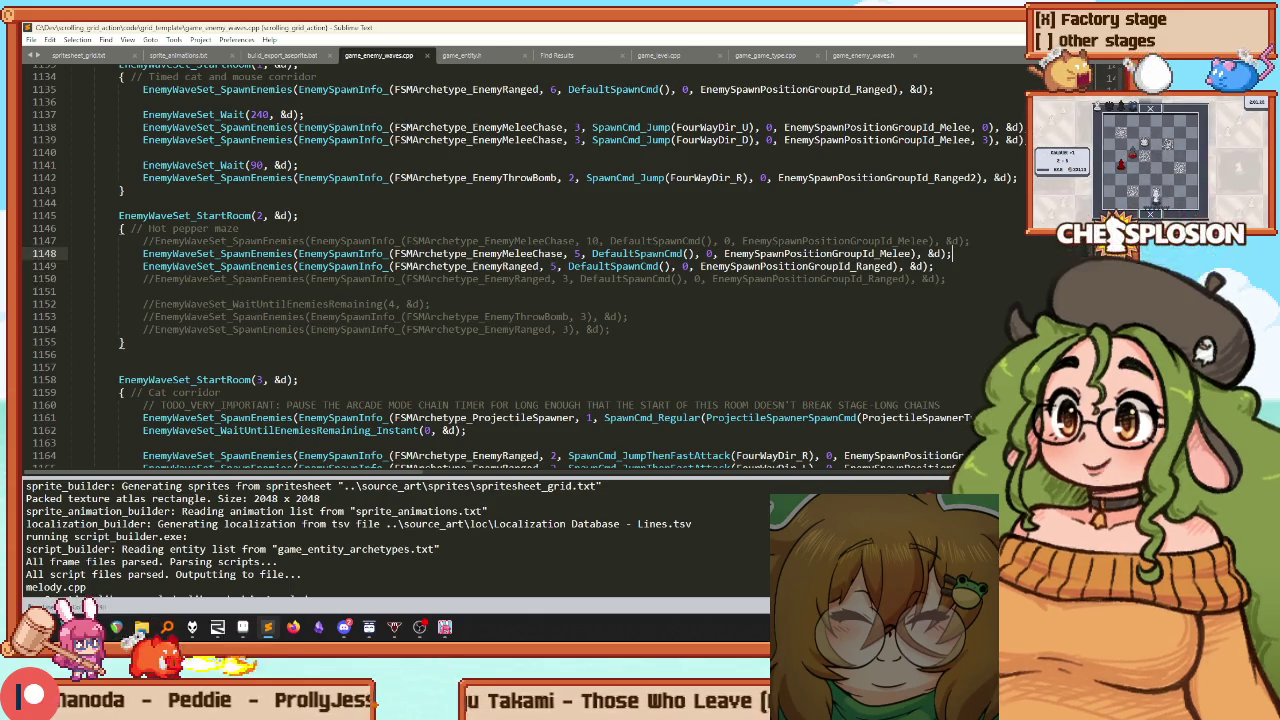
key(Up)
key(End)
key(Return)
key(Return)
key(ctrl+v)
key(Return)
key(Return)
key(ctrl+v)
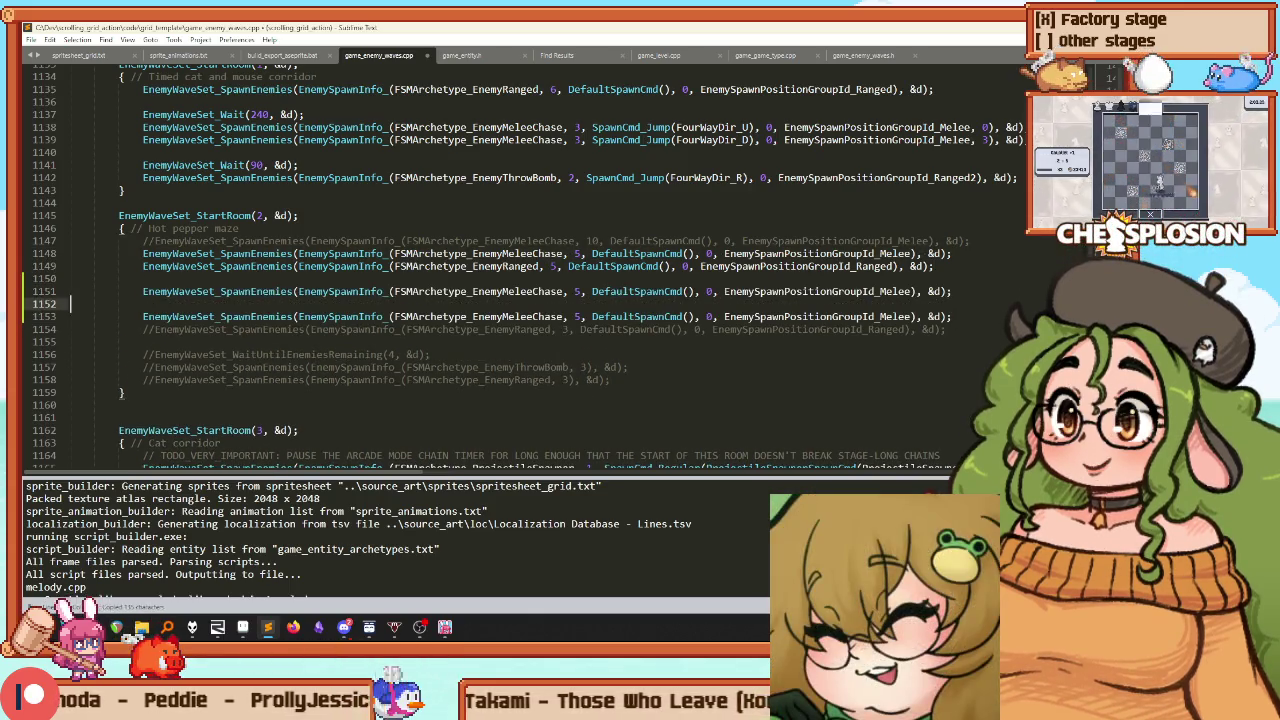
key(BackSpace)
key(Down)
key(Return)
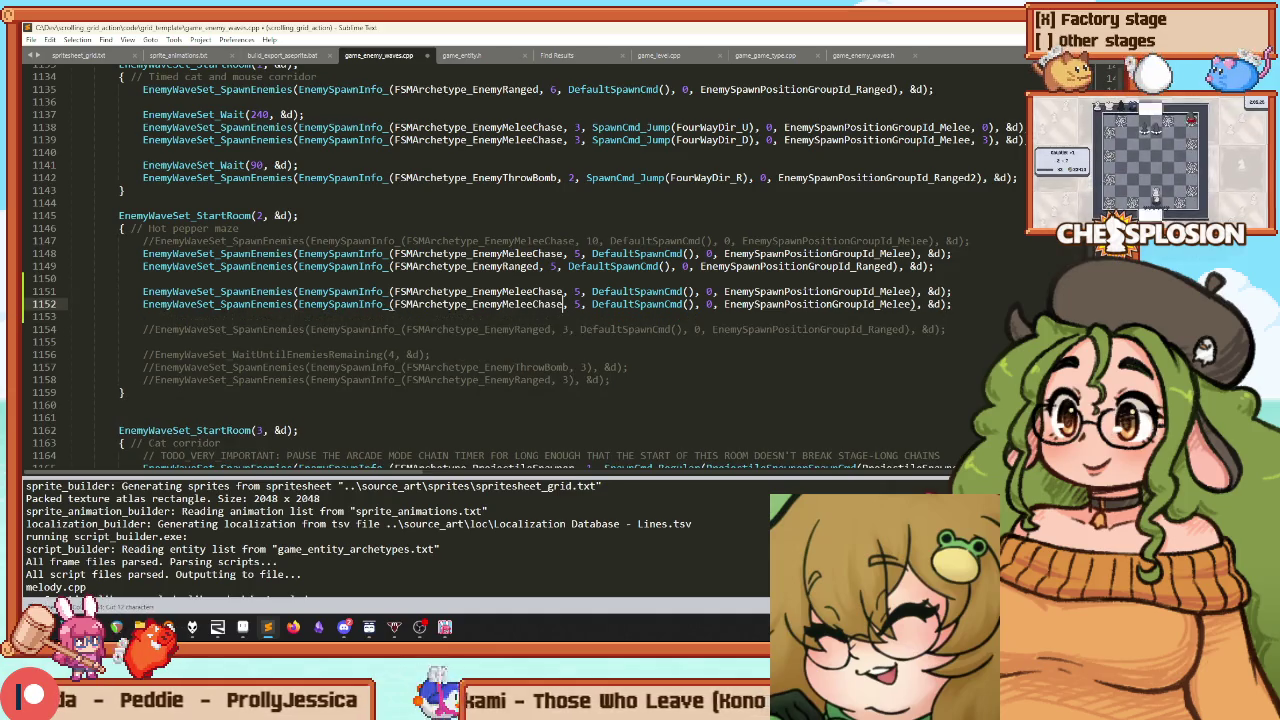
Change both new lines to SpawnCmd_Jump(FourWayDir_D) spawns from Melee2
double_click(577, 304)
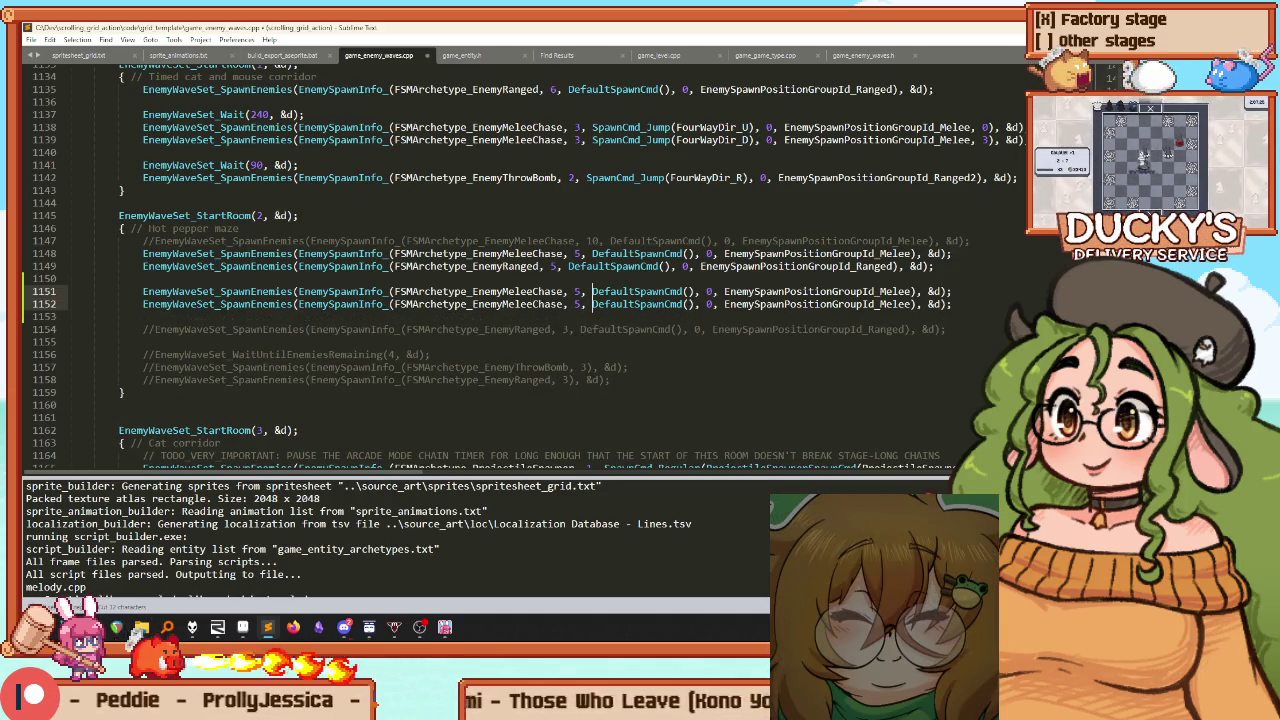
key(ctrl+shift+Right)
text(SpawnCmd_Jump()
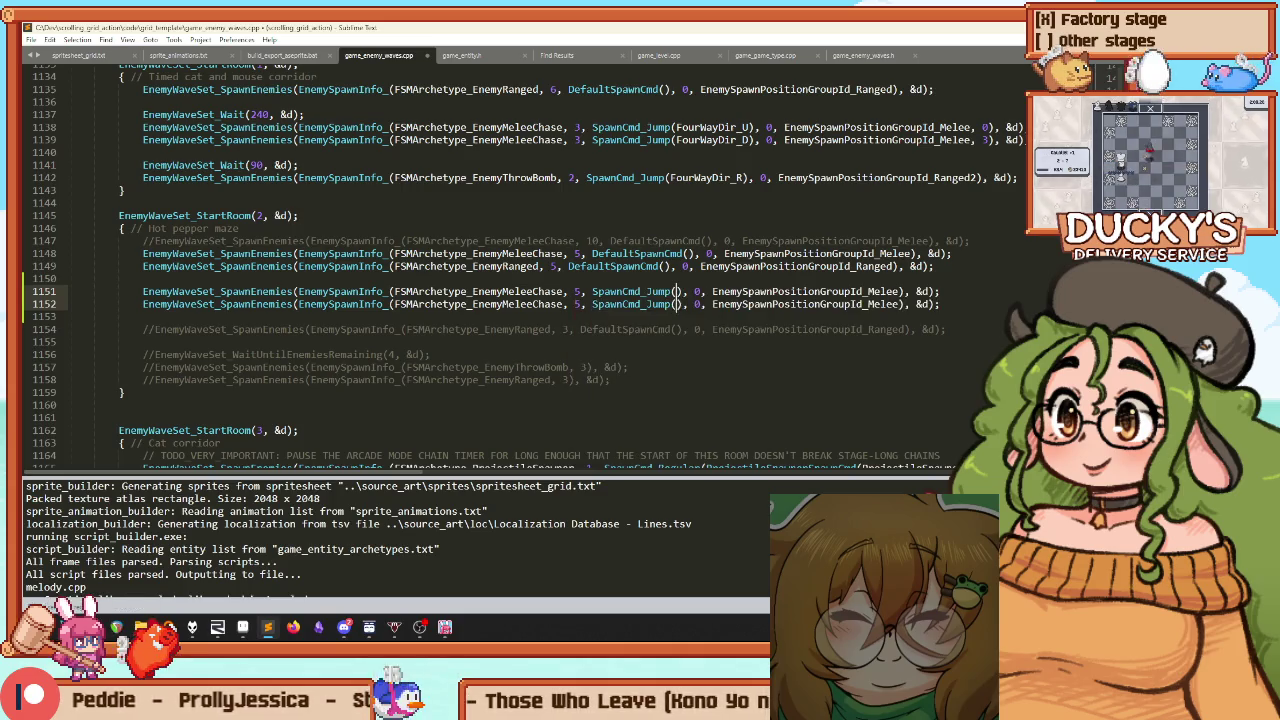
text(FourWayDir_D)
key(Escape)
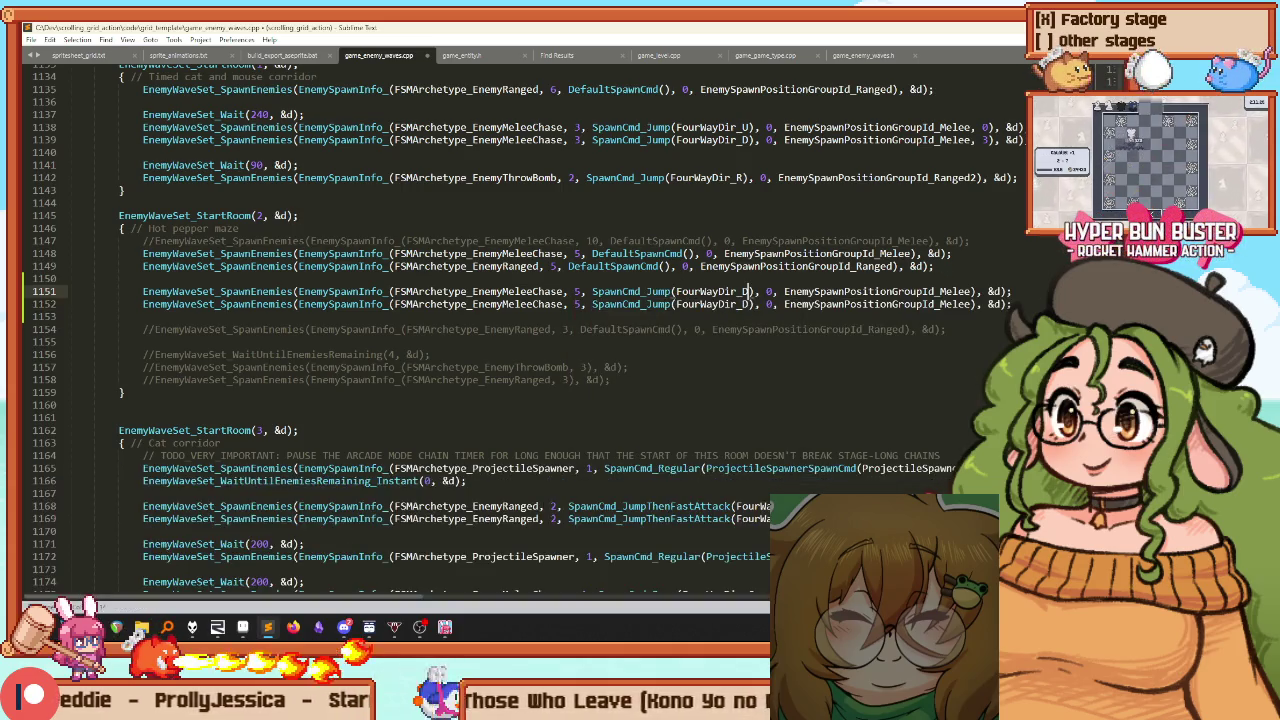
text(U)
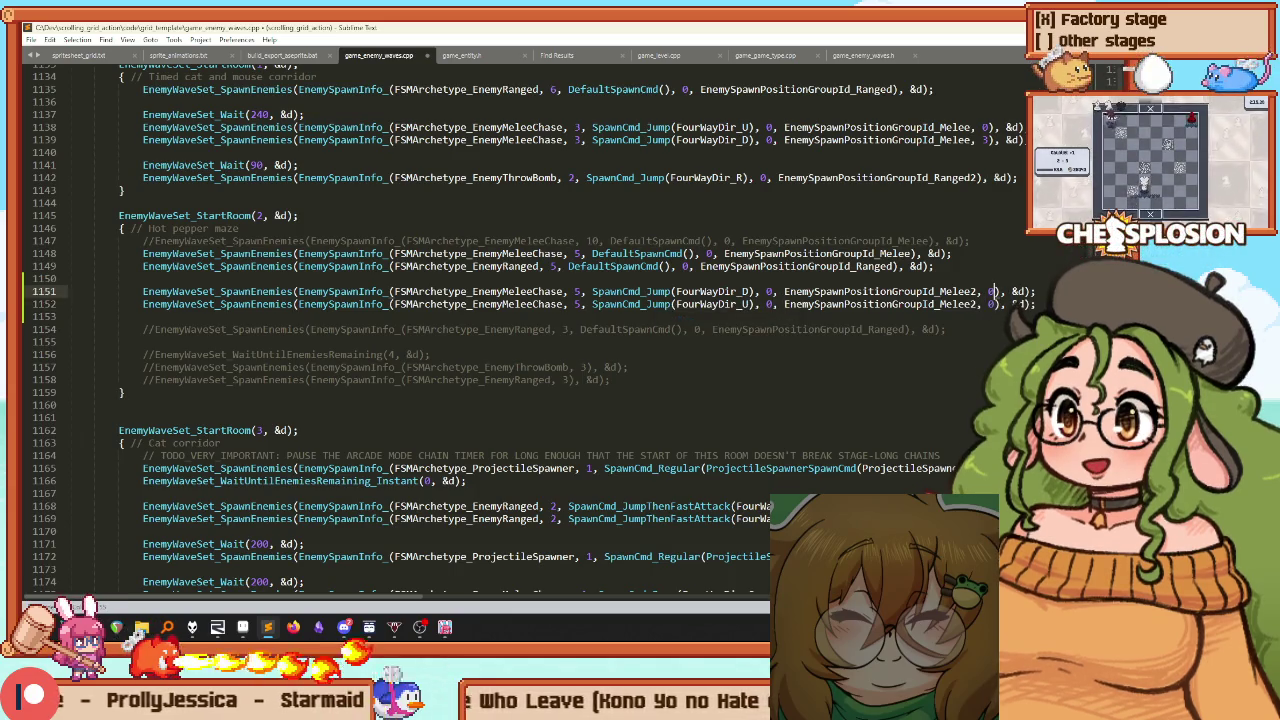
text(5)
Delete the old commented-out spawn lines
key(Down)
key(shift+Down)
key(shift+Down)
key(shift+Down)
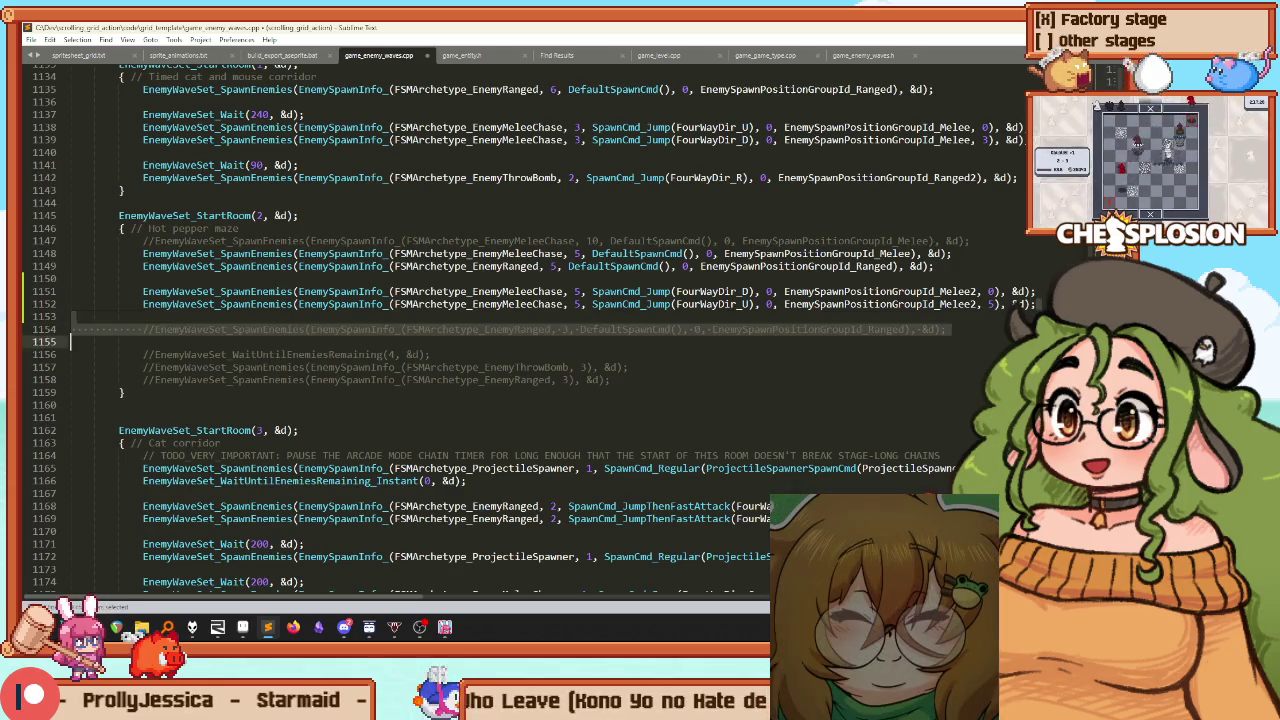
key(shift+Down)
key(BackSpace)
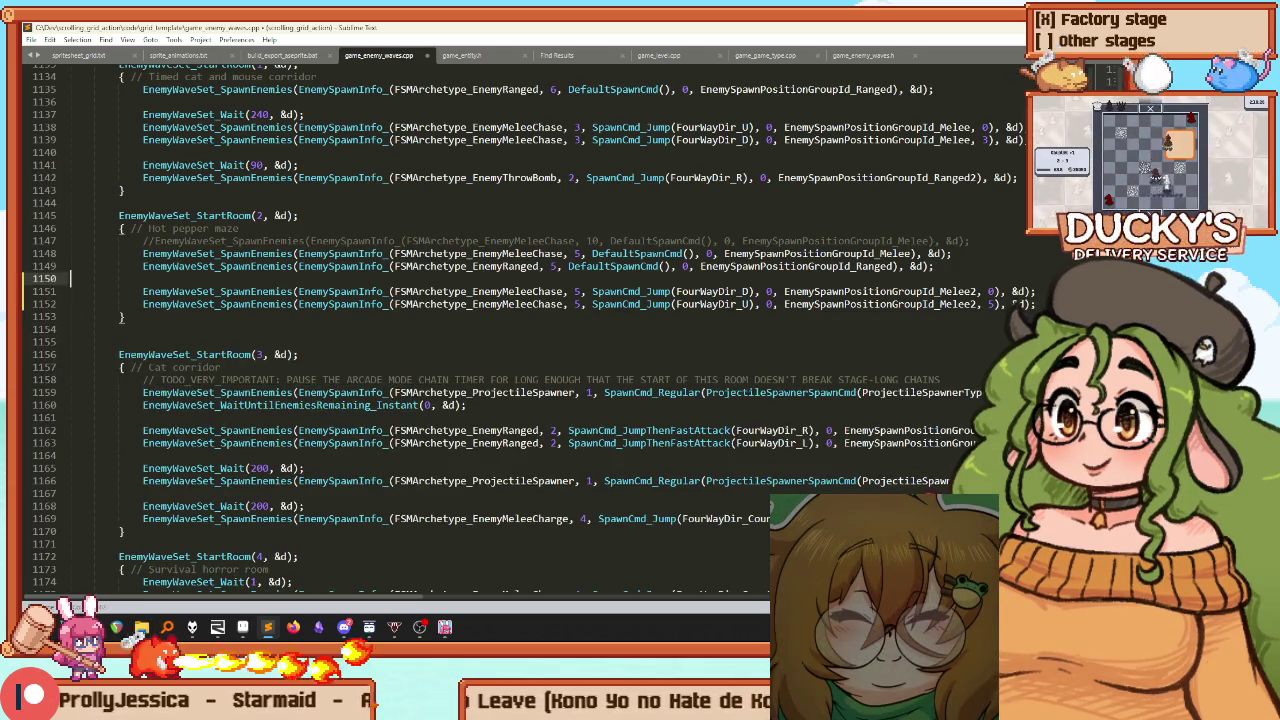
Insert EnemyWaveSet_Wait(300, &d); before the second wave and rebuild with Ctrl+B
key(Return)
key(Return)
key(ctrl+v)
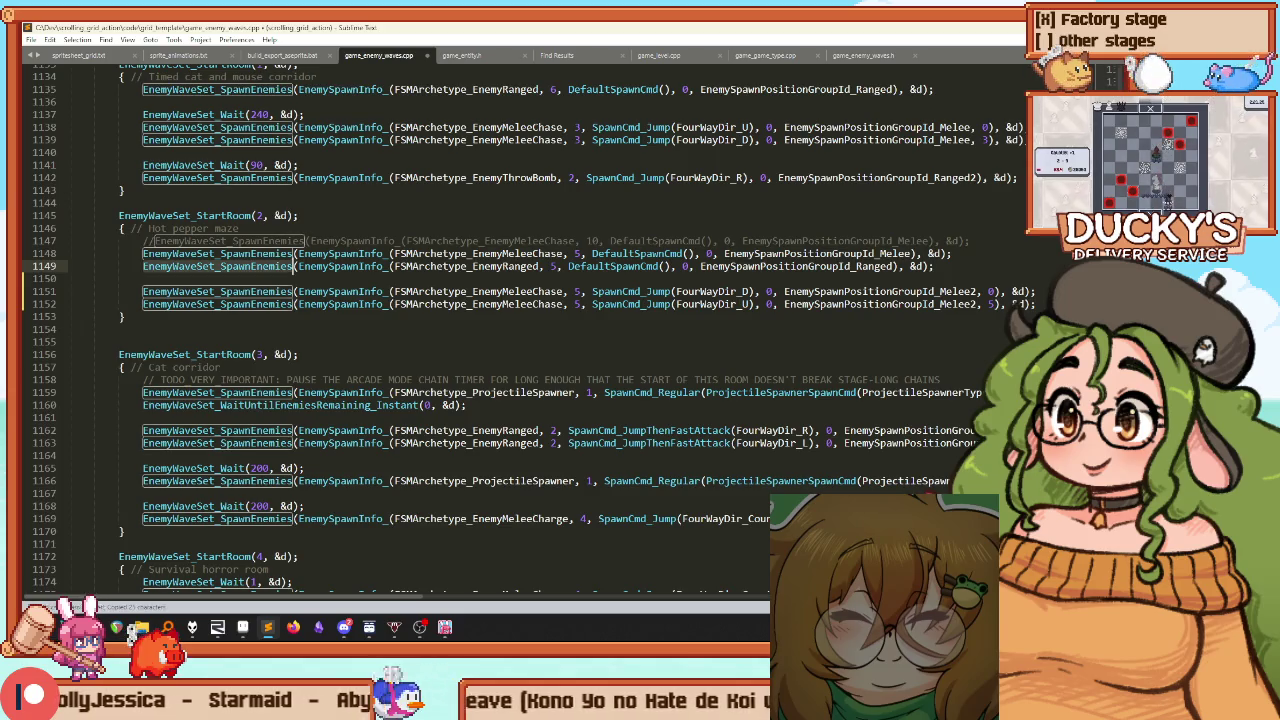
click(143, 291)
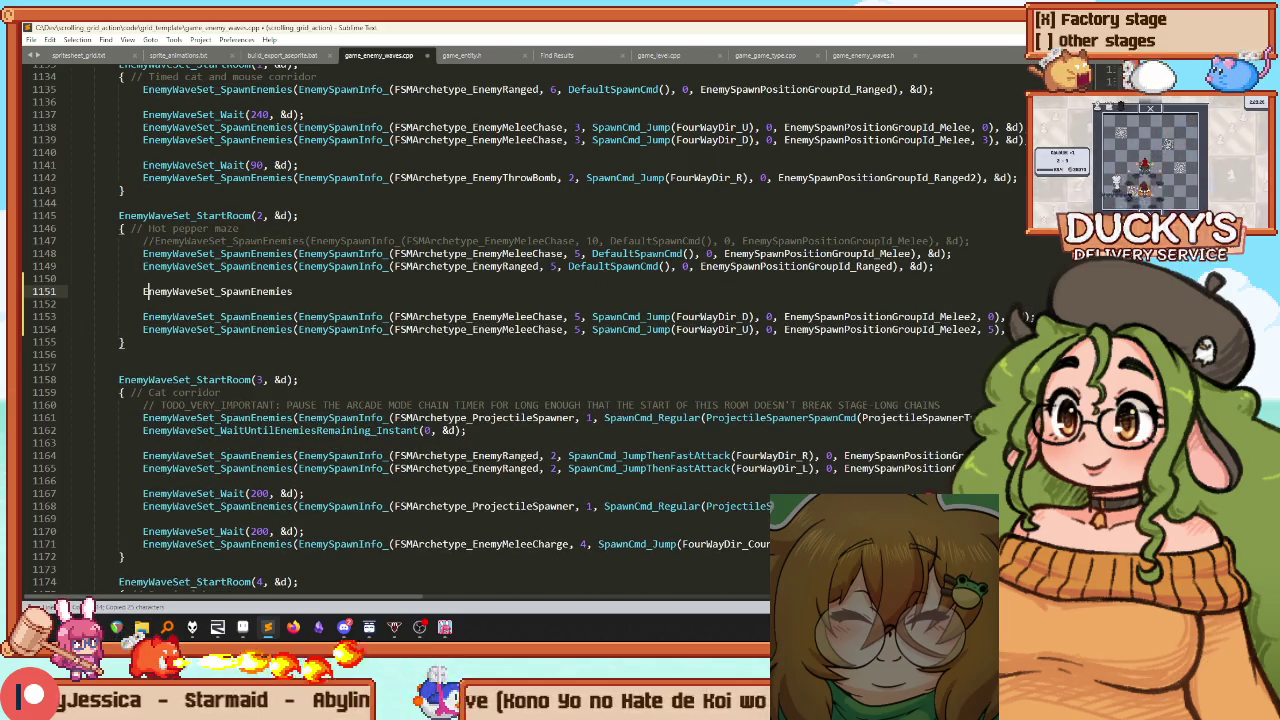
key(Tab)
text(()
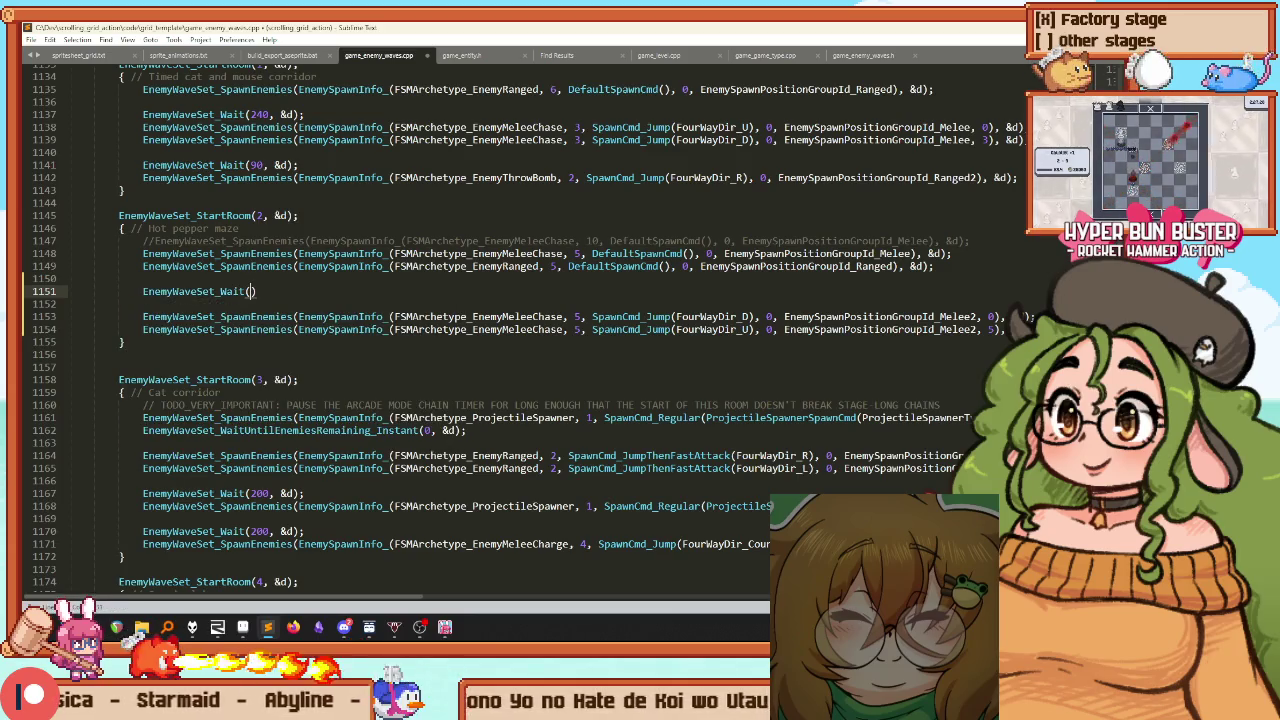
text(300, &)
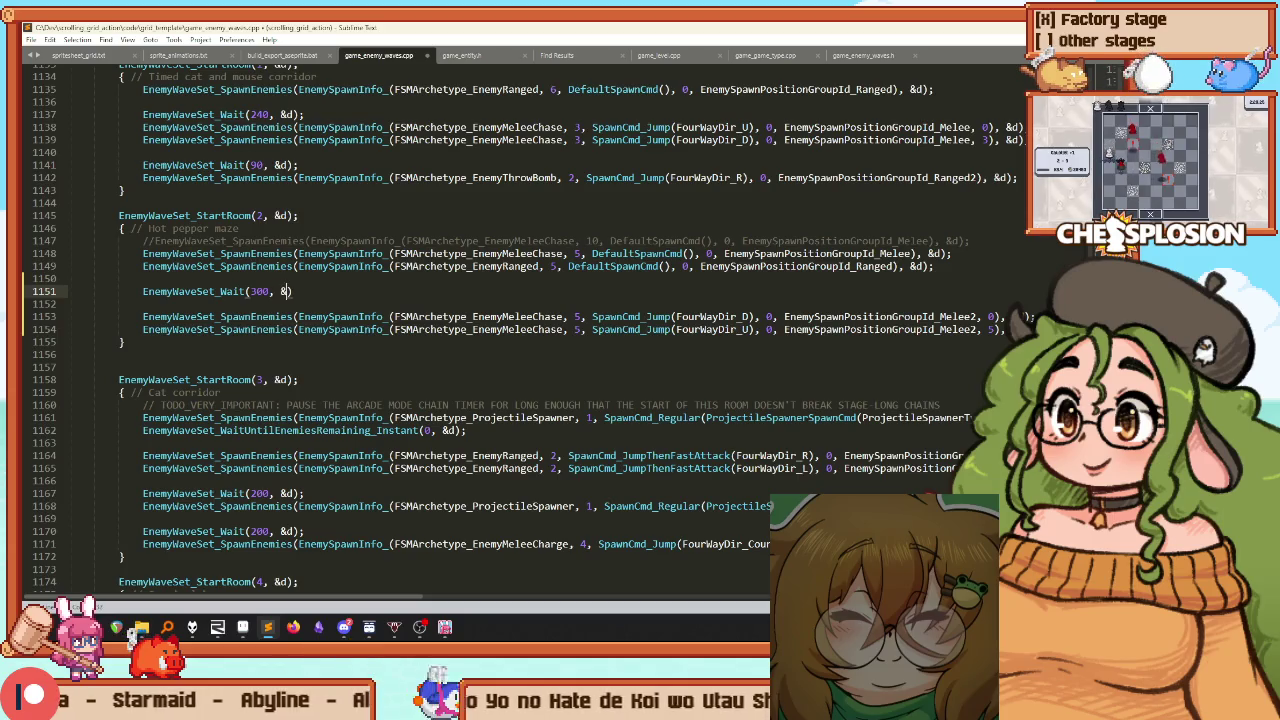
text(d);)
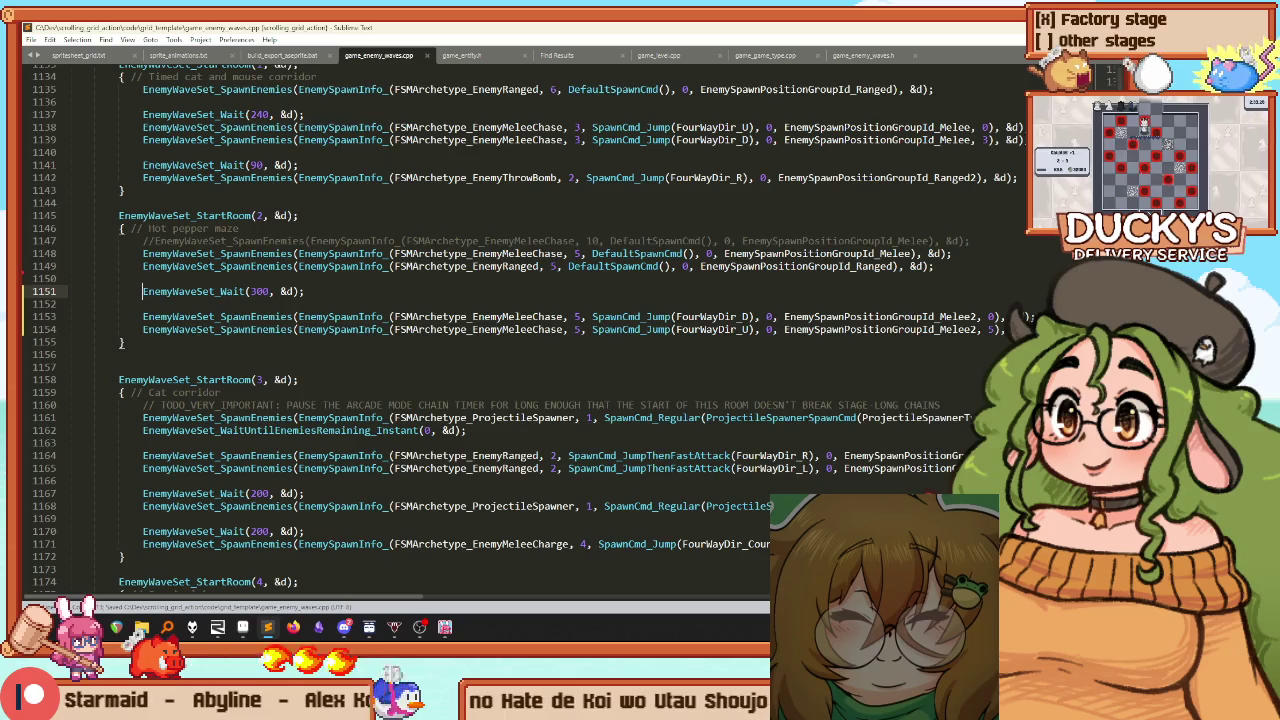
key(Return)
key(Tab)
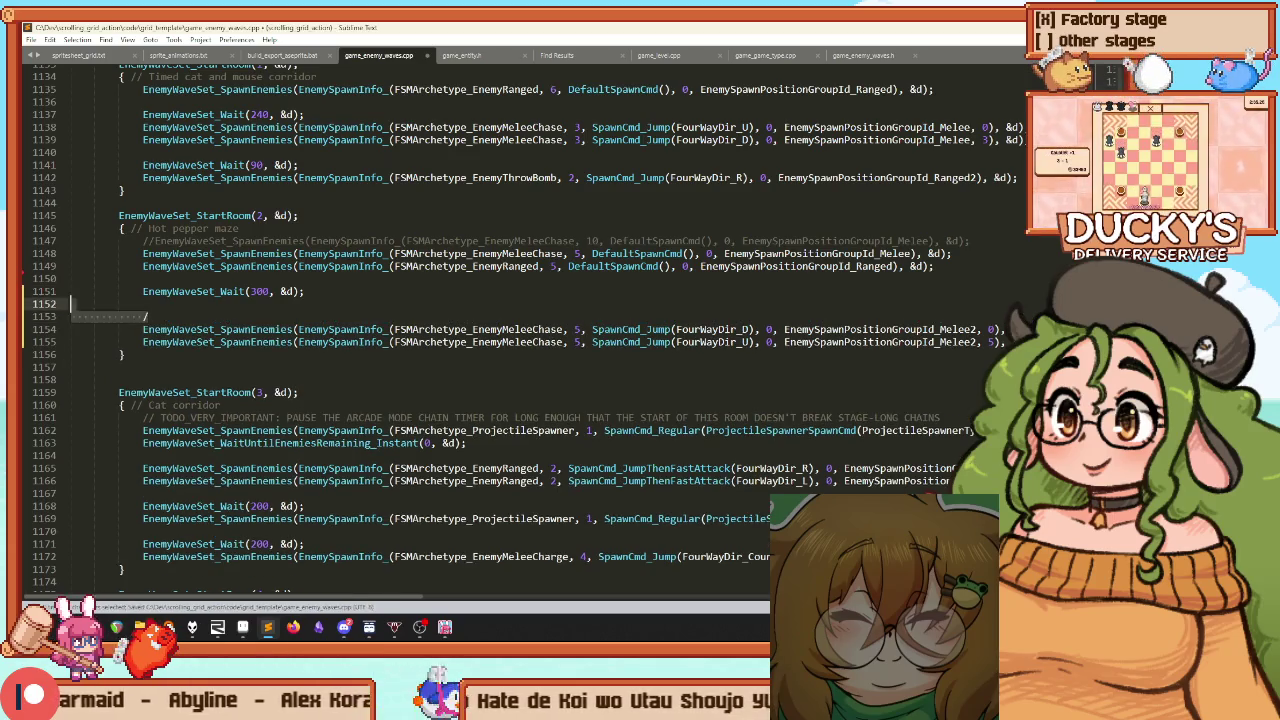
key(ctrl+z)
key(ctrl+b)
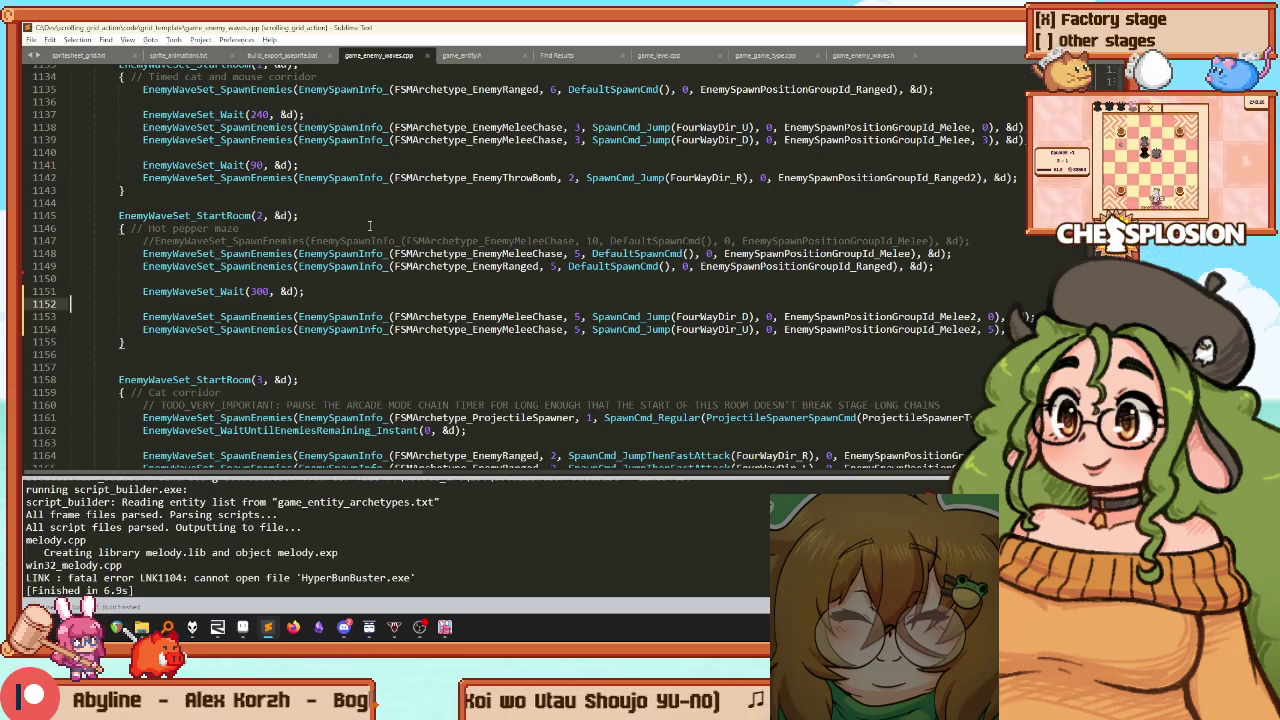
Switch to the game and fight the spawning mice in Stage 7
key(alt+Tab)
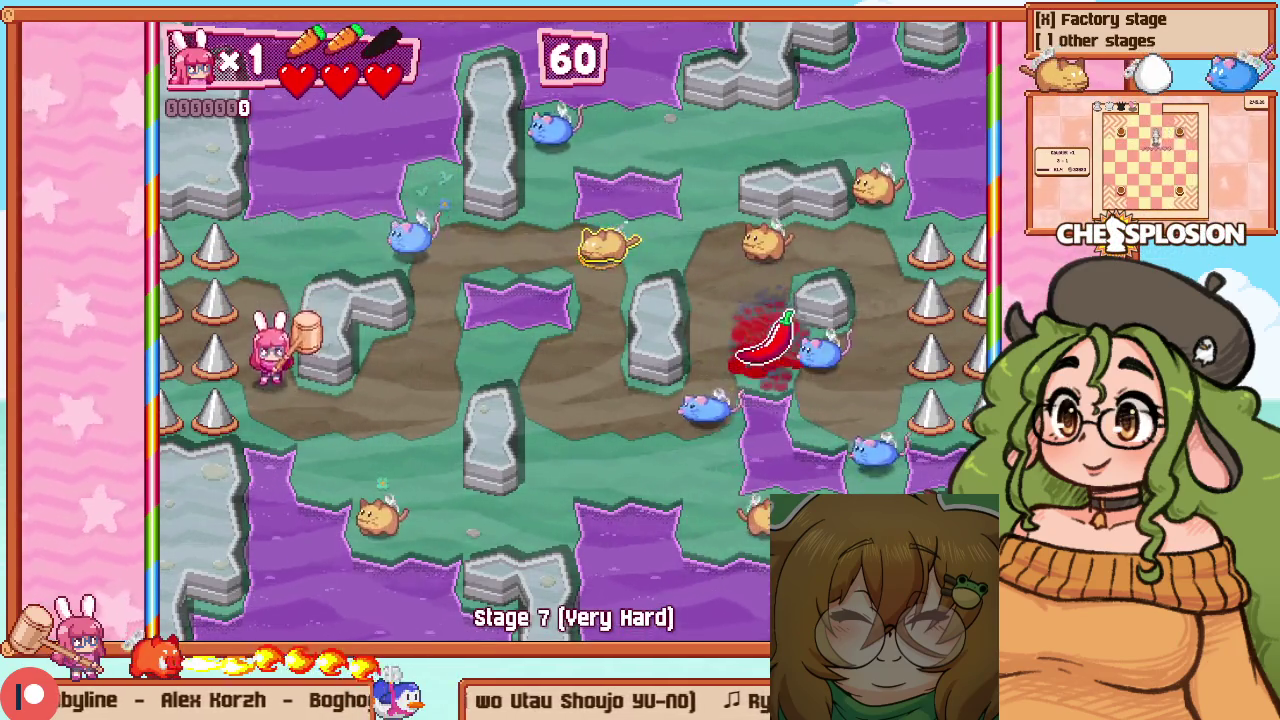
key(Right)
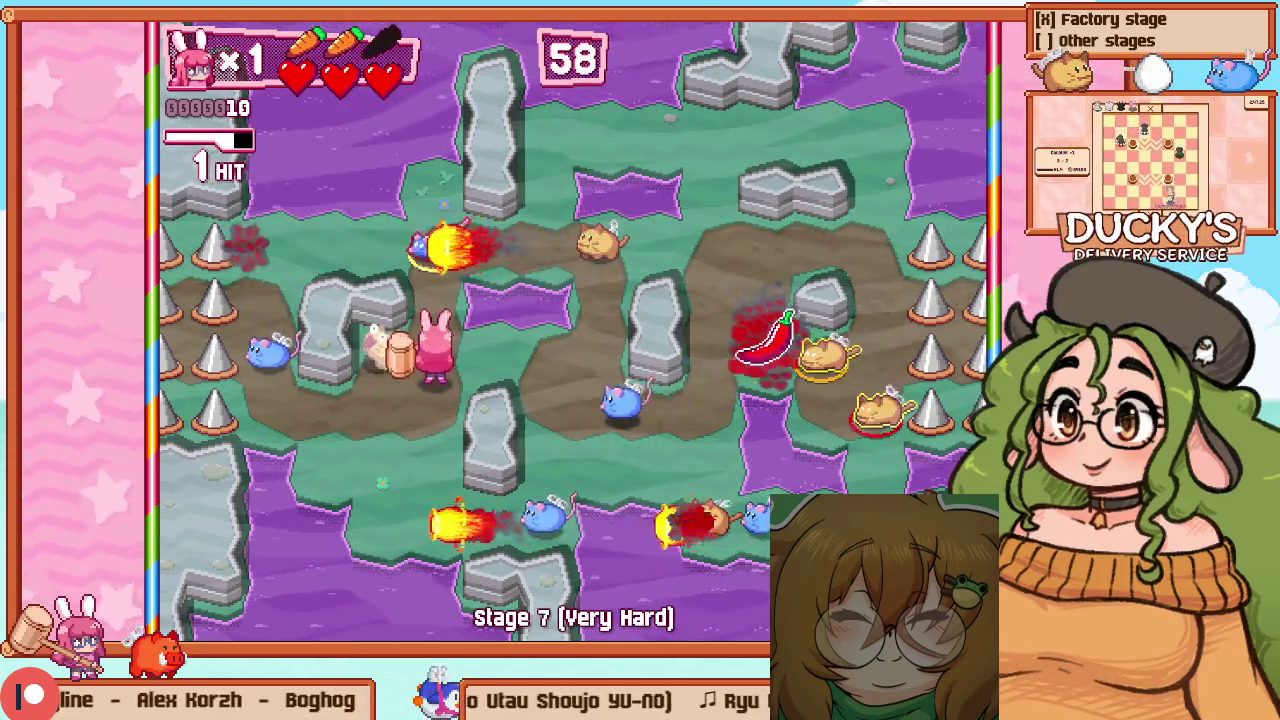
key(Up)
key(Left)
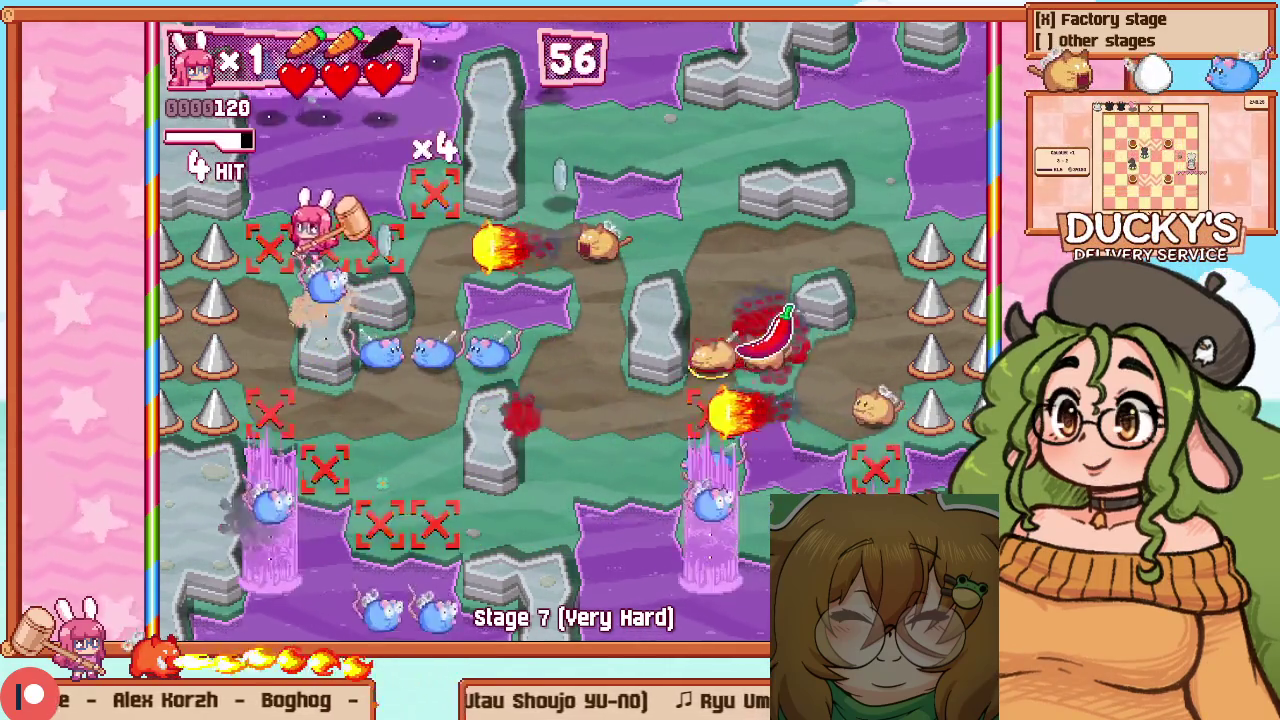
key(Down)
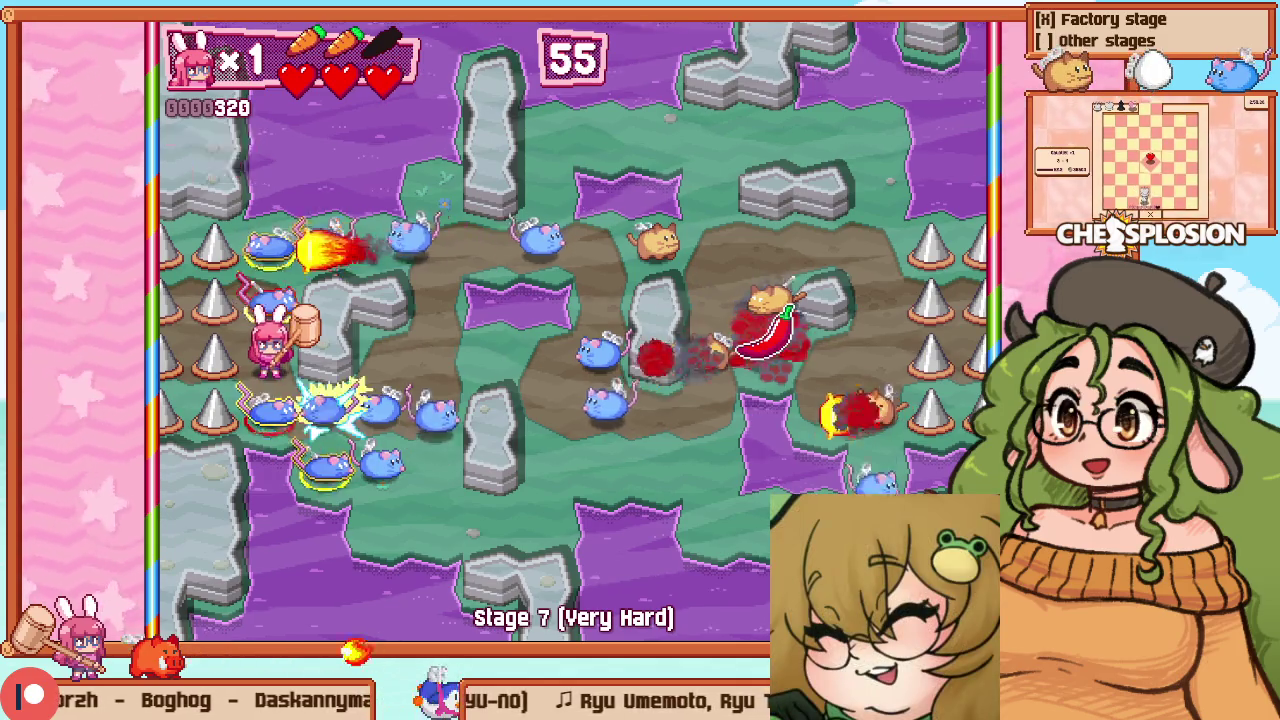
Retry Stage 7 from the pause menu
key(Escape)
key(Down)
key(Return)
Fight the newly spawned mice in the restarted run, then enter the level-editing view
key(Down)
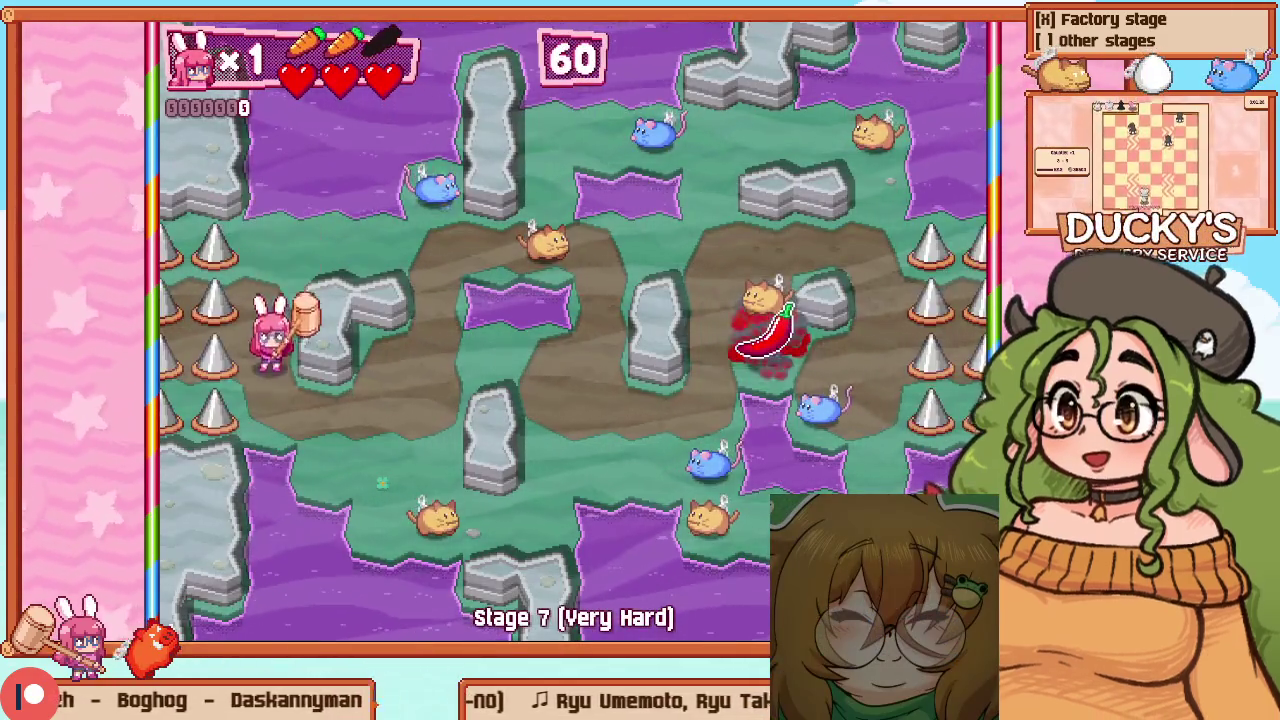
key(z)
key(Down)
key(Right)
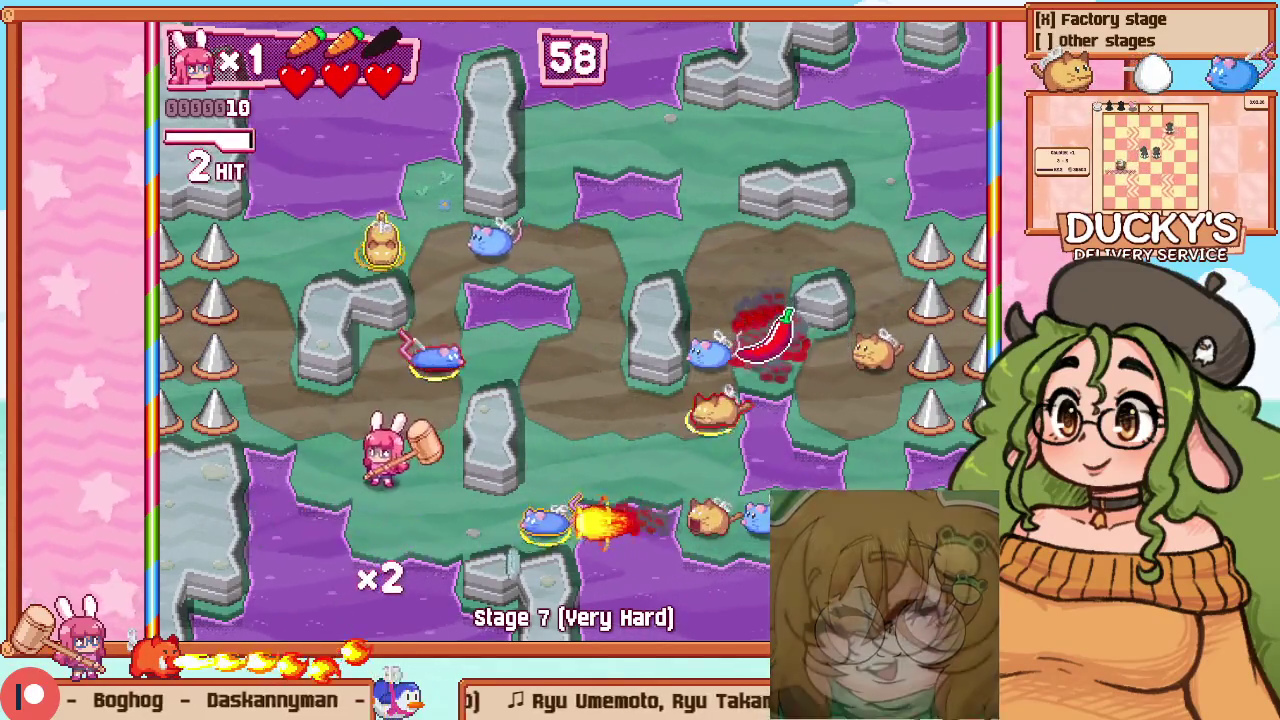
key(Up)
key(Left)
key(Right)
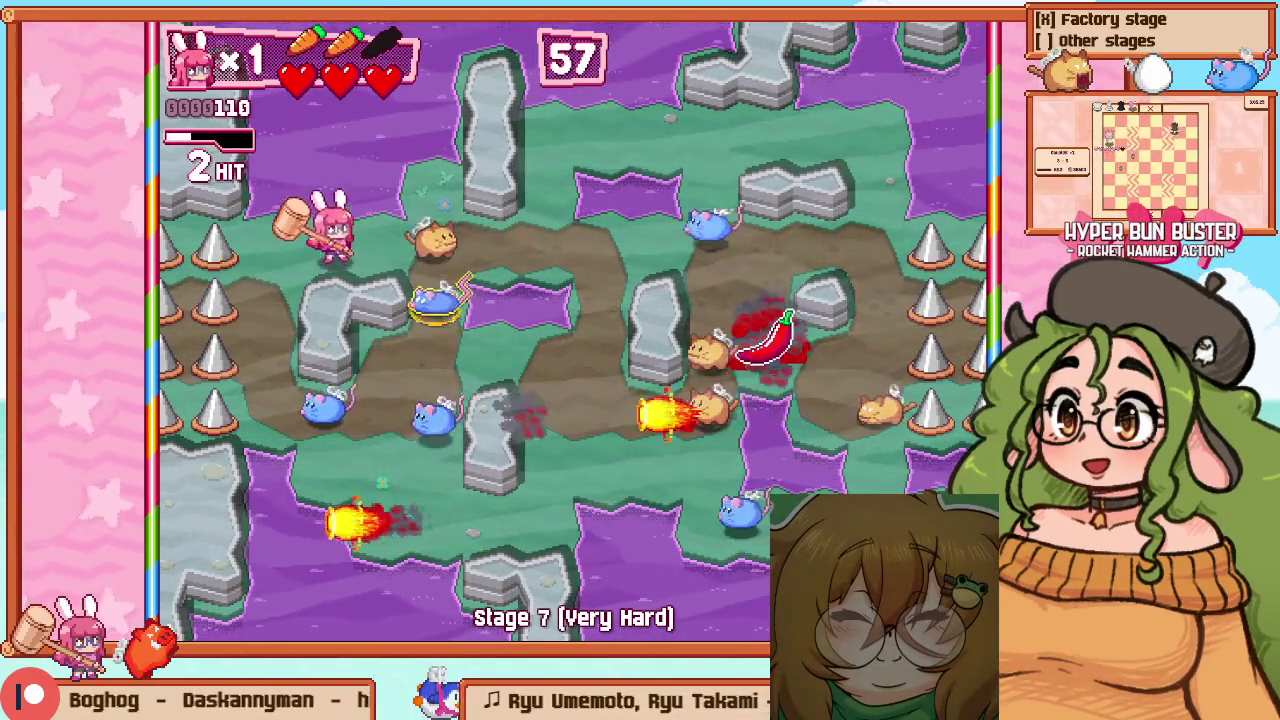
key(Left)
key(z)
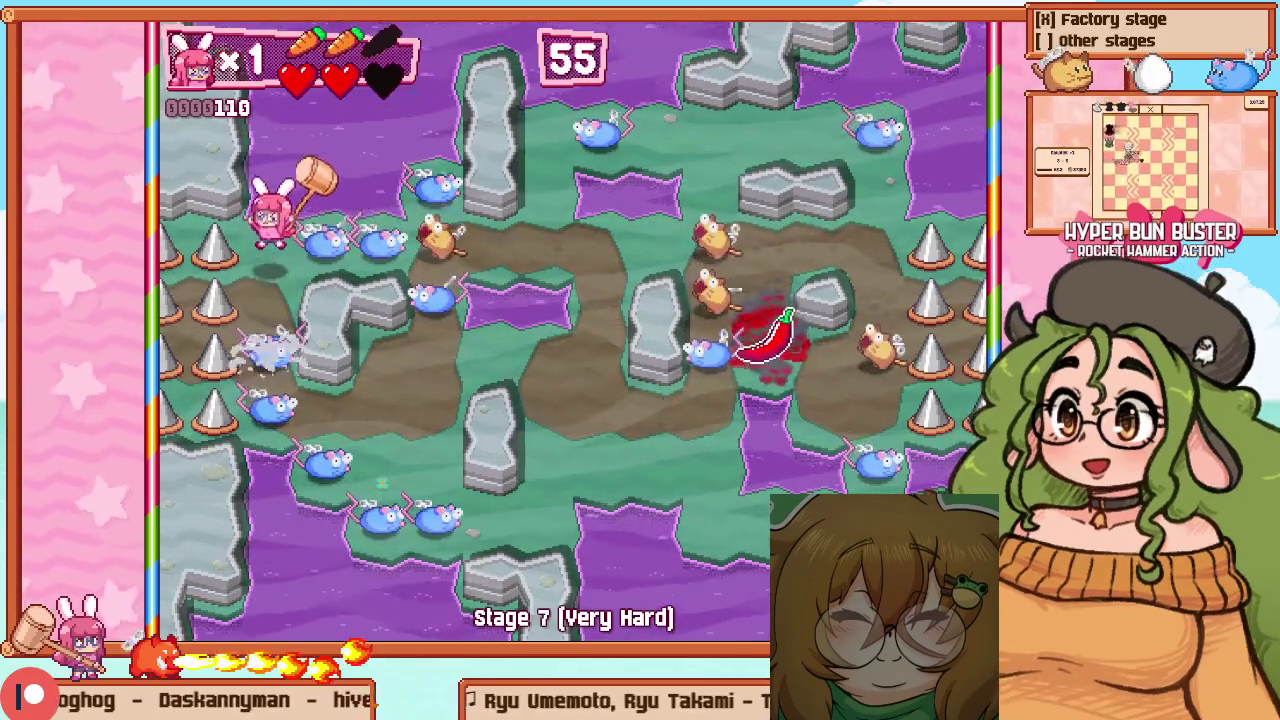
key(F1)
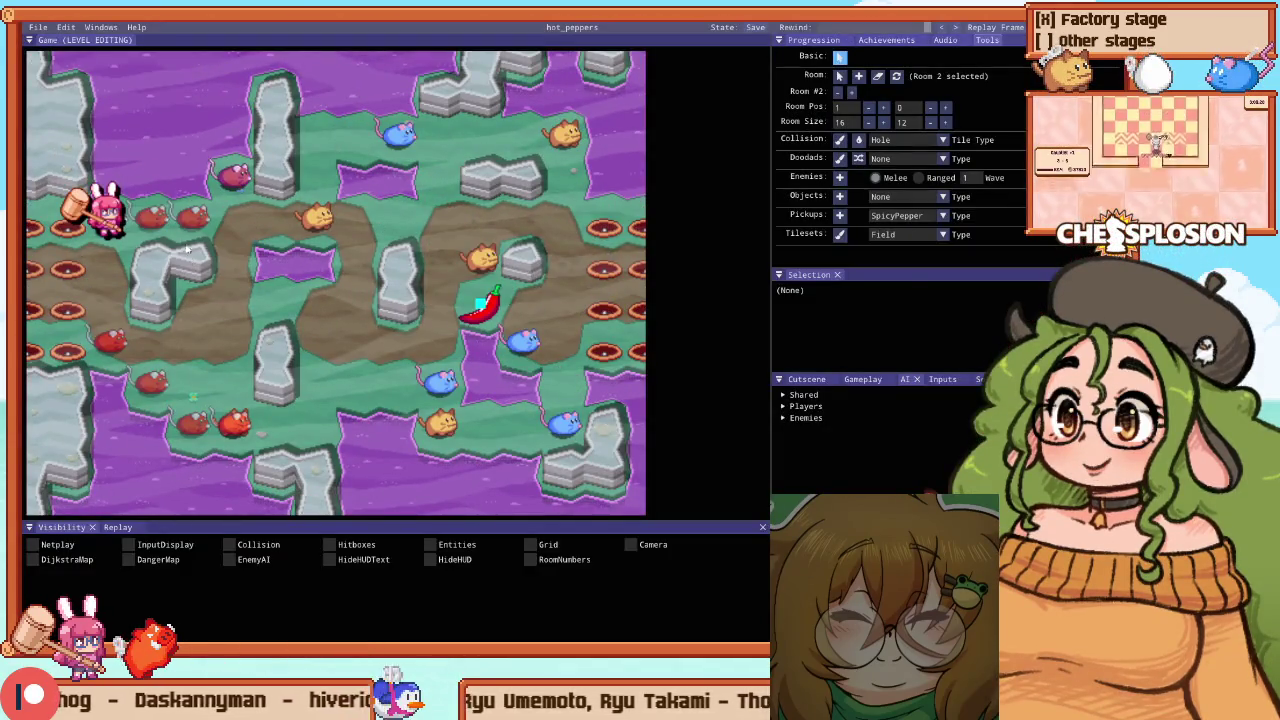
Inspect the upper-left enemy spawns, selecting Melee Enemy 5 and Ranged Enemy 7
click(191, 229)
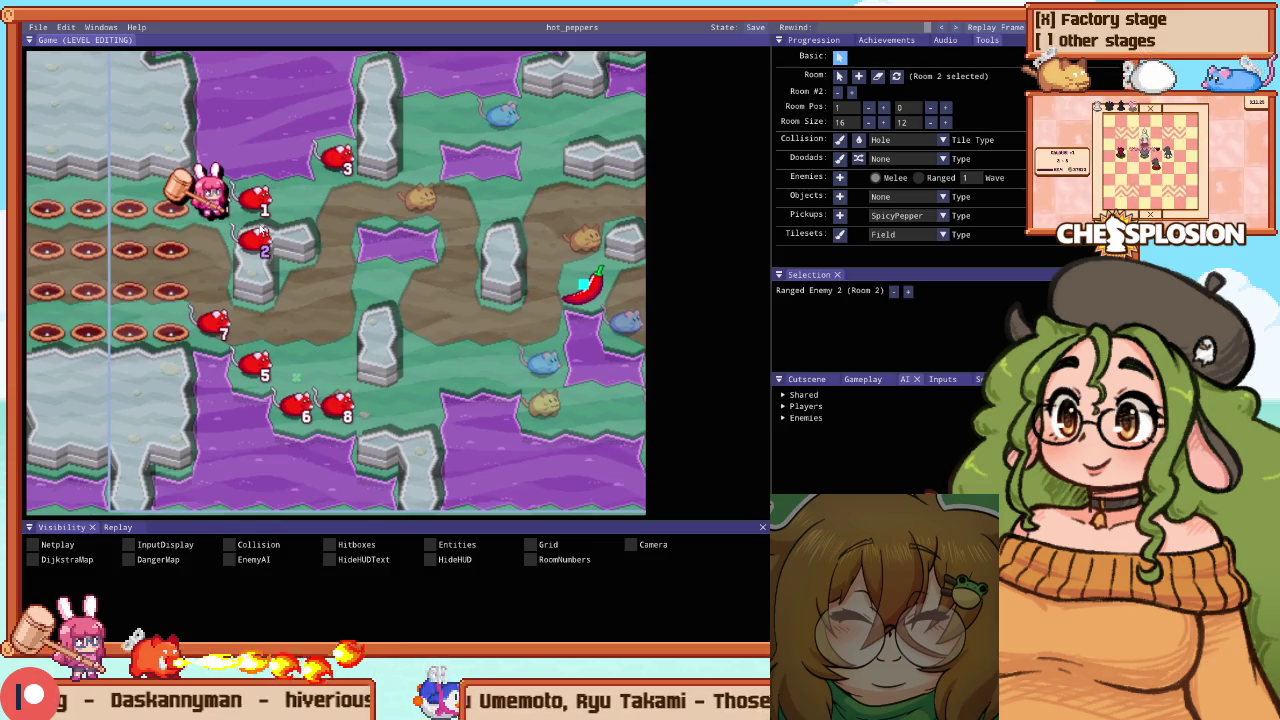
click(328, 177)
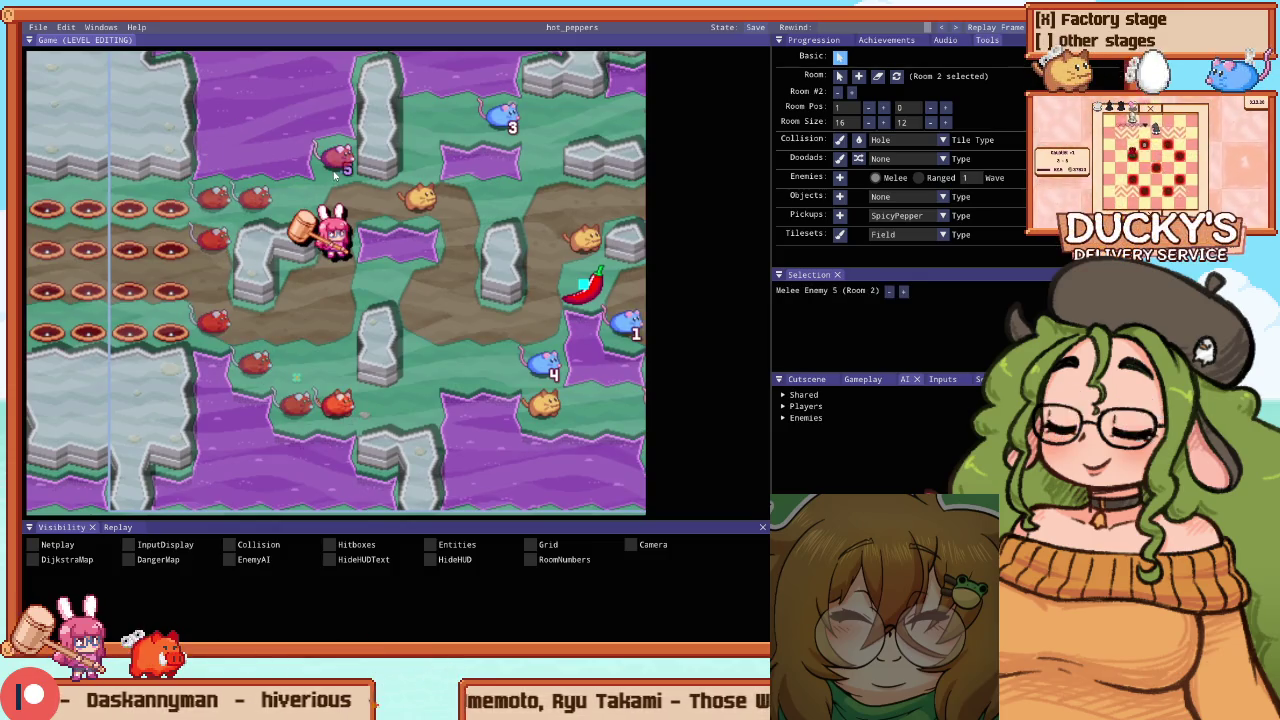
click(309, 206)
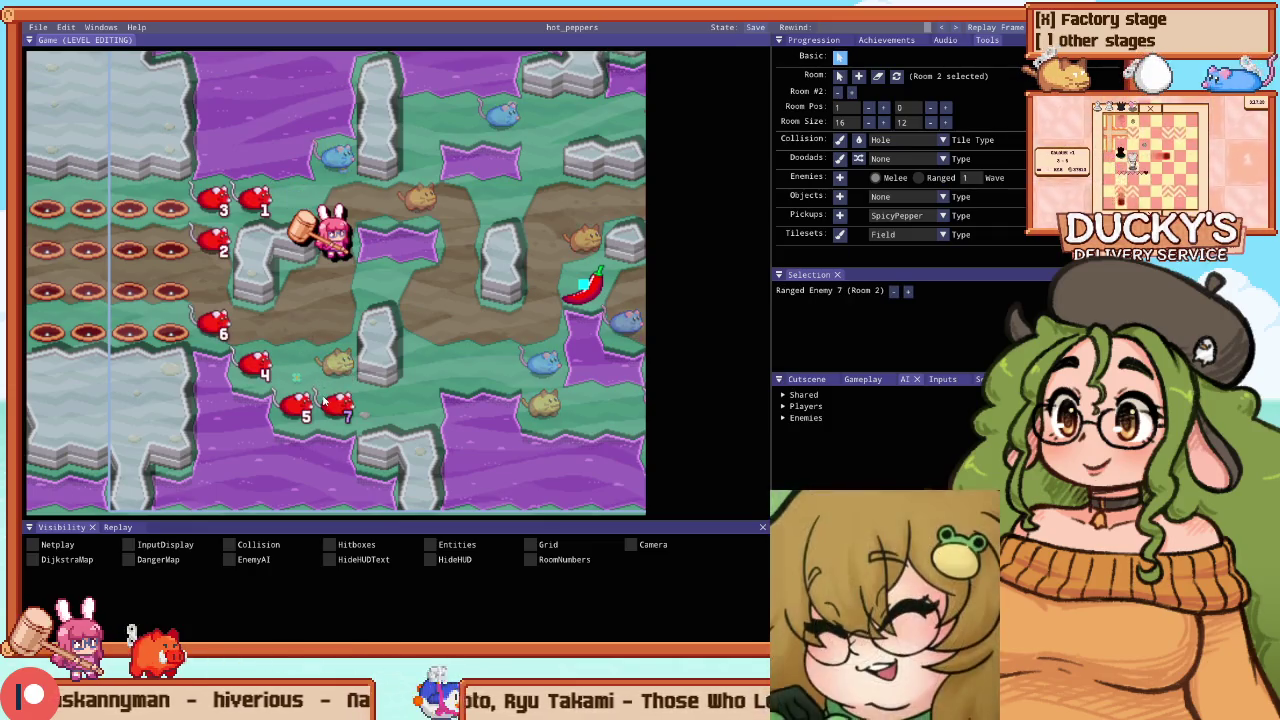
click(209, 294)
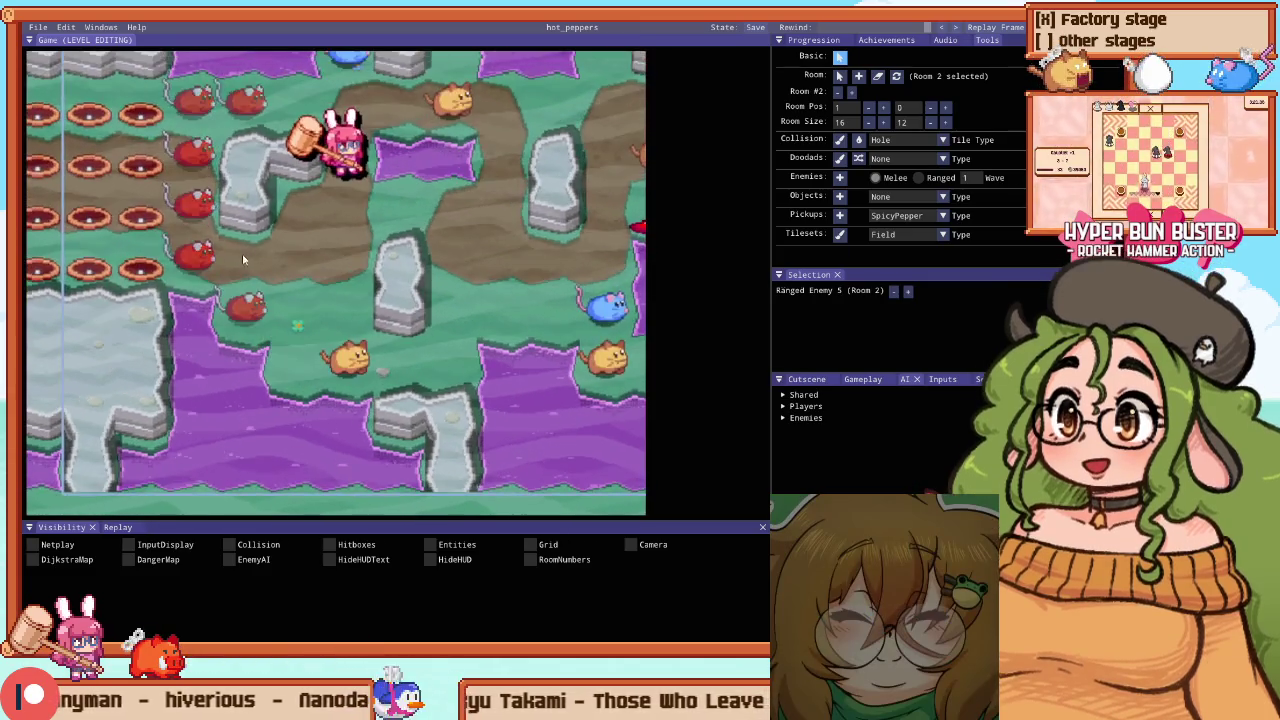
click(242, 253)
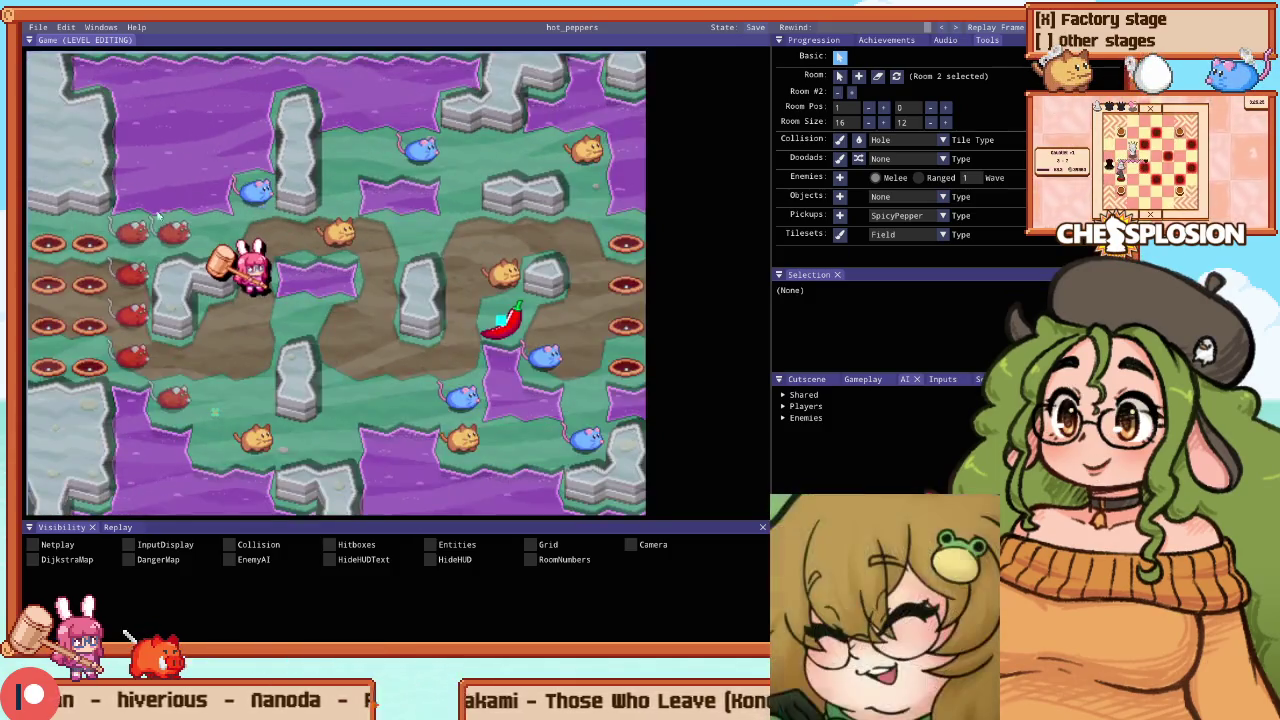
Drag Ranged Enemy 6 down beside enemy 1, then go to line 1153's enemy count in the code
click(134, 334)
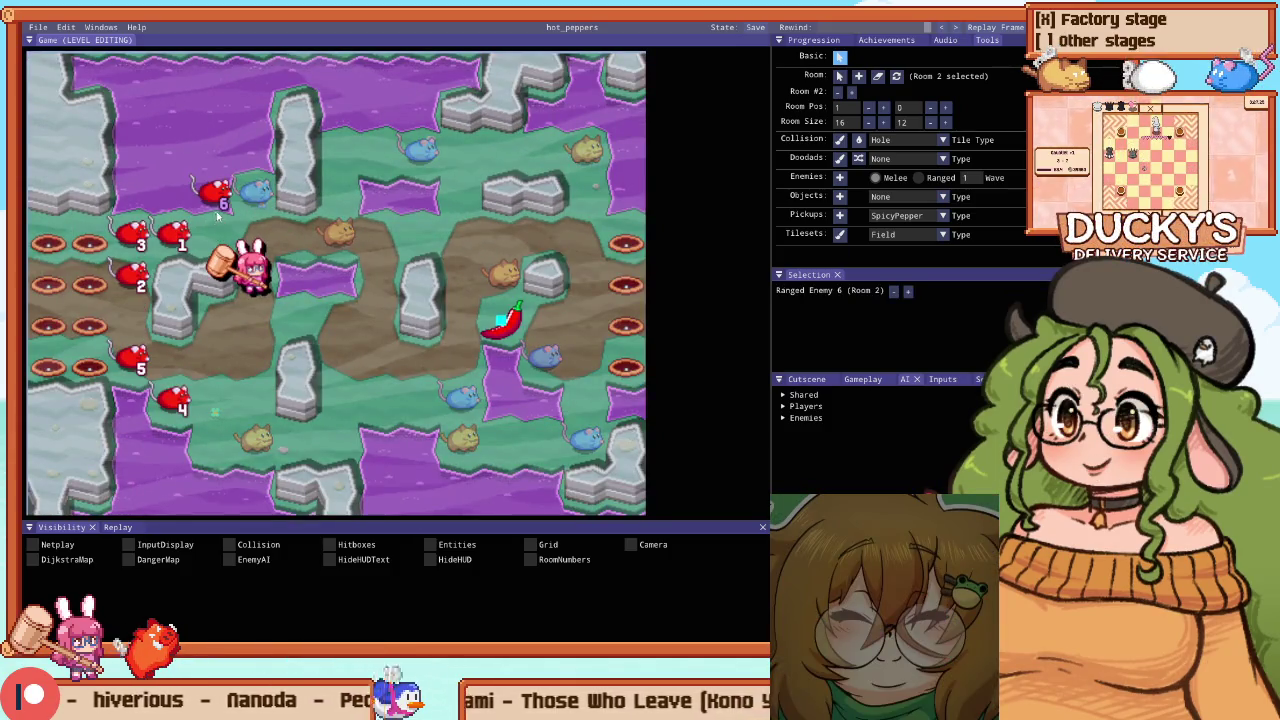
drag(216, 214, 216, 254)
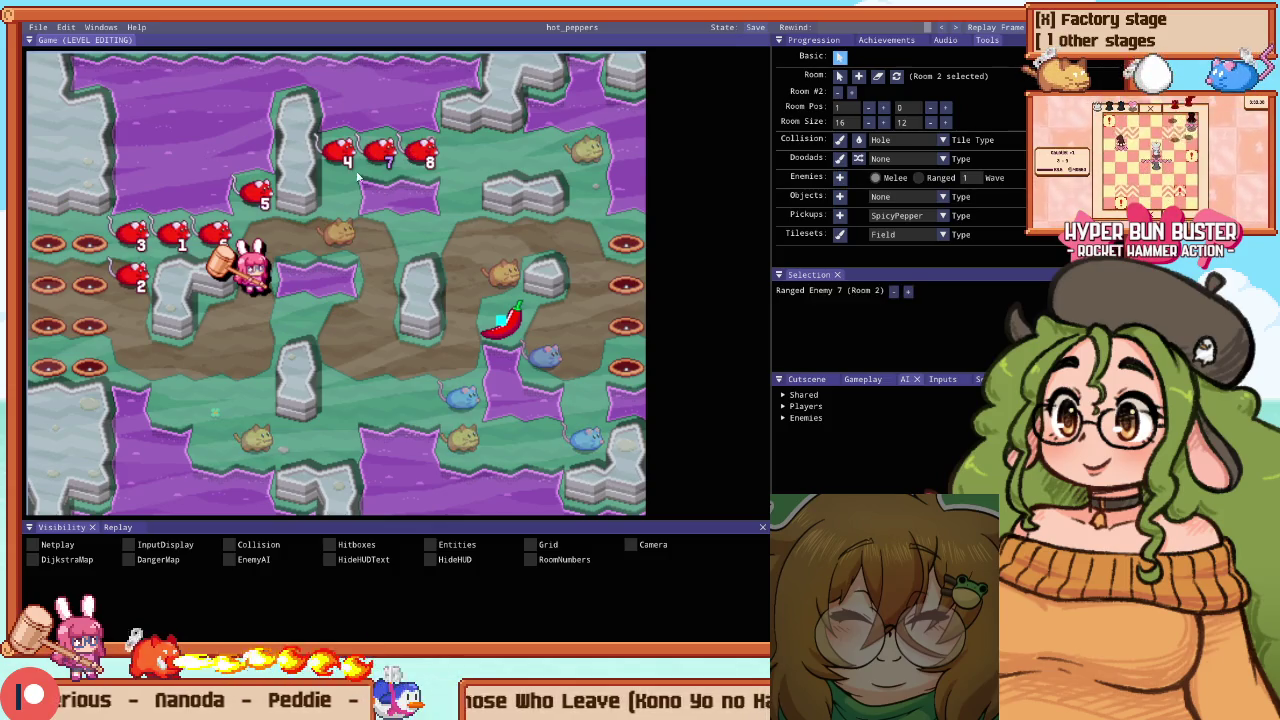
key(alt+Tab)
click(576, 316)
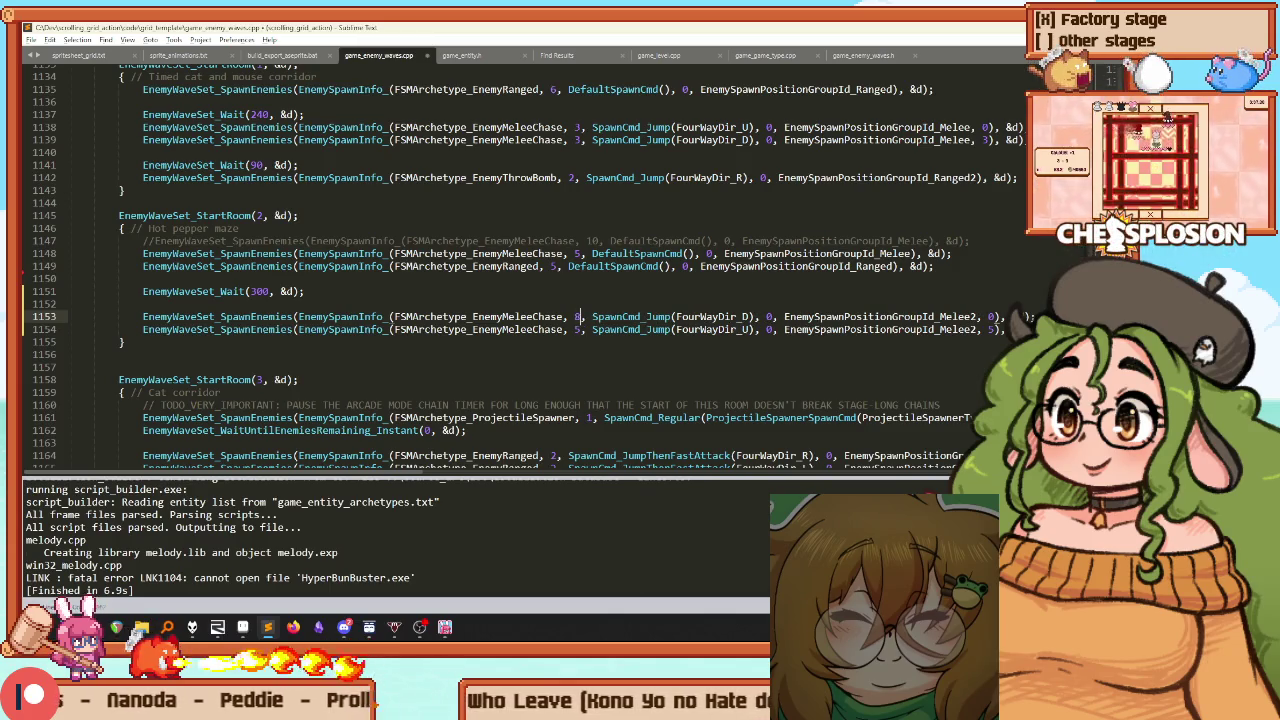
Delete the duplicate MeleeChase line and line 1153's extra 0 argument, then rebuild and relaunch
key(shift+Up)
key(BackSpace)
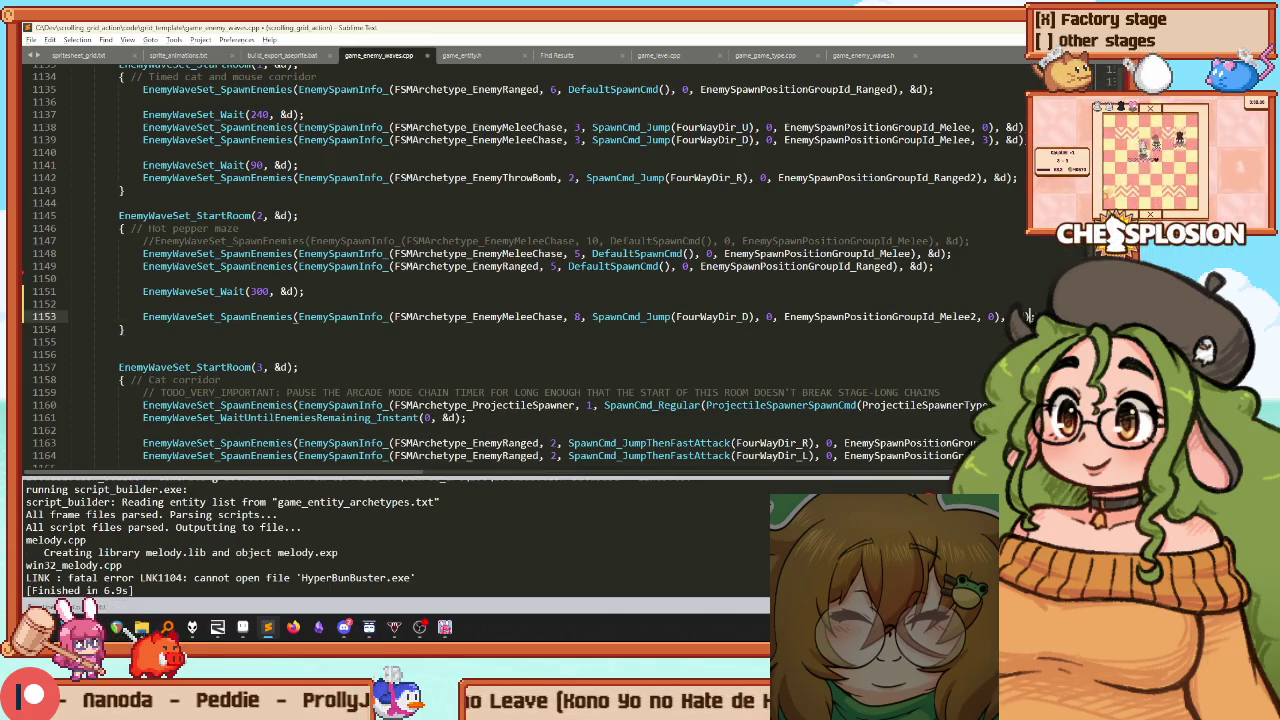
key(Delete)
key(ctrl+b)
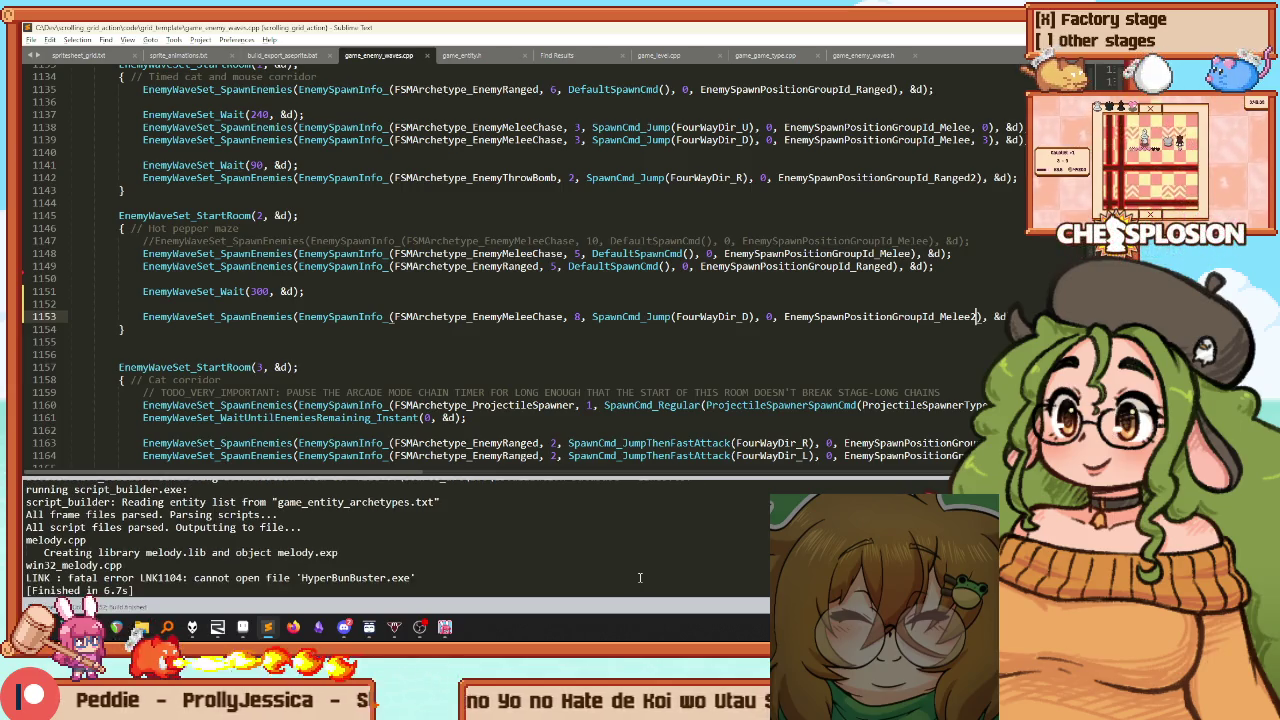
key(alt+Tab)
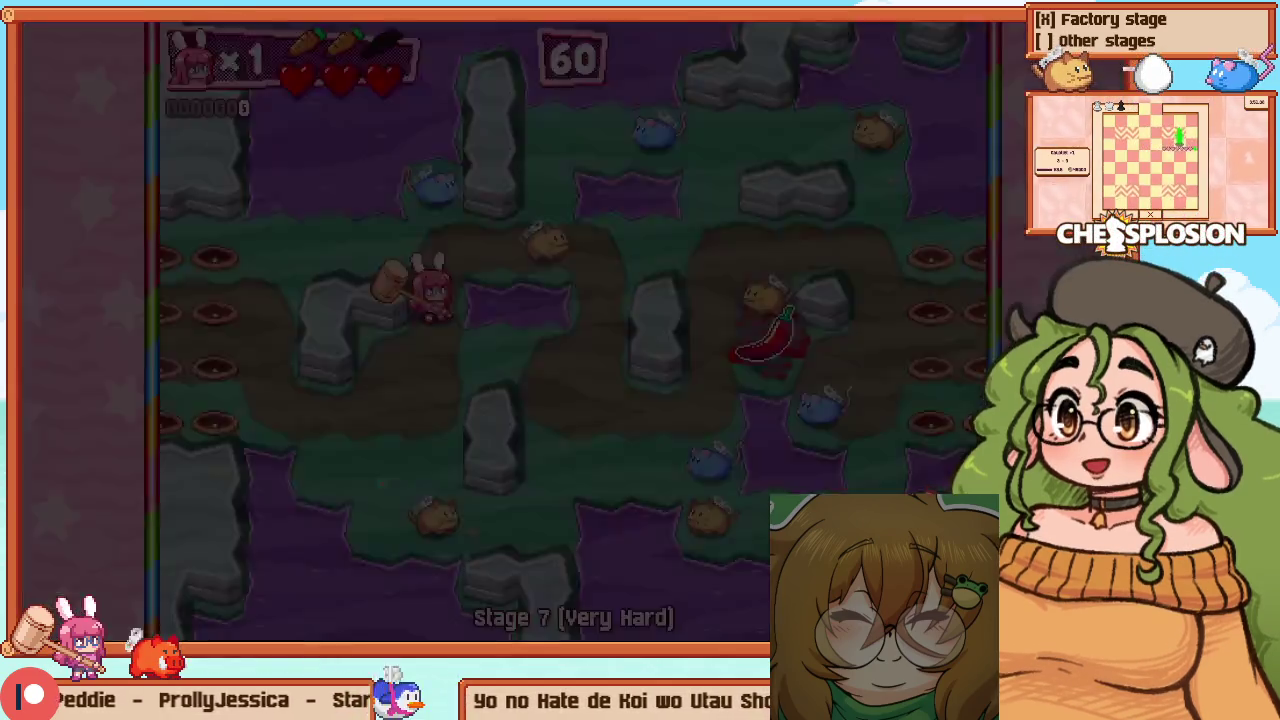
Resume Stage 7 and run along the path chaining hammer hits on the rats
key(Down)
key(Left)
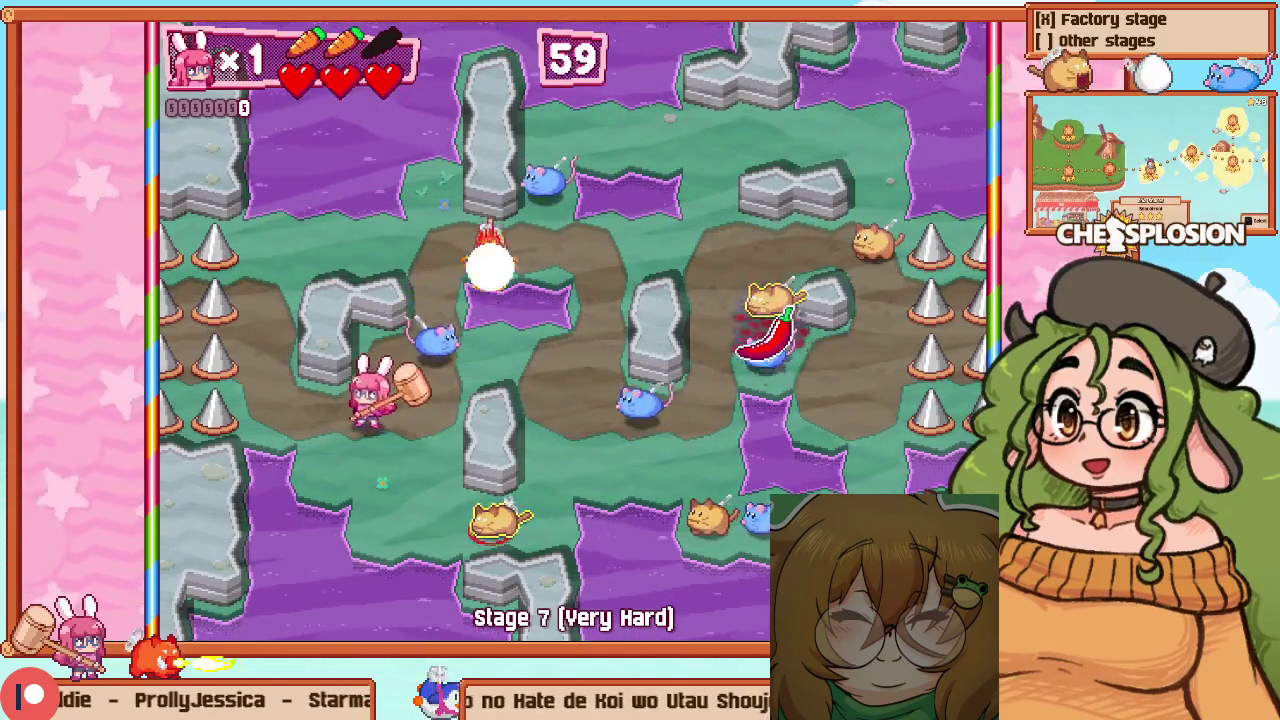
key(Left)
key(Up)
key(Down)
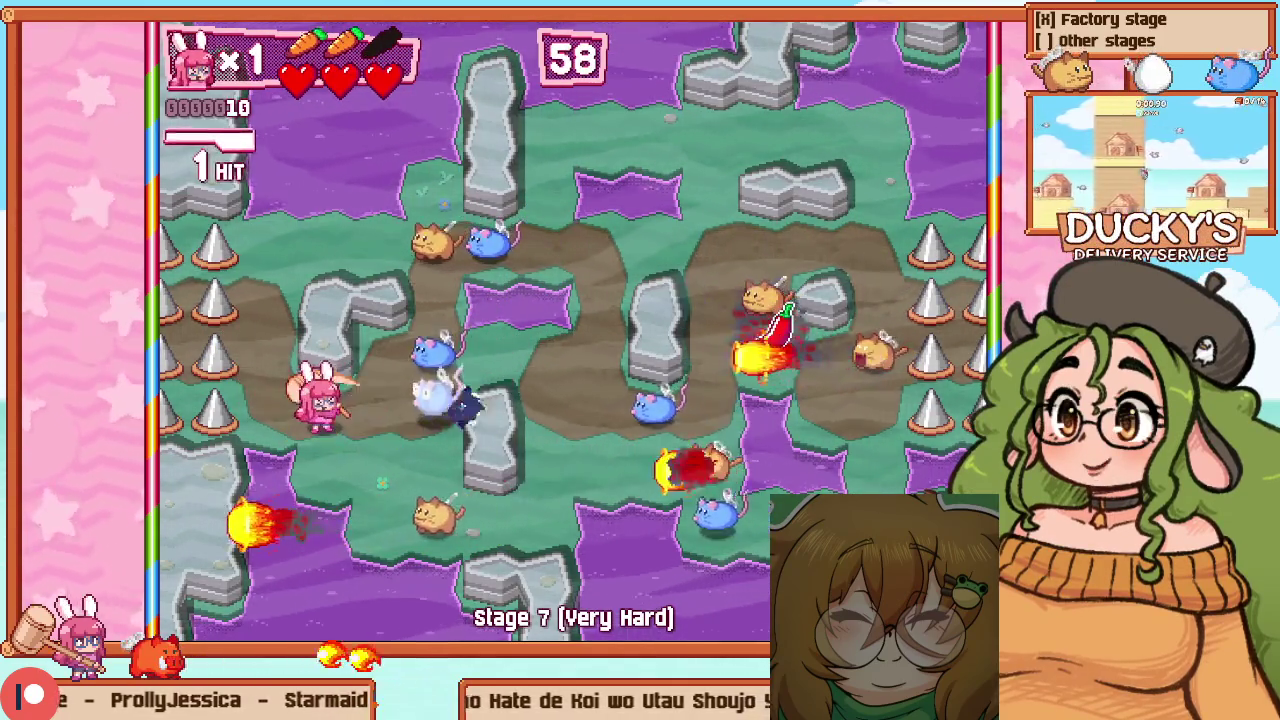
key(Right)
key(Down)
key(Right)
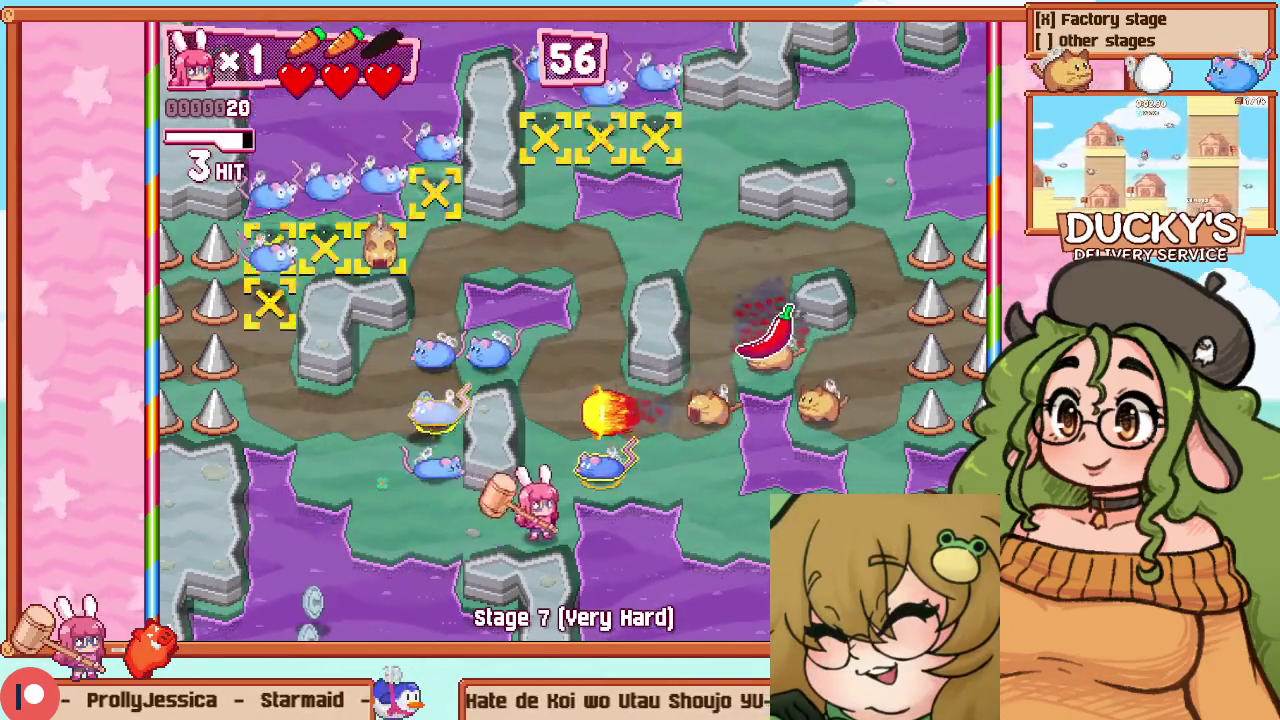
key(Up)
key(Right)
key(Down)
key(Right)
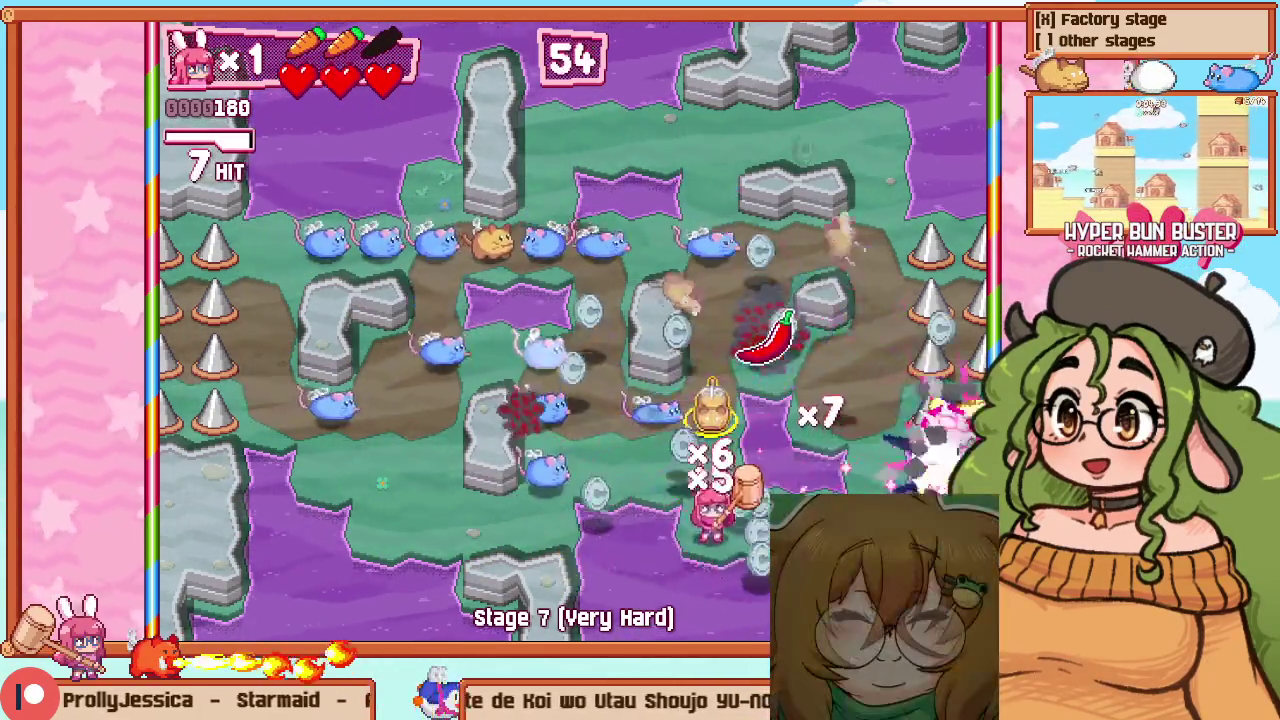
Grab the chili pepper and charge through the remaining rats to clear the stage
key(Right)
key(Up)
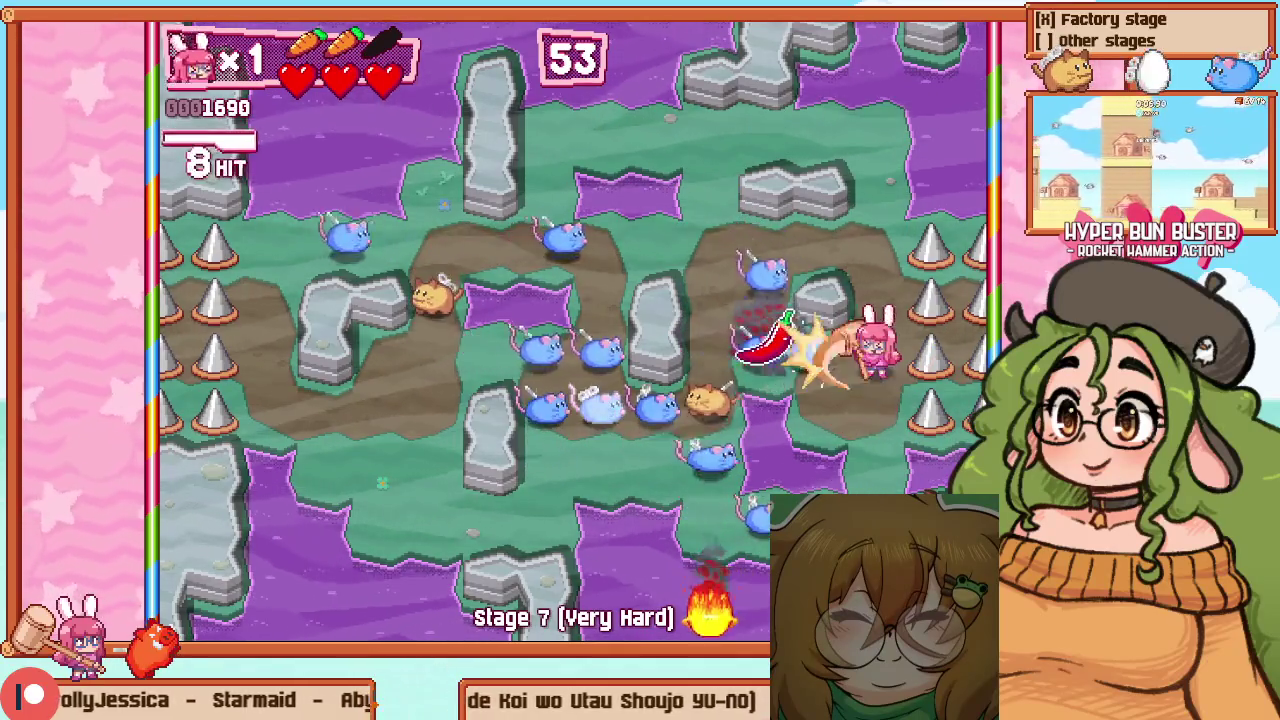
key(Left)
key(Up)
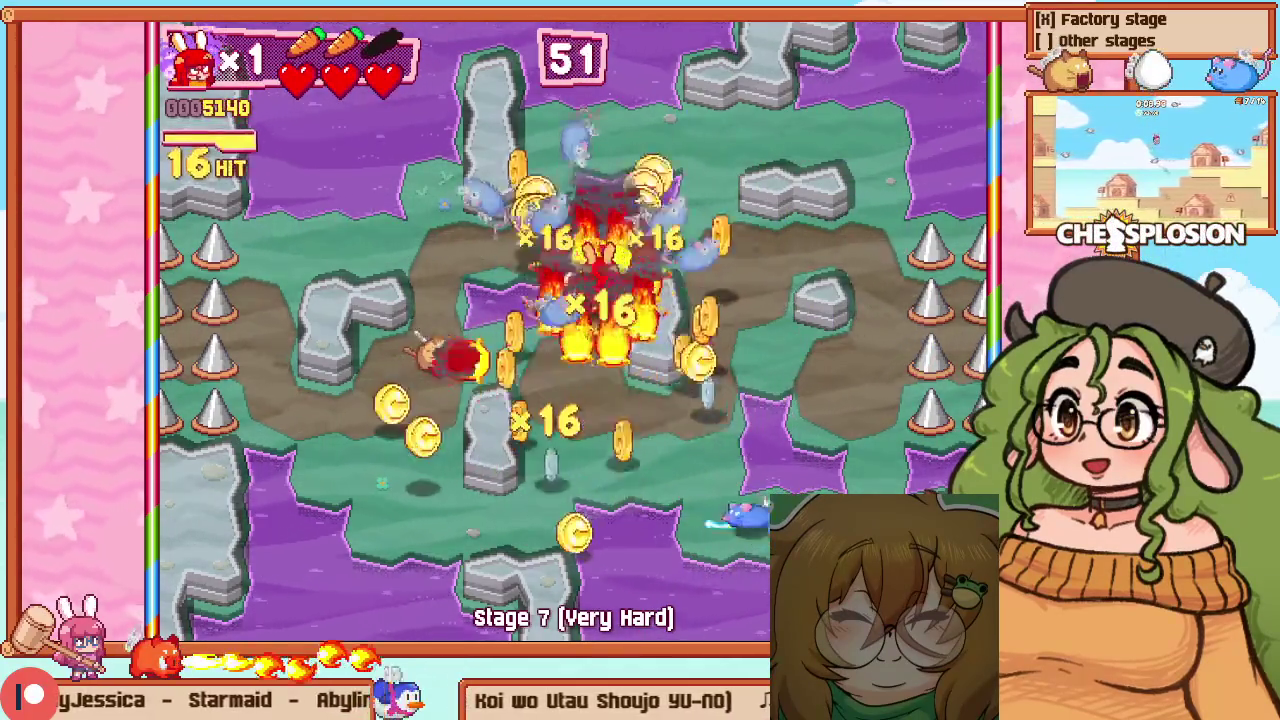
key(Left)
key(Down)
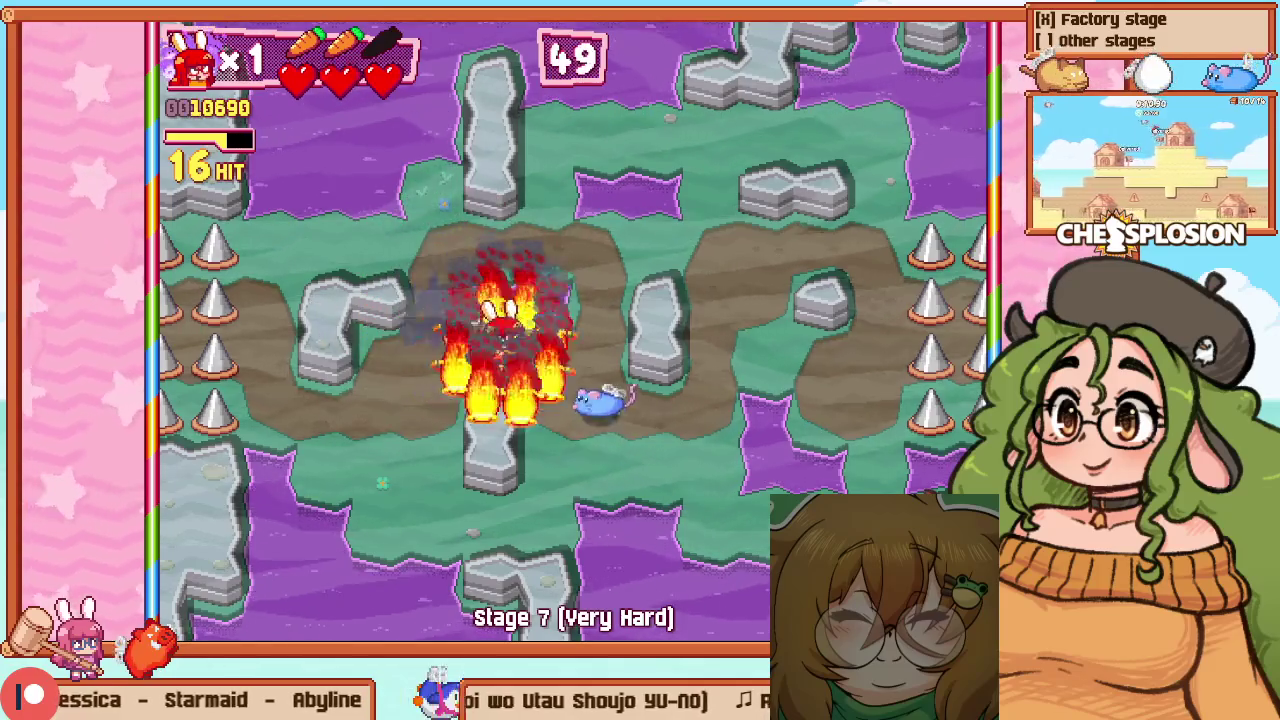
key(Right)
key(Down)
key(Right)
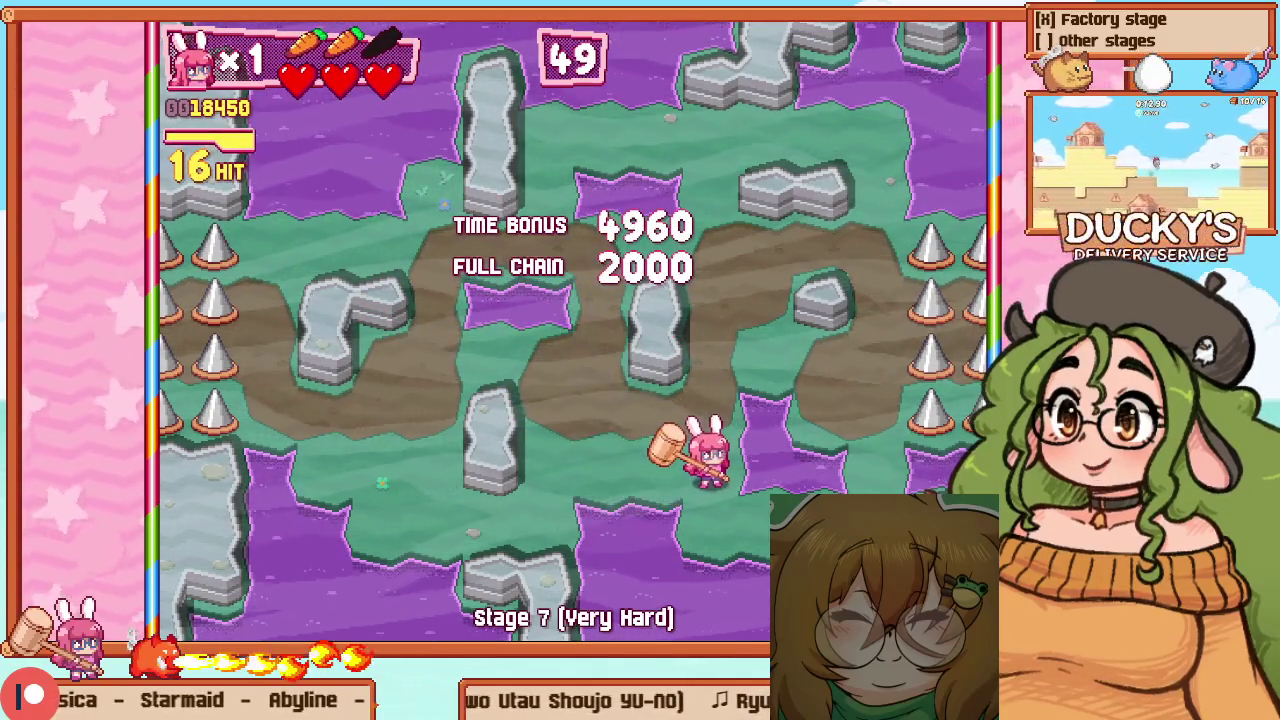
Retry Stage 7 from the pause menu, then switch to the level-editing view
key(Escape)
key(Down)
key(Return)
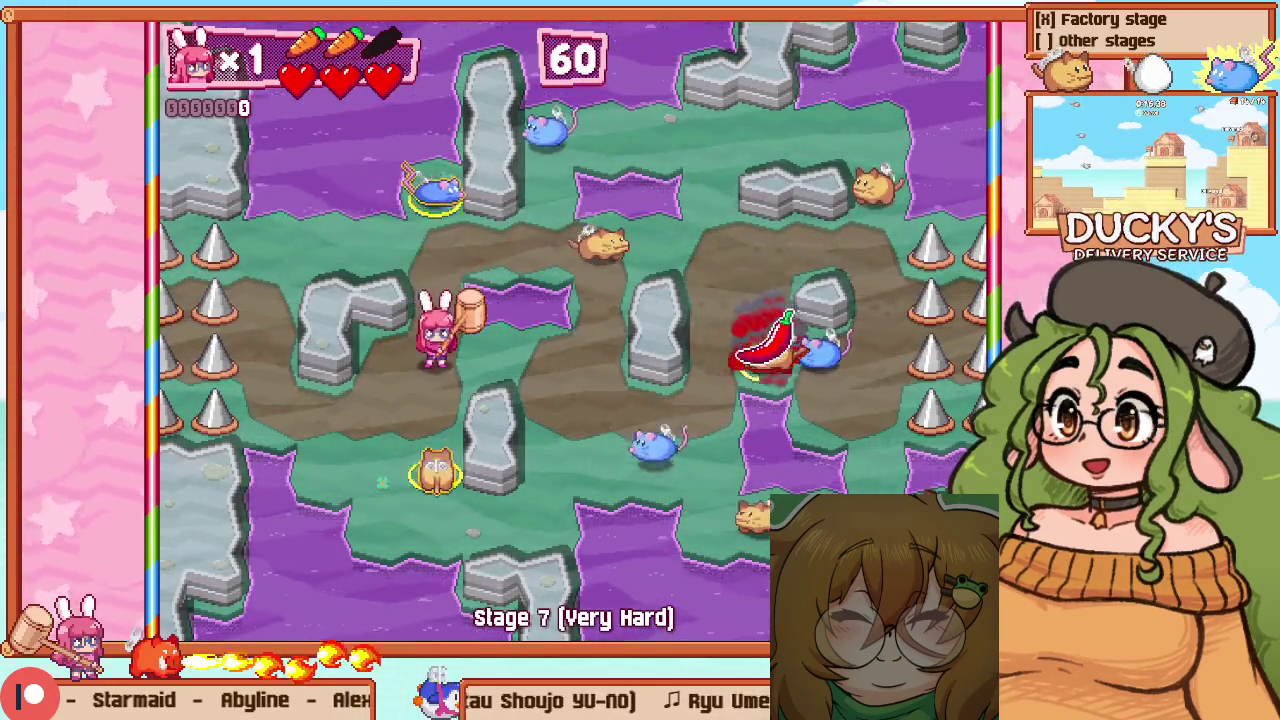
key(Escape)
key(Escape)
key(F1)
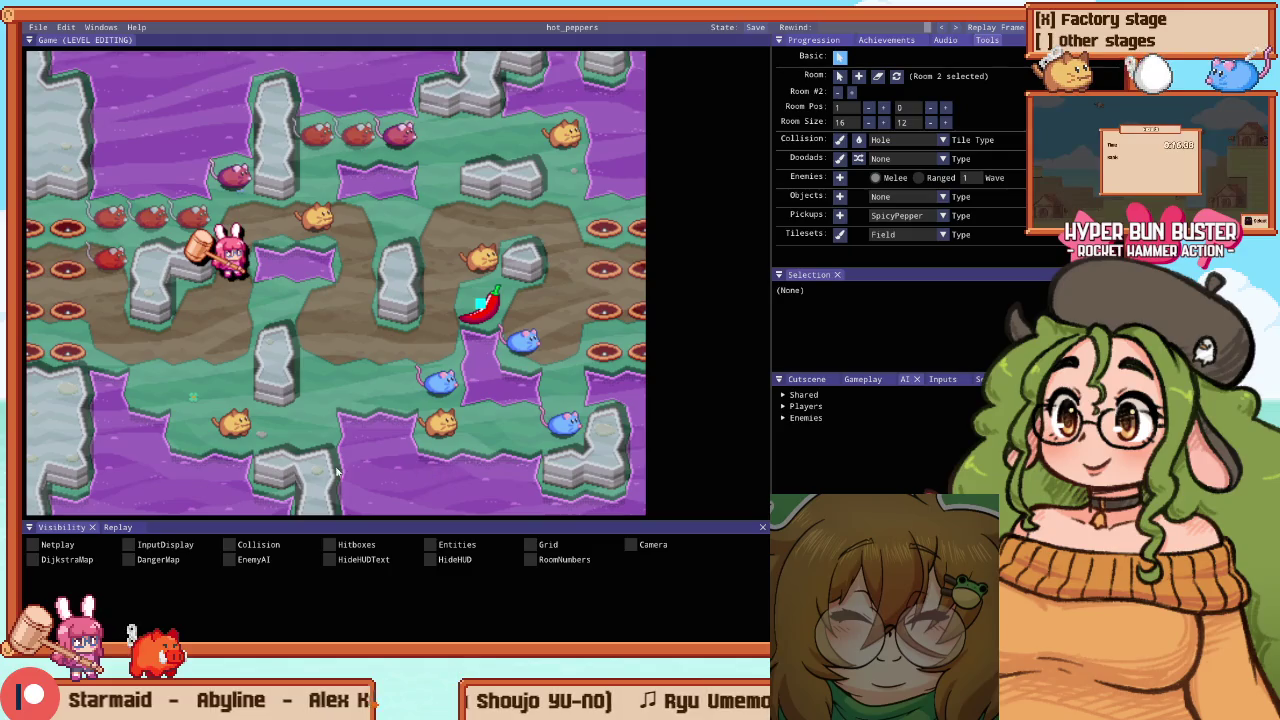
Move the Player 1 start to the room's left edge and test it by hammering a nearby enemy
drag(237, 273, 115, 226)
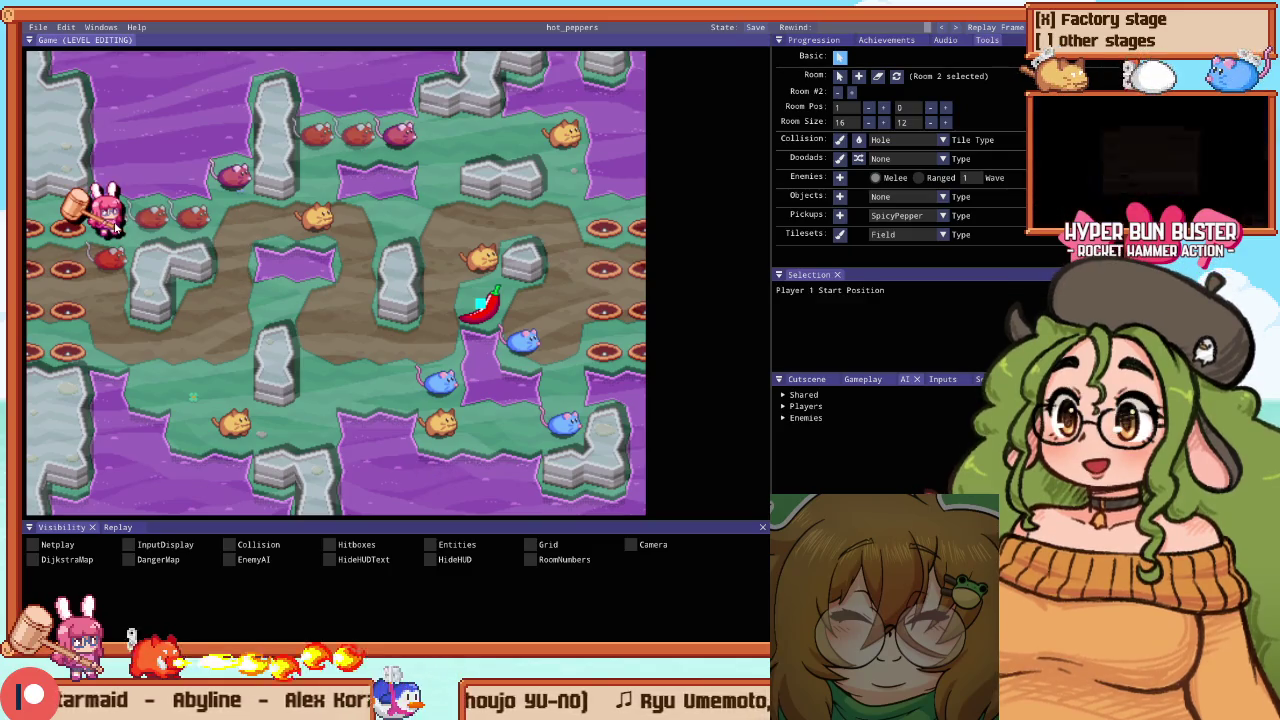
key(F1)
key(Escape)
key(Escape)
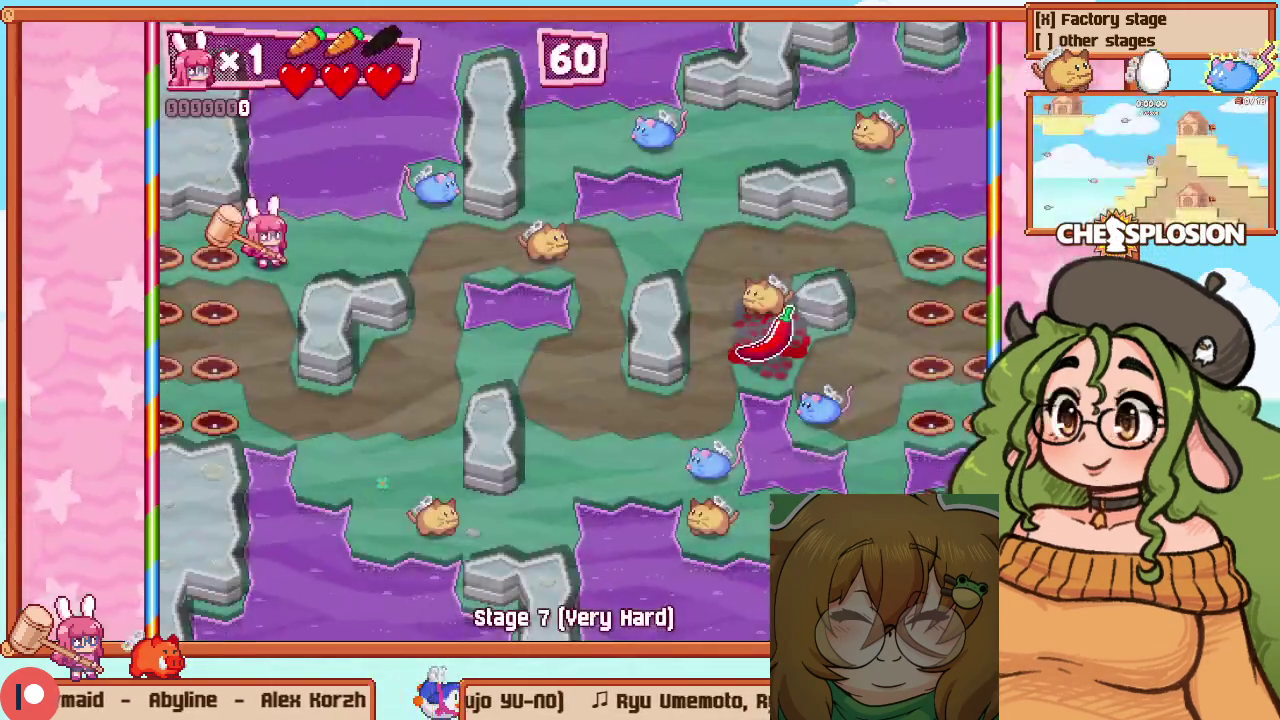
key(Down)
key(Right)
key(z)
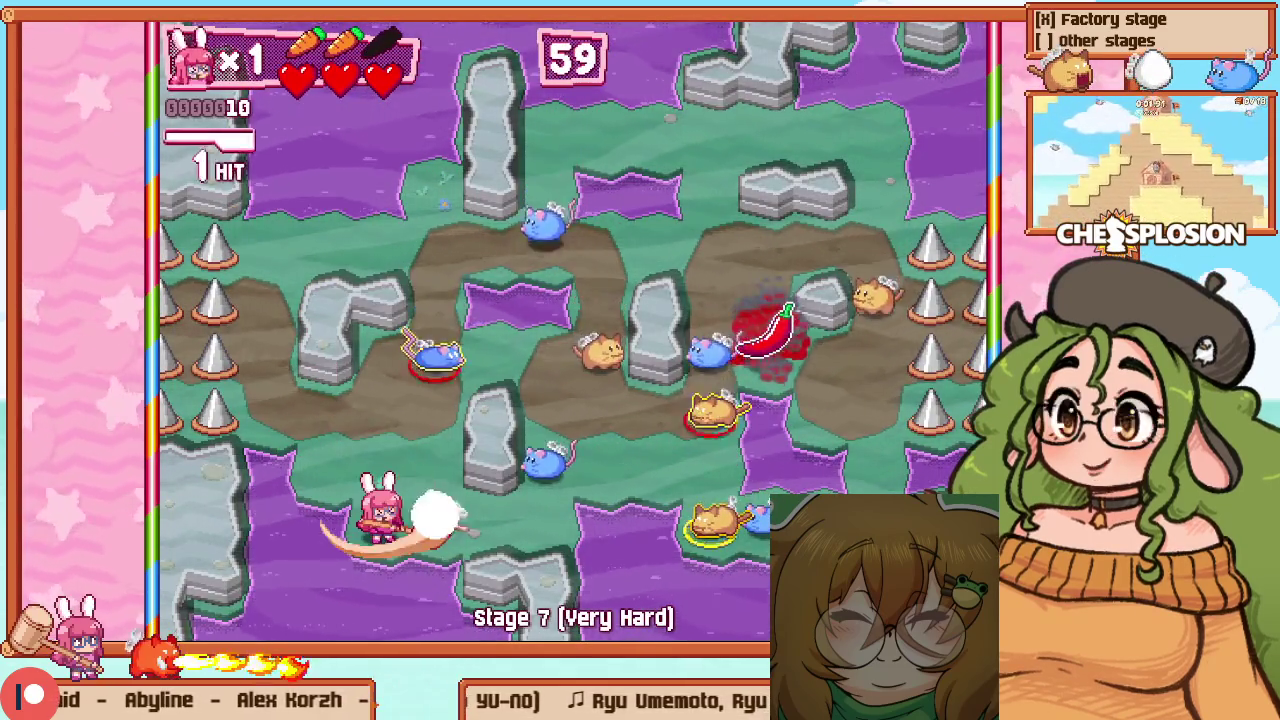
Restart Stage 7, hammer the enemies and mice down-right, then return to the level editor
key(Escape)
key(Down)
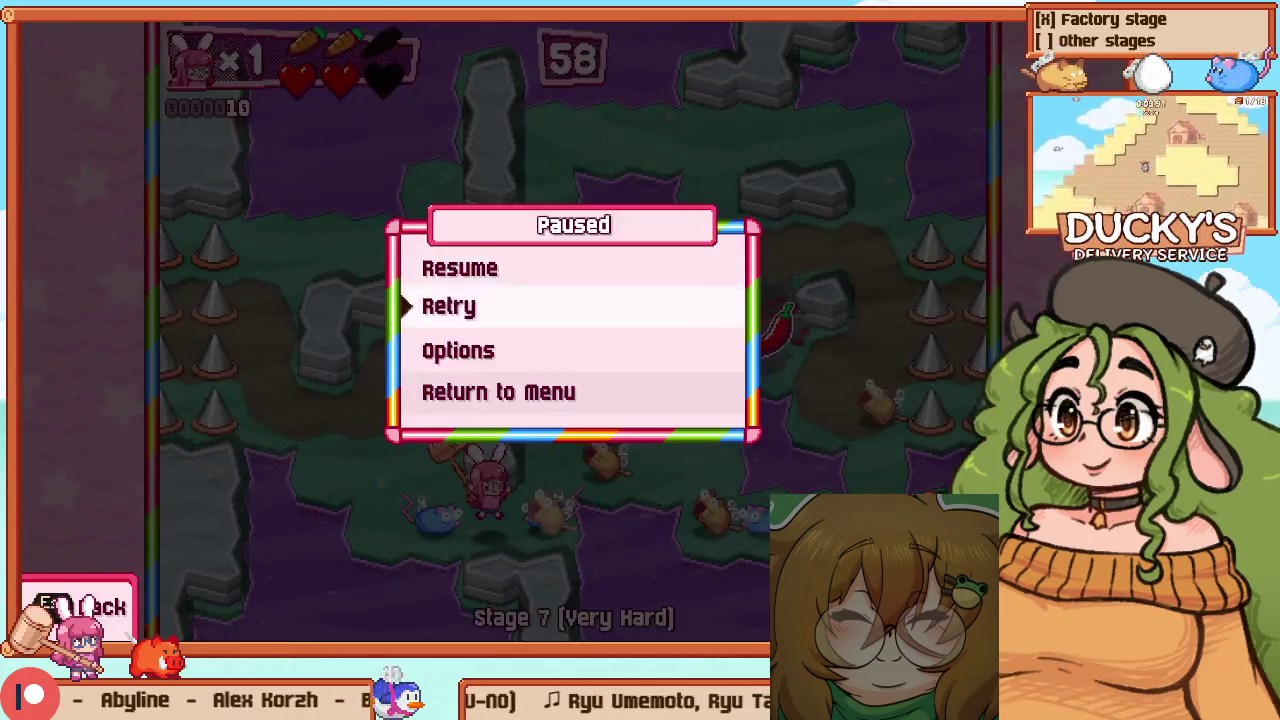
key(z)
key(Down)
key(Right)
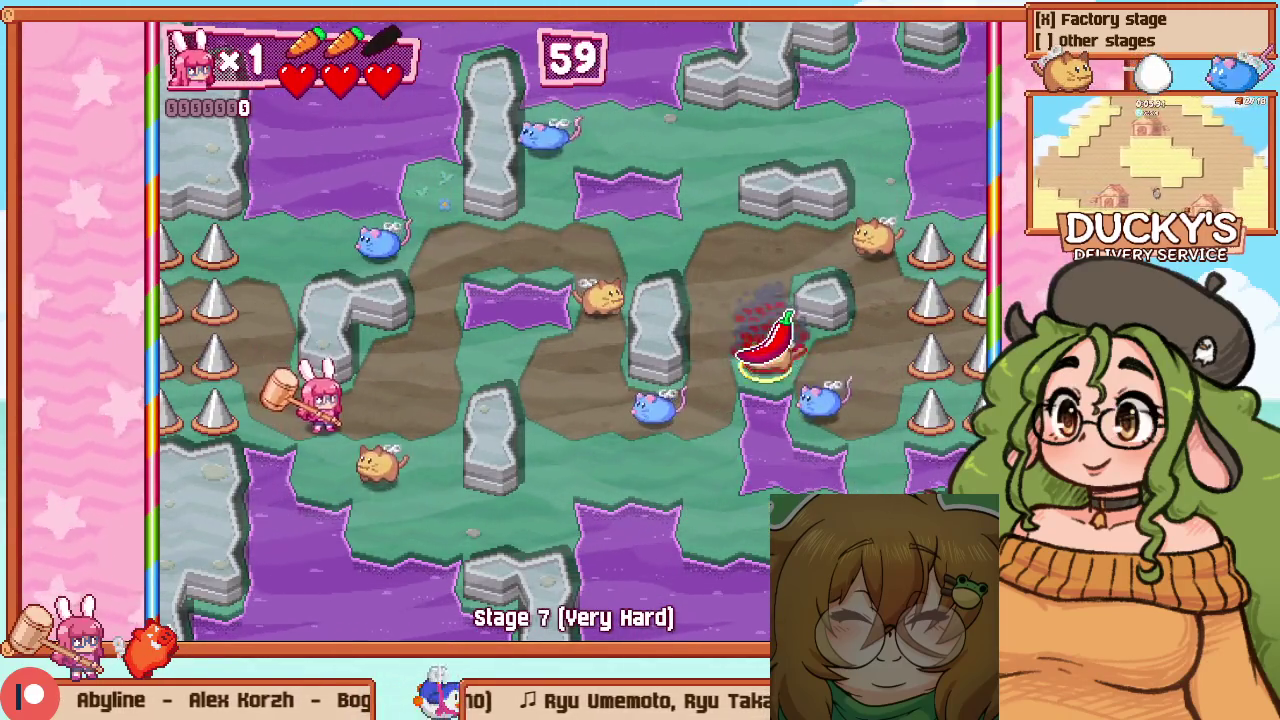
key(z)
key(Right)
key(z)
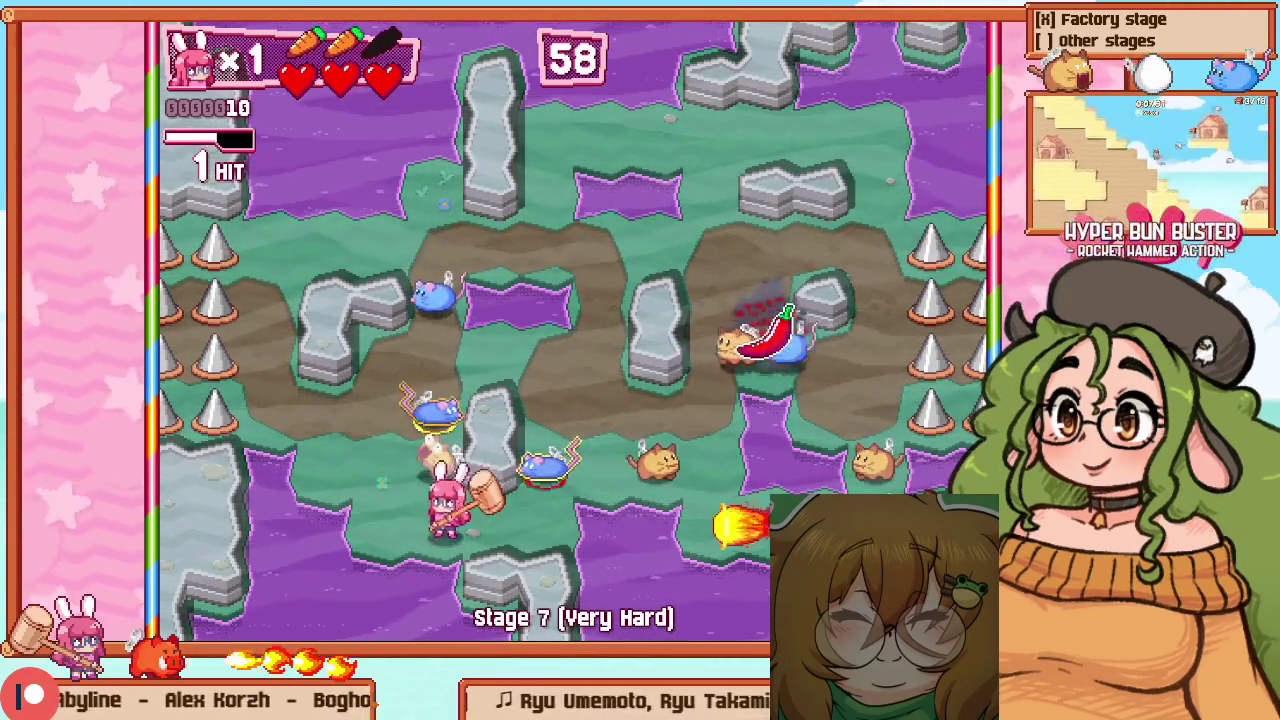
key(F1)
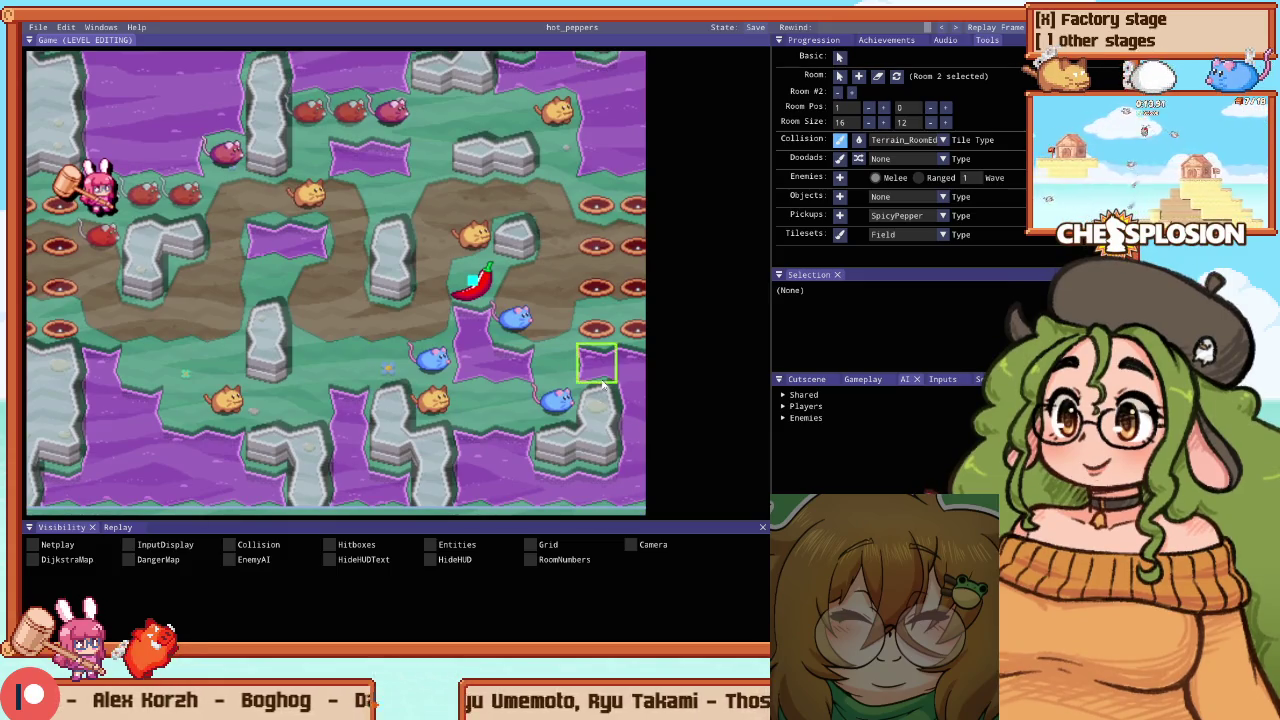
Toggle between gameplay and the level editor to check the reworked chili room
key(F1)
key(Escape)
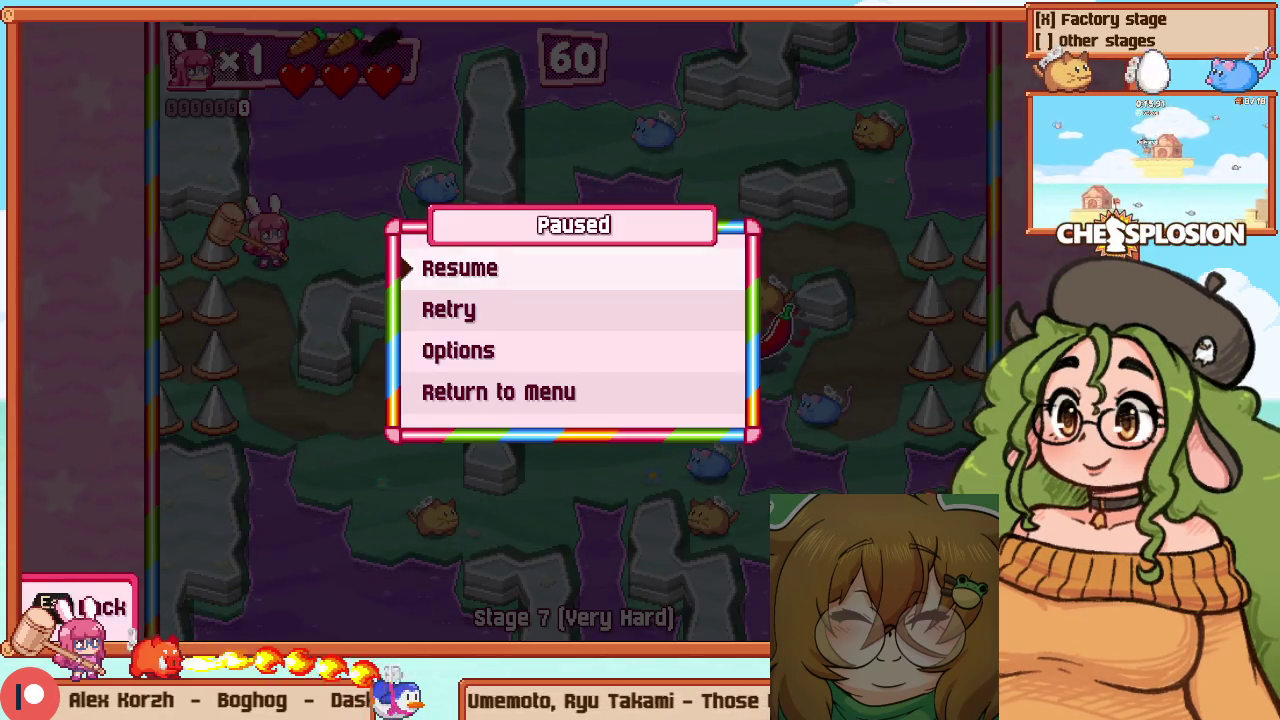
key(F1)
key(Escape)
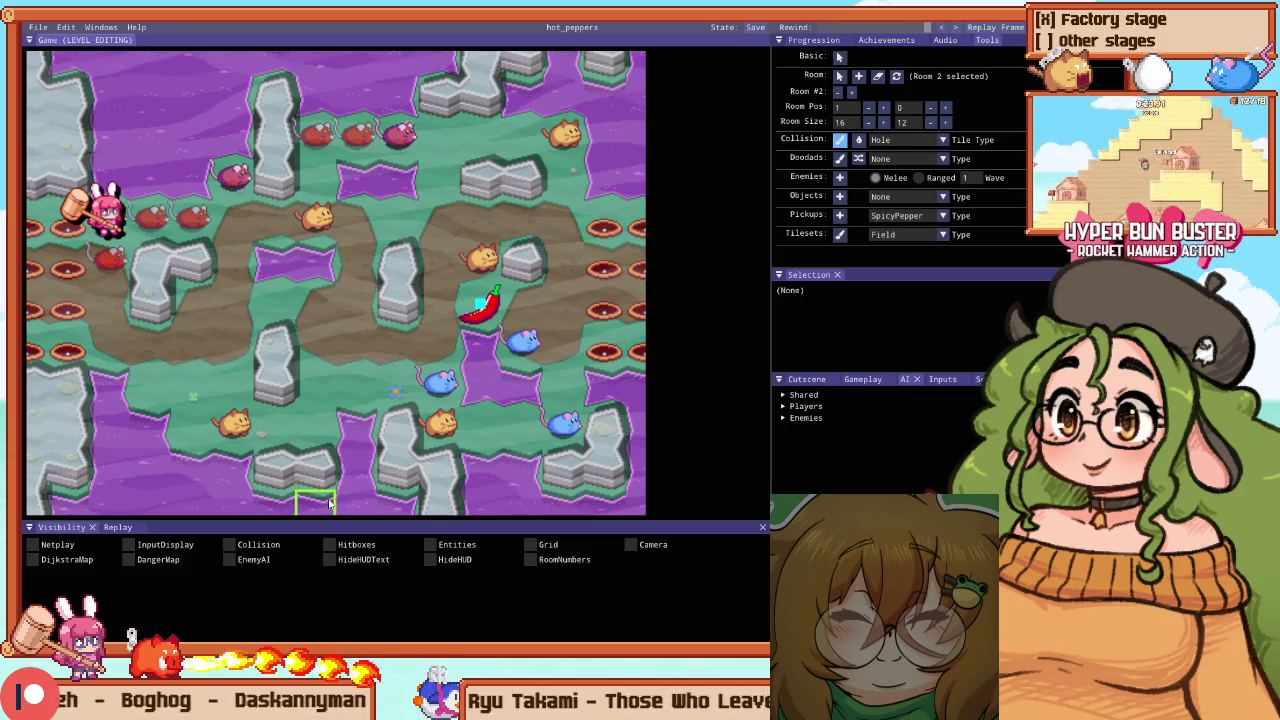
key(F1)
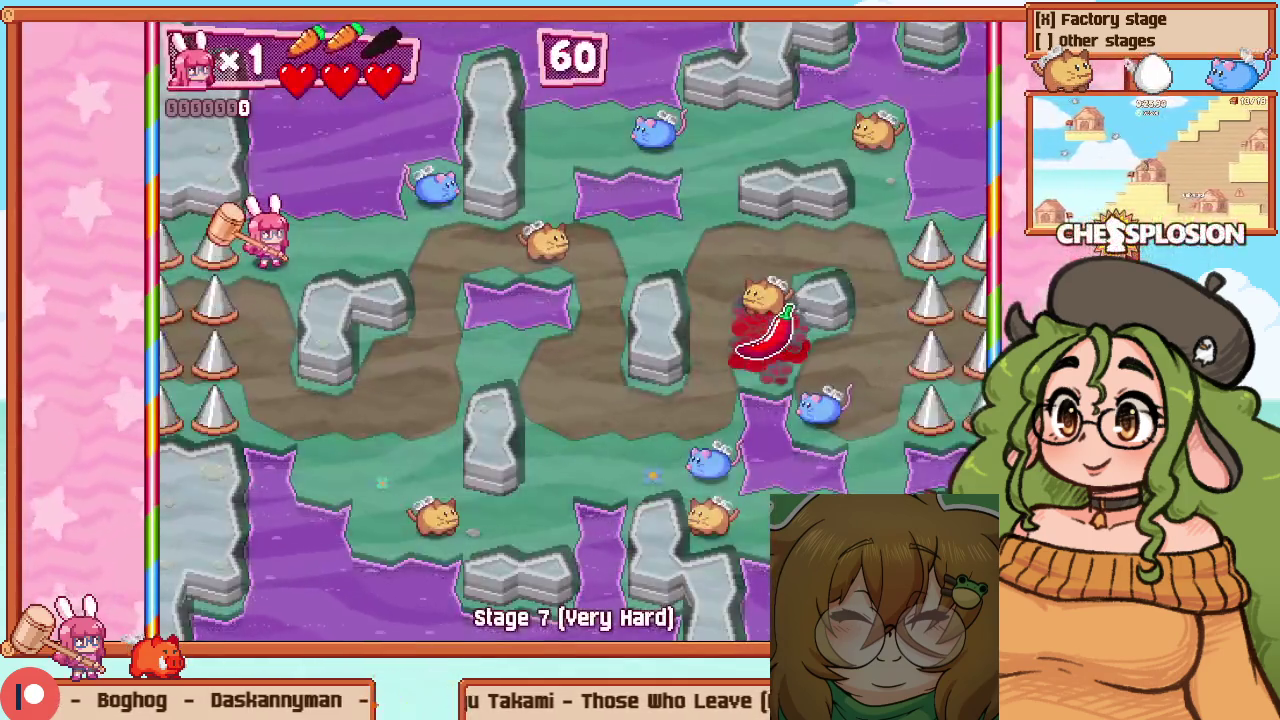
key(F1)
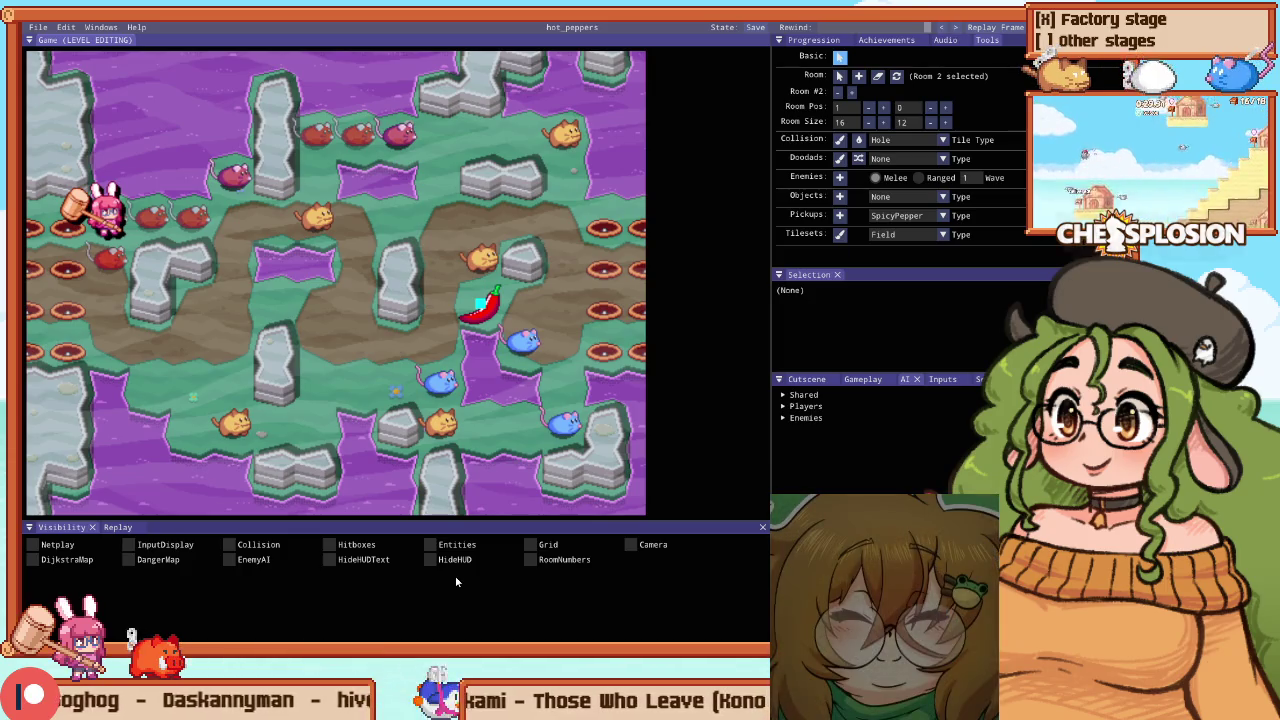
Play a full-view Stage 7 run along the path, reaching 2120 points with a 13-hit combo
key(F1)
key(Return)
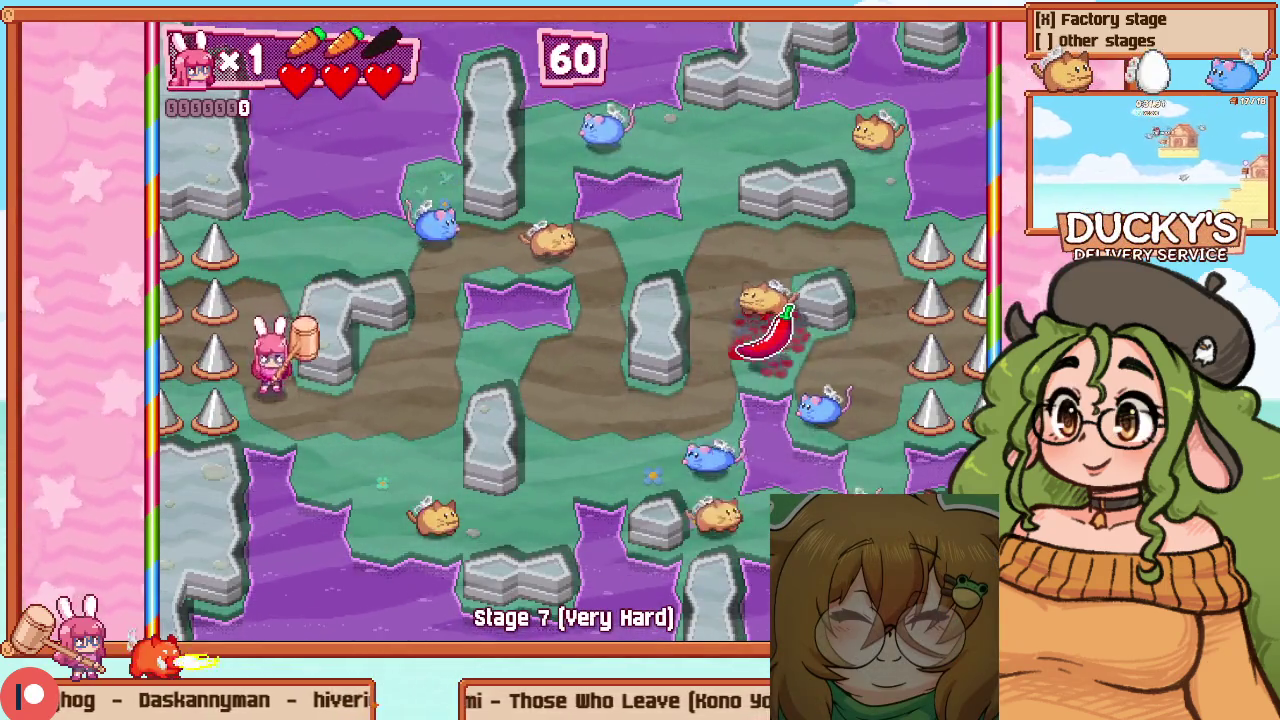
key(Right)
key(Down)
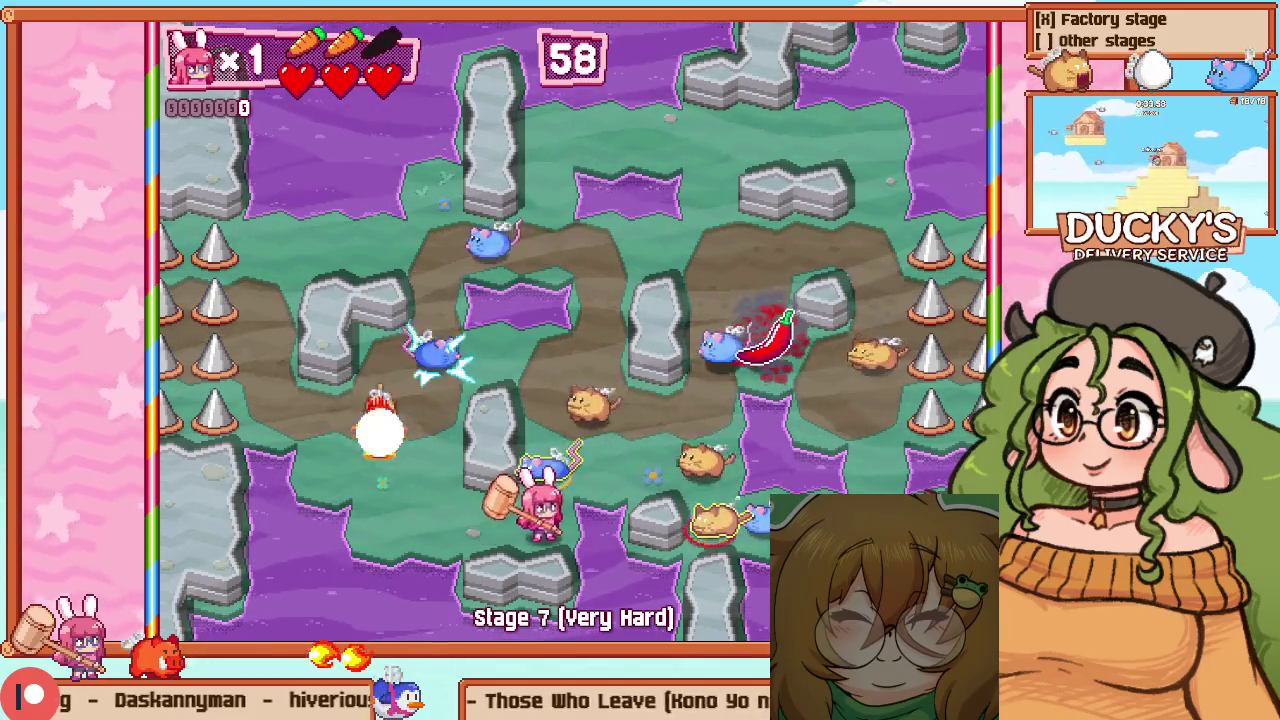
key(Up)
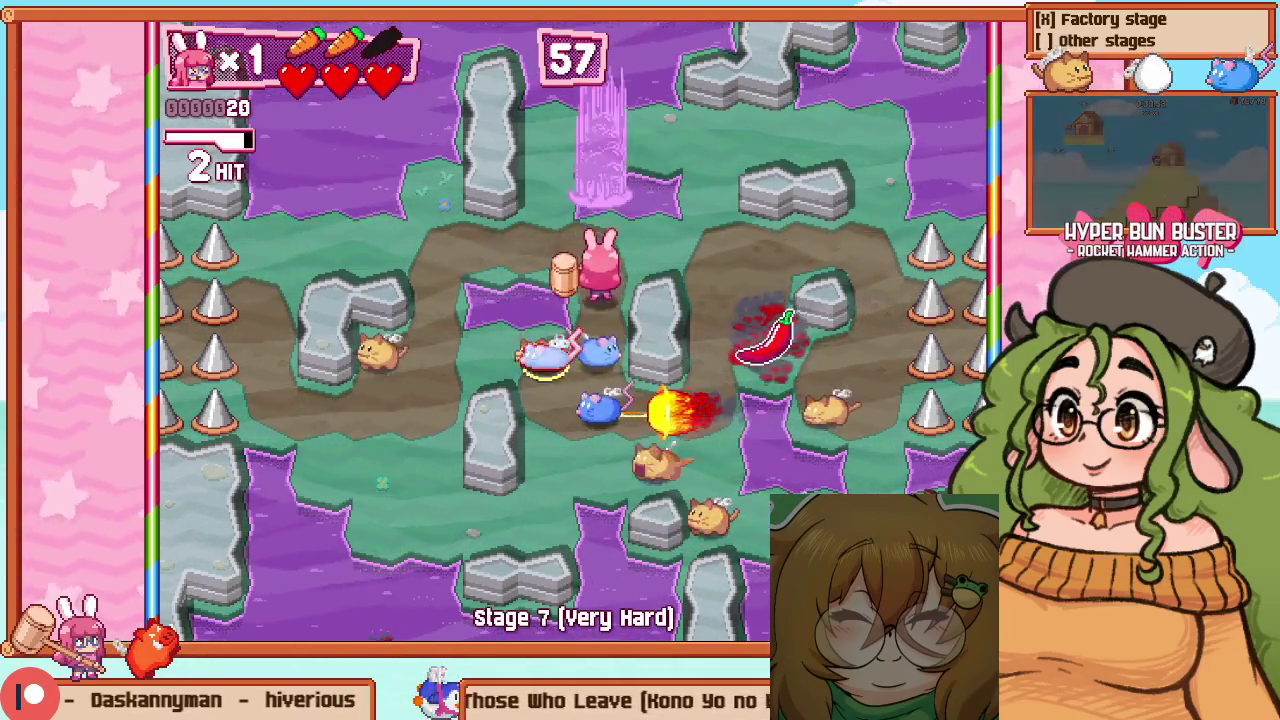
key(Right)
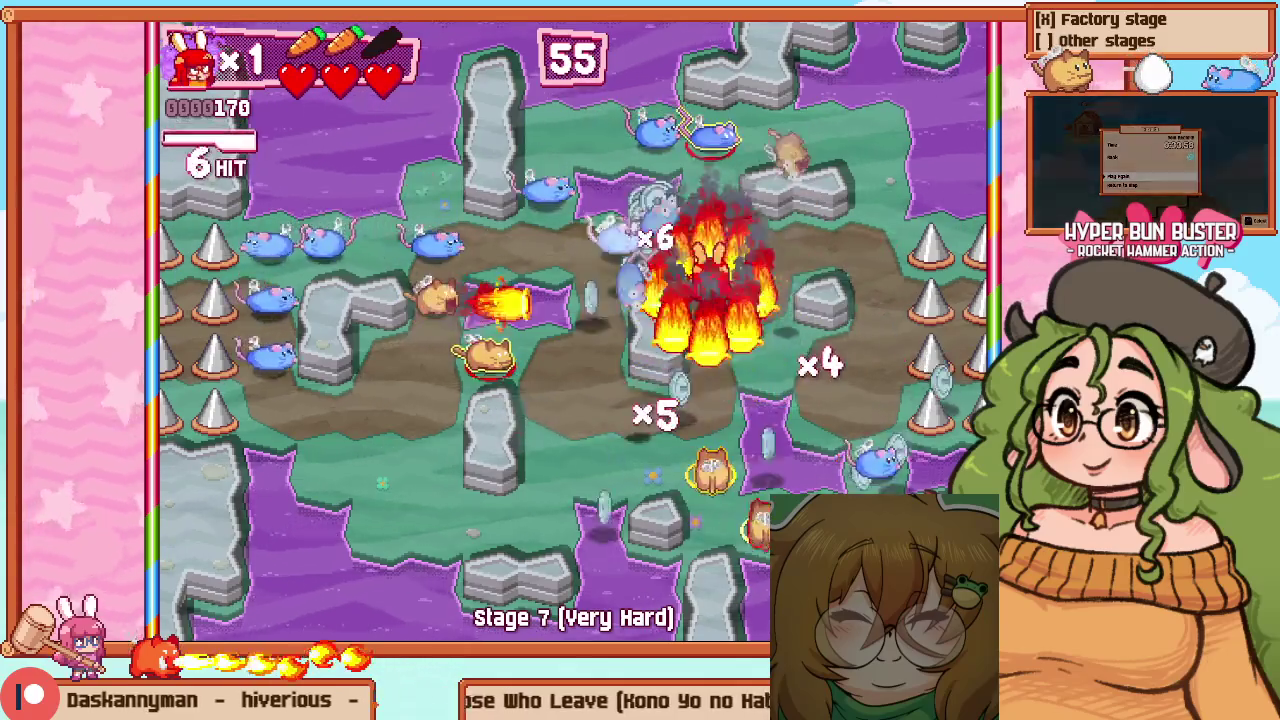
key(Up)
key(Left)
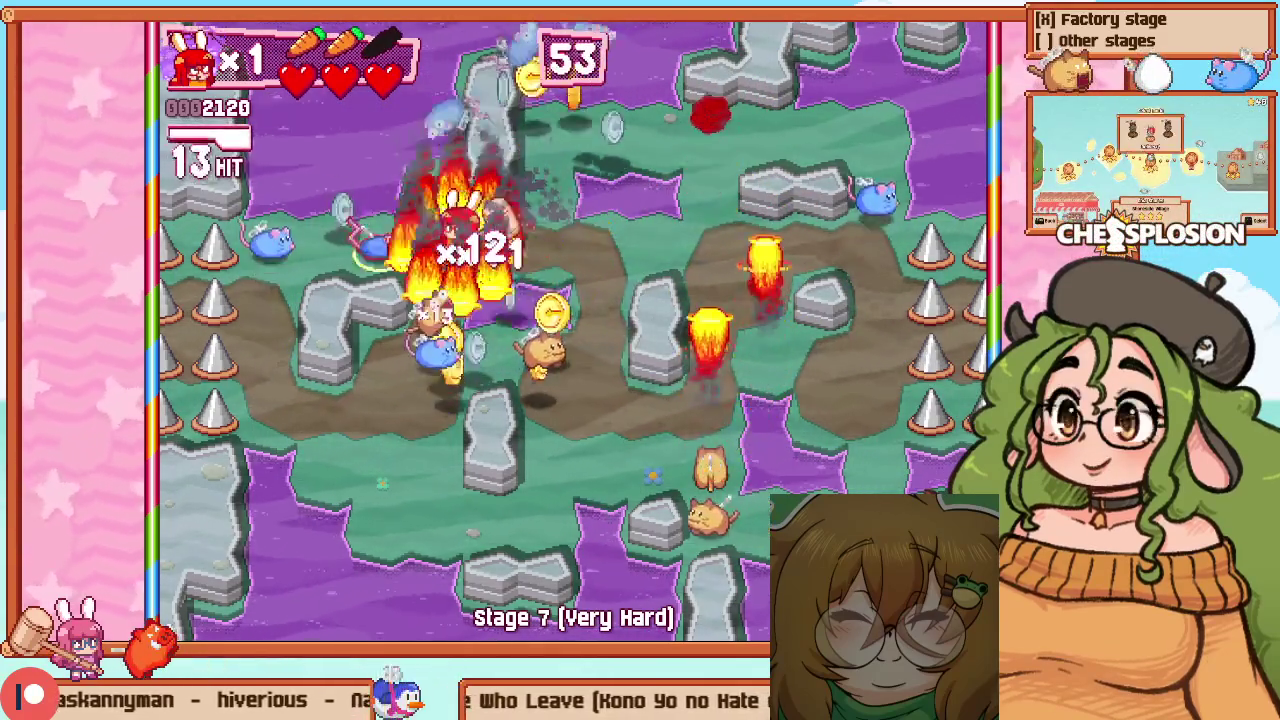
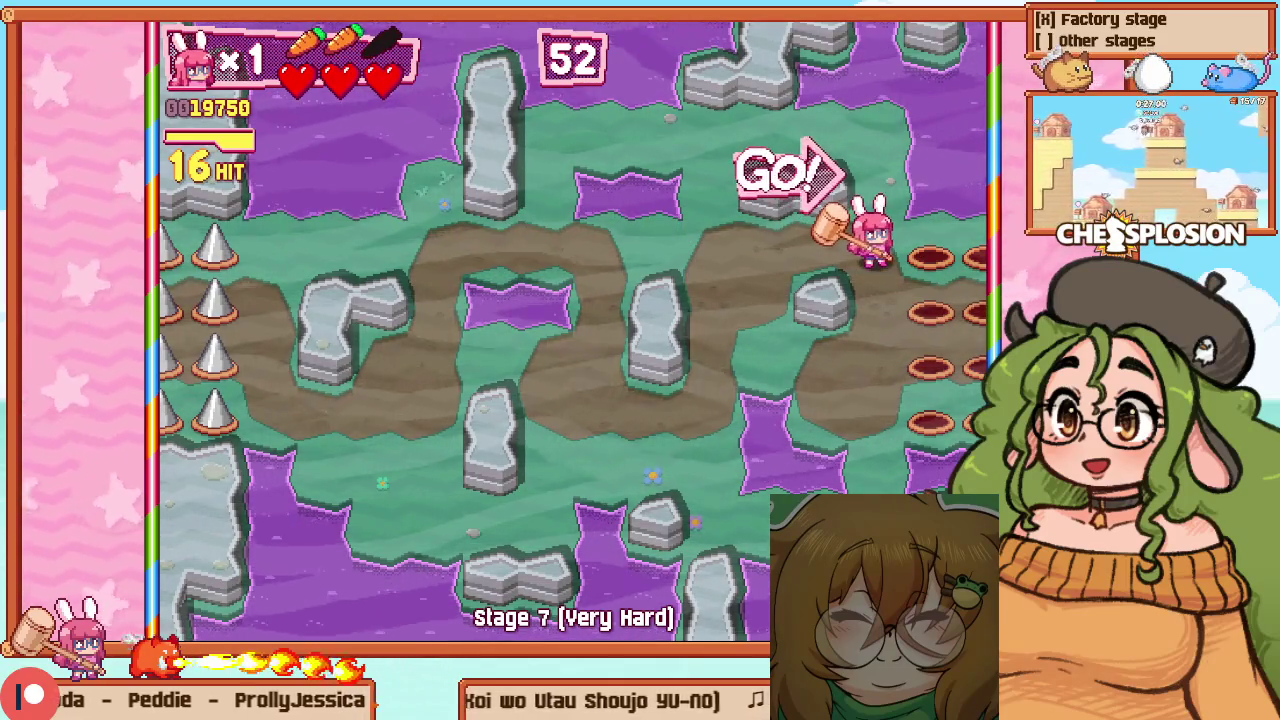
Retry the Very Hard Stage 7 run, play briefly, then quit and reopen hot_peppers in the level editor
key(Escape)
key(Down)
key(Return)
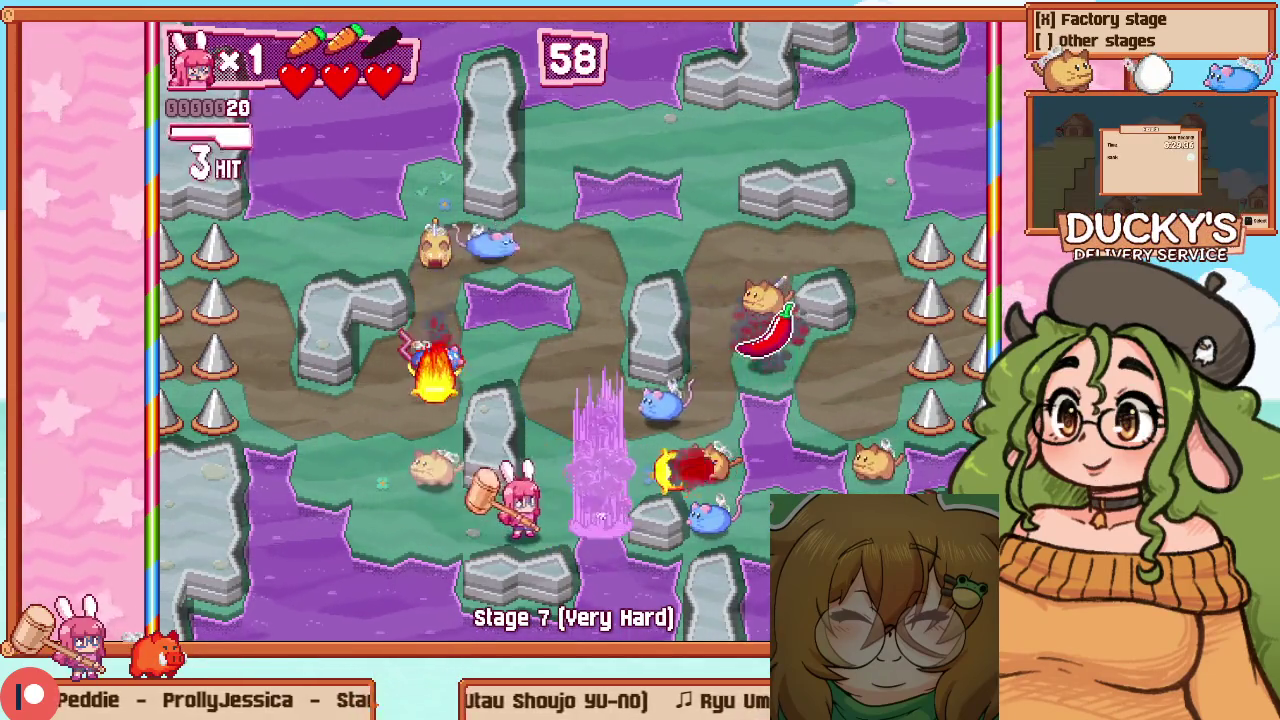
key(Up)
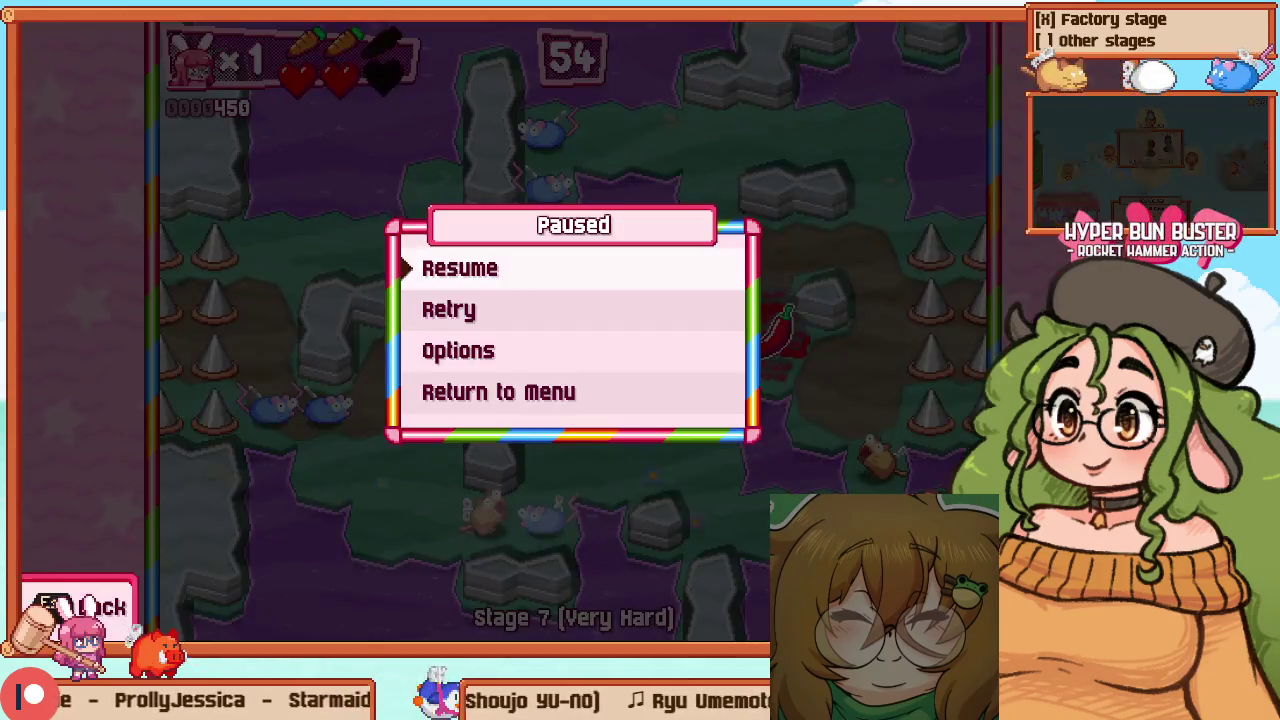
key(Escape)
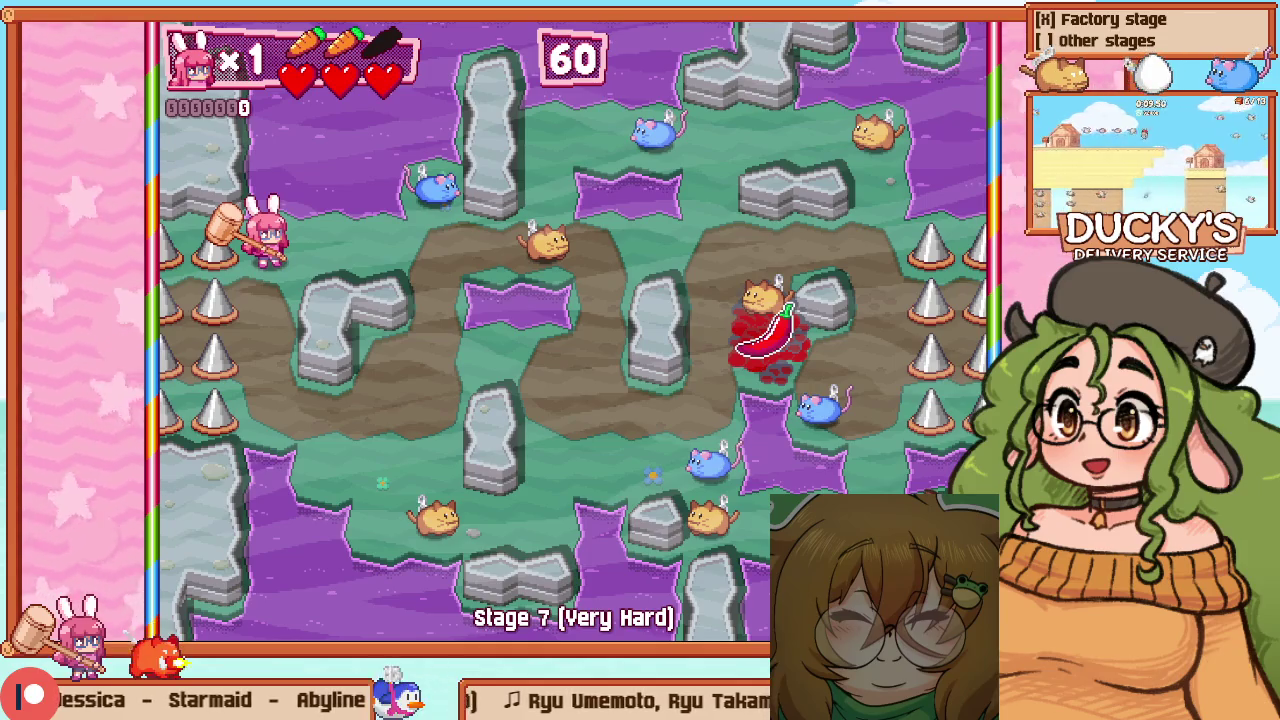
key(F1)
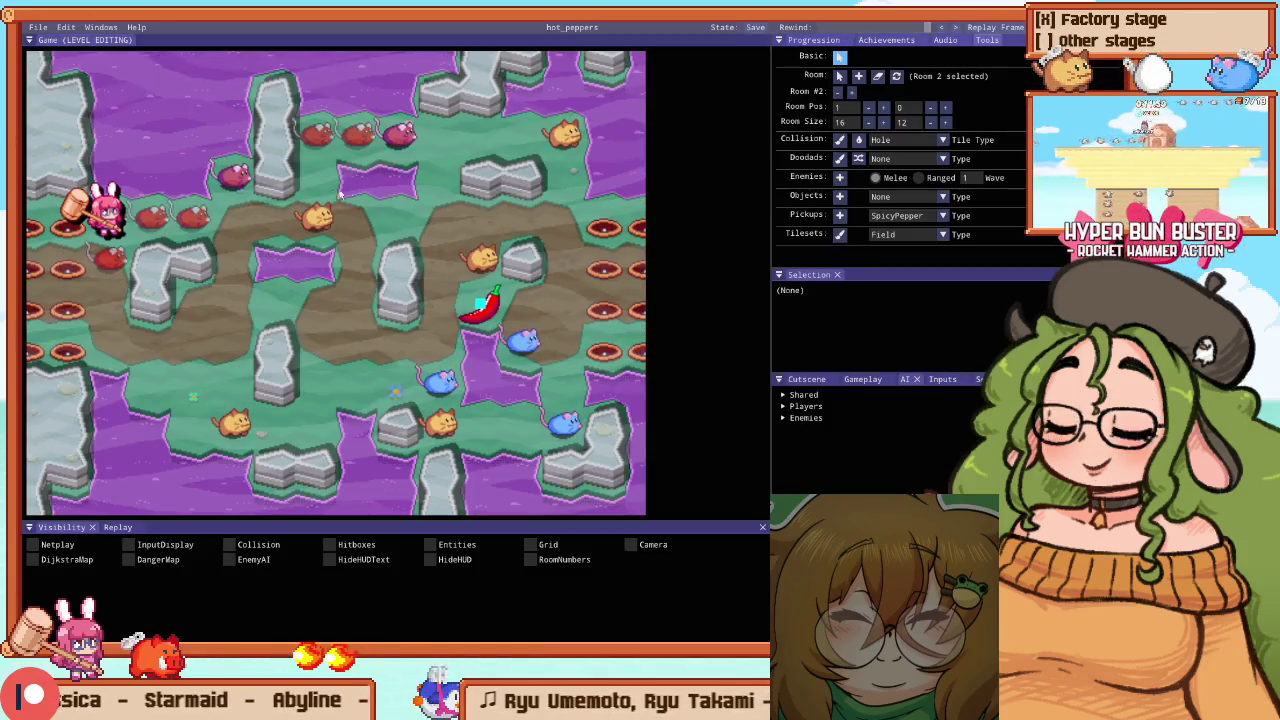
Move the Player 1 start down the left corridor and add a red enemy to the top row
mouse_move(100, 210)
mouse_down()
mouse_move(128, 171)
mouse_move(273, 297)
mouse_move(222, 293)
mouse_move(190, 340)
mouse_up()
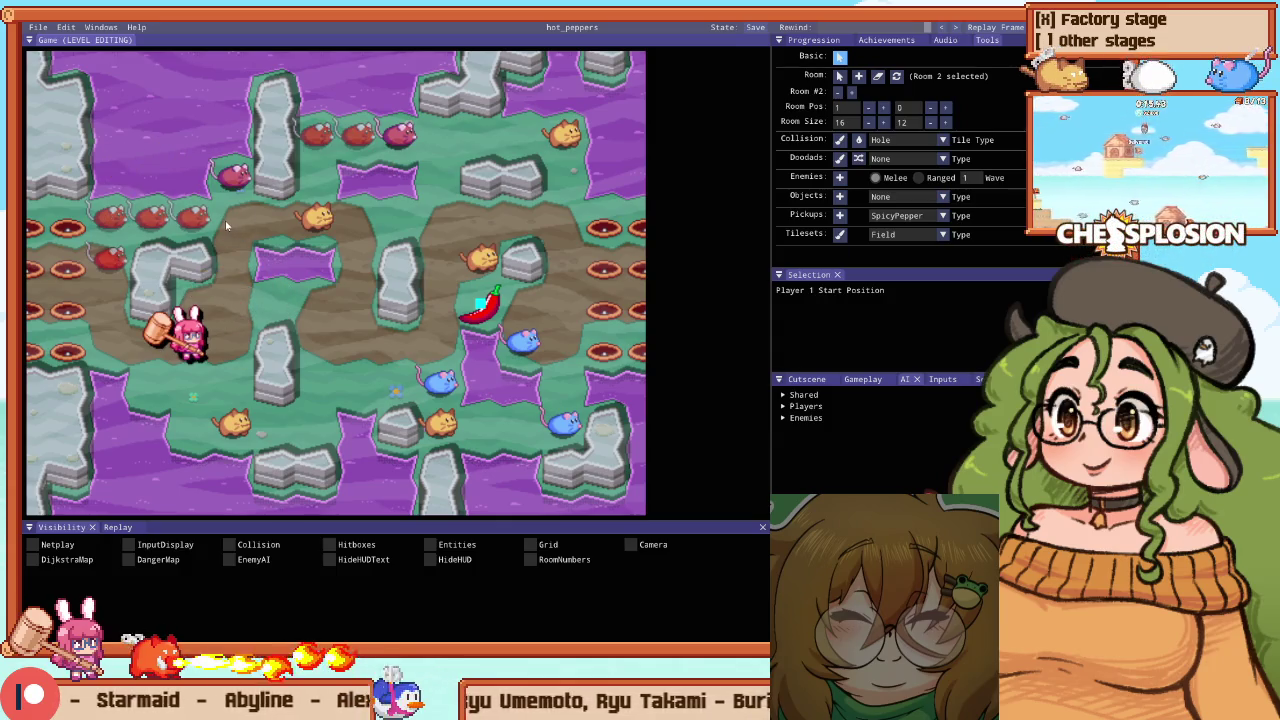
key(e)
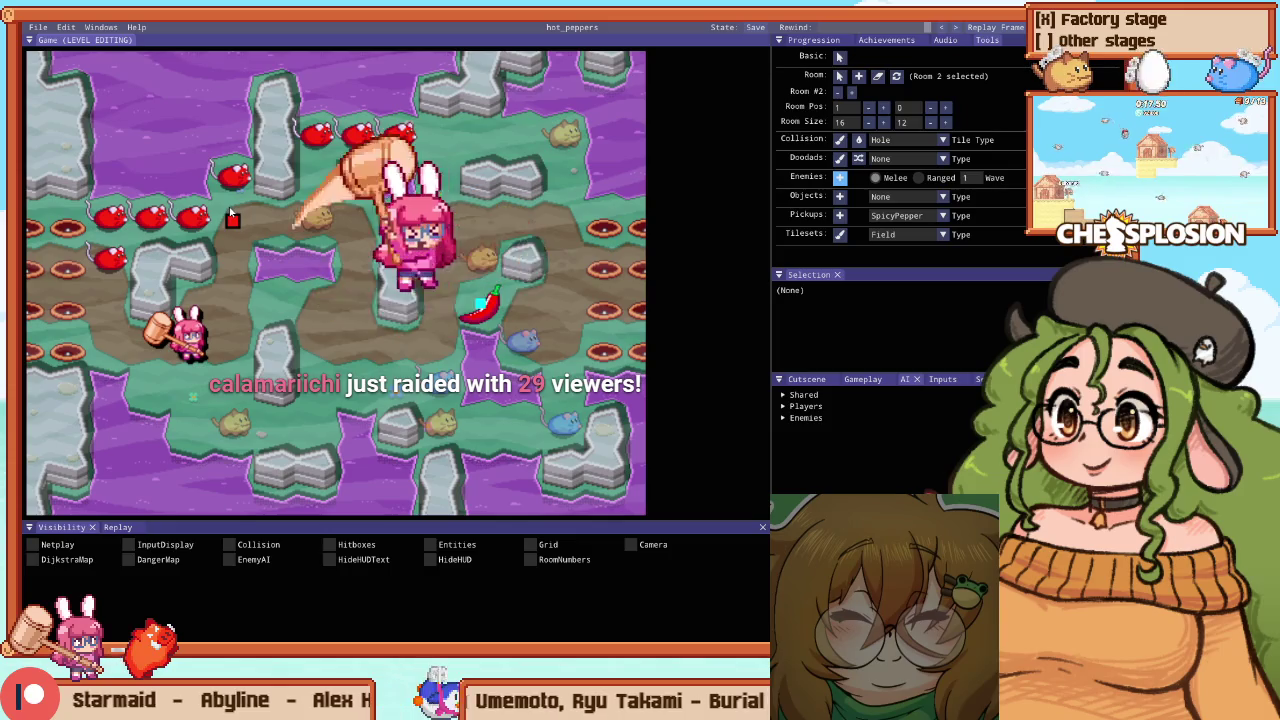
click(440, 138)
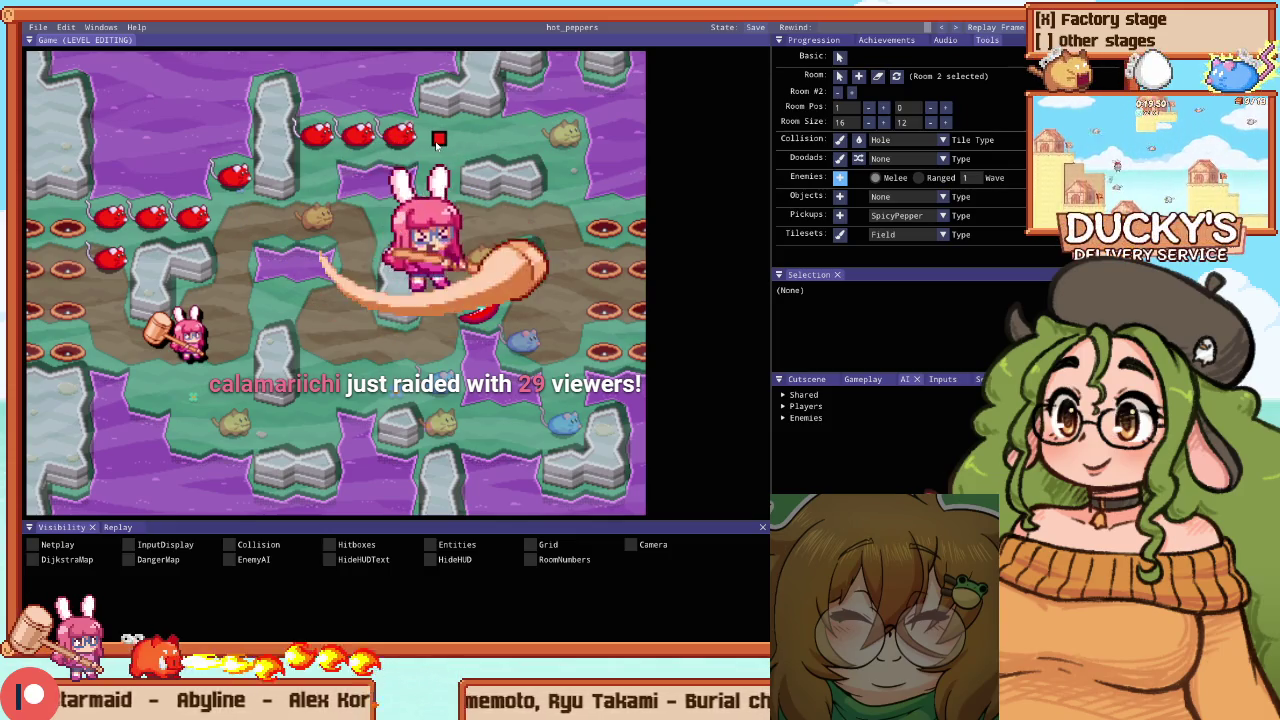
key(Escape)
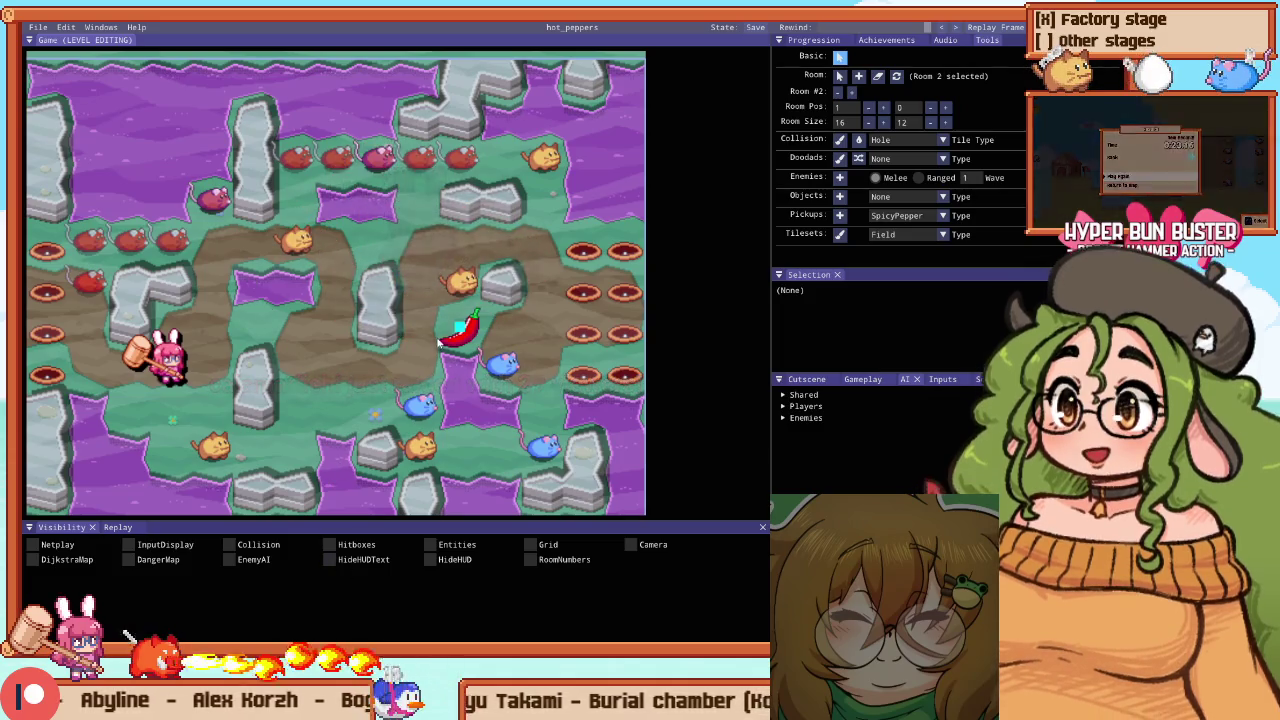
Playtest the edited hot_peppers room
key(super)
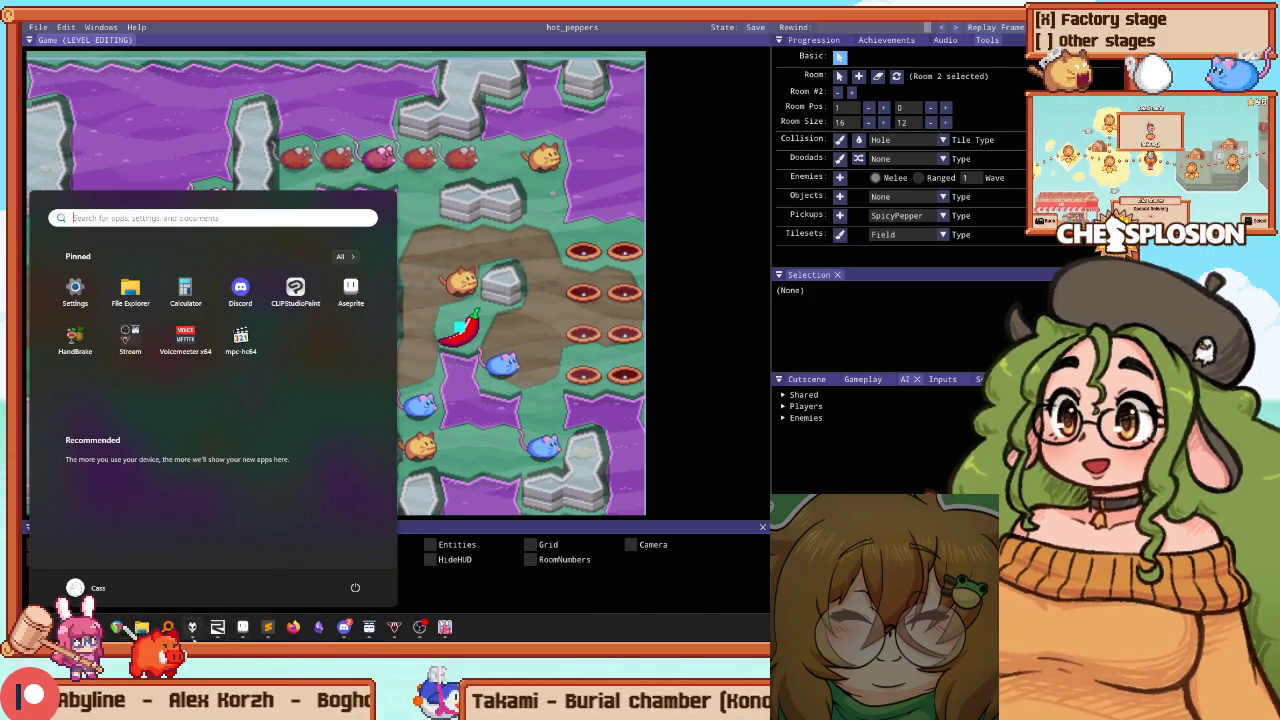
key(super)
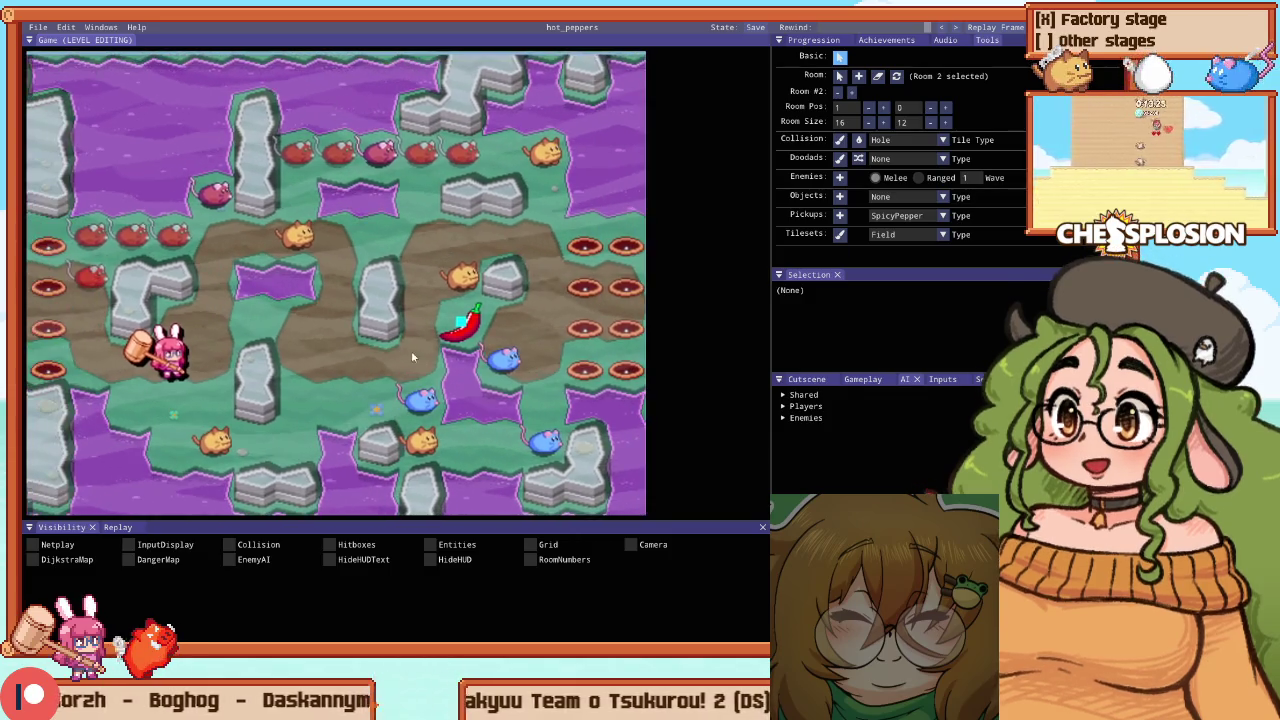
key(F1)
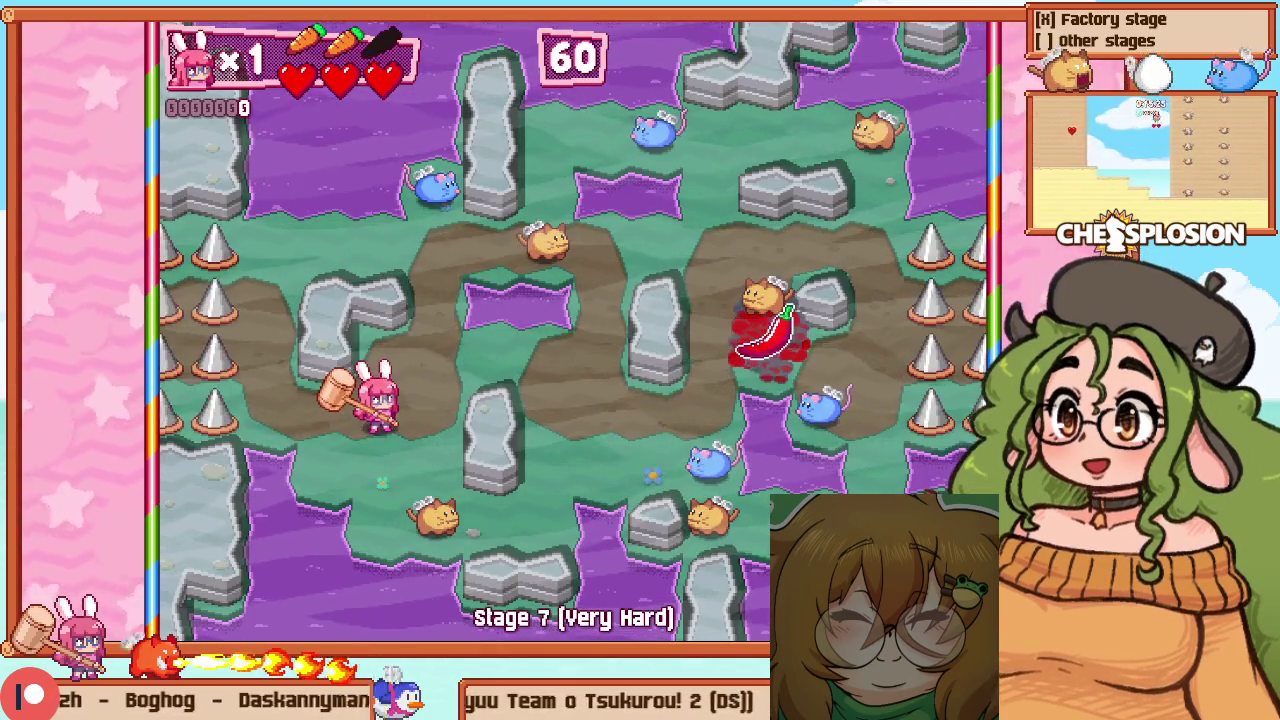
Return to the Practice menu and start a Very Hard Stage 1 (Intro) run
key(Escape)
key(Up)
key(Return)
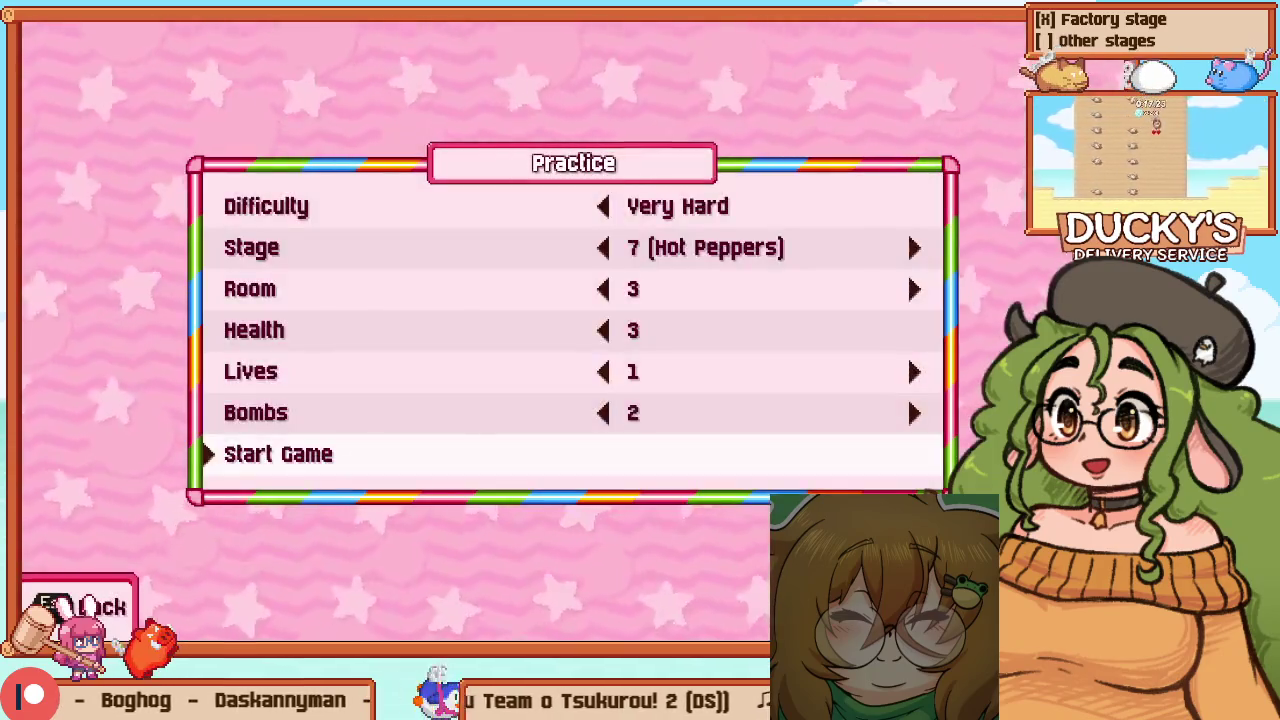
key(Down)
key(Down)
key(Left)
key(Left)
key(Up)
key(Left)
key(Left)
key(Left)
key(Left)
key(Left)
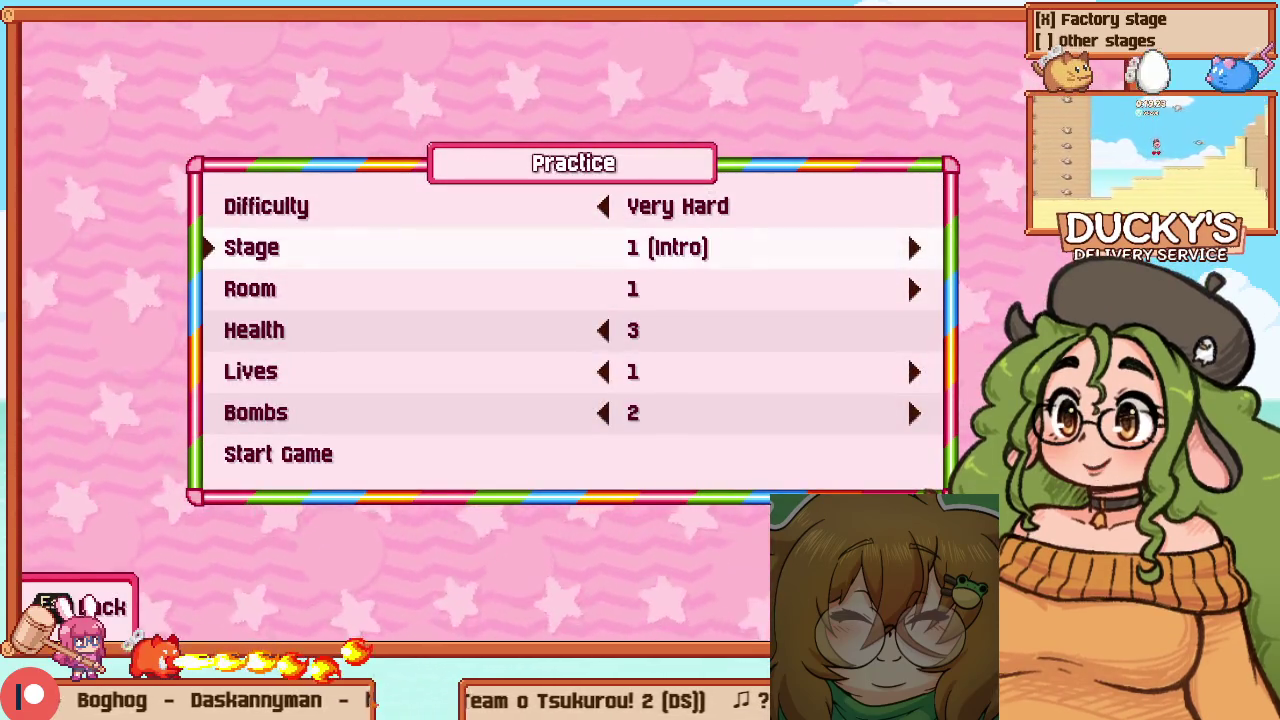
key(Up)
key(Up)
key(Return)
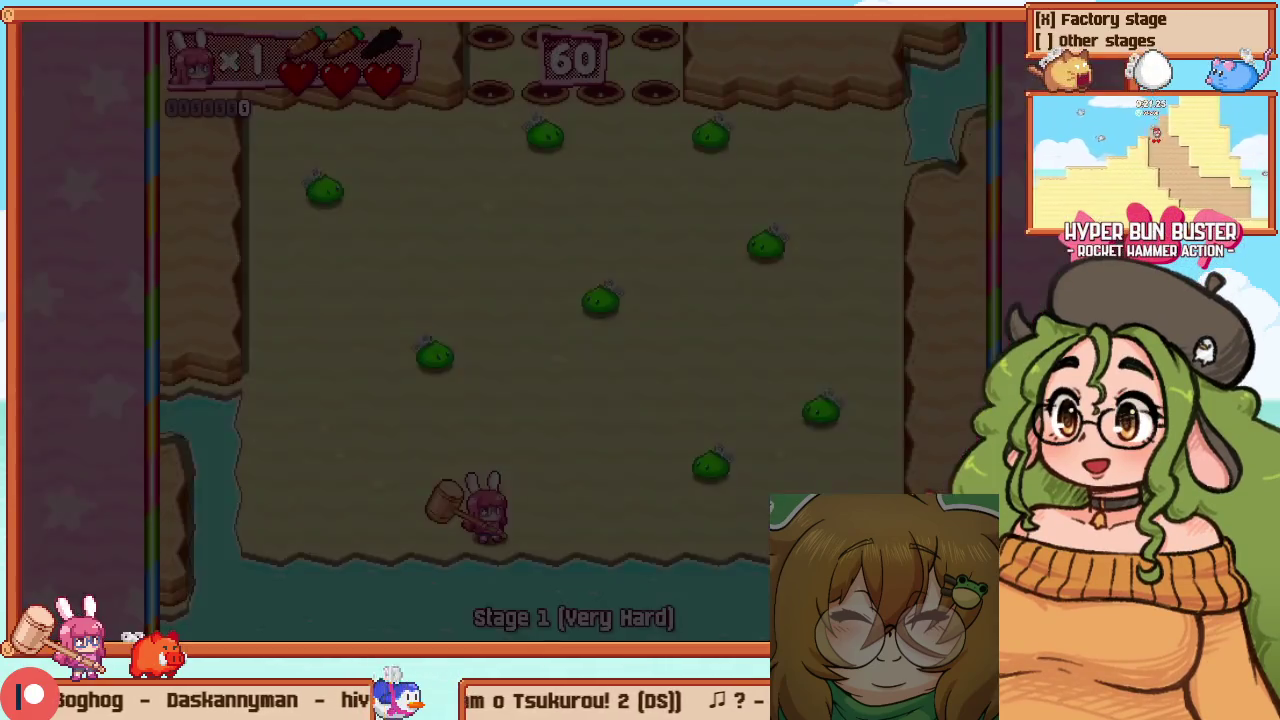
Play Stage 1, hammering slimes and cats, then pause the game
key(Up)
key(z)
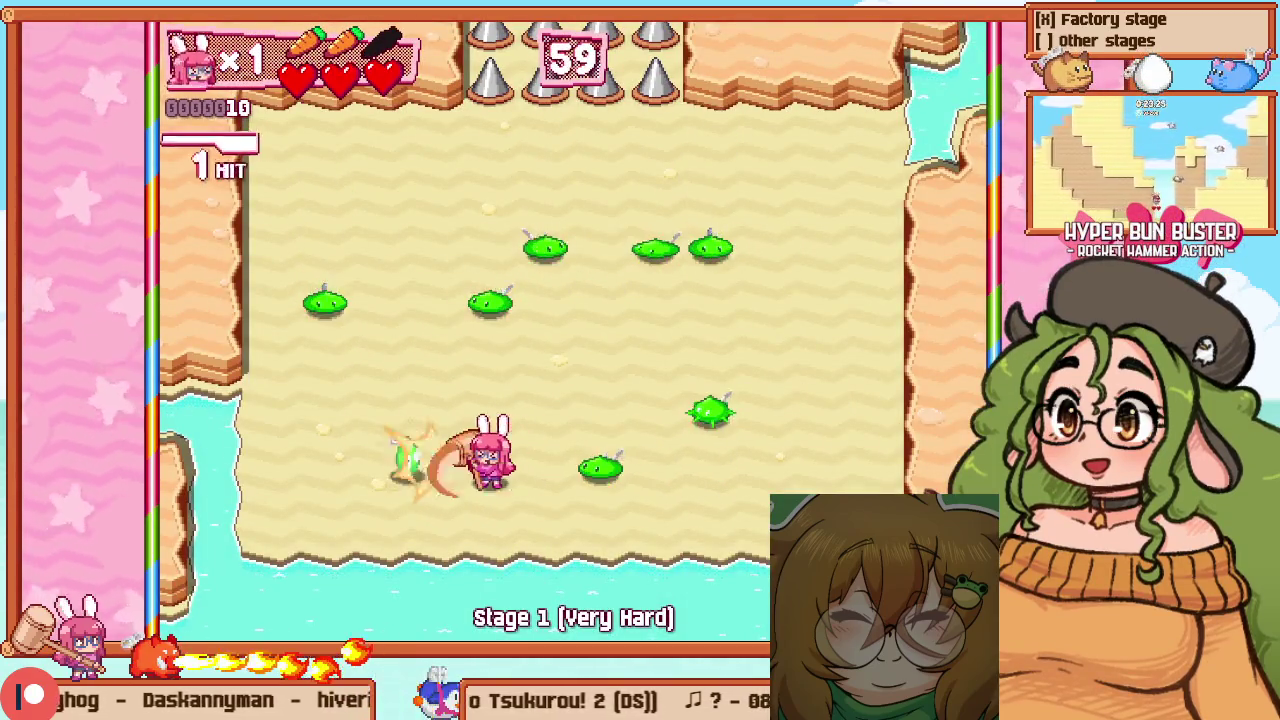
key(Left)
key(Down)
key(Up)
key(z)
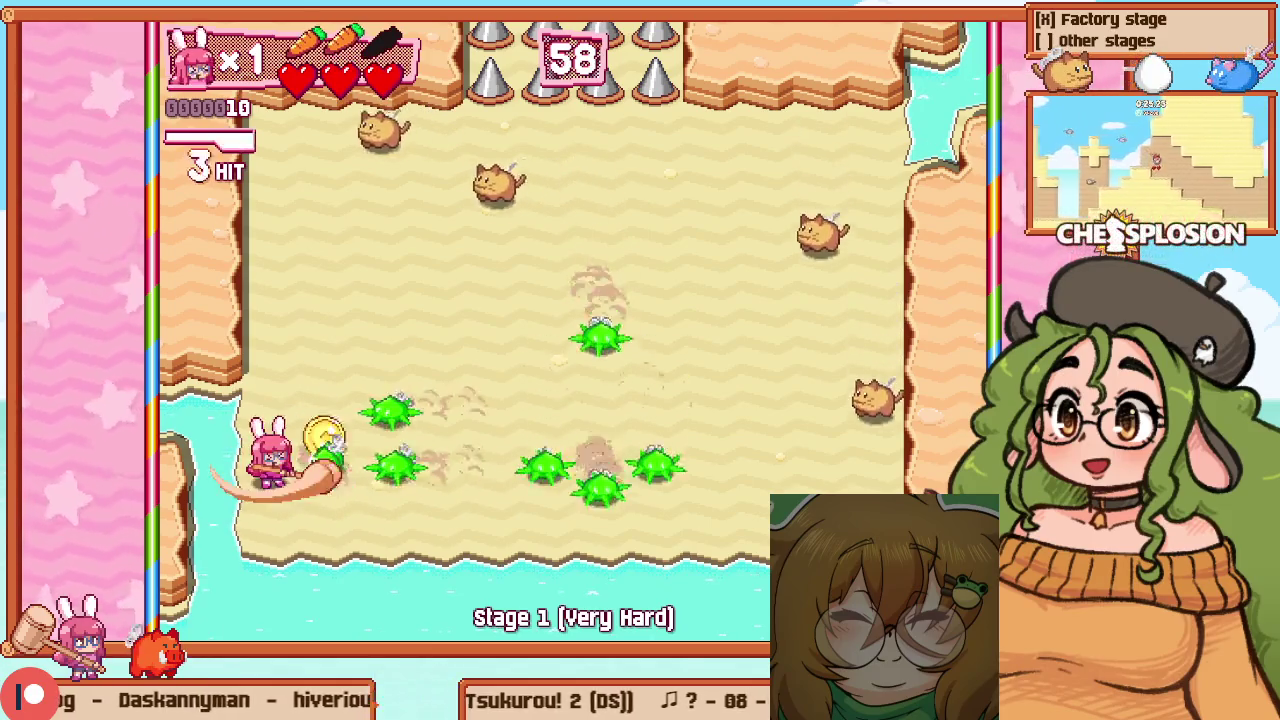
key(Up)
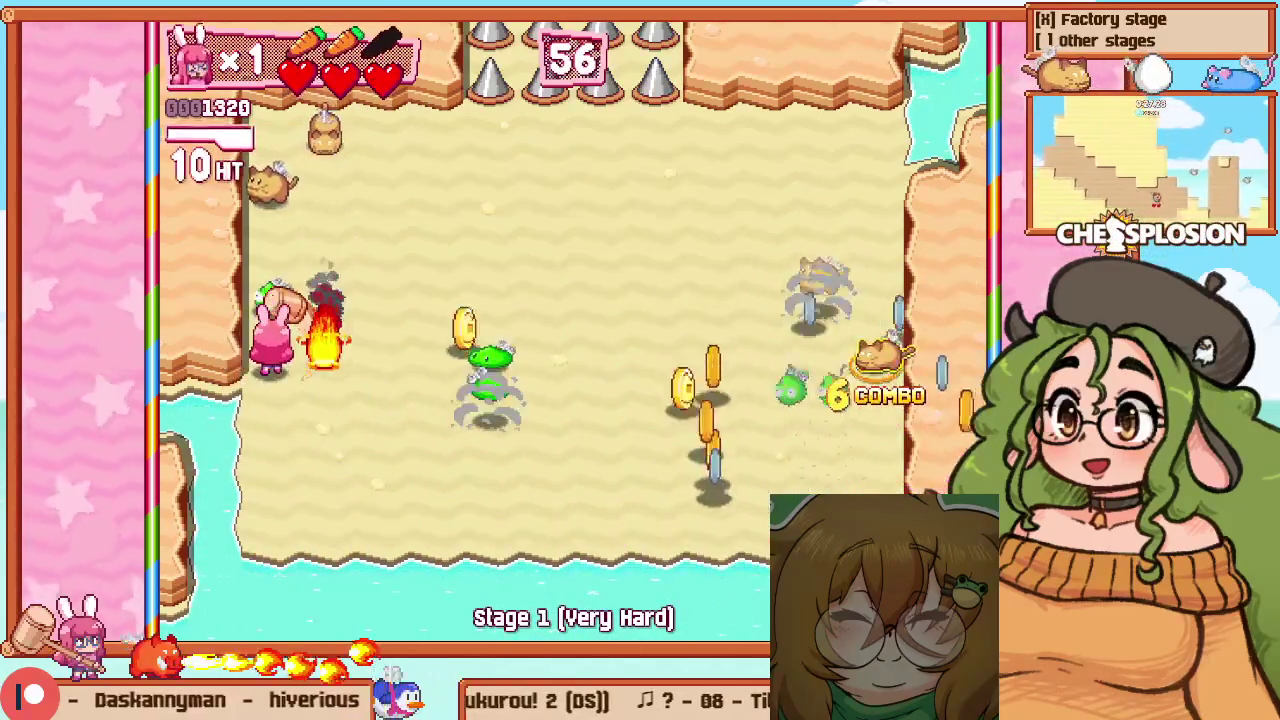
key(Right)
key(Up)
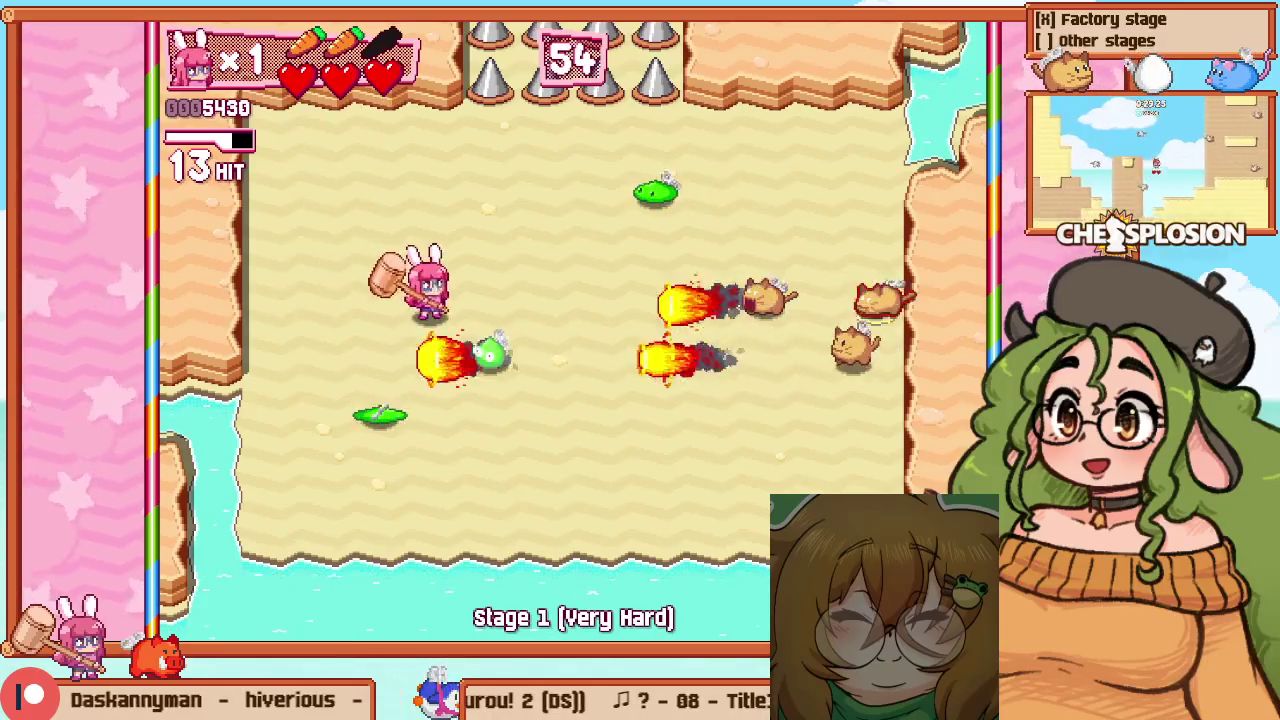
key(Down)
key(z)
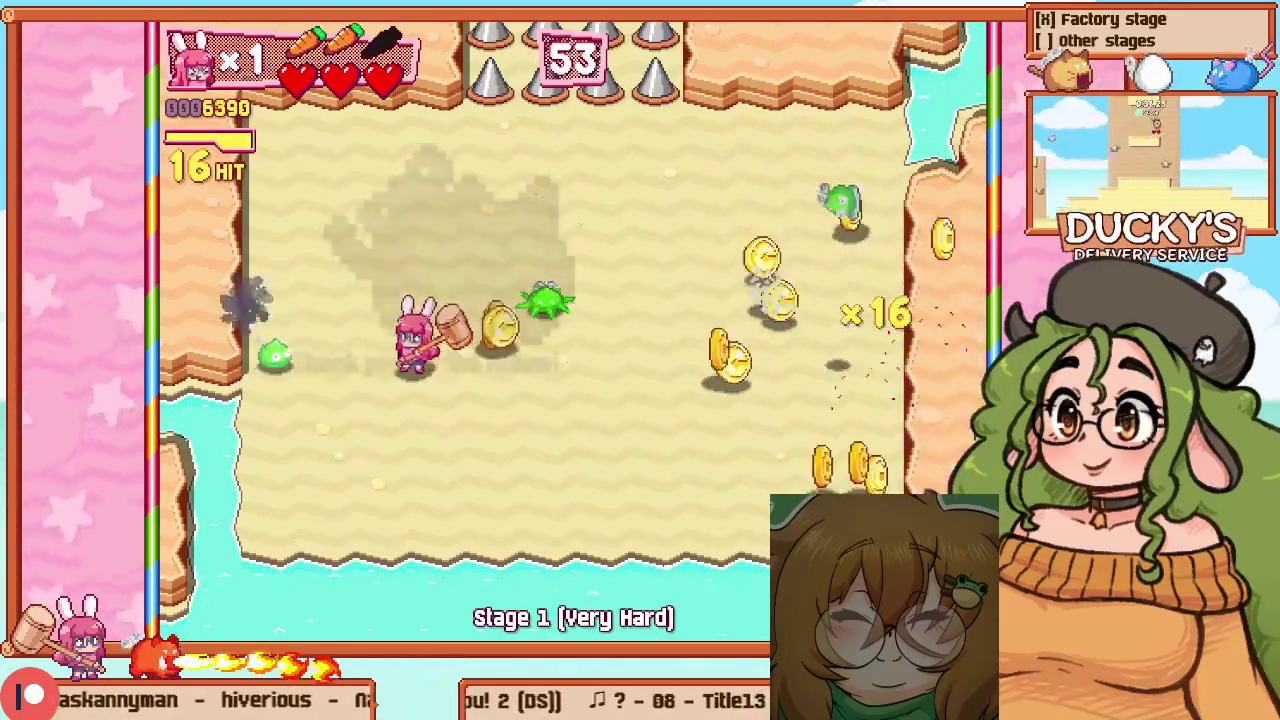
key(Left)
key(Right)
key(Up)
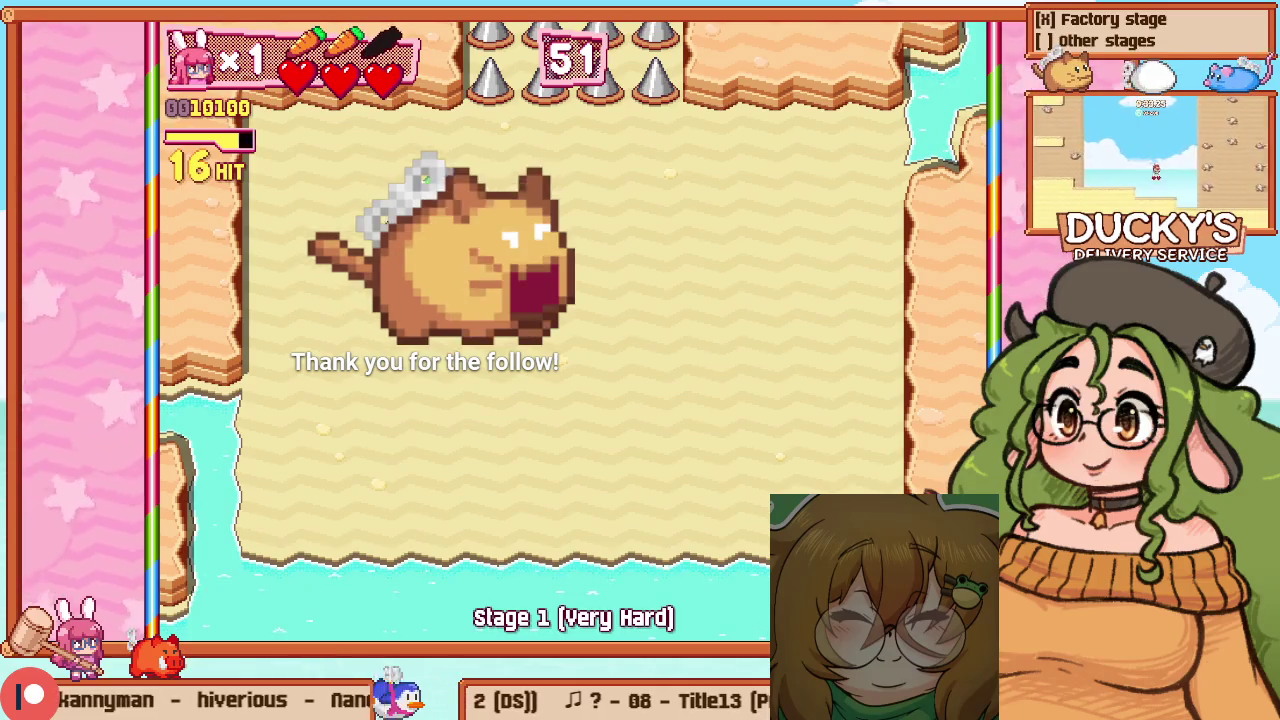
key(Escape)
Set the Practice menu to Stage 7 (Hot Peppers), Room 3 and start the run
key(z)
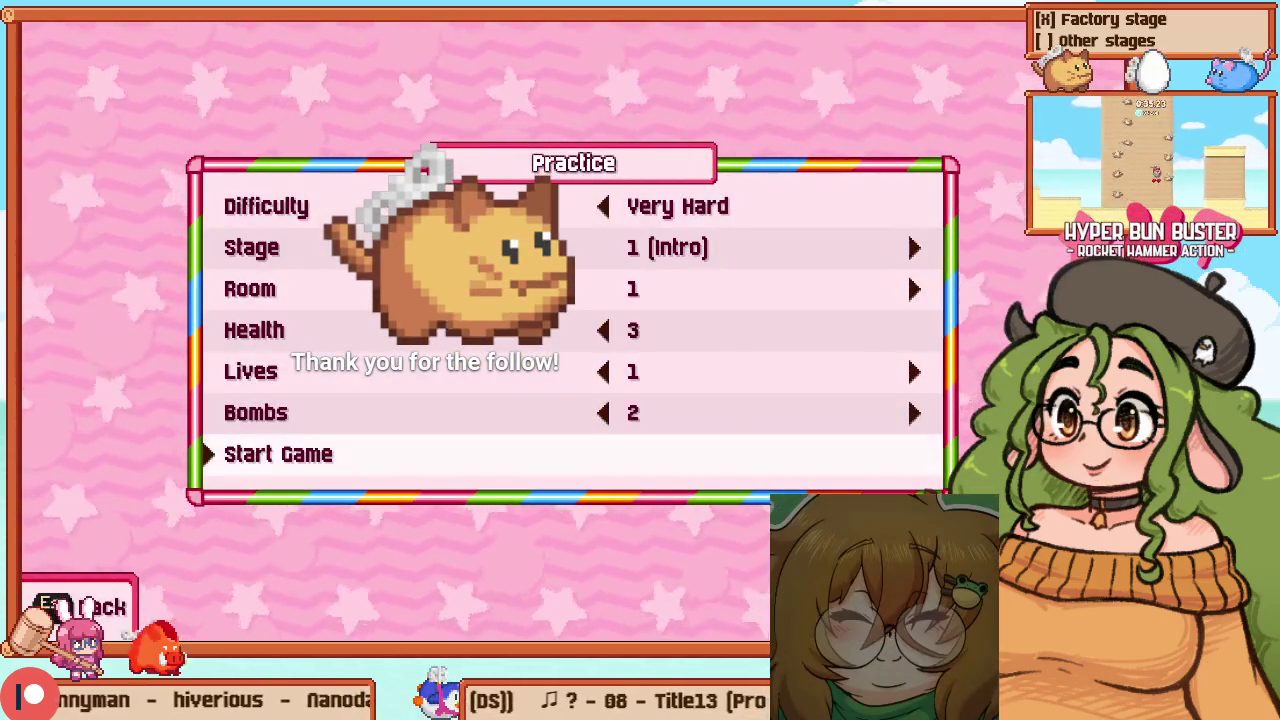
key(Down)
key(Down)
key(Right)
key(Right)
key(Right)
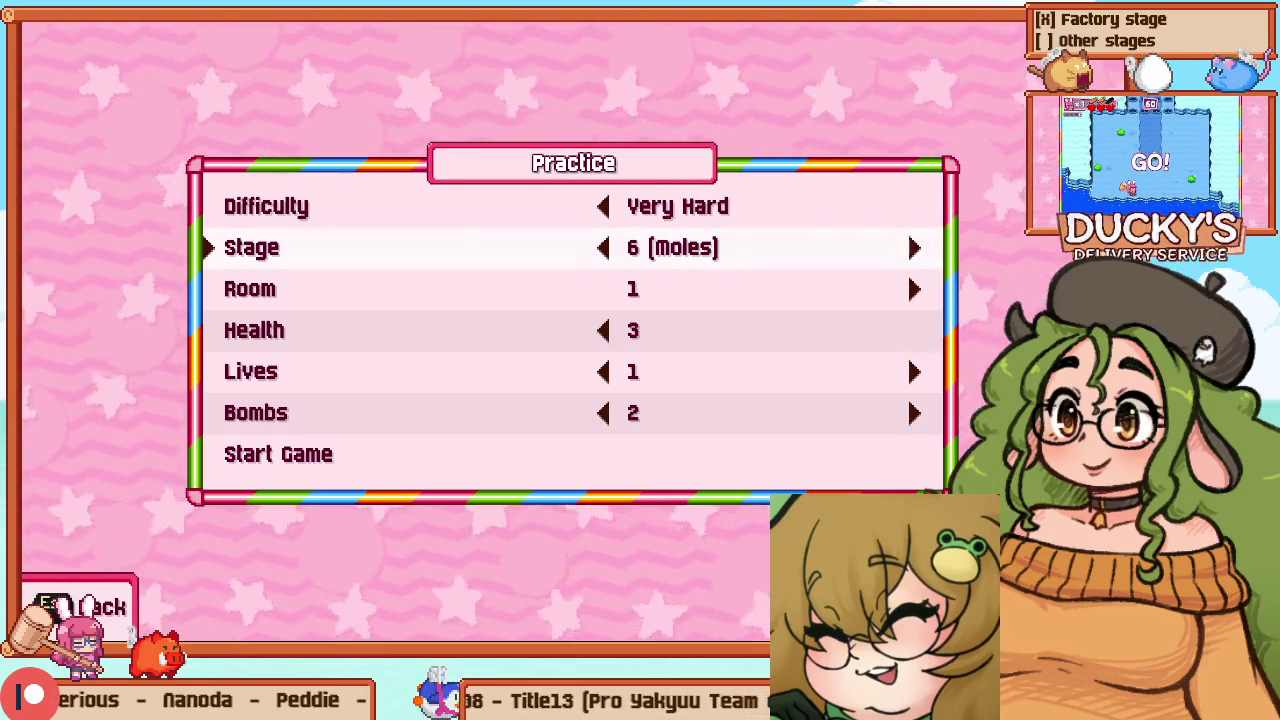
key(Down)
key(Down)
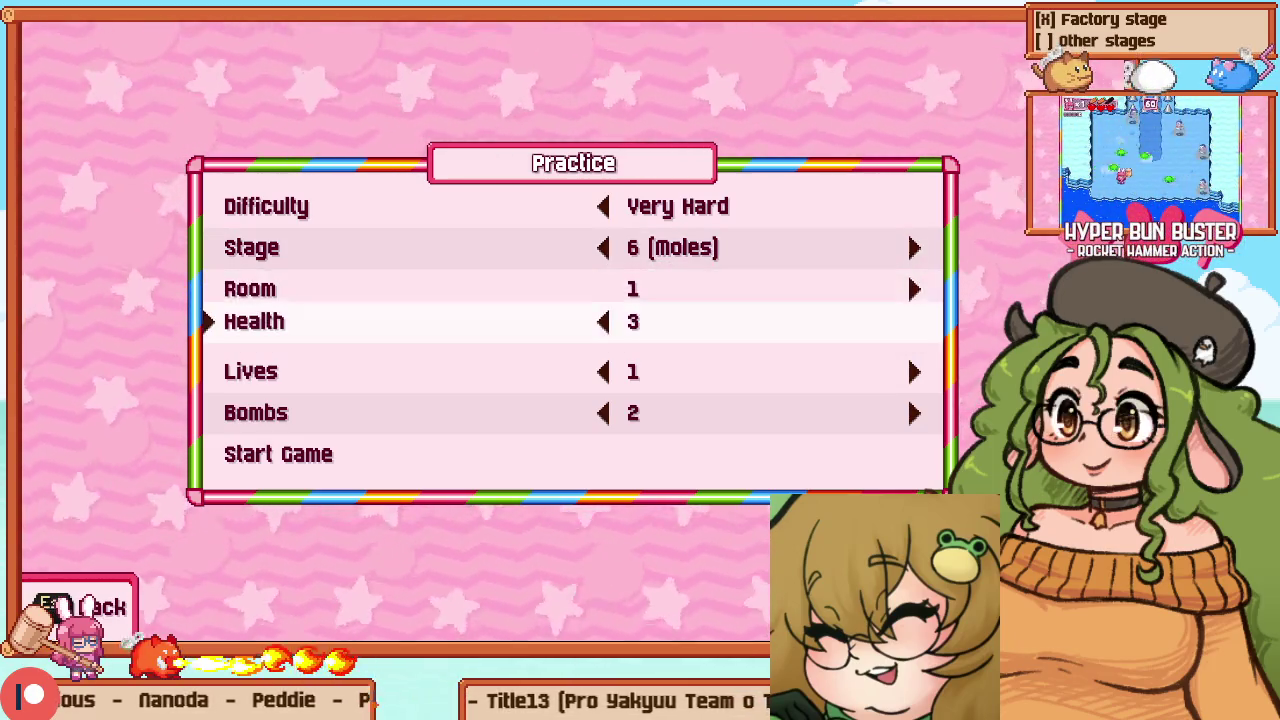
key(Up)
key(Up)
key(Up)
key(Down)
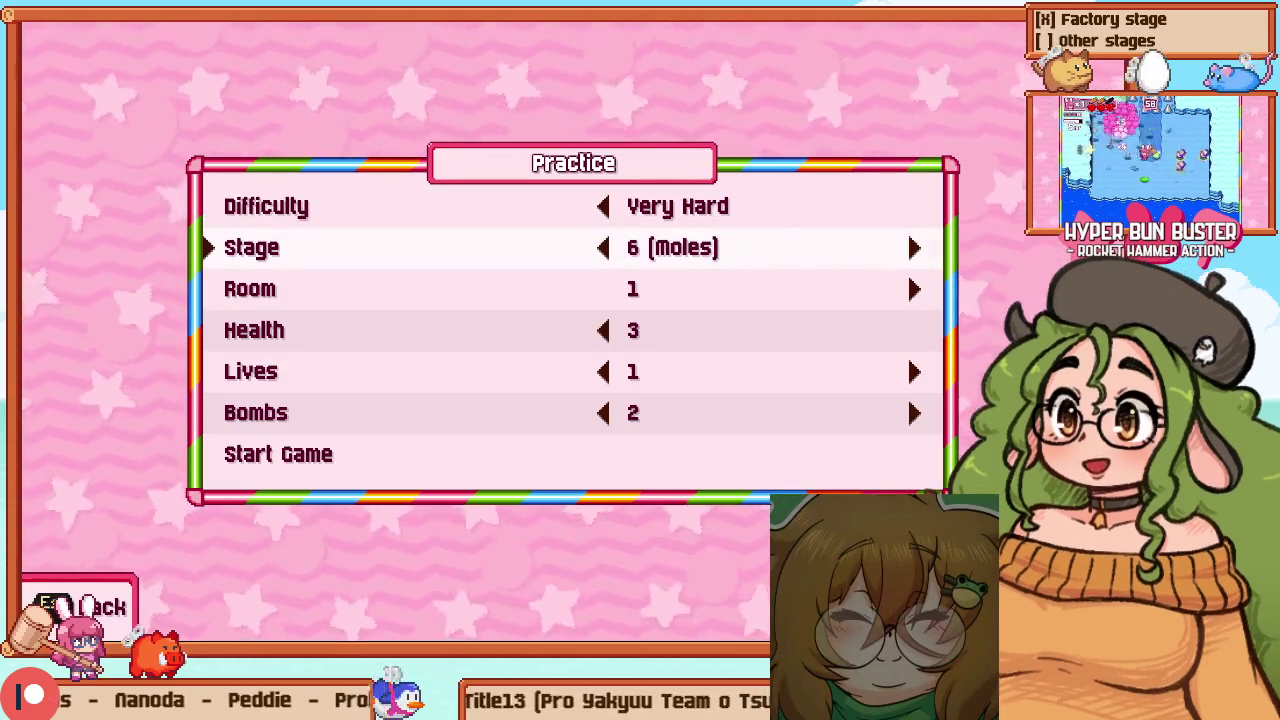
key(Right)
key(Down)
key(Right)
key(Right)
key(Right)
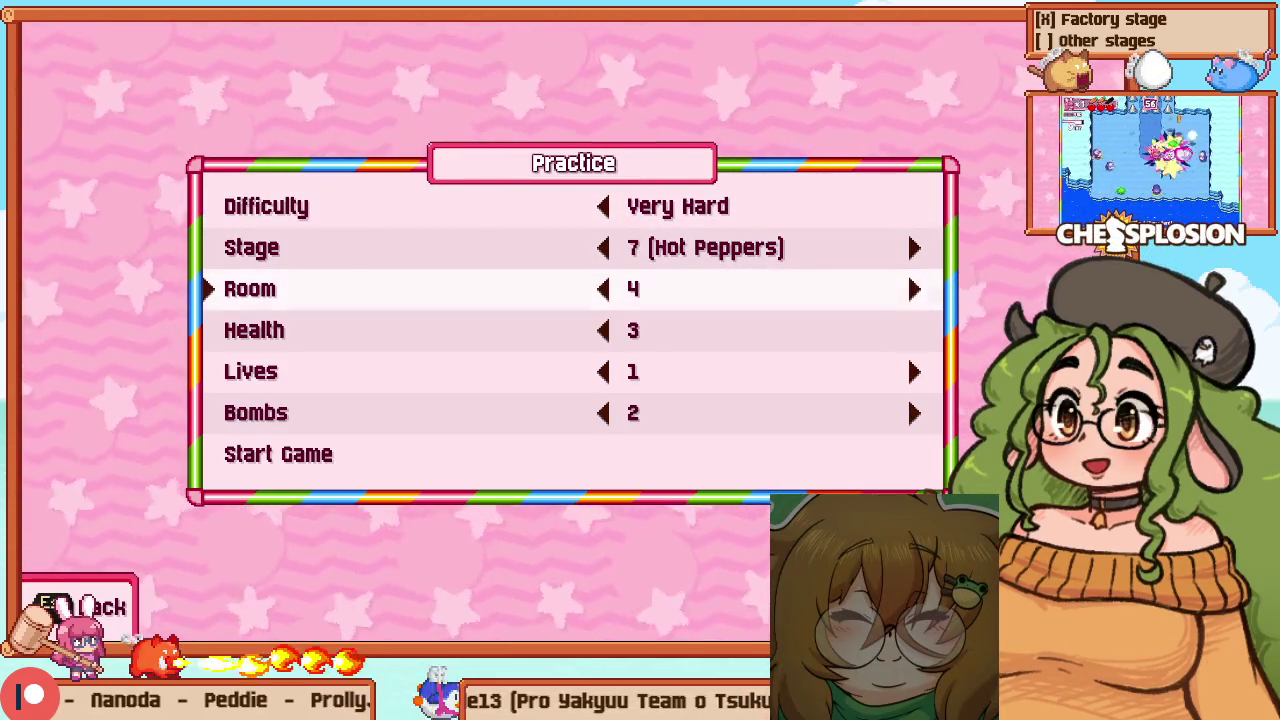
key(Right)
key(Up)
key(Up)
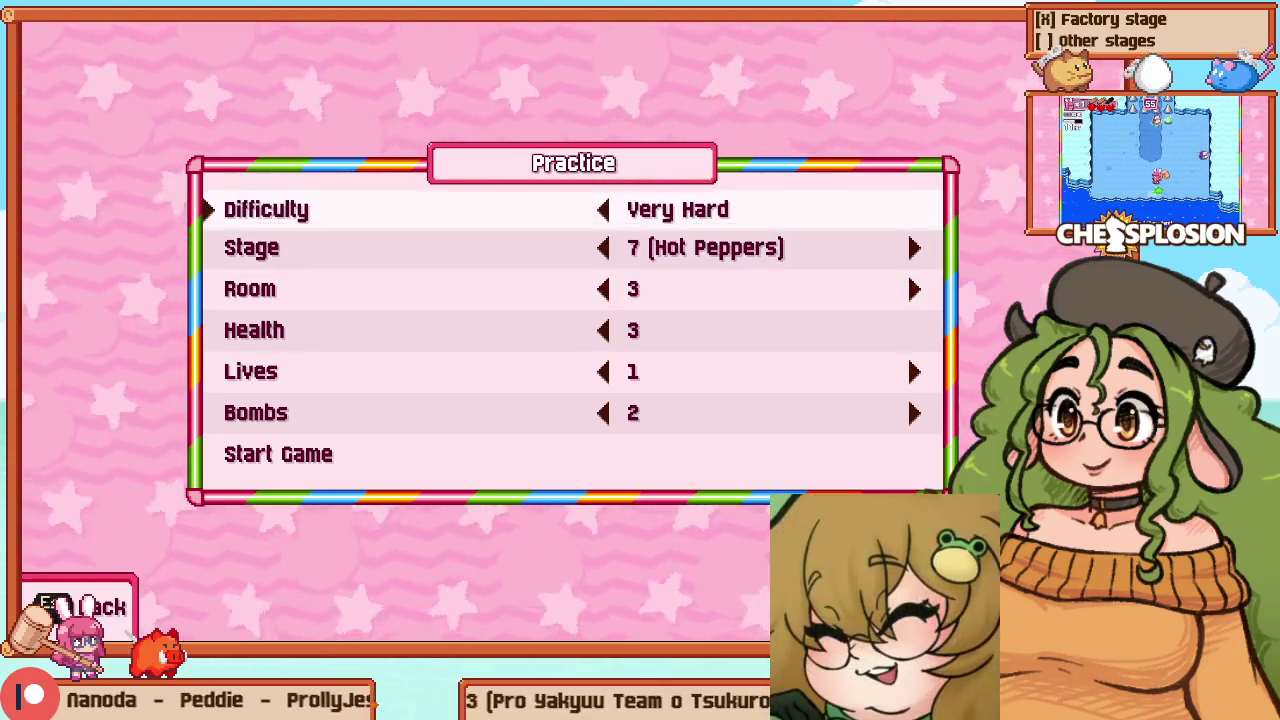
key(Return)
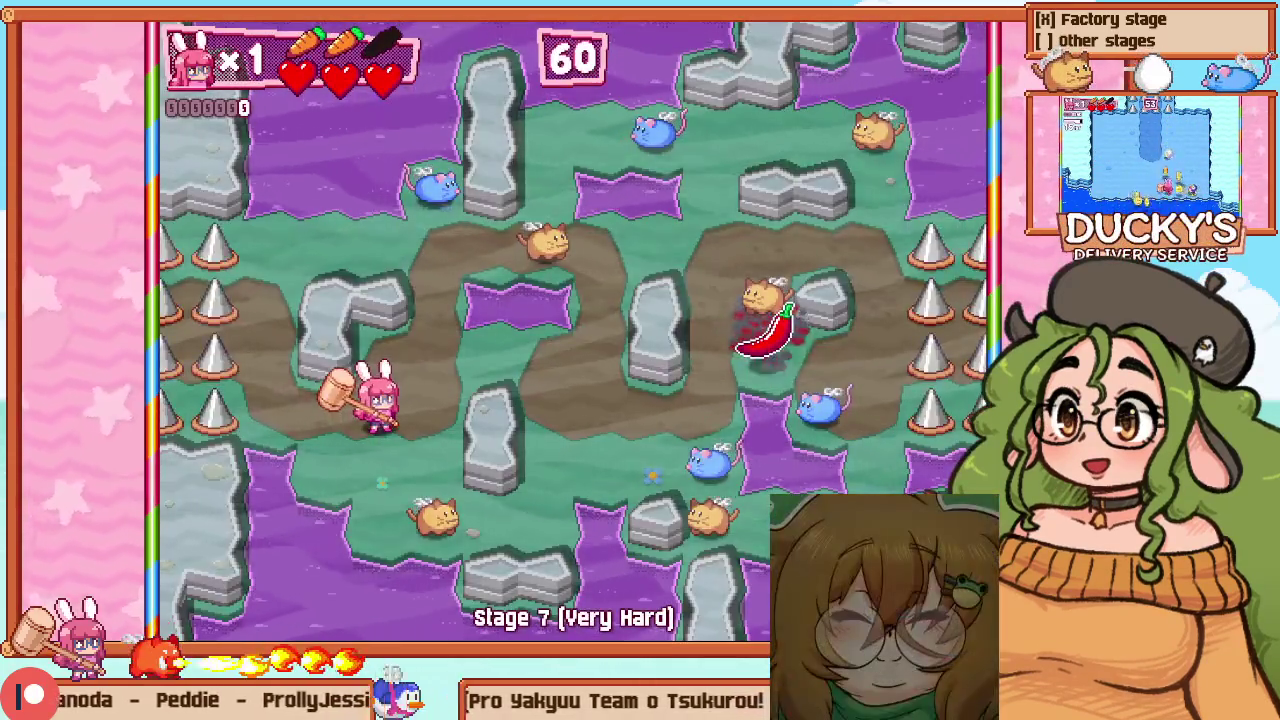
Clear the first wave of mice and cats and grab the chili pepper for the time bonus
key(Down)
key(z)
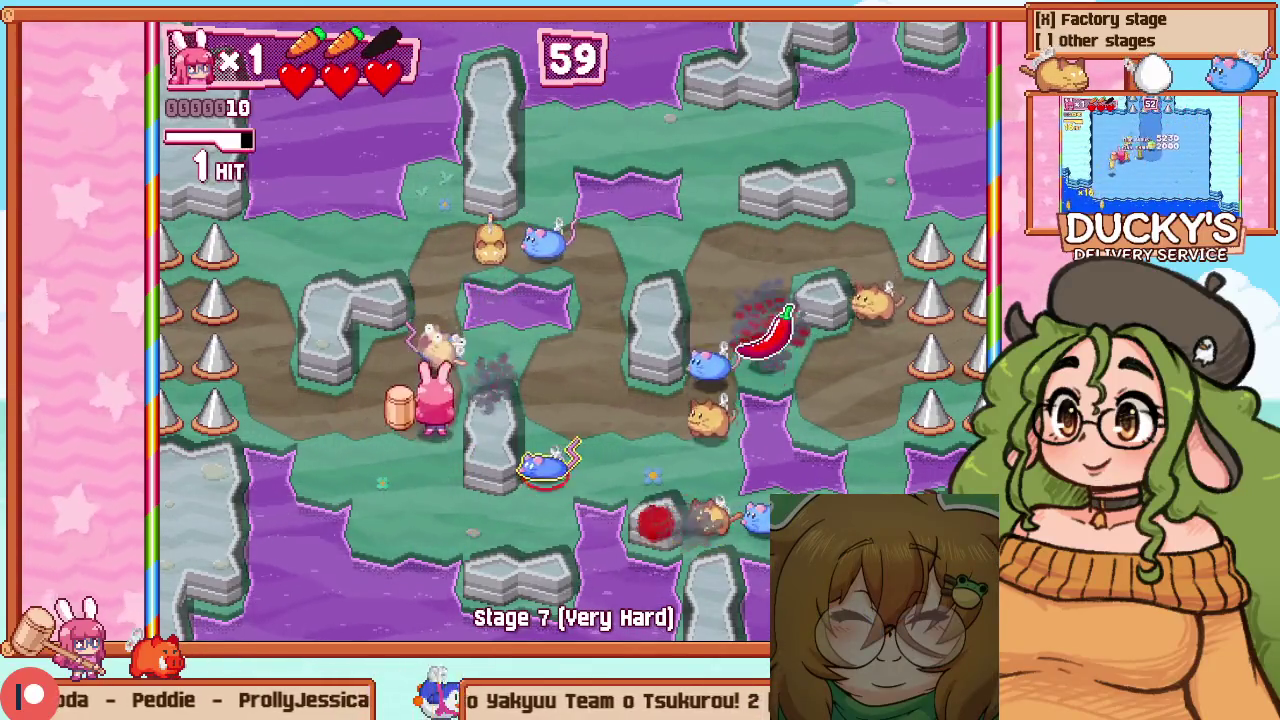
key(z)
key(Down)
key(Right)
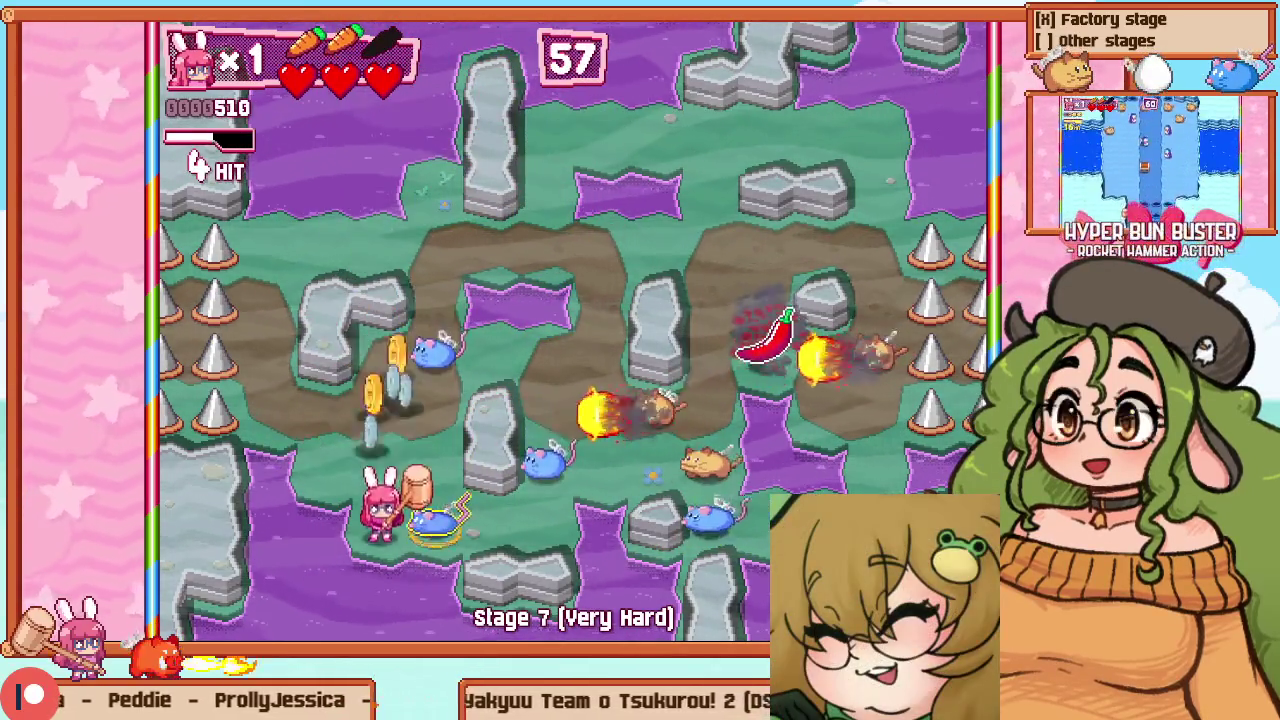
key(Up)
key(z)
key(Right)
key(z)
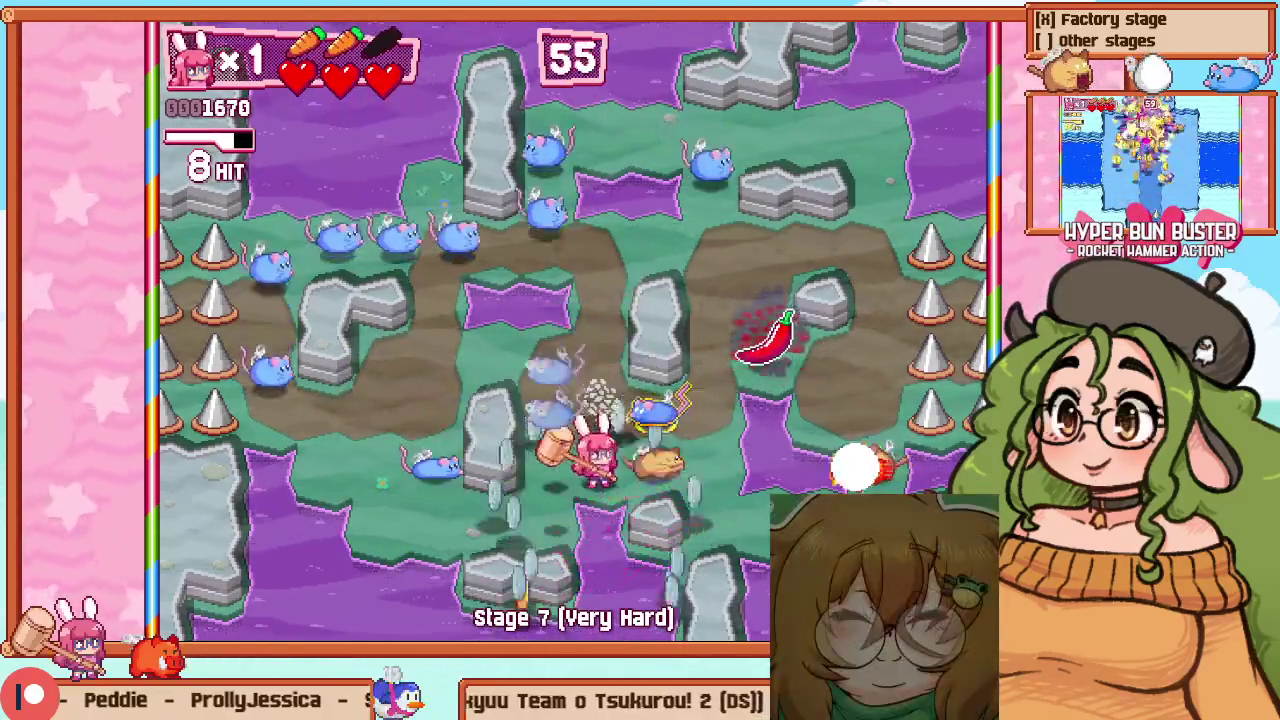
key(Right)
key(z)
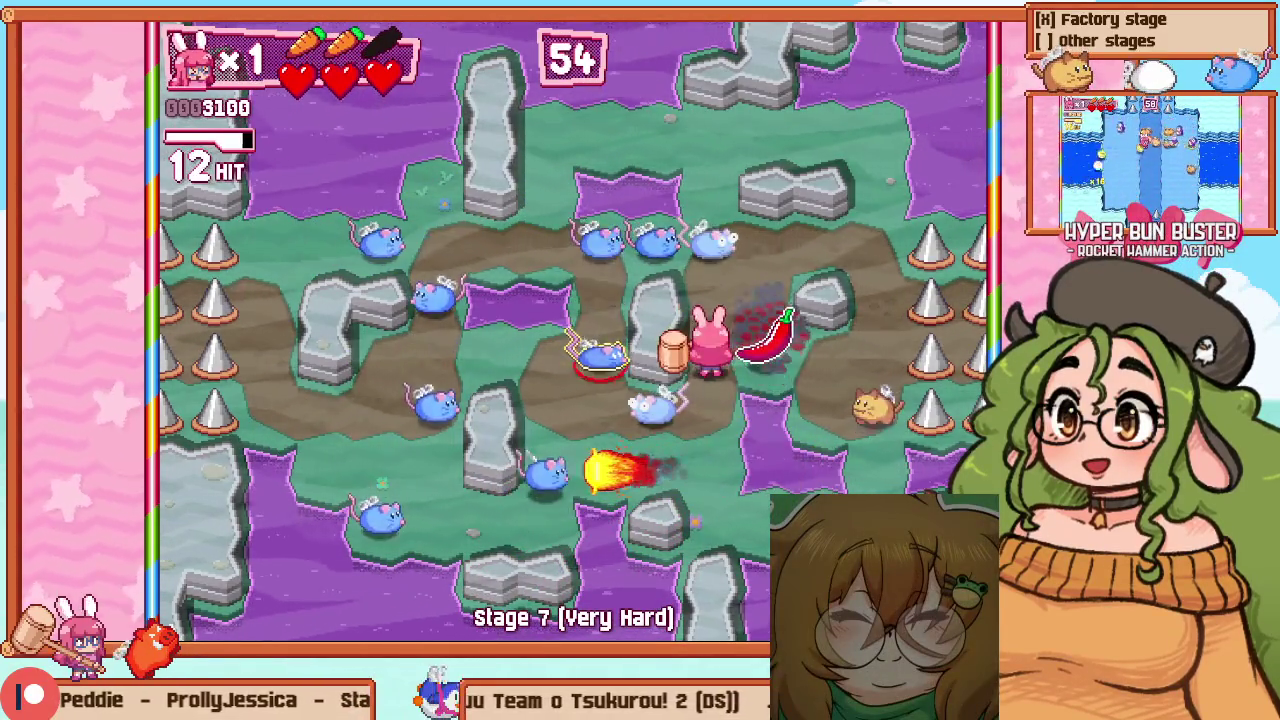
key(Right)
key(z)
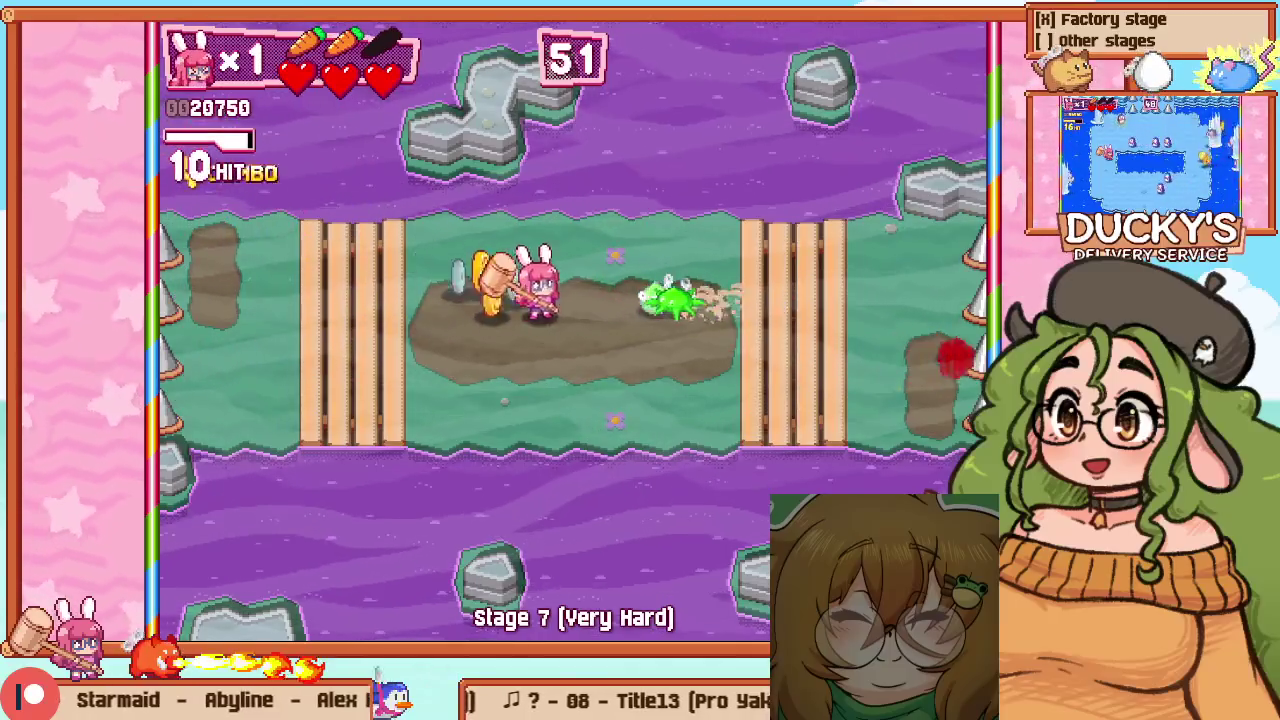
key(Right)
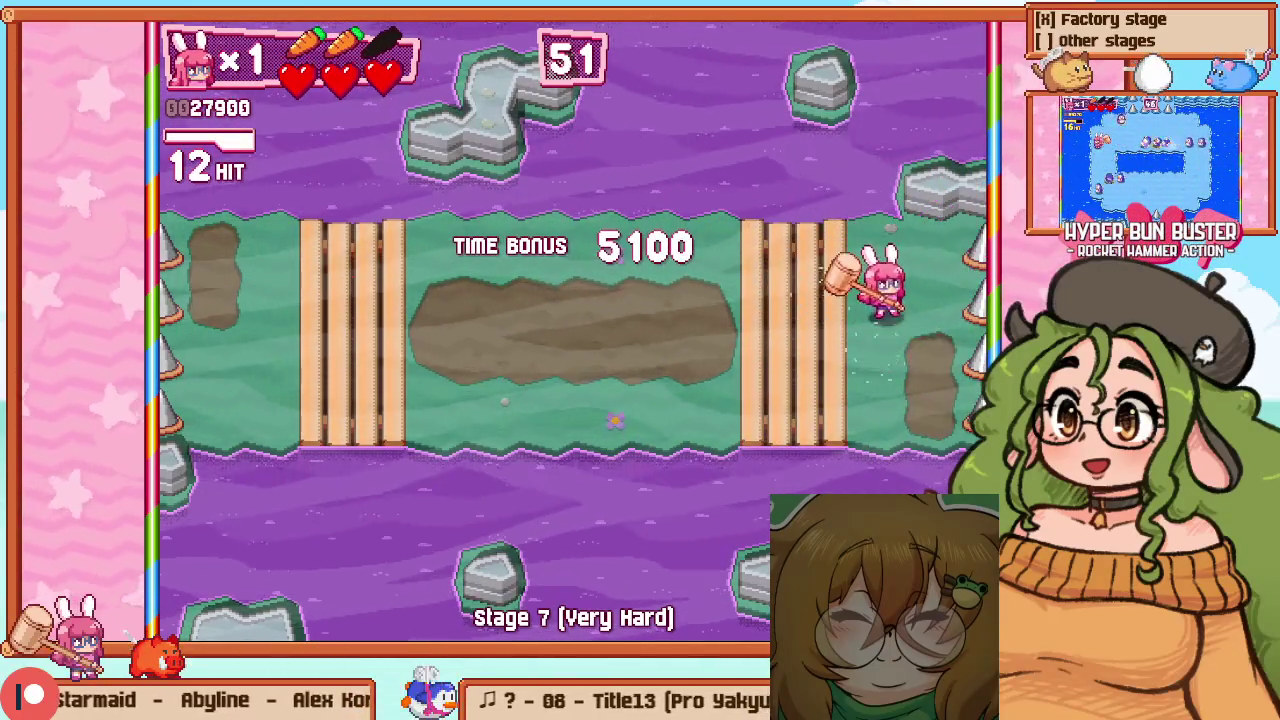
Cross the bridges into the next room and blast the incoming mouse groups
key(Left)
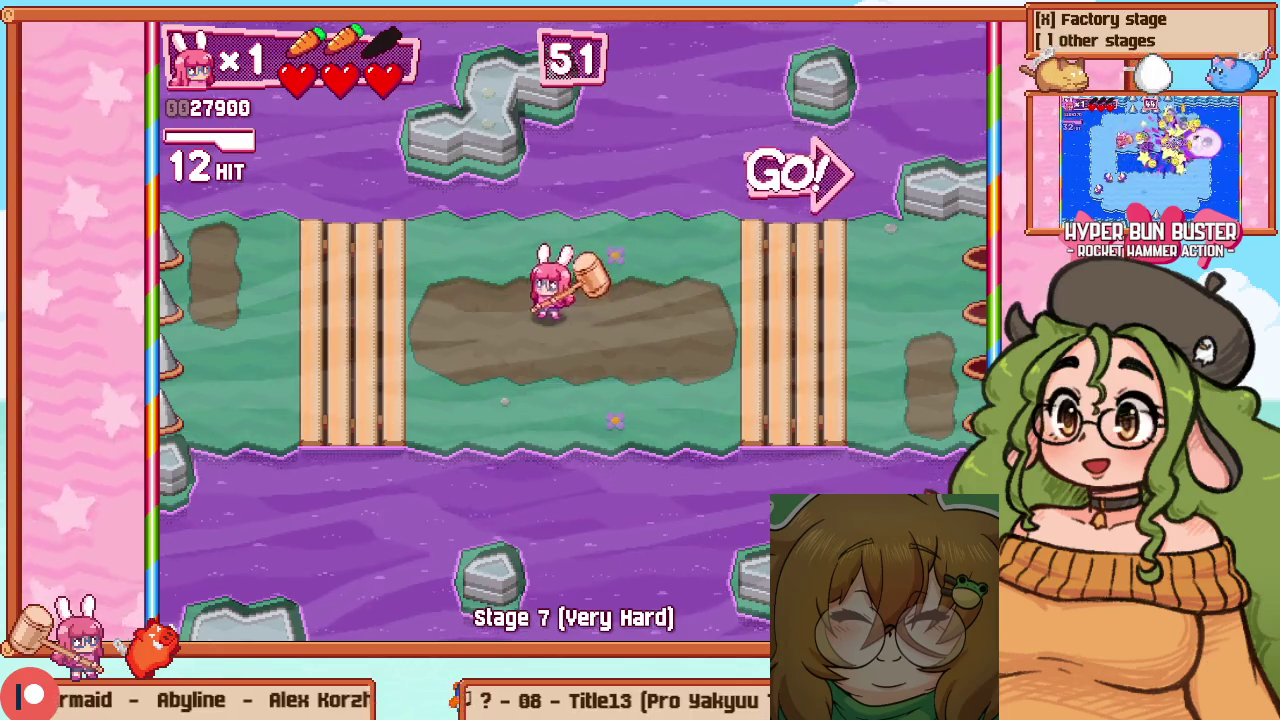
key(Down)
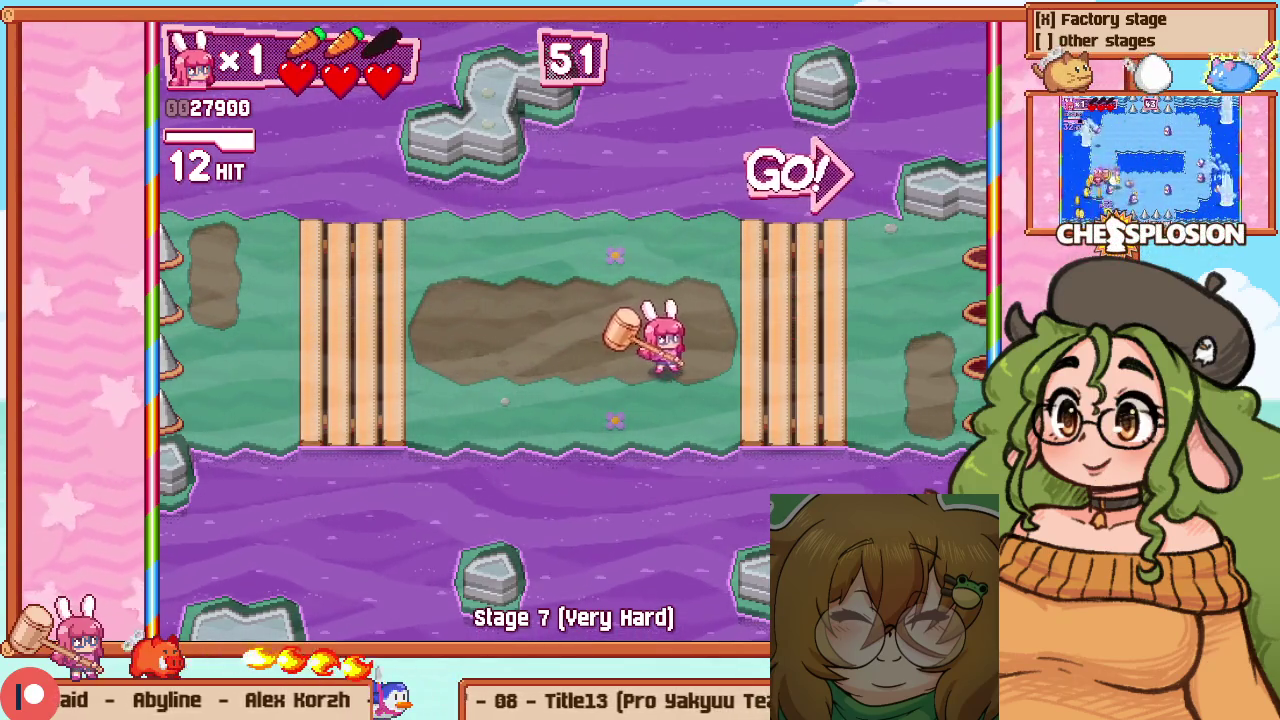
key(Right)
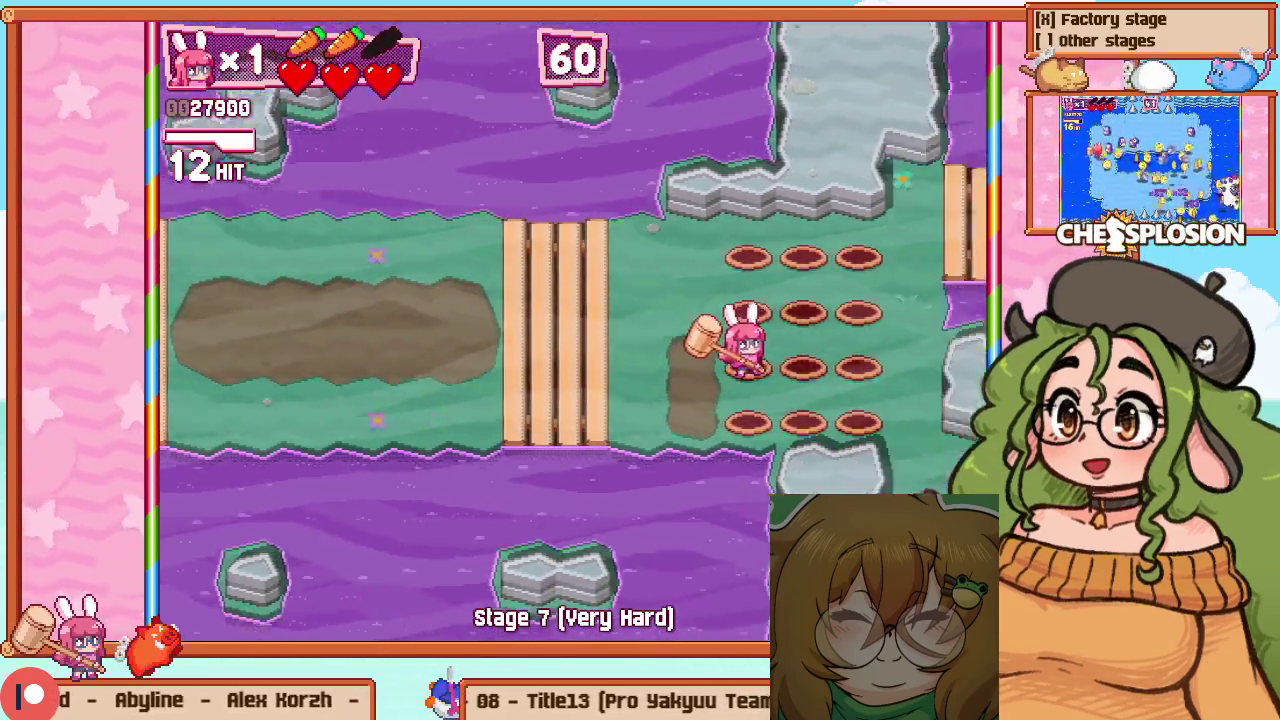
key(Right)
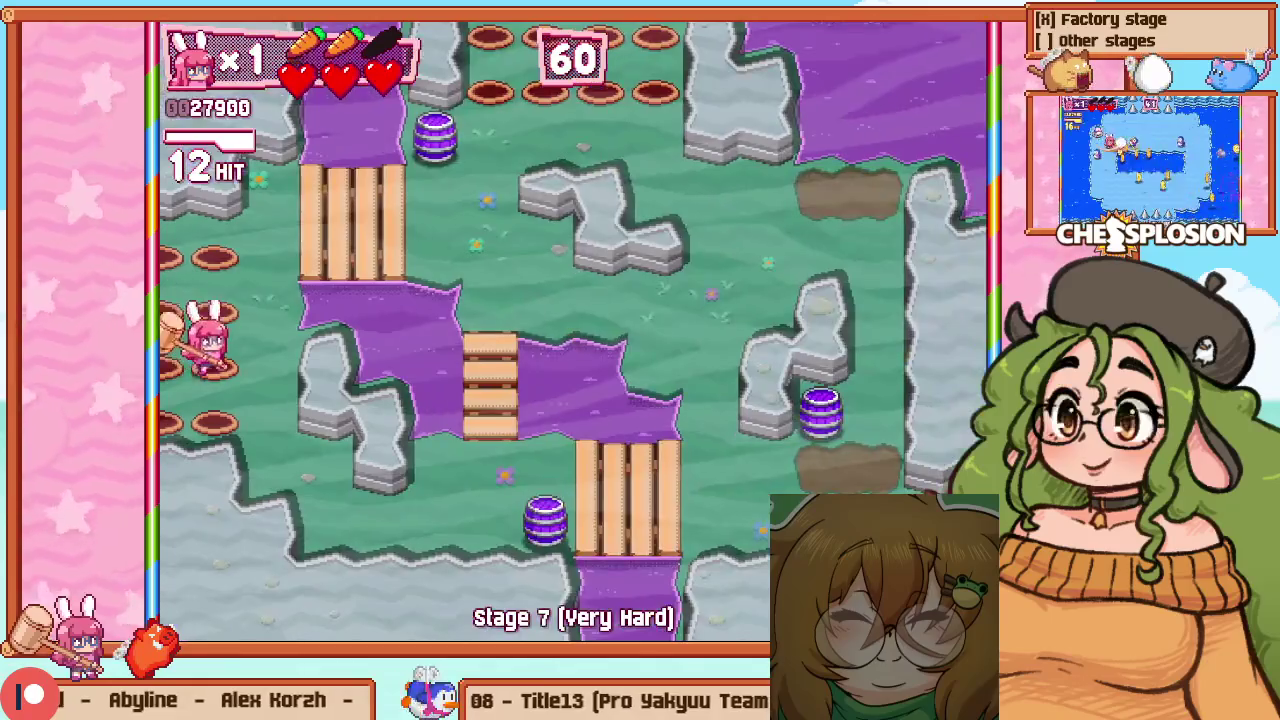
key(Up)
key(Right)
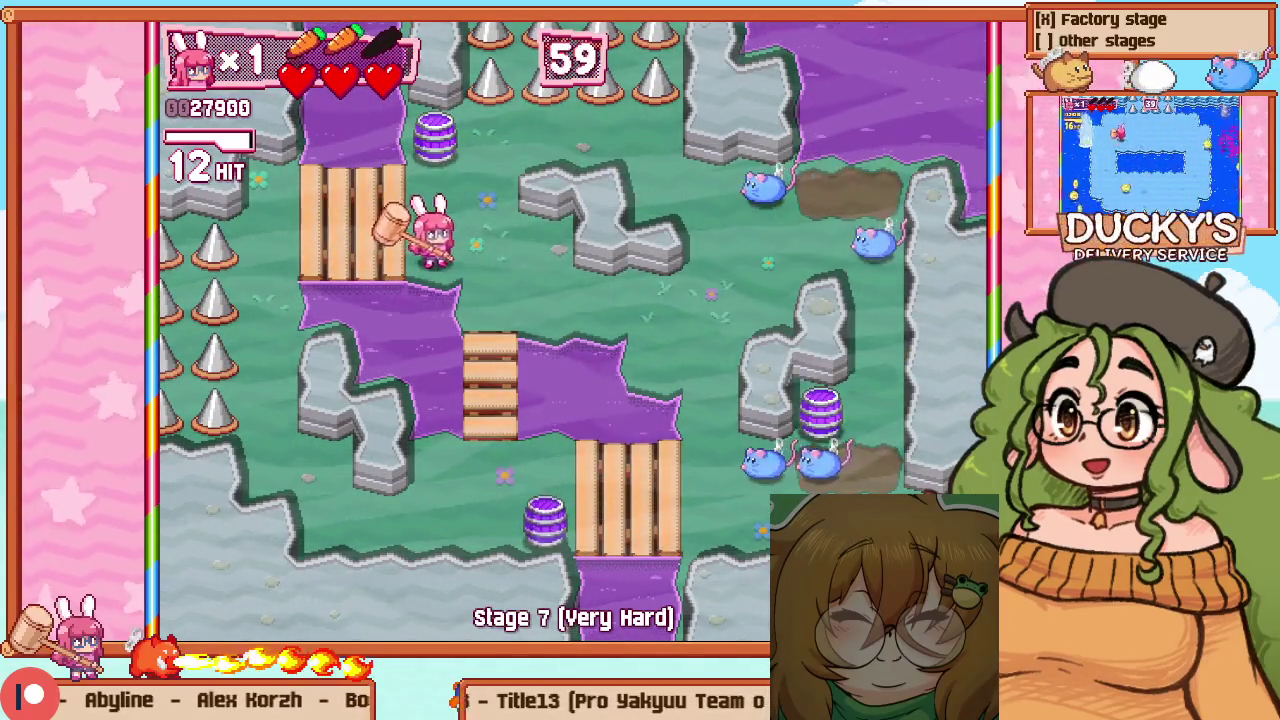
key(Right)
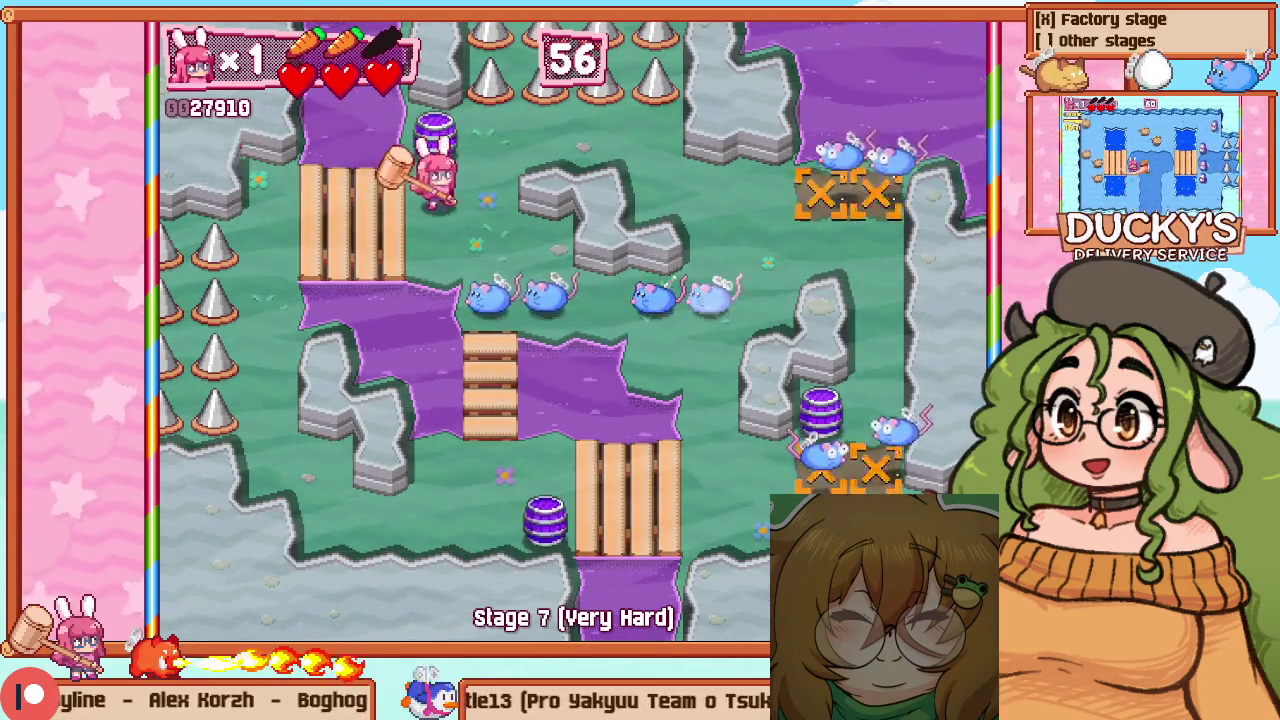
key(Down)
key(x)
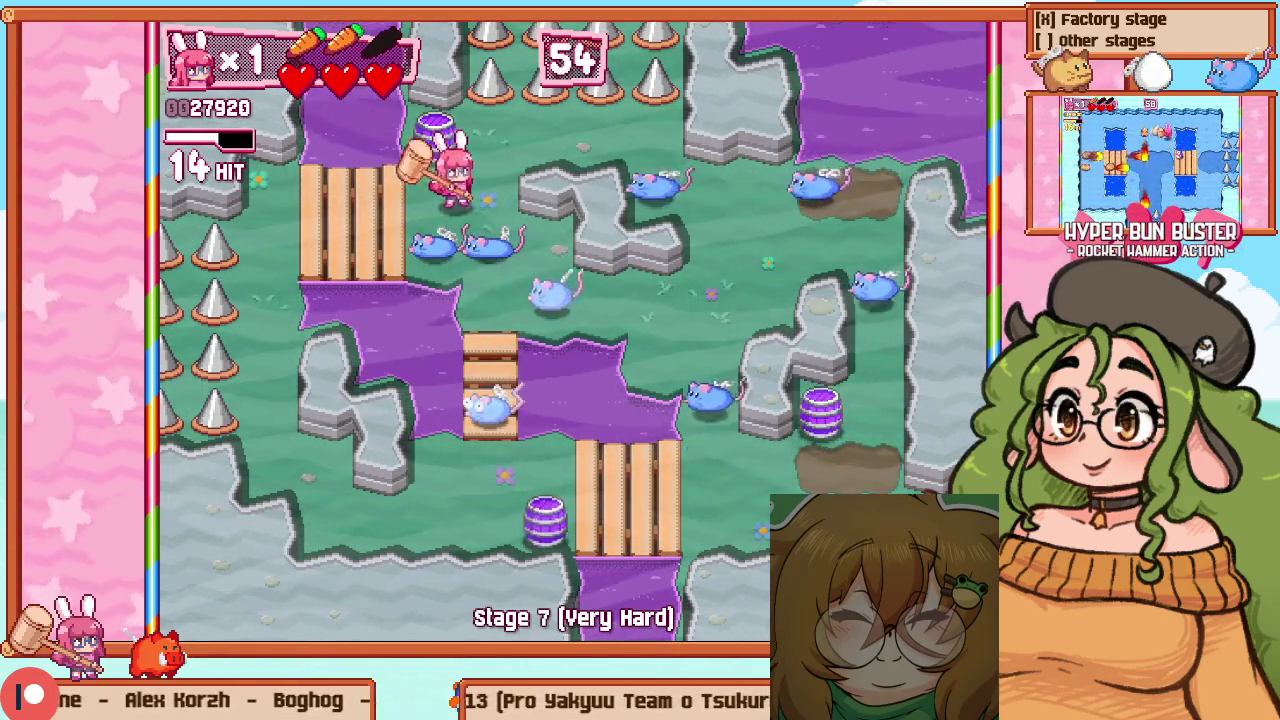
key(Up)
key(Right)
key(Right)
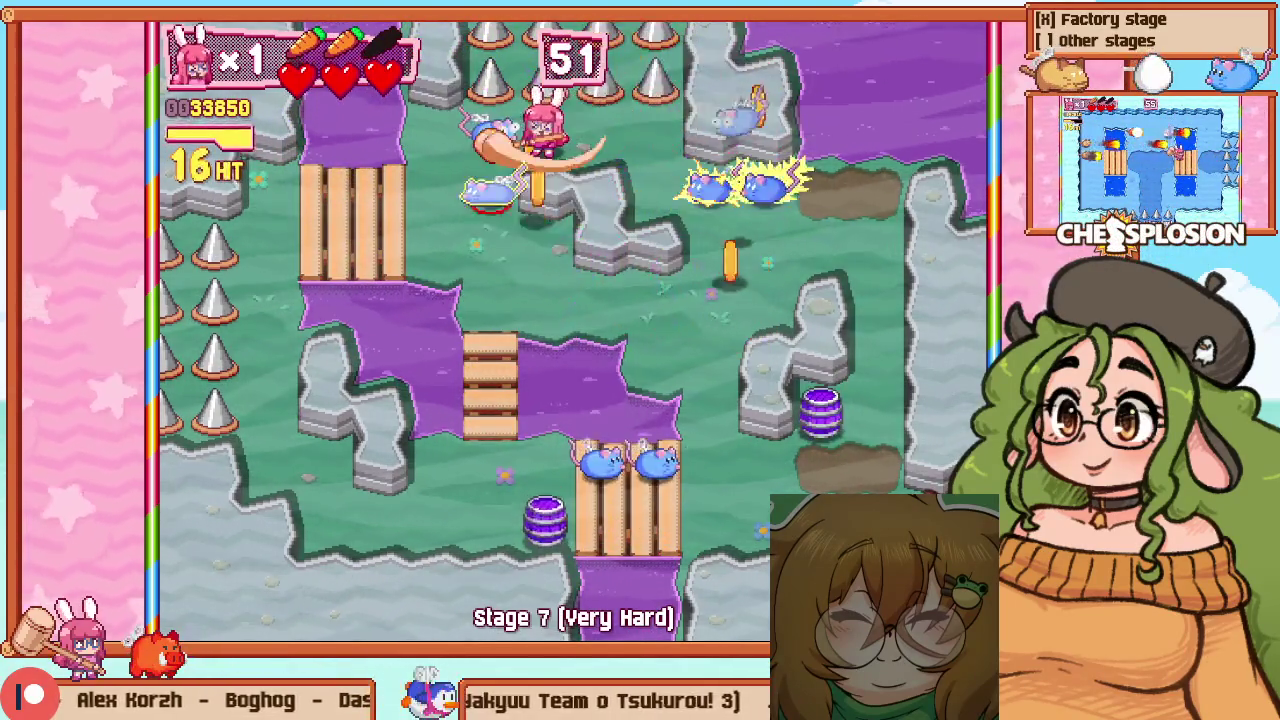
key(Down)
key(Left)
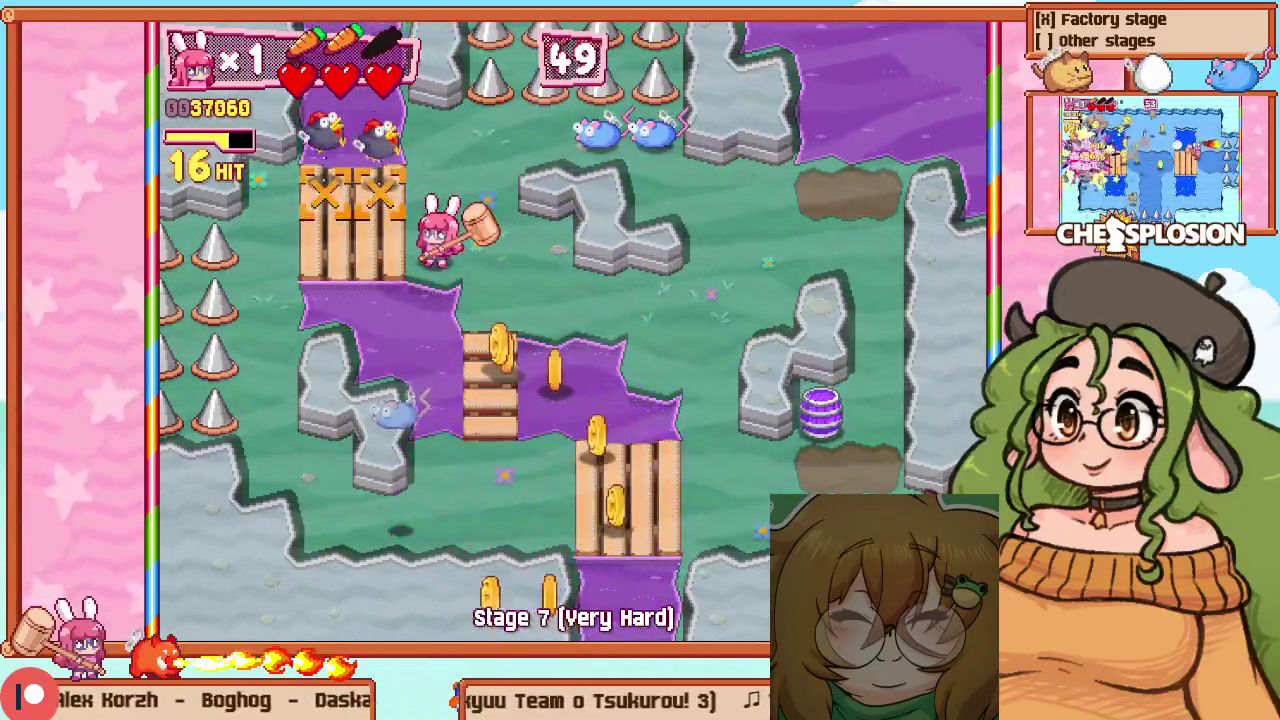
key(Down)
key(Right)
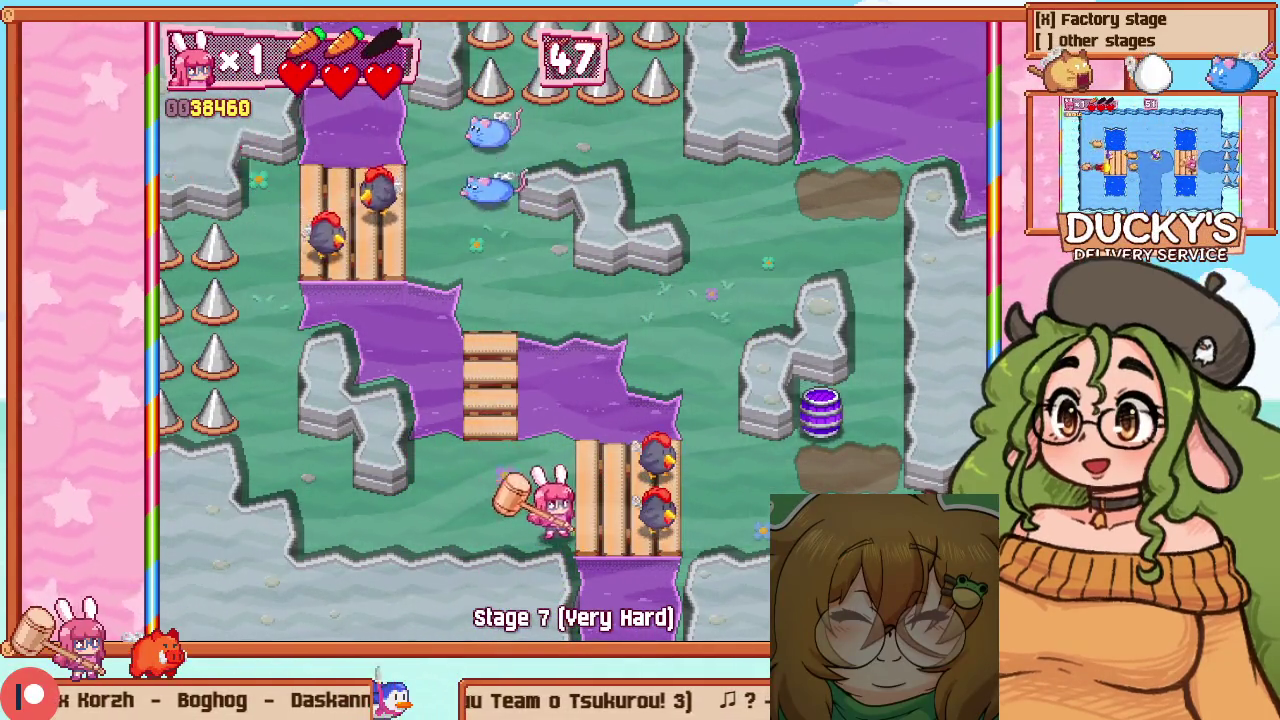
key(Right)
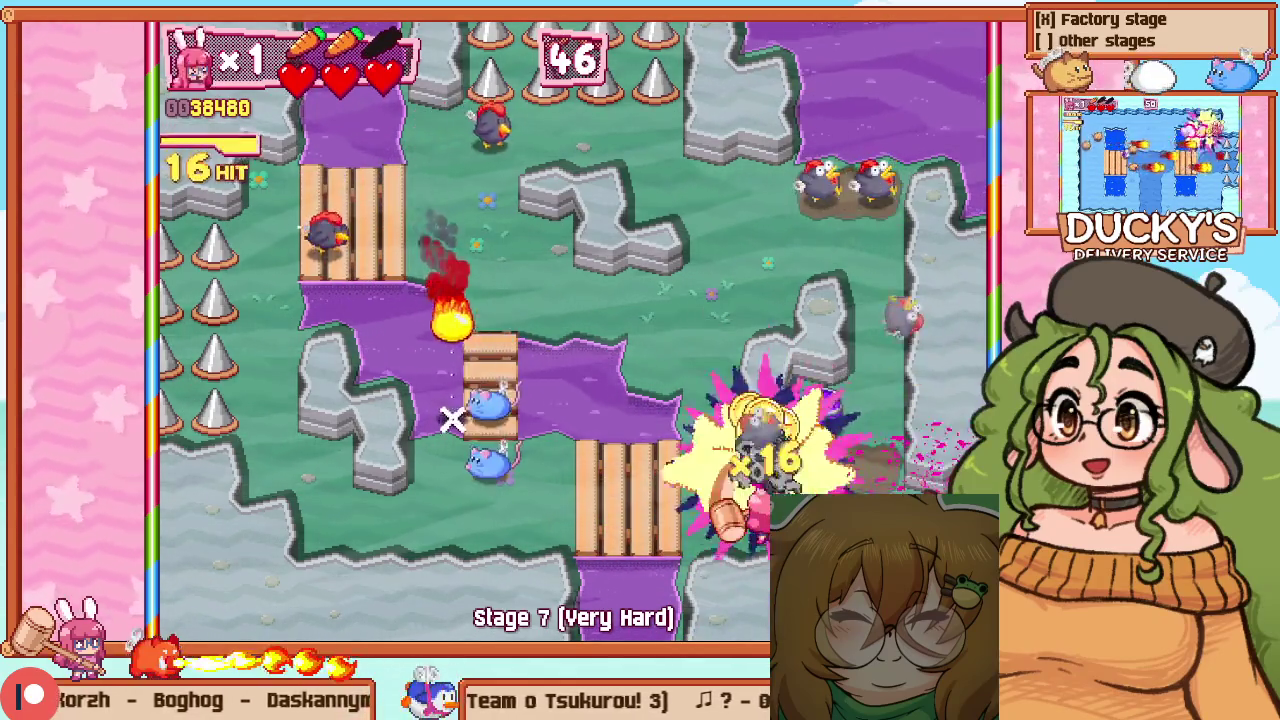
key(Right)
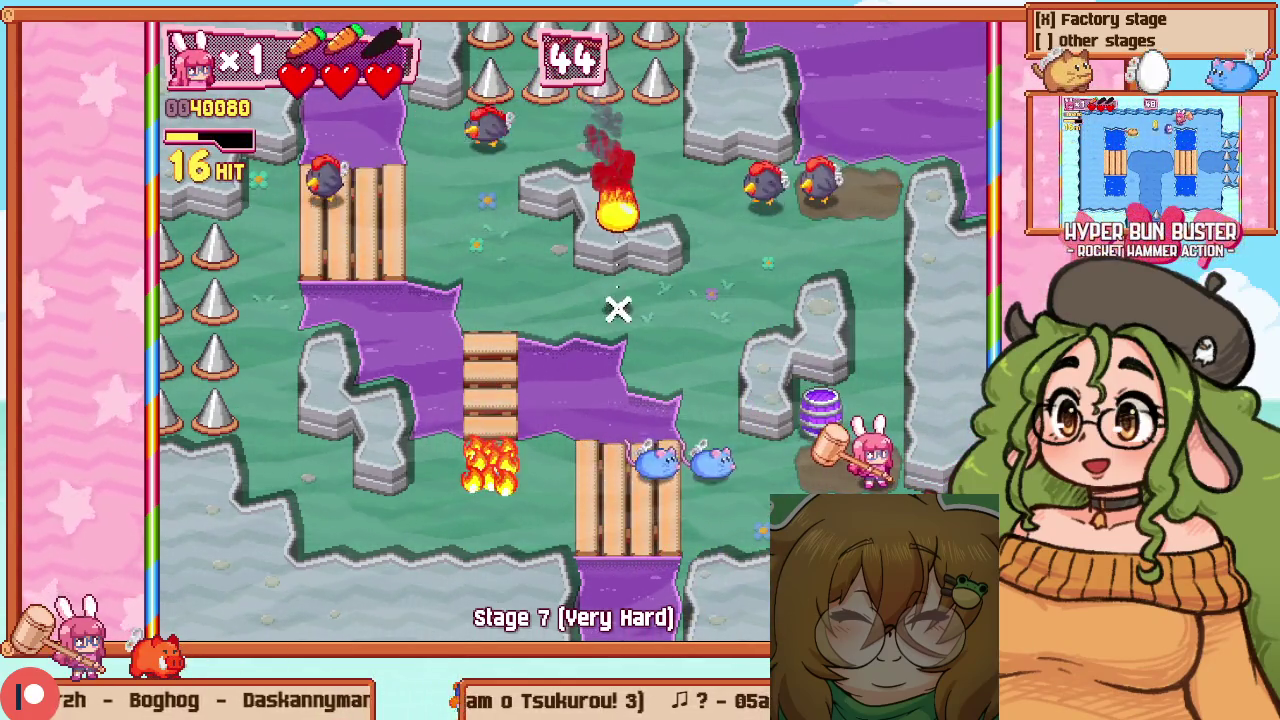
Clear the remaining chicken and mouse waves, then pause the run
key(Up)
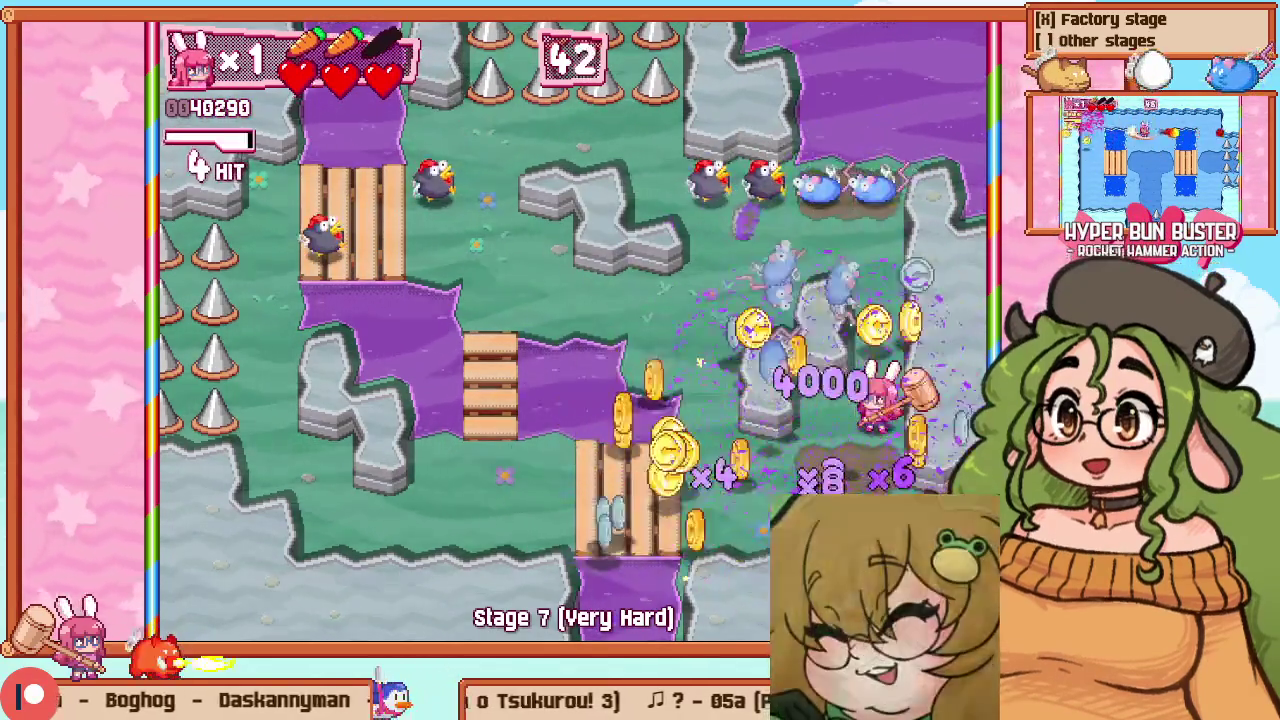
key(Left)
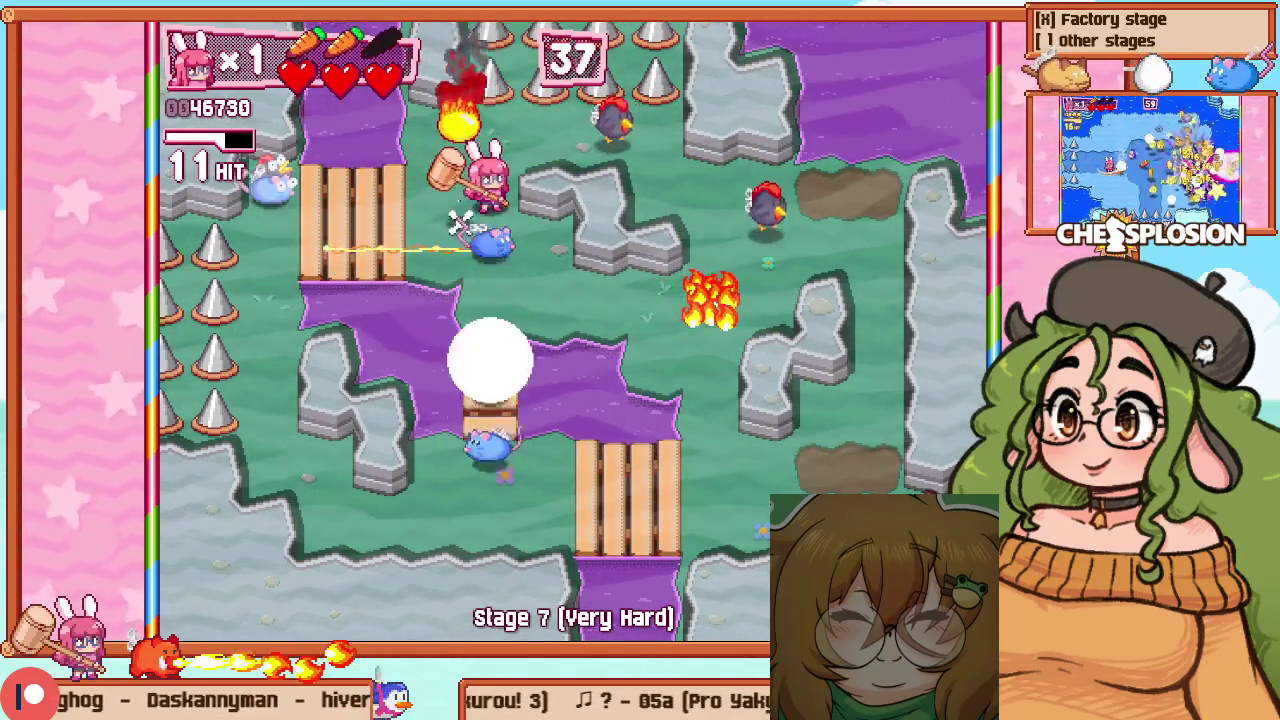
key(Down)
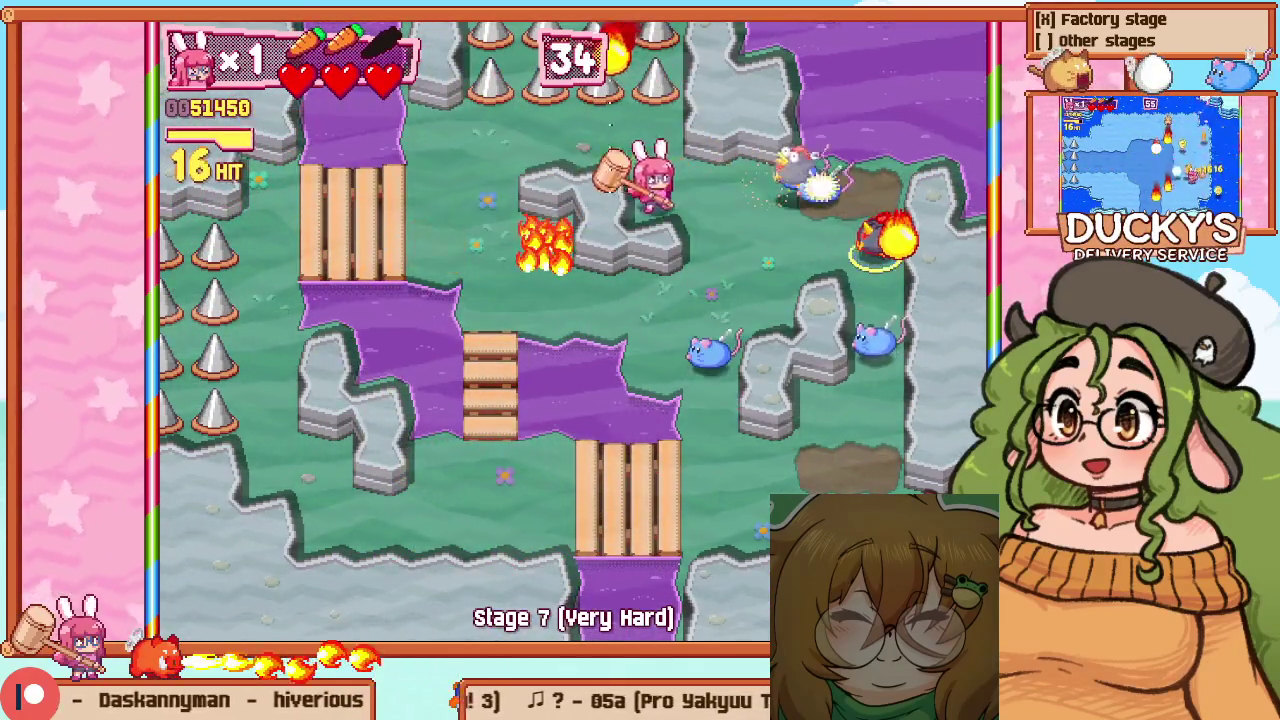
key(Right)
key(Down)
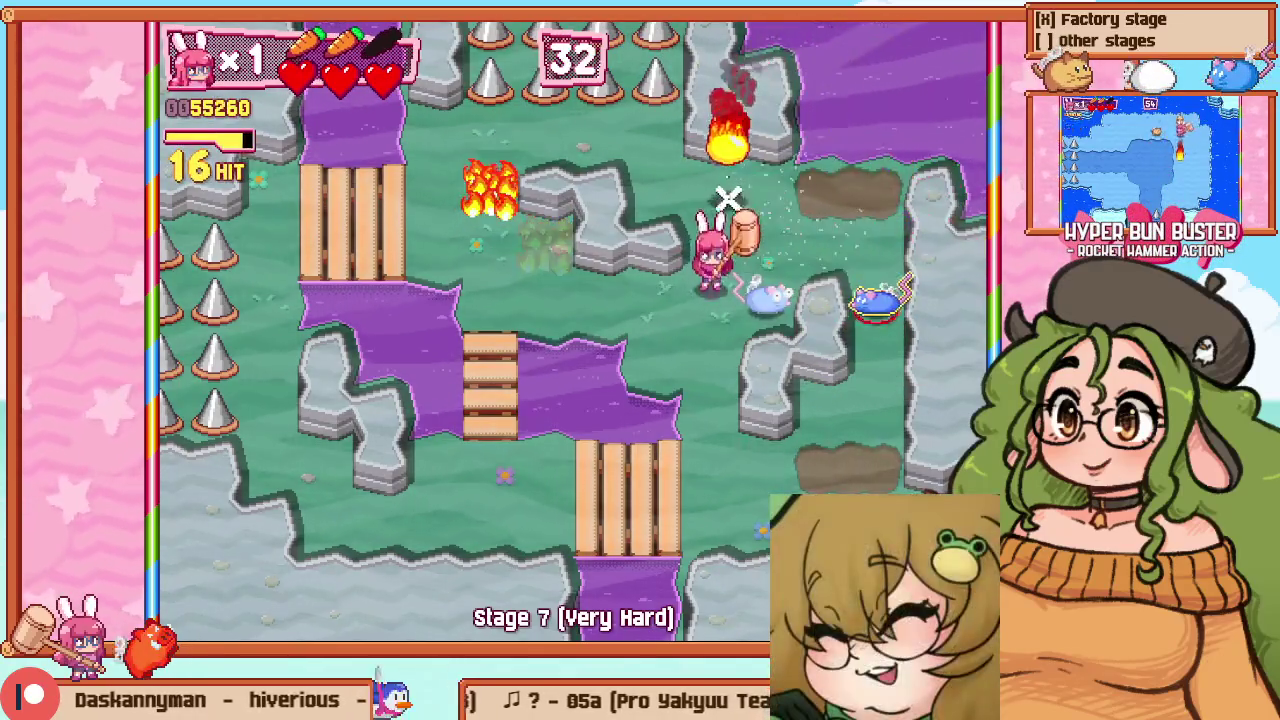
key(Up)
key(Right)
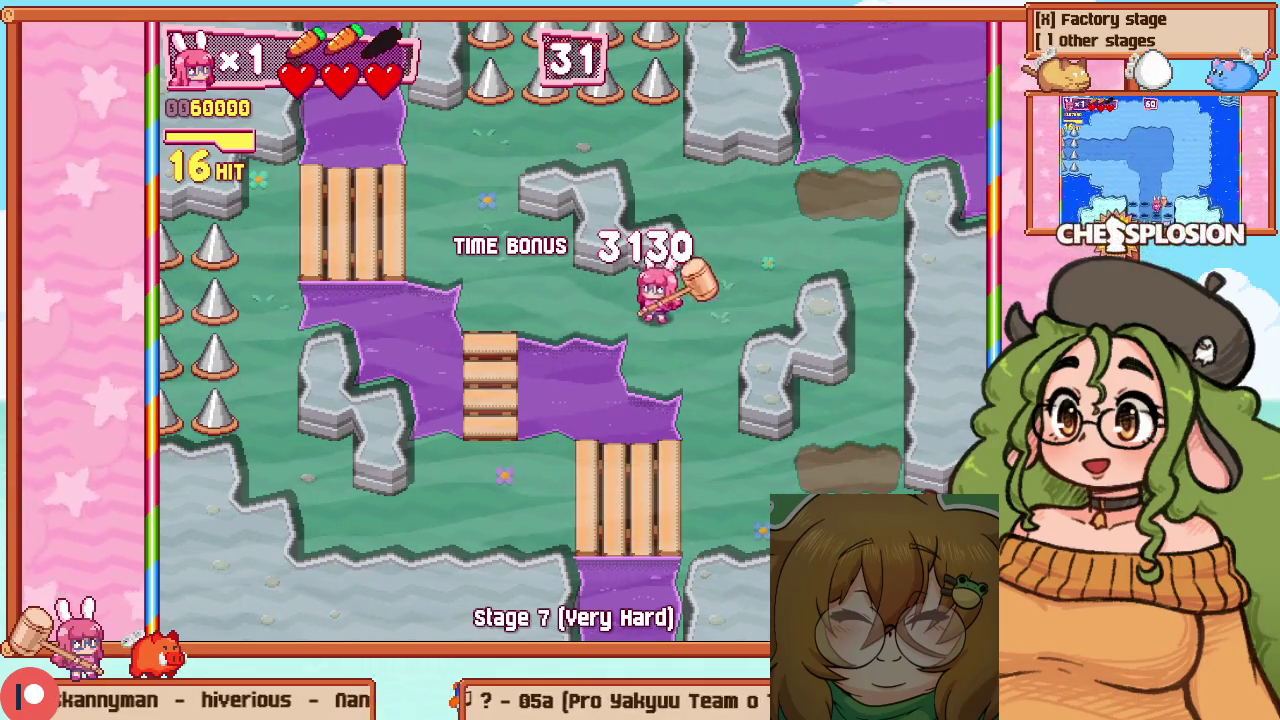
key(Left)
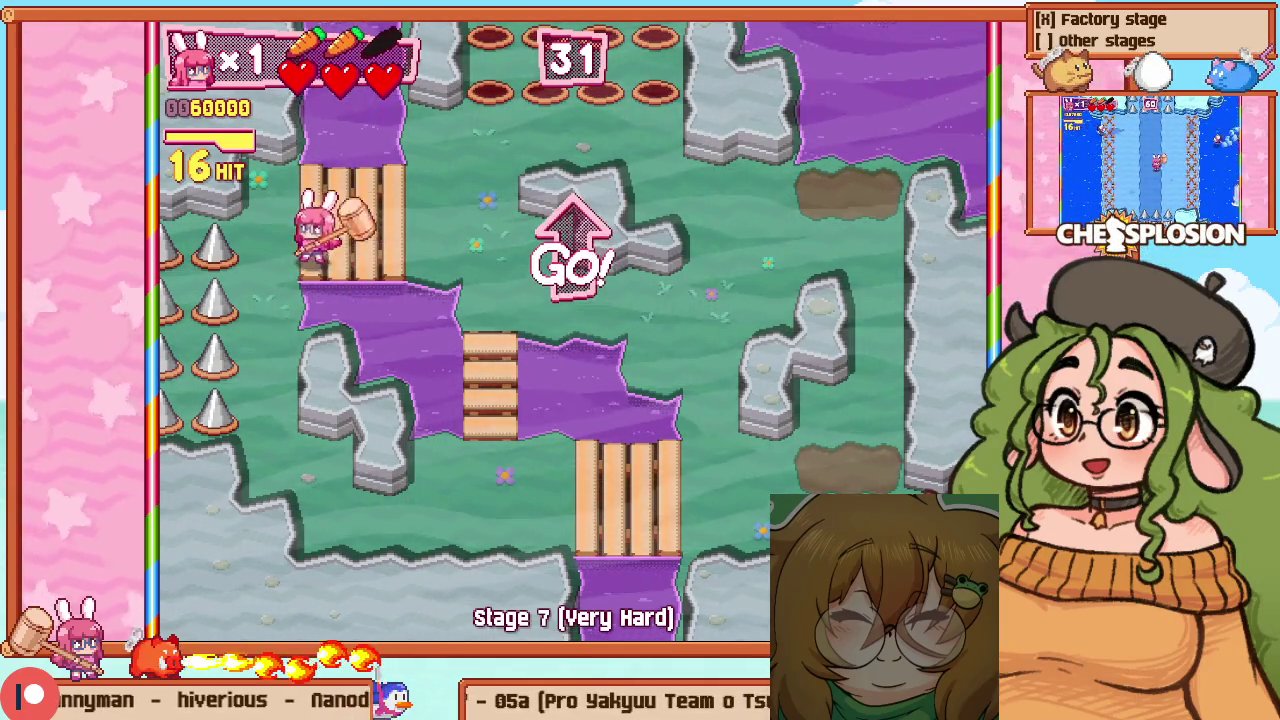
key(Down)
key(Escape)
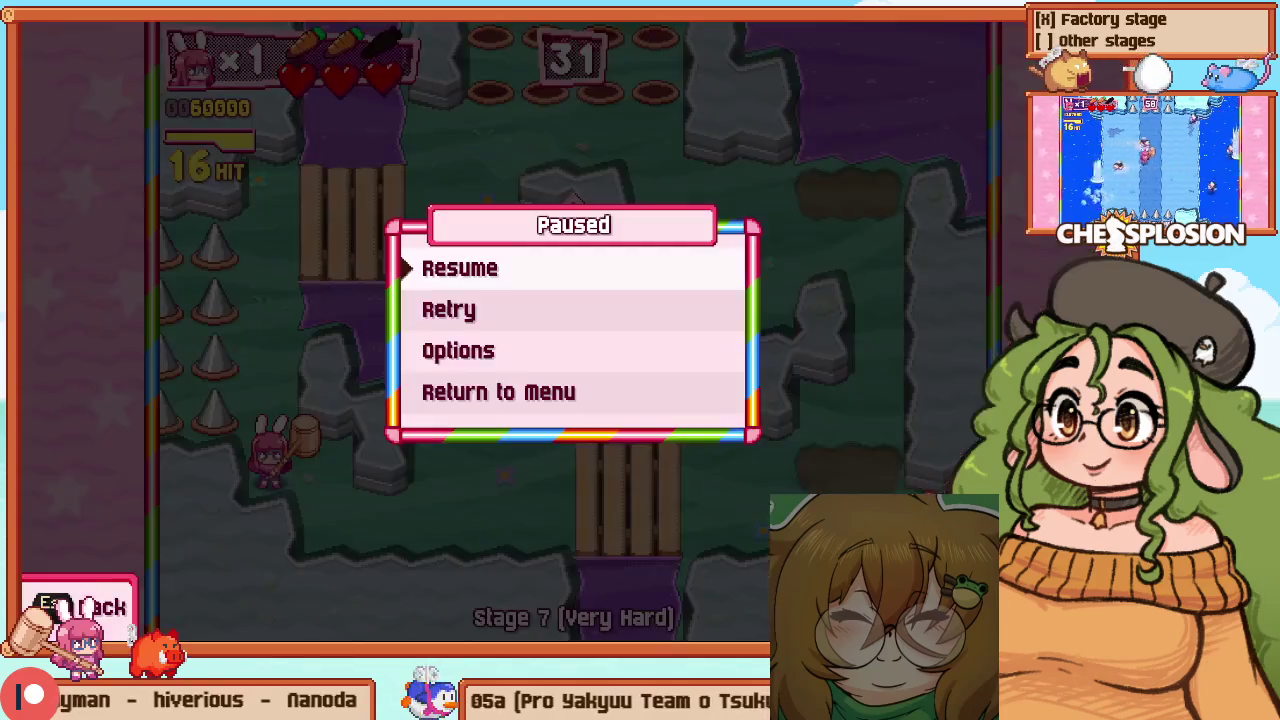
Start the Very Hard Stage 7, Room 3 practice run again
key(Down)
key(Down)
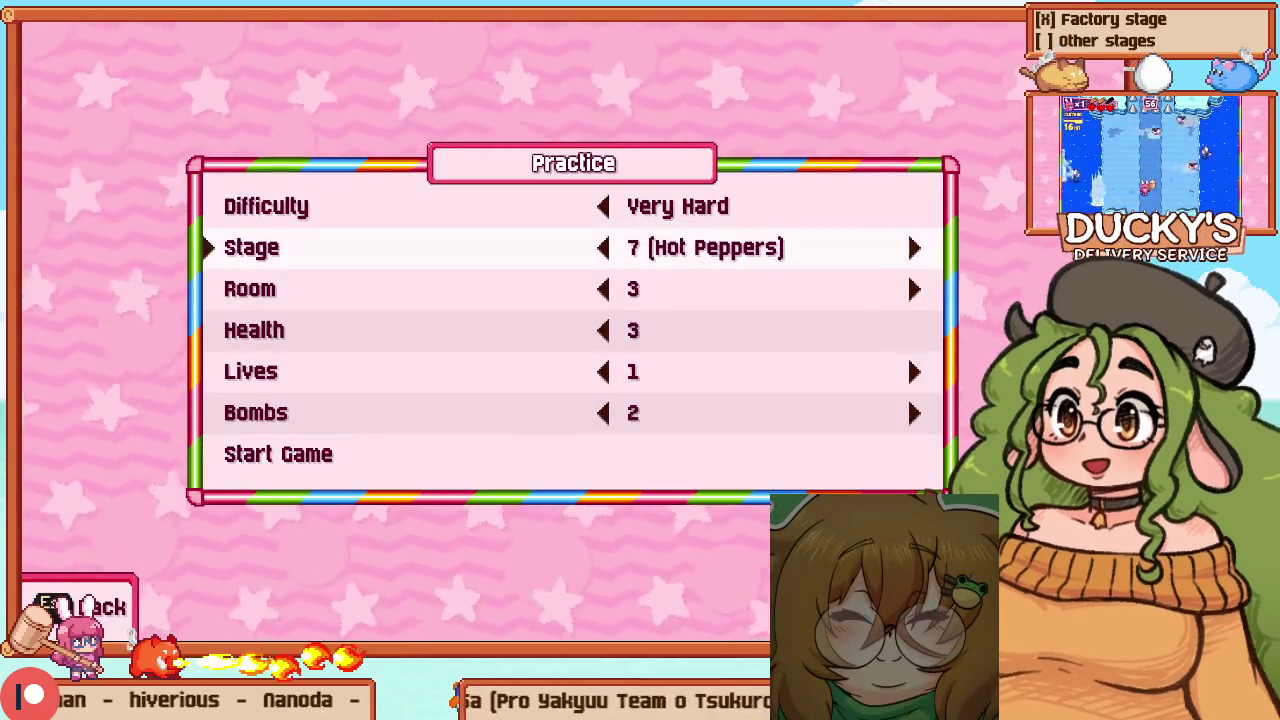
key(Up)
key(Up)
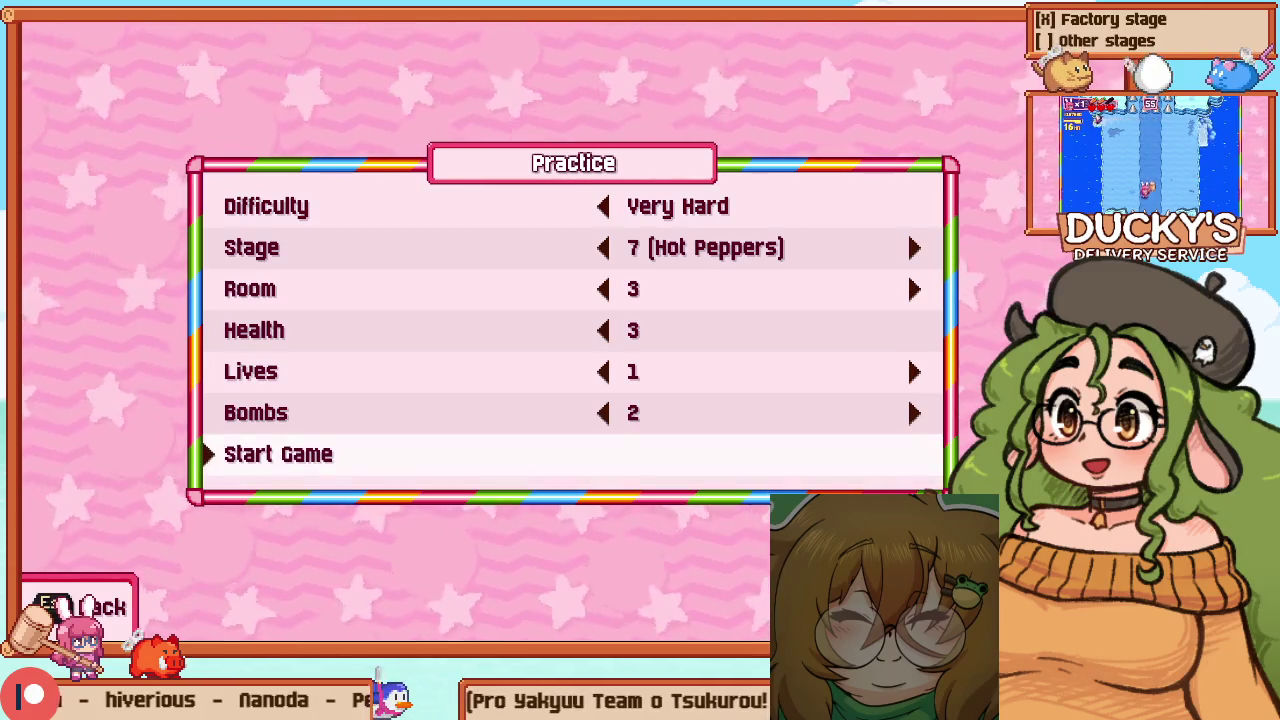
key(Return)
key(Down)
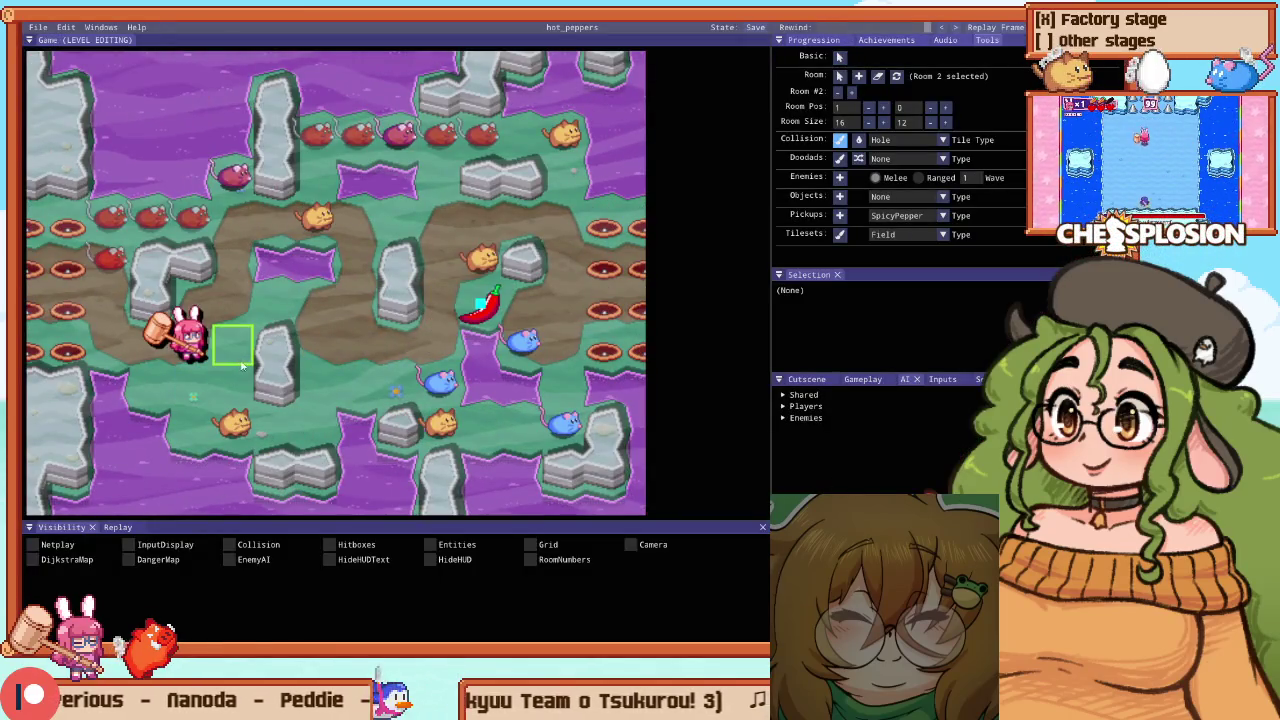
Set the collision tile type to Path and reopen the level editor over the game
scroll(280, 350, down, 1)
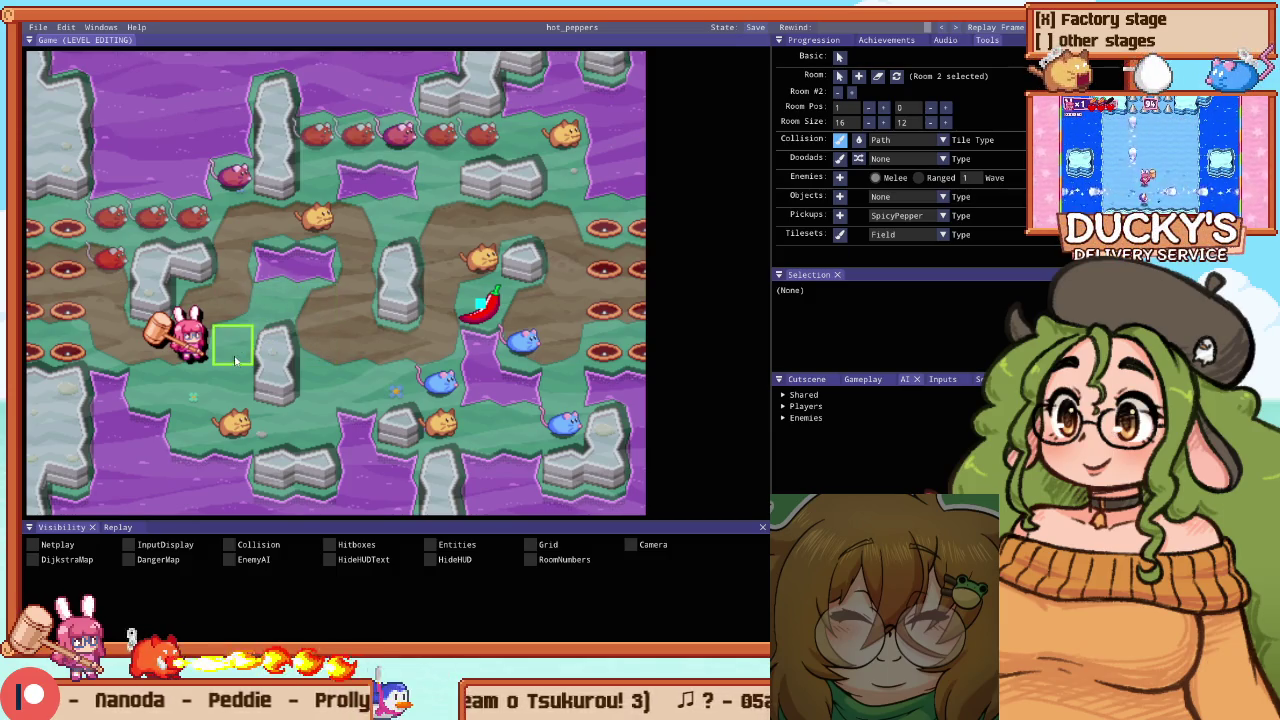
key(Escape)
key(F1)
key(Escape)
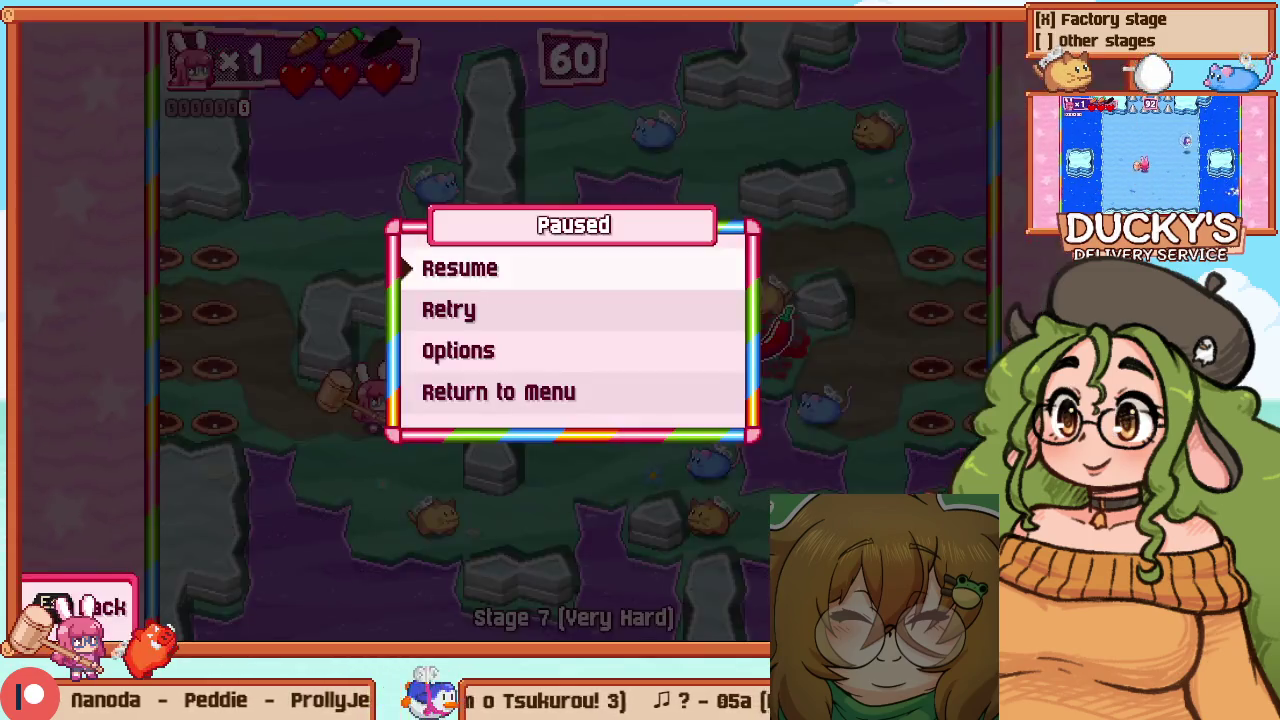
key(Escape)
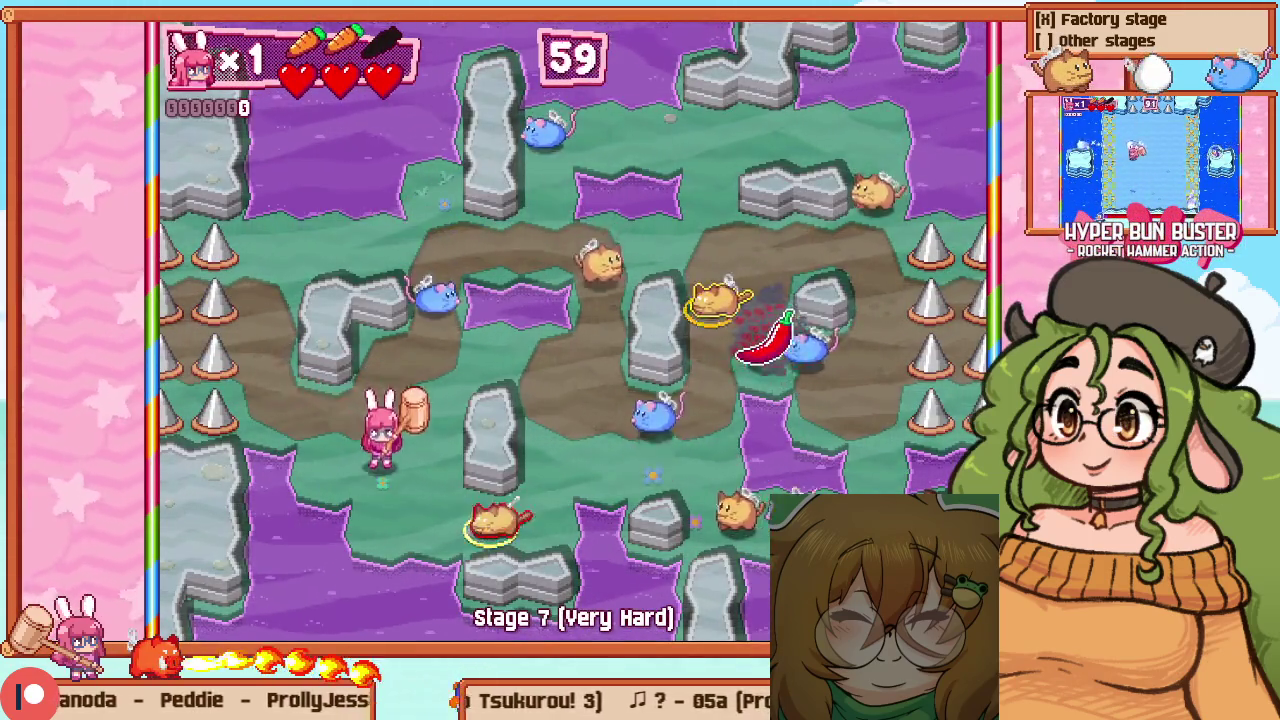
key(F1)
key(F1)
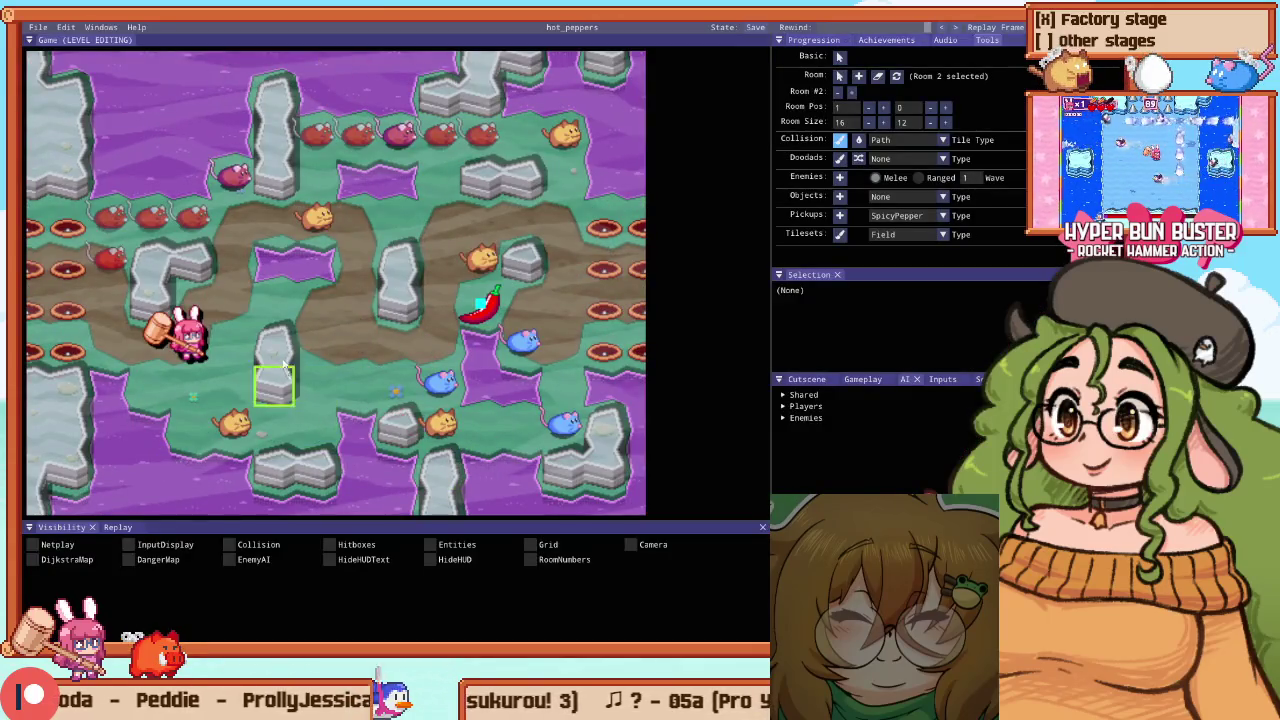
Move the browser window showing the tweet image up and left over the editor
key(Escape)
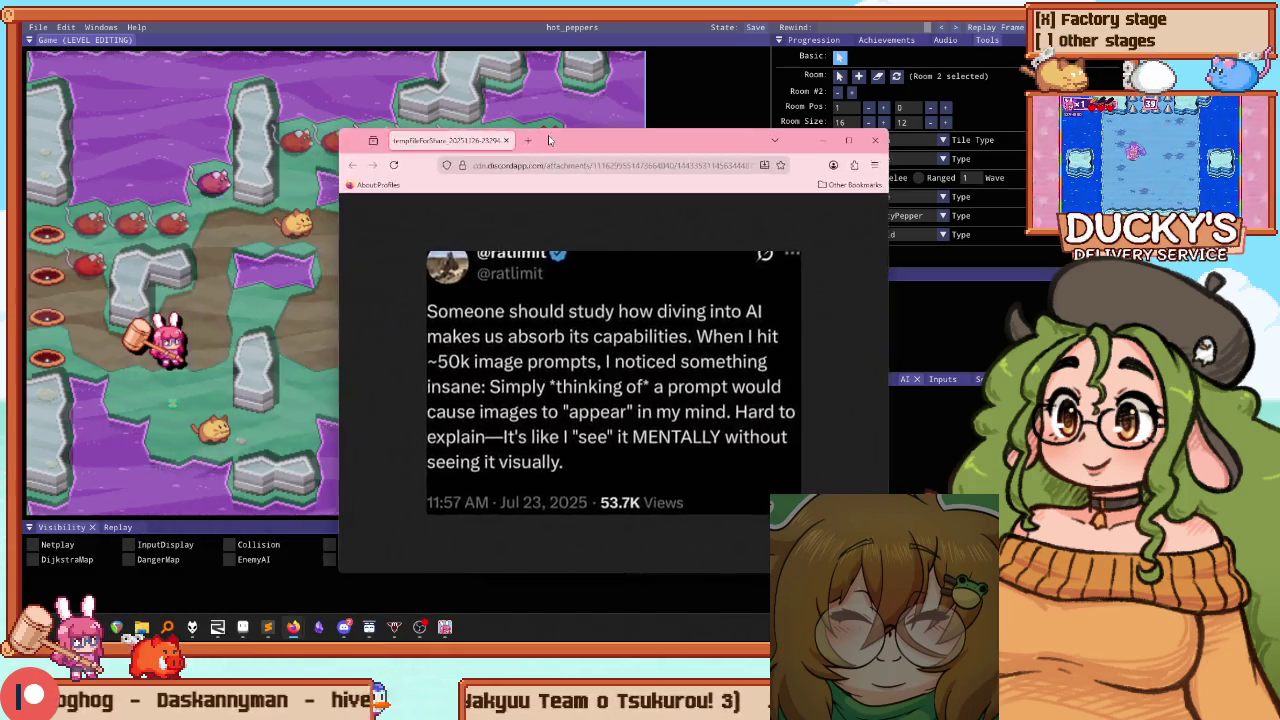
mouse_move(547, 128)
mouse_down()
mouse_move(644, 130)
mouse_move(571, 89)
mouse_up()
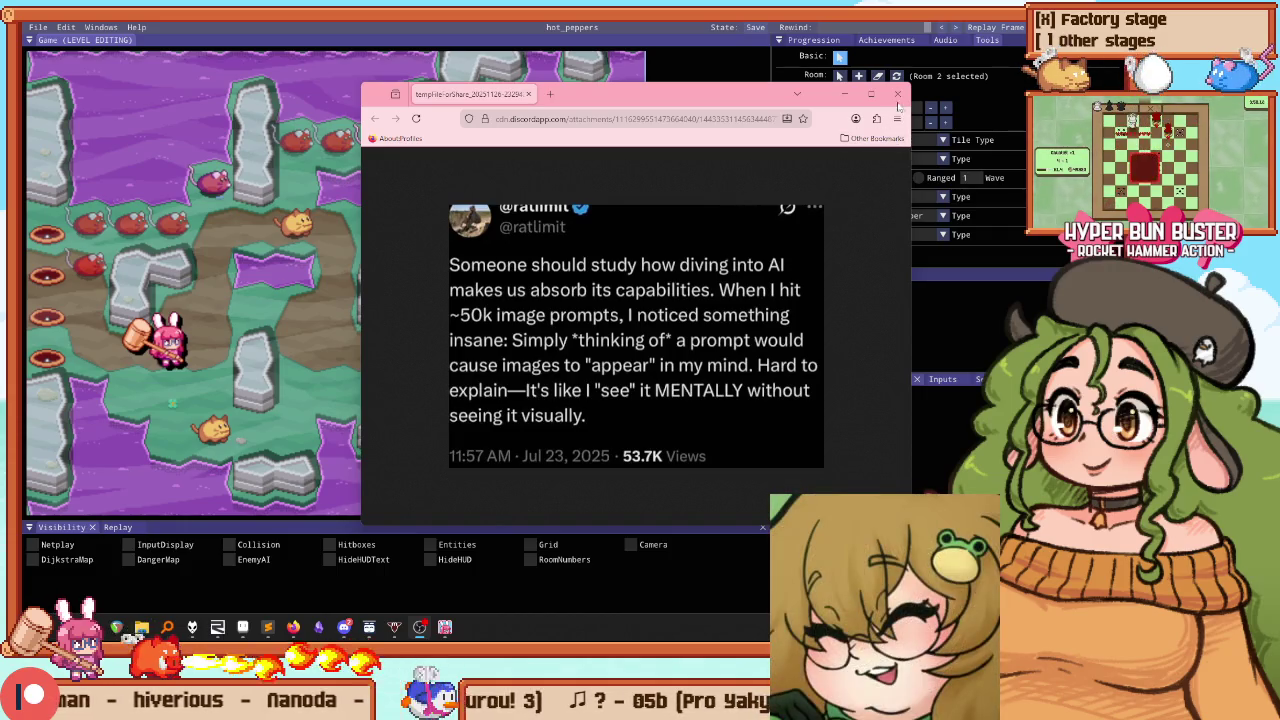
Close the Discord browser popup, dismiss the Start menu, and take the game out of fullscreen
click(897, 93)
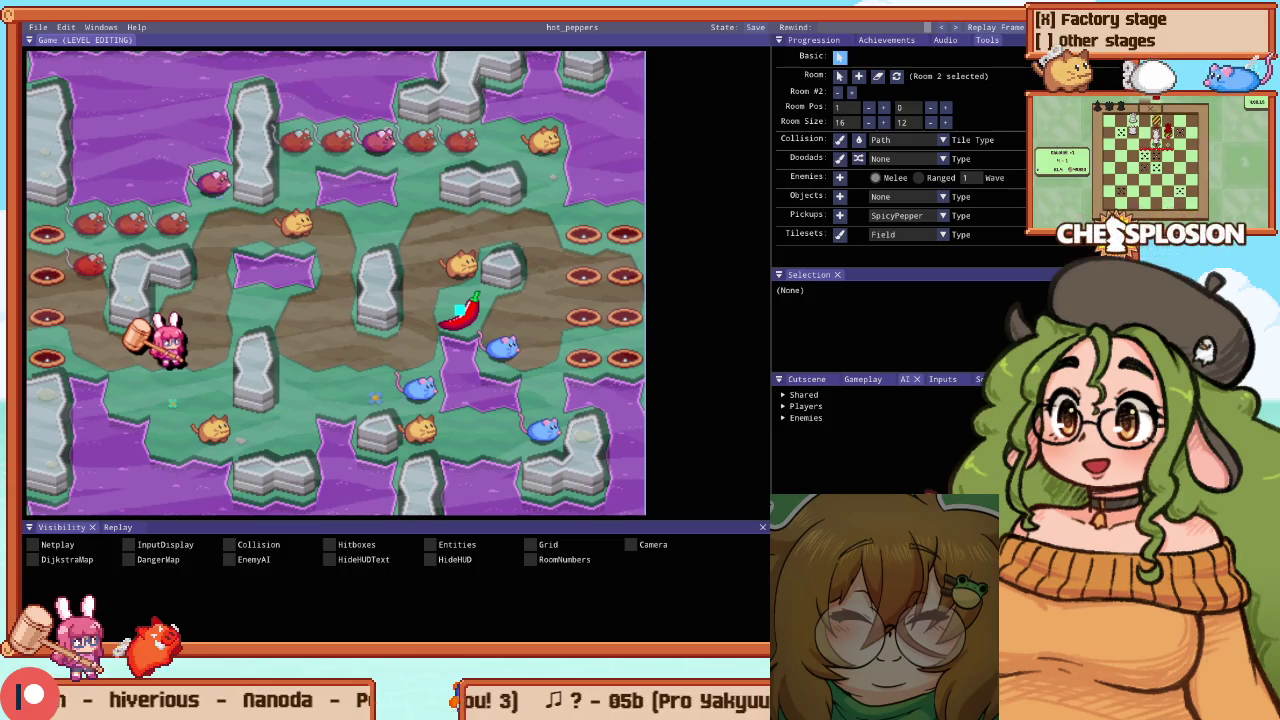
key(super)
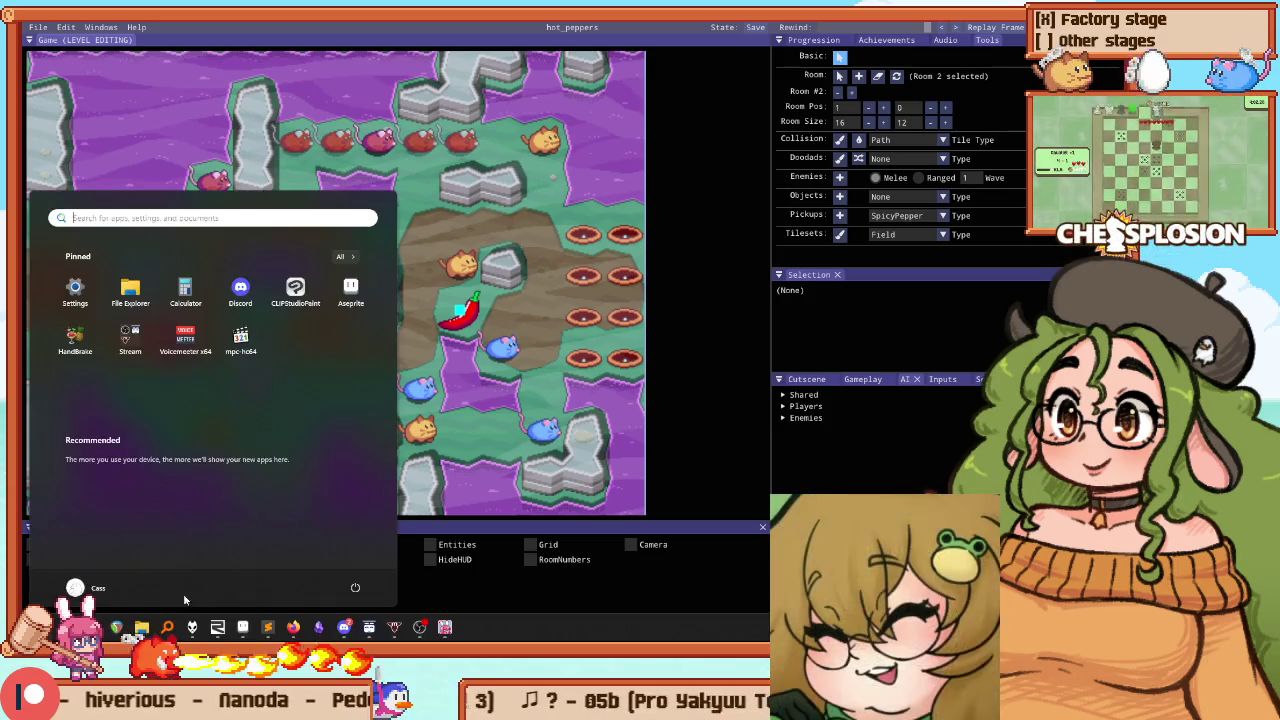
click(288, 636)
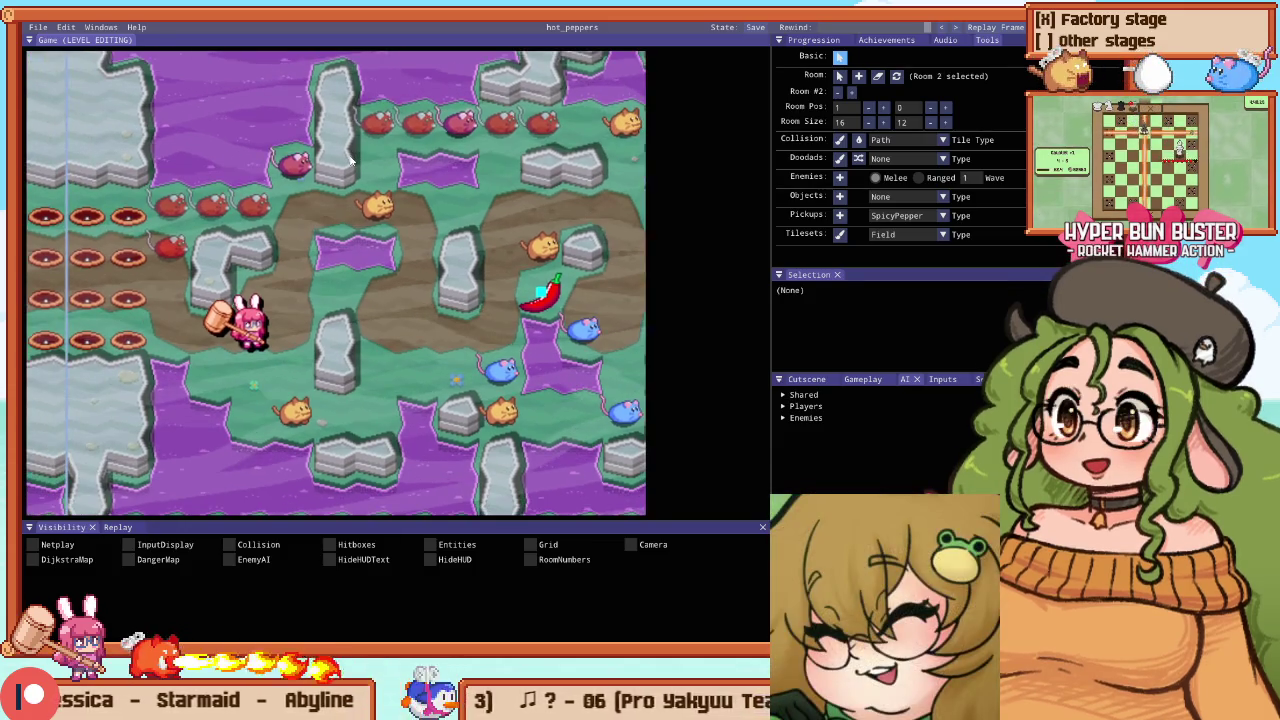
key(alt+Return)
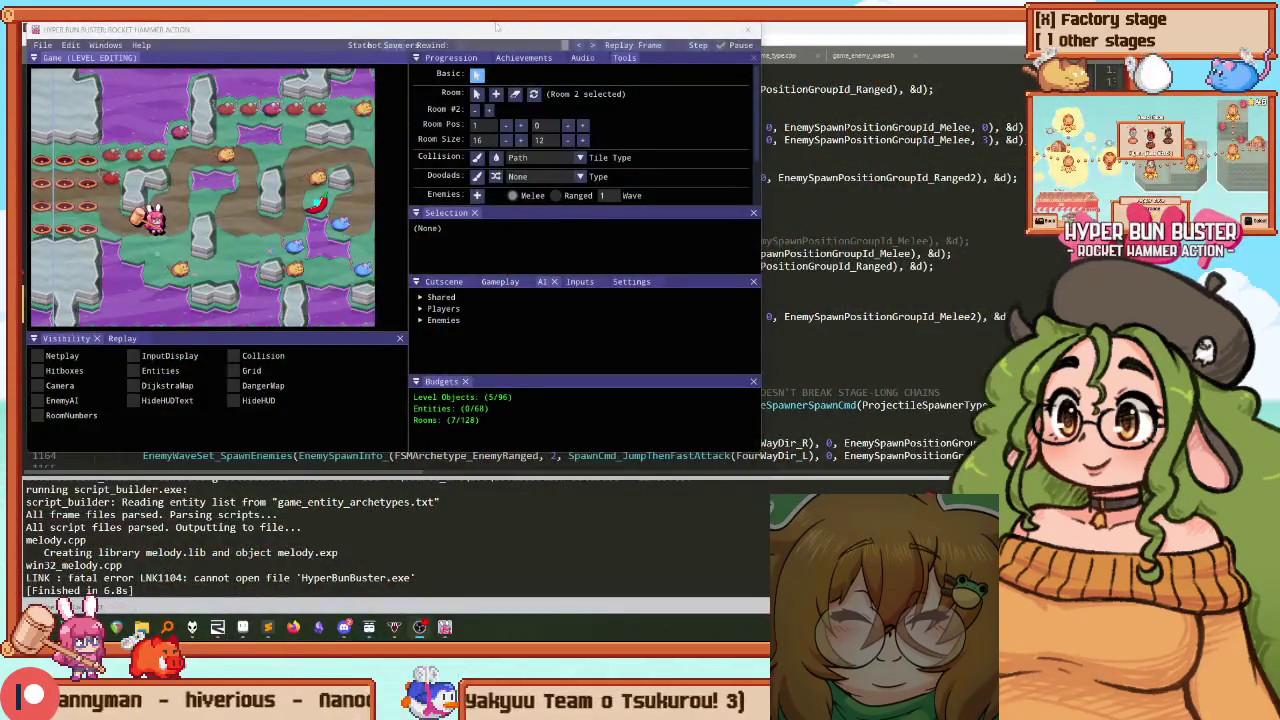
Maximize the game window and start a Very Hard Stage 11 (Frogs), Room 1 run, toggling the debug panels
drag(496, 27, 678, 64)
double_click(685, 73)
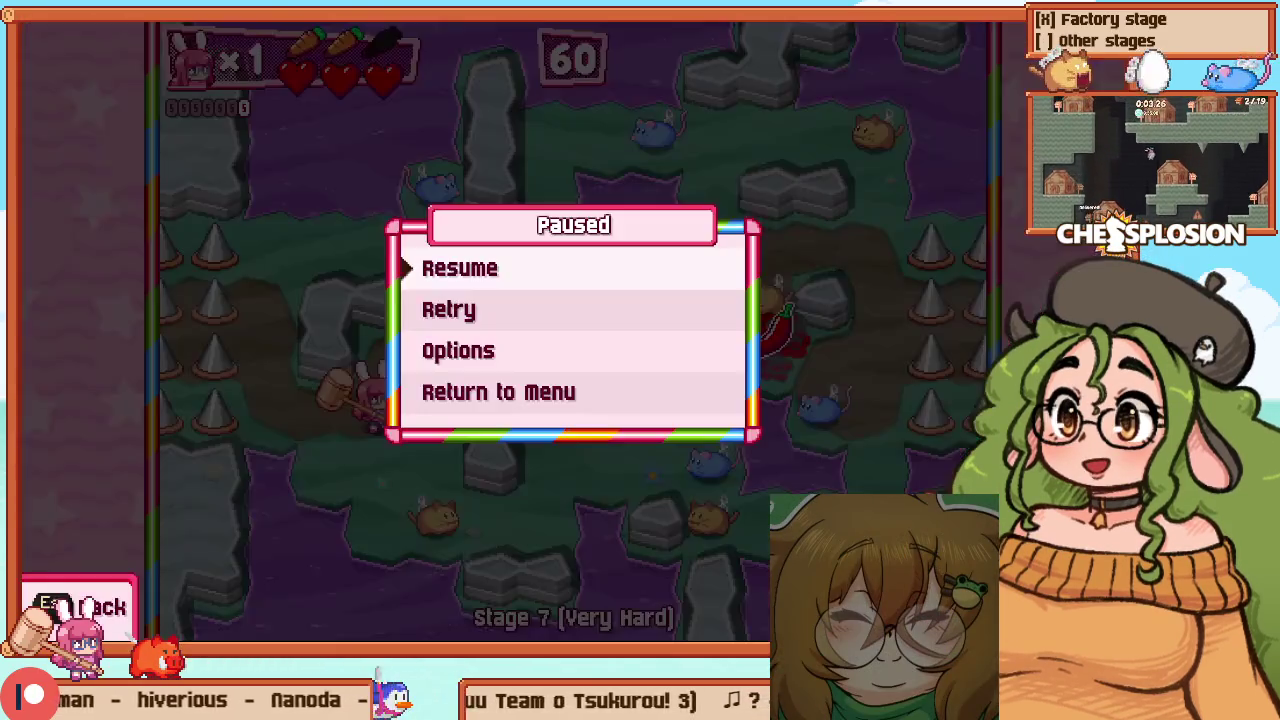
key(Down)
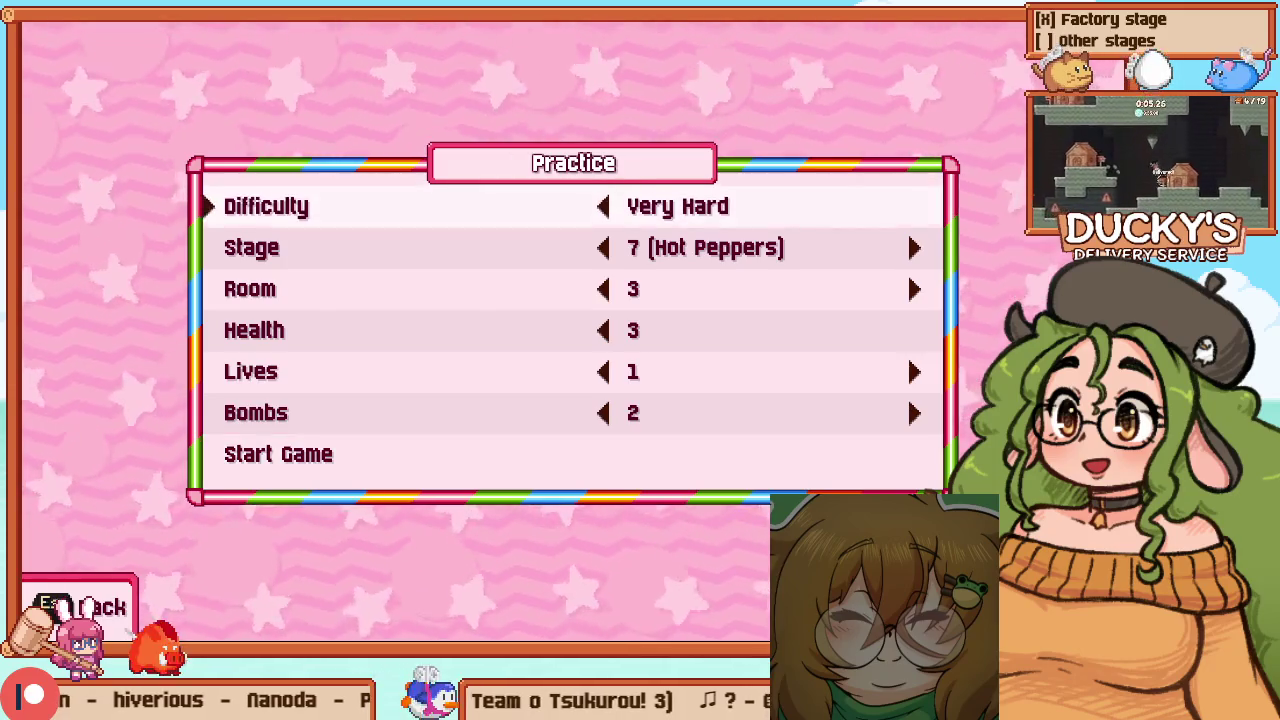
key(Down)
key(Right)
key(Right)
key(Right)
key(Right)
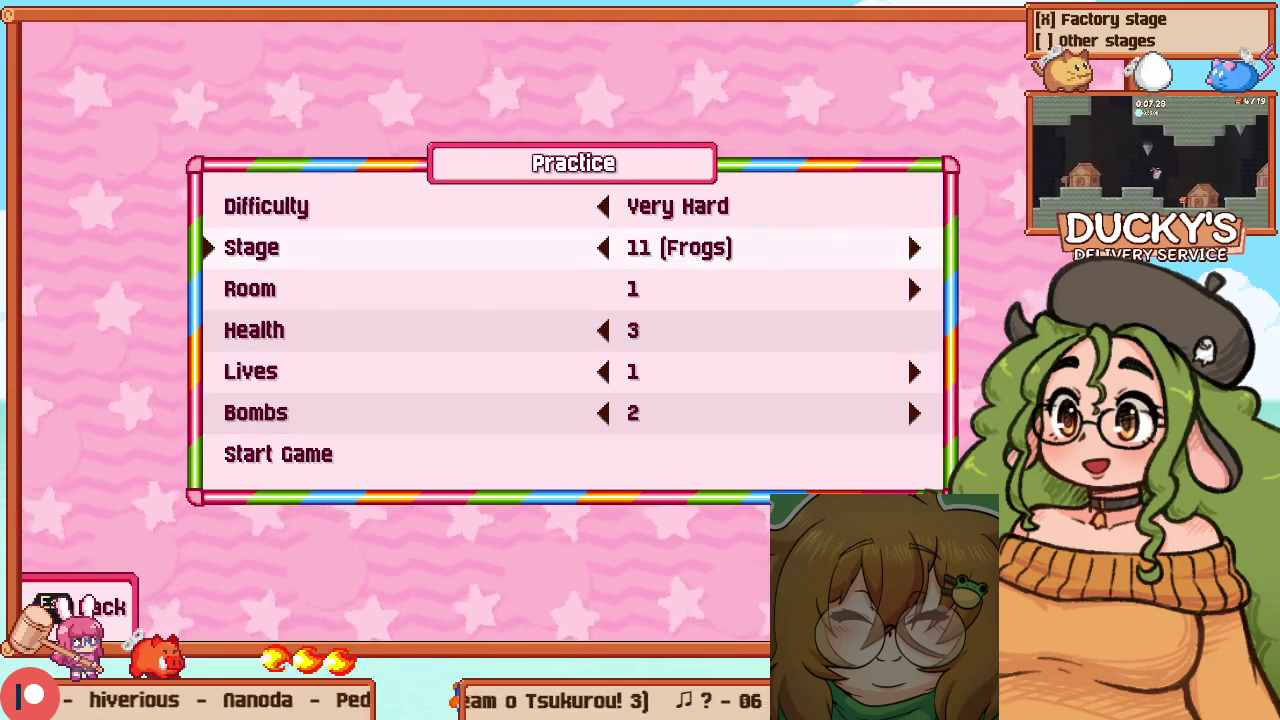
key(Down)
key(Up)
key(Up)
key(Up)
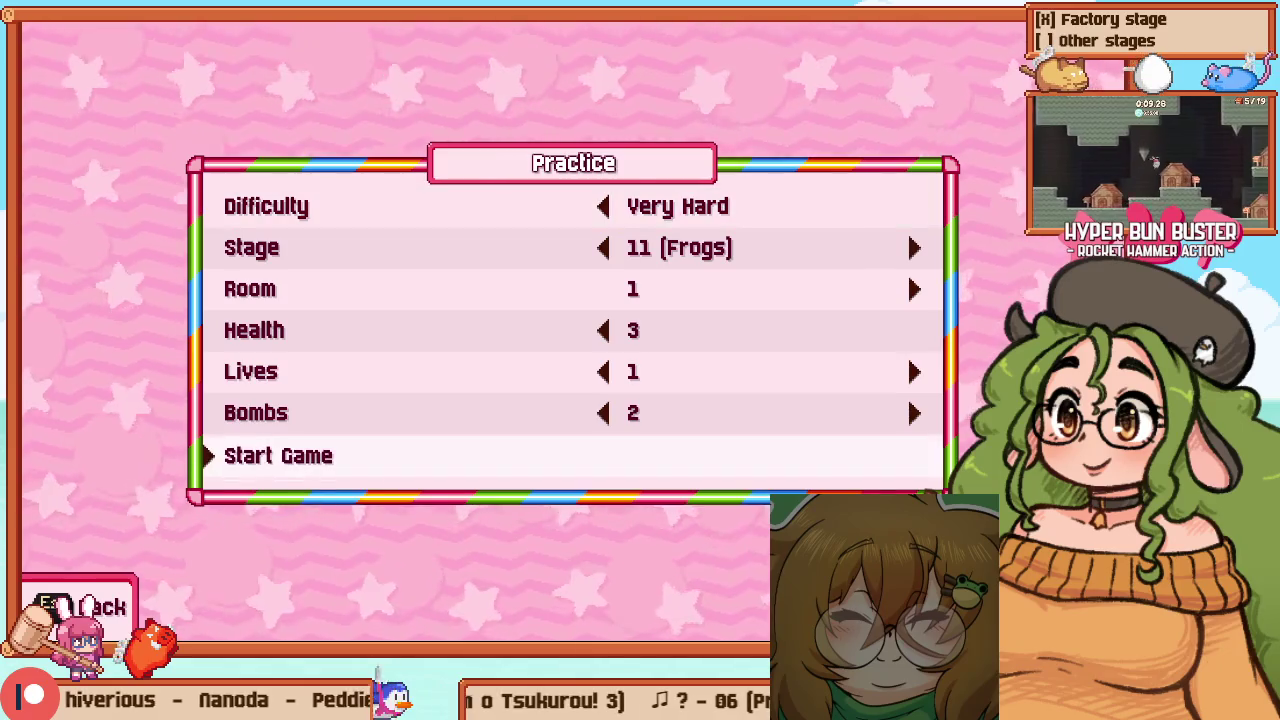
key(Return)
key(F1)
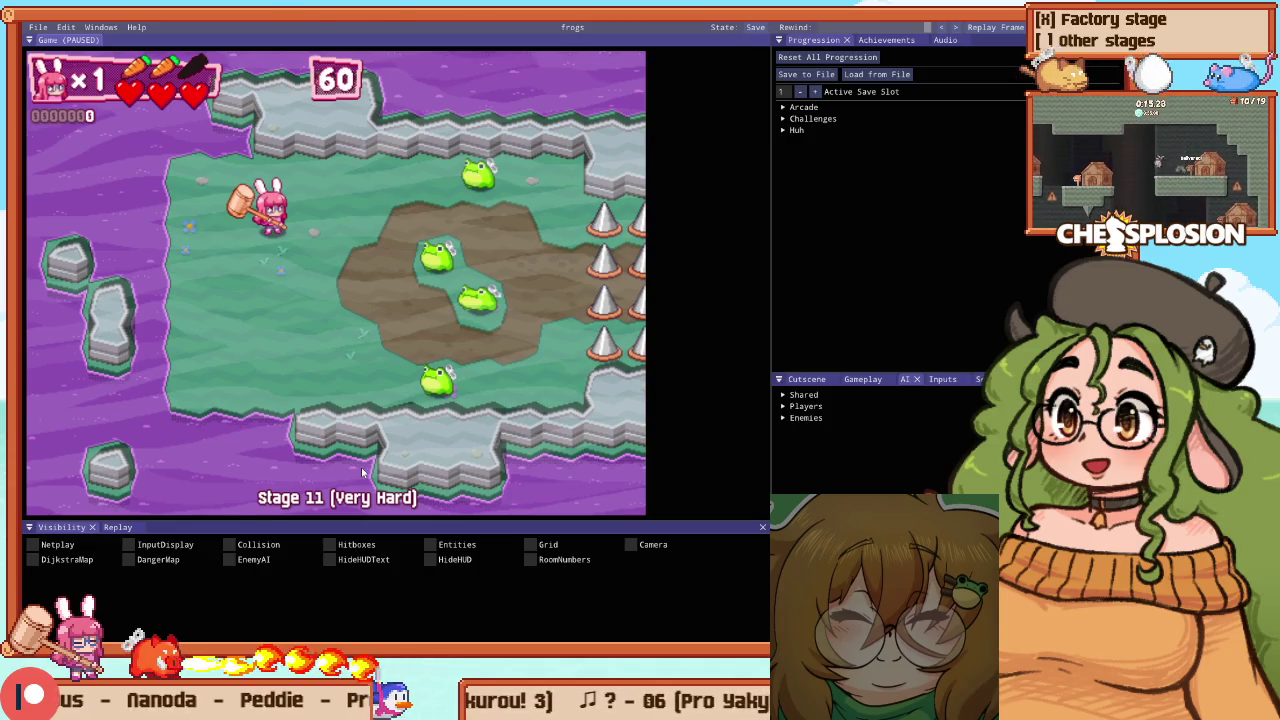
key(F1)
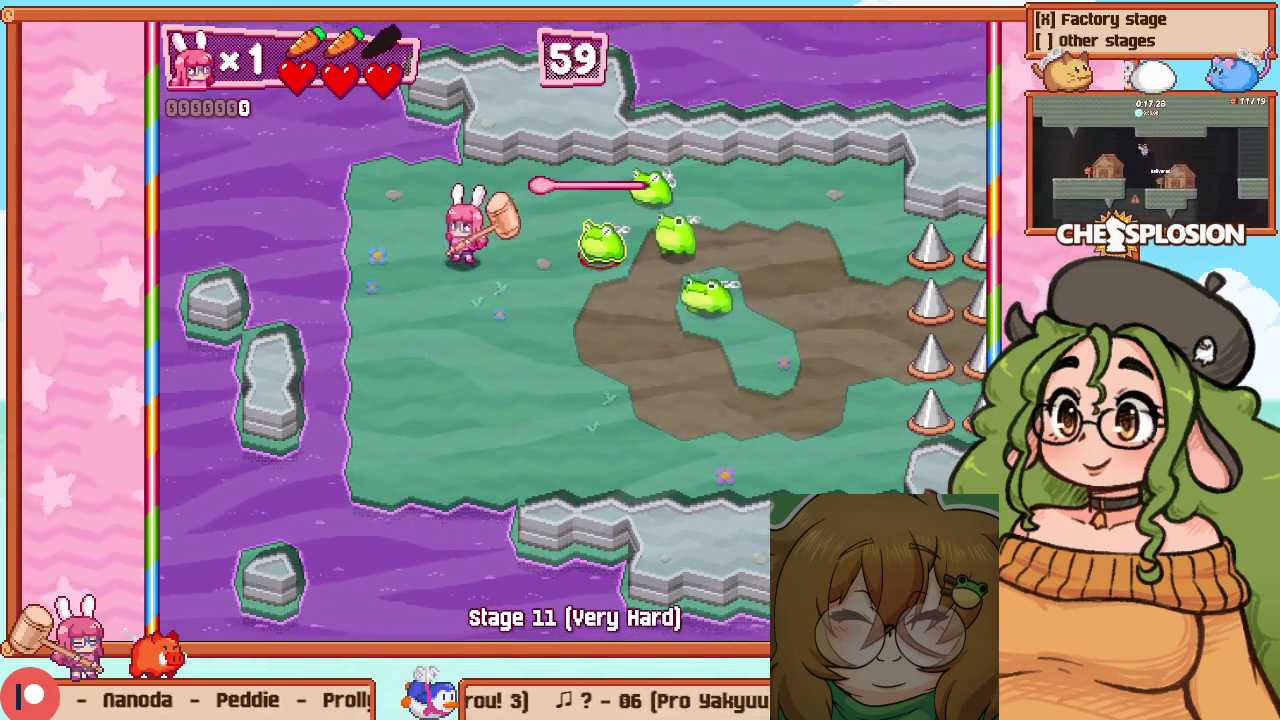
Steer the bunny around the Stage 11 arena on Very Hard, dodging the frogs
key(Down)
key(Left)
key(Right)
key(Down)
key(Right)
key(Left)
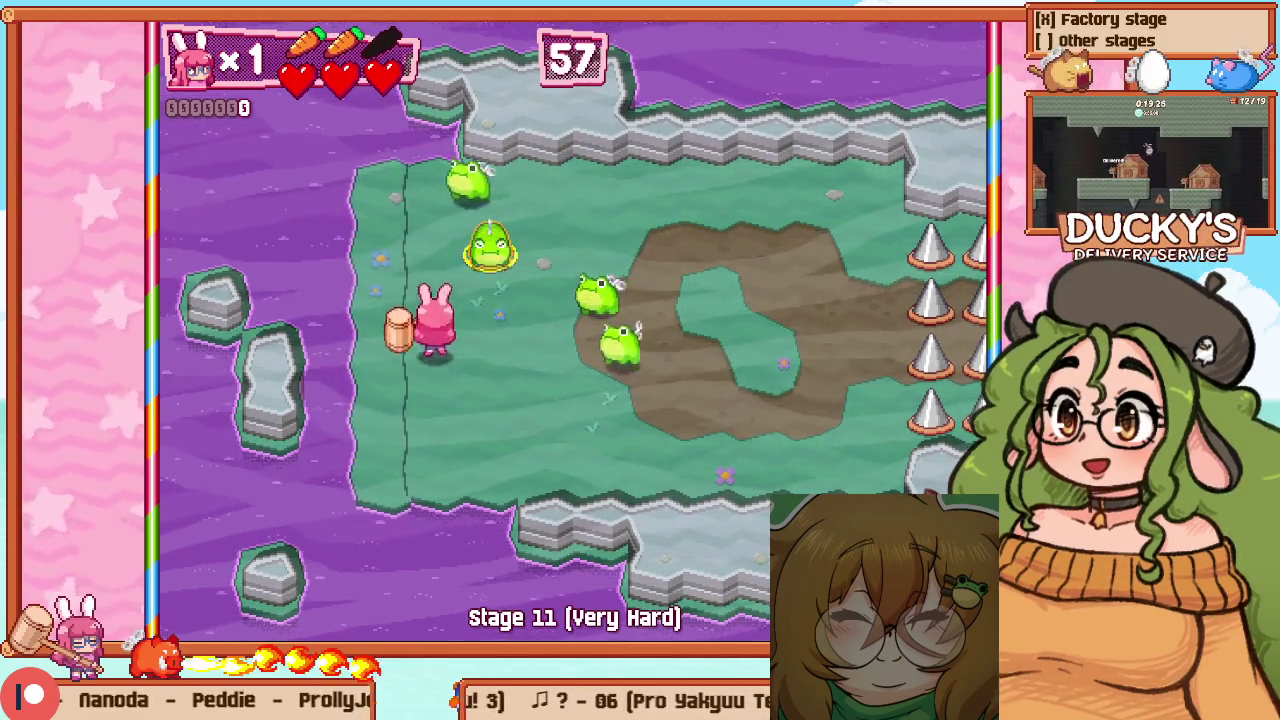
key(Up)
Close in on the frogs and hammer them repeatedly to build a combo
key(Right)
key(z)
key(z)
key(Up)
key(z)
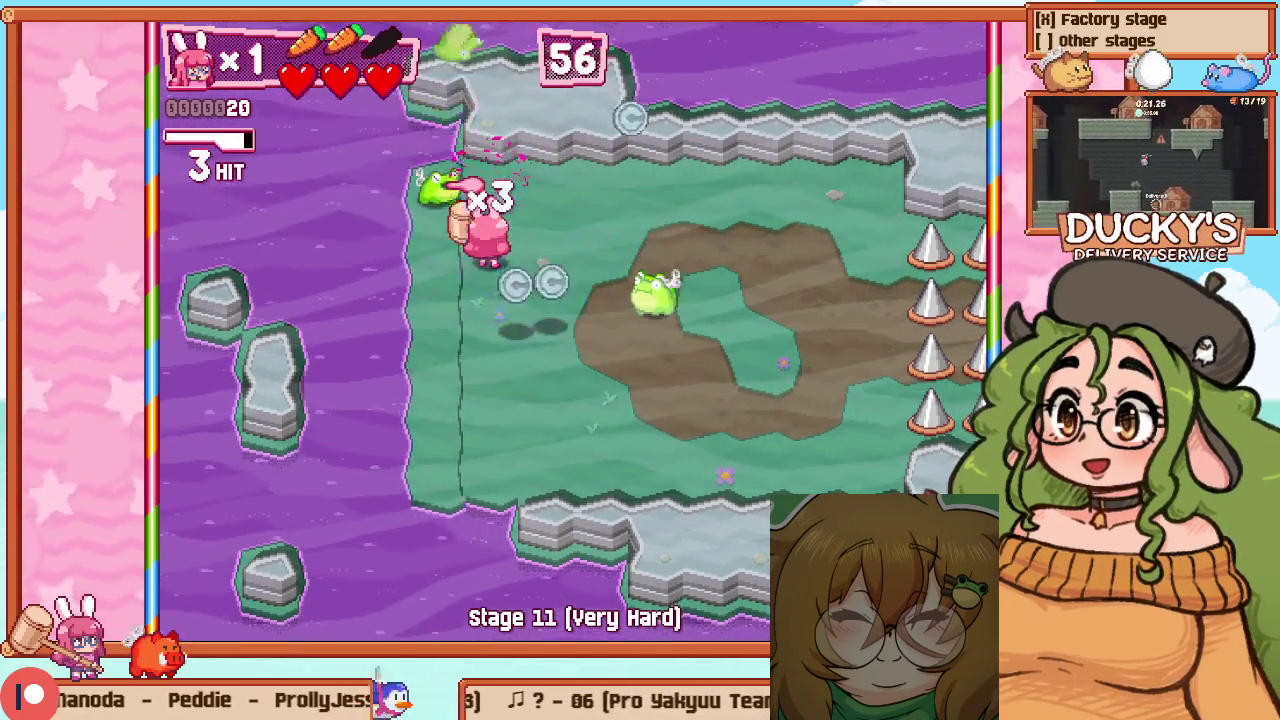
key(Up)
key(z)
key(Down)
key(z)
Pause the run and restart Stage 11 with Retry
key(z)
key(Right)
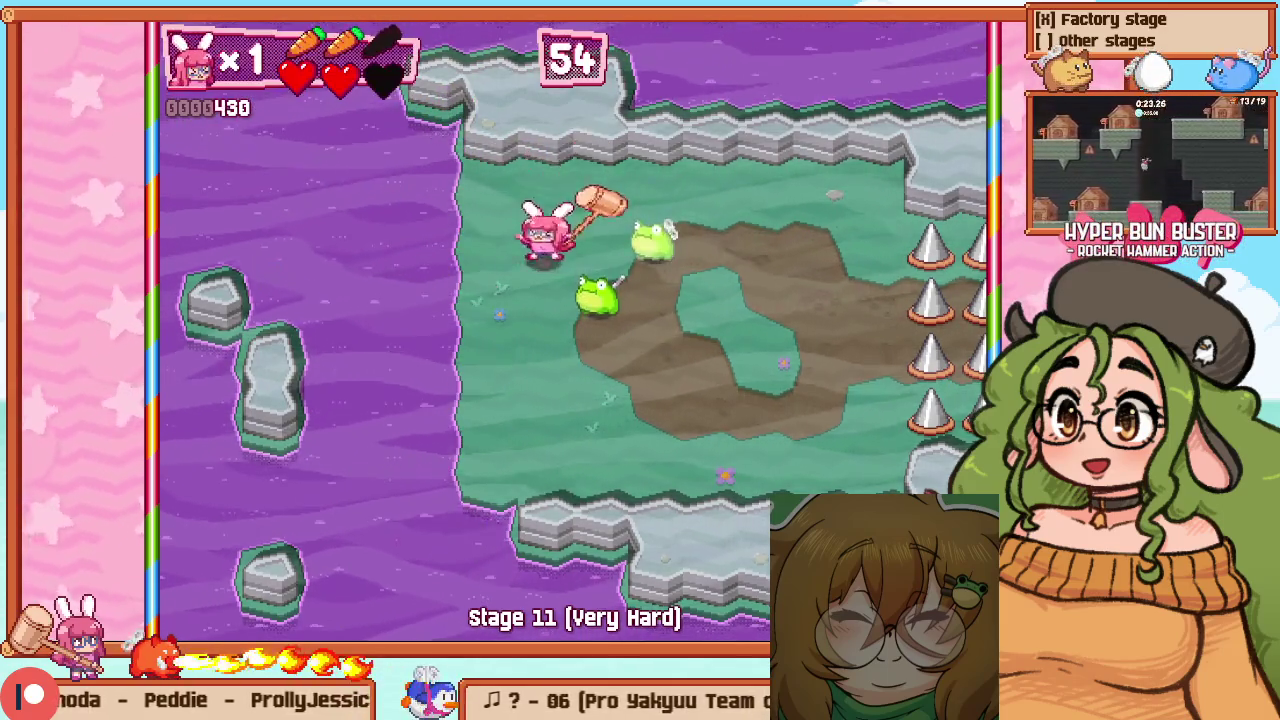
key(Escape)
key(Down)
key(z)
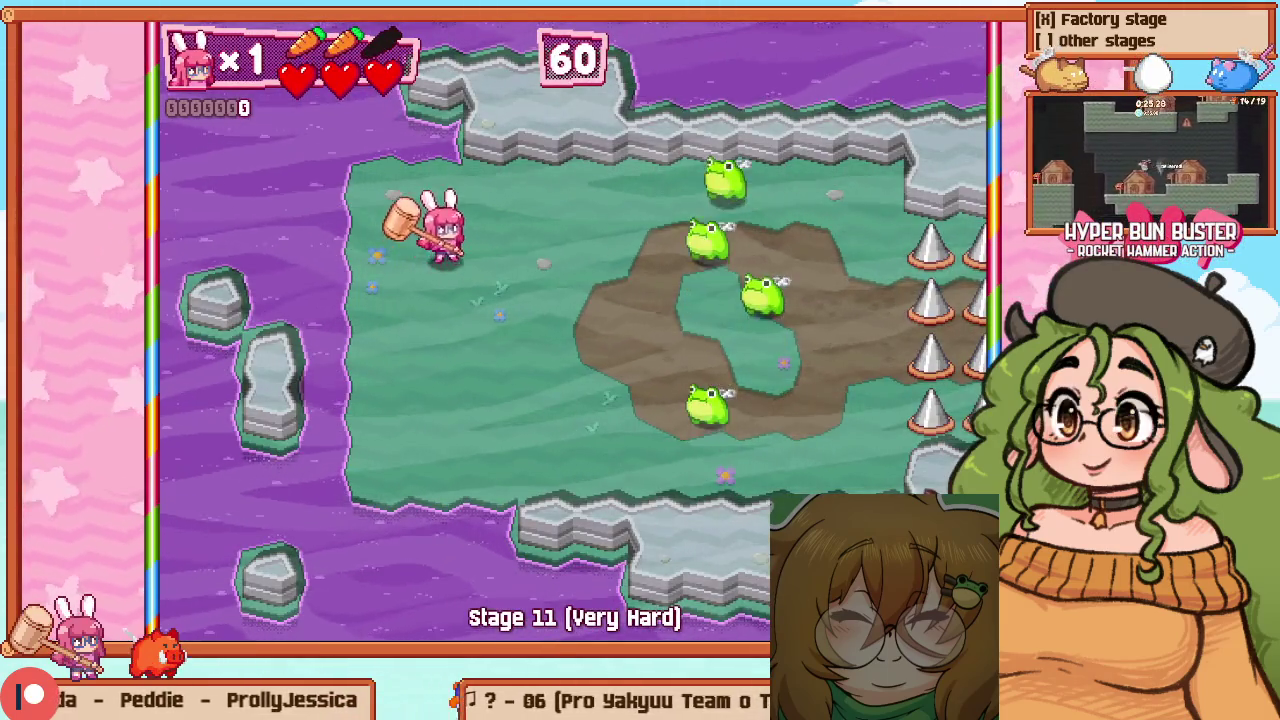
Move the bunny into the frog group, swing at them, then step onto the dirt patch
key(Down)
key(Right)
key(Right)
key(Down)
key(Left)
key(Down)
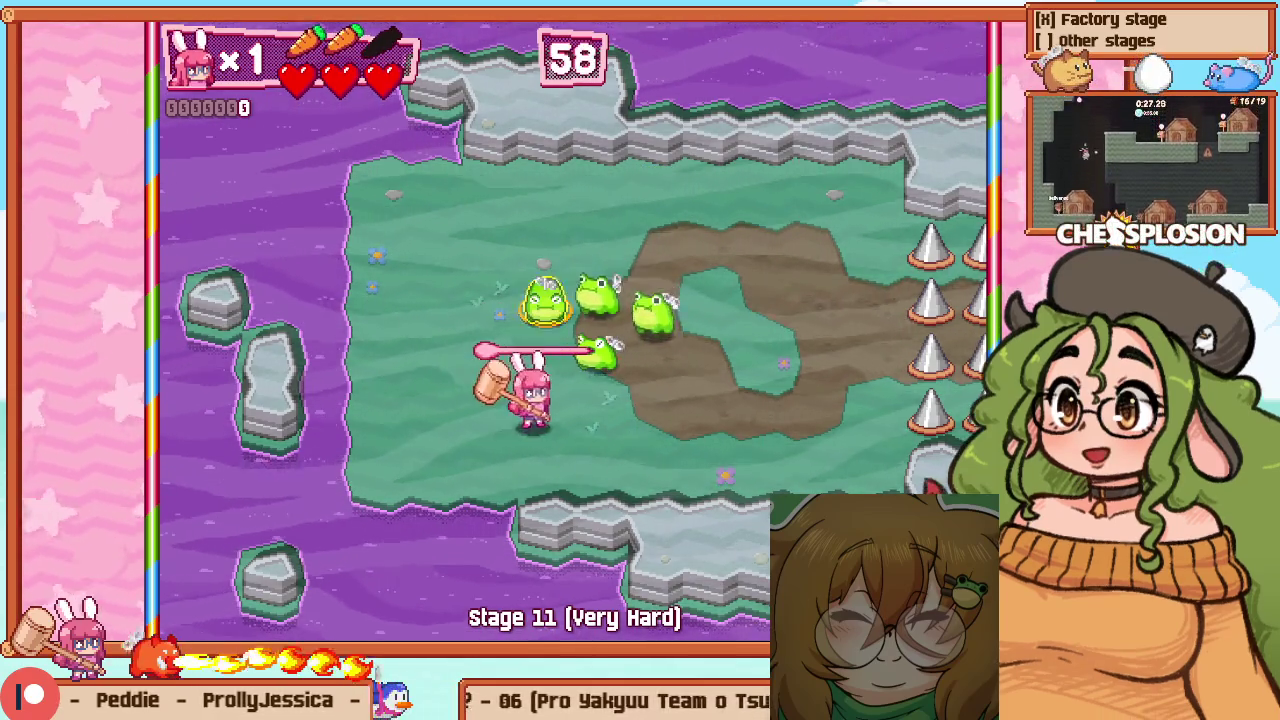
key(Right)
key(z)
key(Right)
key(Up)
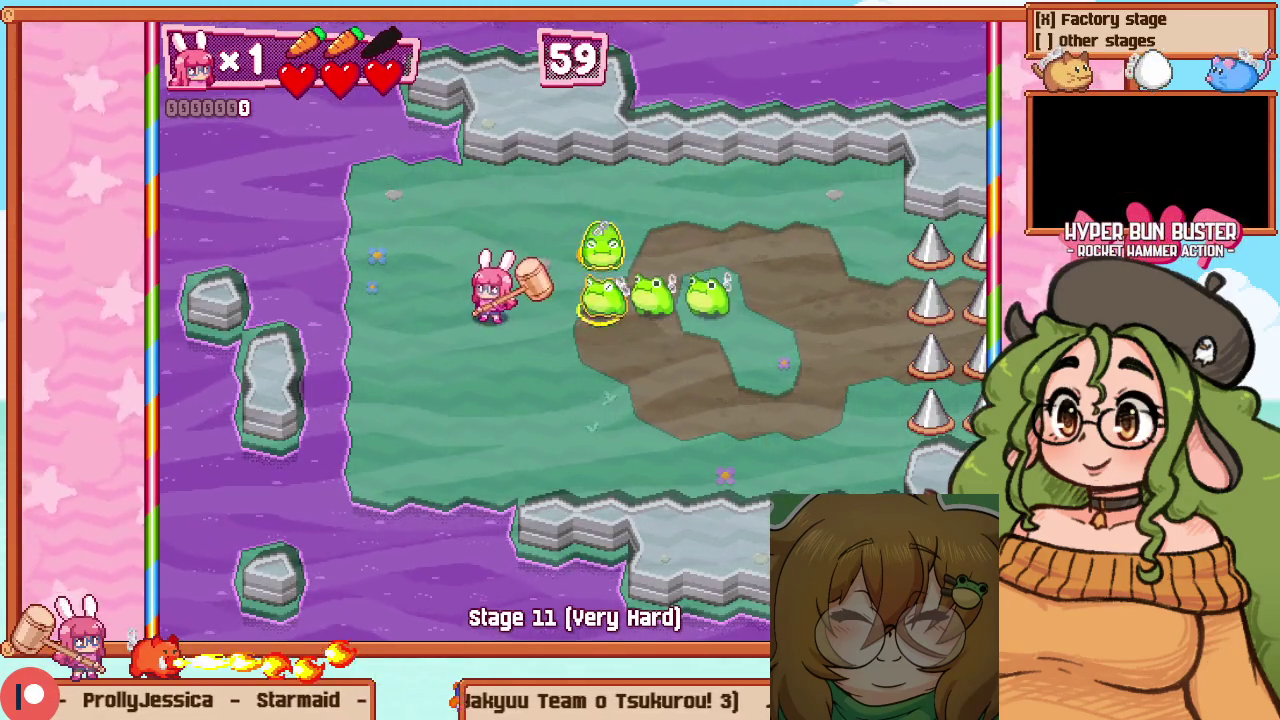
Keep hammering frogs for score 2790, then pause with the debug panels at timer 52
key(Right)
key(z)
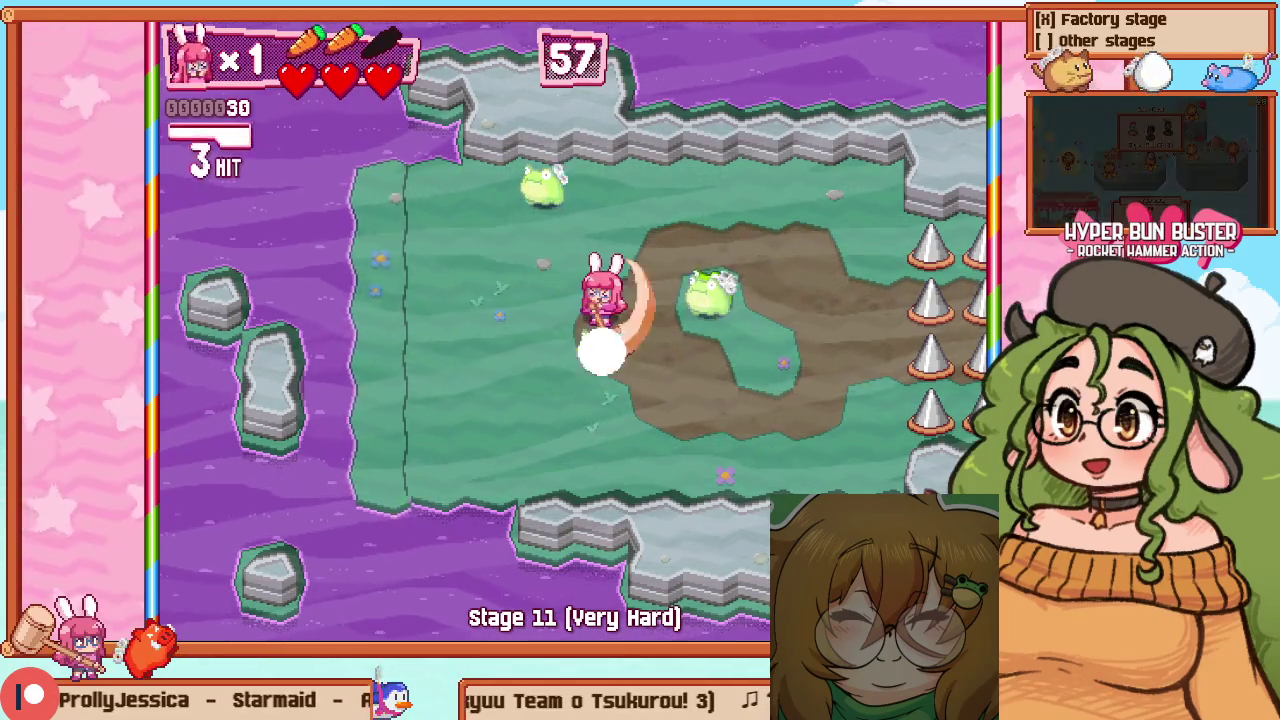
key(Down)
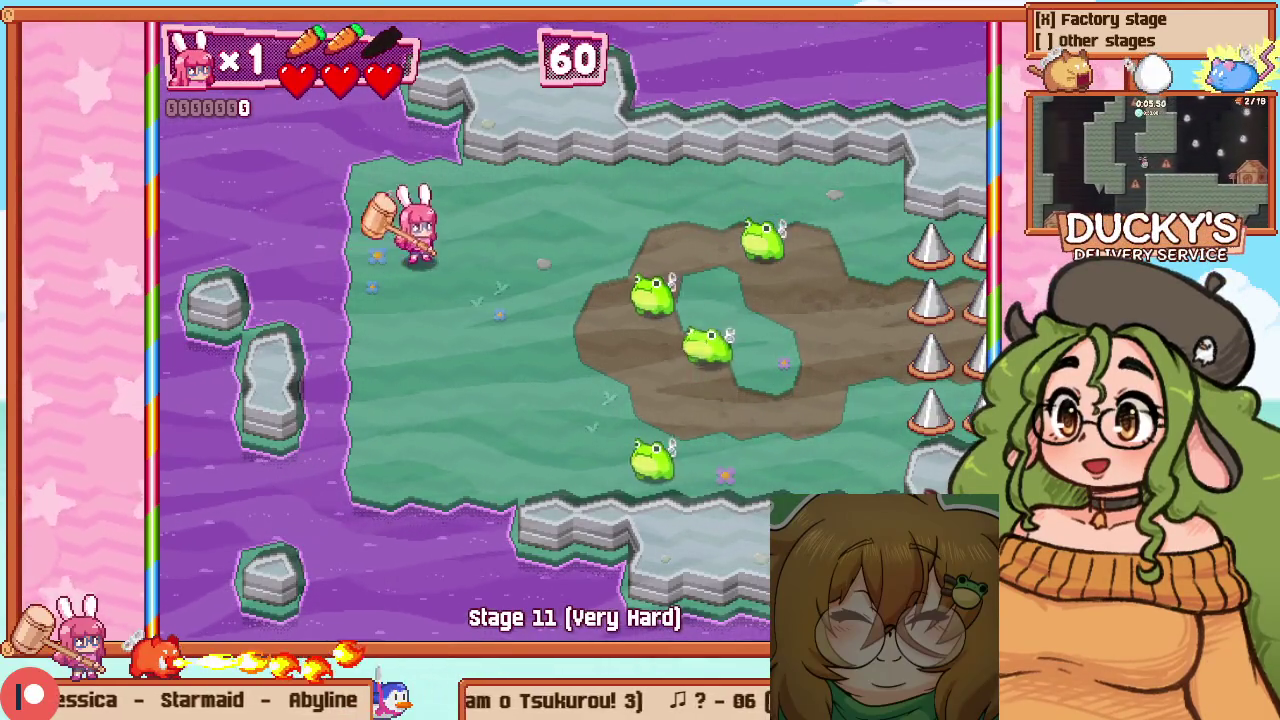
key(Right)
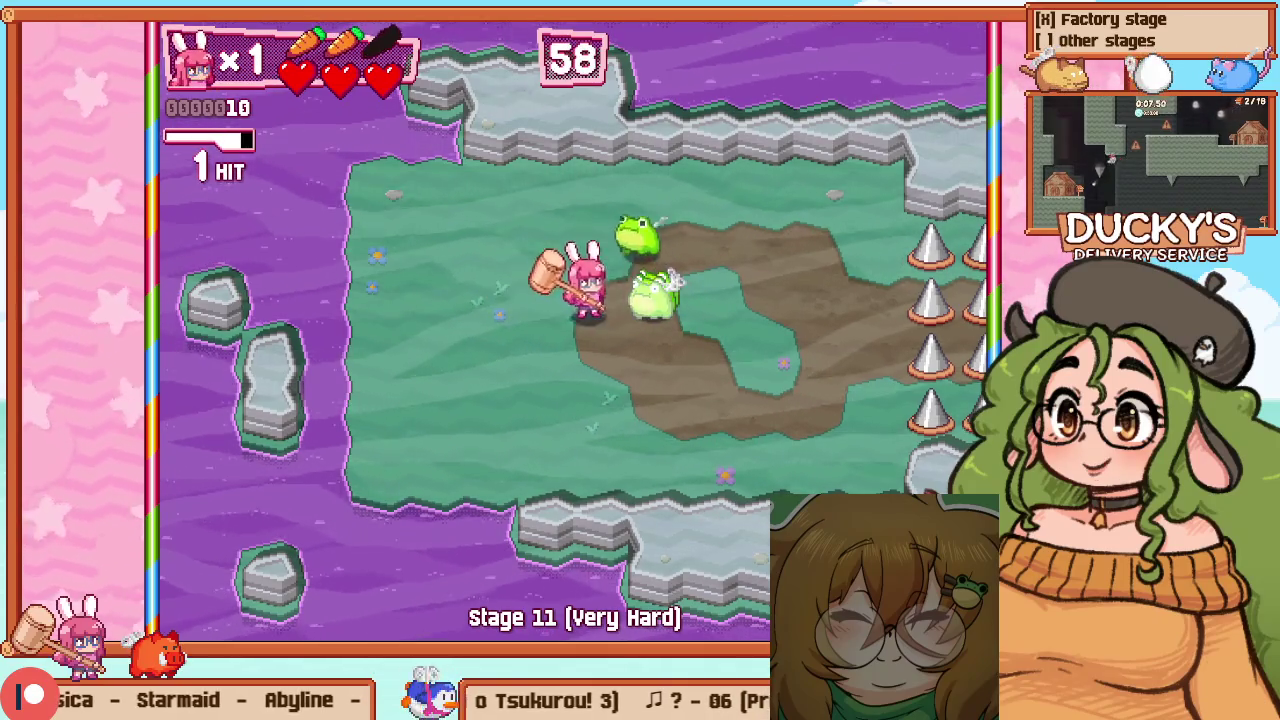
key(Right)
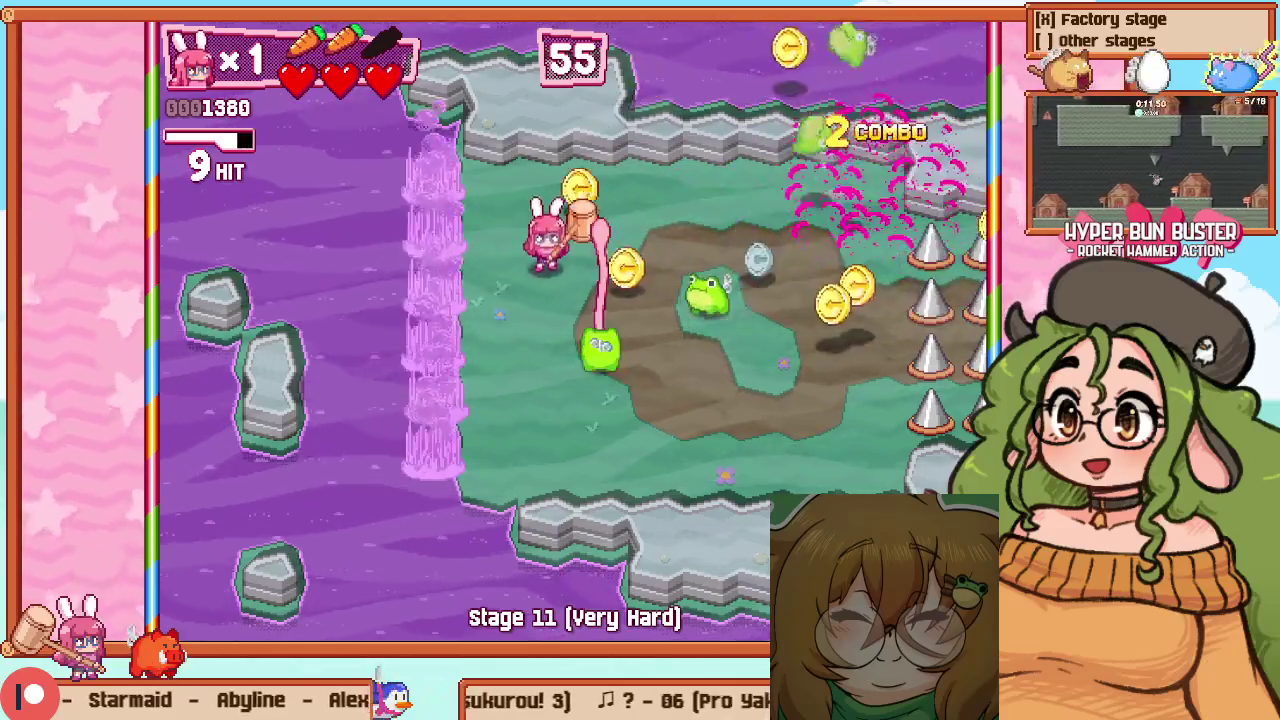
key(Right)
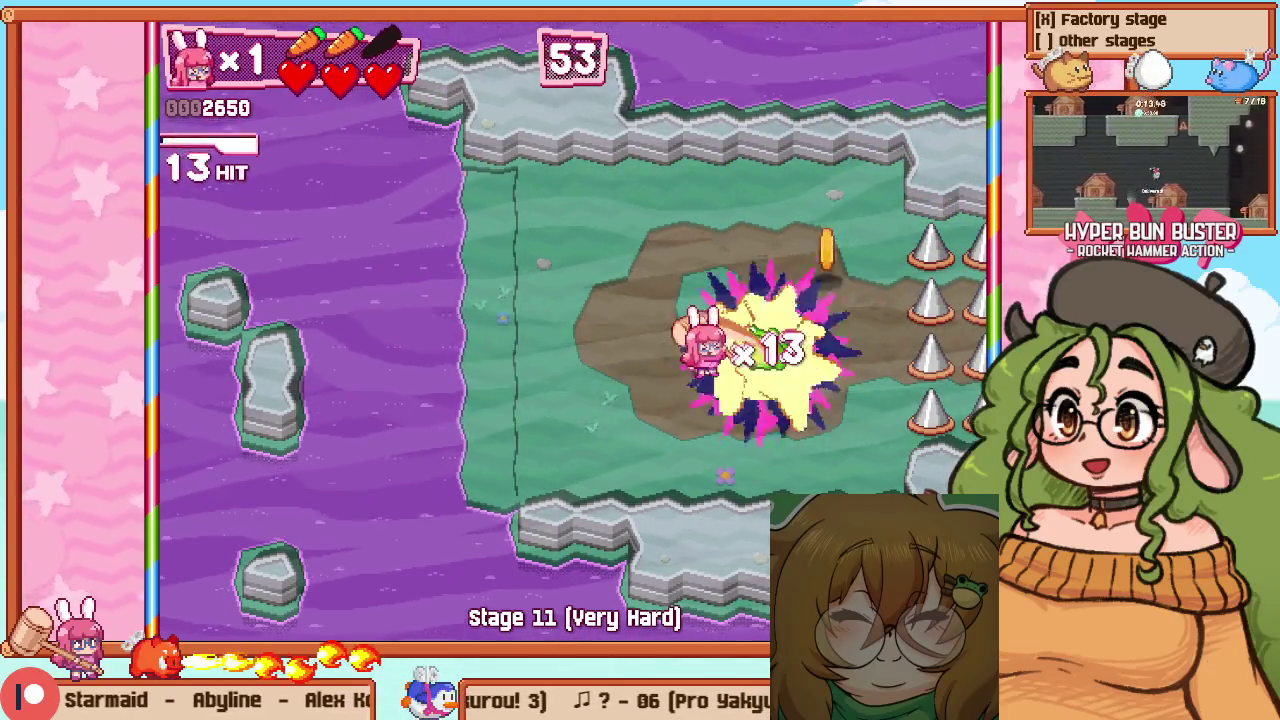
key(Right)
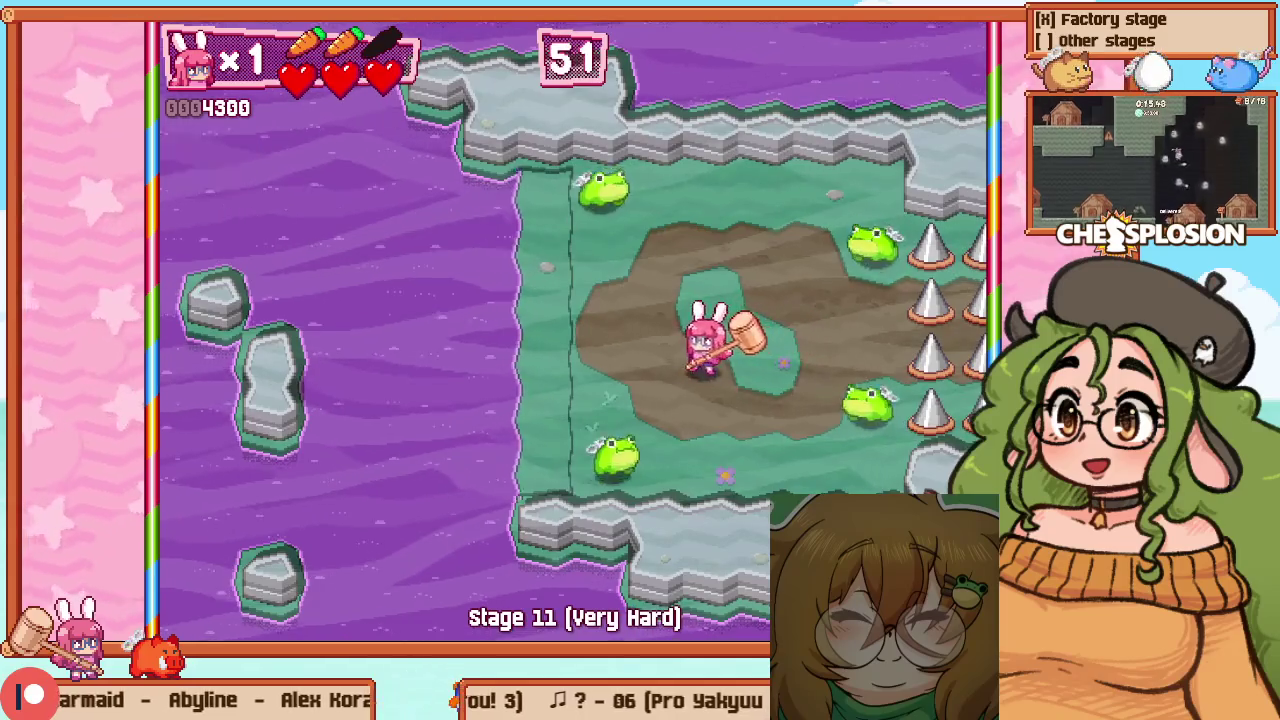
key(Down)
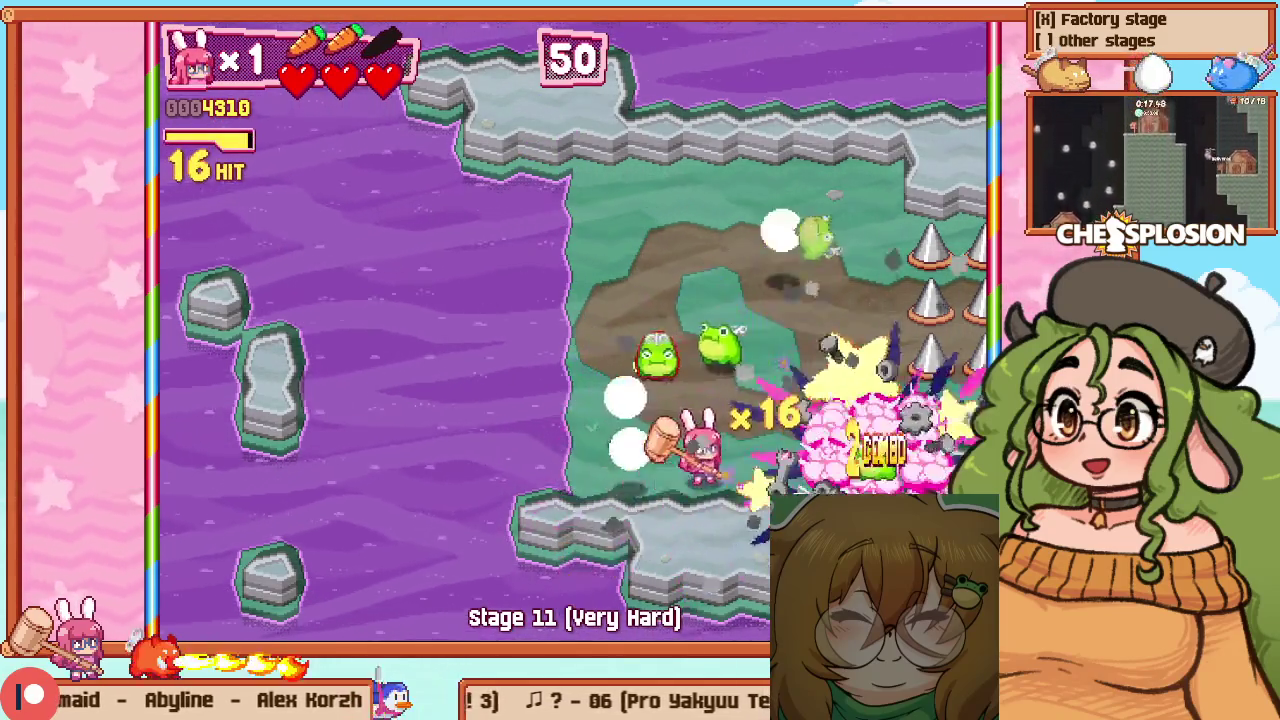
key(Left)
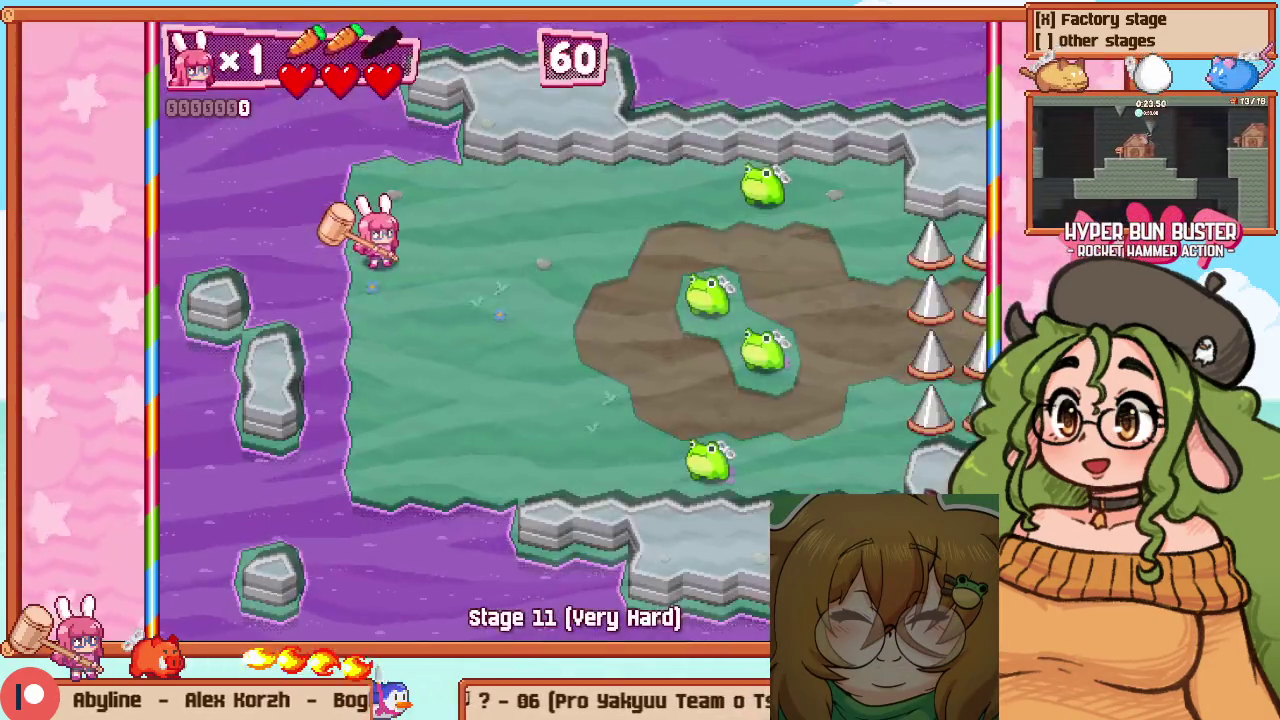
key(Right)
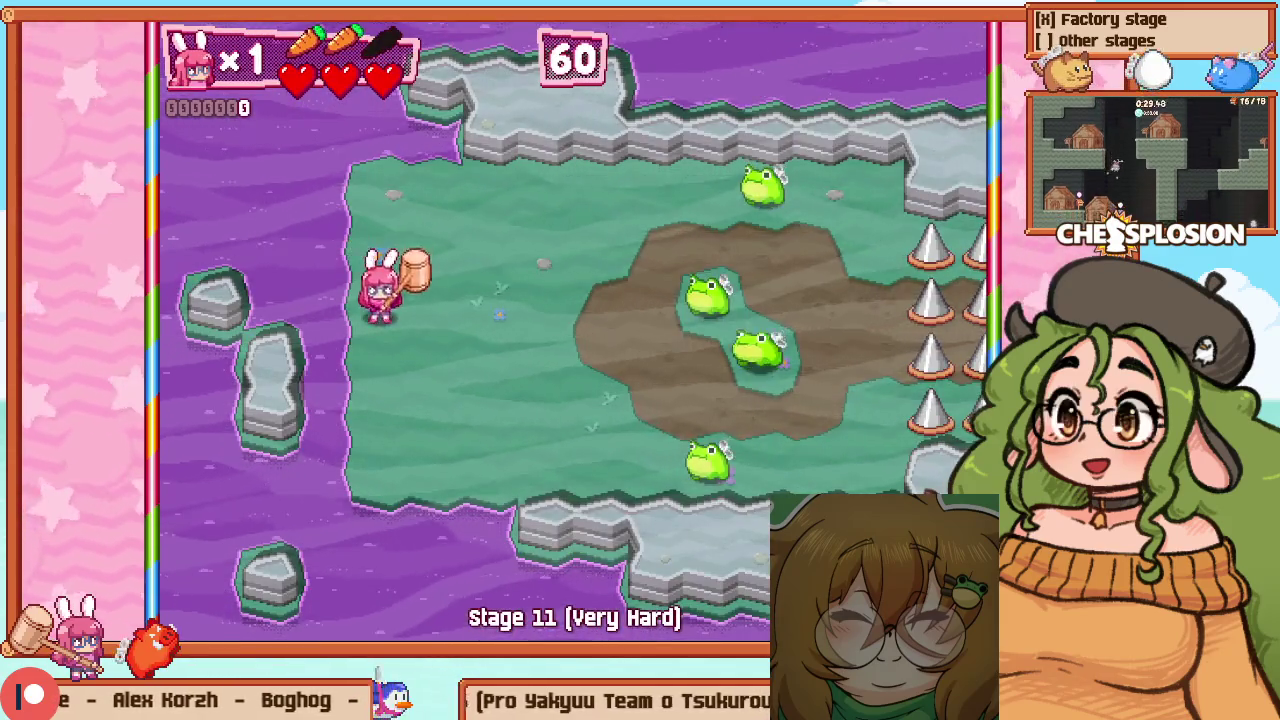
key(Right)
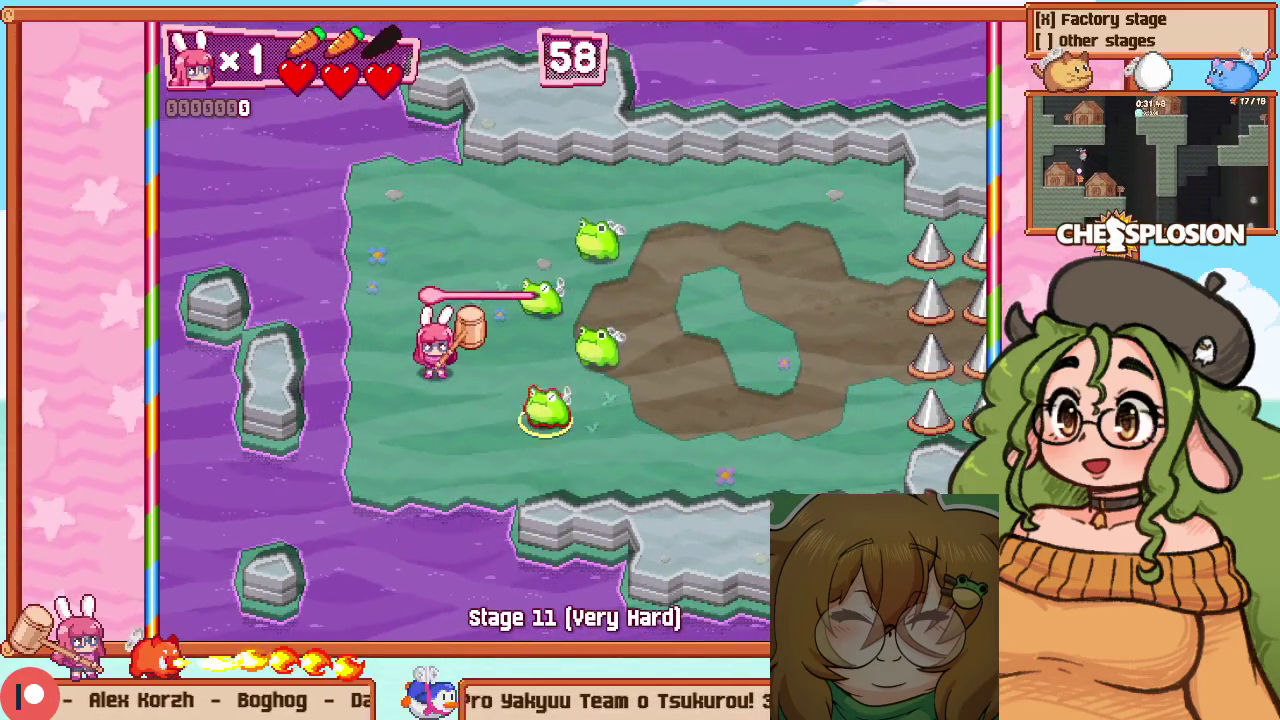
key(z)
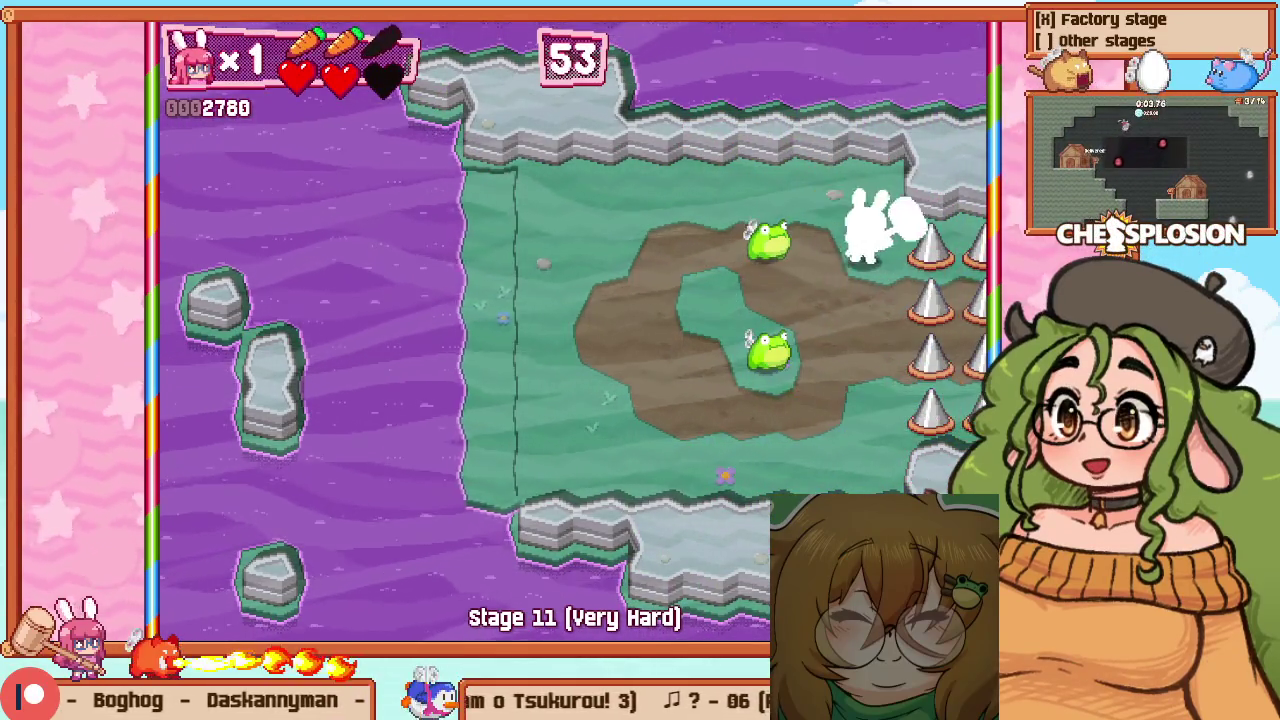
key(F1)
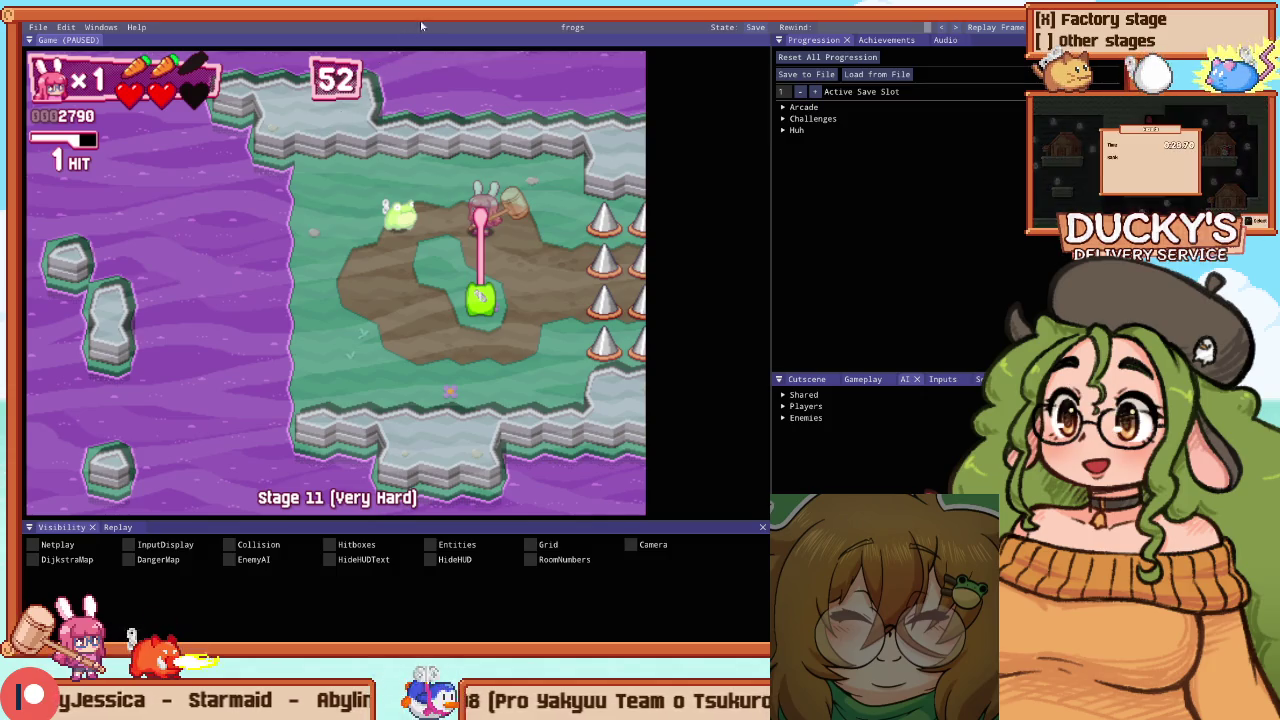
Hide the debug panels and hammer the remaining frogs to clear the stage
key(F1)
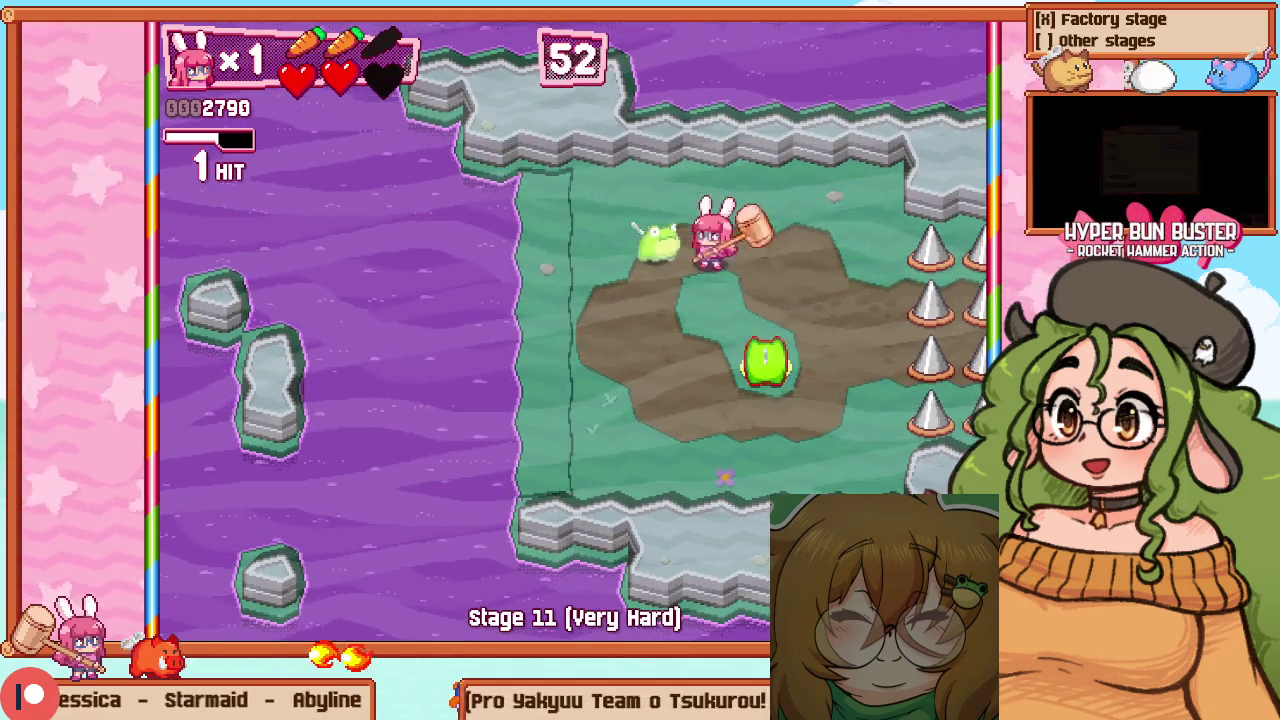
key(Right)
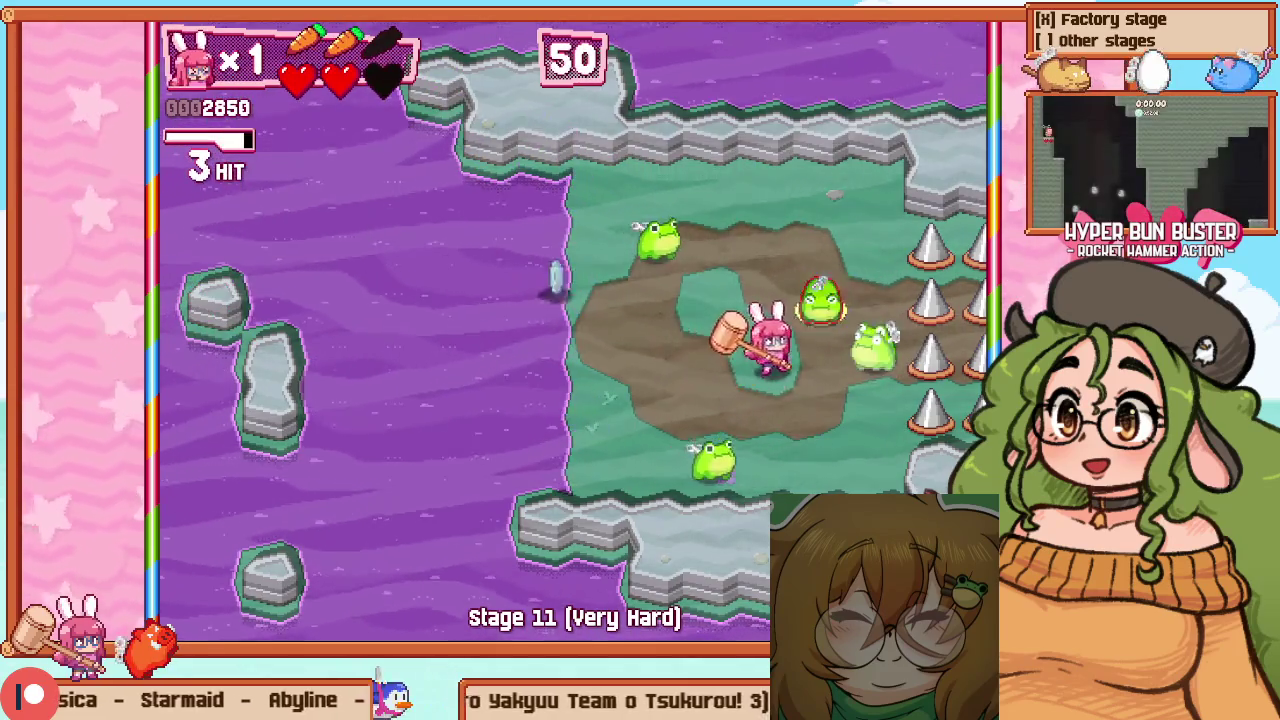
key(Up)
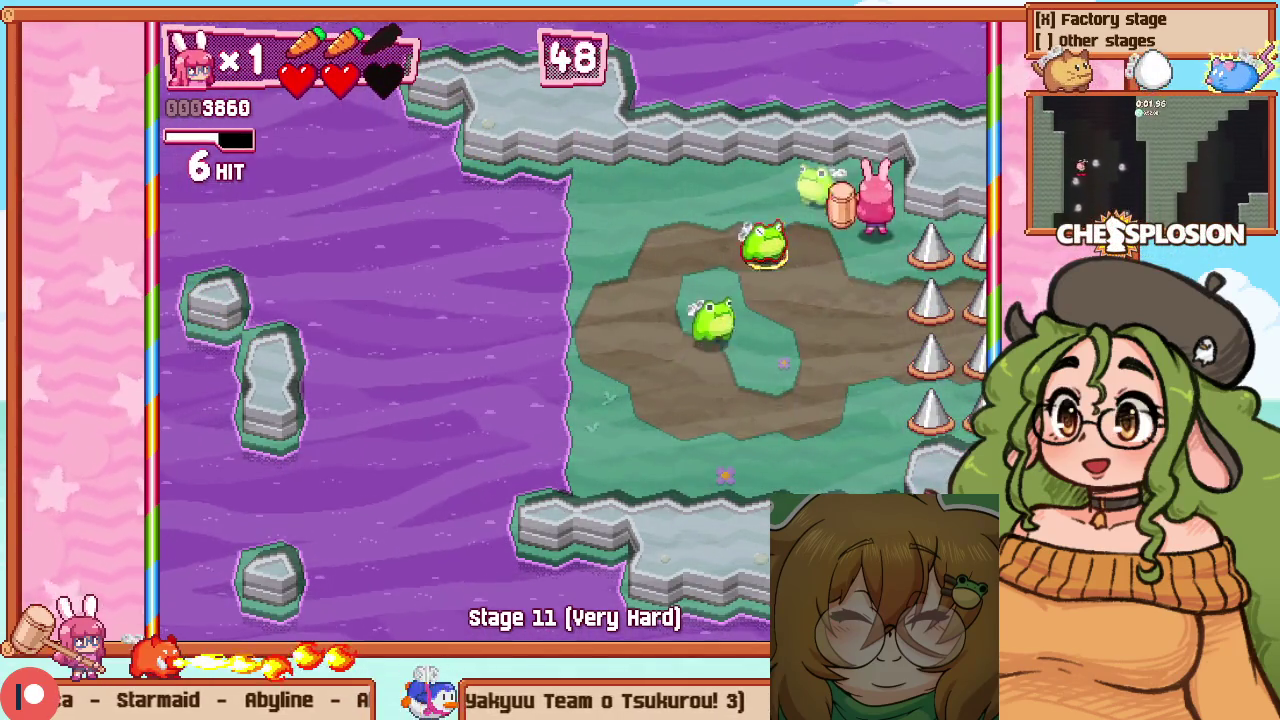
key(Down)
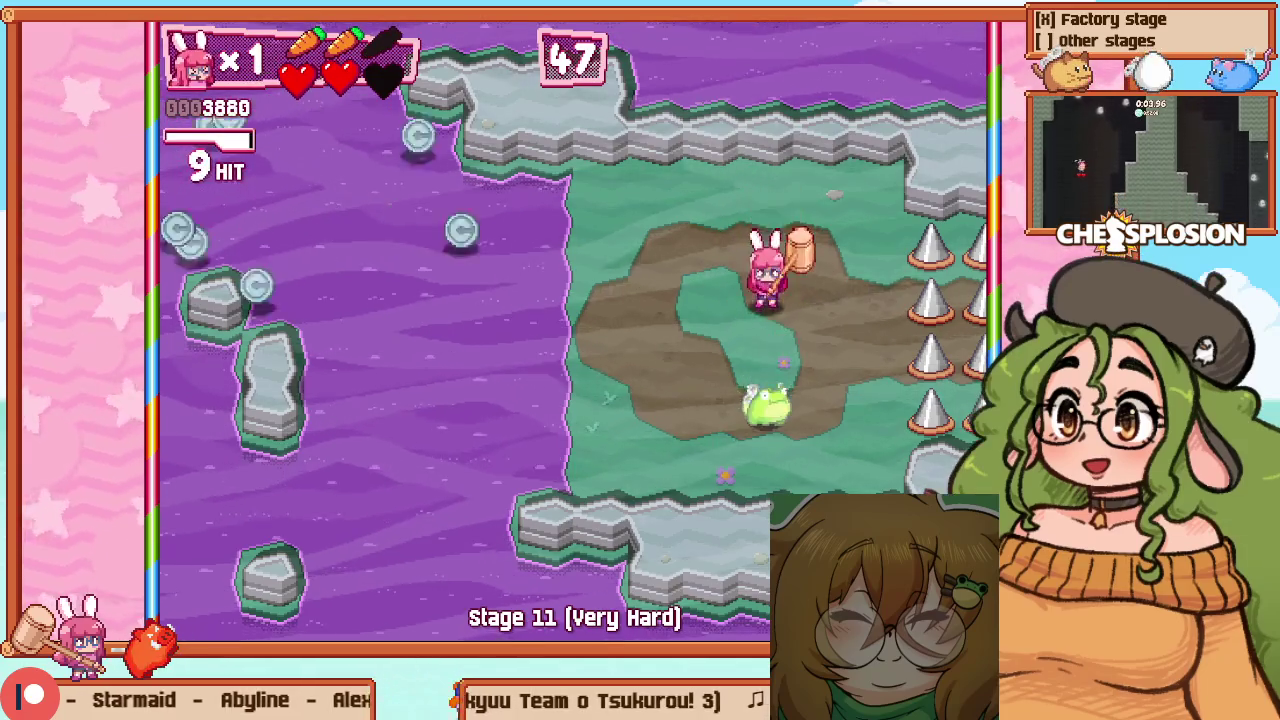
key(Left)
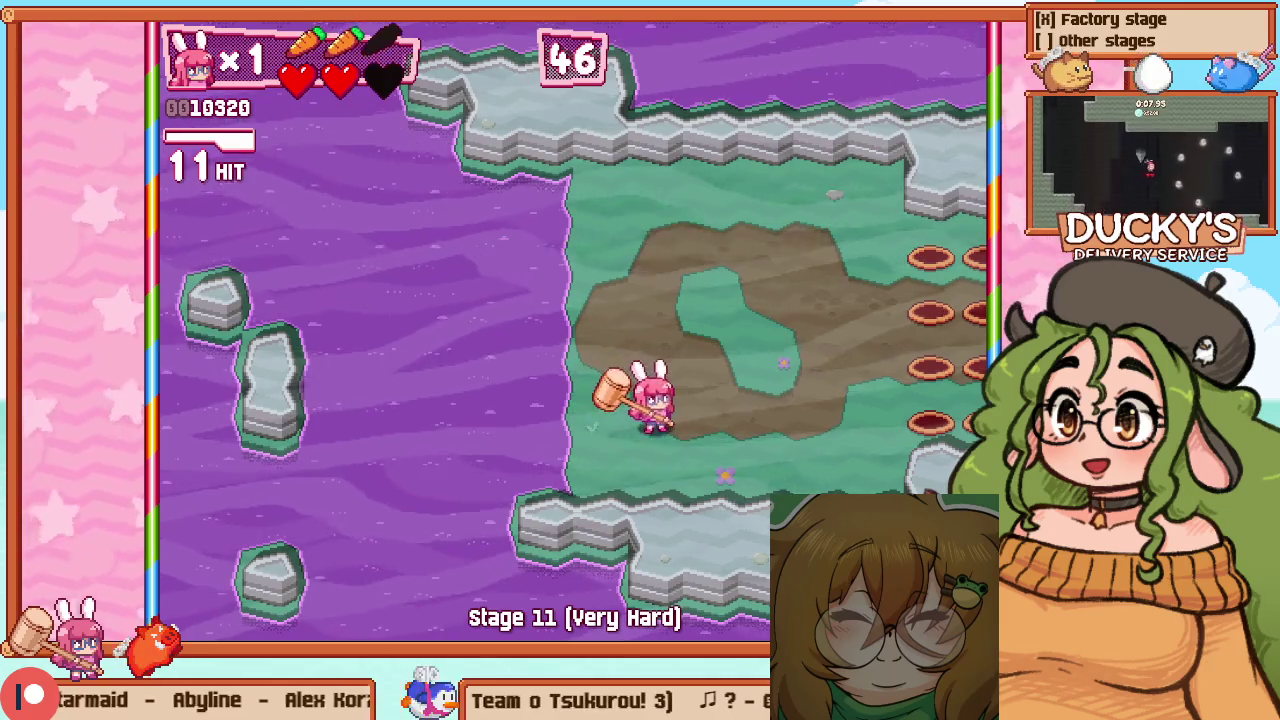
Retry Stage 11 and start hammering frogs in the fresh run
key(Escape)
key(Return)
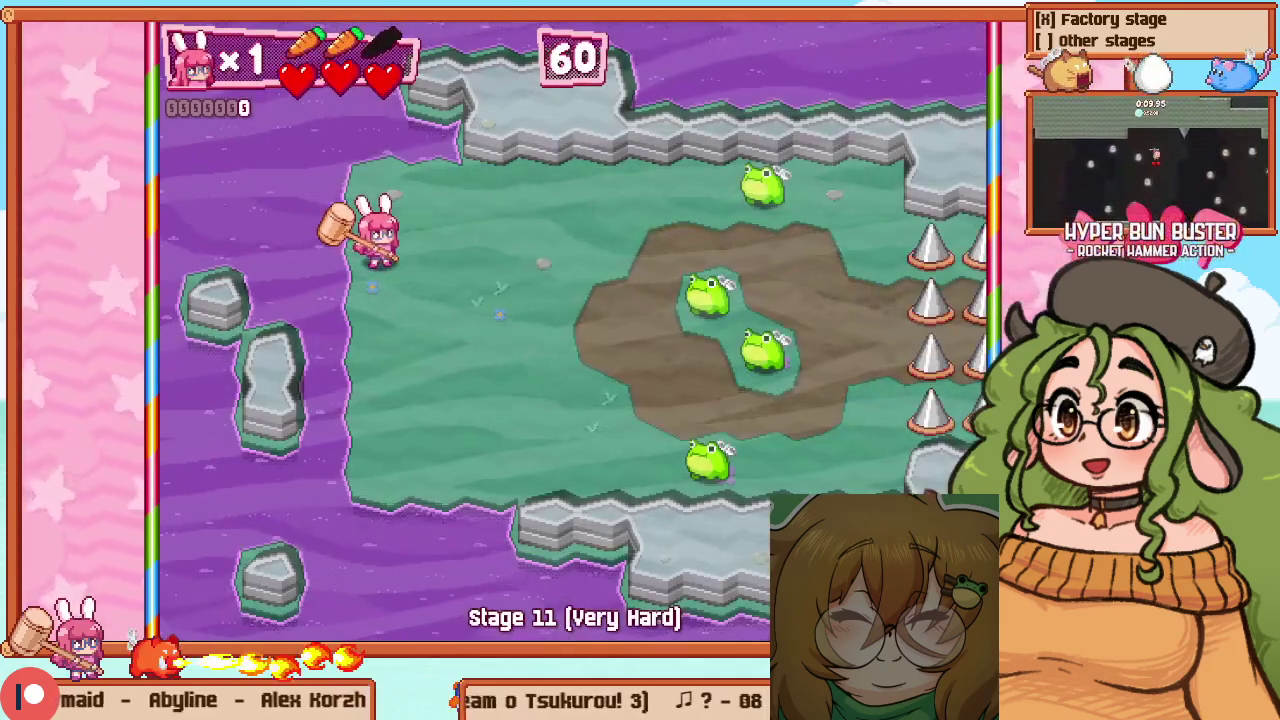
key(Right)
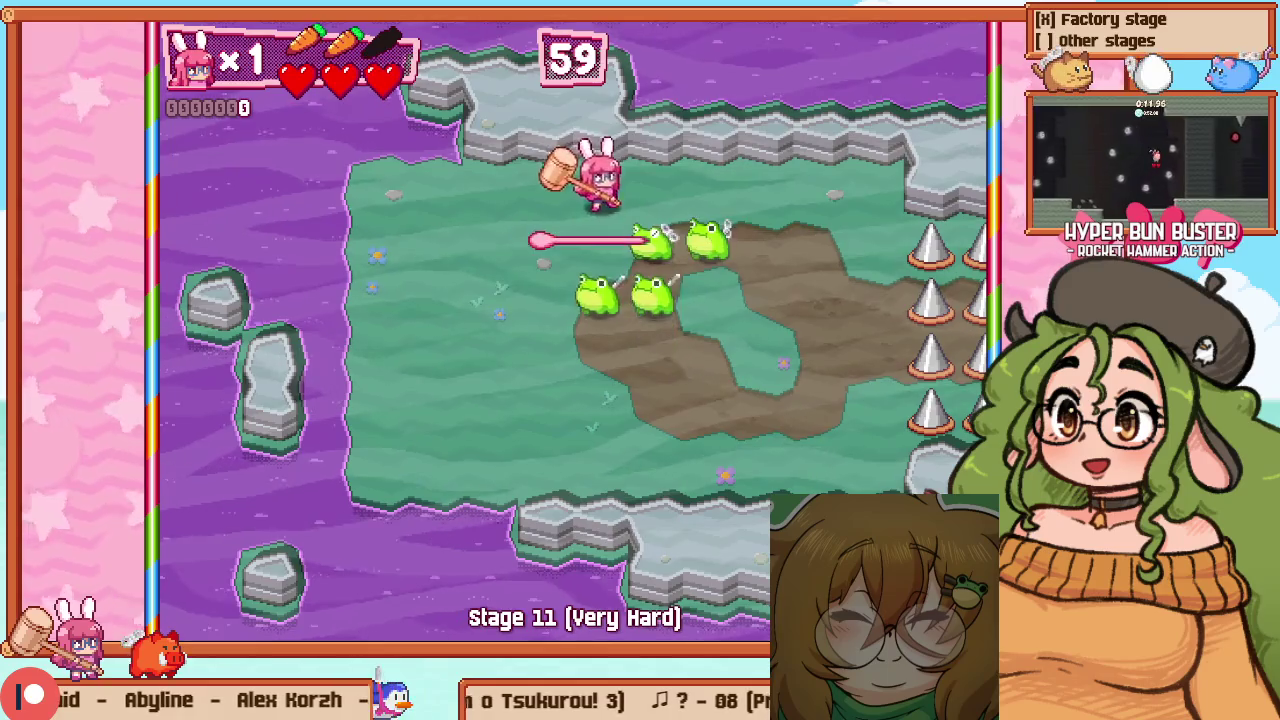
key(Right)
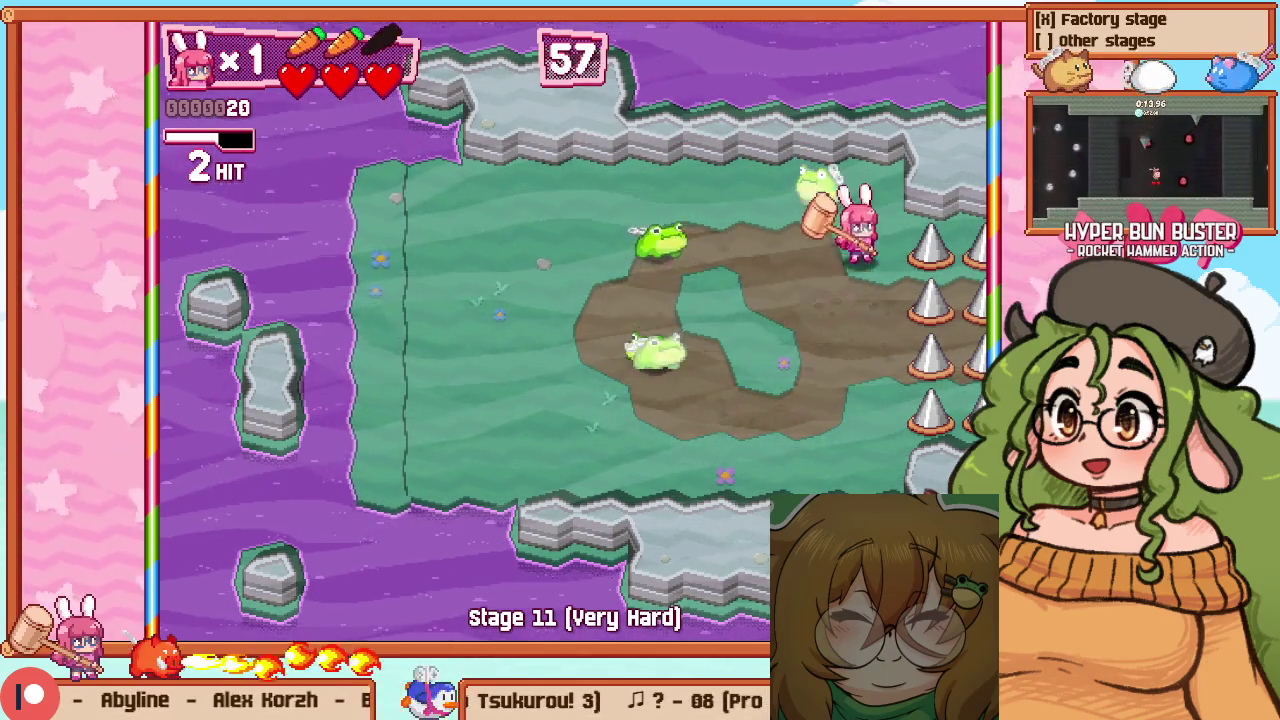
key(z)
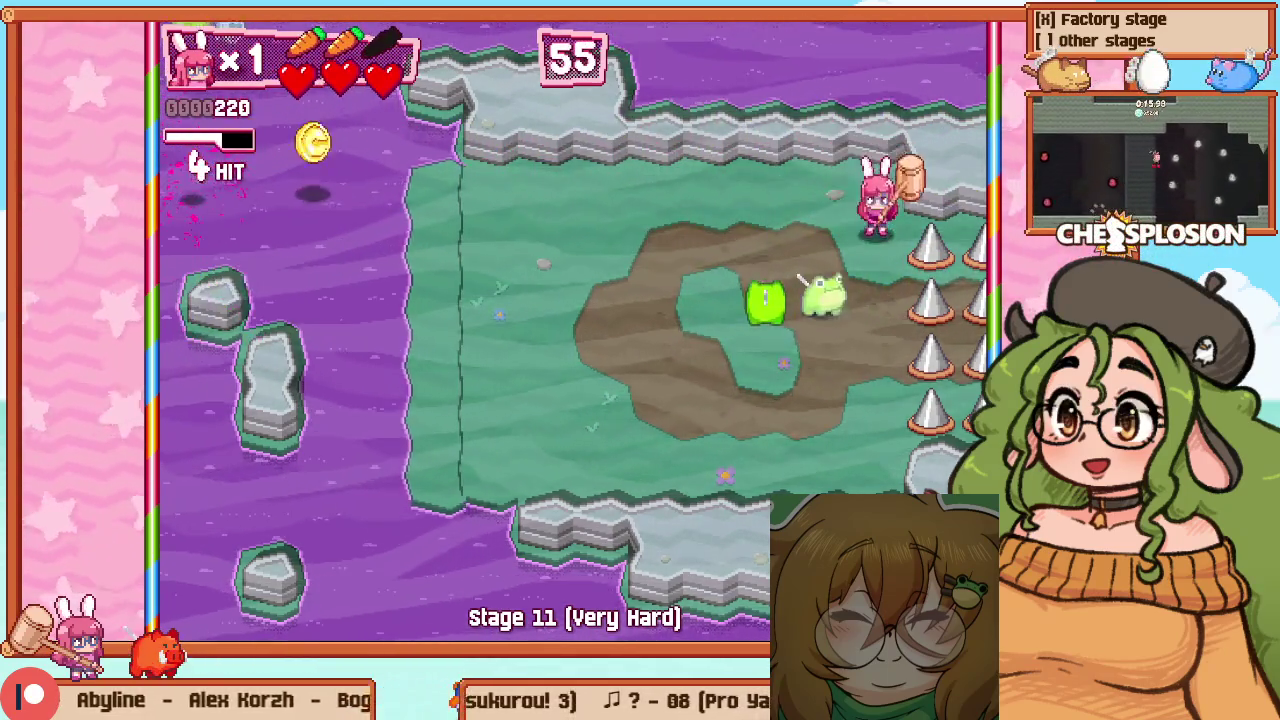
key(Down)
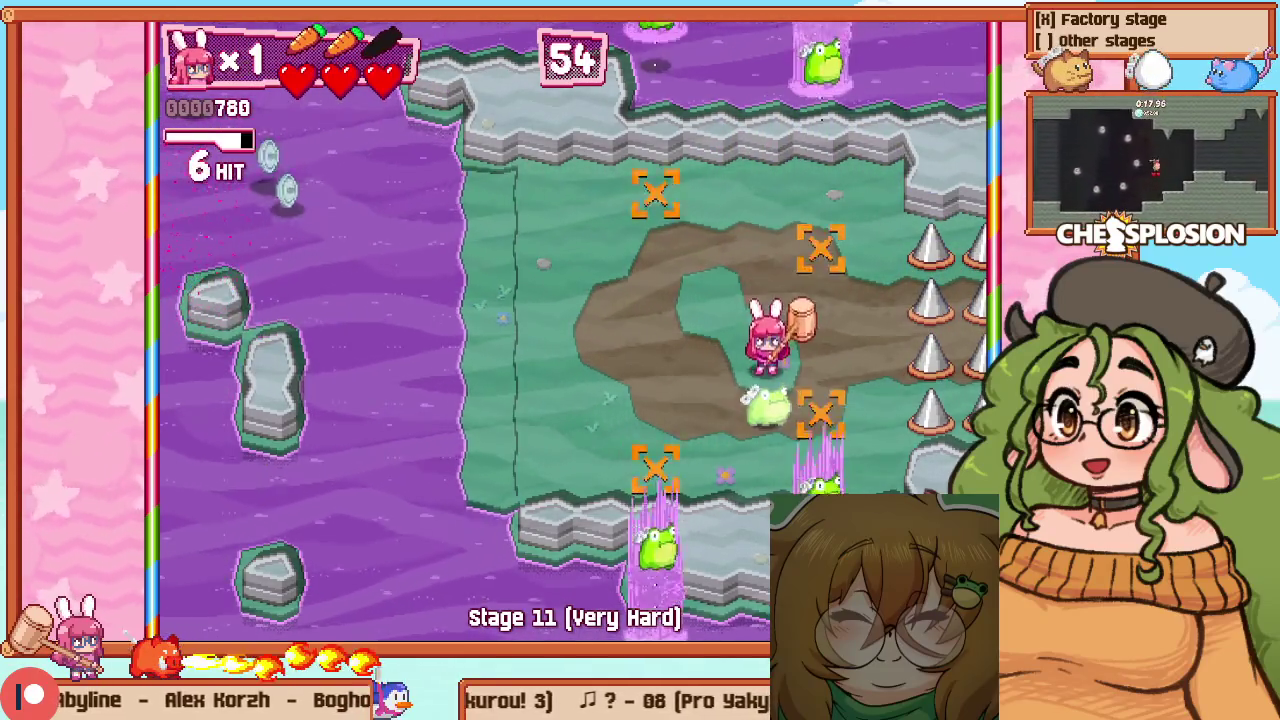
key(Up)
key(Right)
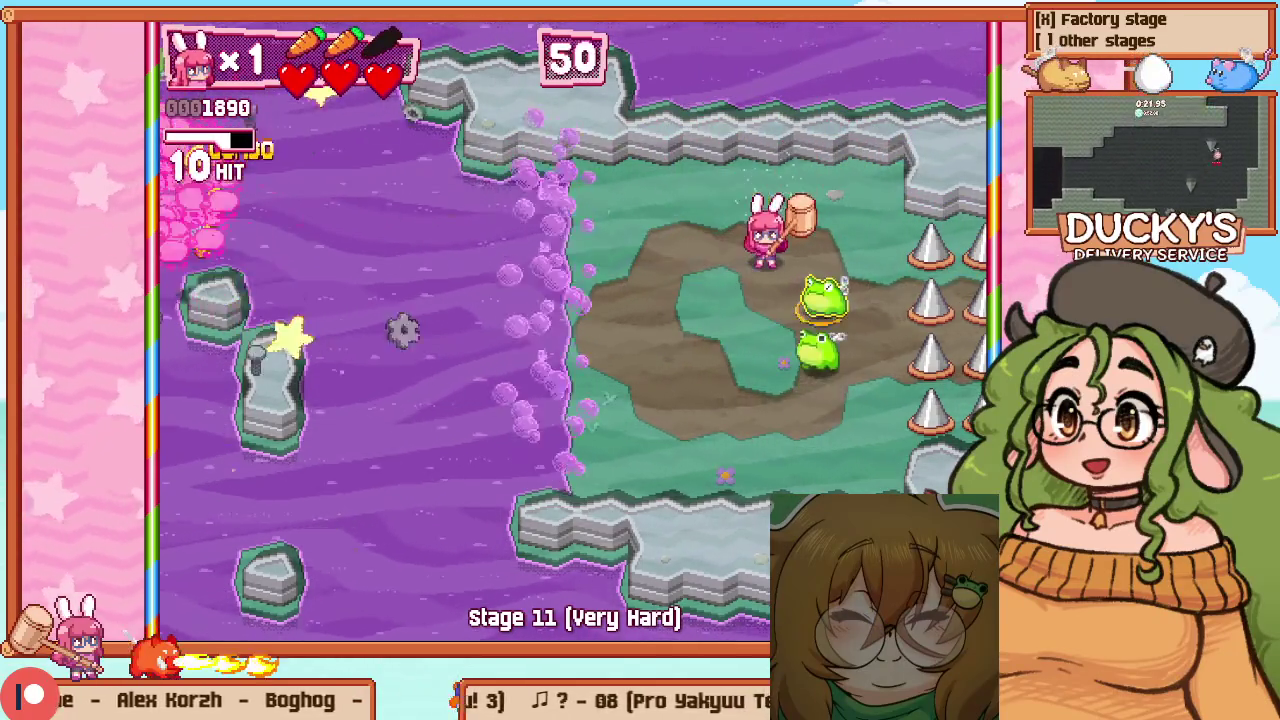
Clear the last frogs with a 5-hit combo, then pause at timer 44, score 10610
key(Right)
key(z)
key(Down)
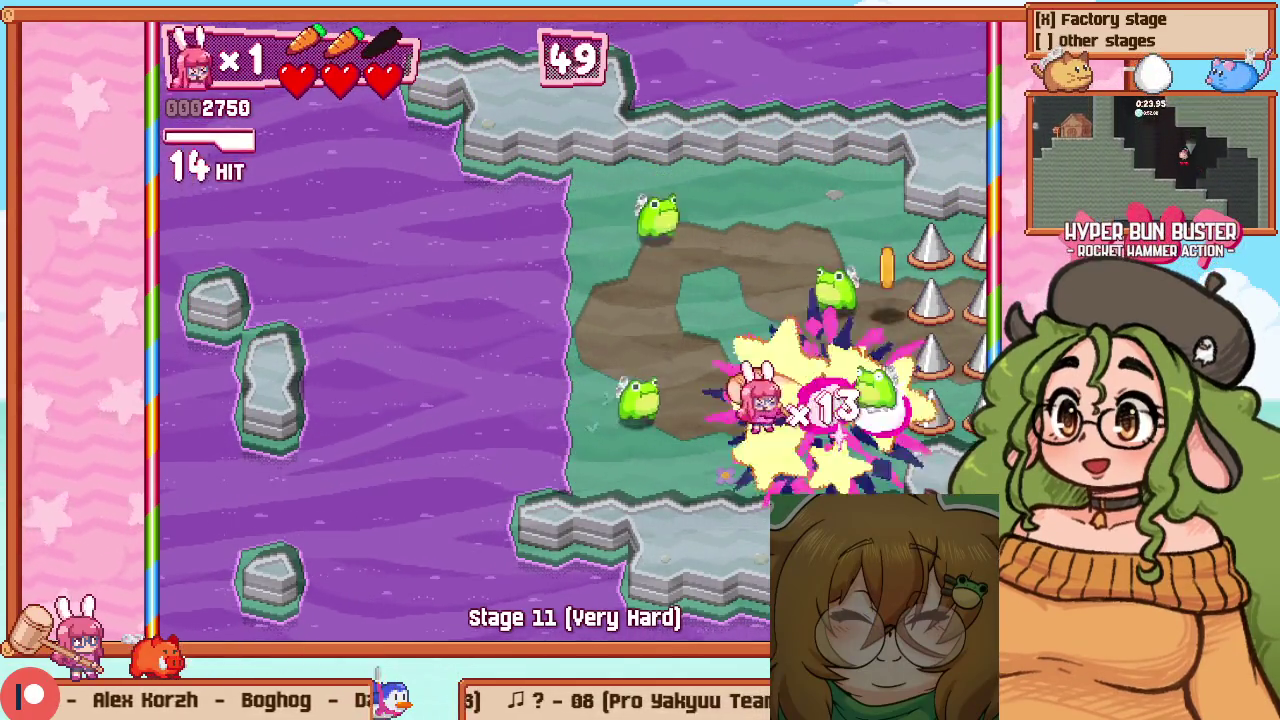
key(Right)
key(Up)
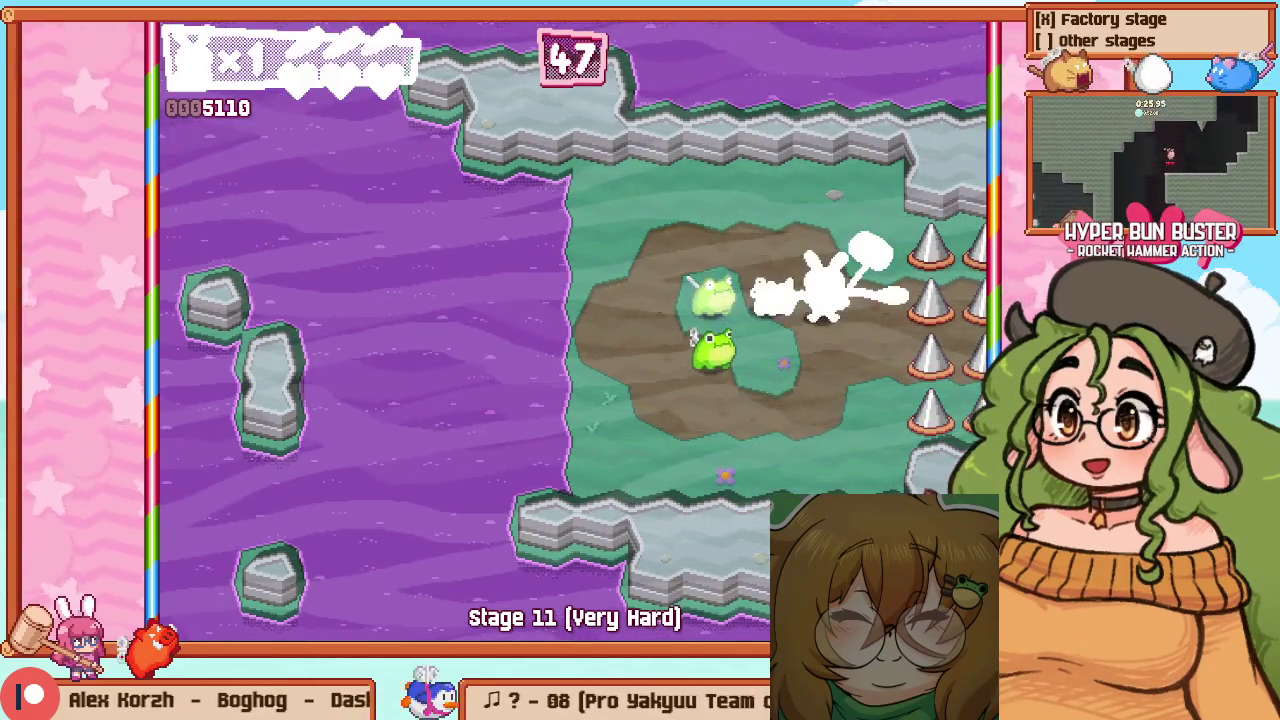
key(Left)
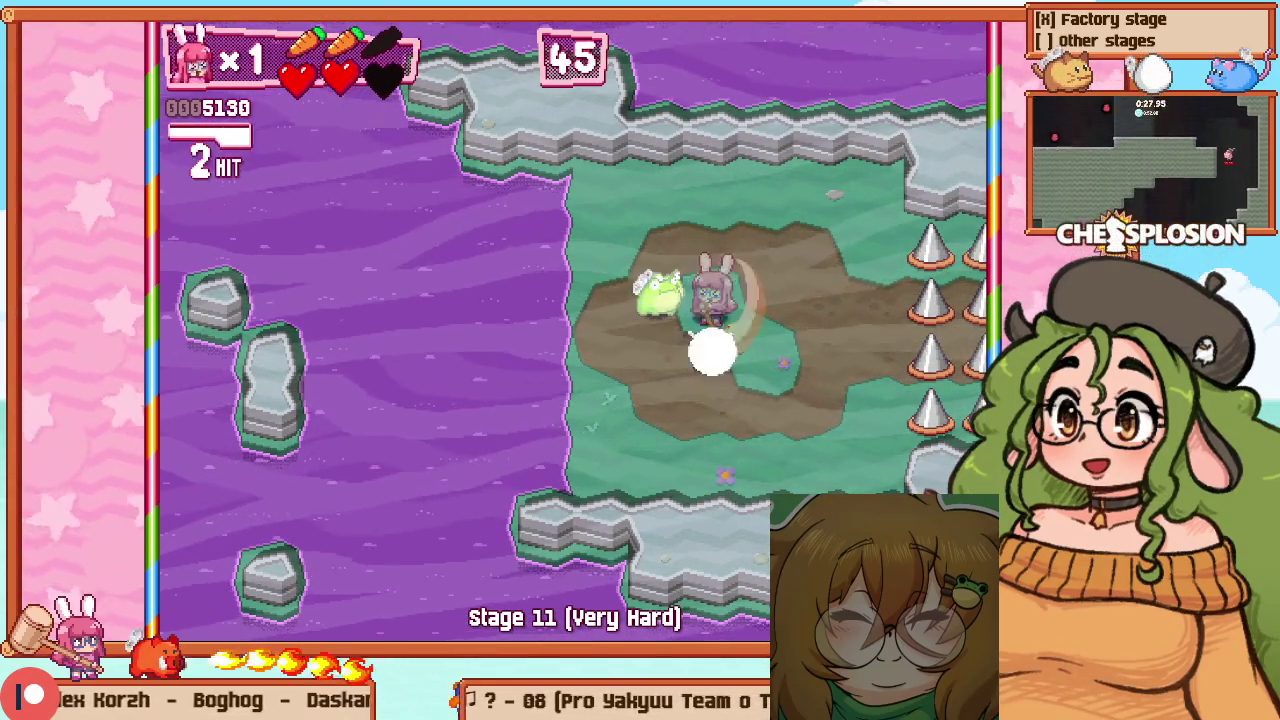
key(Up)
key(Down)
key(z)
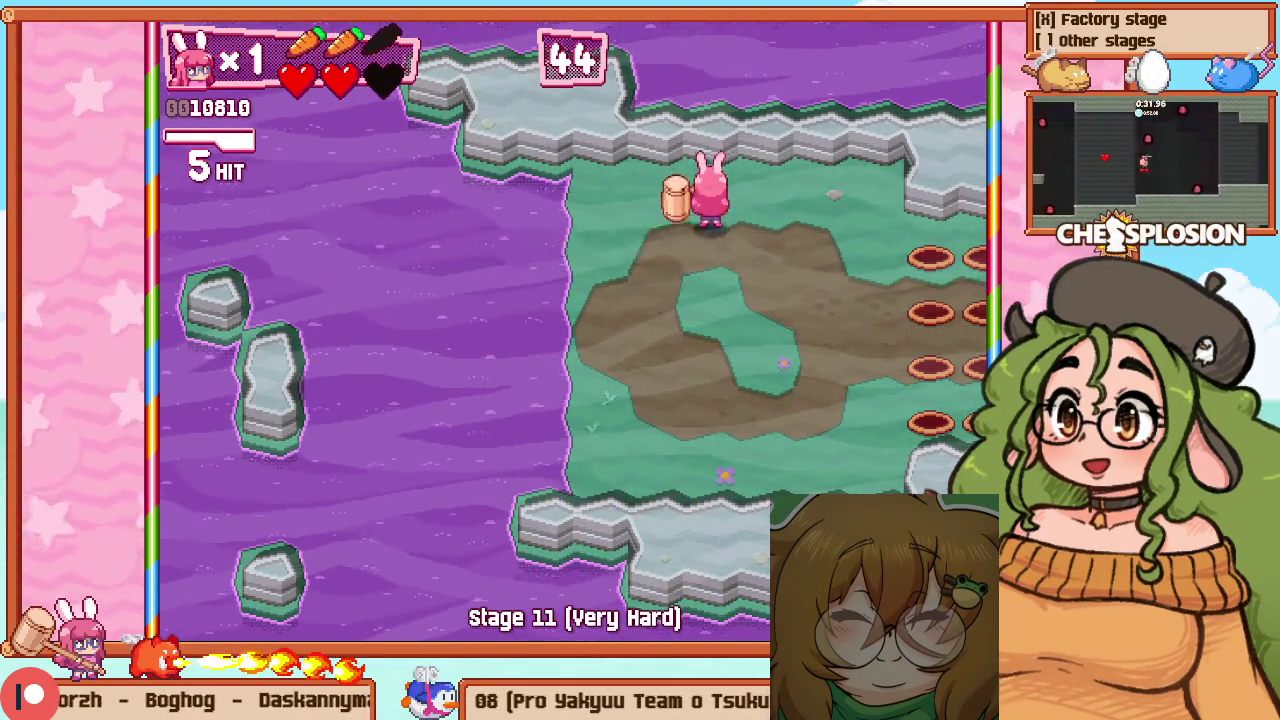
key(Right)
key(Escape)
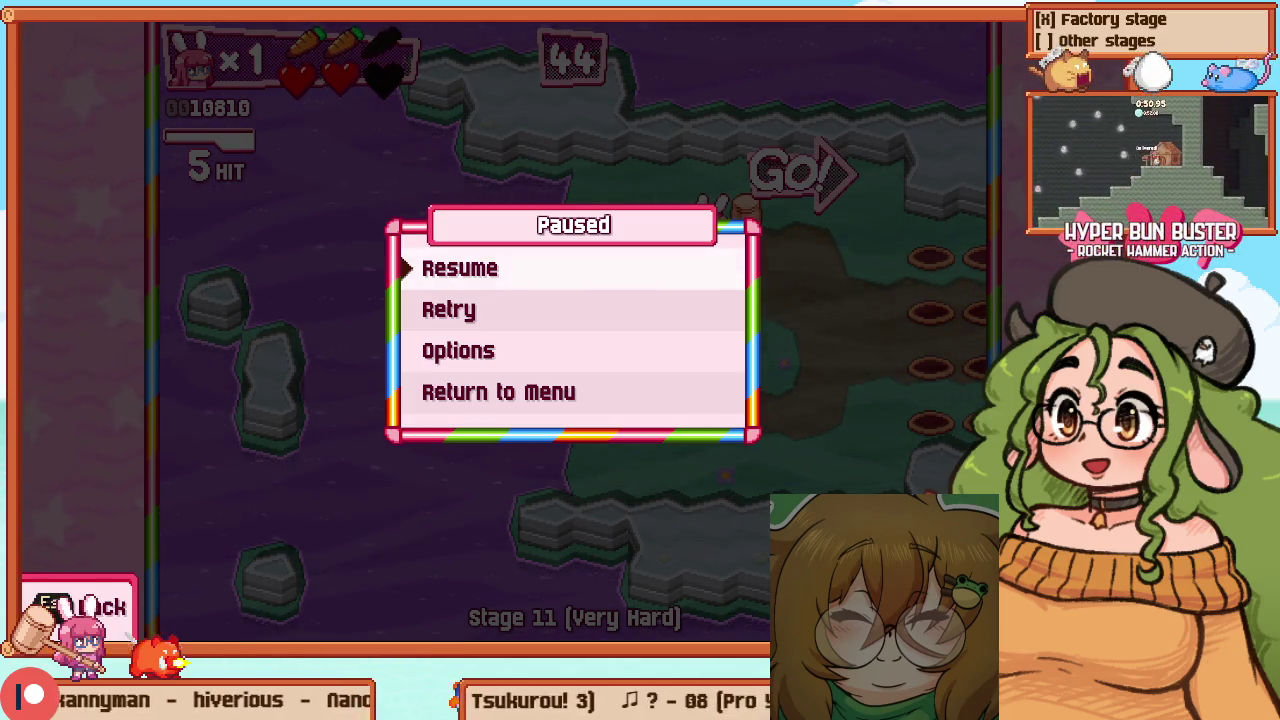
Retry Stage 11 and hammer the first frogs in the group
key(Down)
key(Return)
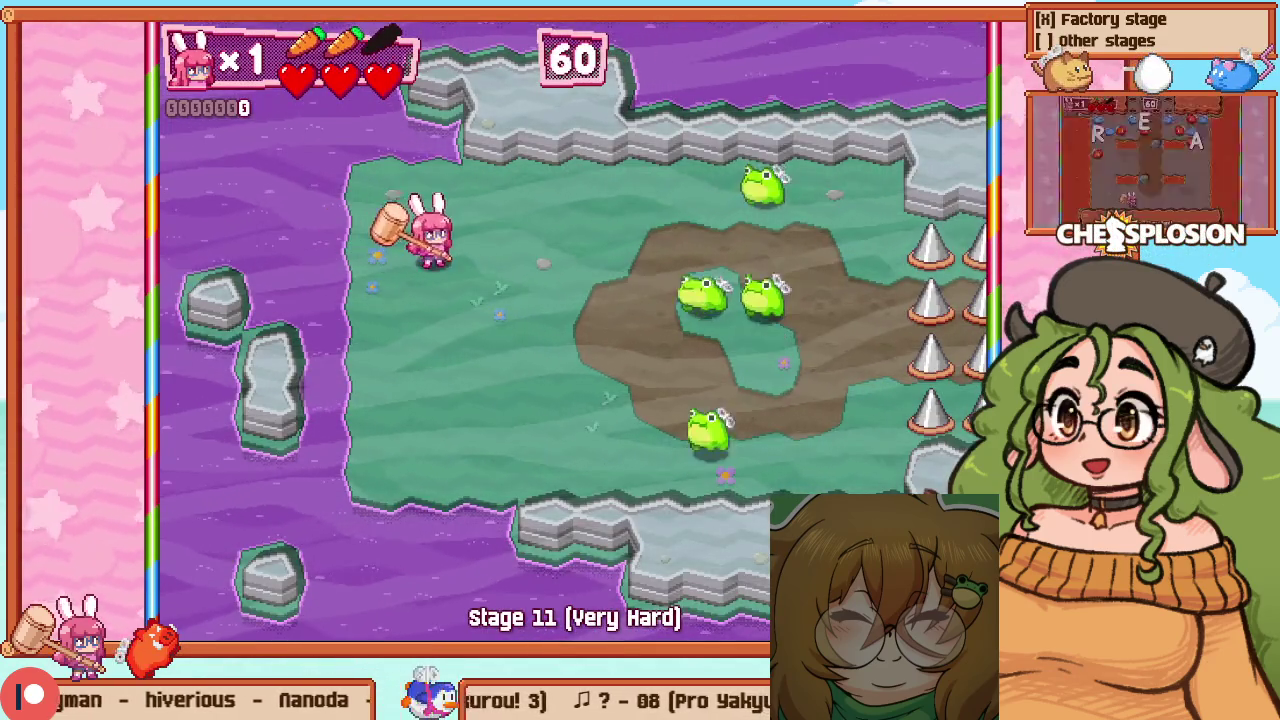
key(Right)
key(z)
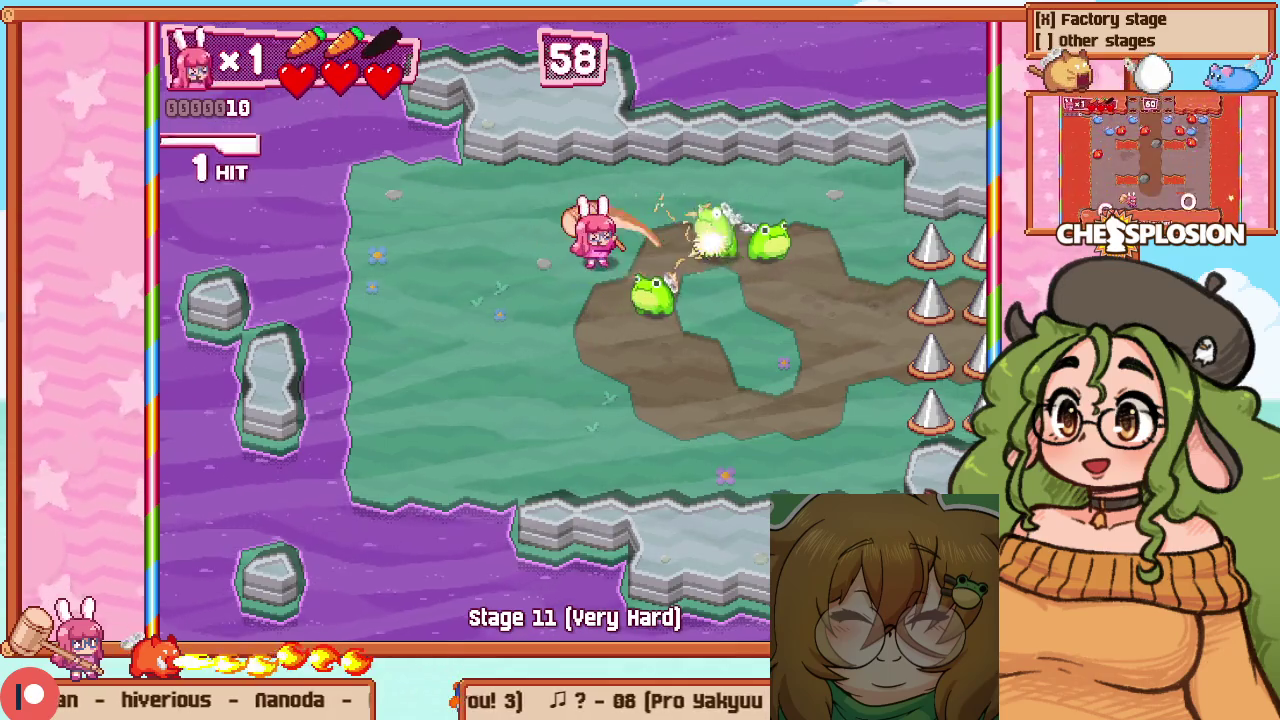
key(z)
key(Down)
key(z)
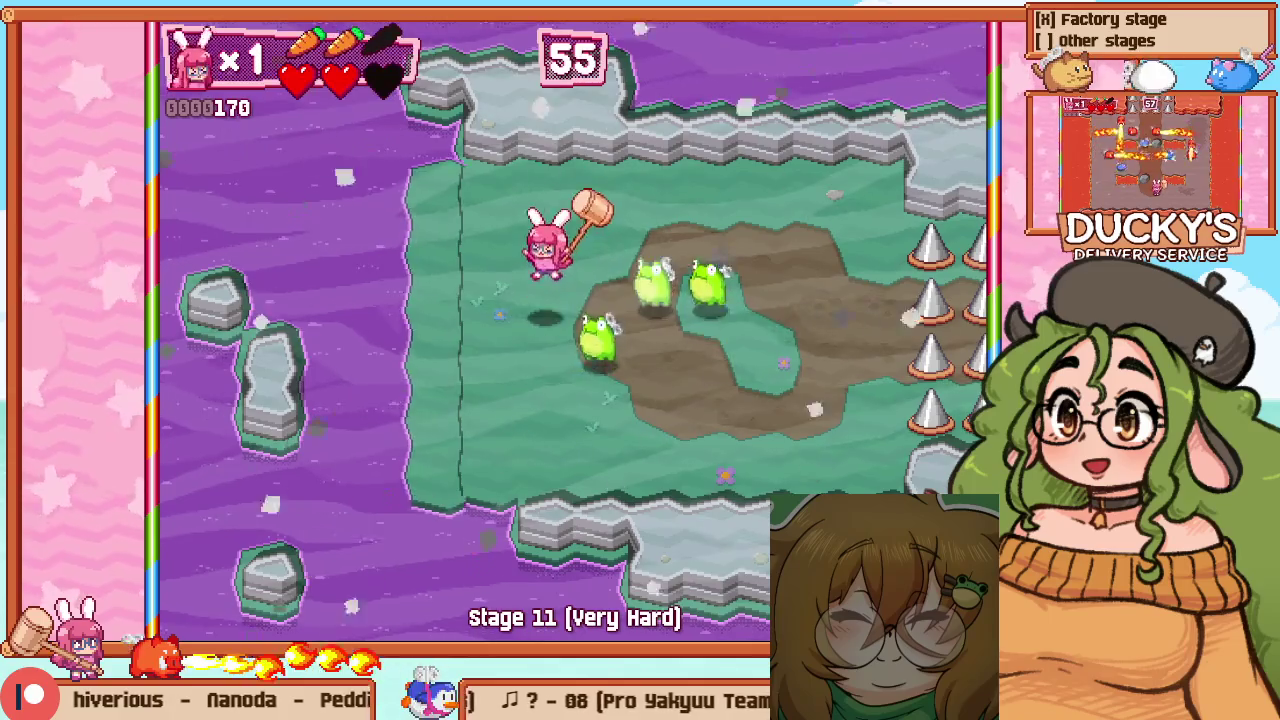
Restart with a fresh layout, dash toward the top ledge, then pause again
key(z)
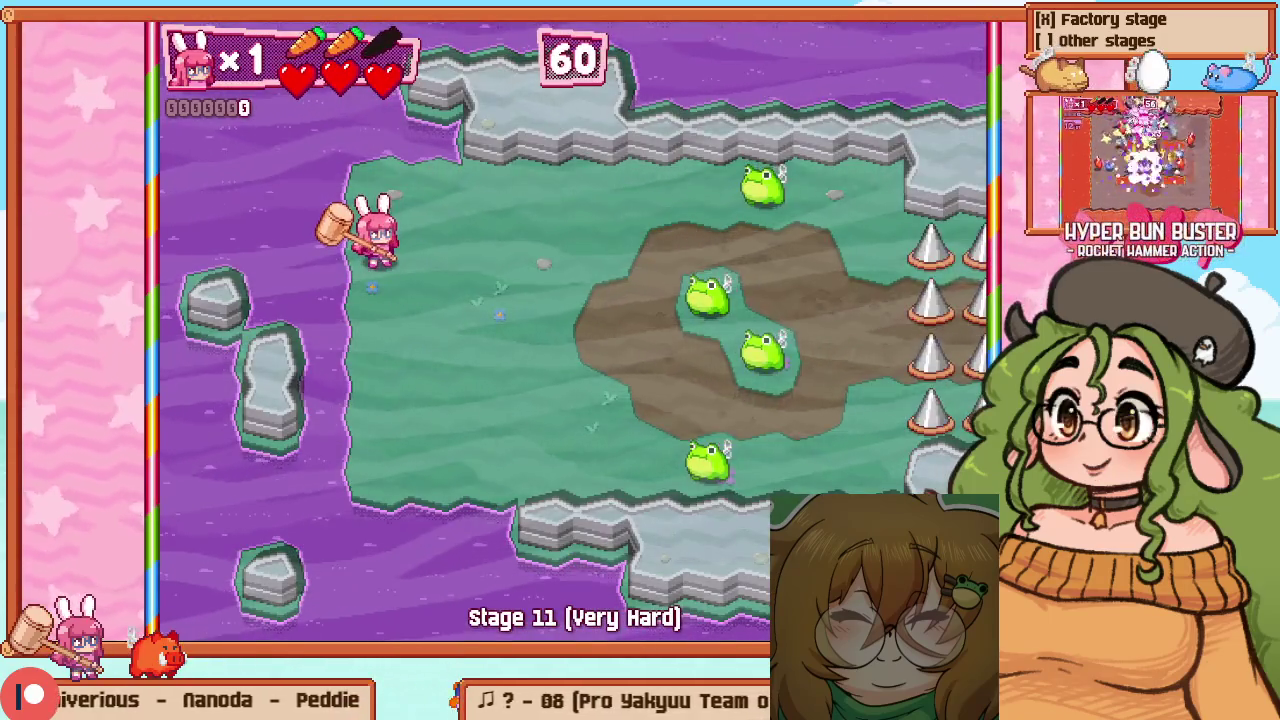
key(Right)
key(z)
key(Up)
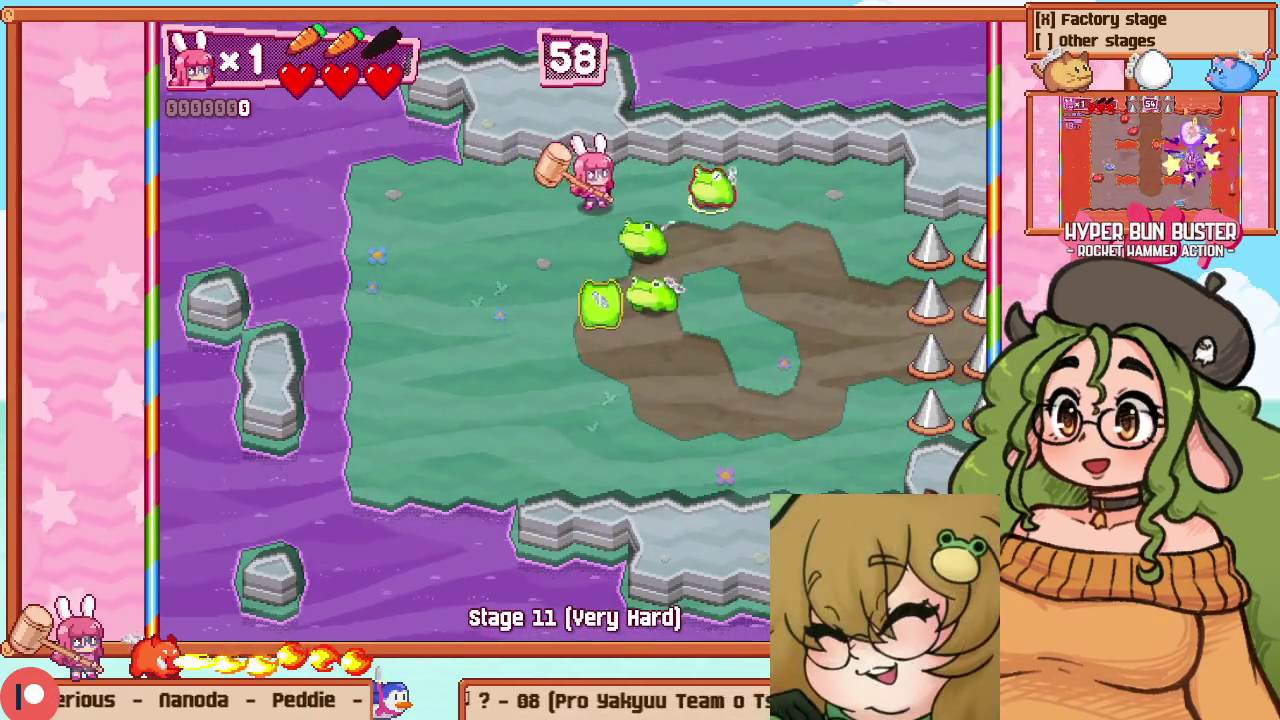
key(Escape)
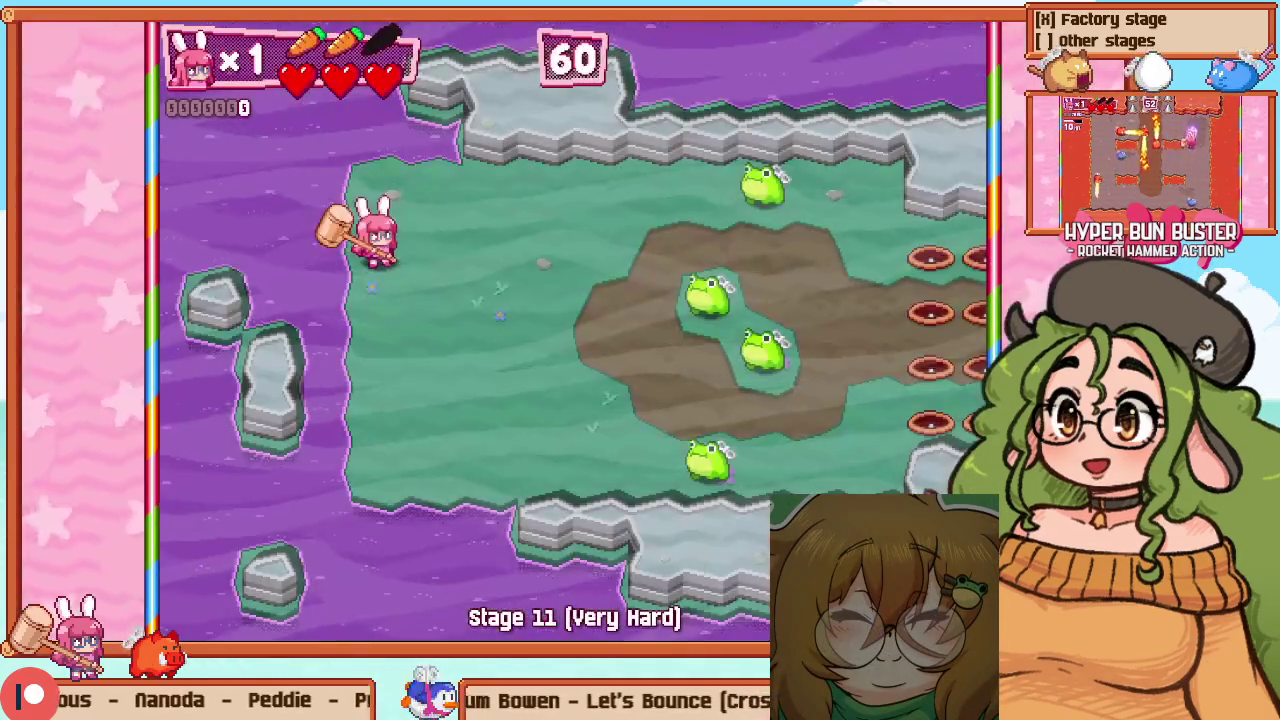
Charge into the frogs and smash the group, building a 24-hit combo
key(Right)
key(z)
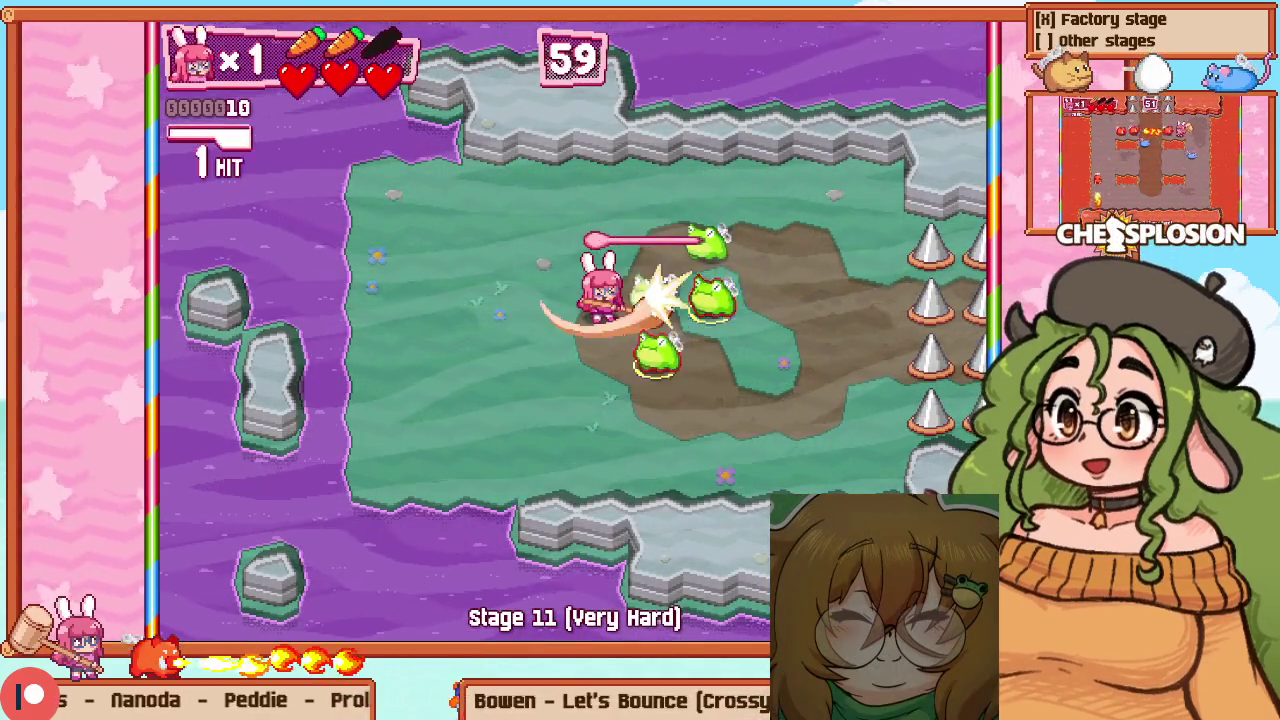
key(Left)
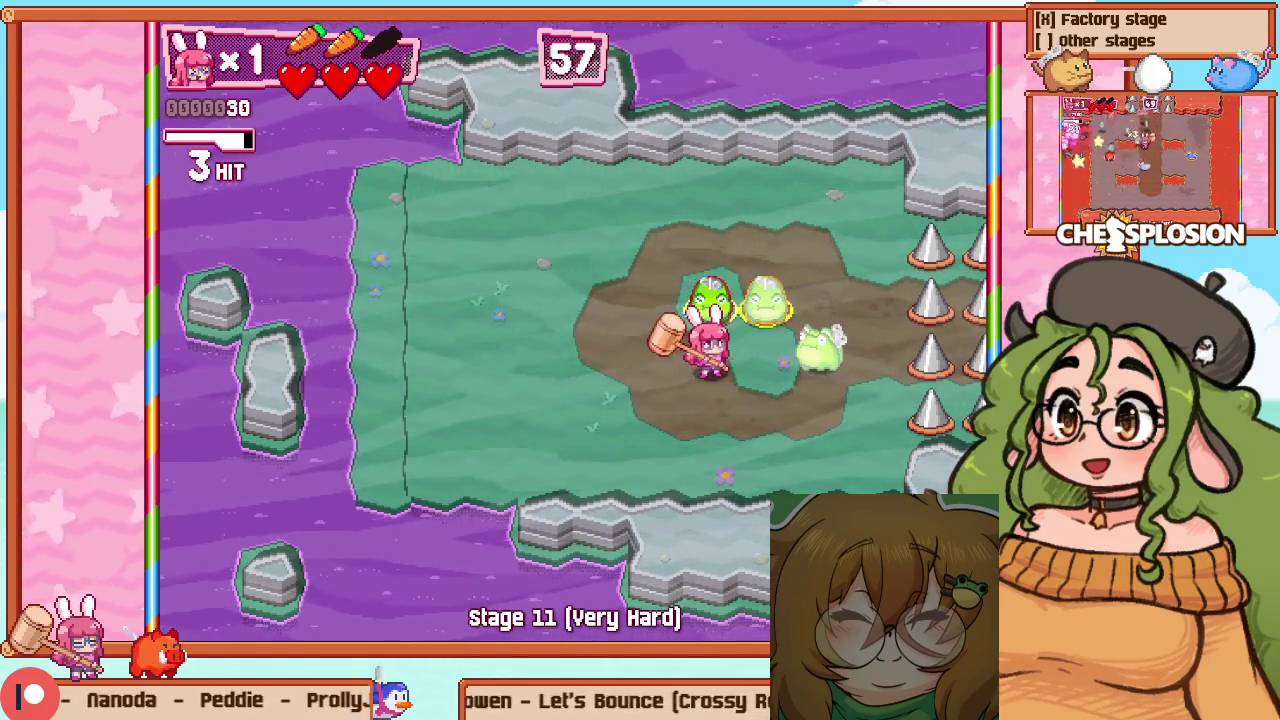
key(z)
key(Up)
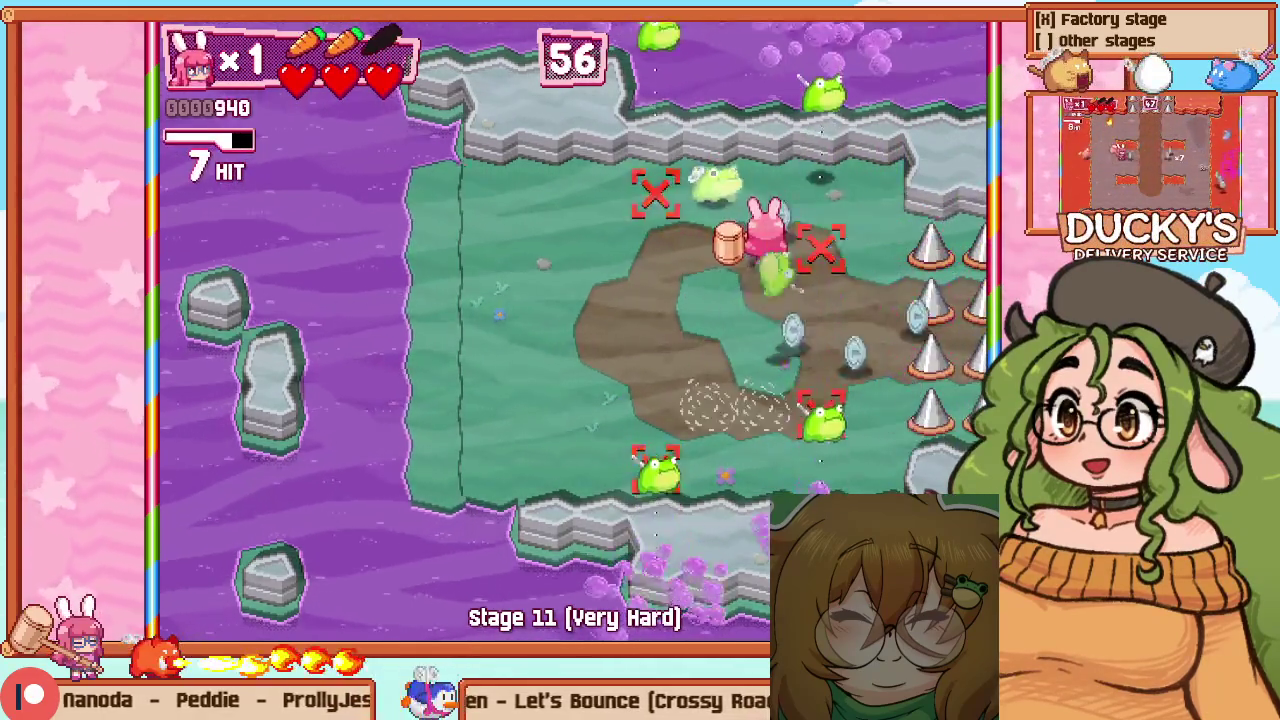
key(z)
key(Left)
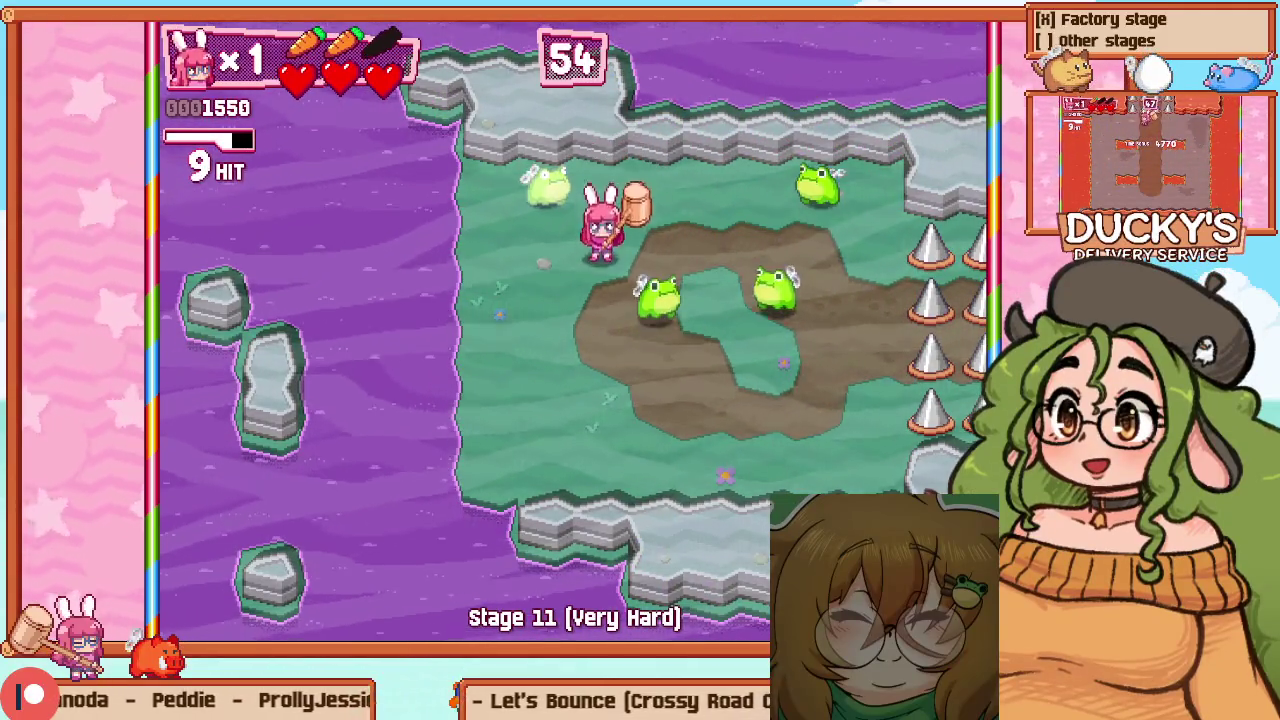
key(z)
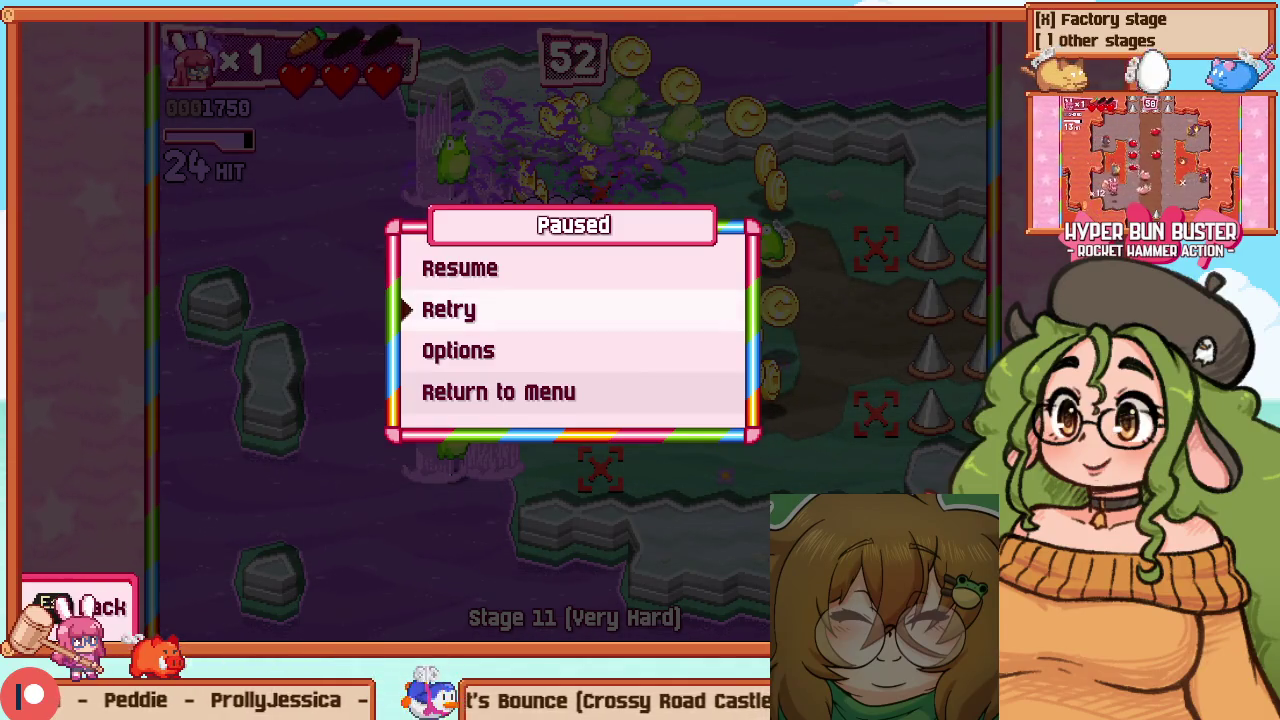
Restart Stage 11 and hammer frogs while crossing the field
key(z)
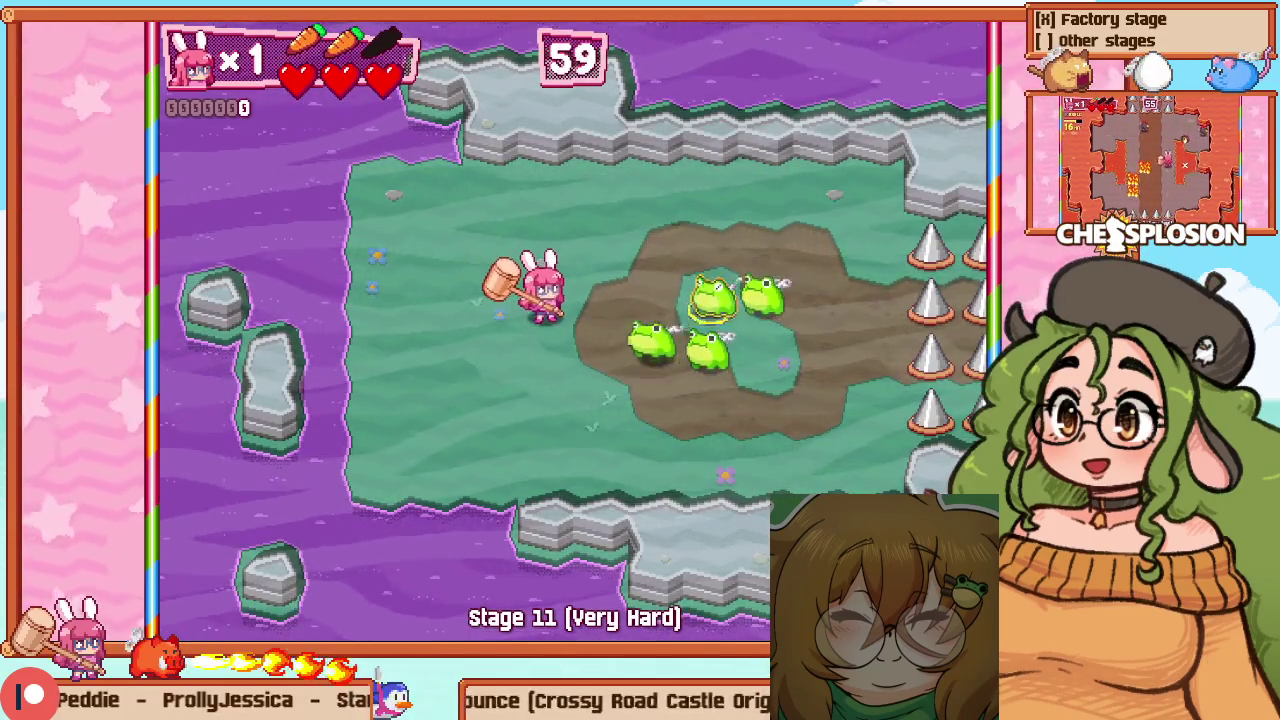
key(Right)
key(z)
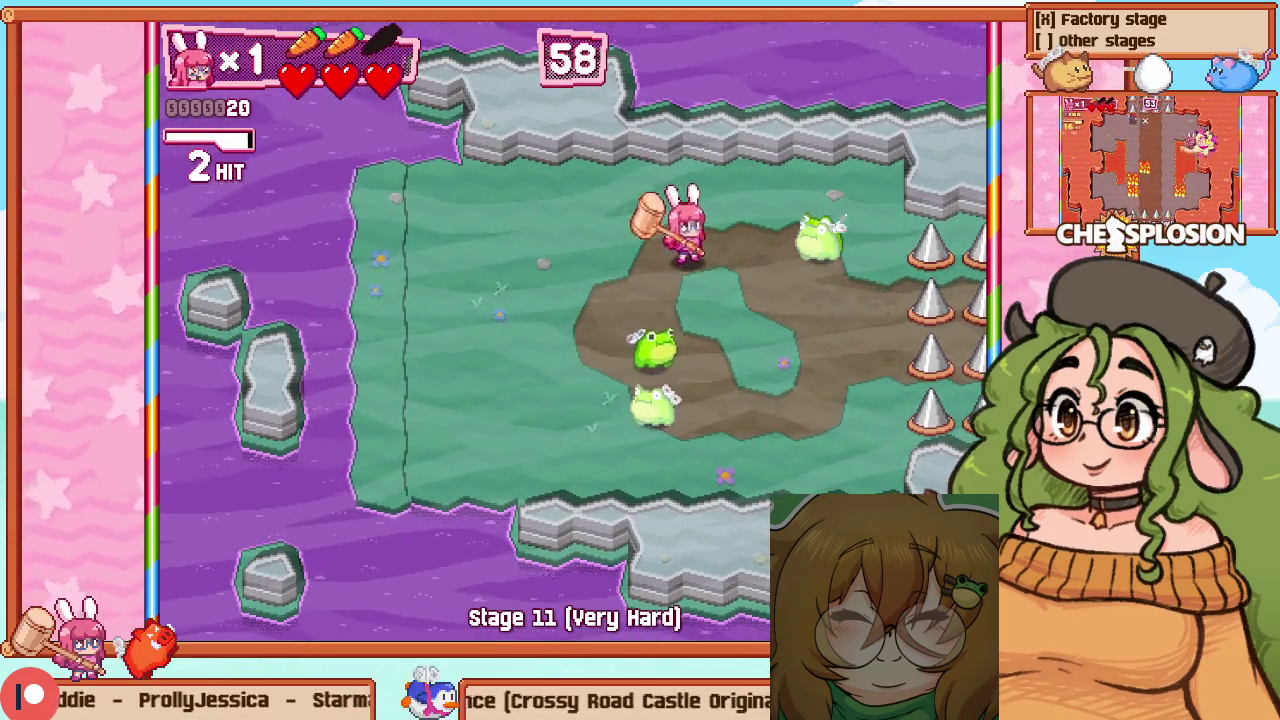
key(Right)
key(z)
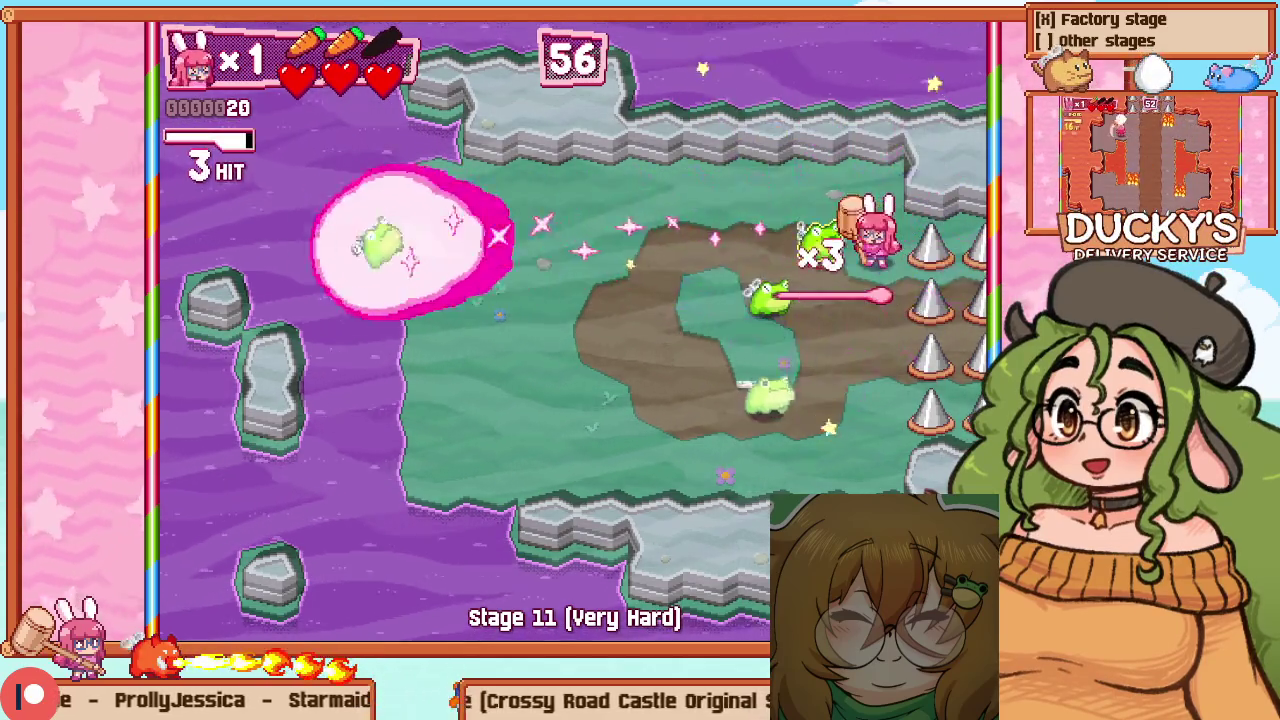
key(Left)
key(Down)
key(z)
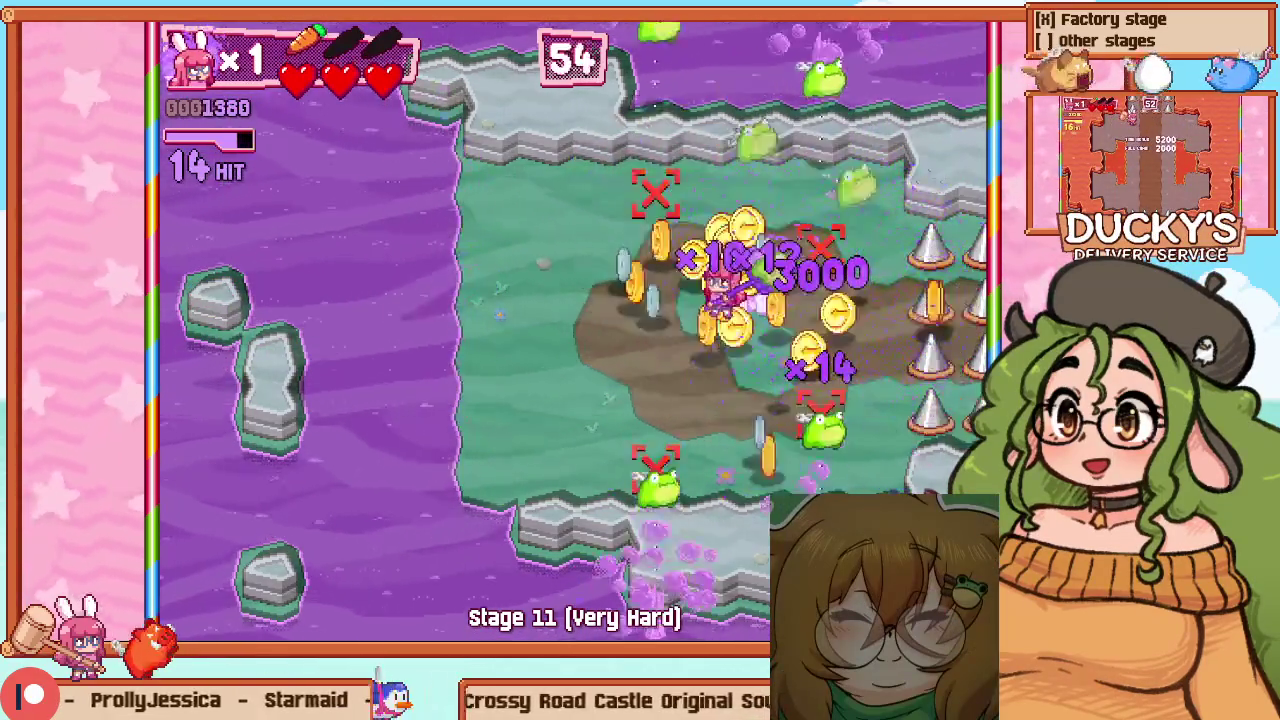
key(Left)
key(Up)
key(z)
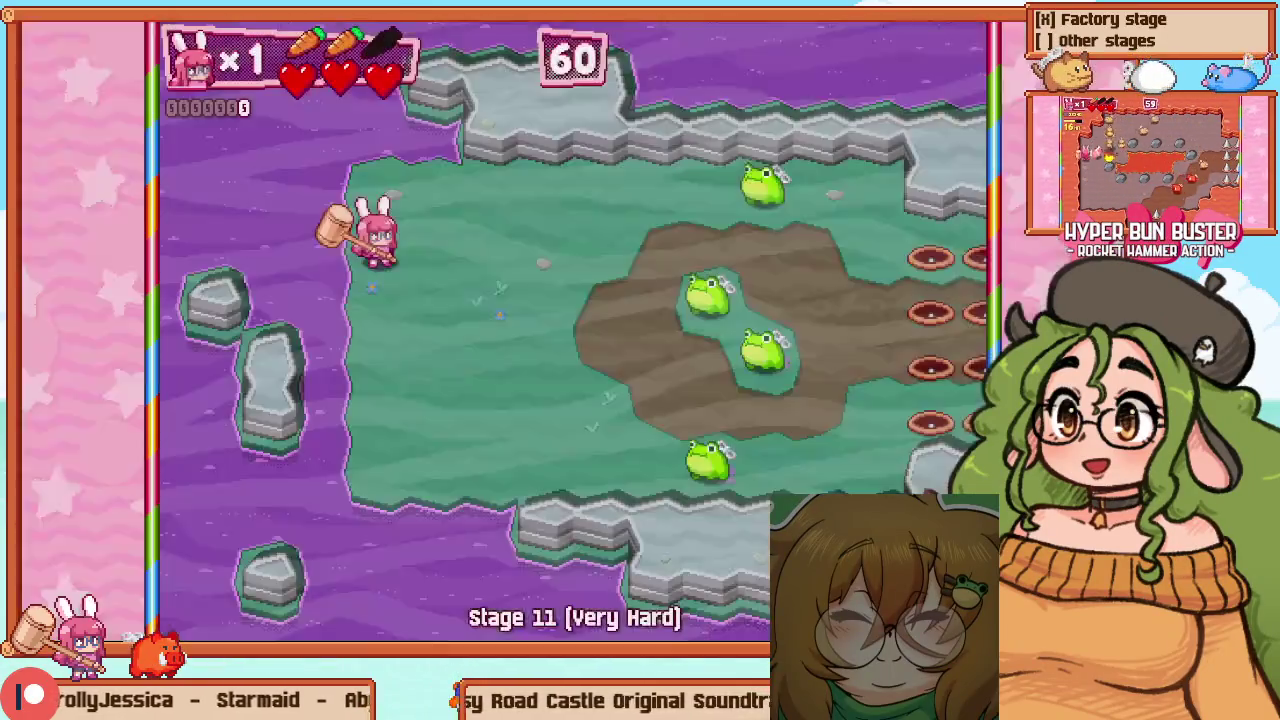
Close in on the frogs, set off an explosion, and hit more frogs up-left
key(Down)
key(Right)
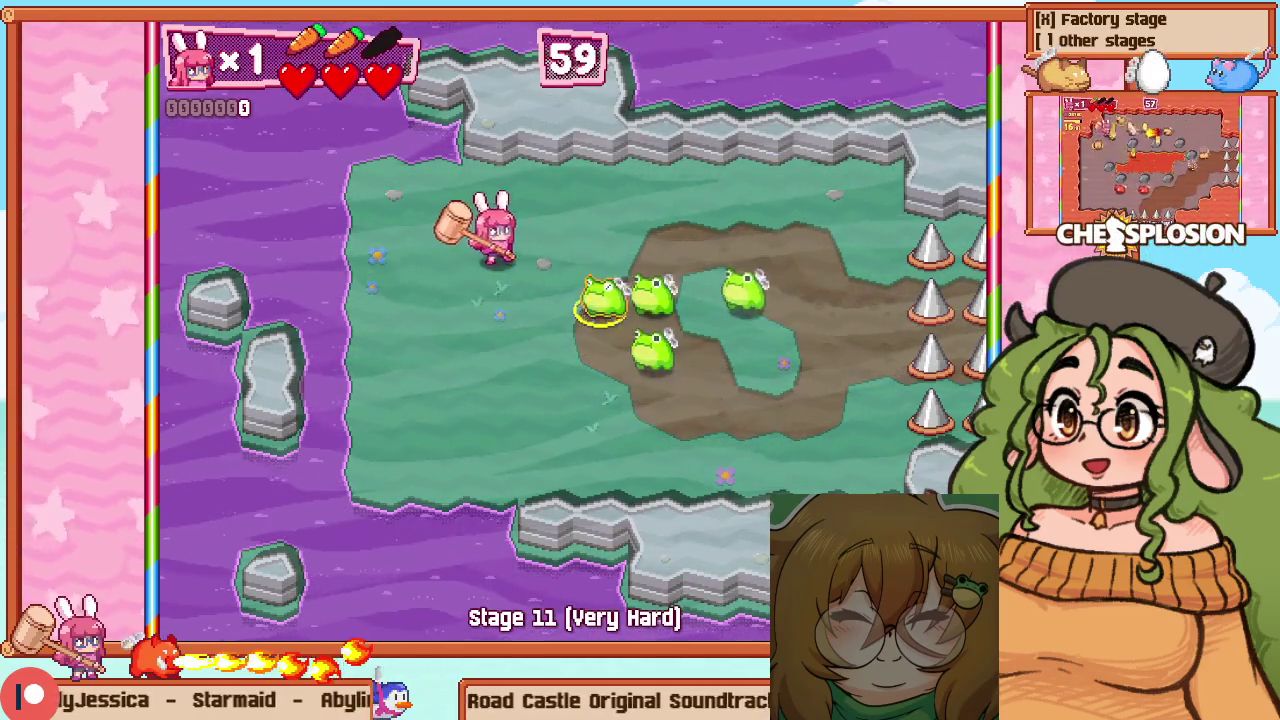
key(Down)
key(Right)
key(z)
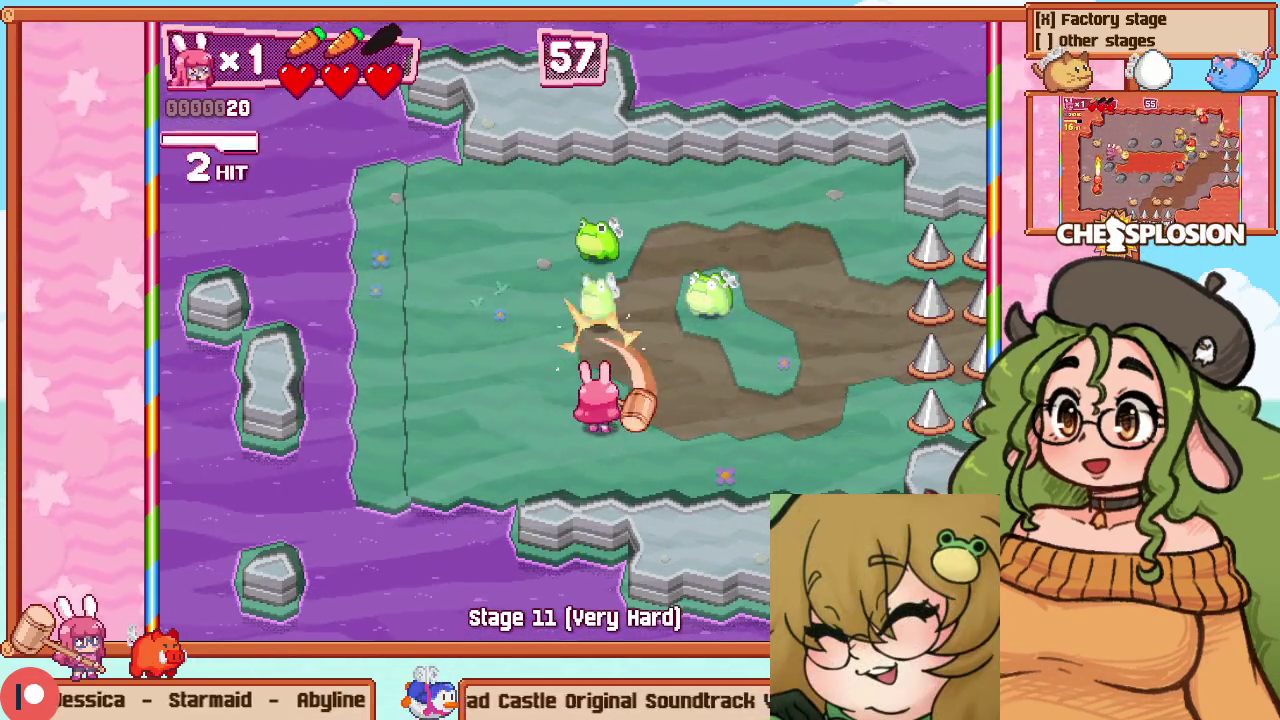
key(Up)
key(z)
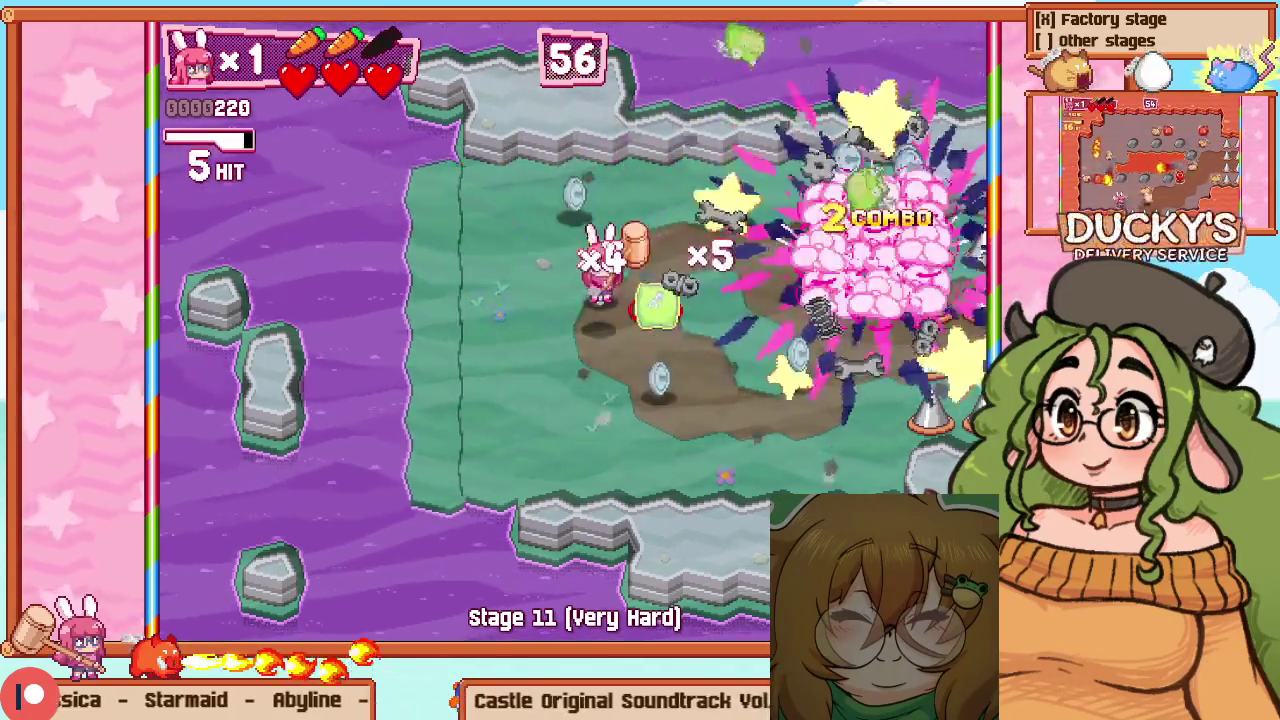
key(Up)
key(Left)
key(z)
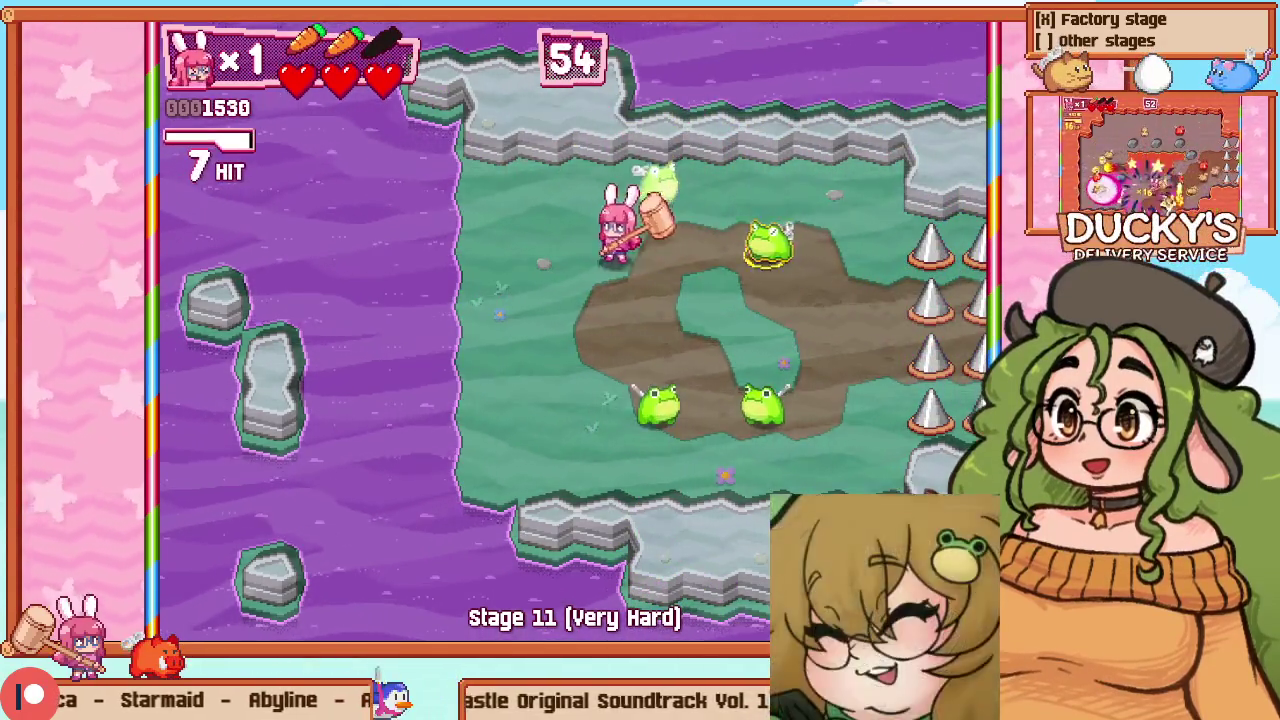
key(Up)
Finish off the remaining frogs and head for the room exit
key(Right)
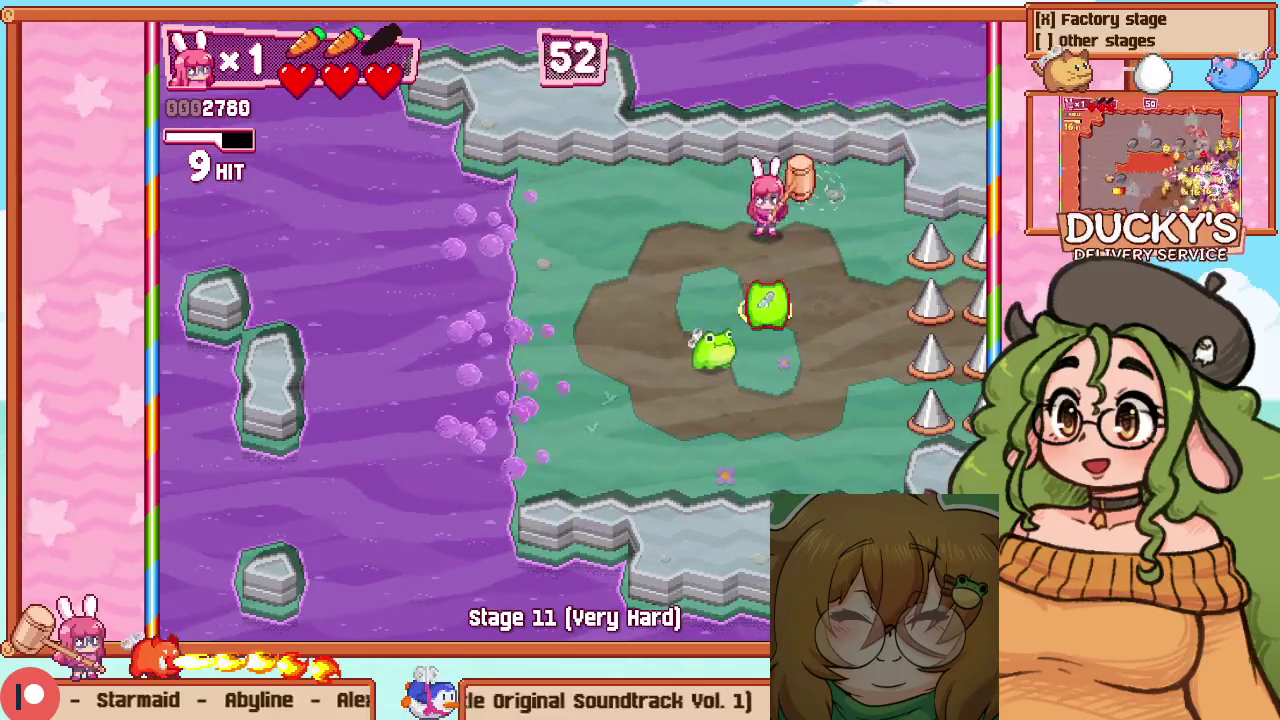
key(Down)
key(Right)
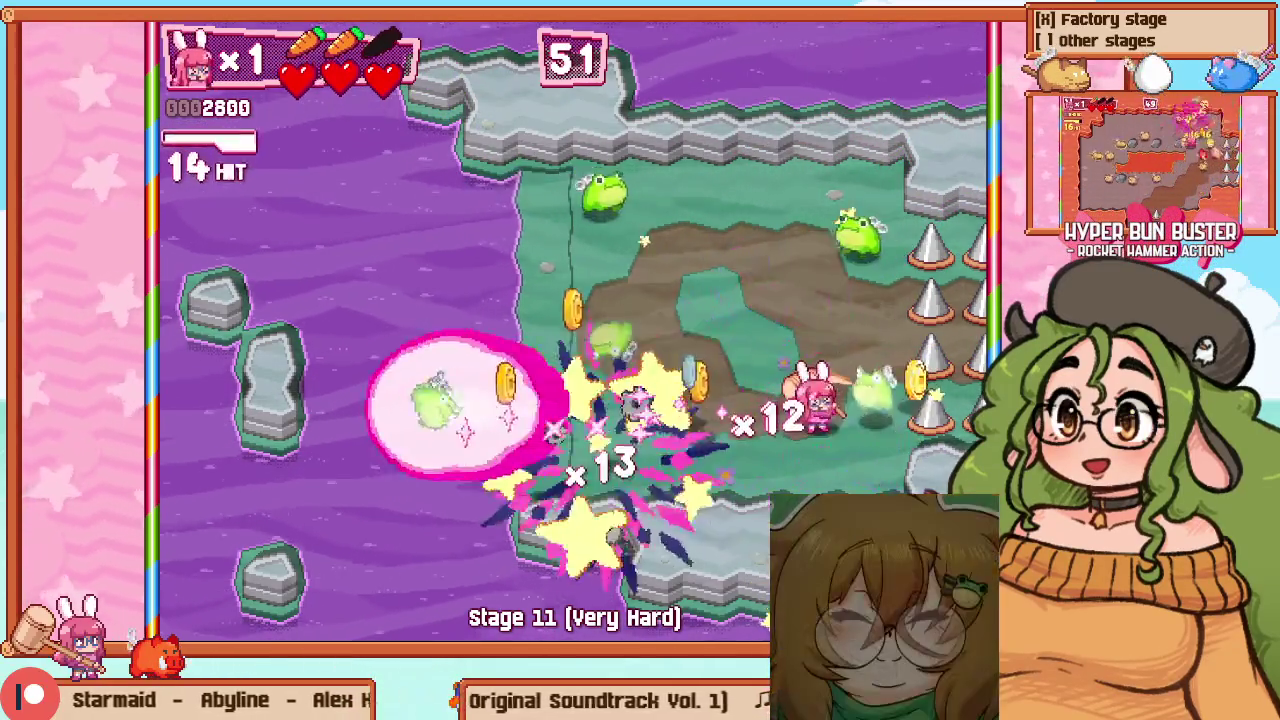
key(Up)
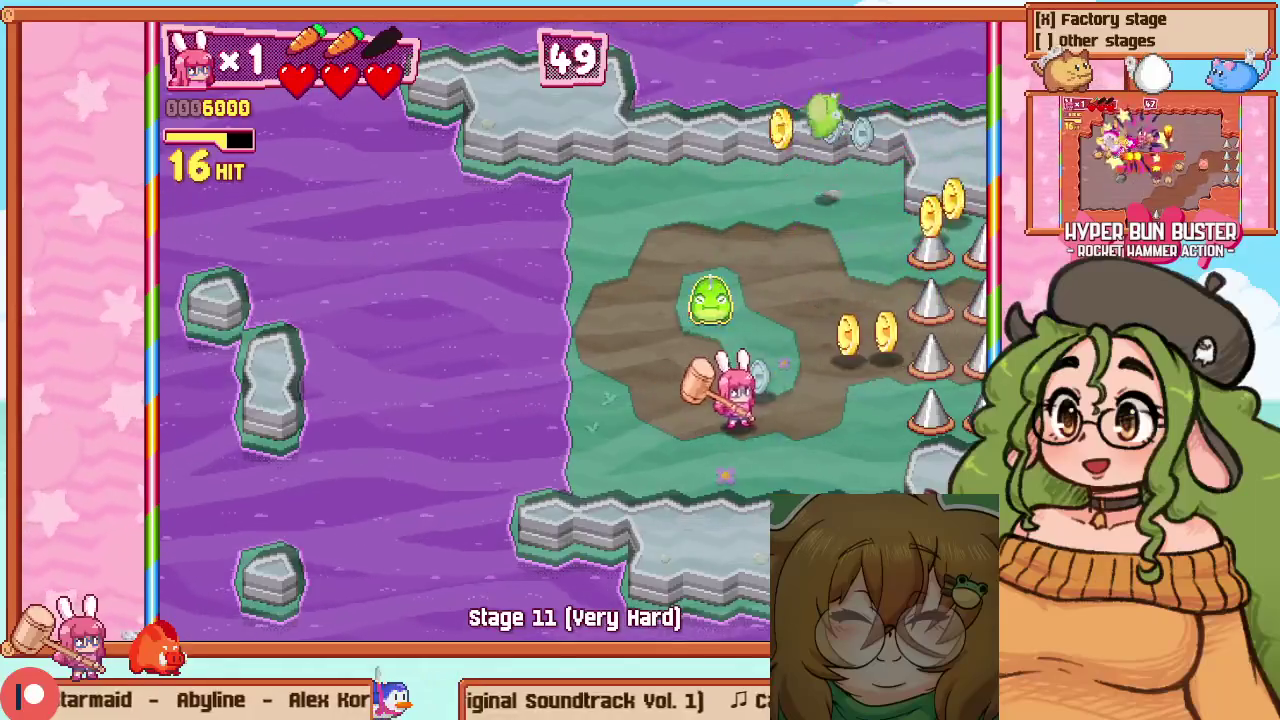
key(Up)
key(Left)
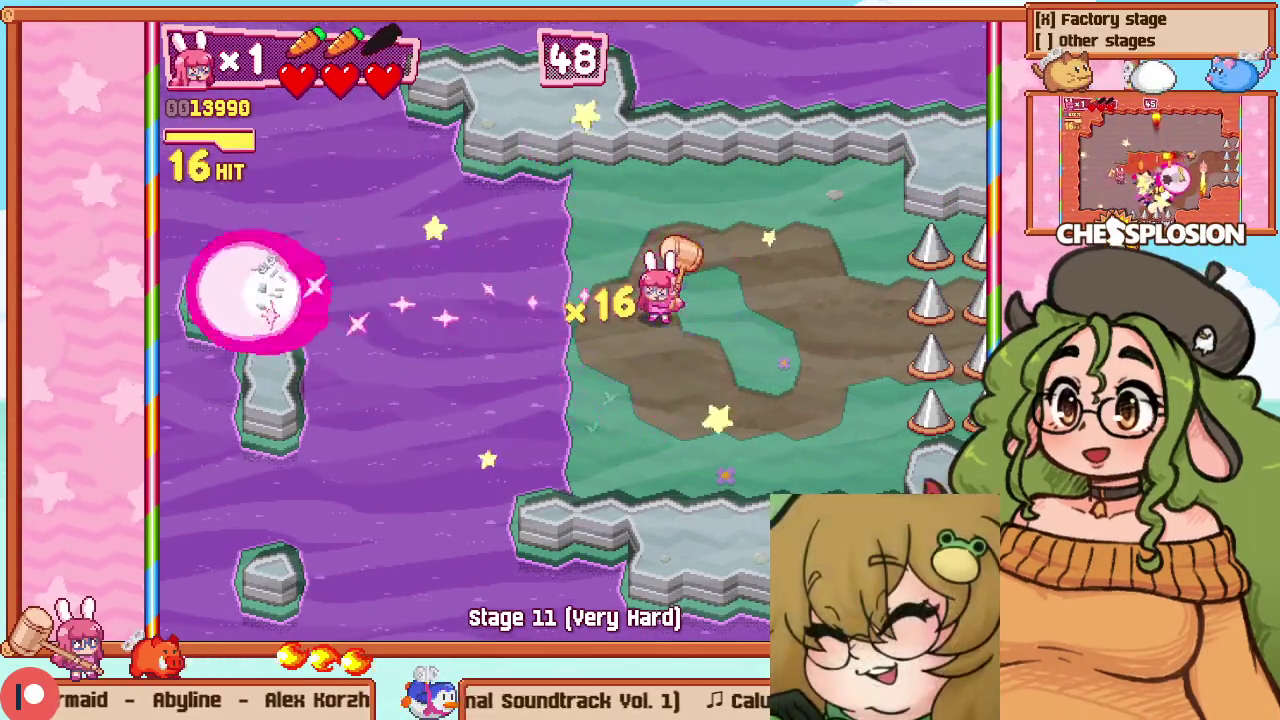
key(Down)
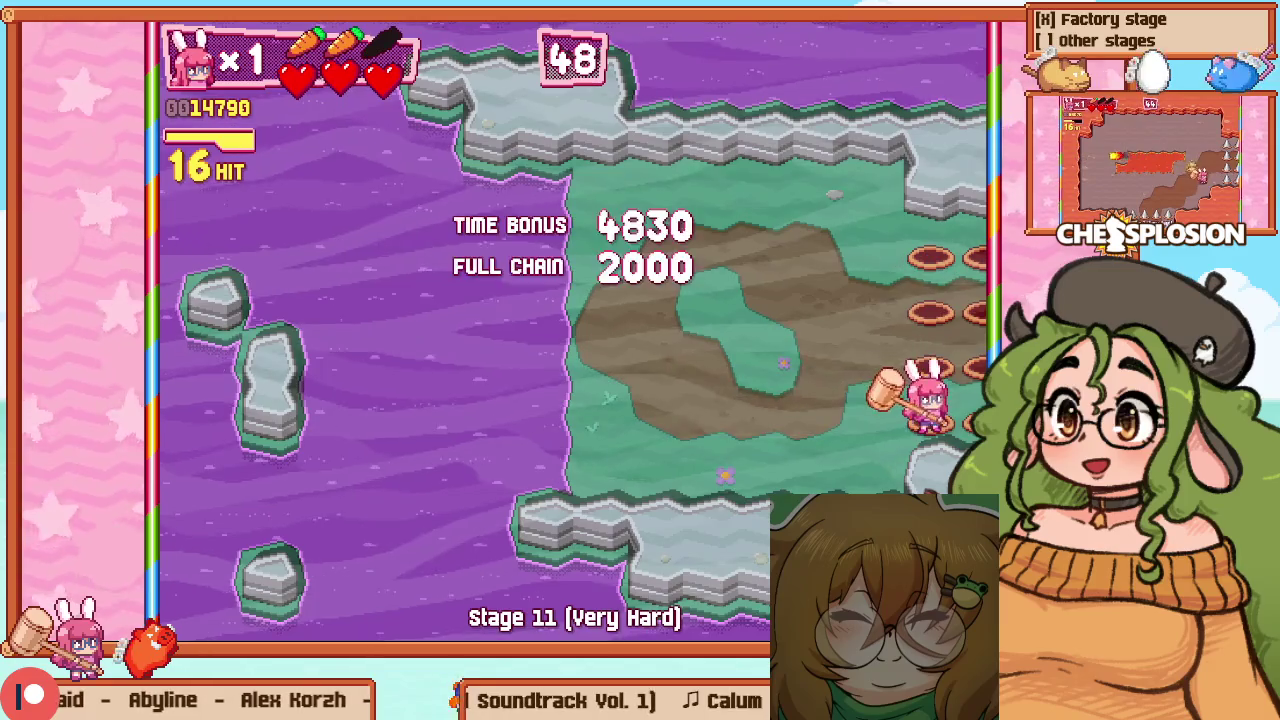
Advance into the barrel arena, smash the enemy cluster, and collect the coins
key(Right)
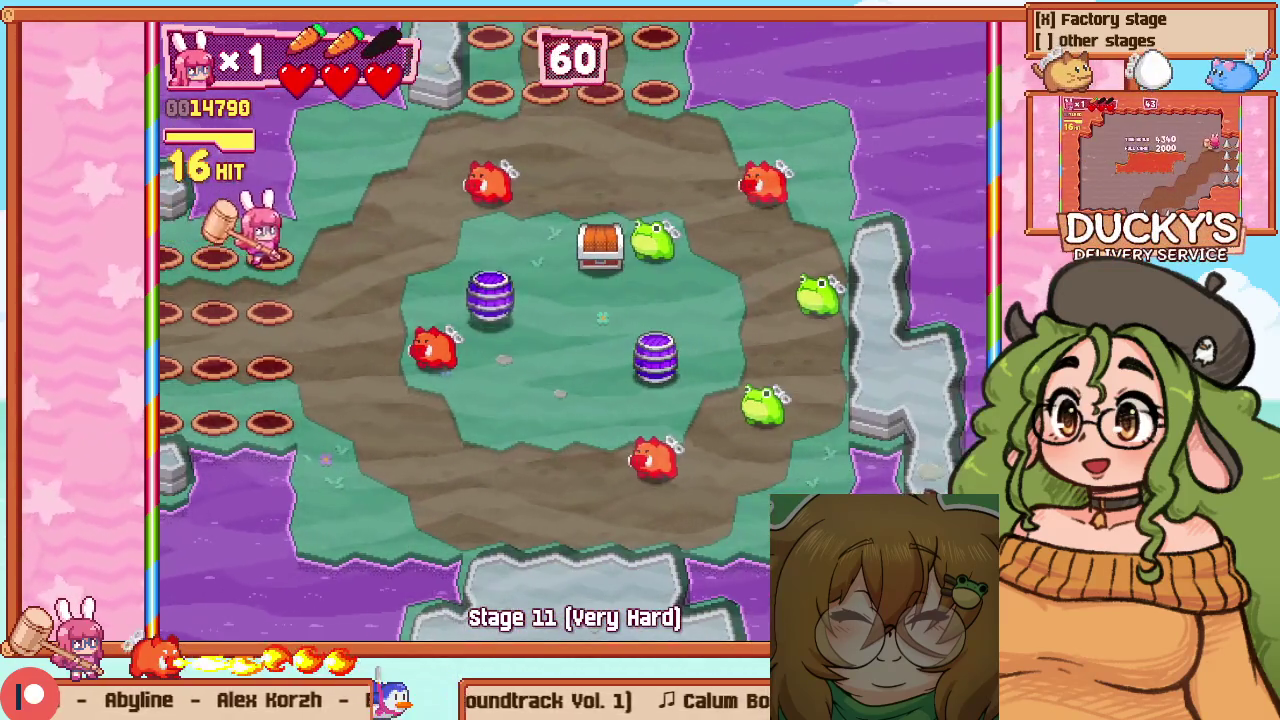
key(Right)
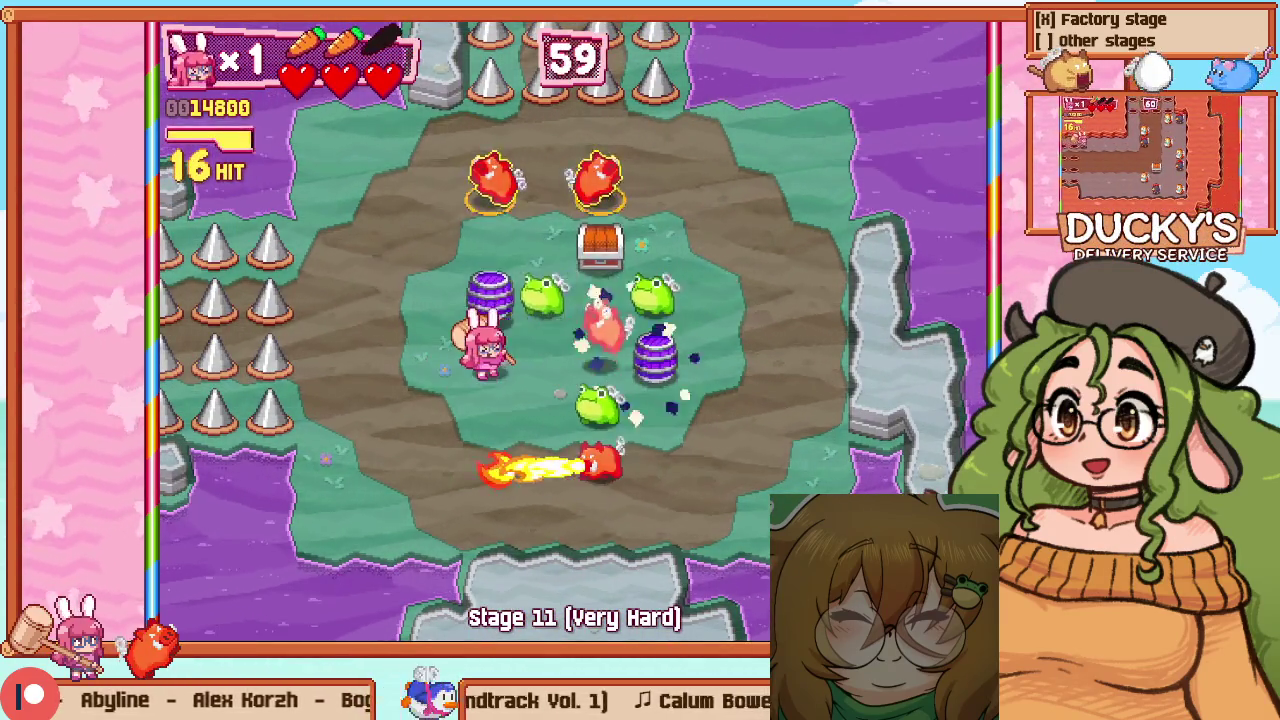
key(z)
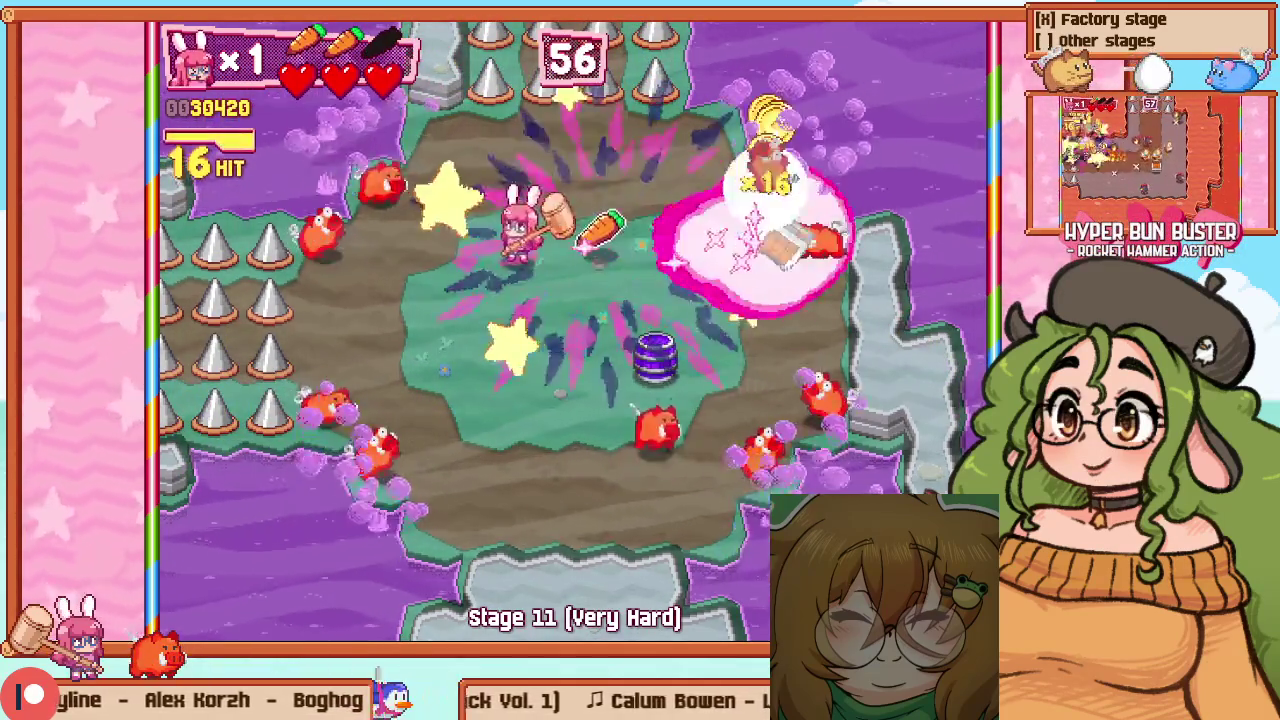
key(Left)
key(Down)
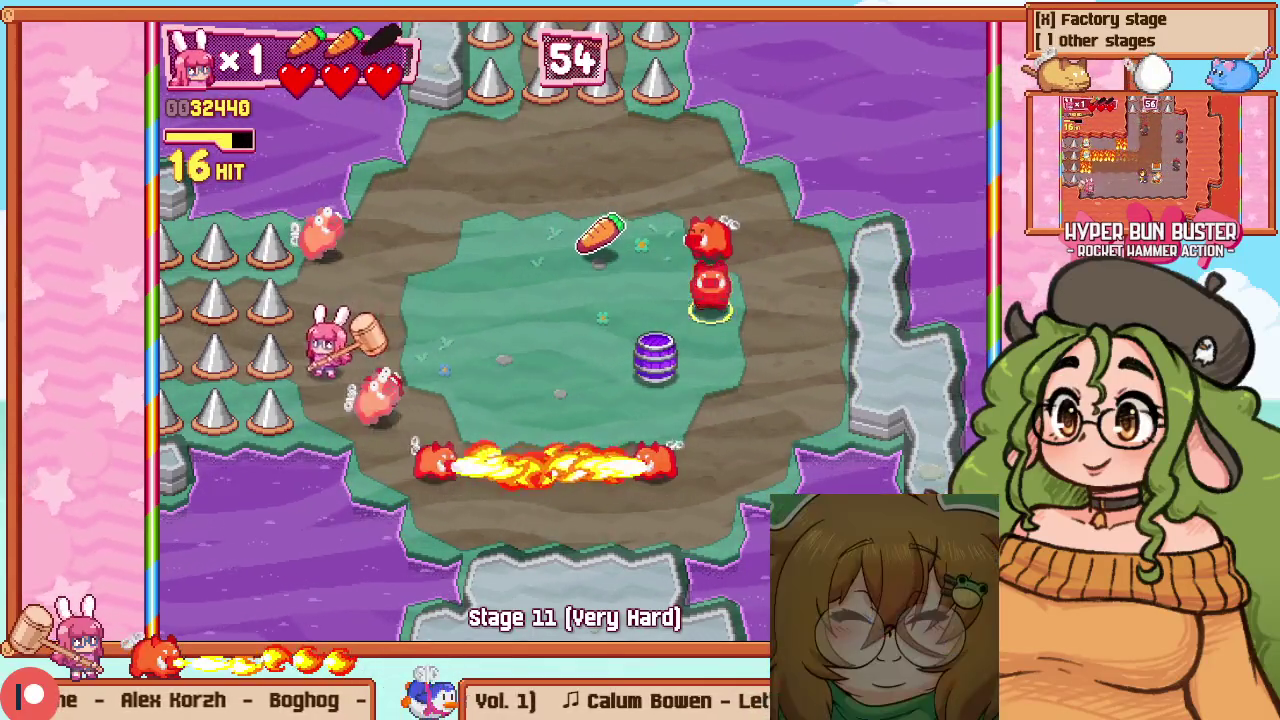
key(Down)
Blow up the arena enemies with the hammer while dodging, then pause the game
key(Up)
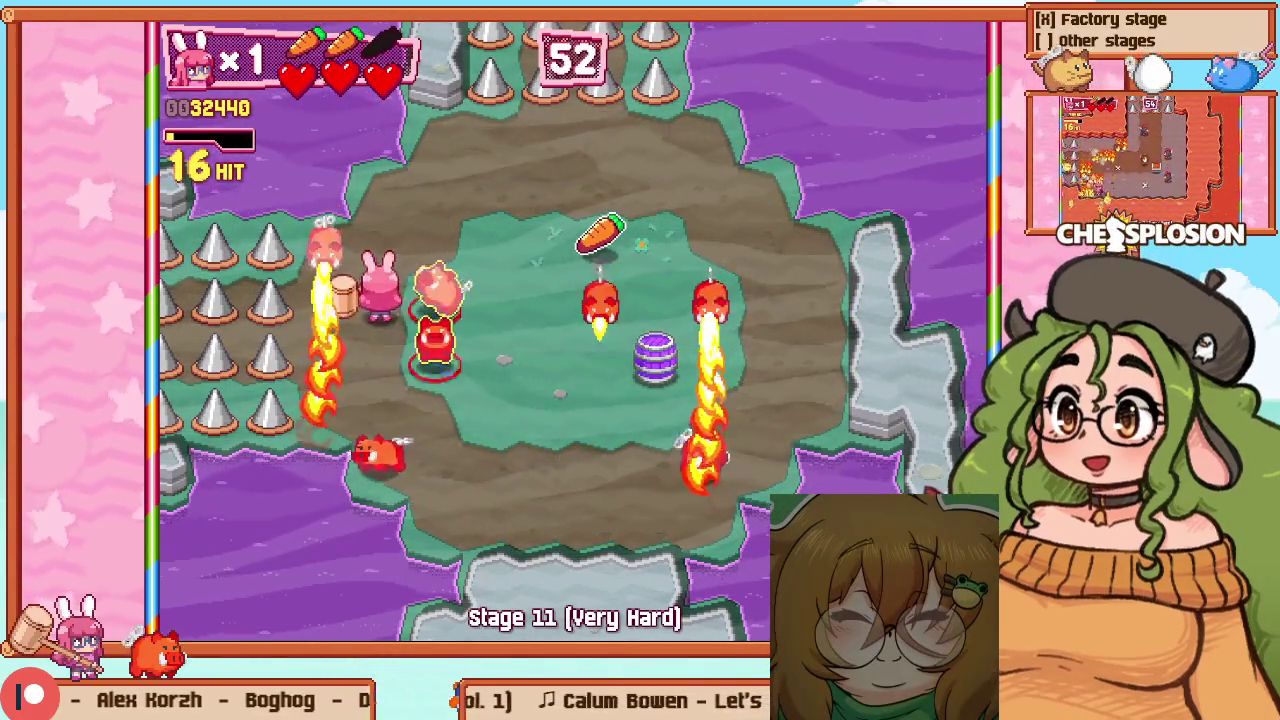
key(z)
key(Down)
key(z)
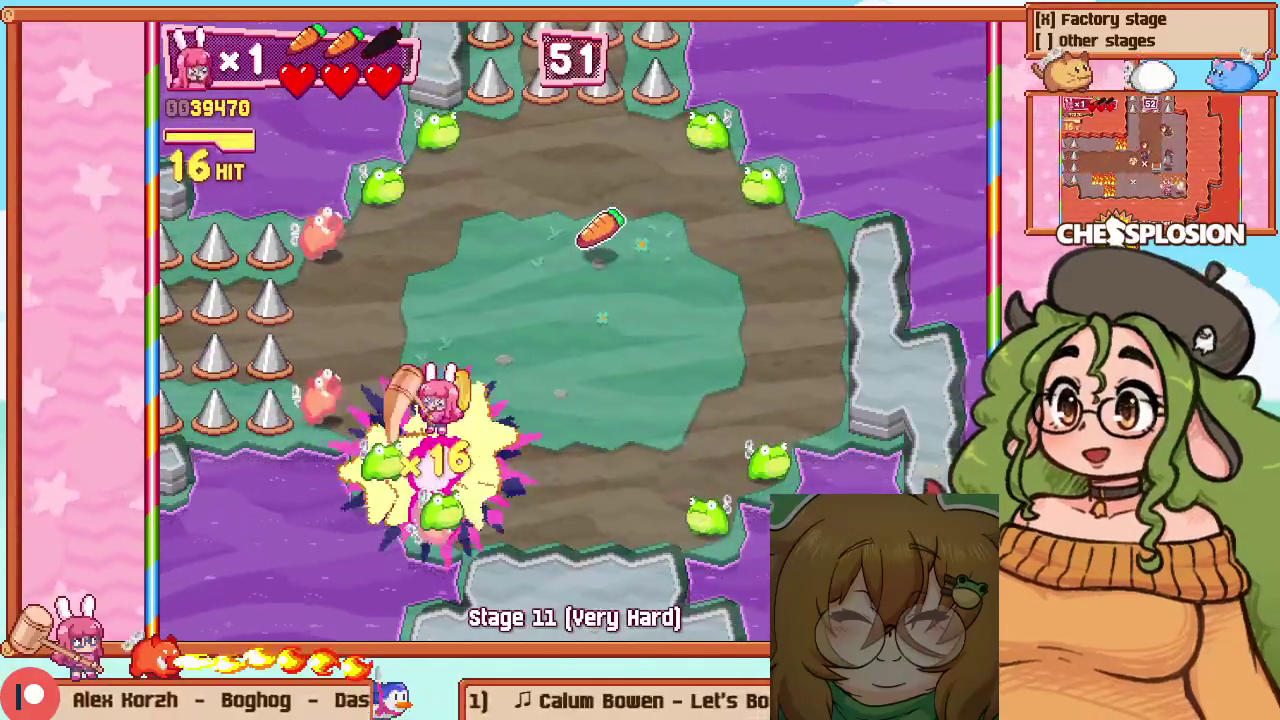
key(Left)
key(Down)
key(Down)
key(Right)
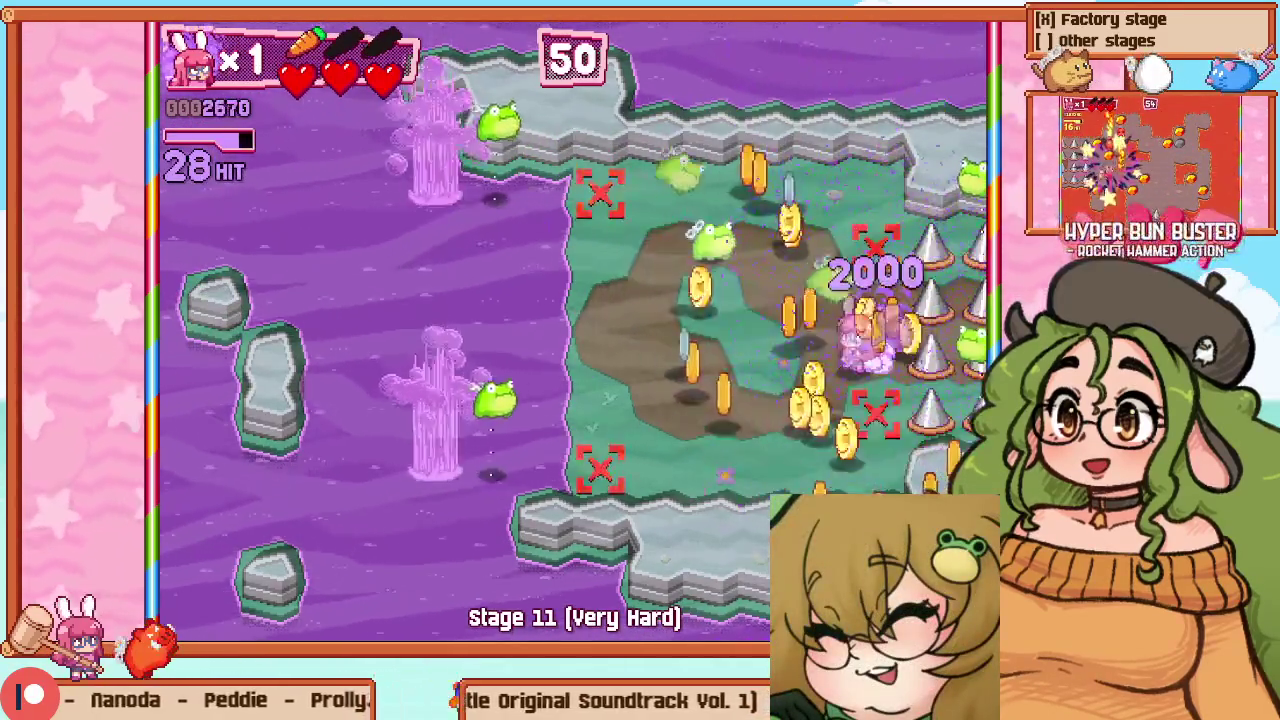
key(Escape)
Toggle windowed and fullscreen mode, then cycle the practice Stage back to 7 (Hot Peppers)
key(Down)
key(Down)
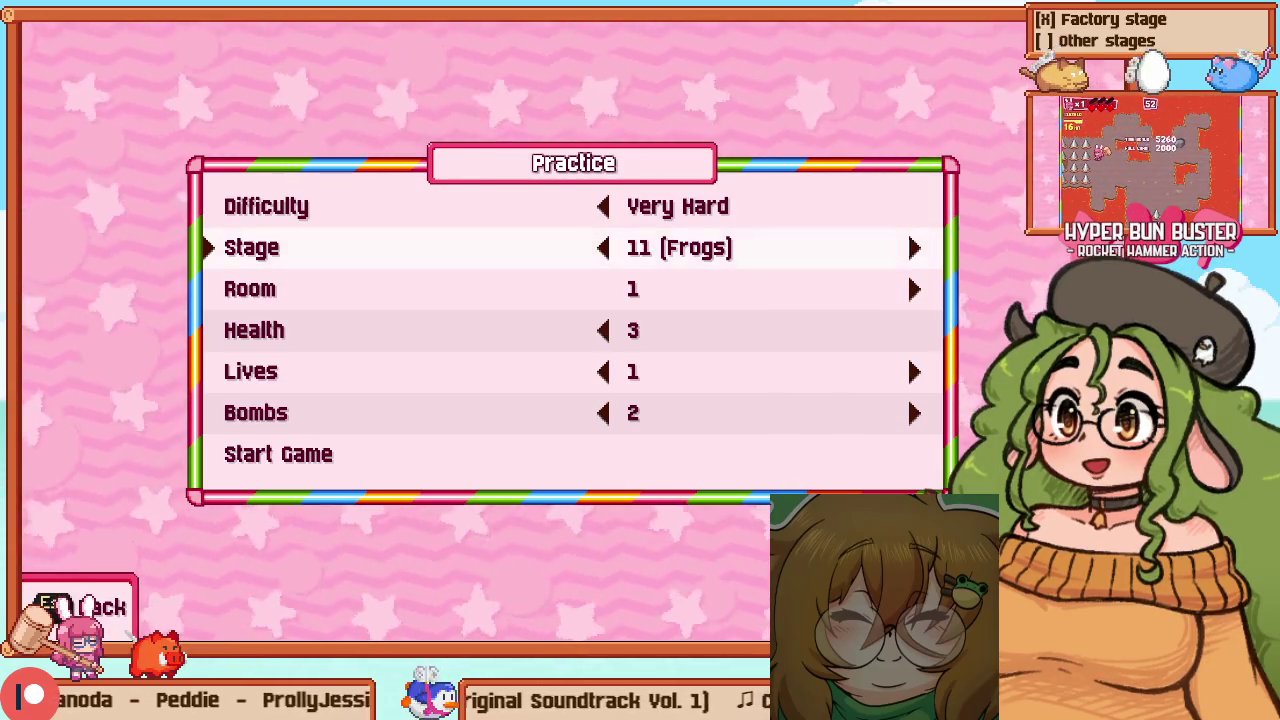
key(alt+Return)
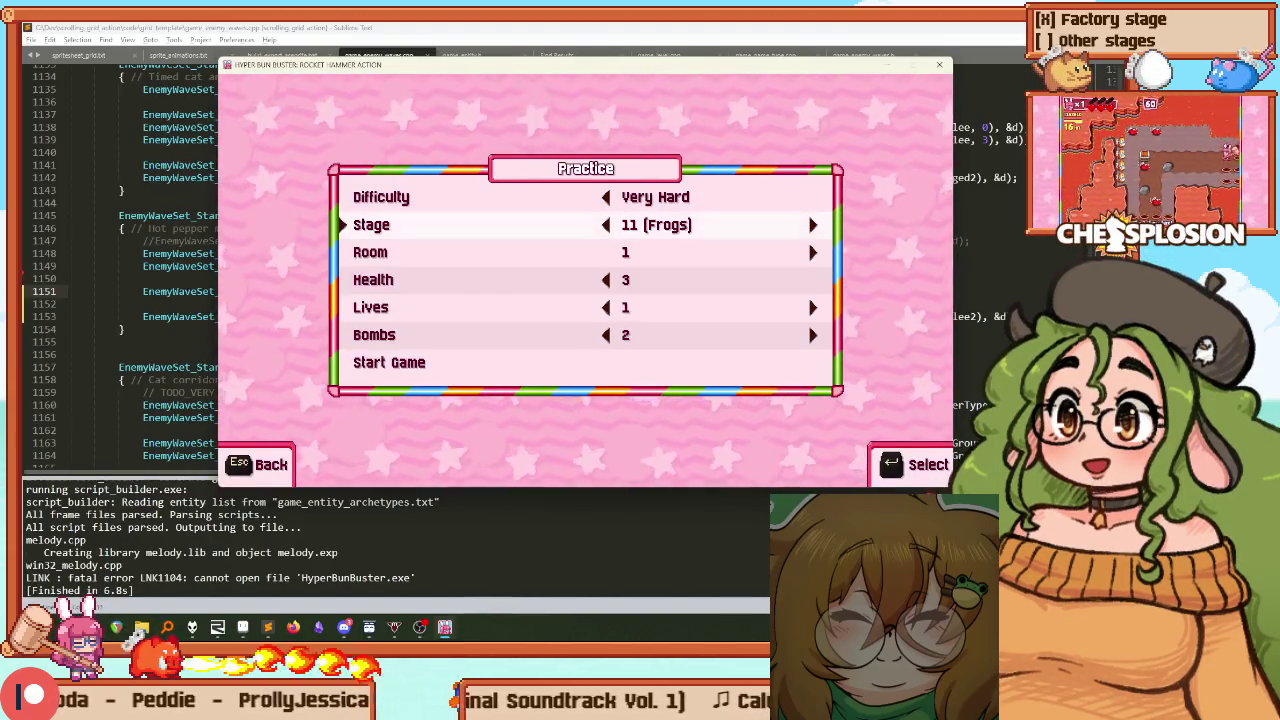
key(alt+Return)
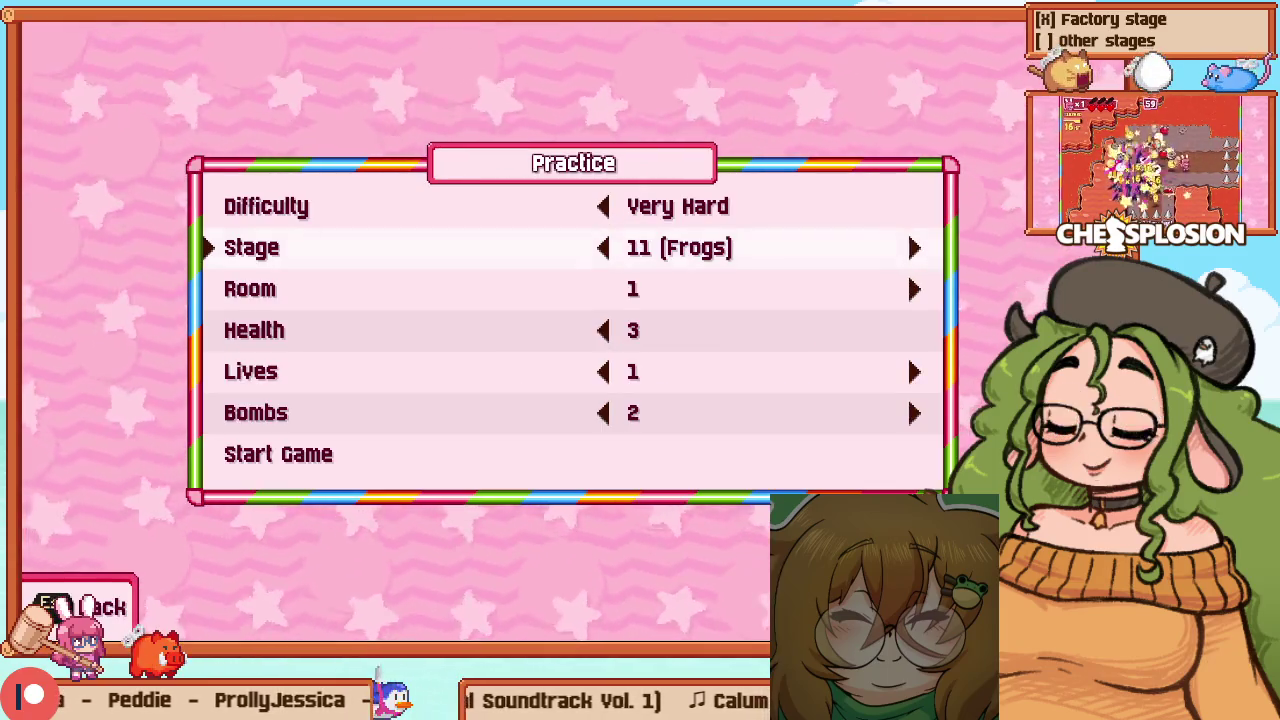
key(Right)
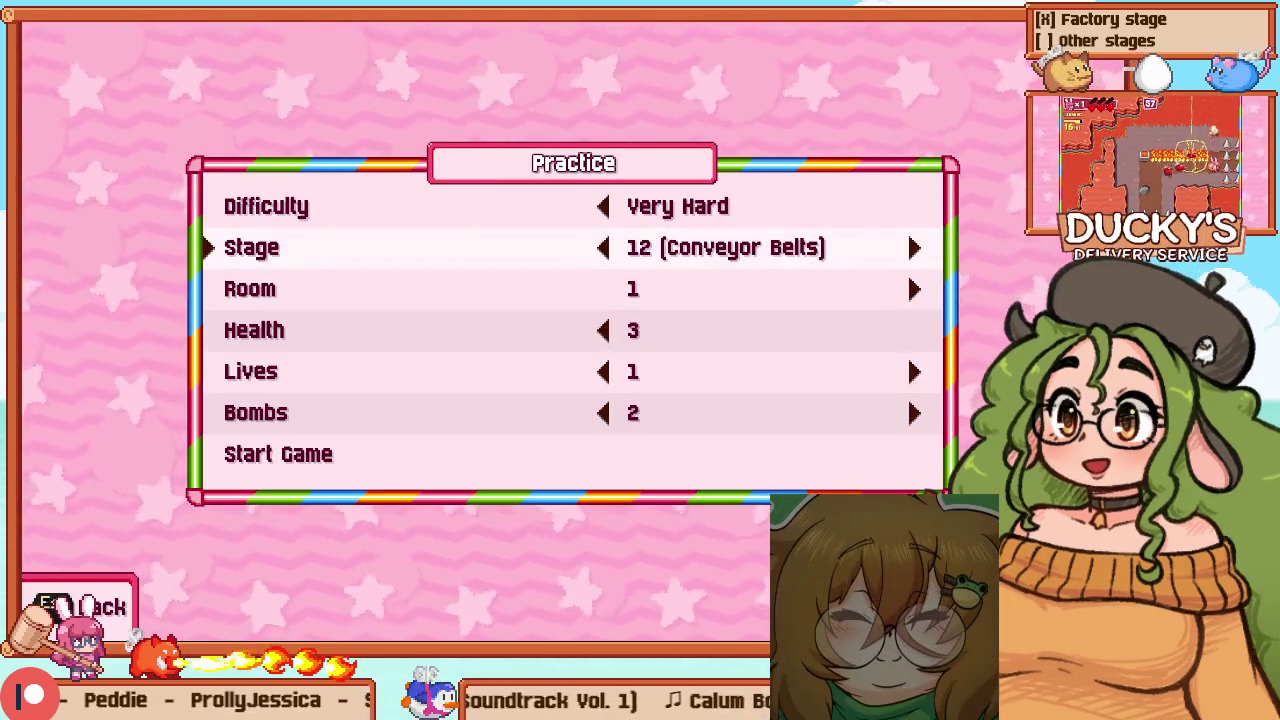
key(Right)
key(Left)
key(Down)
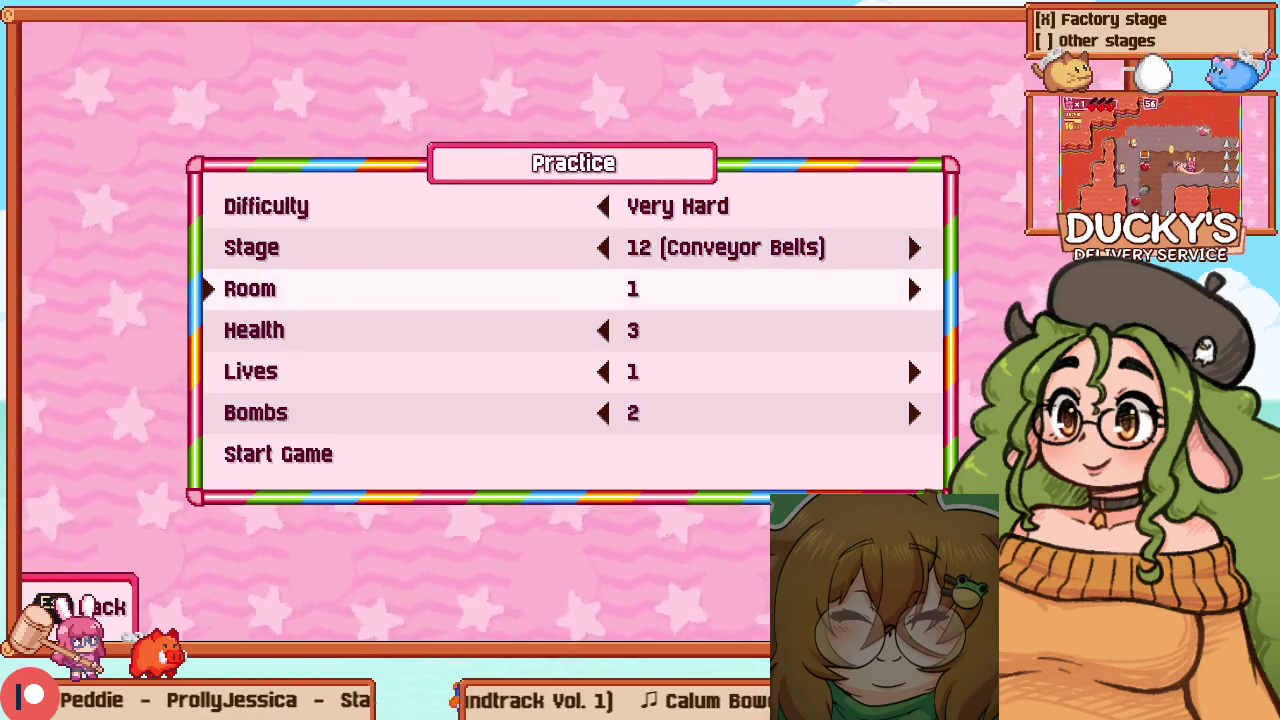
key(Up)
key(Left)
key(Left)
key(Left)
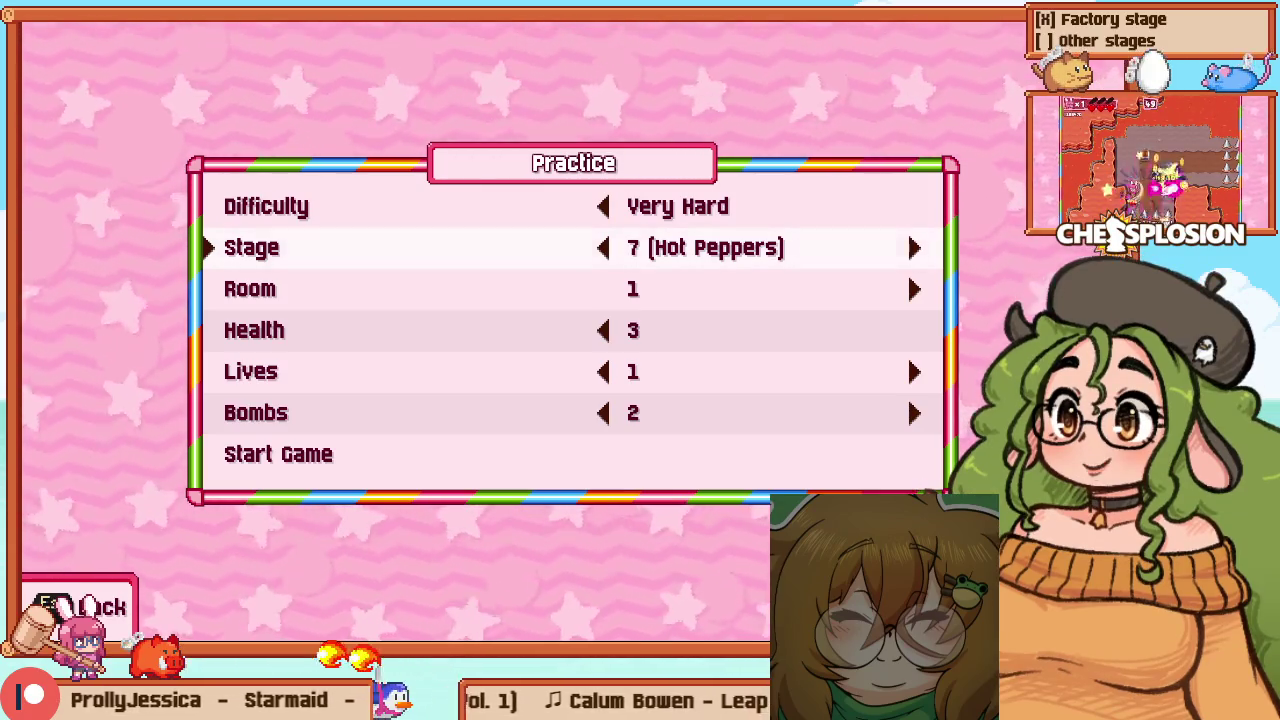
Set the Room to 3 and try launching the Hot Peppers room 3 practice
key(Down)
key(Right)
key(Right)
key(Down)
key(Down)
key(Down)
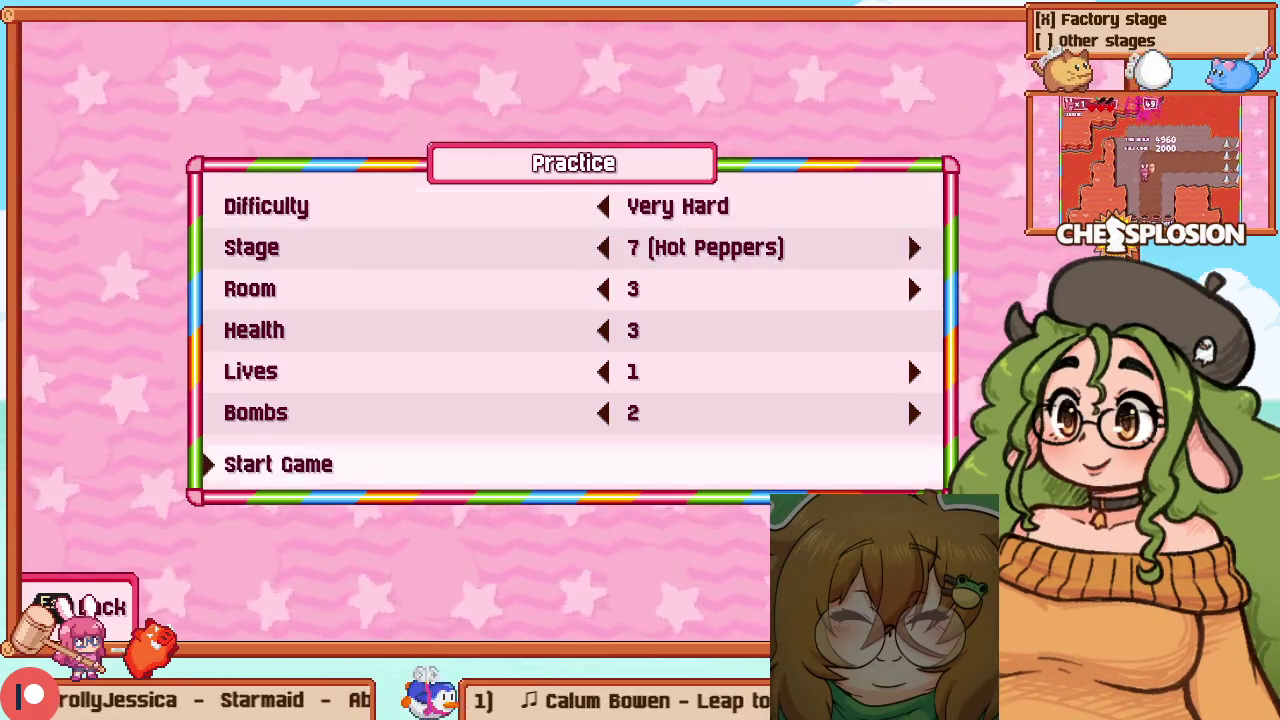
key(Return)
key(Escape)
key(Up)
key(Up)
key(Up)
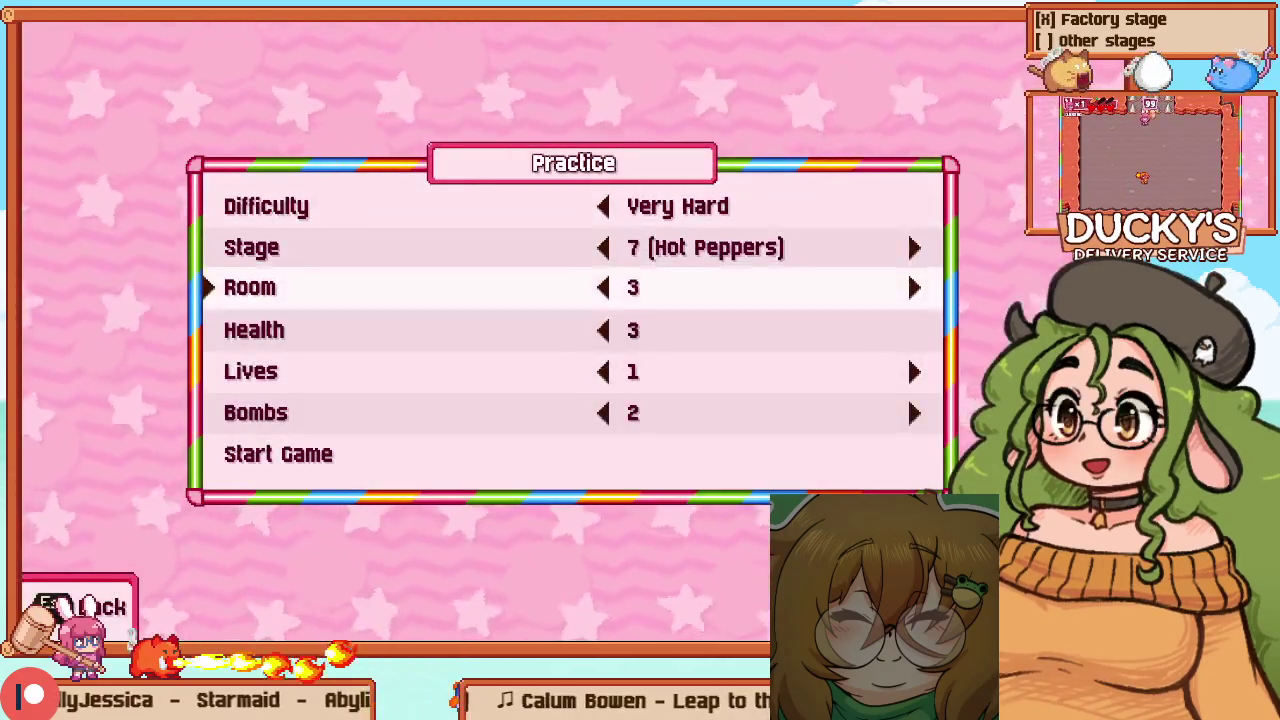
Step the Stage through 8 (Boars) to 10 and start the Very Hard game
key(Up)
key(Right)
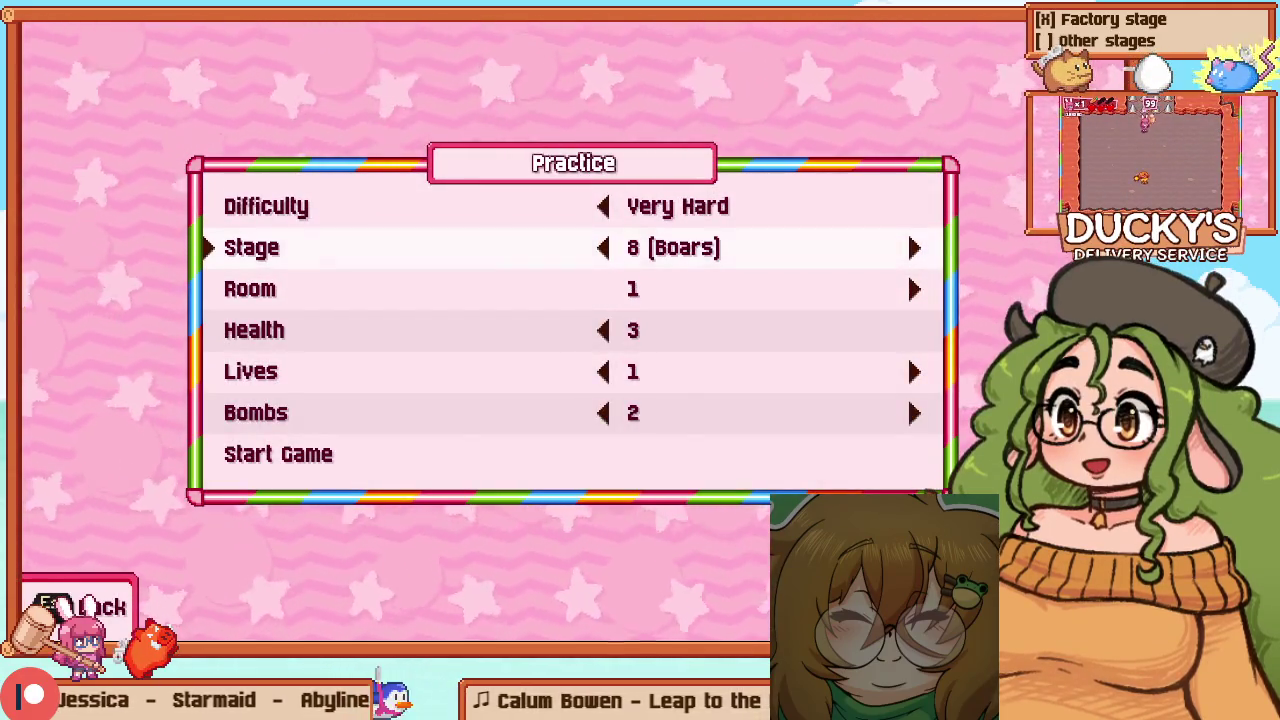
key(Right)
key(Right)
key(Return)
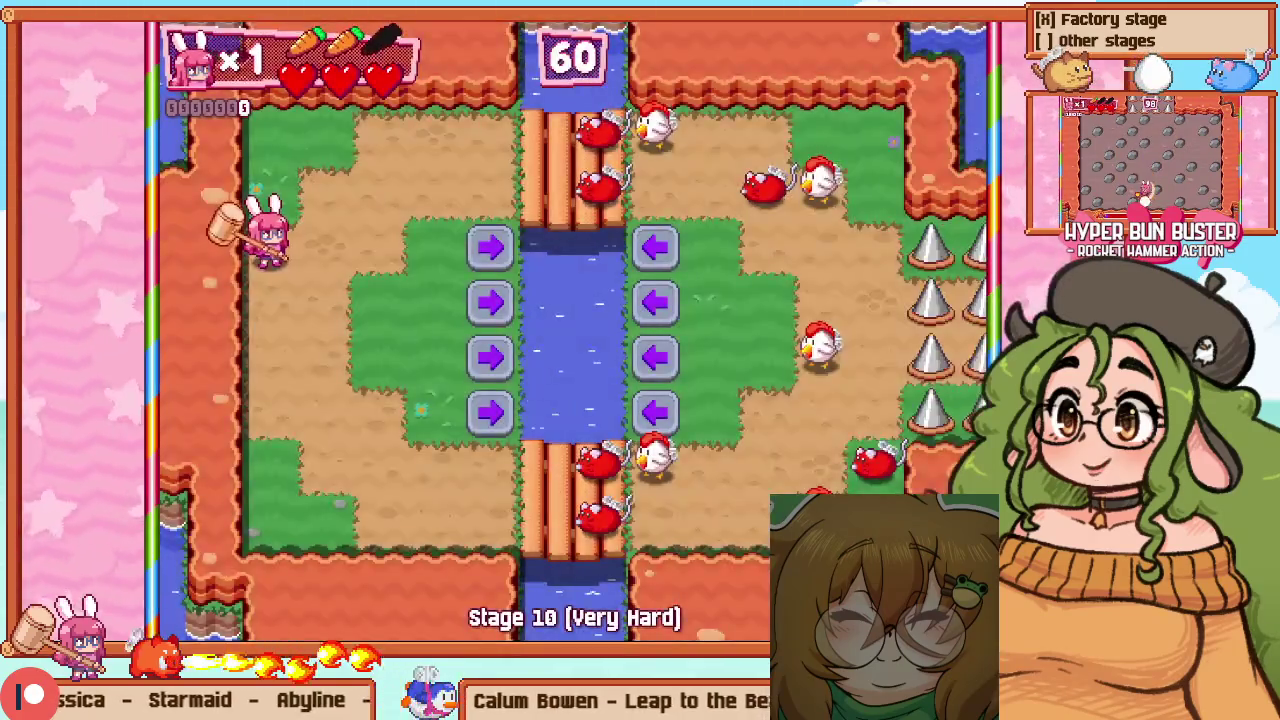
Set the practice Stage to 11 (Frogs) and start the game
key(Up)
key(Up)
key(Up)
key(Right)
key(Return)
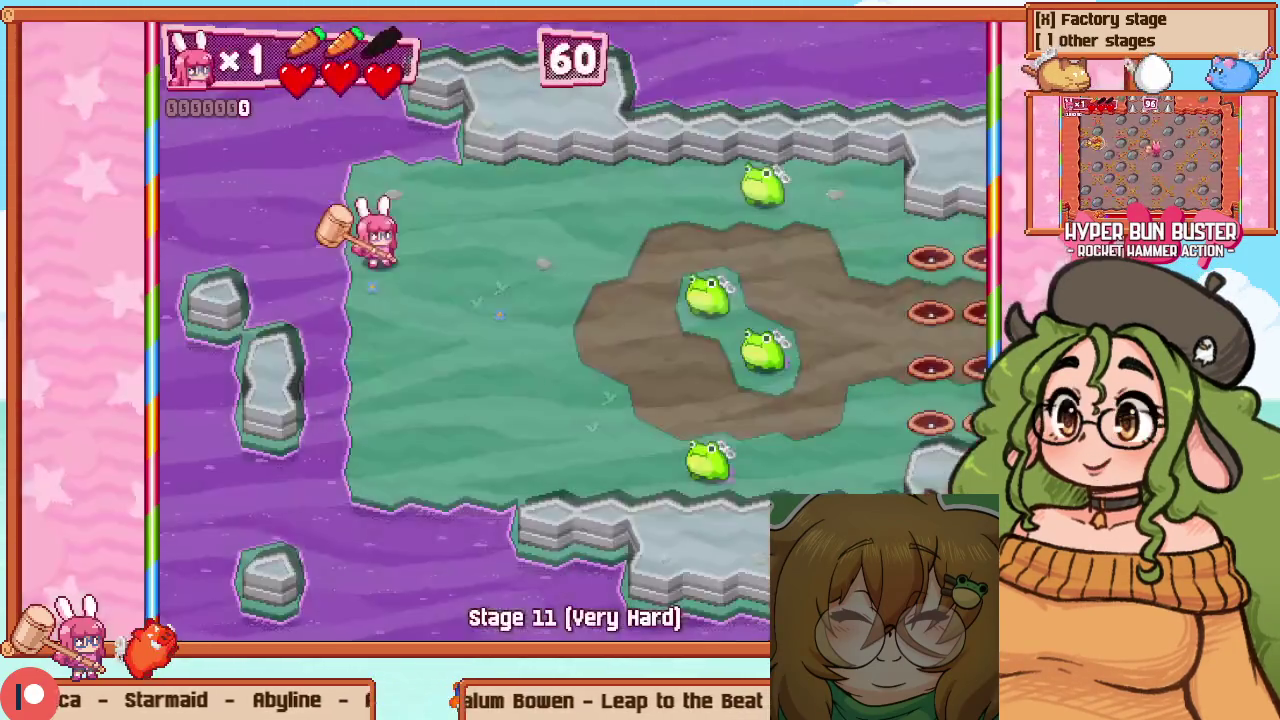
Hammer frogs while moving right, down-right and up-right to build a combo
key(Right)
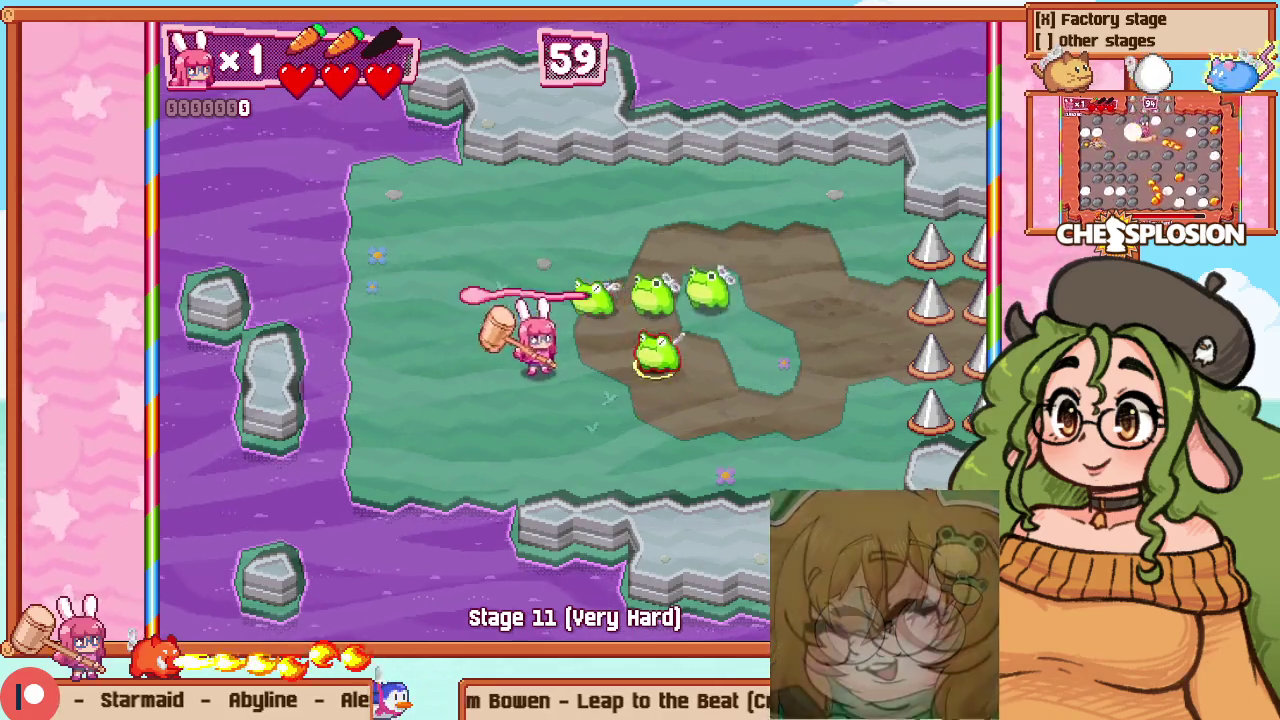
key(z)
key(Down)
key(Right)
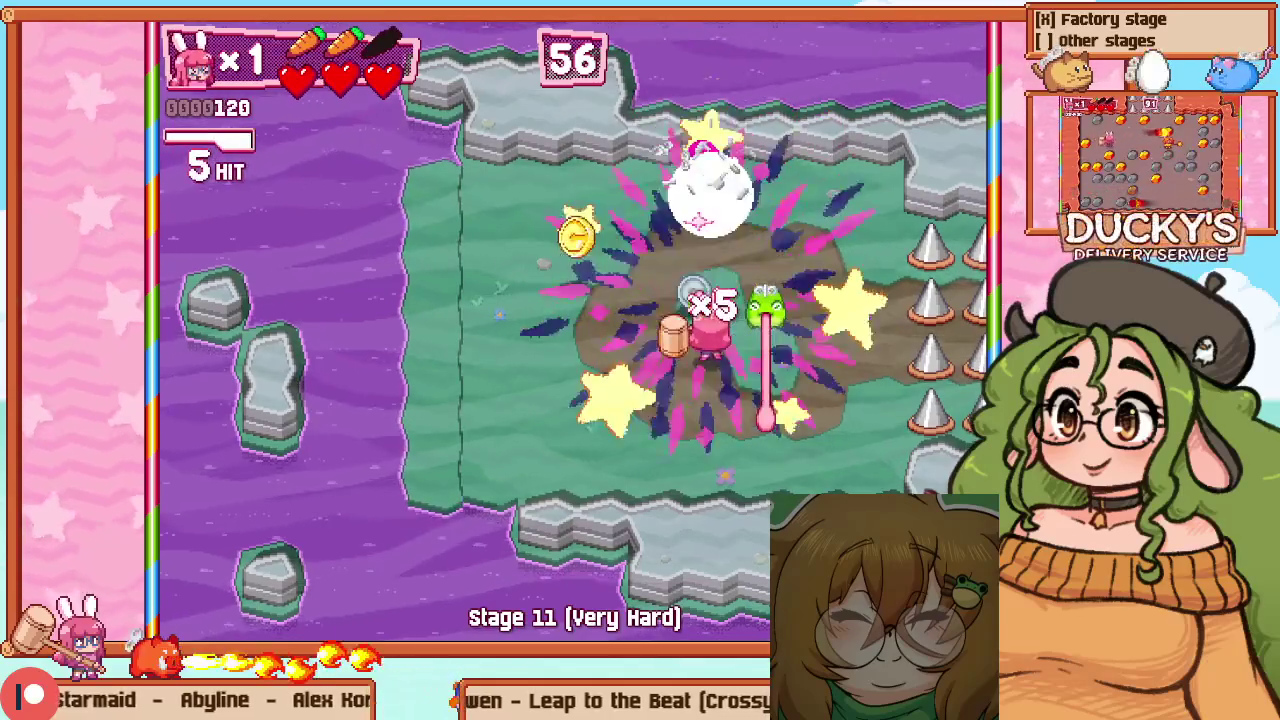
key(Right)
key(z)
key(Up)
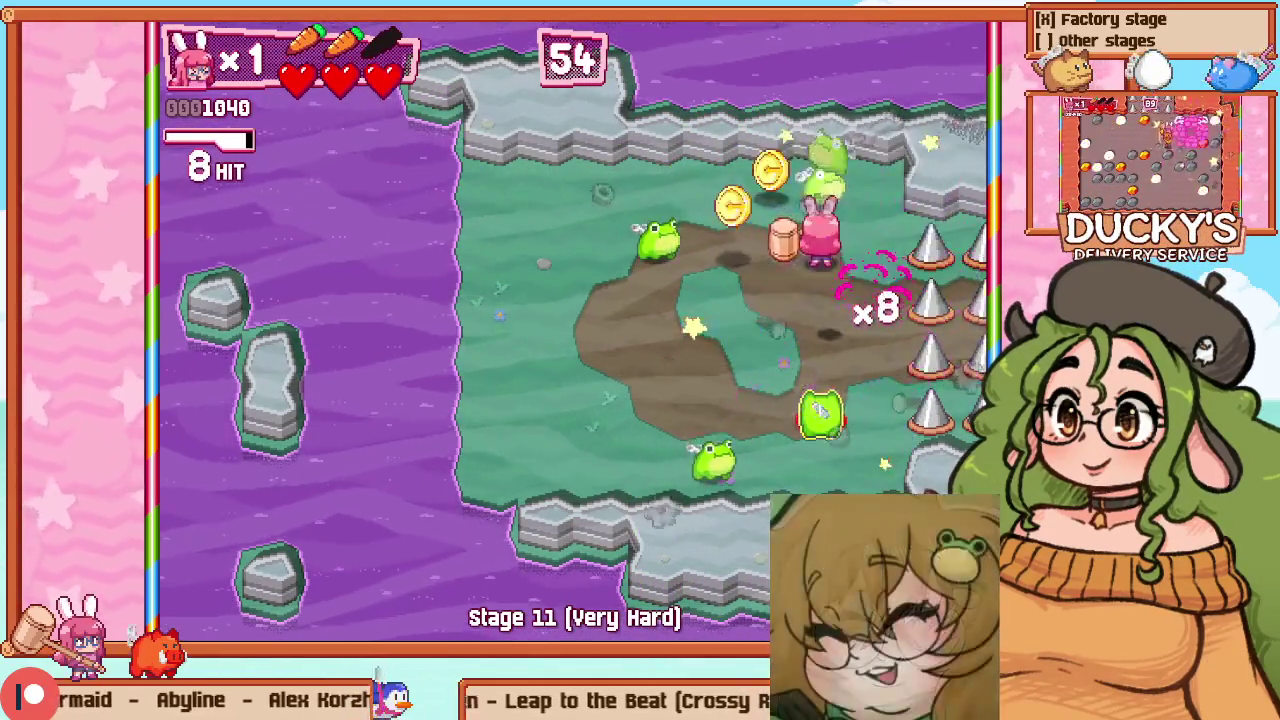
key(Right)
Keep hammering frogs down-left and up-left to reach a 13-hit combo, then pause
key(Down)
key(Left)
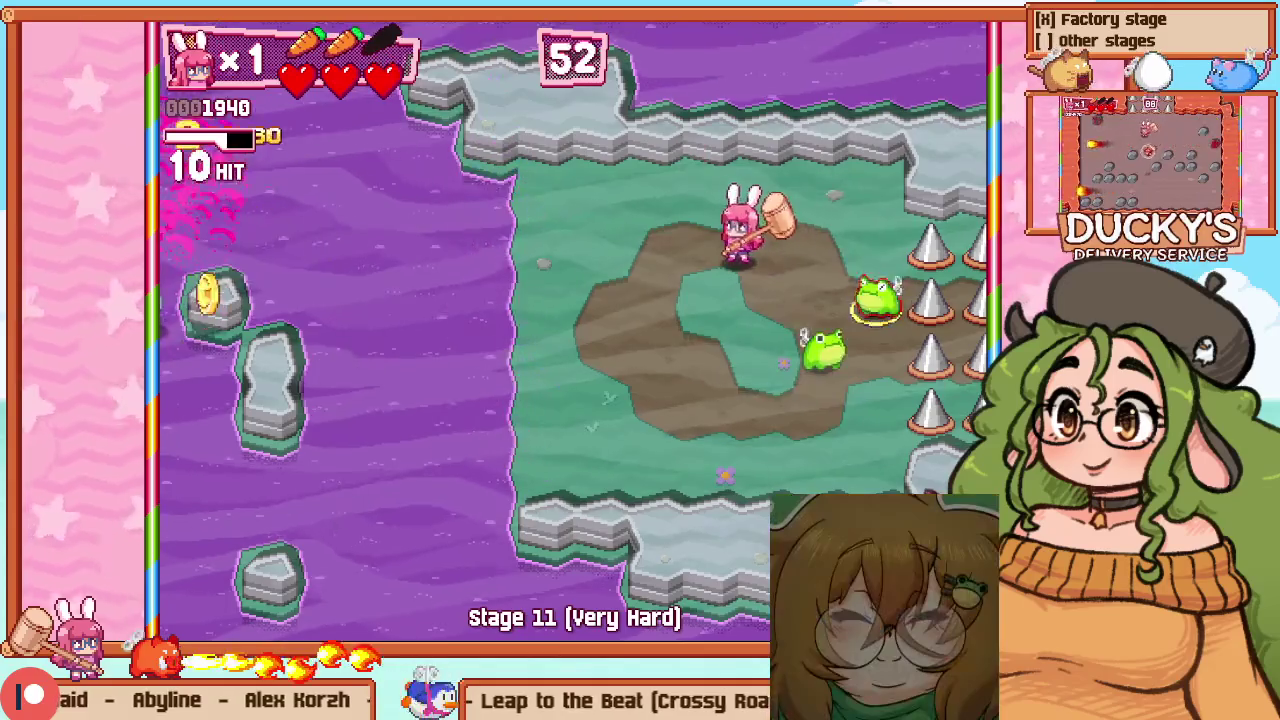
key(z)
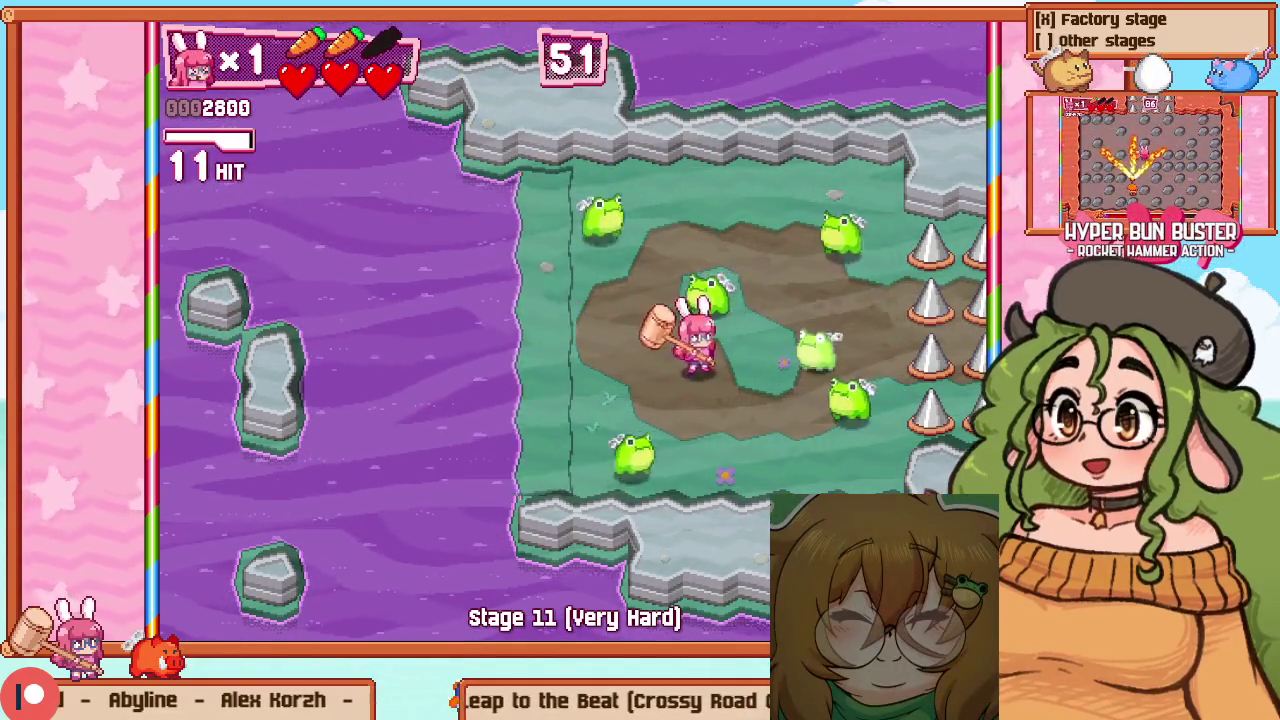
key(Left)
key(Up)
key(z)
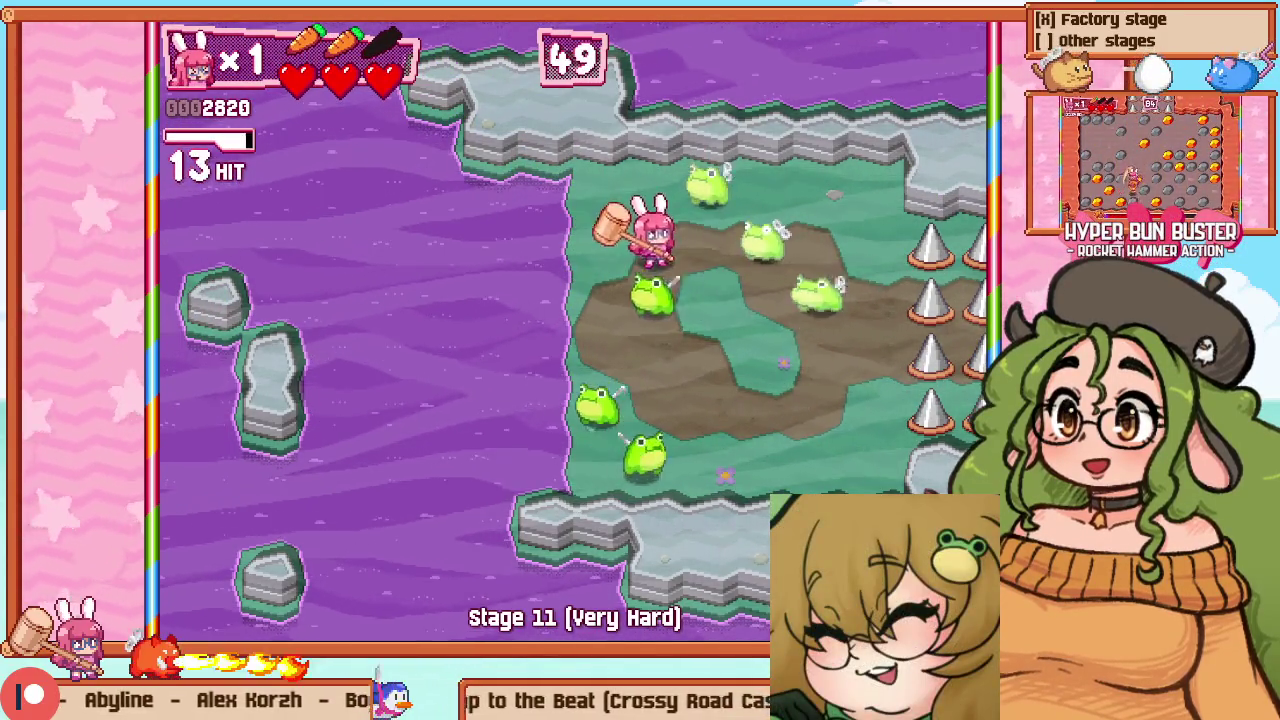
key(Up)
key(Up)
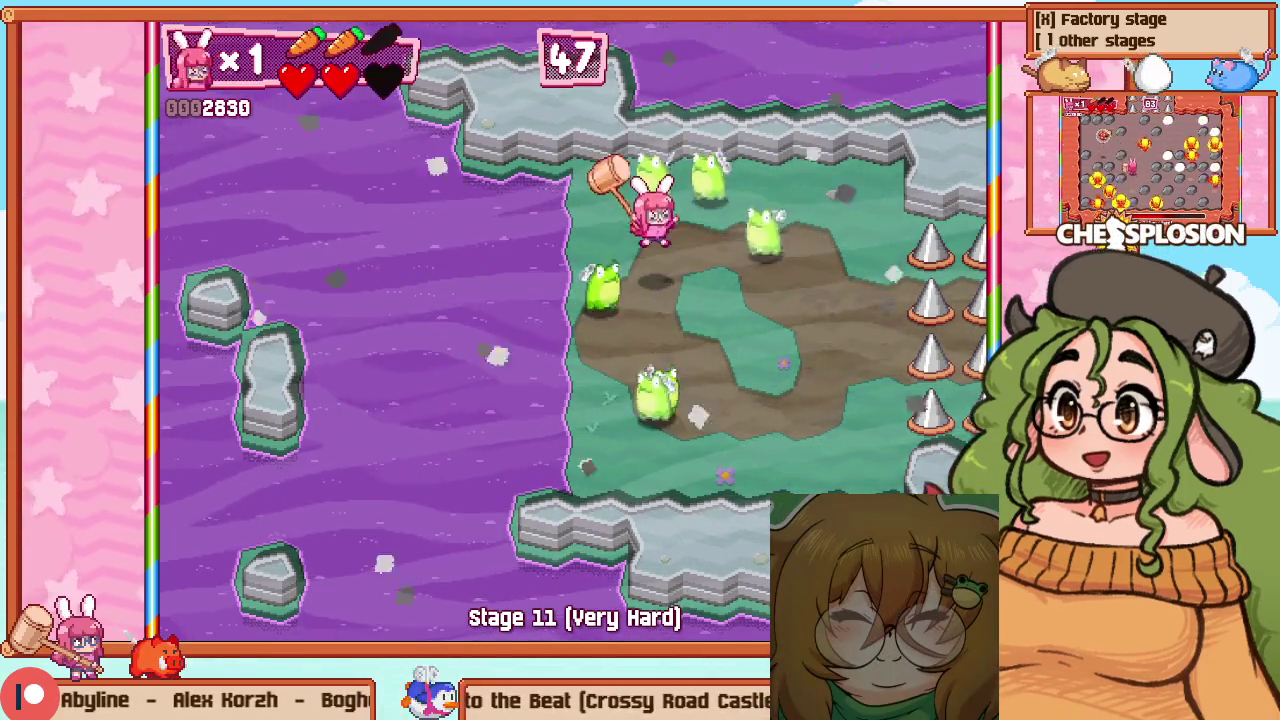
key(Escape)
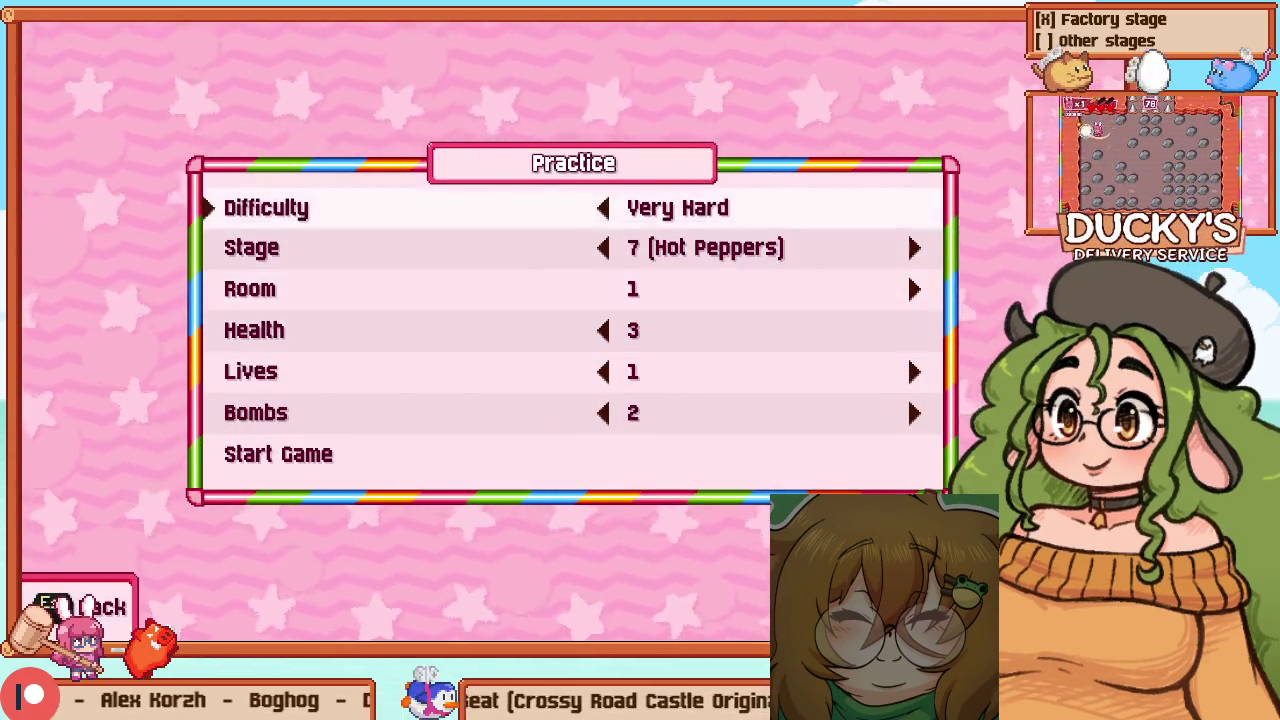
Set up and start the Stage 7 (Hot Peppers) Very Hard practice run
key(Up)
key(Return)
key(Escape)
key(Return)
key(Up)
key(Return)
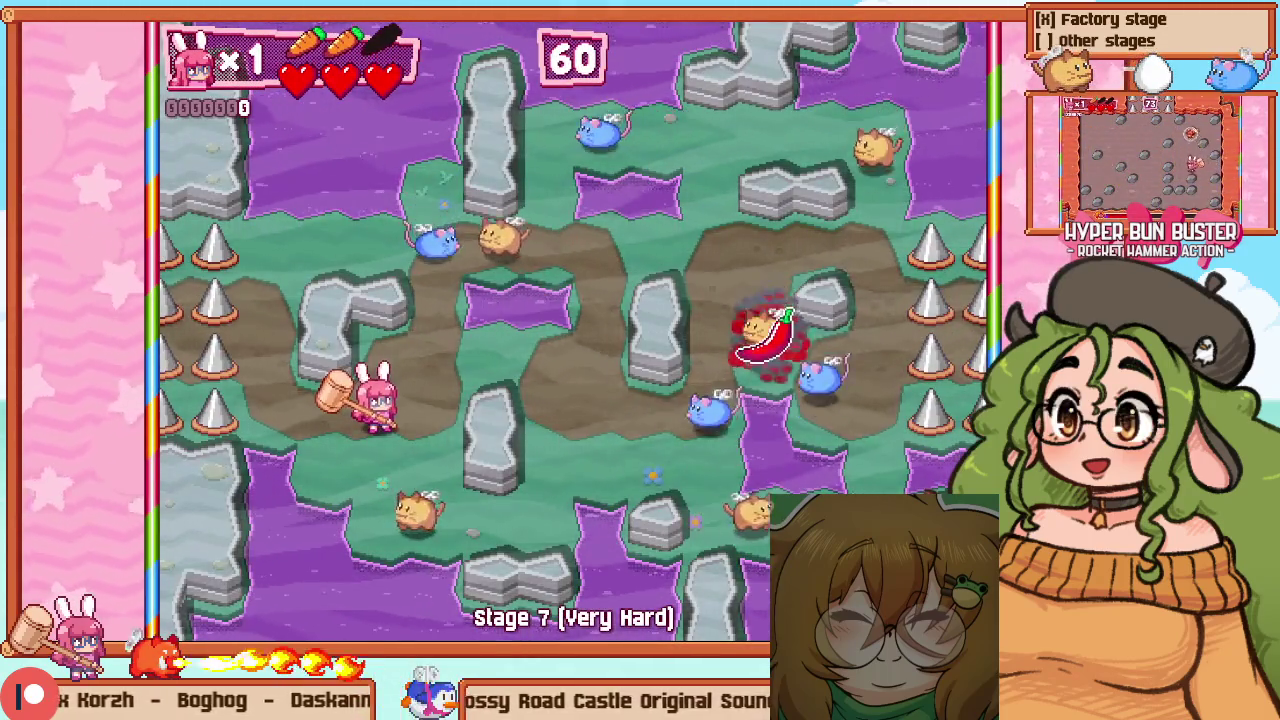
In the level-editing view, drag the player start to the room's left edge
key(F1)
mouse_move(175, 365)
mouse_down()
mouse_move(97, 260)
mouse_move(103, 228)
mouse_up()
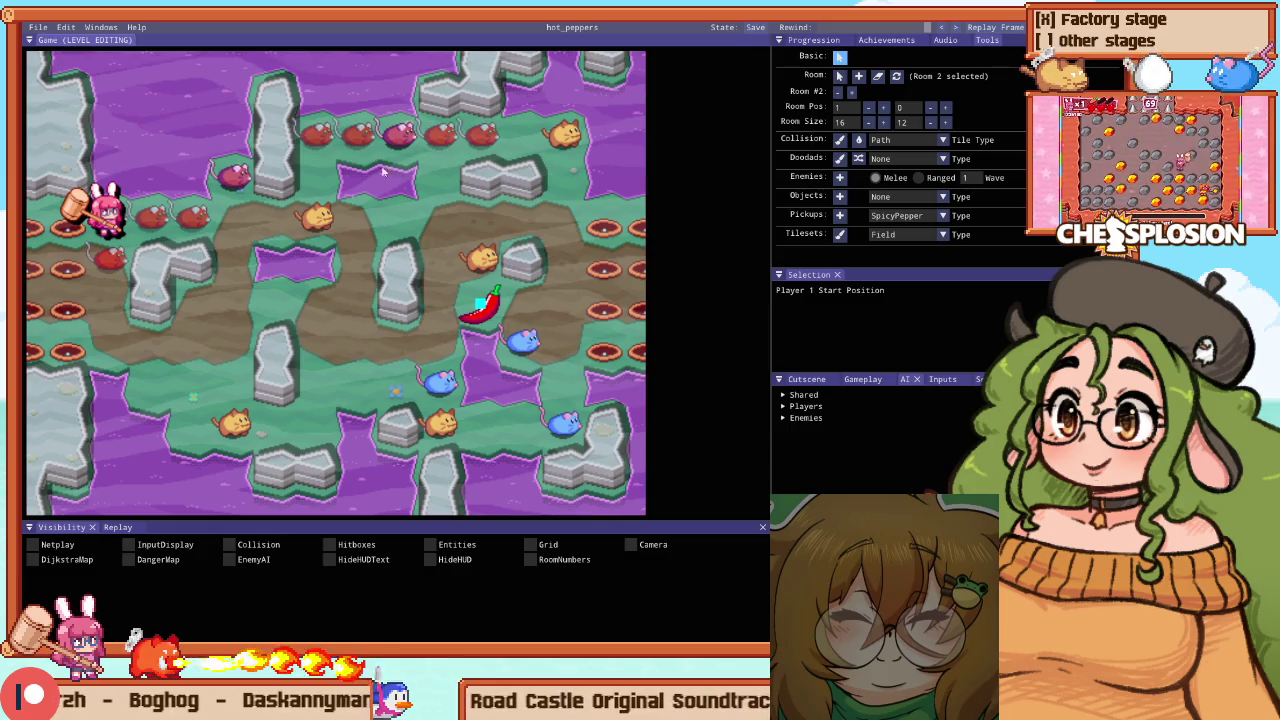
key(alt+Tab)
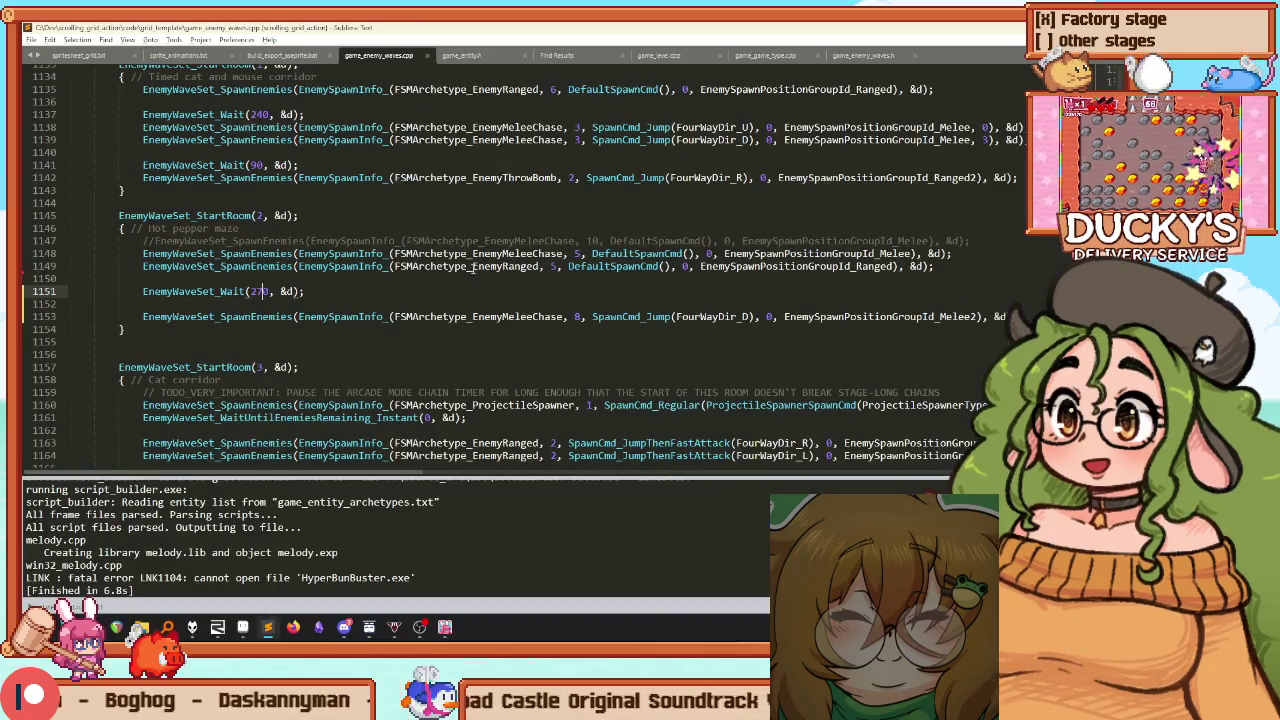
Change the line 1153 melee-chase spawn count from 8 to 10 and rebuild the game
scroll(476, 290, up, 1)
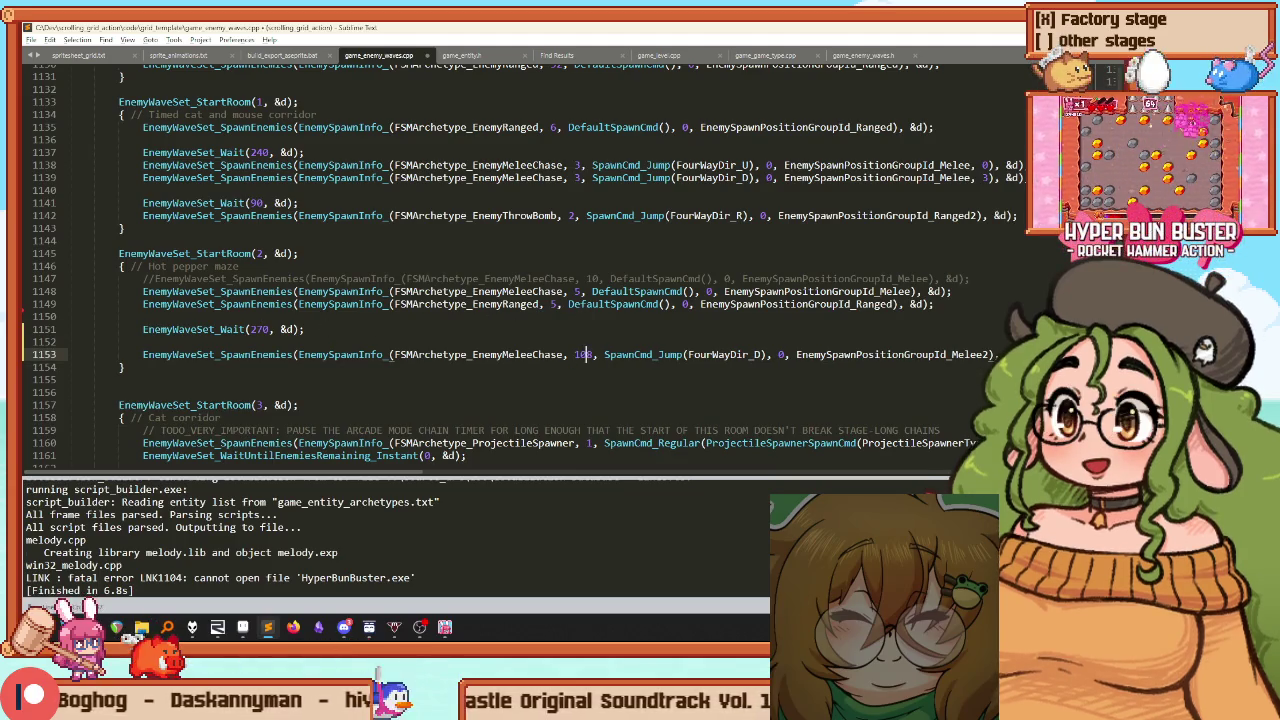
text(10)
key(ctrl+b)
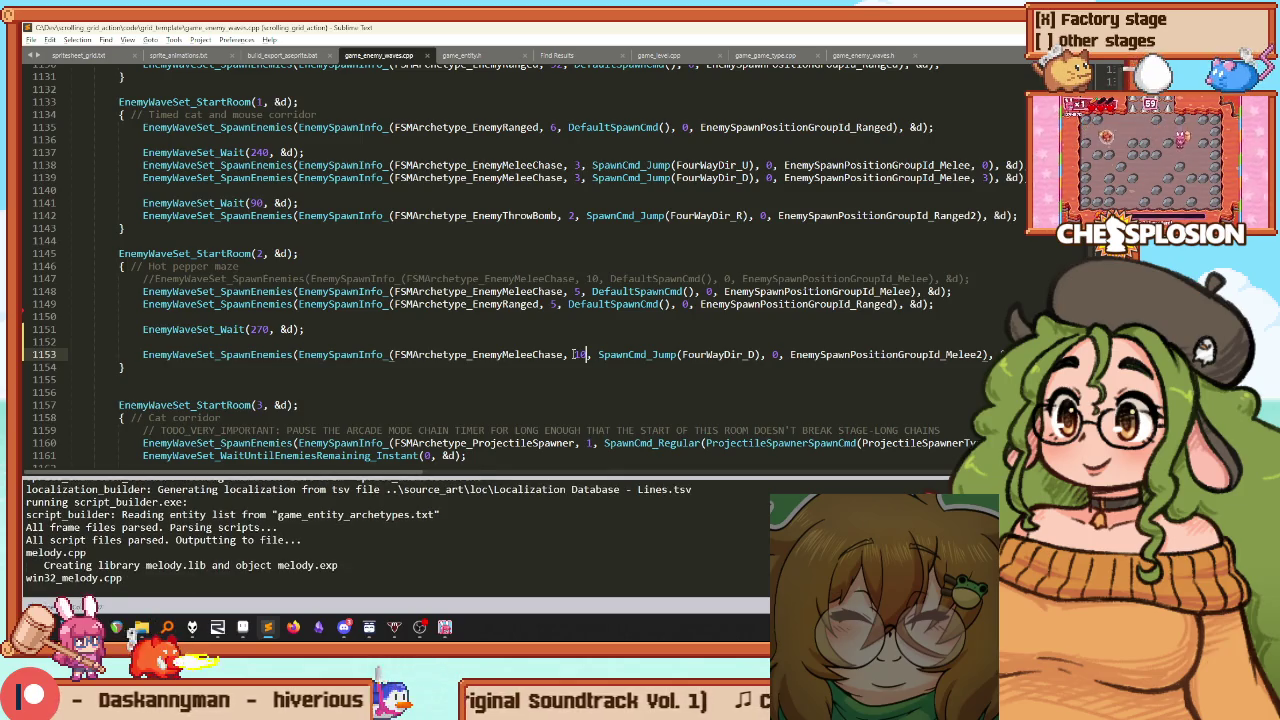
click(421, 626)
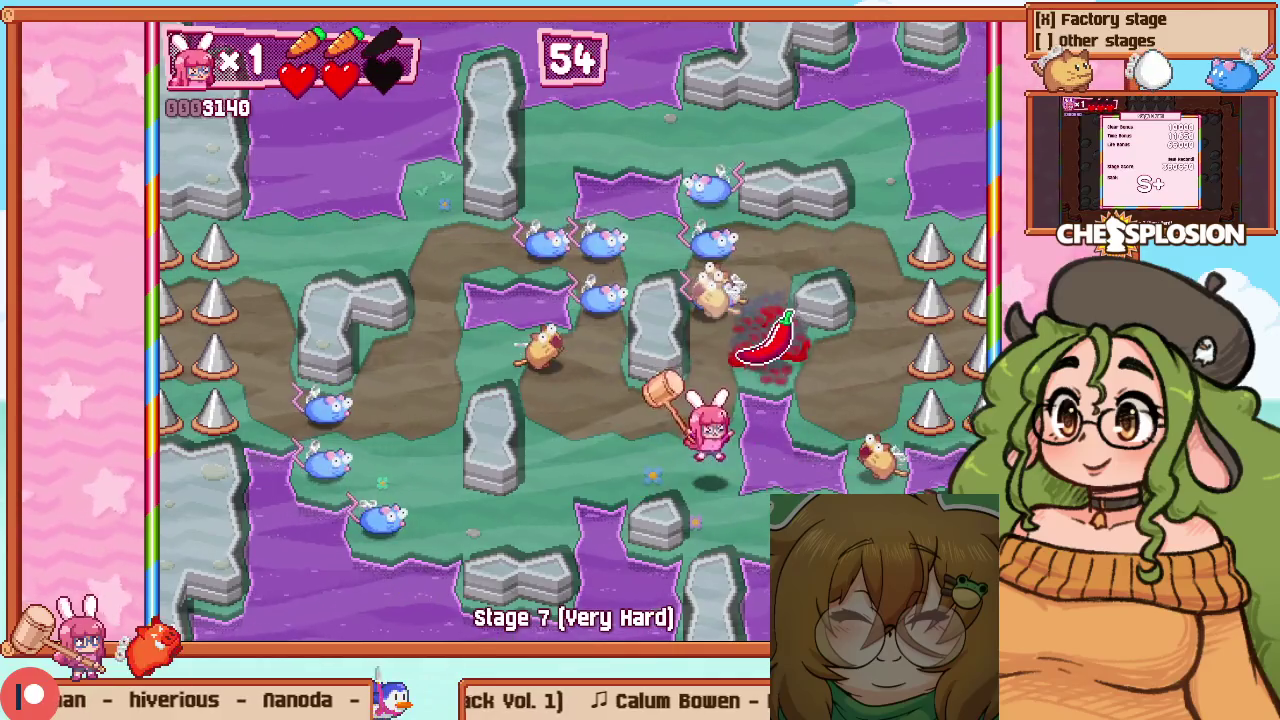
Choose Retry to restart the Hot Peppers room playtest
key(Return)
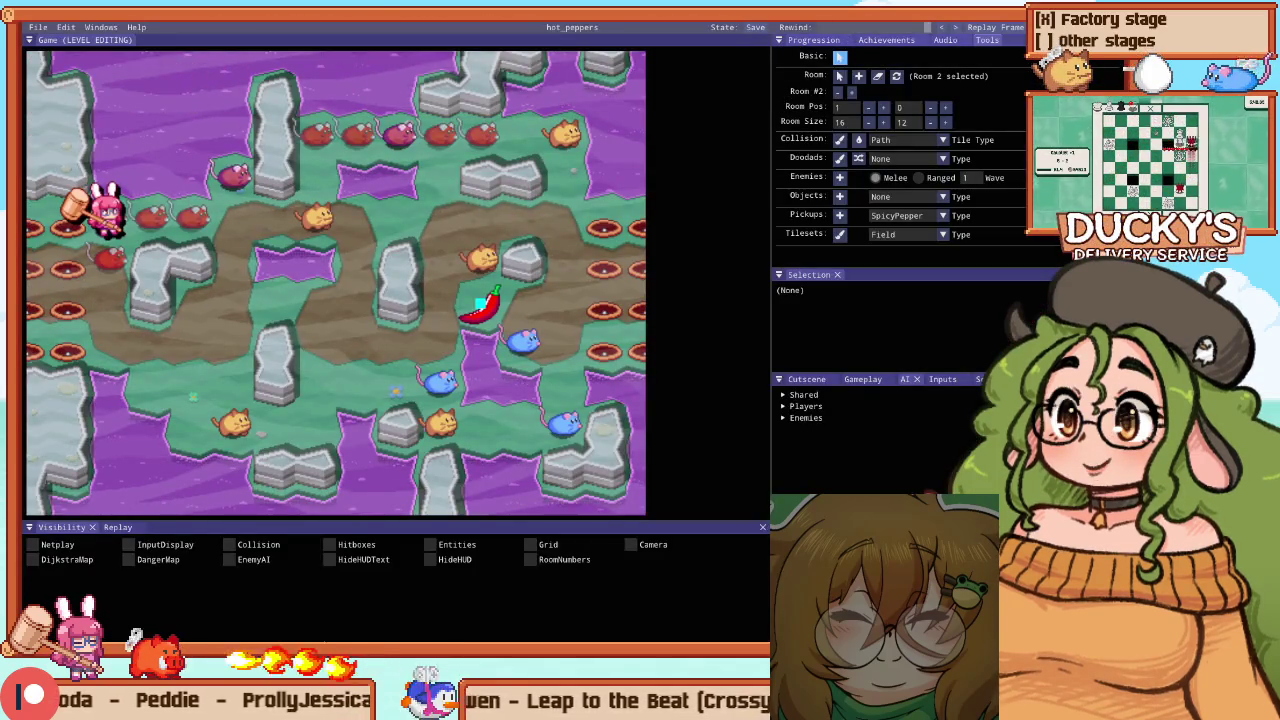
Zoom and pan the editor view across the Hot Peppers room's neighbouring rooms
scroll(303, 314, down, 4)
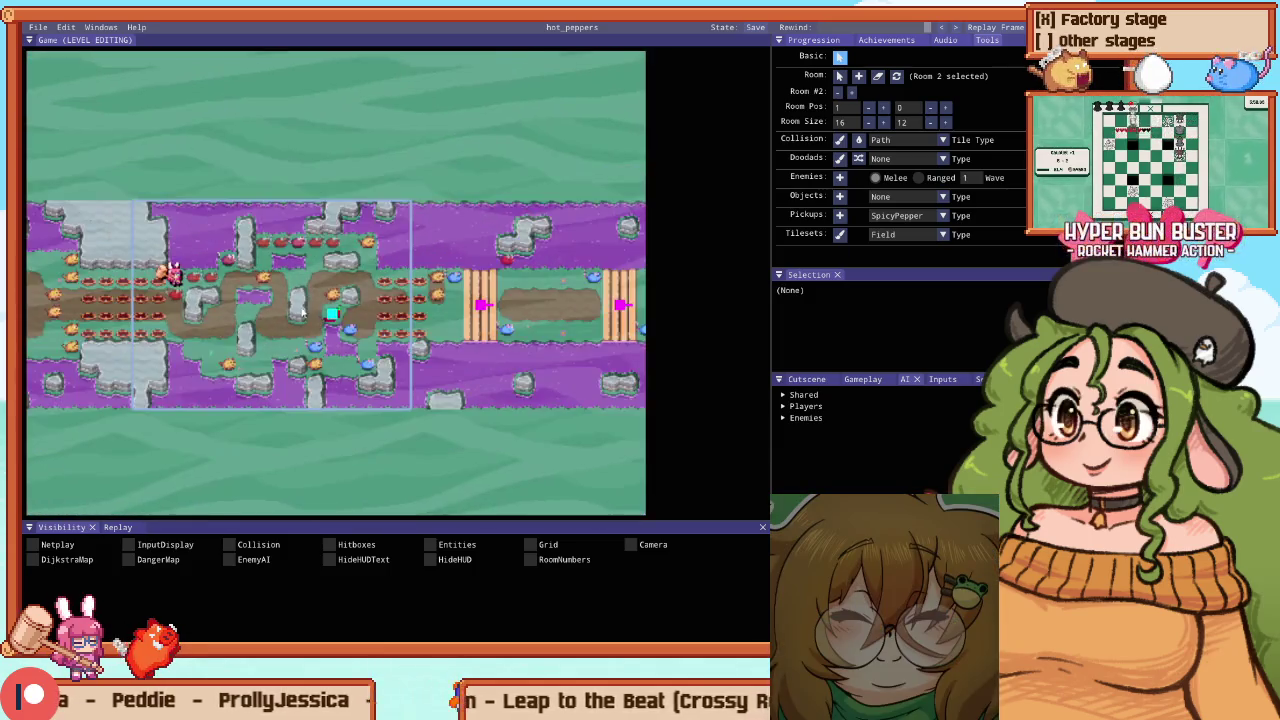
scroll(303, 313, up, 4)
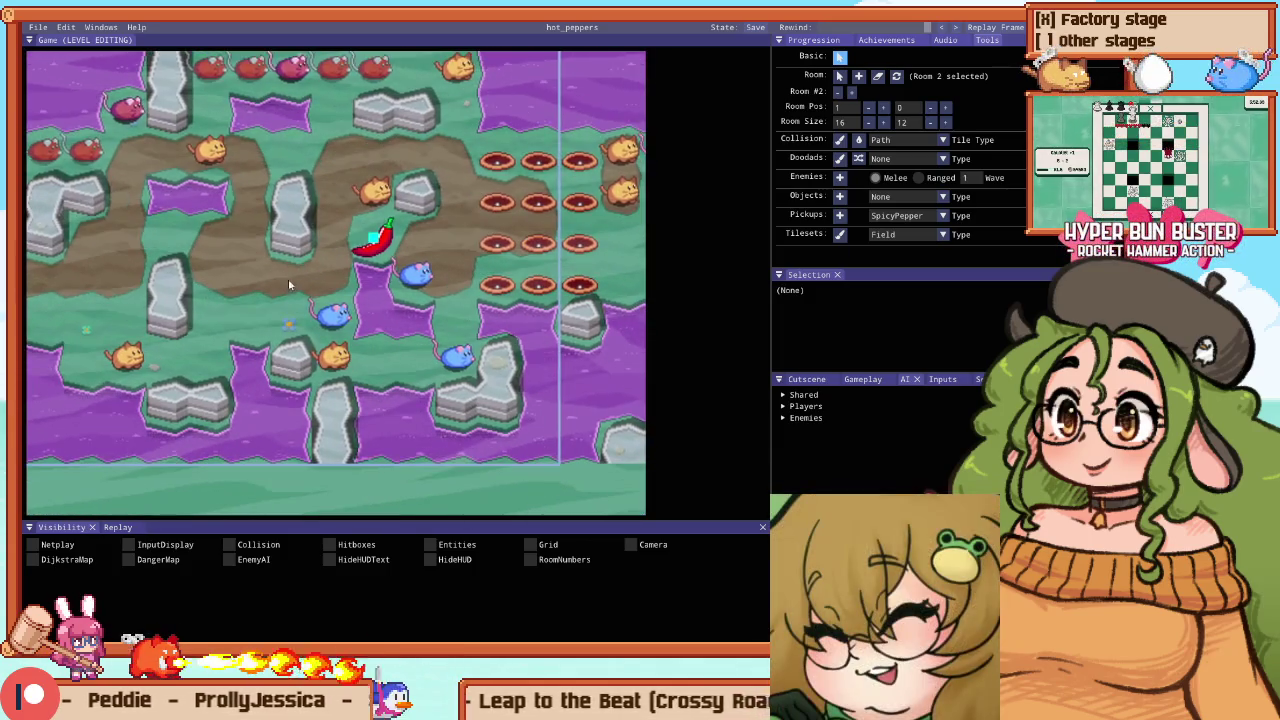
scroll(353, 234, down, 4)
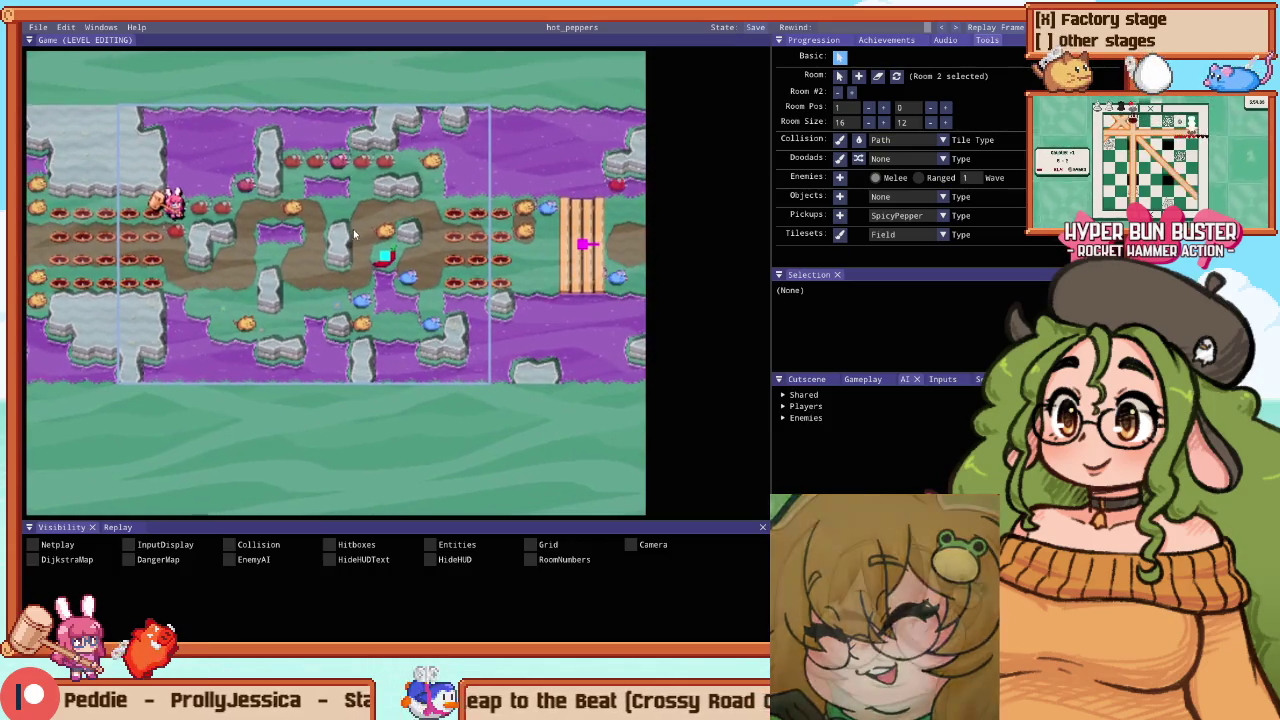
drag(353, 231, 320, 265)
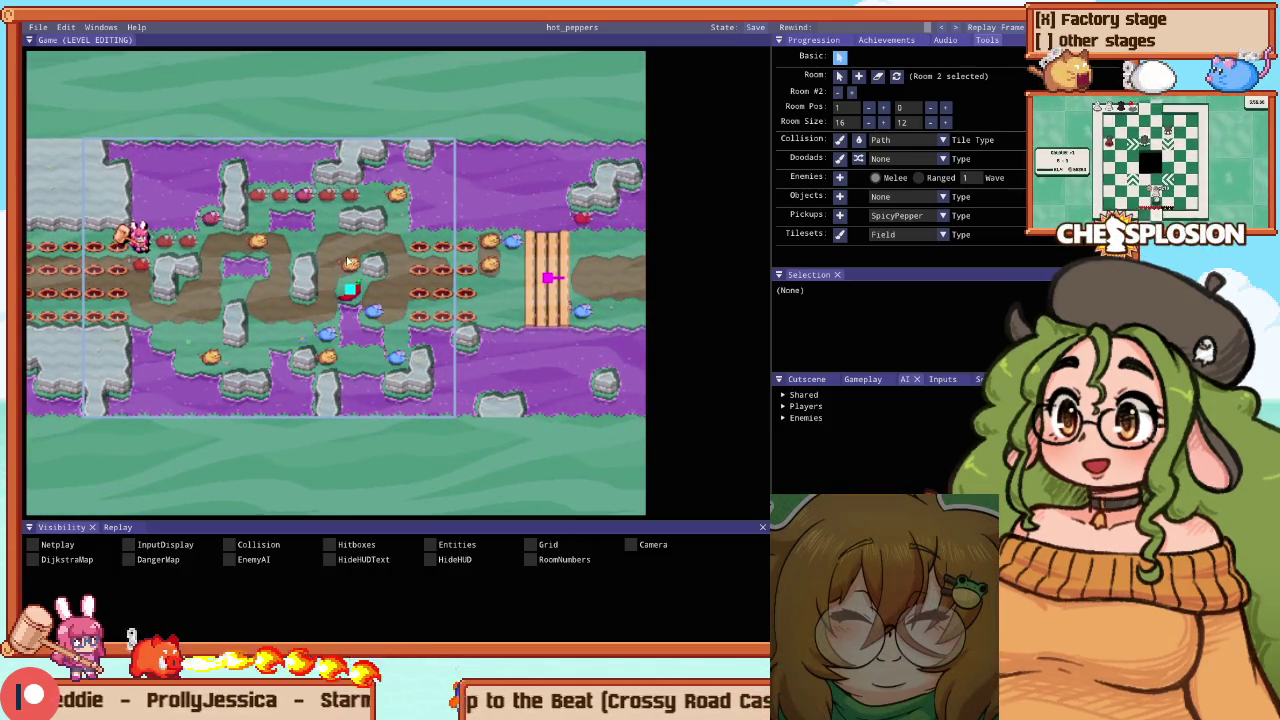
Exit to the Practice menu and switch the Stage to 9 (Ice)
key(Escape)
key(Escape)
key(Up)
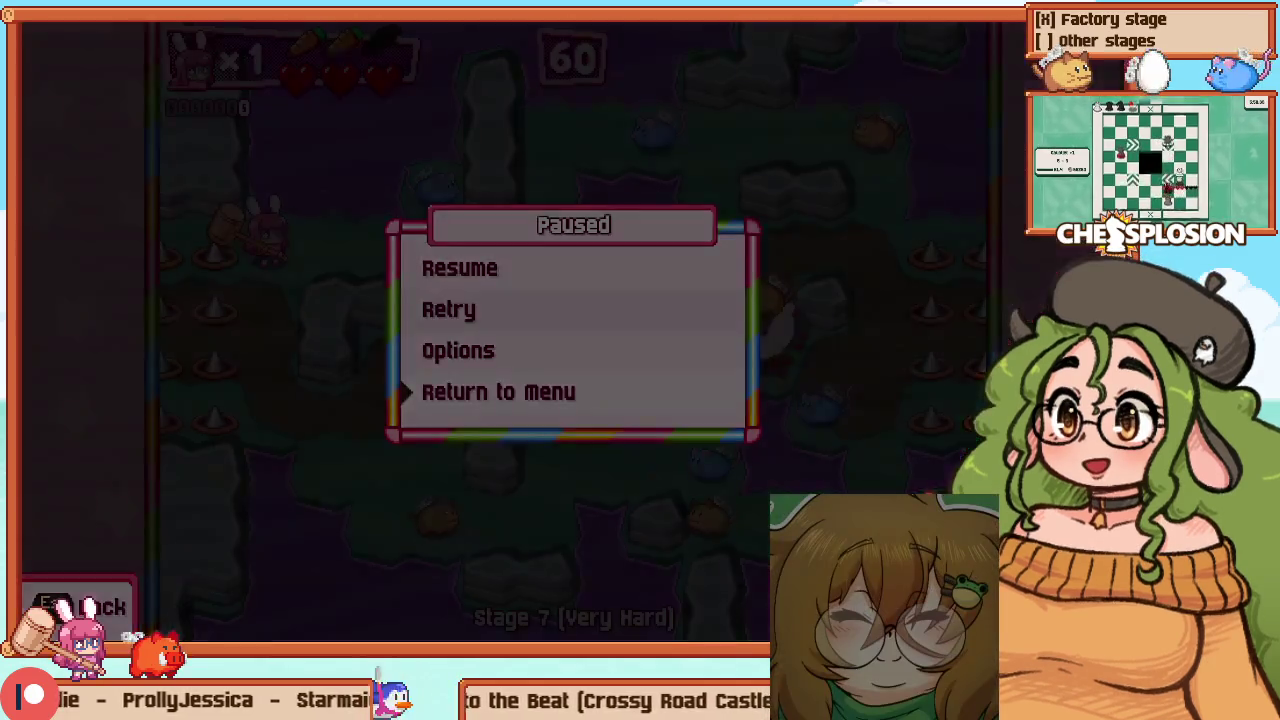
key(Return)
key(Down)
key(Right)
key(Right)
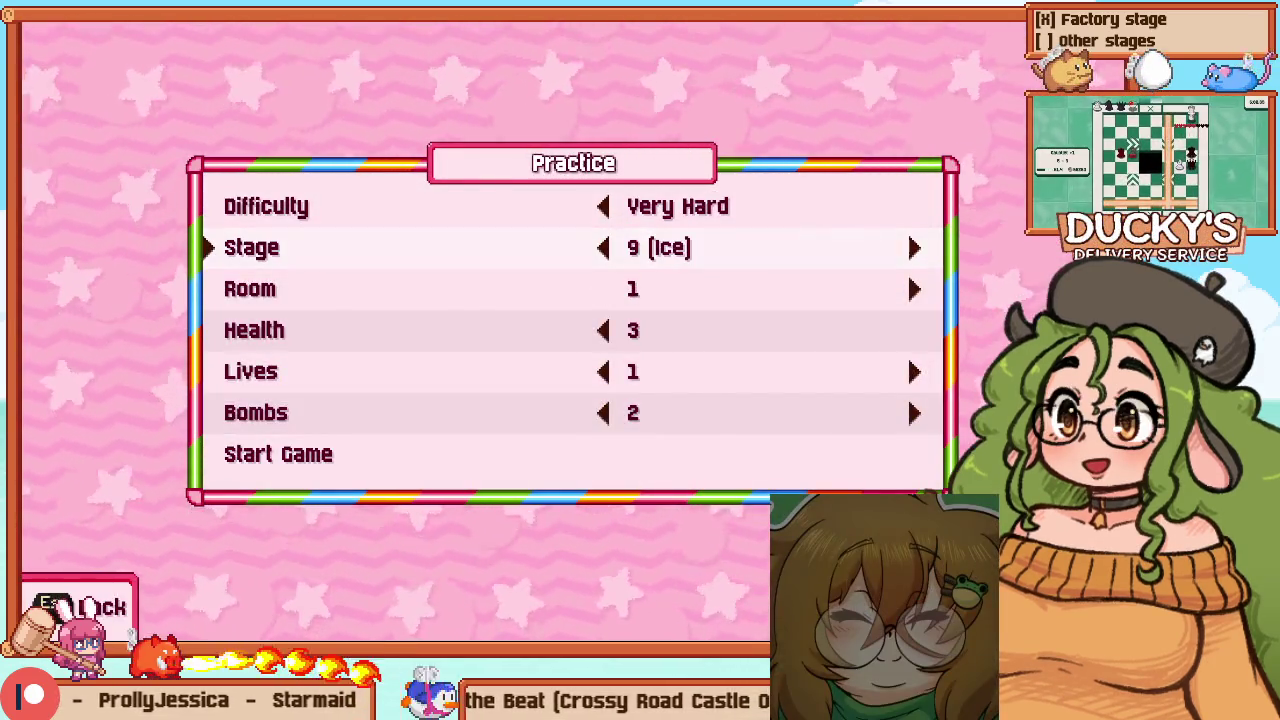
Set the practice Stage to 9 (Ice) and start the Very Hard run
key(Down)
key(Right)
key(Right)
key(Right)
key(Right)
key(Right)
key(Right)
key(Left)
key(Up)
key(Return)
Hammer cats along the top and right side, then pause and restart Stage 9
key(Up)
key(z)
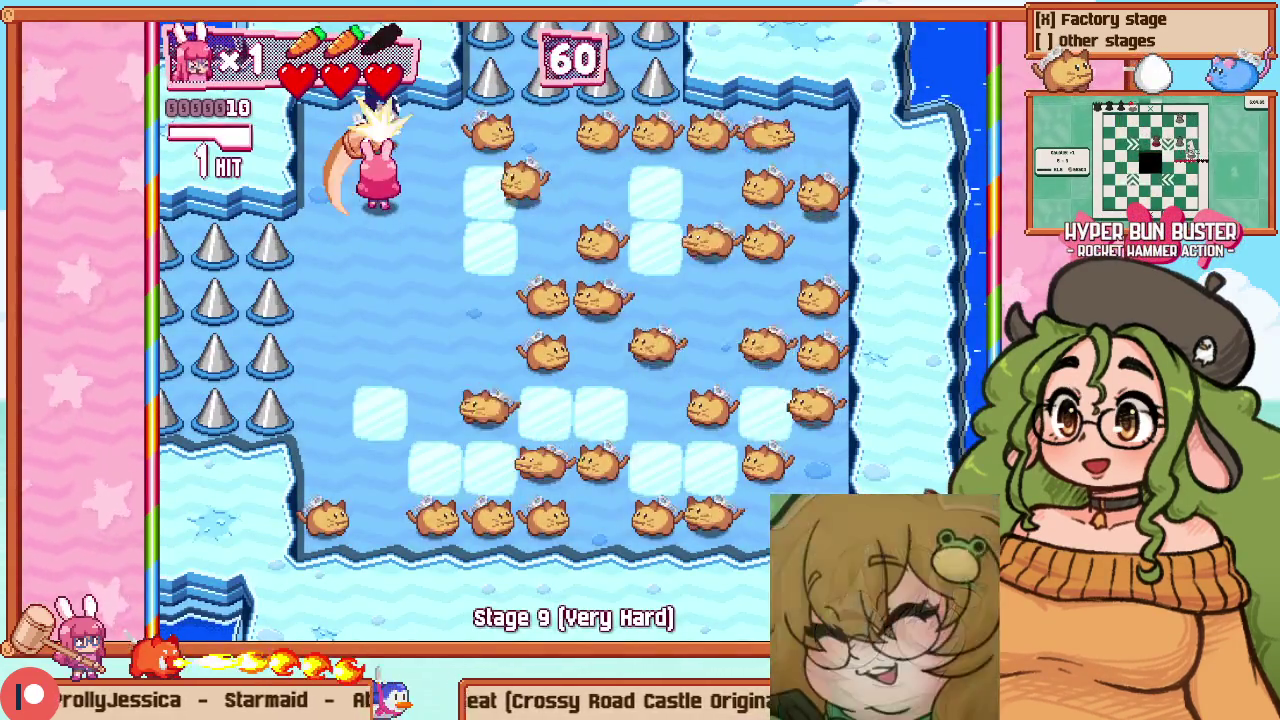
key(Right)
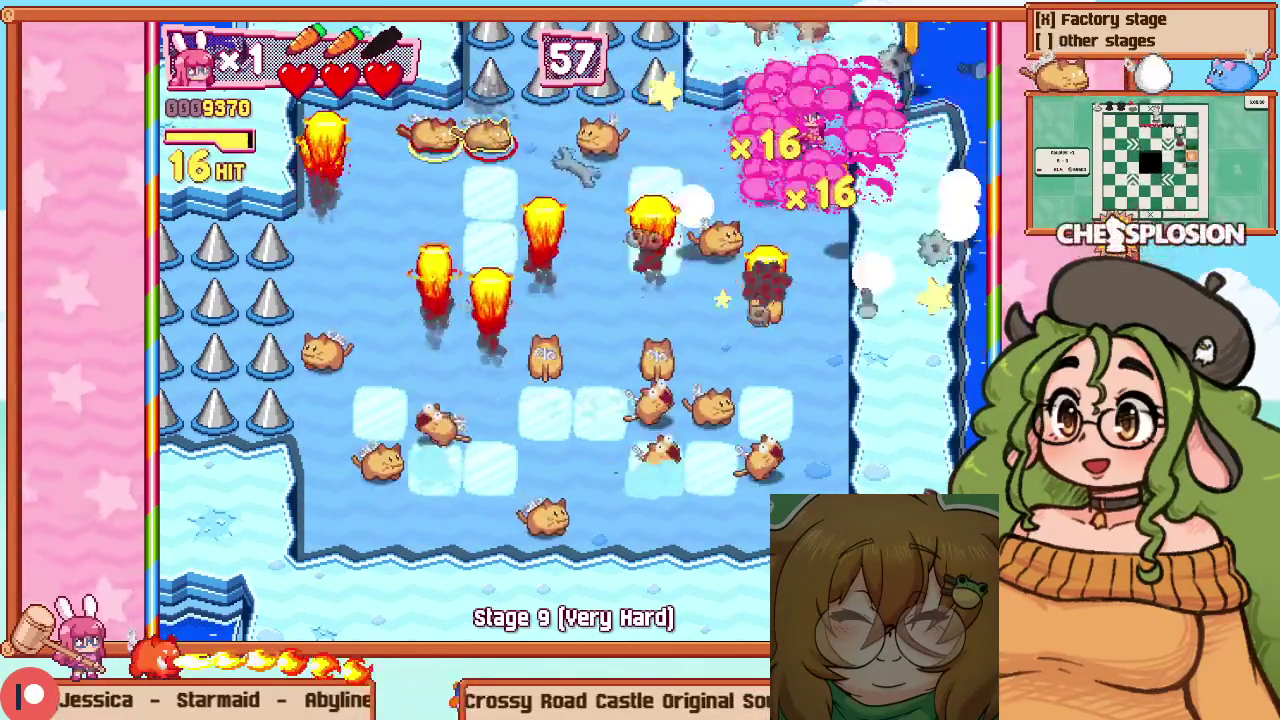
key(Down)
key(z)
key(Left)
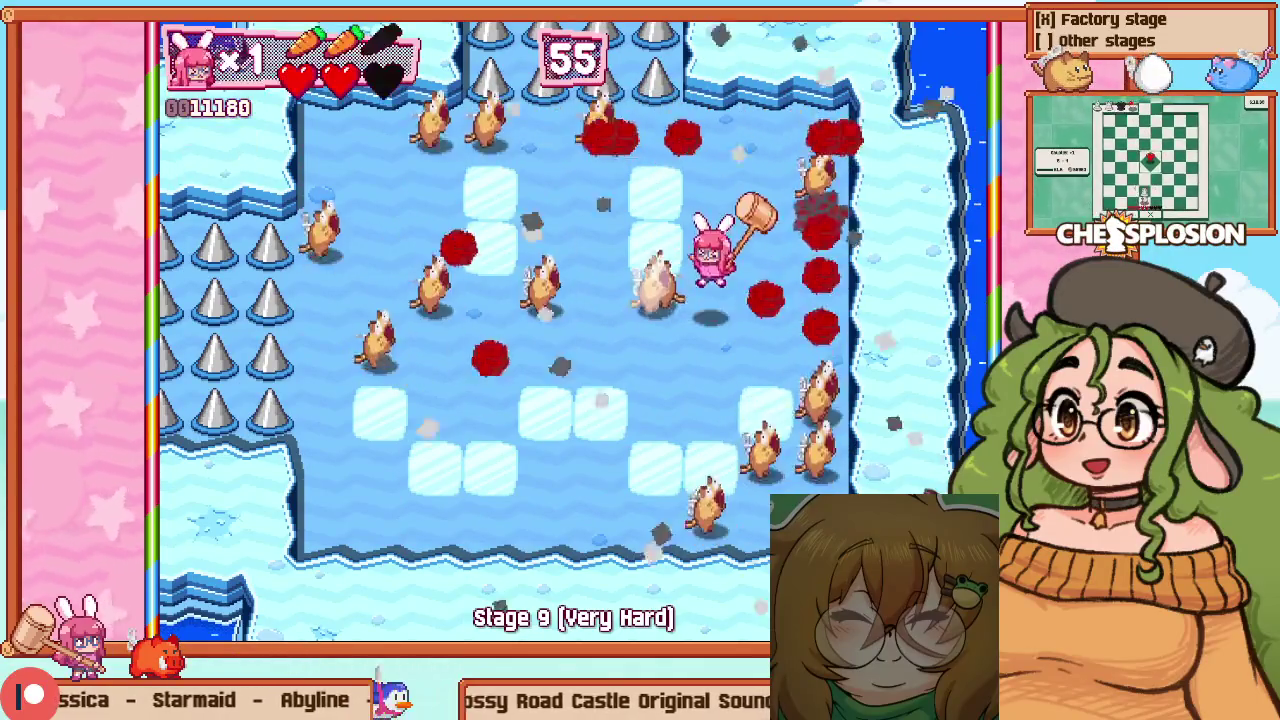
key(Escape)
key(Down)
key(z)
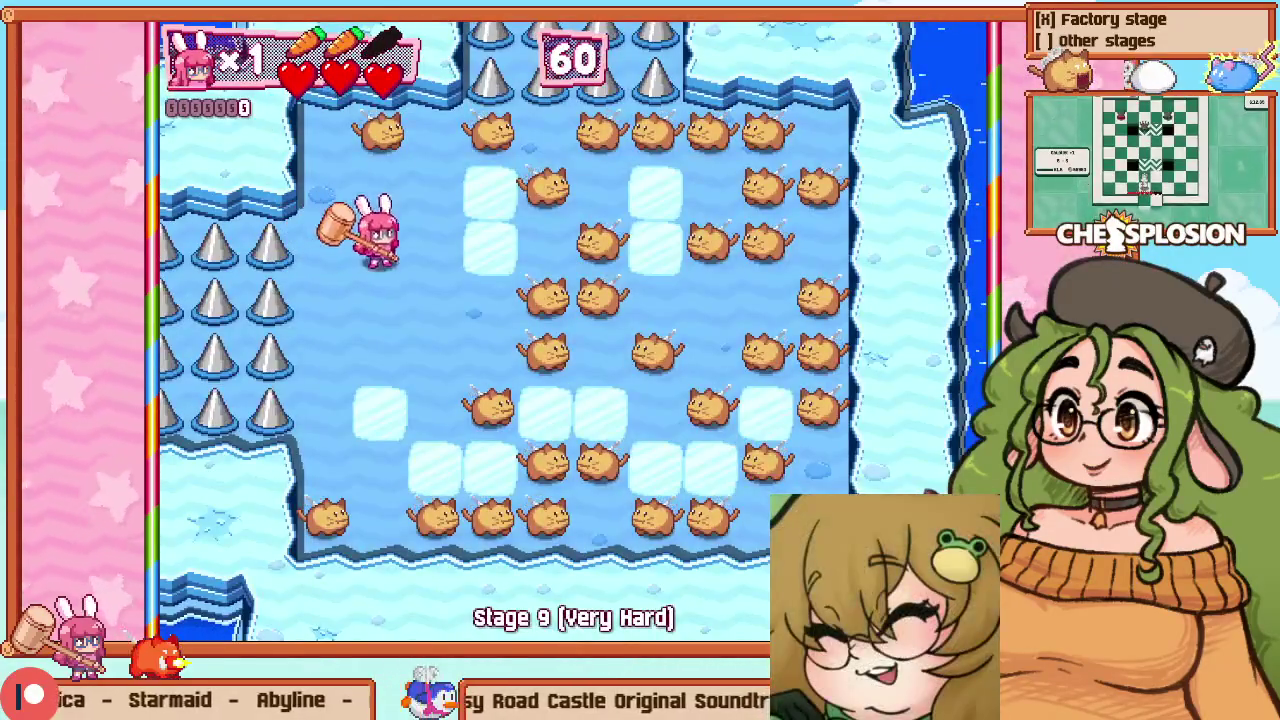
Hammer cats up-left, along the top row and down the right edge, then dash left
key(Up)
key(z)
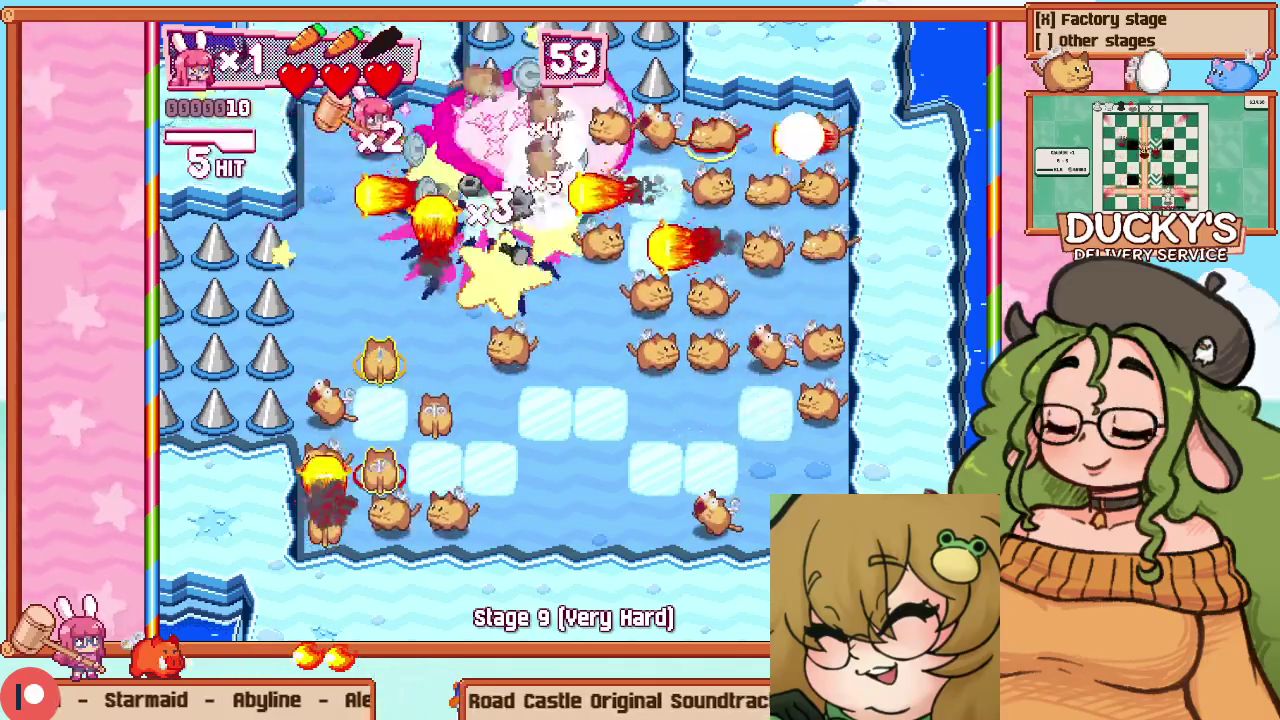
key(Right)
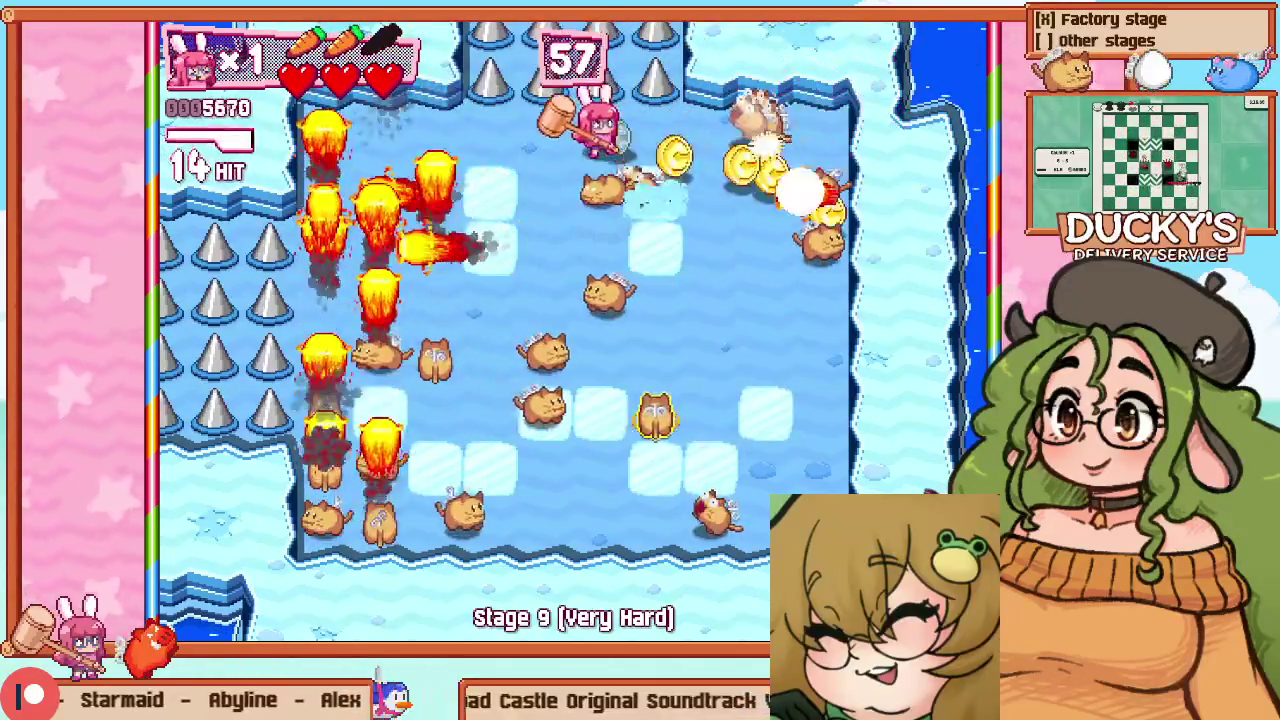
key(Right)
key(Down)
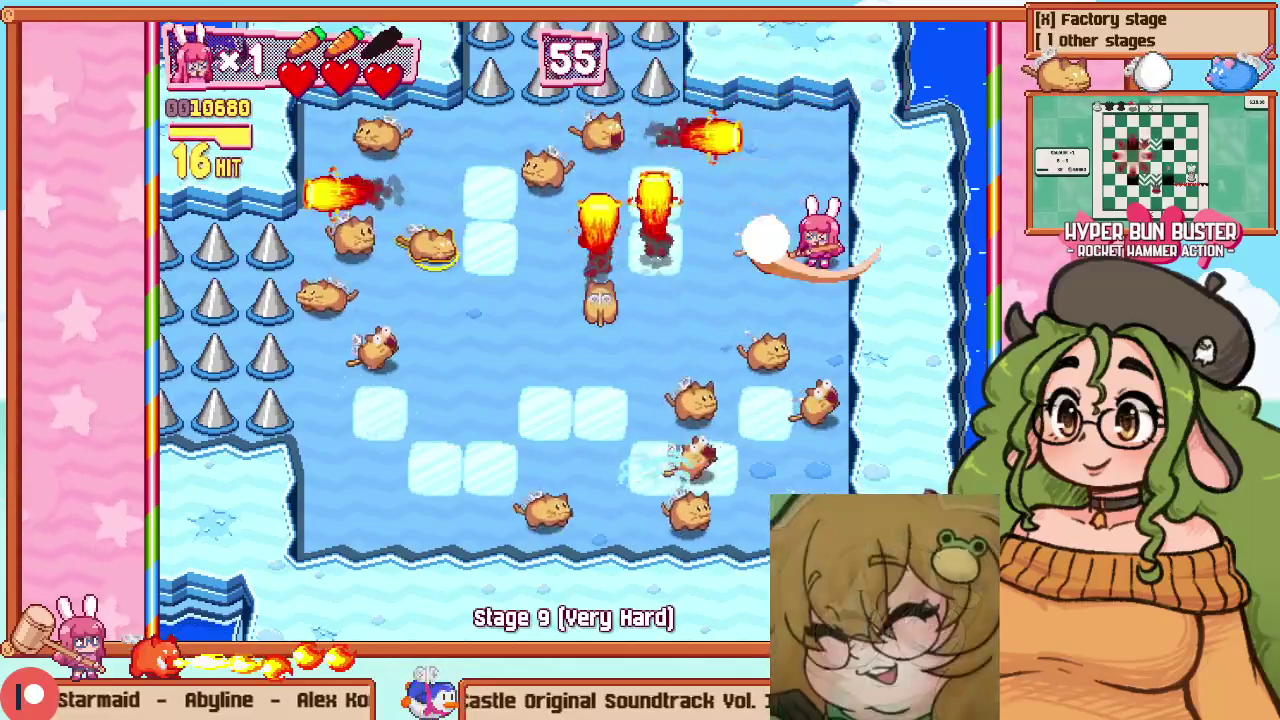
key(Down)
key(z)
key(Left)
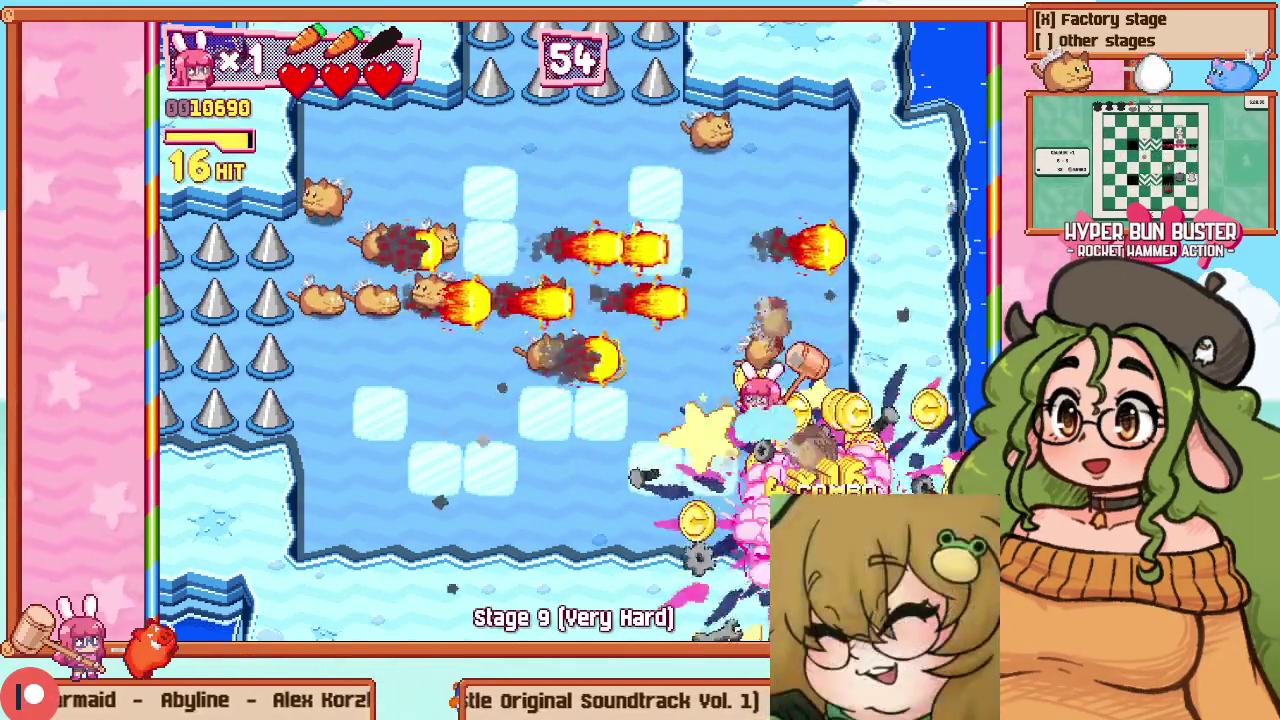
Move up, right and up-left into the remaining cats and hammer them
key(Up)
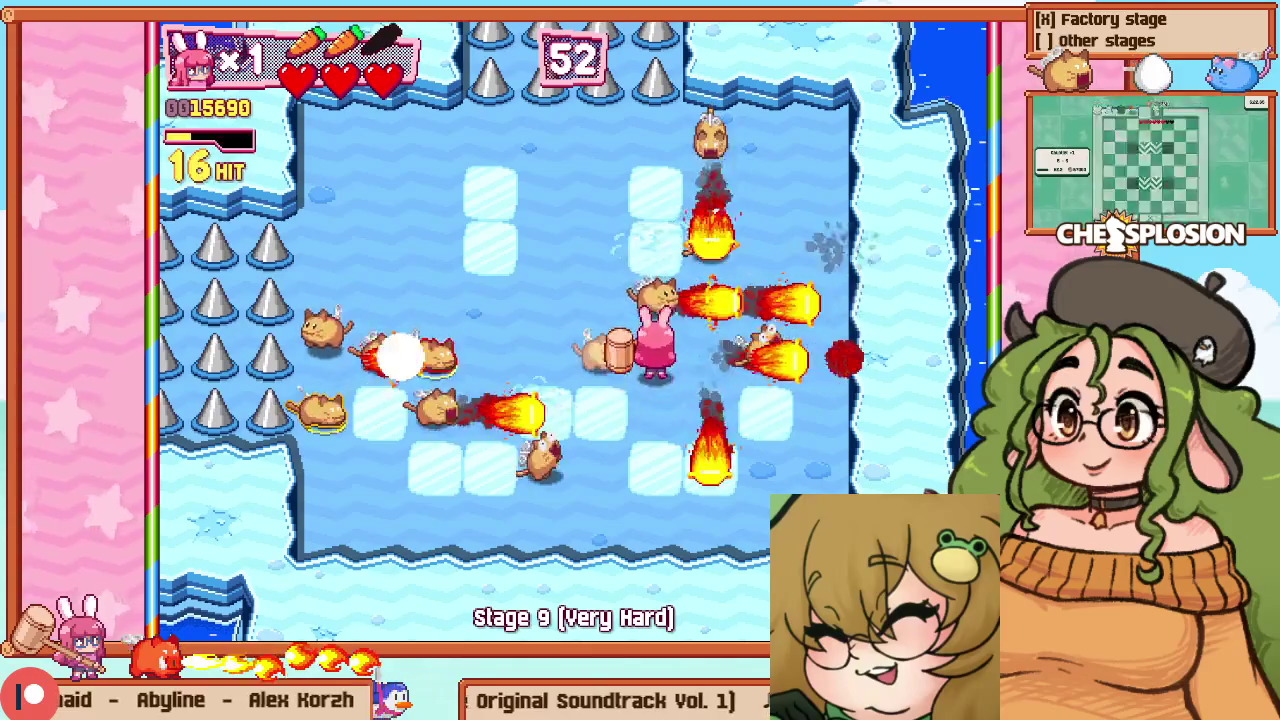
key(Up)
key(Right)
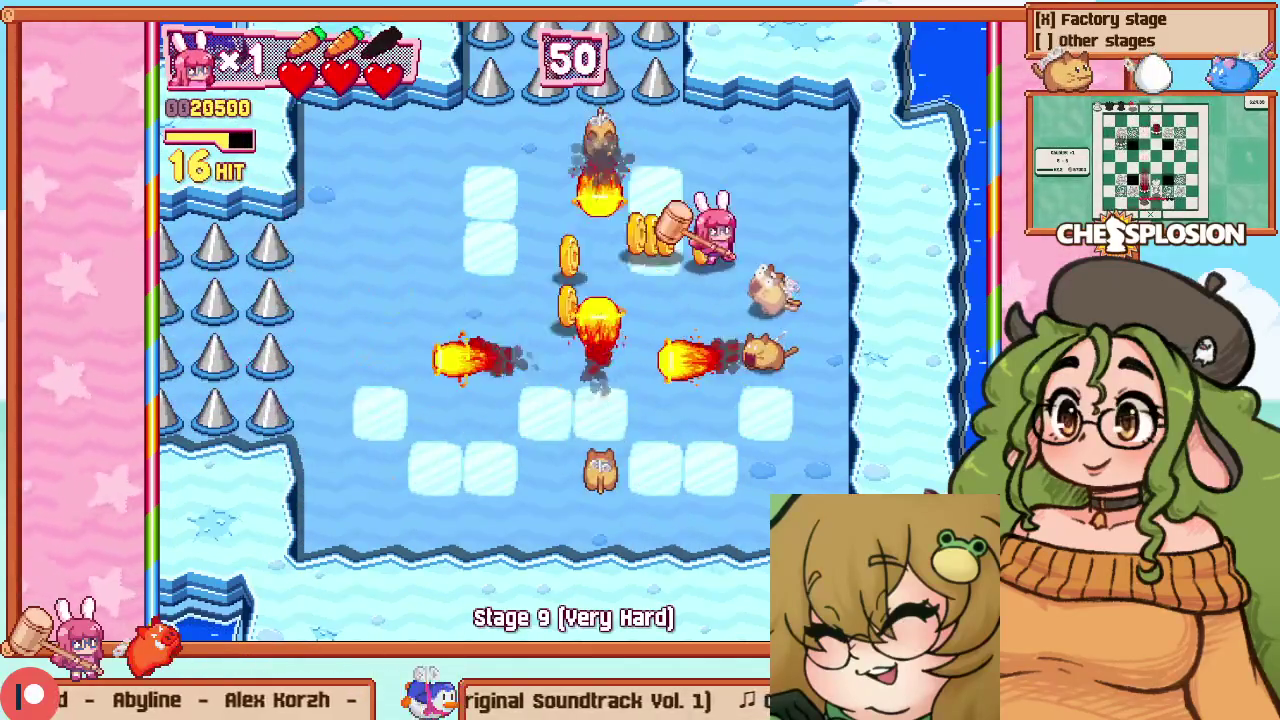
key(Up)
key(Left)
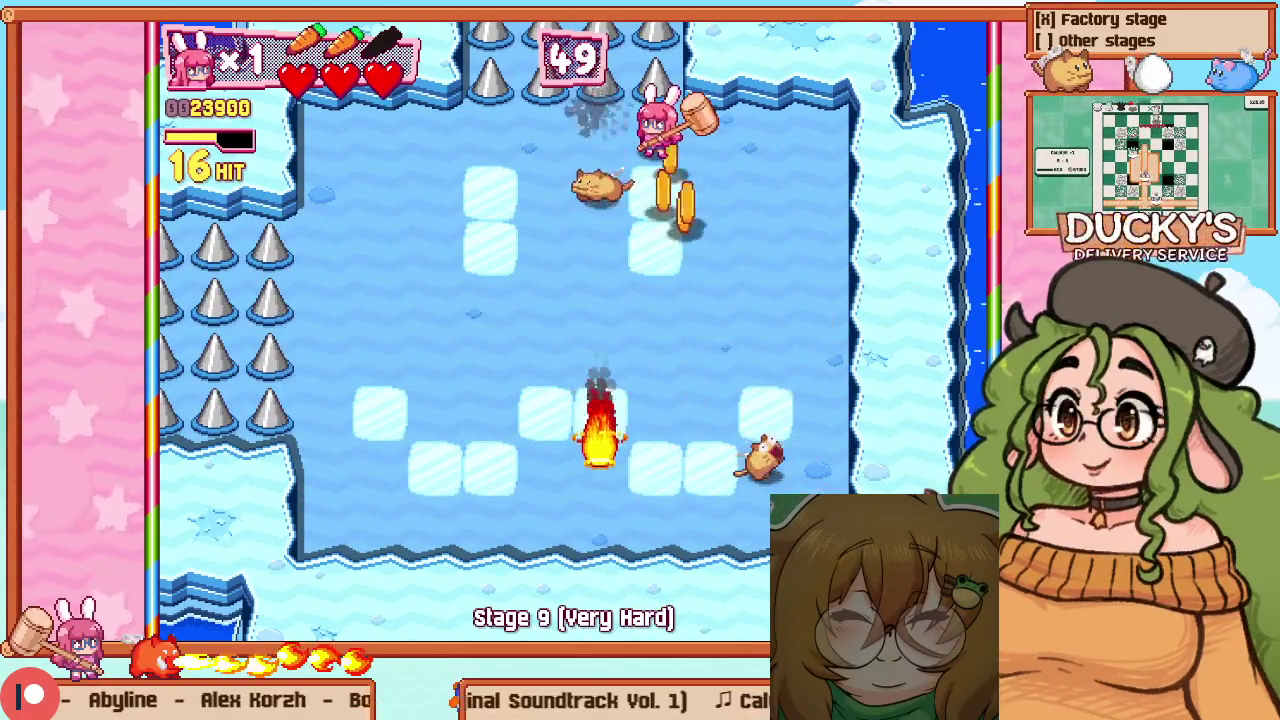
key(z)
Chase down the last enemies and leave the cleared ice room through the top exit
key(Left)
key(Down)
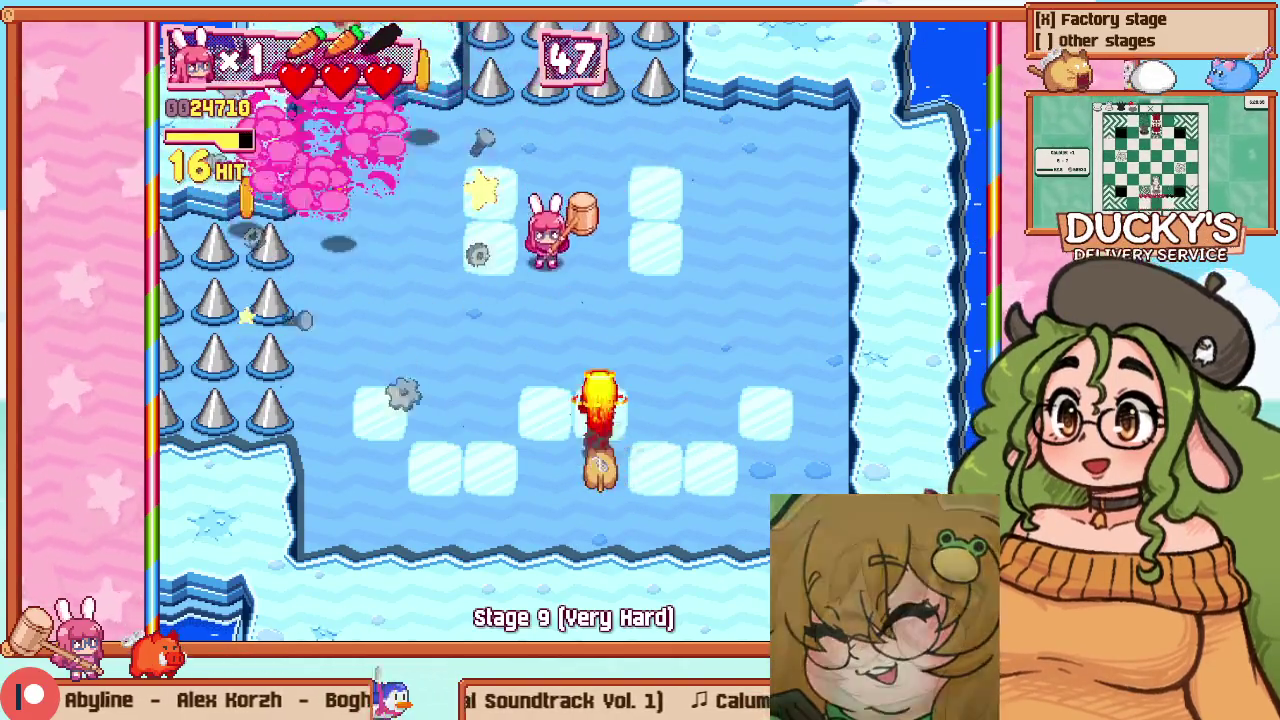
key(Down)
key(Right)
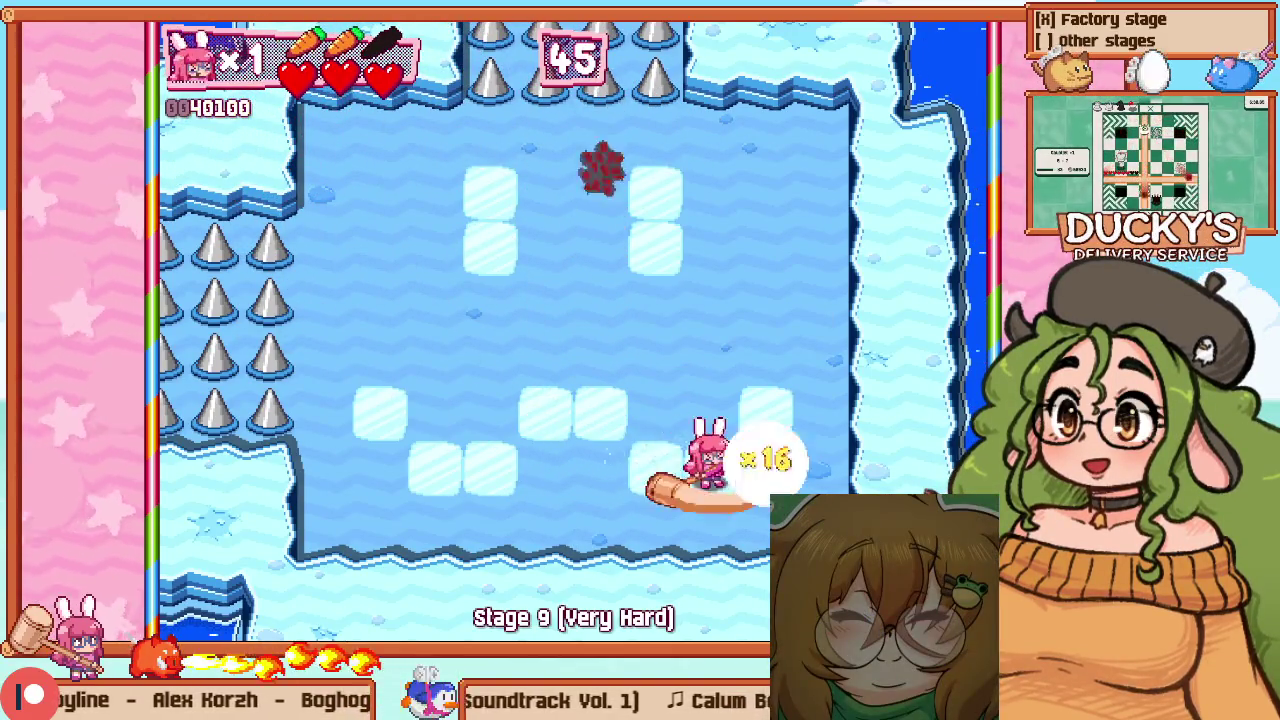
key(Left)
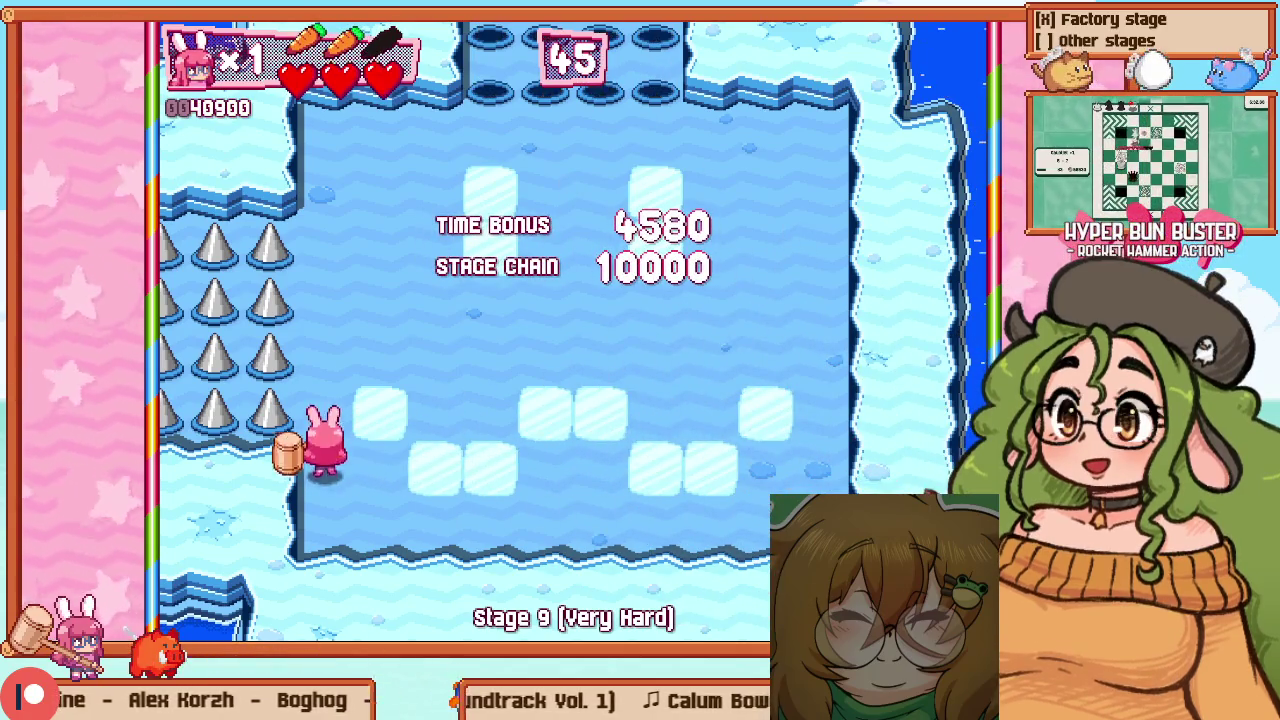
key(Right)
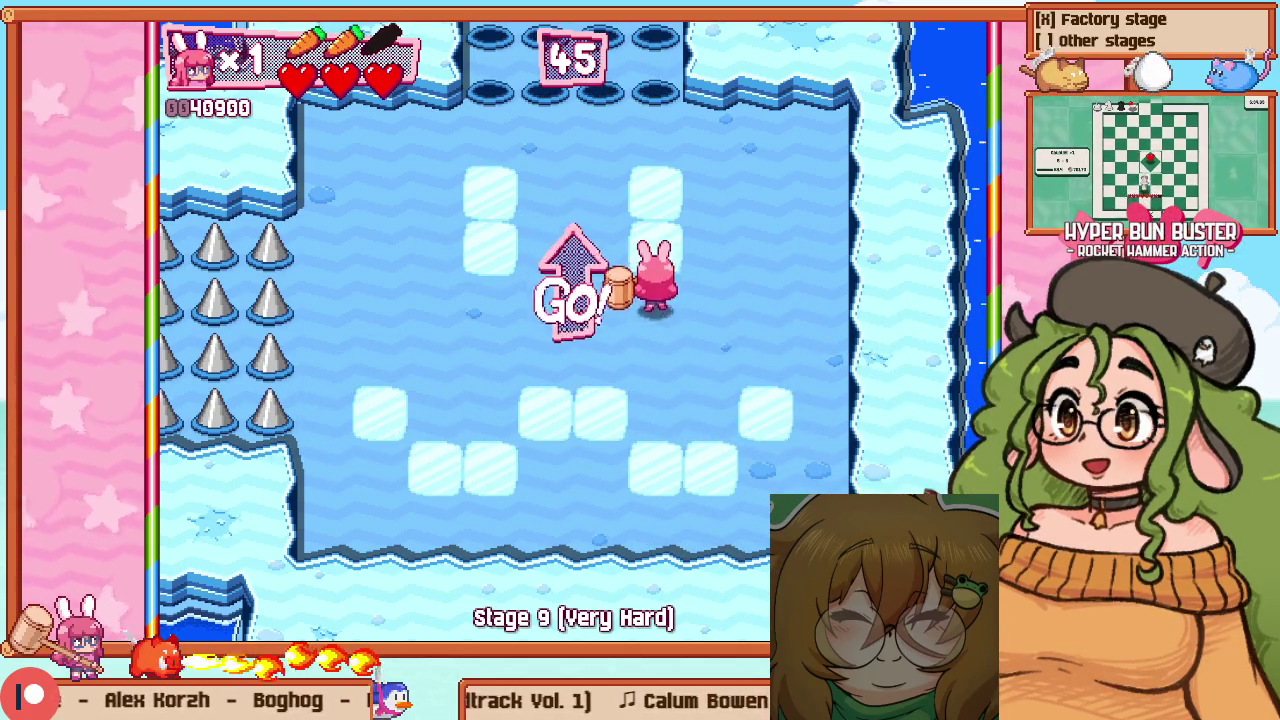
key(Up)
key(Left)
key(Down)
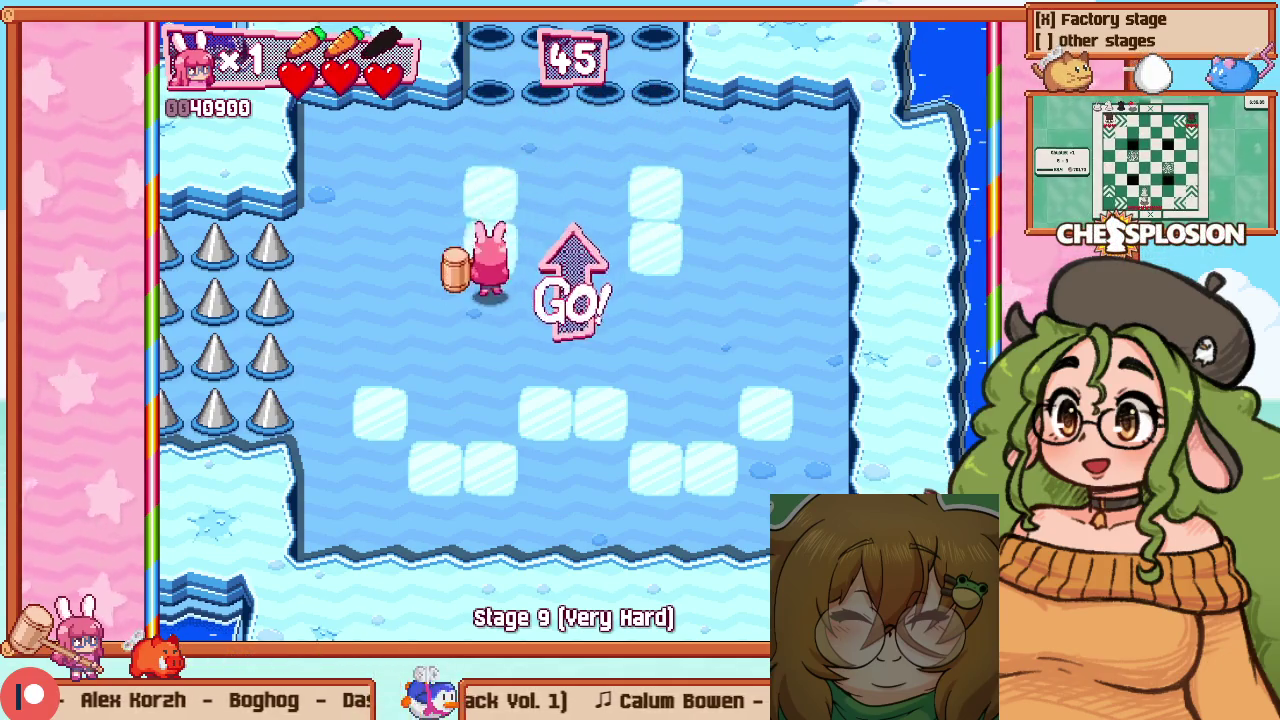
key(Up)
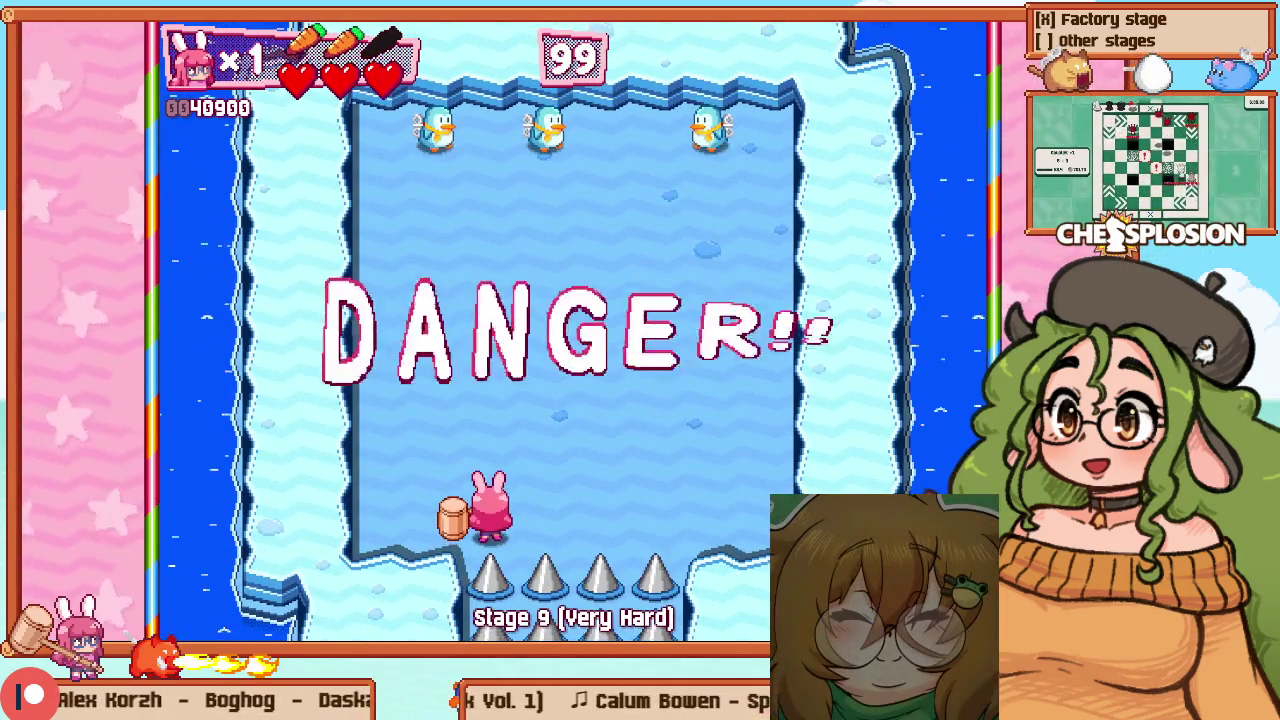
Pause and choose Return to Menu to reach the Practice setup
key(Escape)
key(Up)
key(Return)
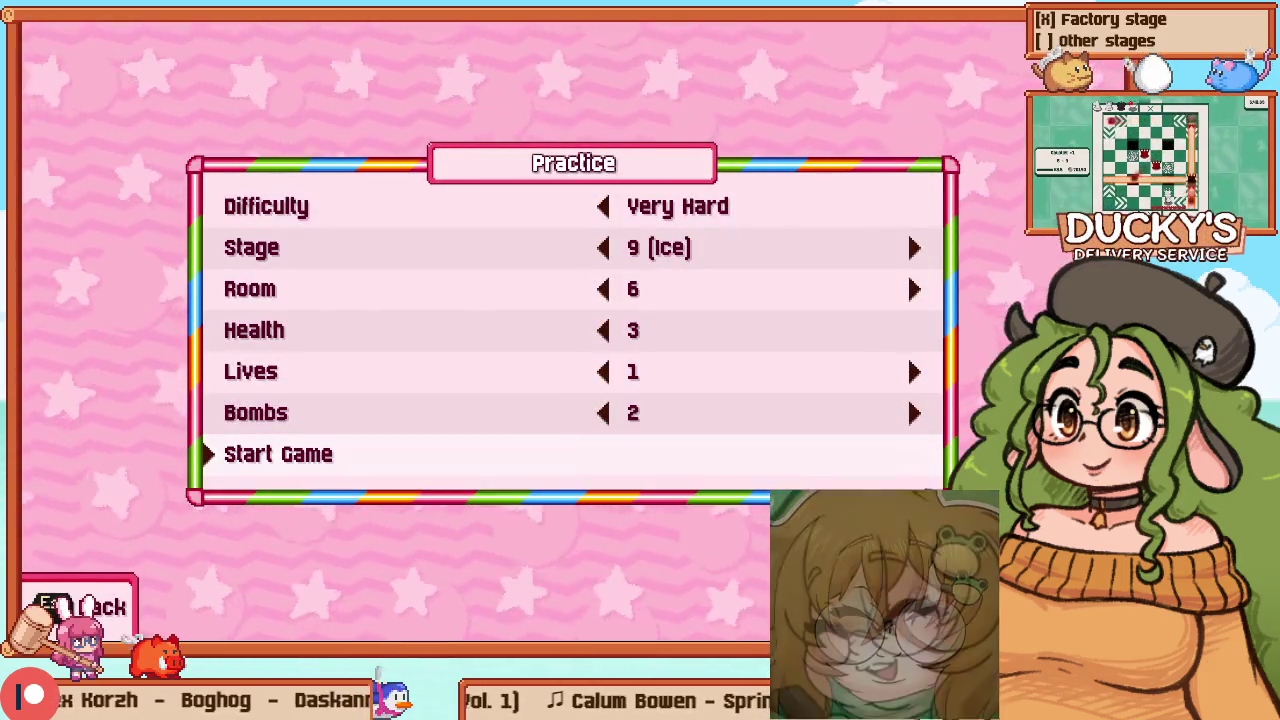
Step the practice Stage from 10 (Jump Pads) down to 7 (Hot Peppers) and start the game
key(Down)
key(Down)
key(Down)
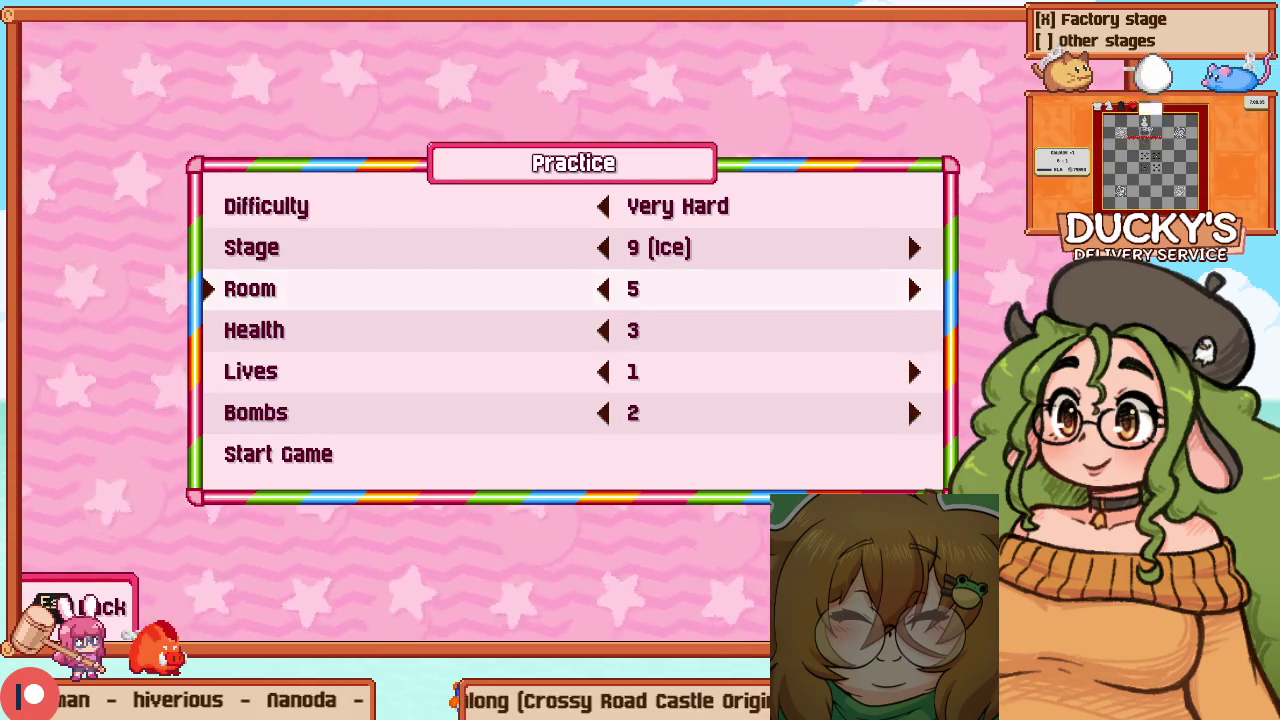
key(Down)
key(Up)
key(Up)
key(Right)
key(Right)
key(Left)
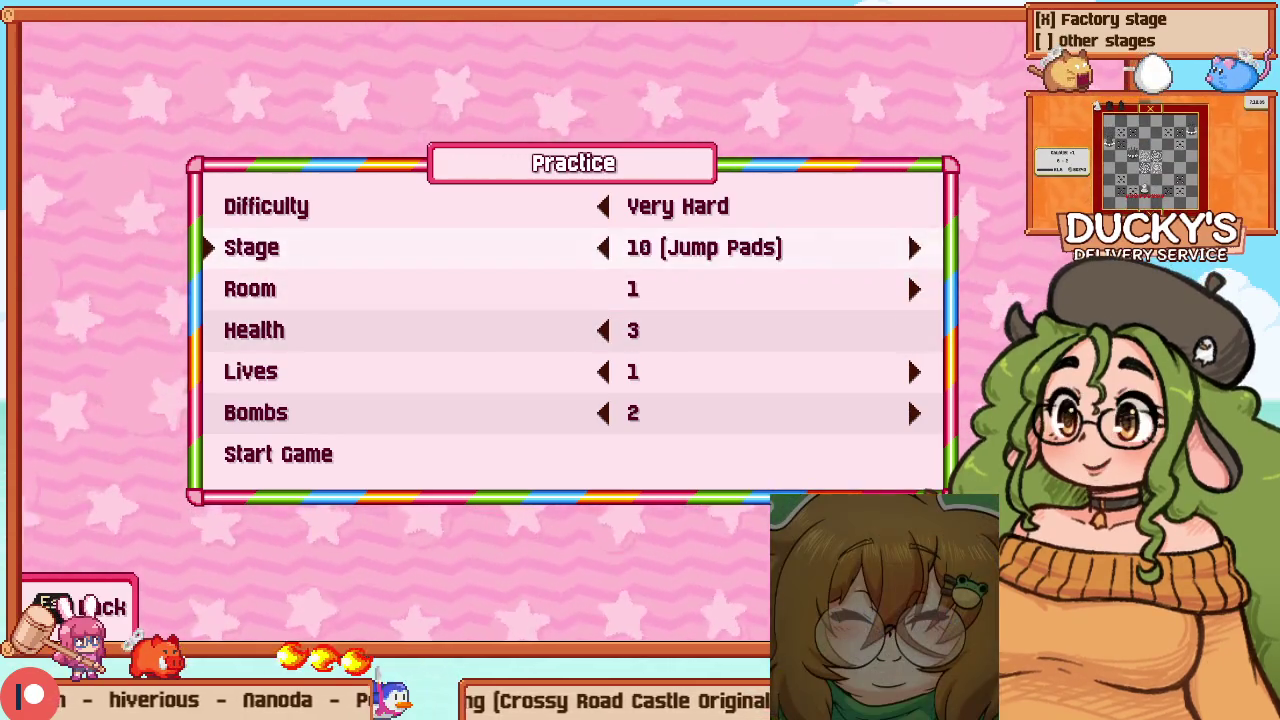
key(Left)
key(Left)
key(Left)
key(Up)
key(Down)
key(Up)
key(Up)
key(Return)
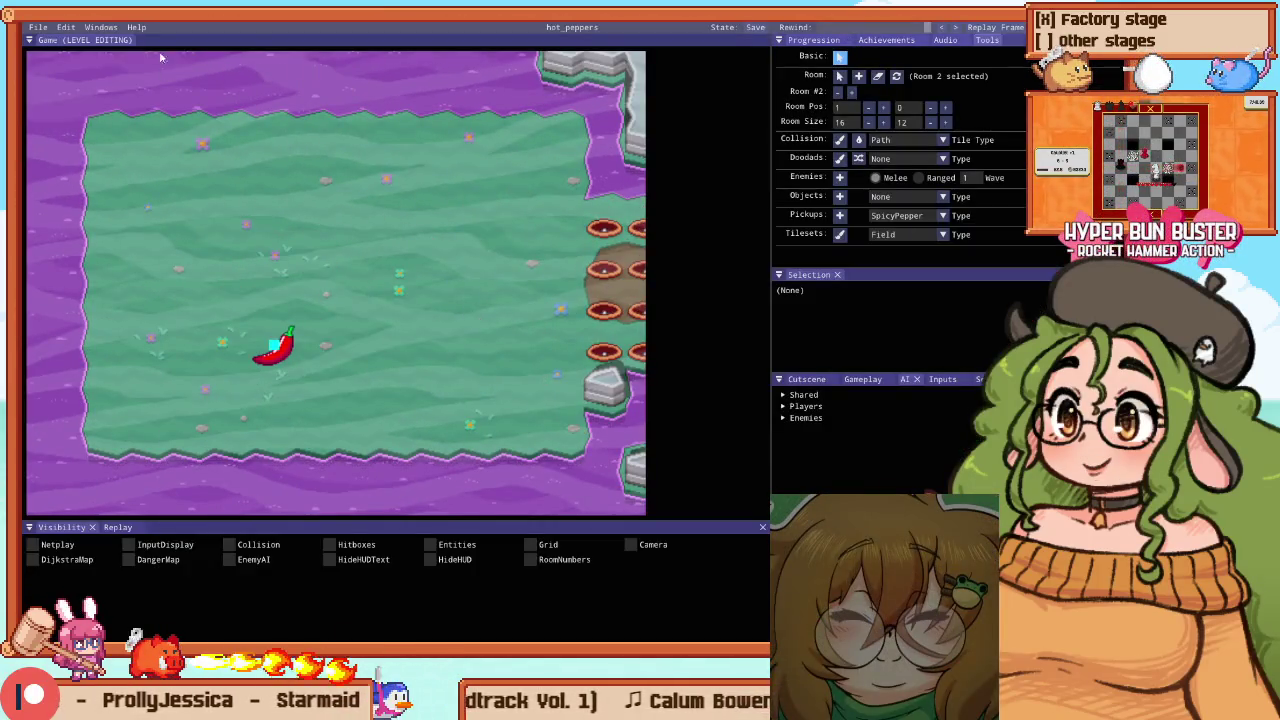
Select Room 0, the pepper room, in the map overview
scroll(220, 270, down, 5)
click(278, 322)
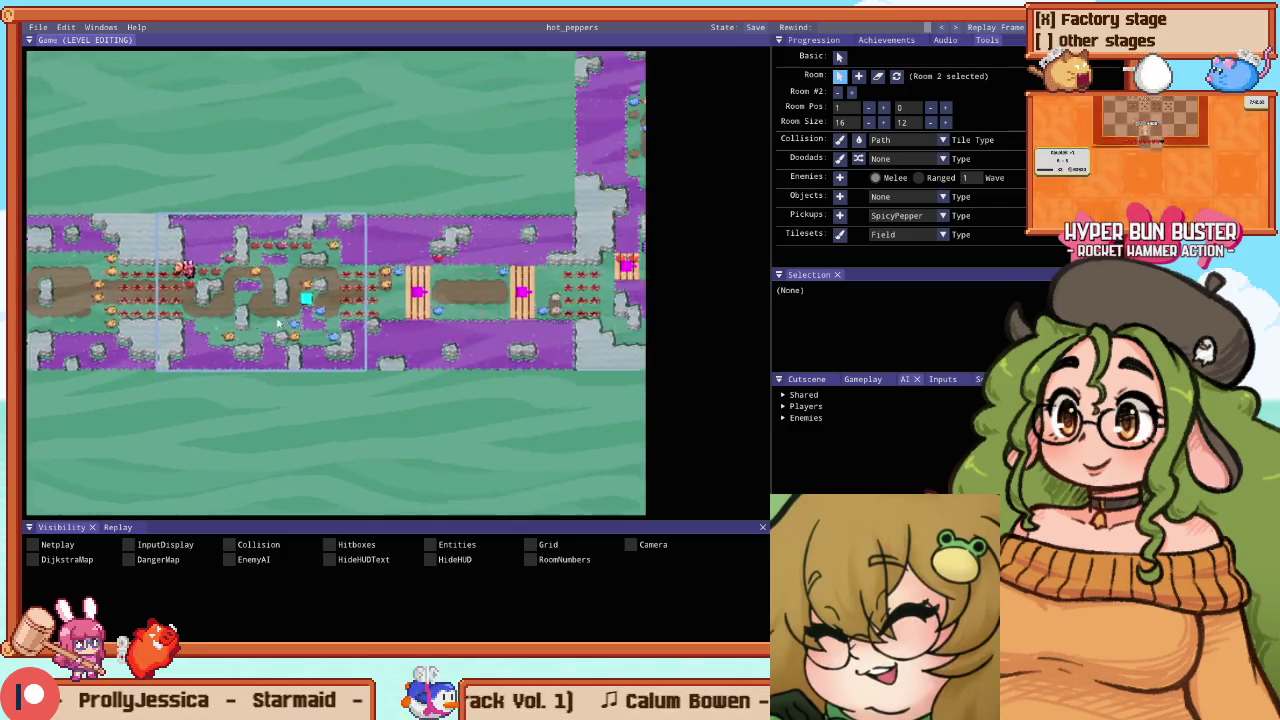
scroll(278, 322, down, 3)
click(370, 240)
scroll(640, 274, up, 4)
click(344, 266)
scroll(340, 270, up, 5)
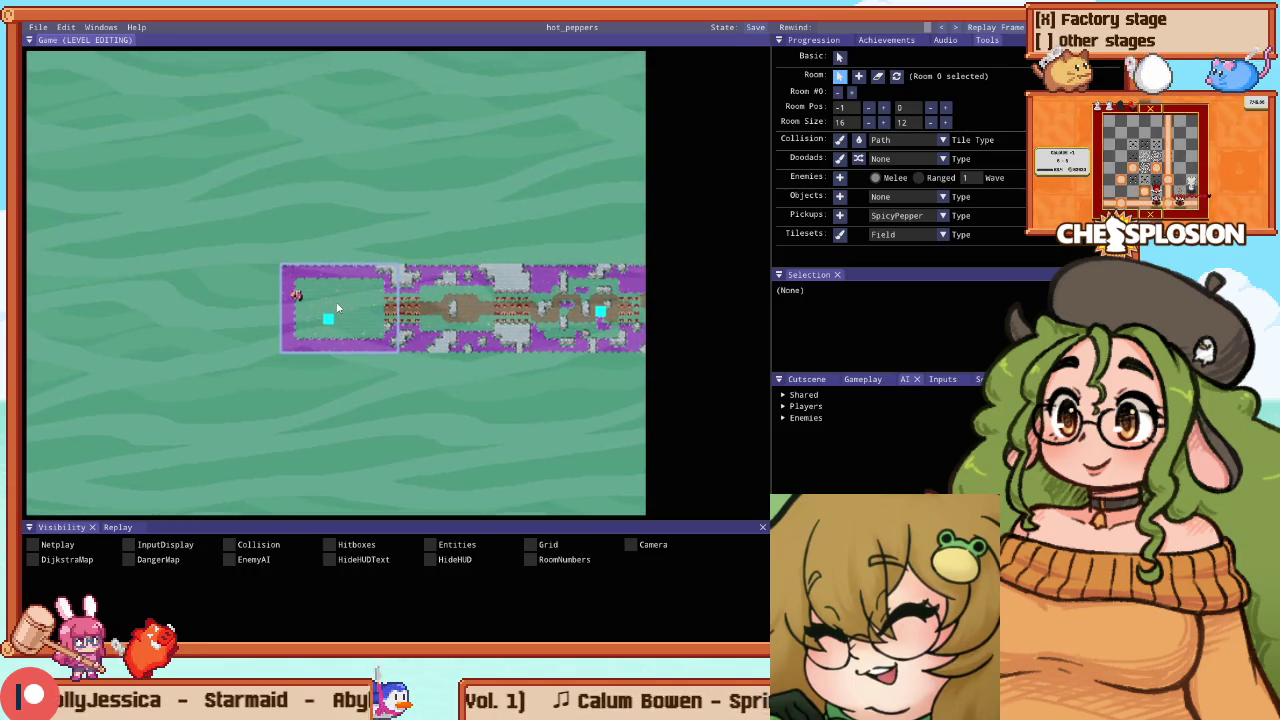
scroll(347, 309, up, 4)
scroll(355, 290, down, 3)
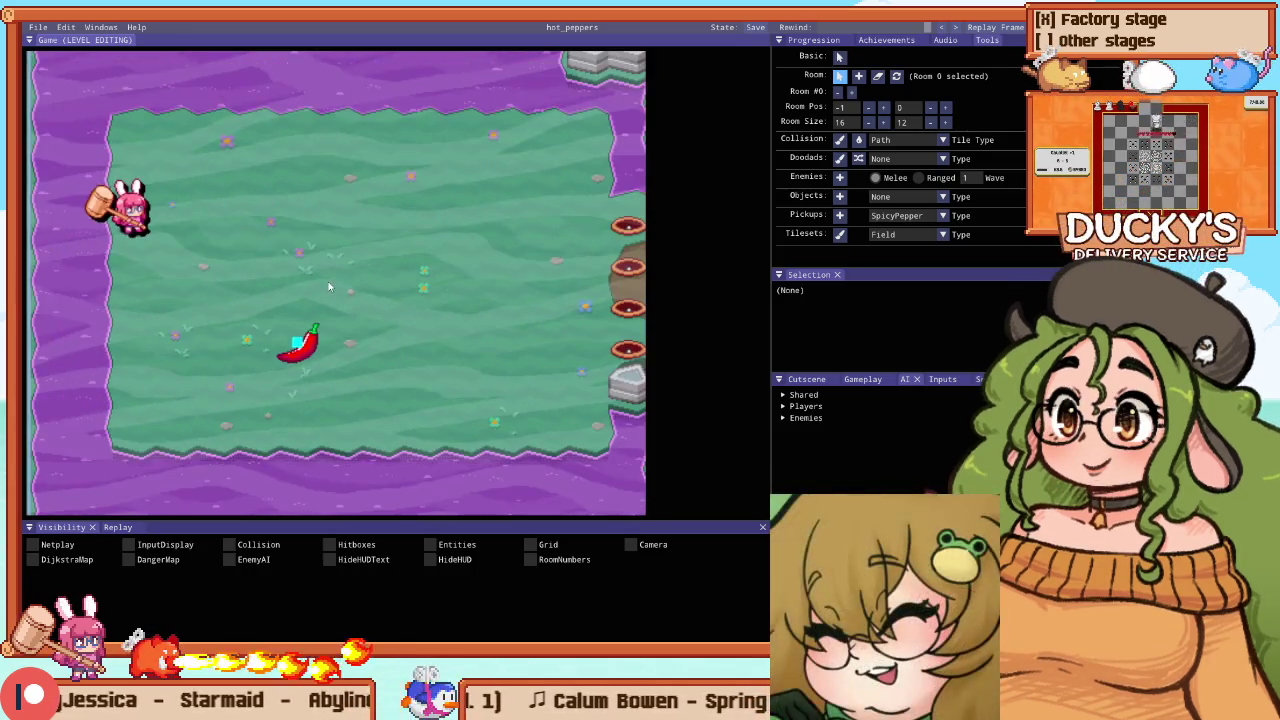
Briefly playtest Room 0, then switch to painting Terrain_RoomEd collision tiles
key(Escape)
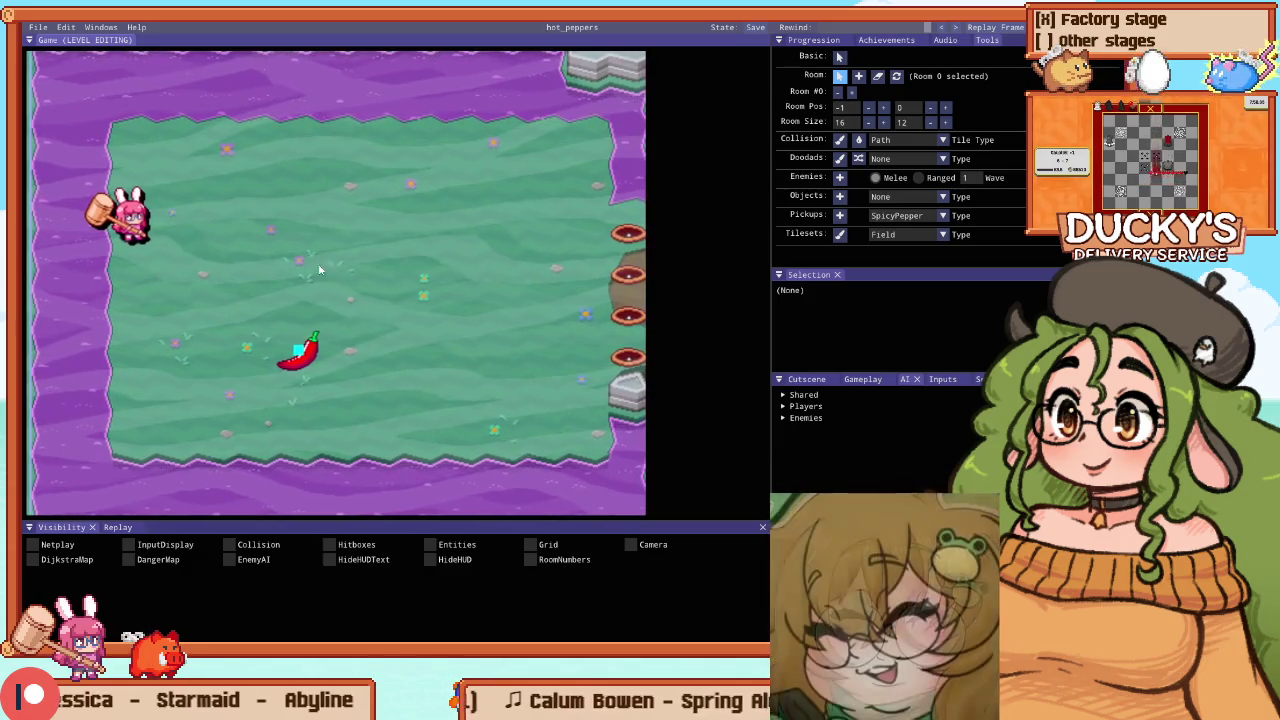
key(Escape)
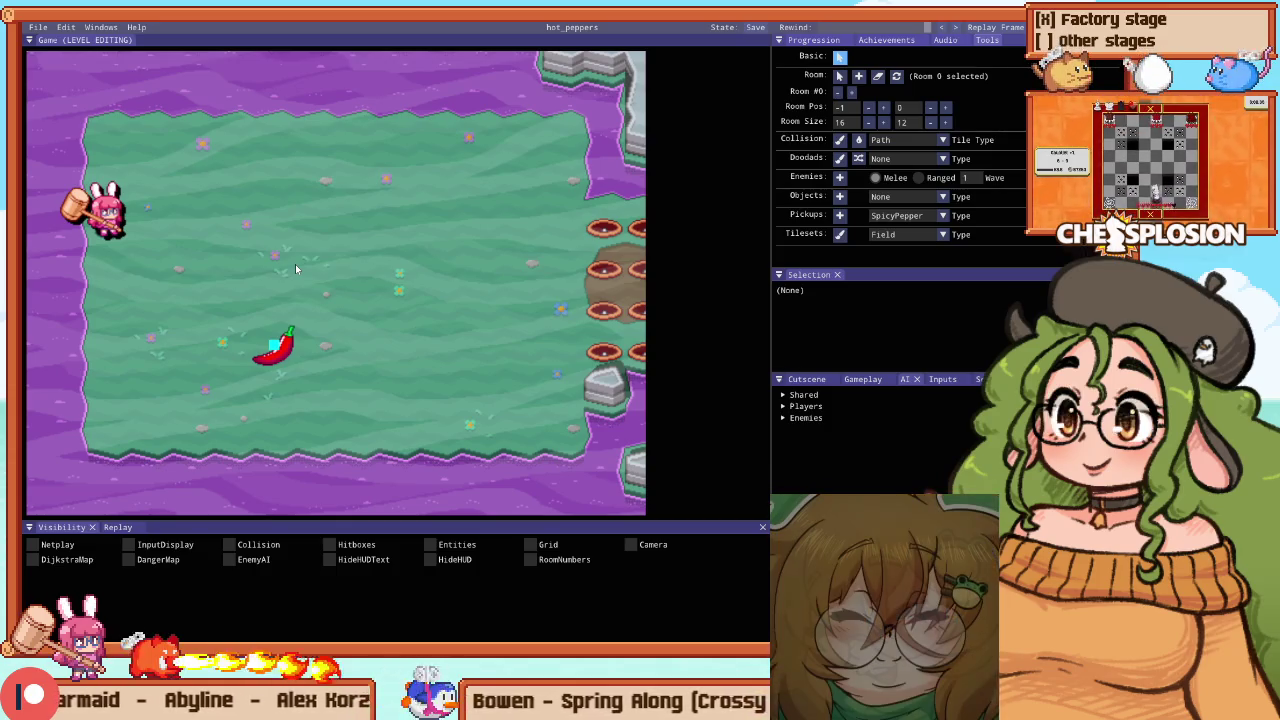
key(c)
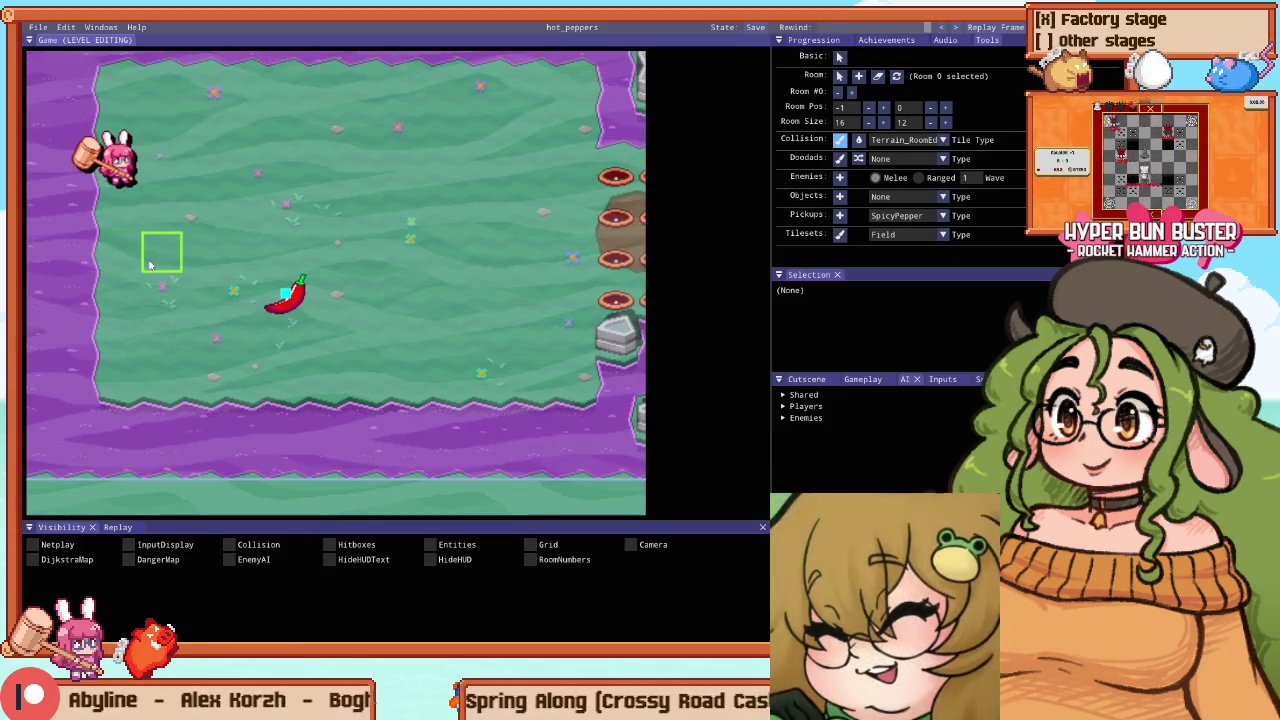
scroll(155, 275, down, 2)
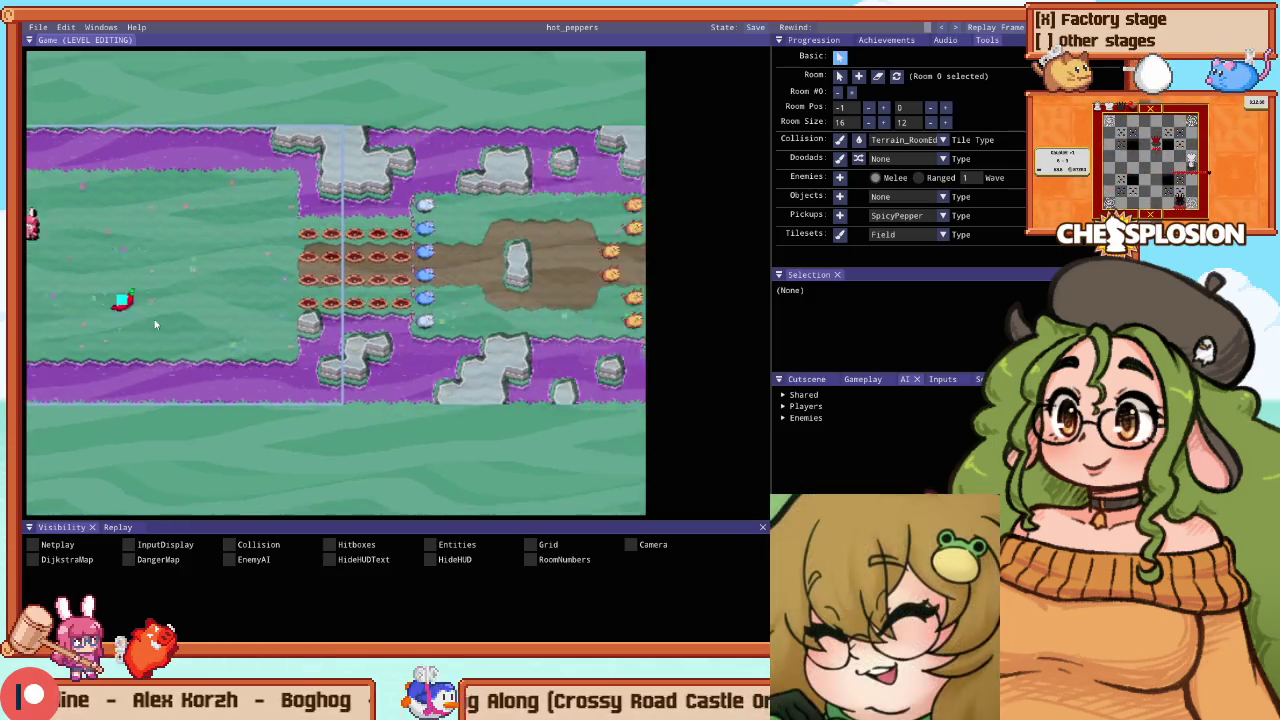
scroll(154, 319, down, 2)
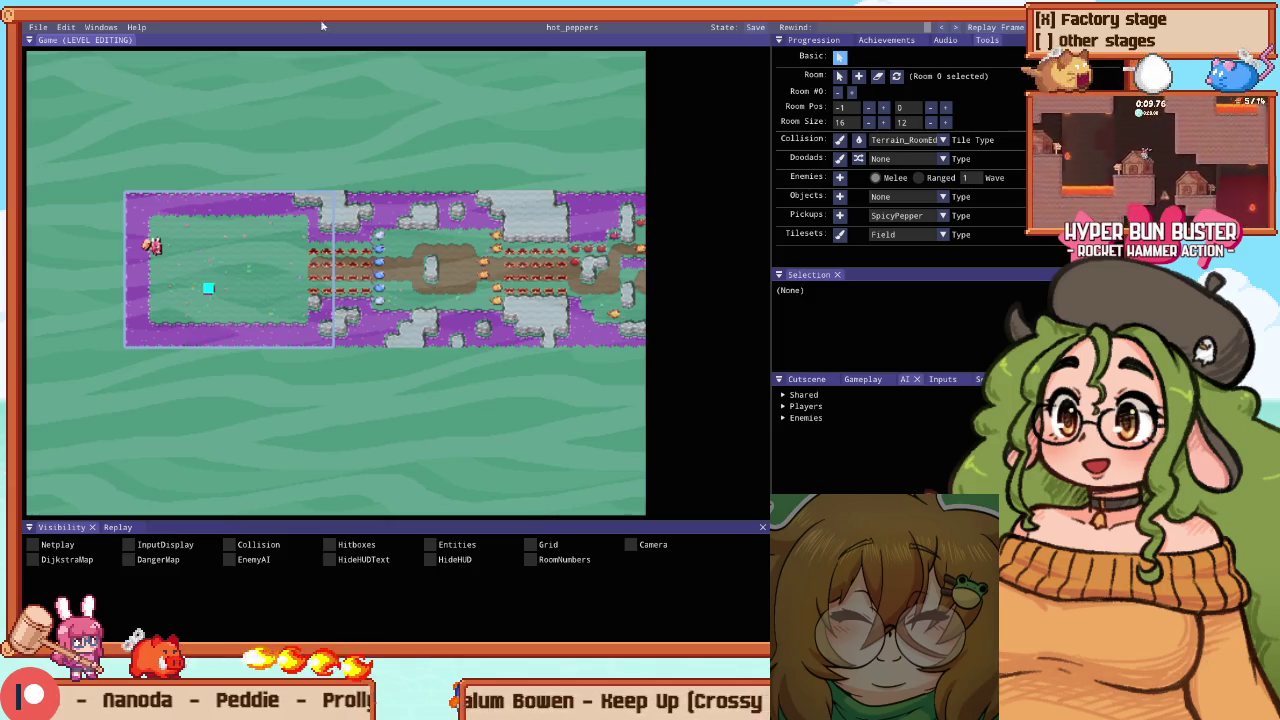
drag(241, 193, 312, 161)
Drag the SpicyPepper pickup up-left beside the player spawn and playtest Stage 7 again
scroll(312, 161, up, 3)
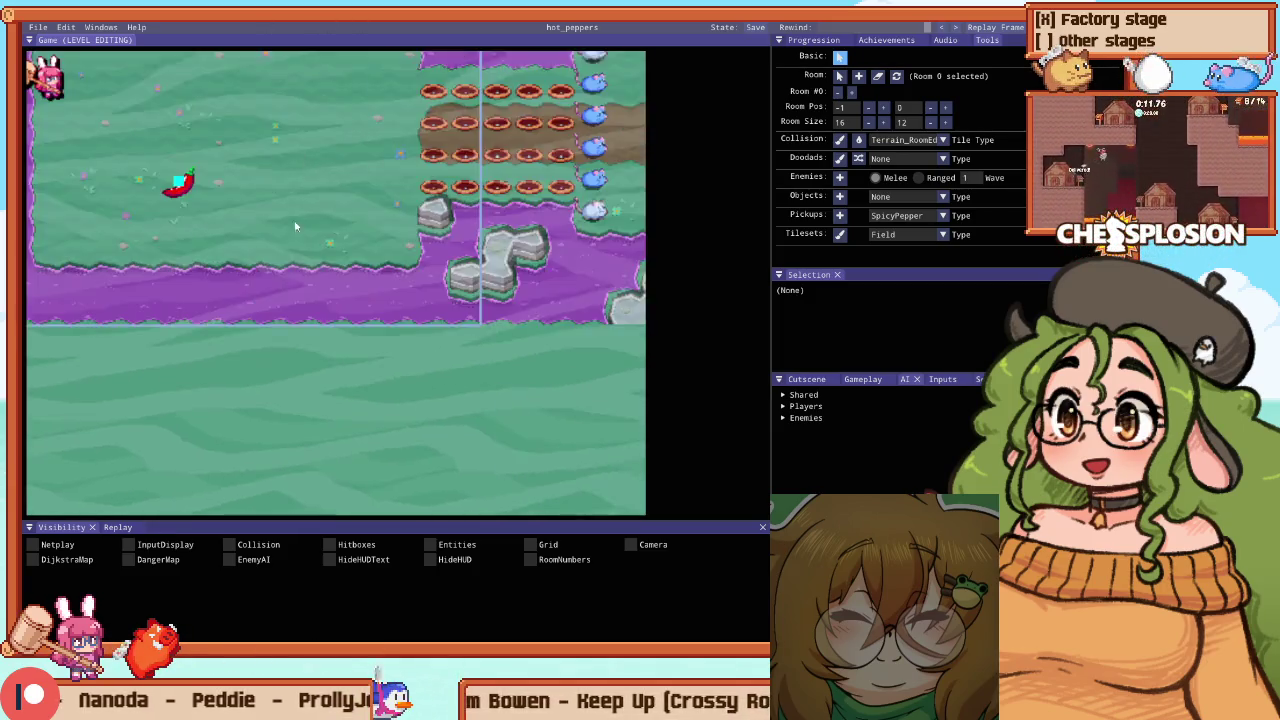
key(F1)
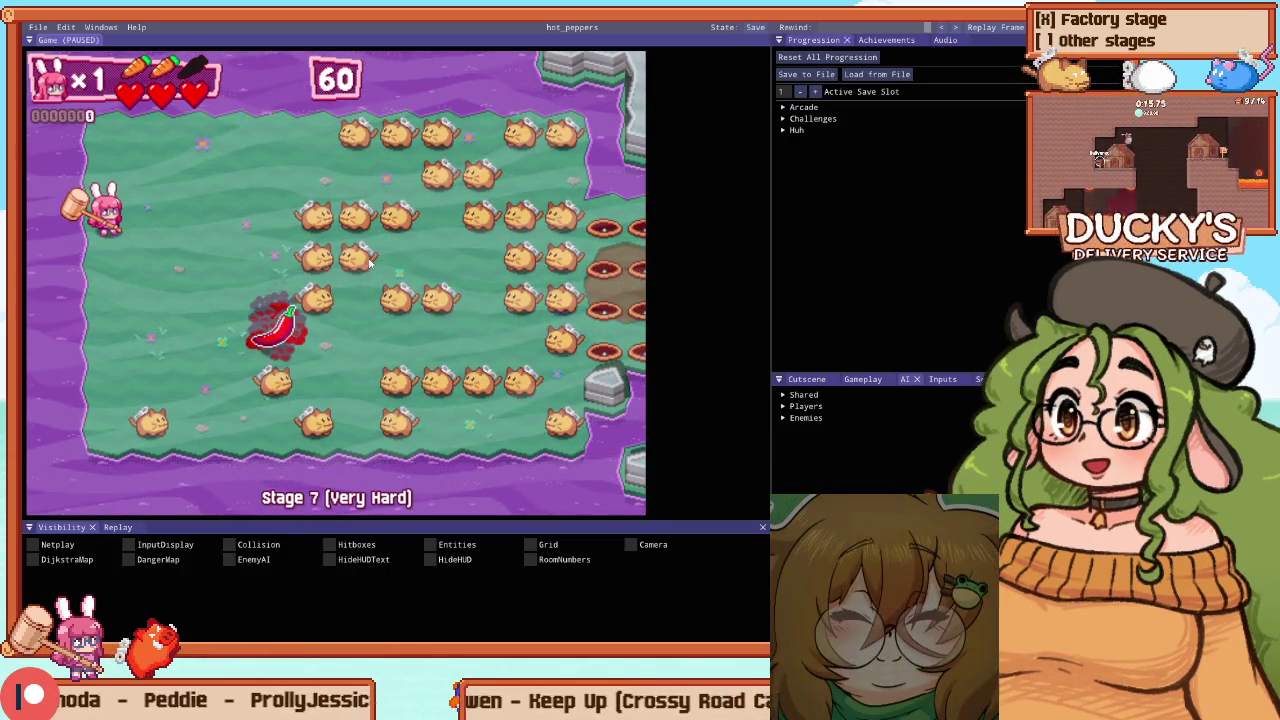
key(F1)
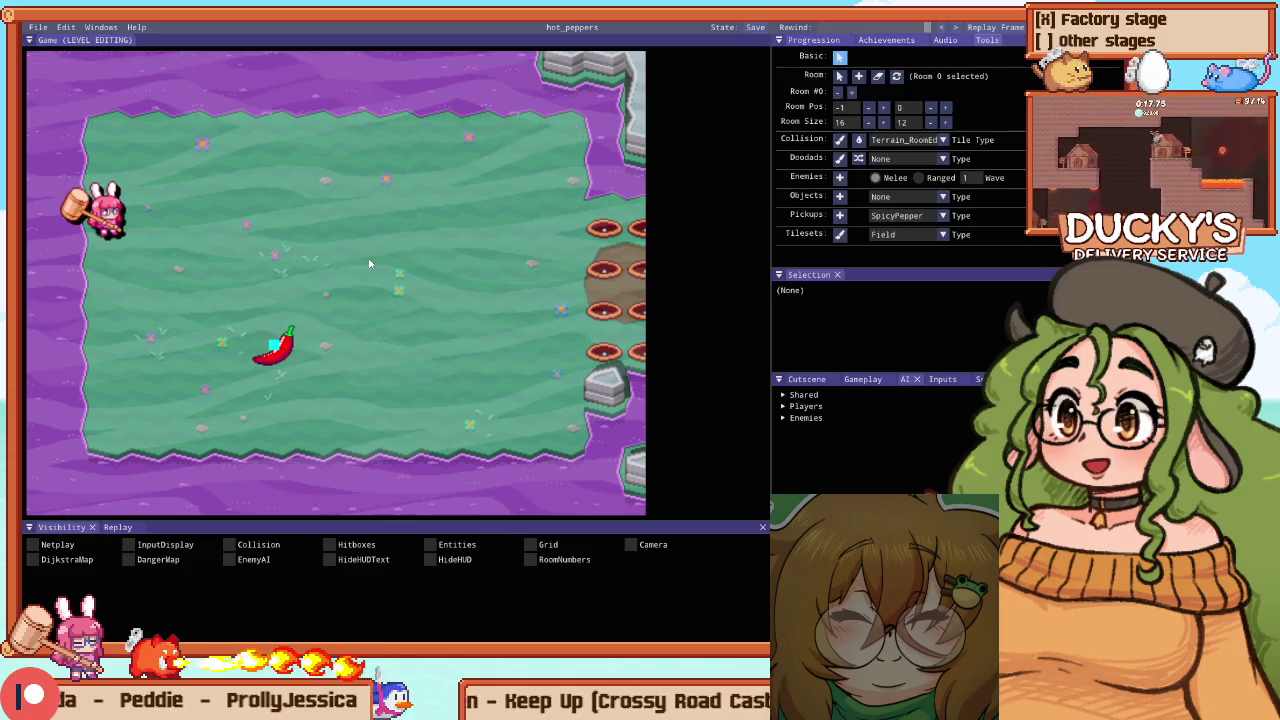
key(F1)
key(F1)
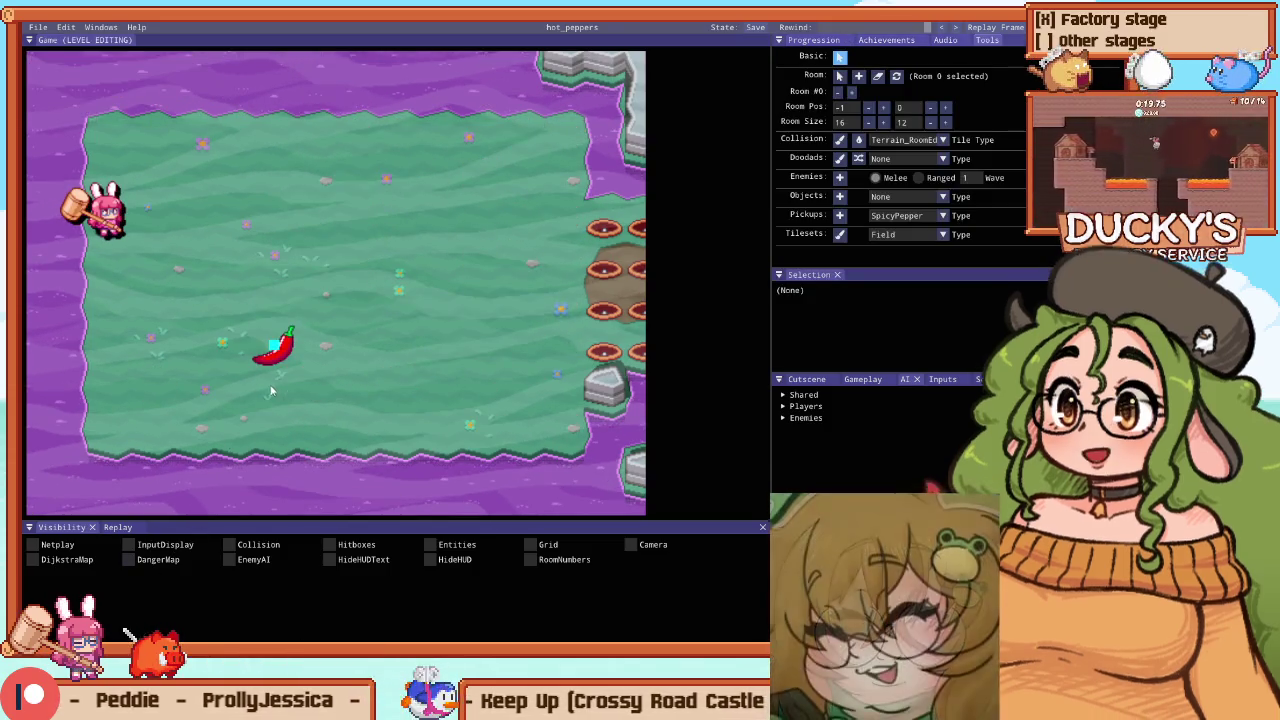
click(284, 351)
drag(283, 351, 200, 228)
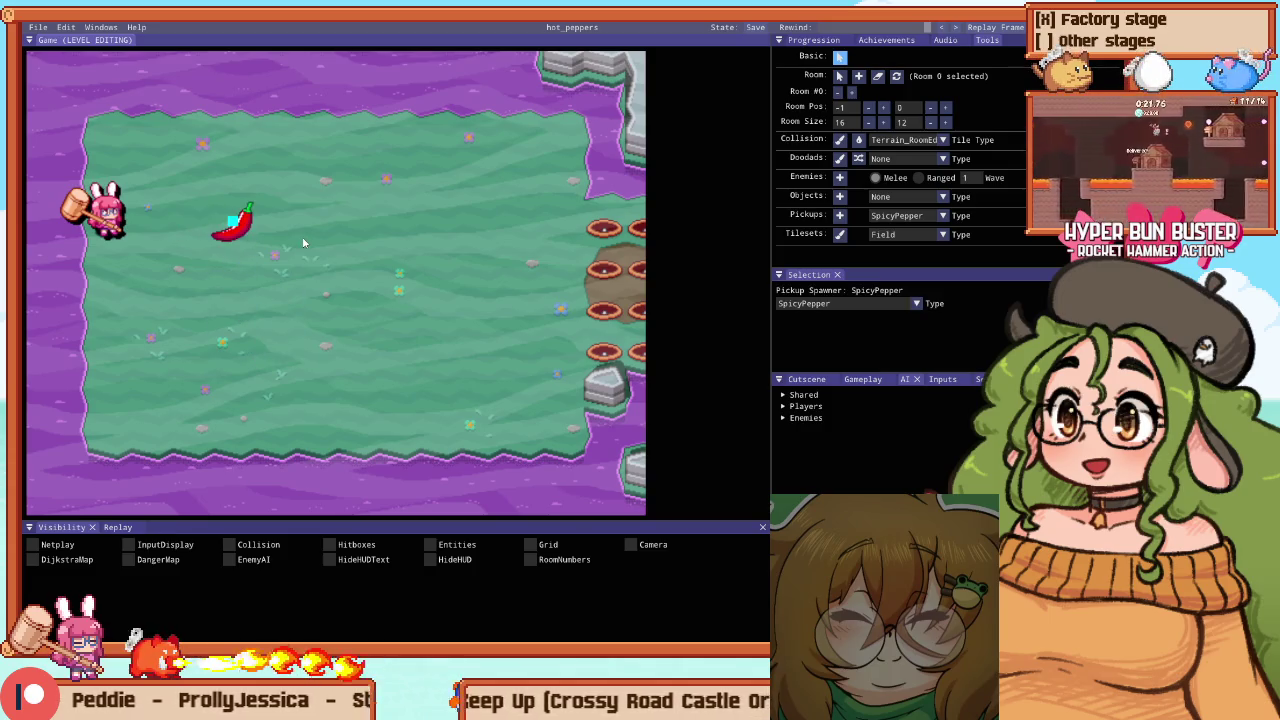
key(F1)
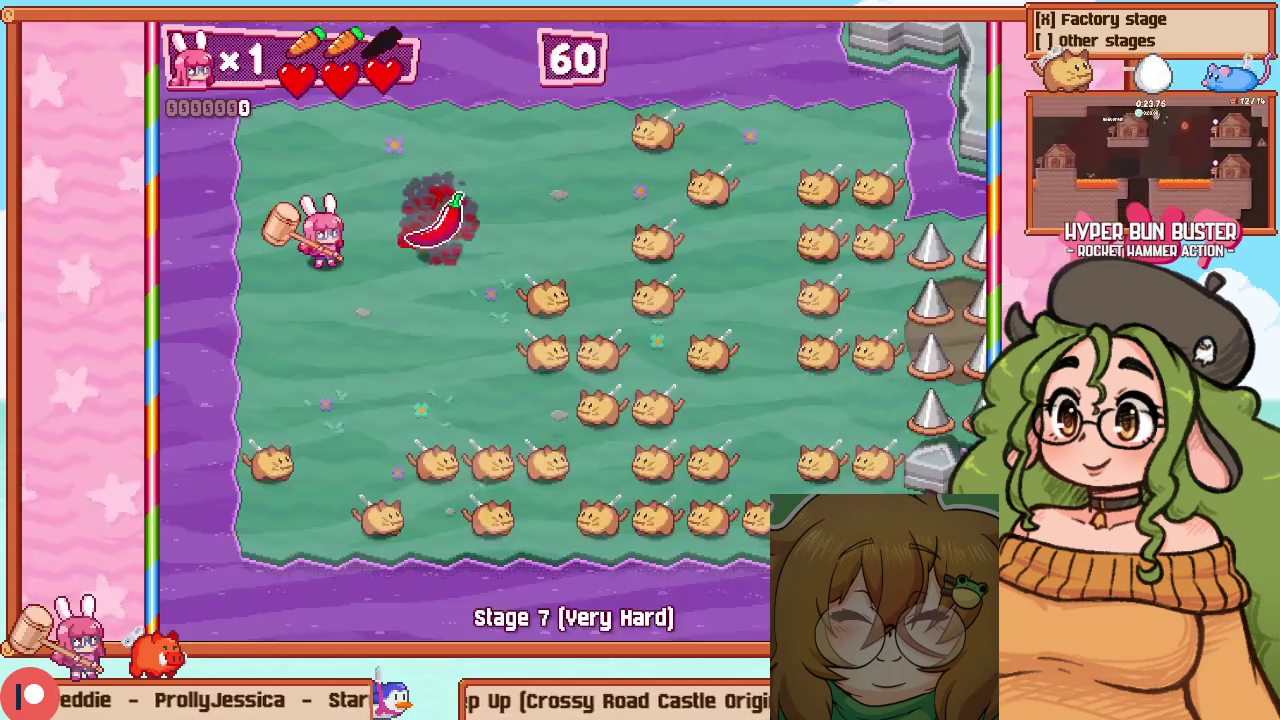
Grab the pepper to set the cats ablaze, then pause and retry the stage
key(Right)
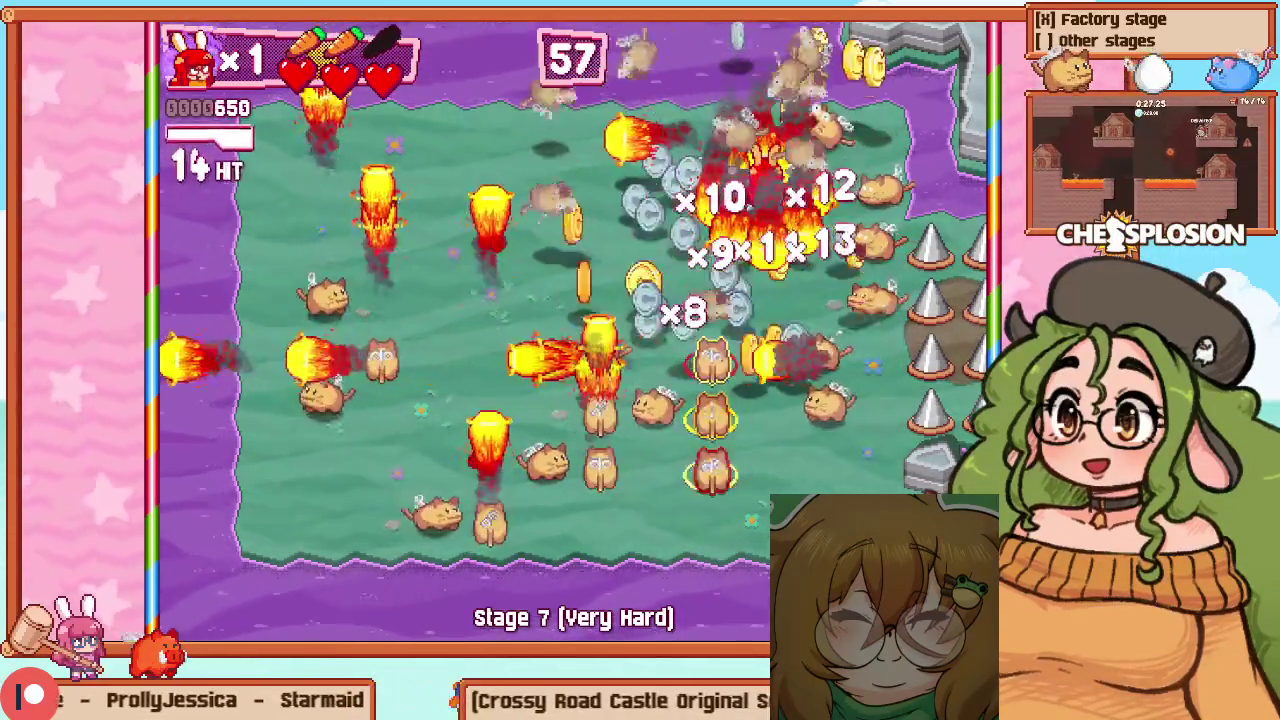
key(Left)
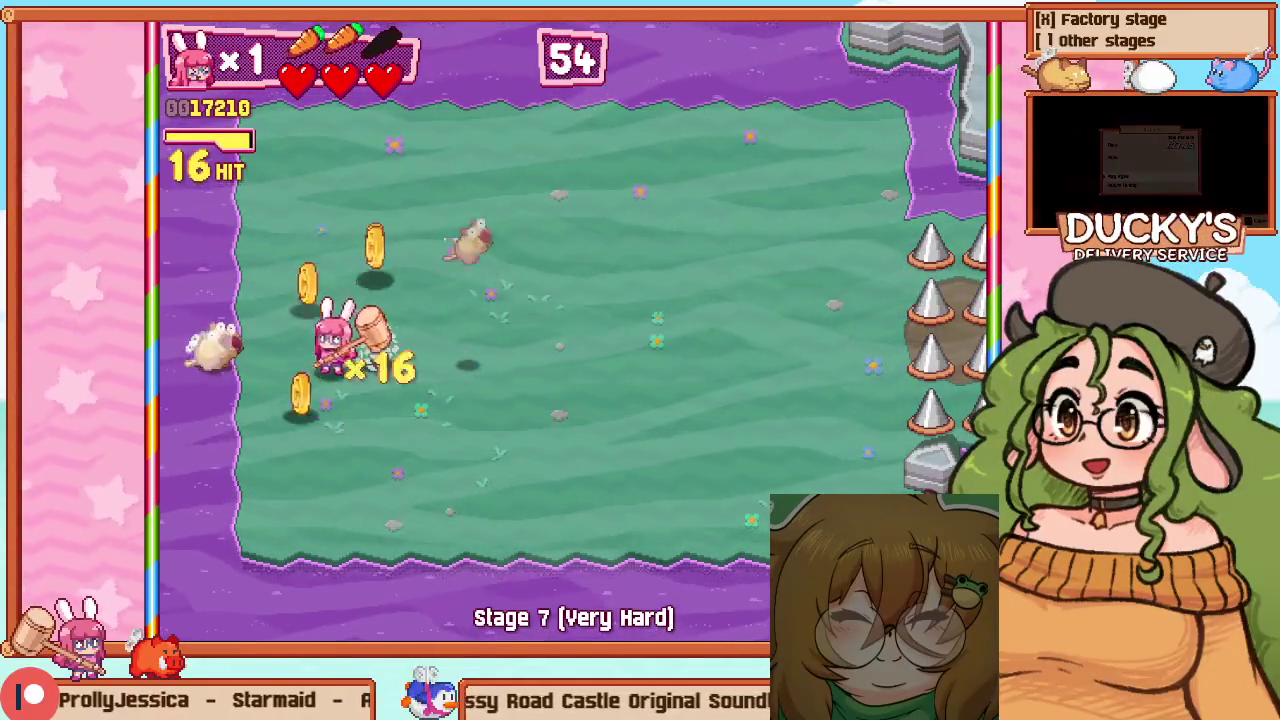
key(Escape)
key(Down)
key(Return)
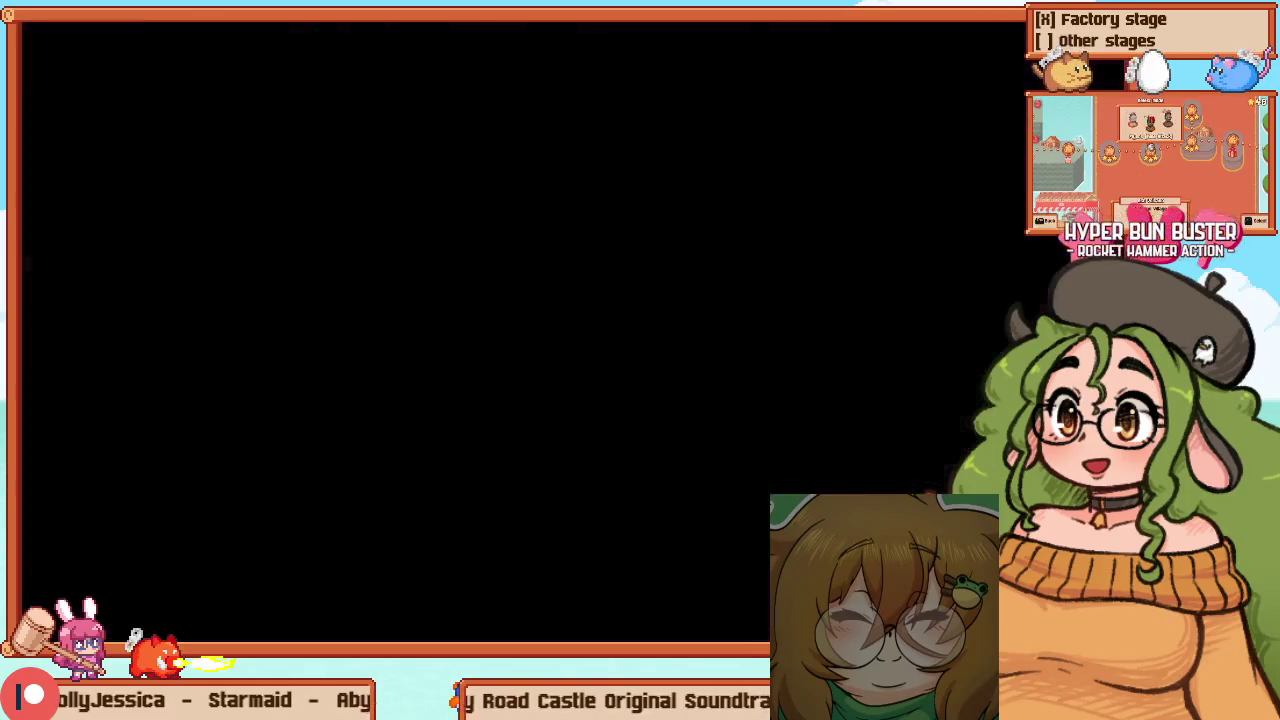
Replay the room on Very Hard, dodging fireballs and charging the last cat
key(Right)
key(Down)
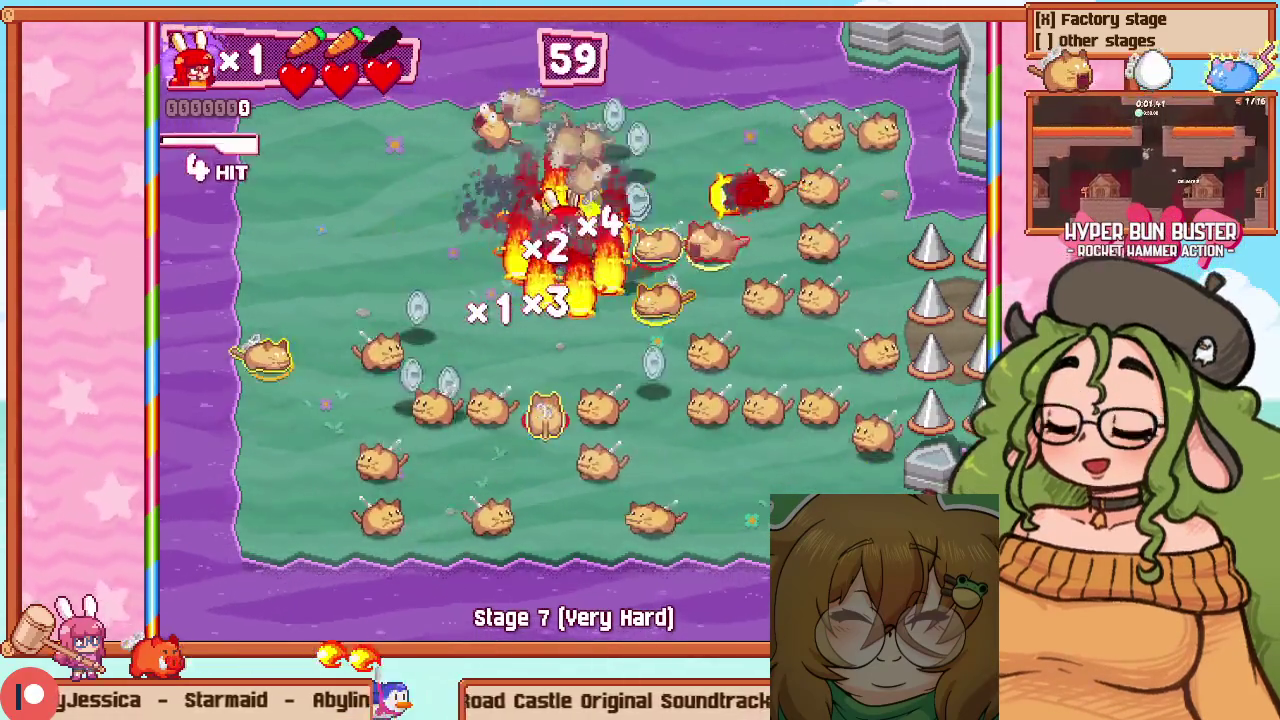
key(Down)
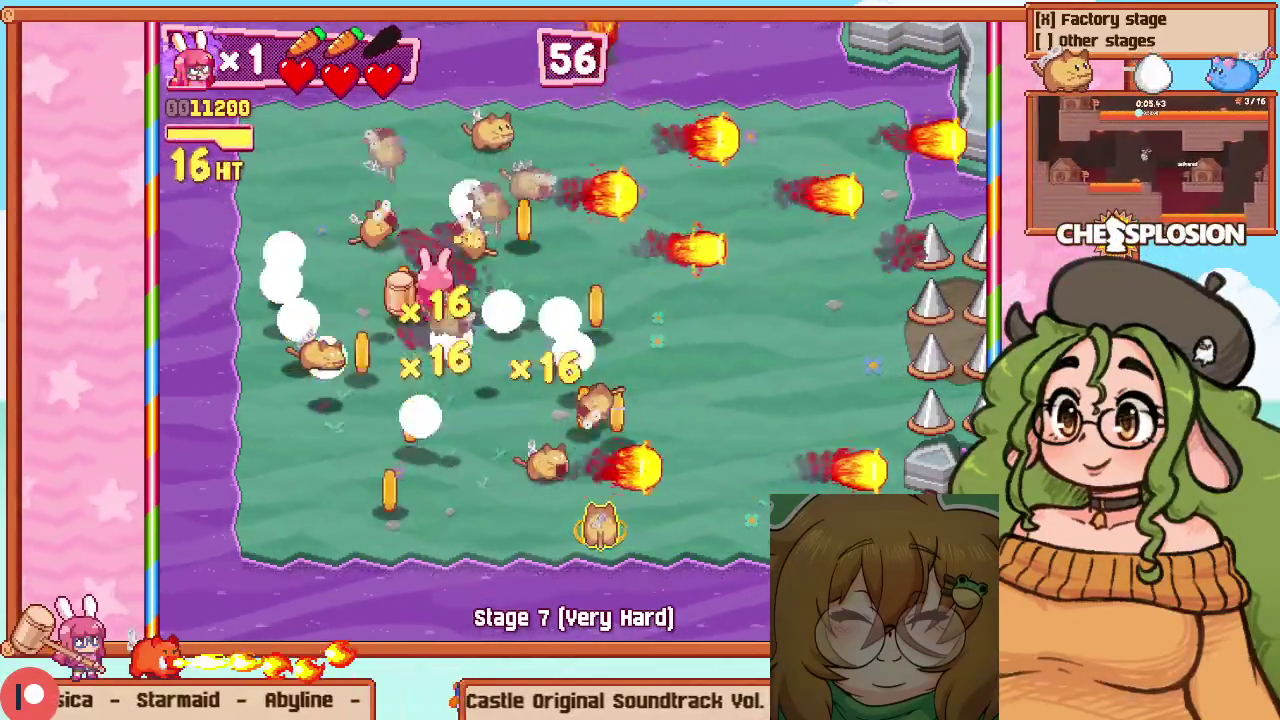
key(Down)
key(Left)
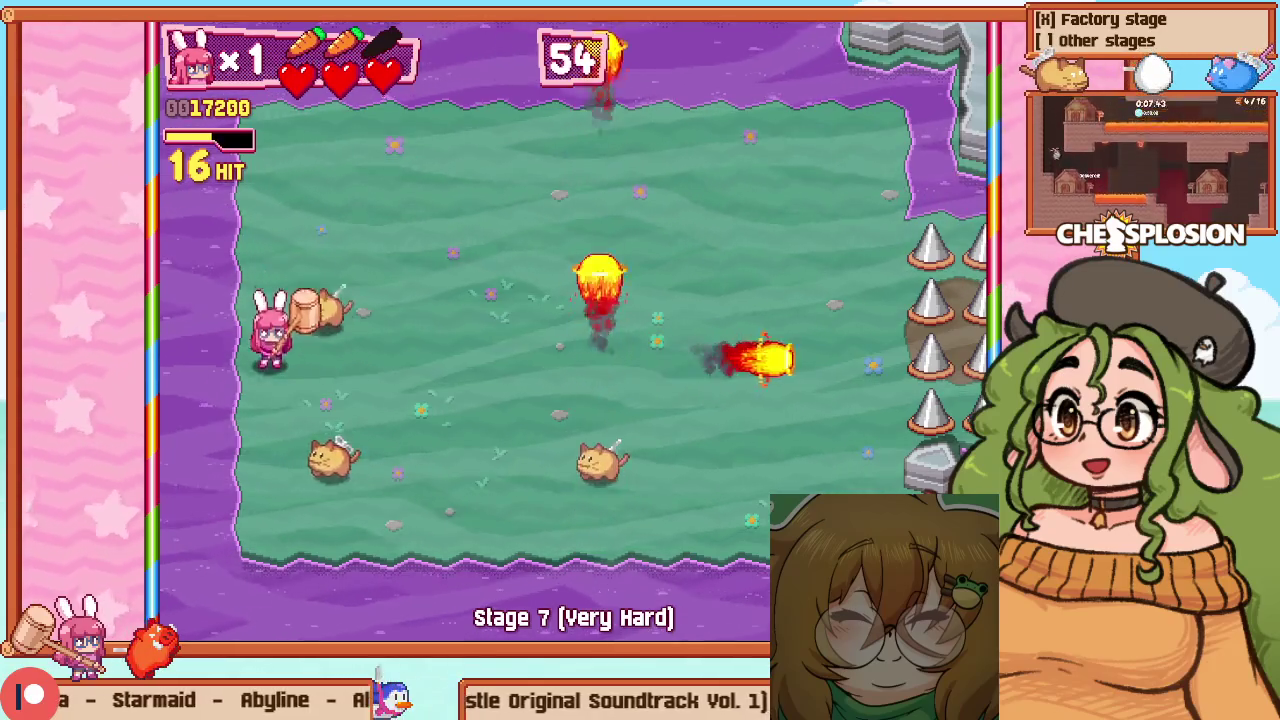
key(Up)
key(Left)
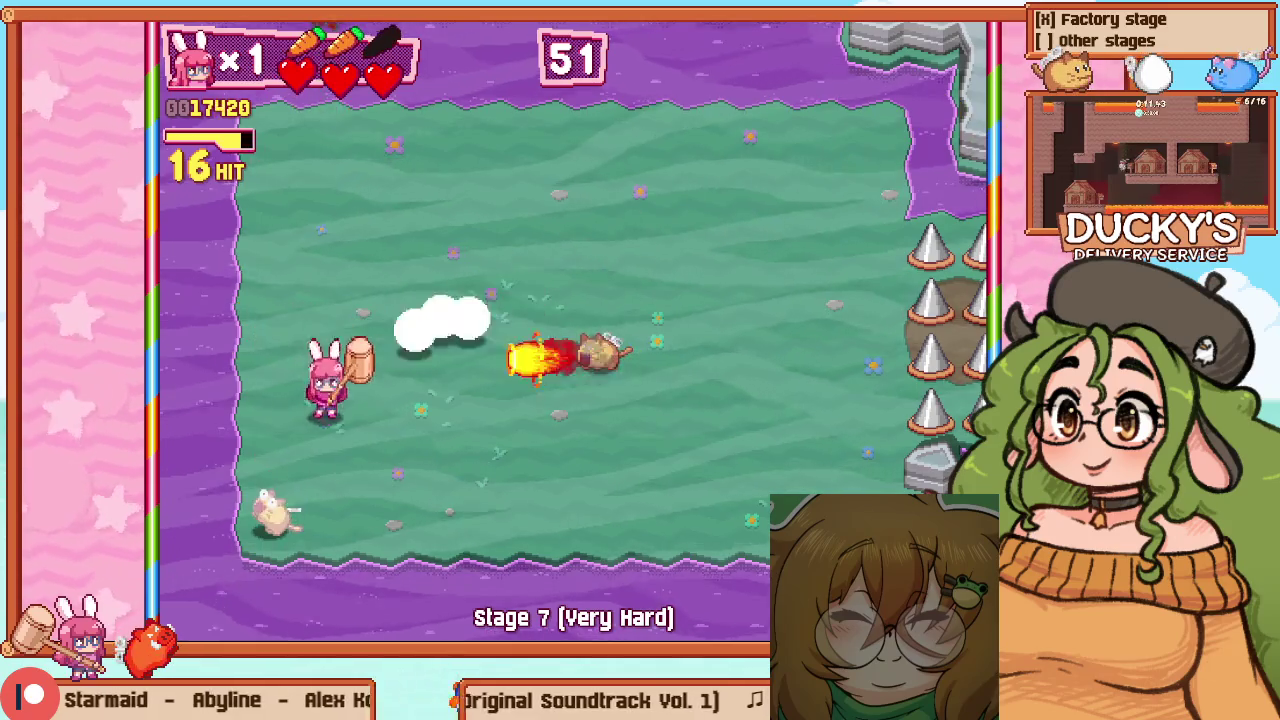
key(Up)
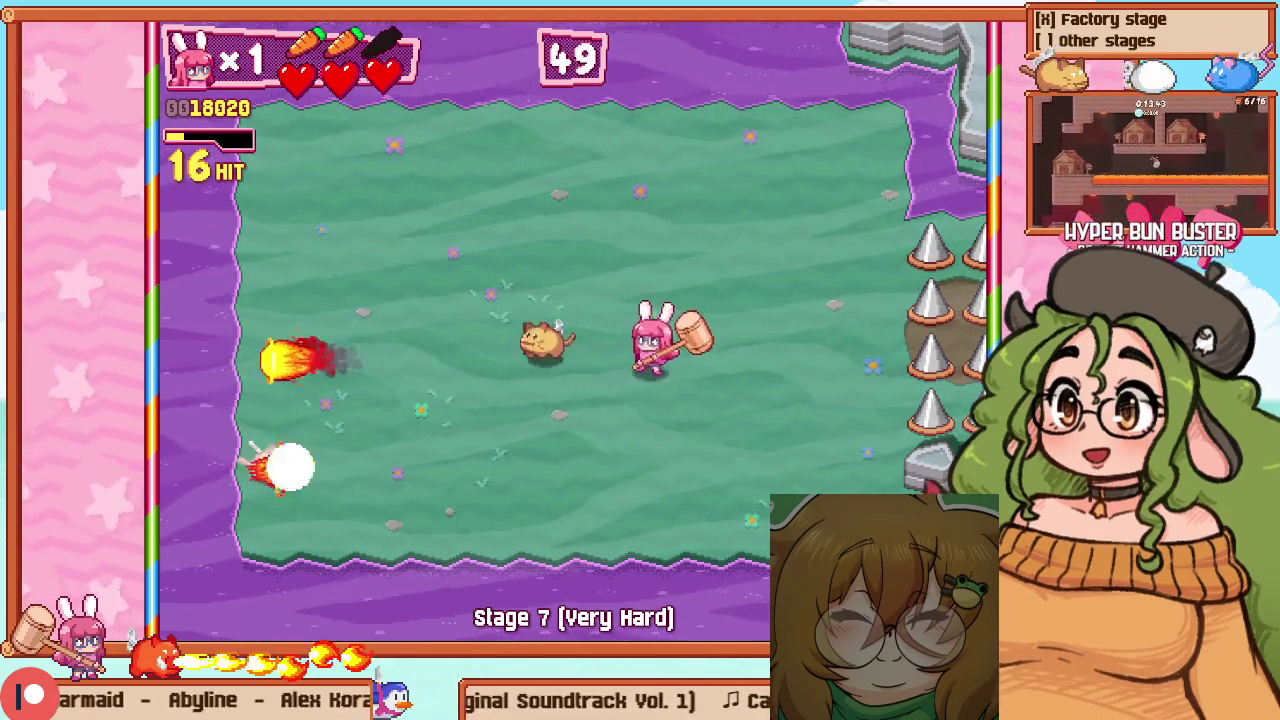
key(Left)
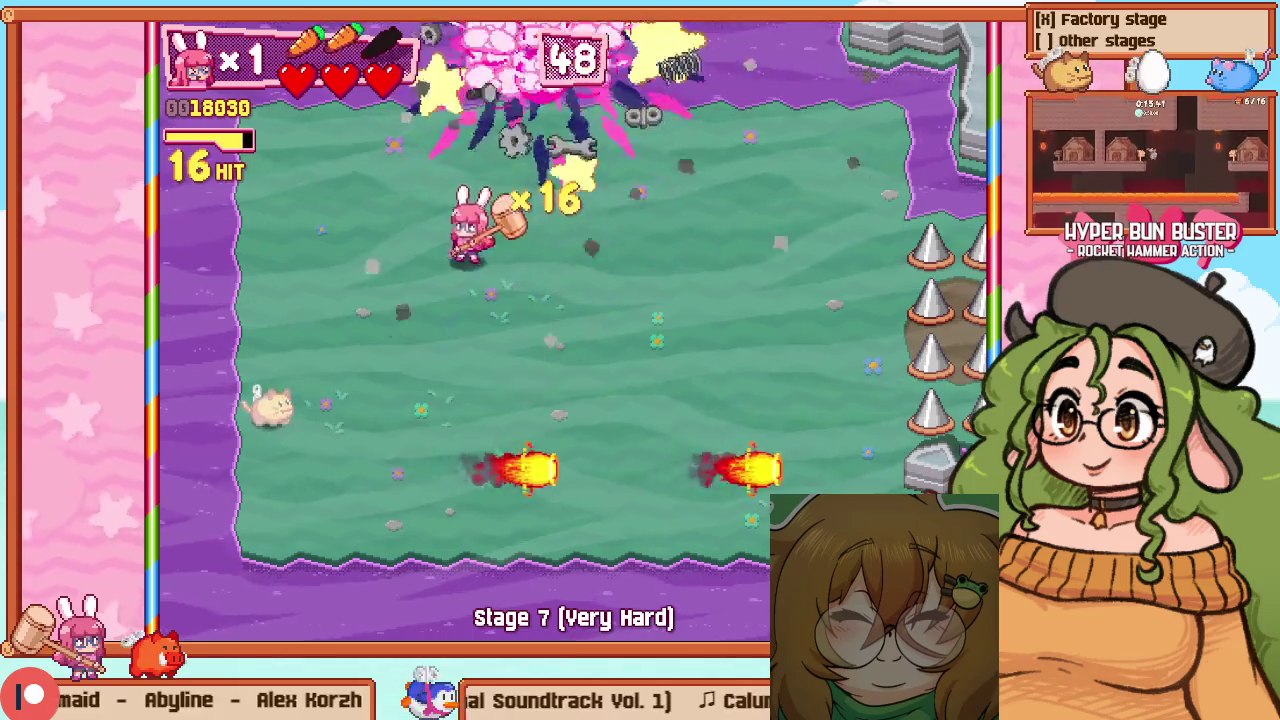
key(Down)
key(Left)
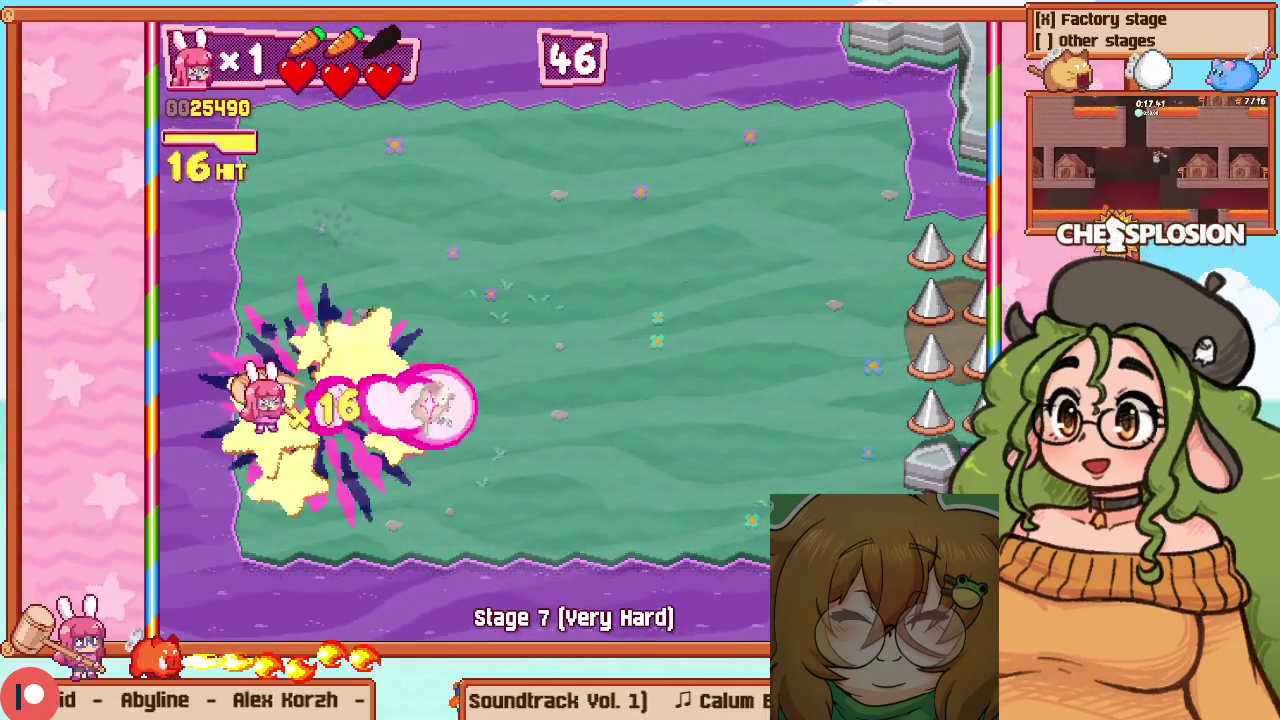
Collect the coins, walk up into the ring room and switch to level editing
key(Right)
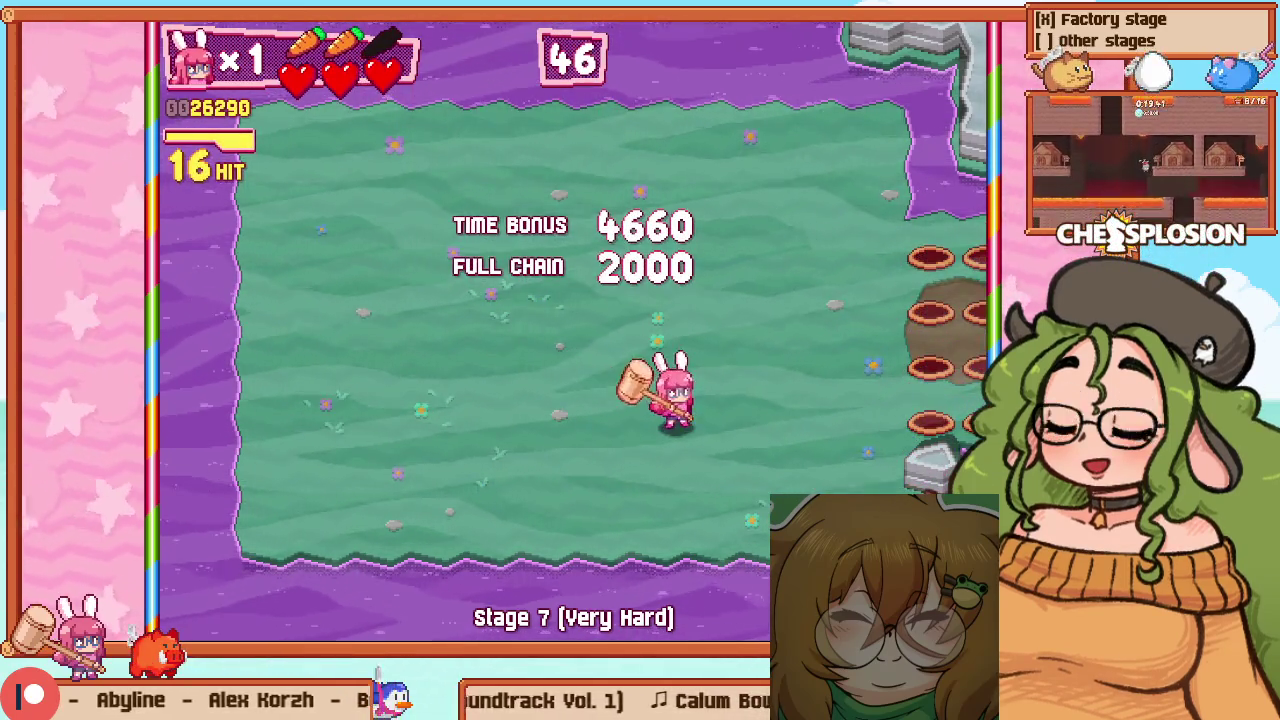
key(Right)
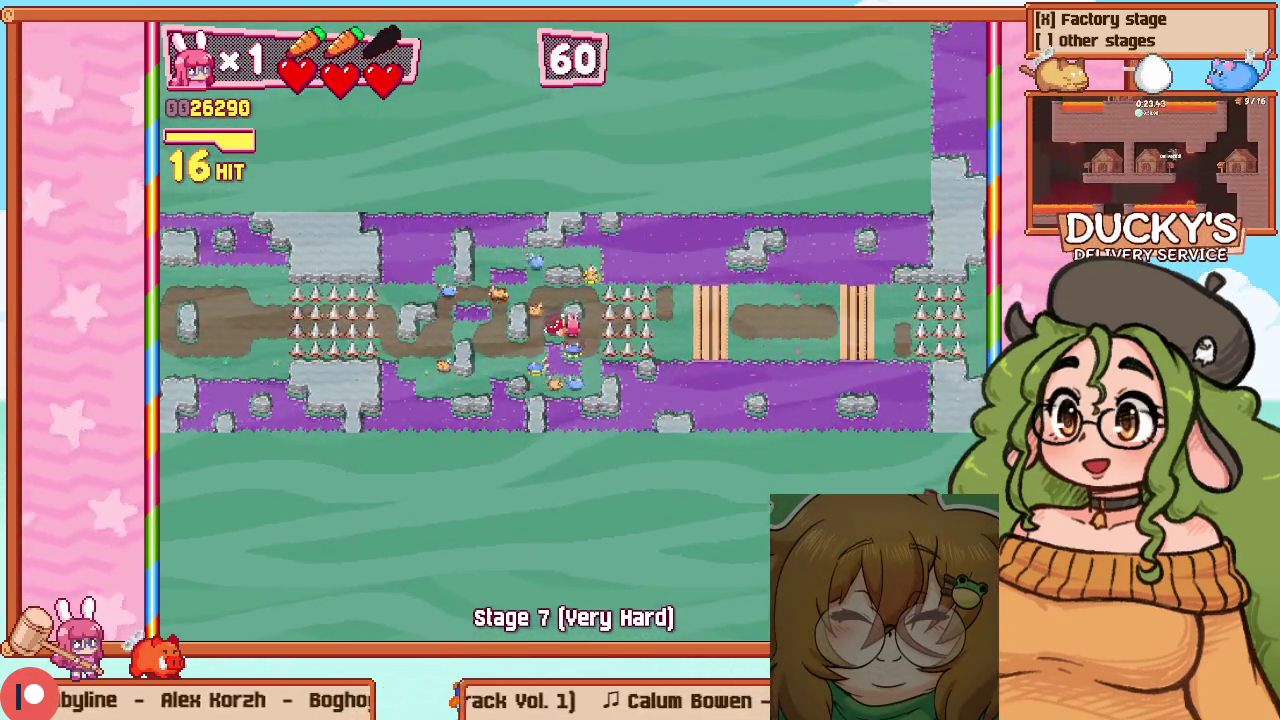
key(Up)
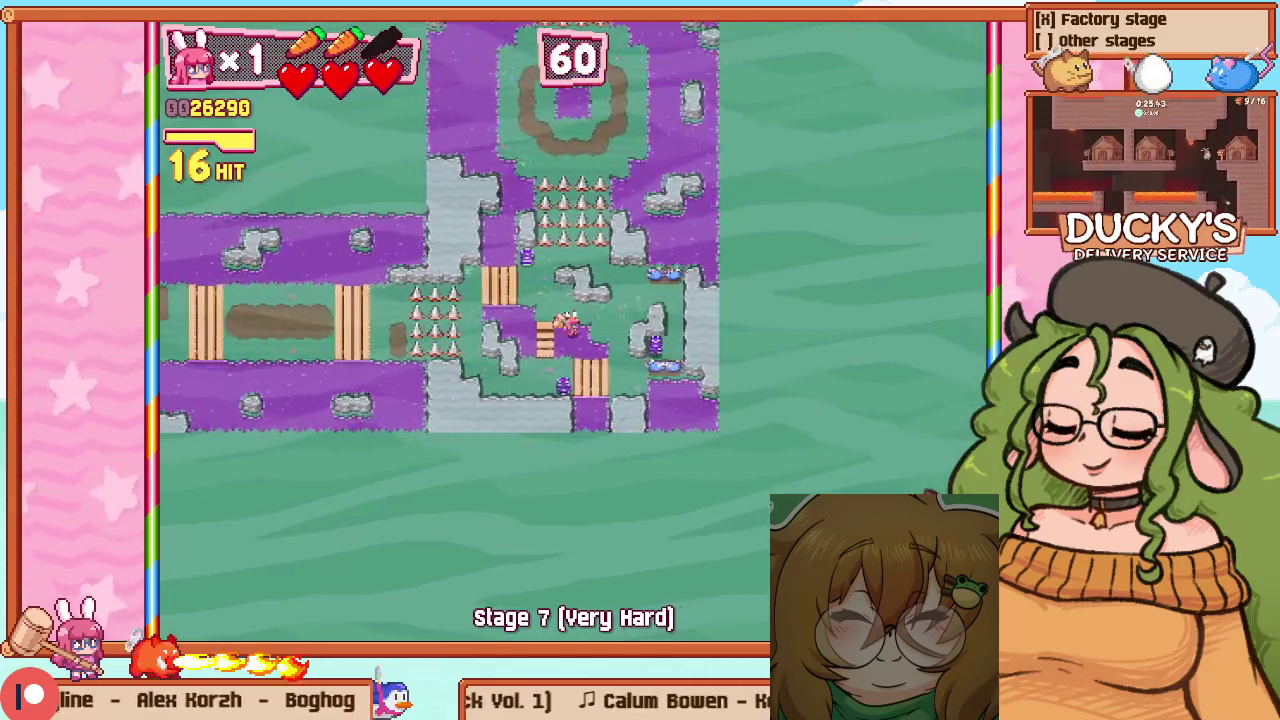
key(Up)
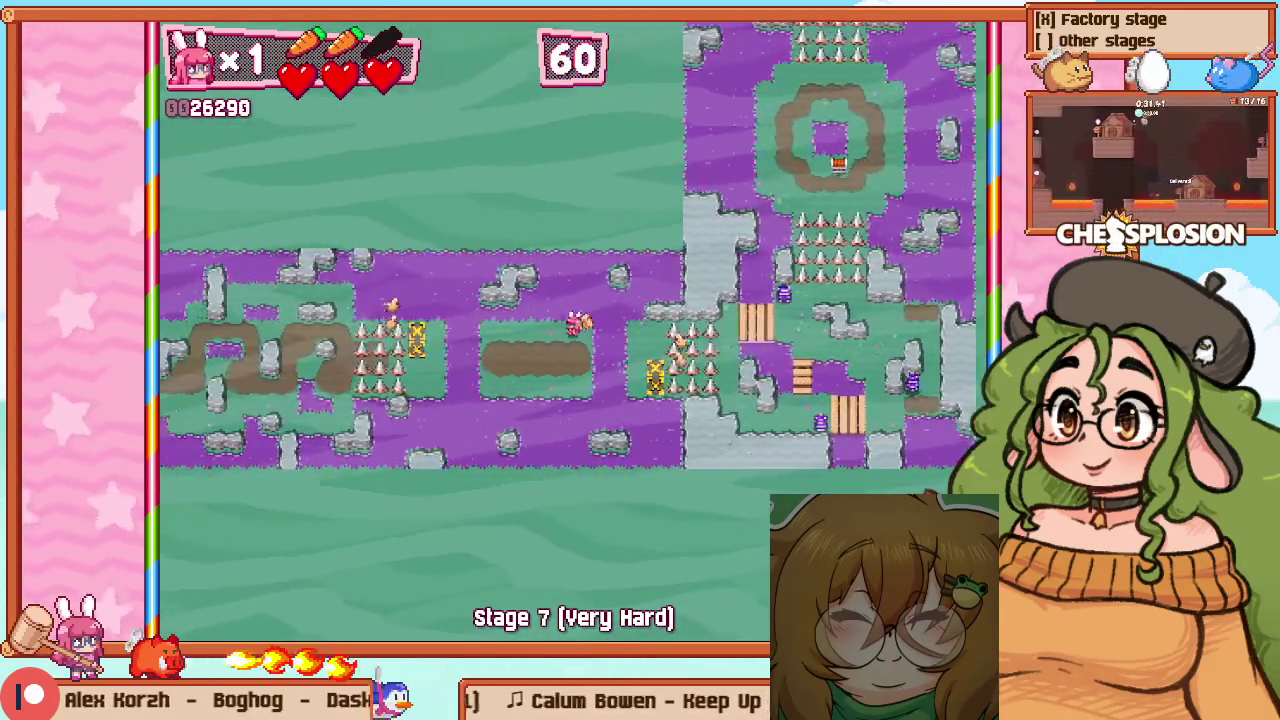
key(Right)
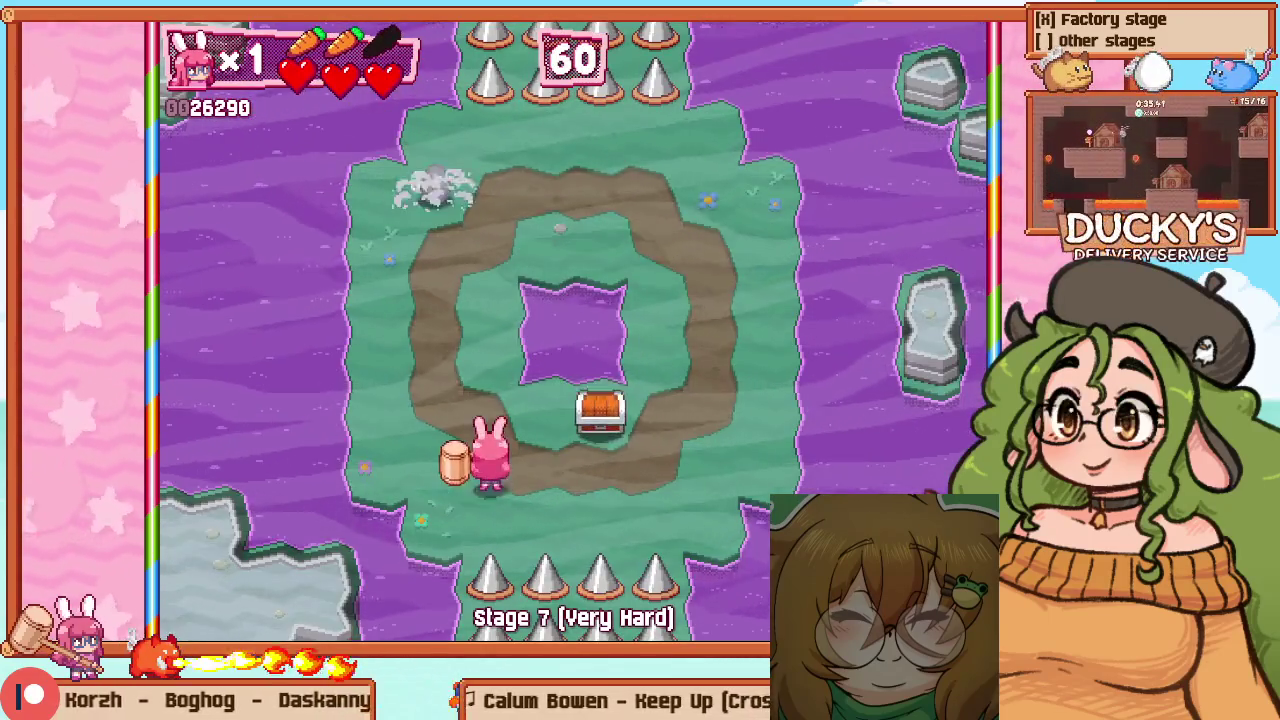
key(F1)
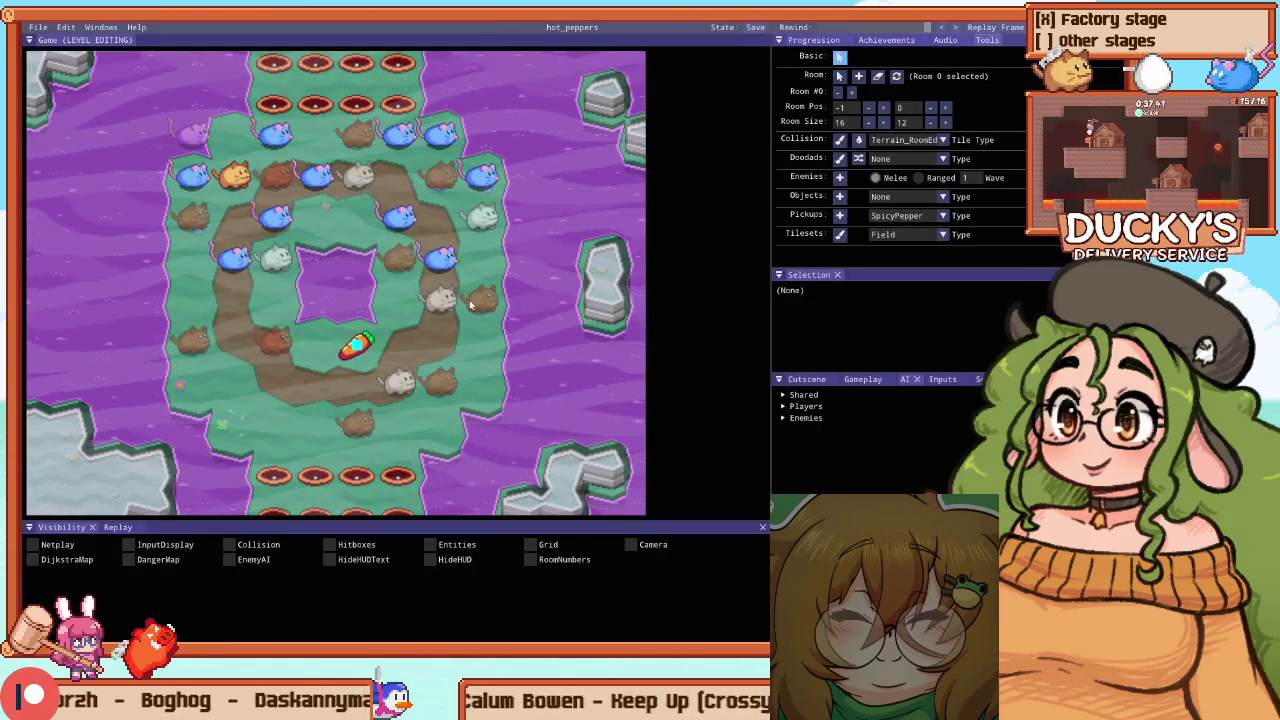
Change the ring-centre pickup spawner's Type from BombSmall to SpicyPepper
click(916, 303)
scroll(850, 360, down, 5)
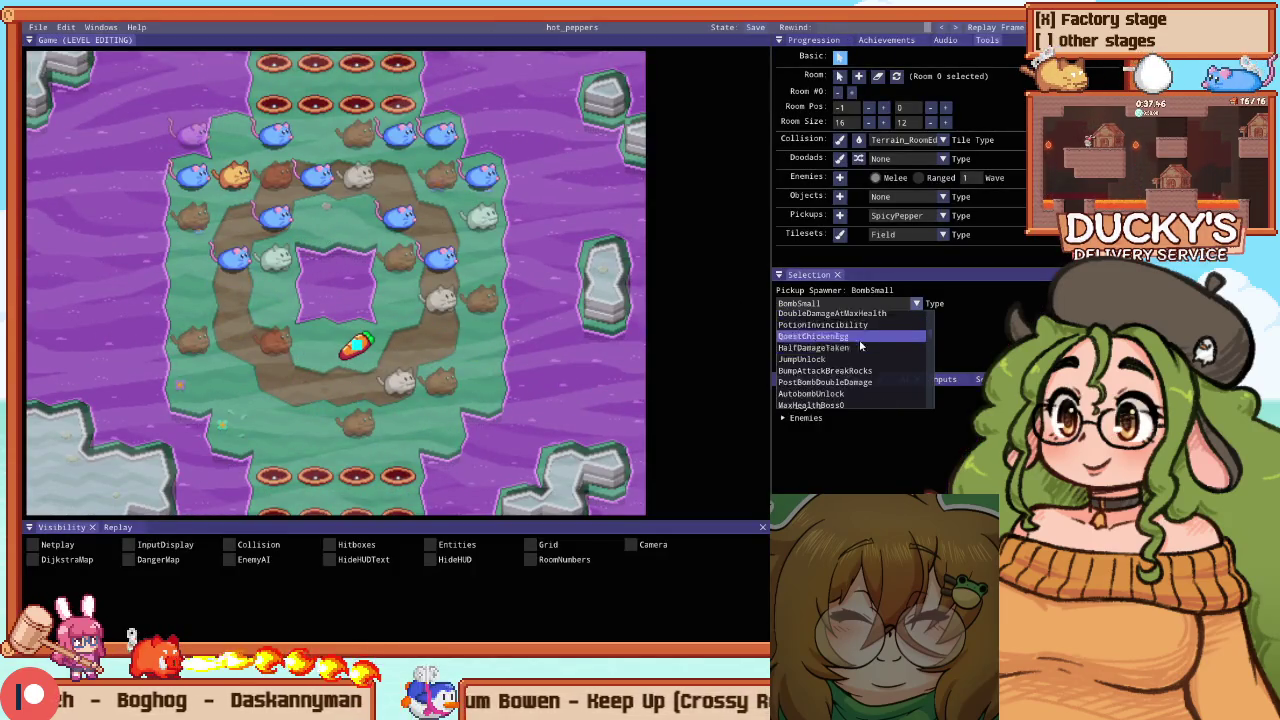
scroll(851, 373, down, 5)
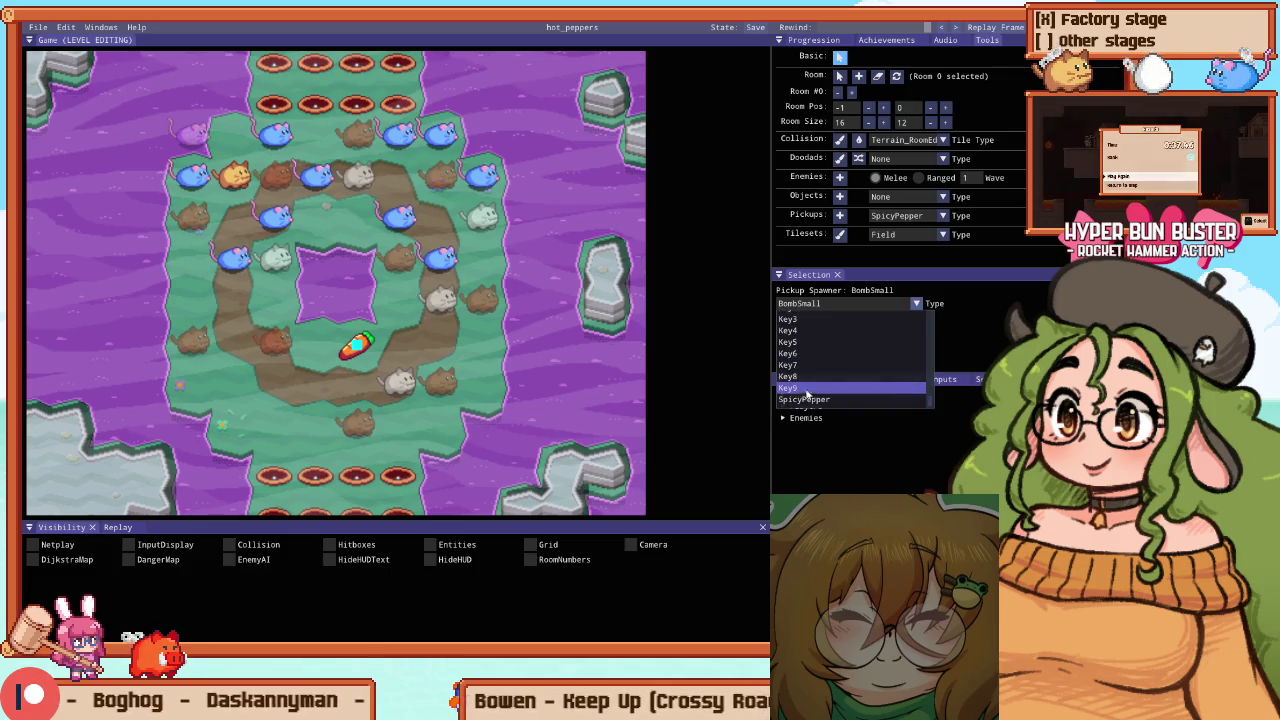
click(830, 395)
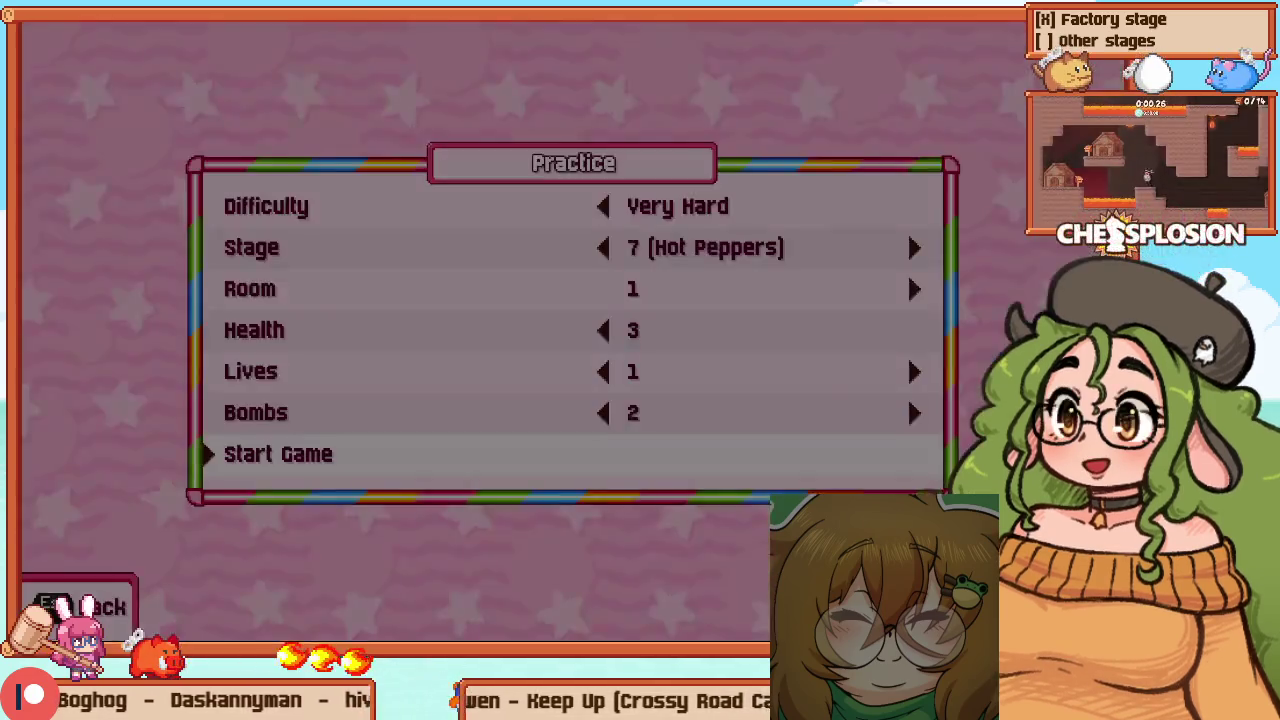
Set the Practice room to 6 and start the Stage 7 run
key(Up)
key(Up)
key(Up)
key(Right)
key(Right)
key(Right)
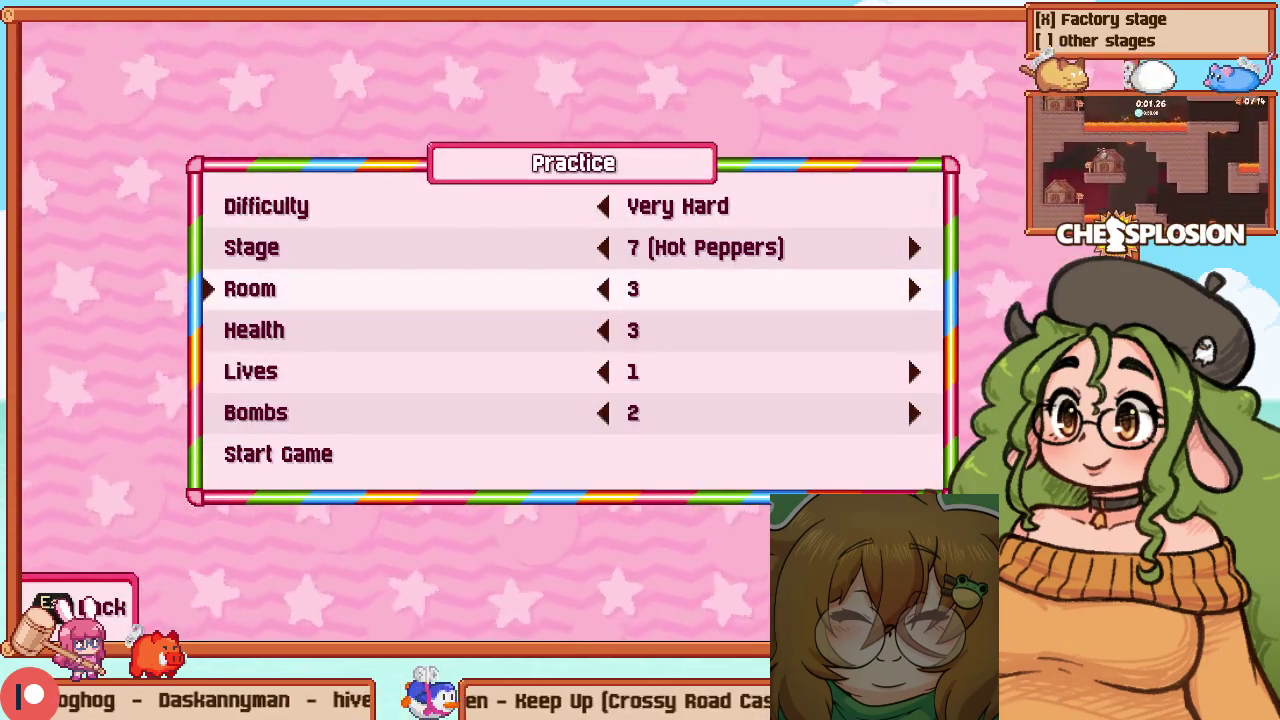
key(Left)
key(Up)
key(Up)
key(Up)
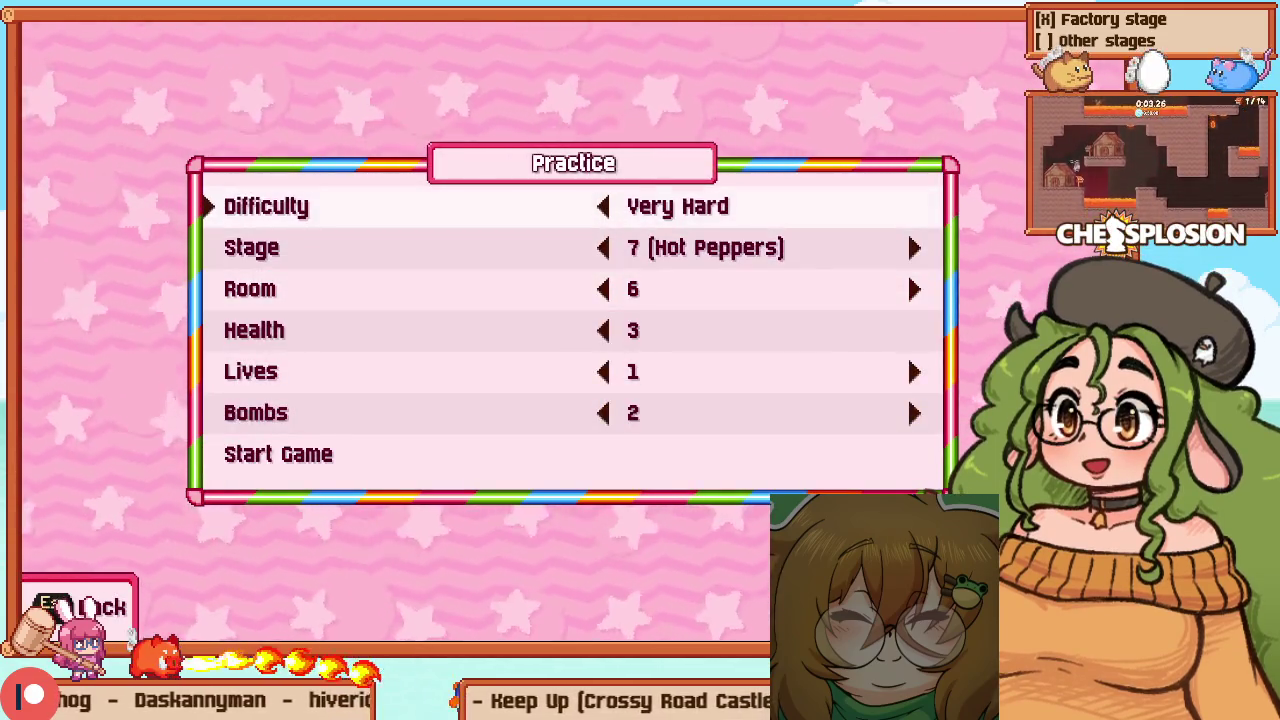
key(Return)
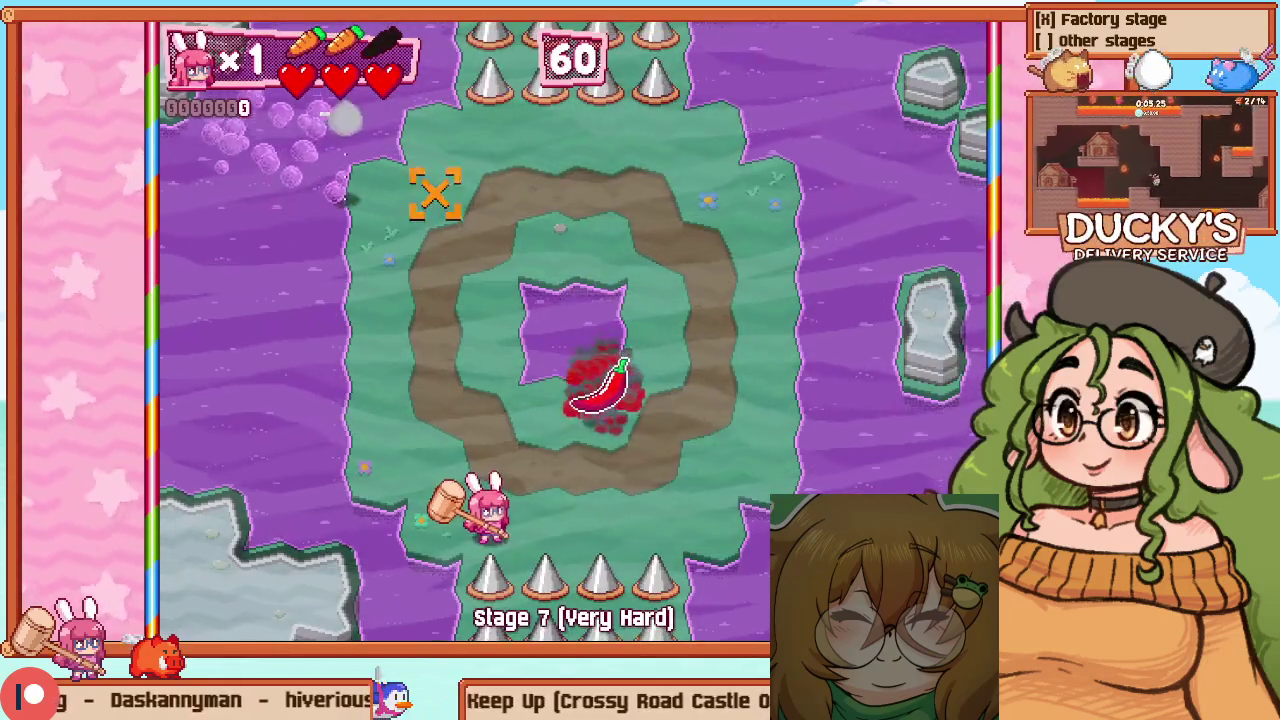
Move the bunny around the ring, swinging the hammer at approaching enemies
key(Up)
key(Down)
key(Right)
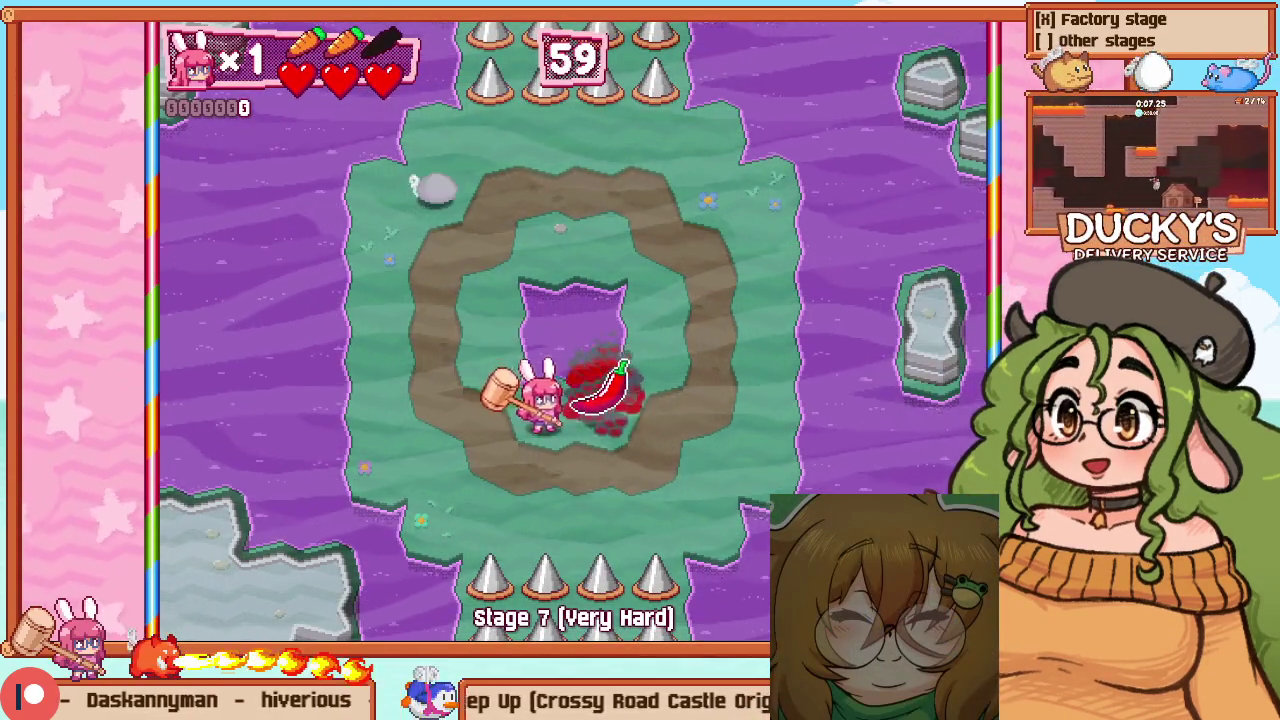
key(Right)
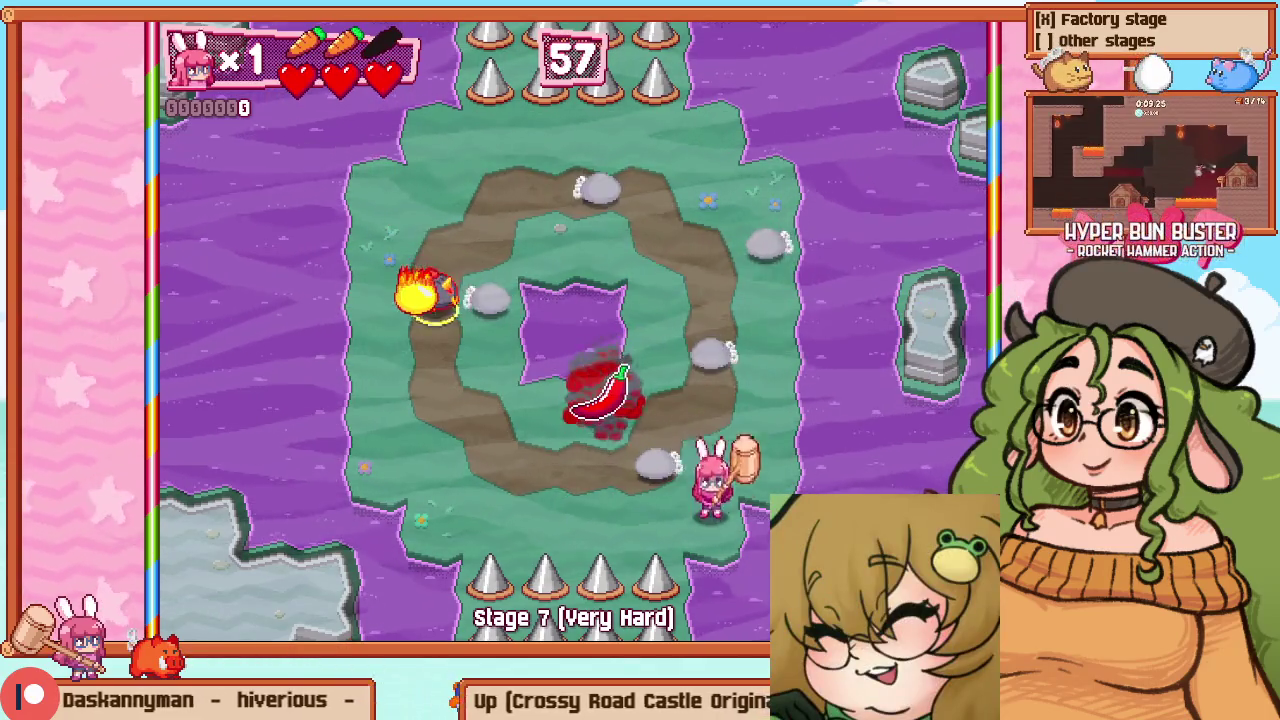
key(z)
key(Left)
key(Left)
key(Up)
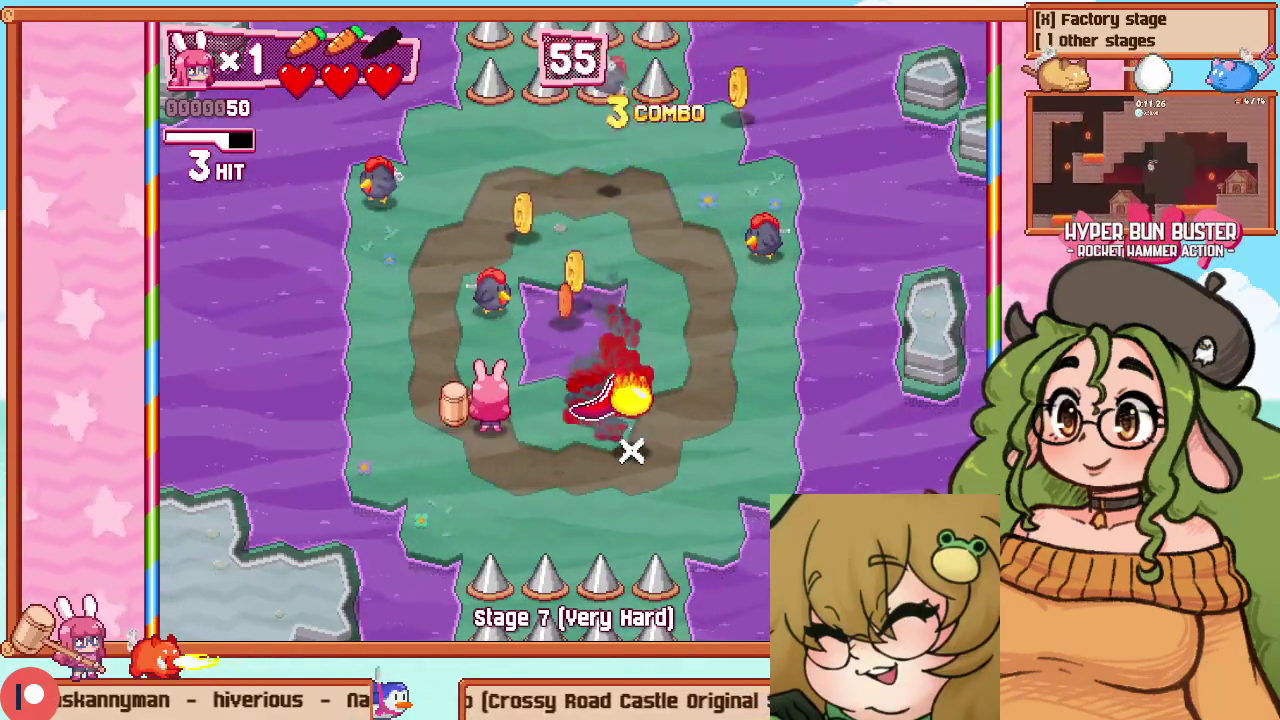
key(Down)
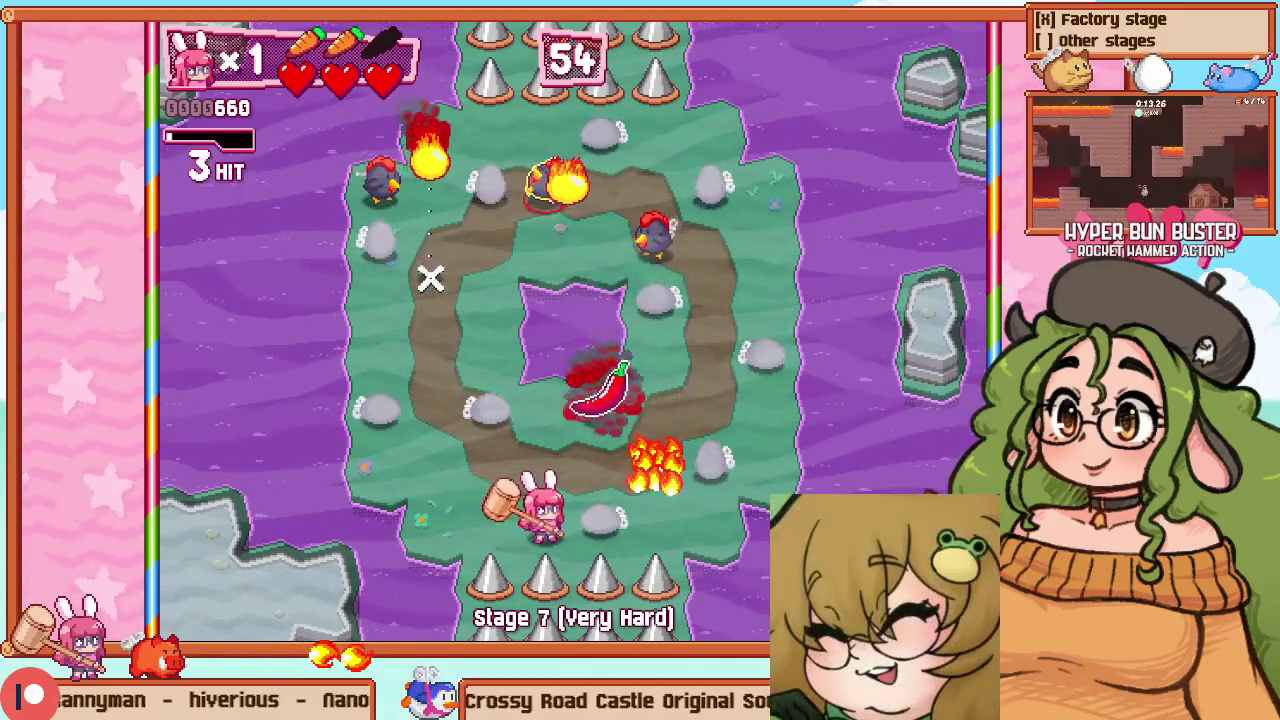
Blast the nearby enemies and chain hammer hits up the arena
key(z)
key(Left)
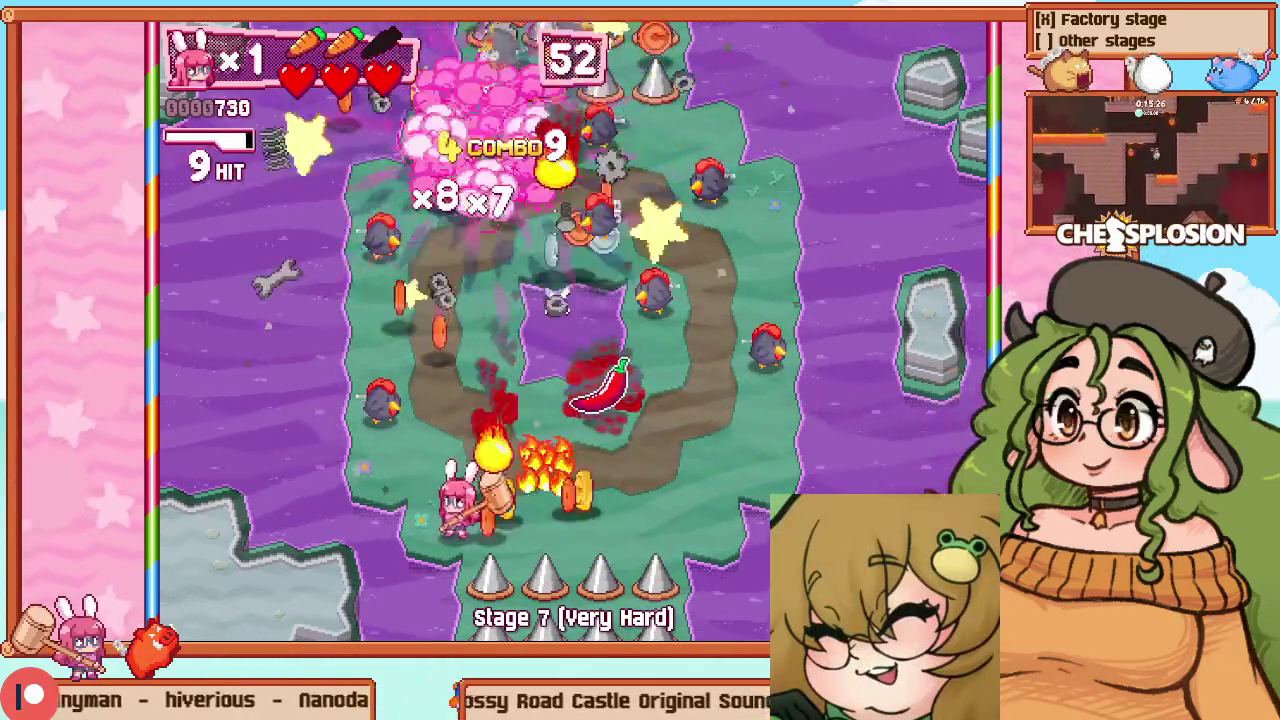
key(Up)
key(Right)
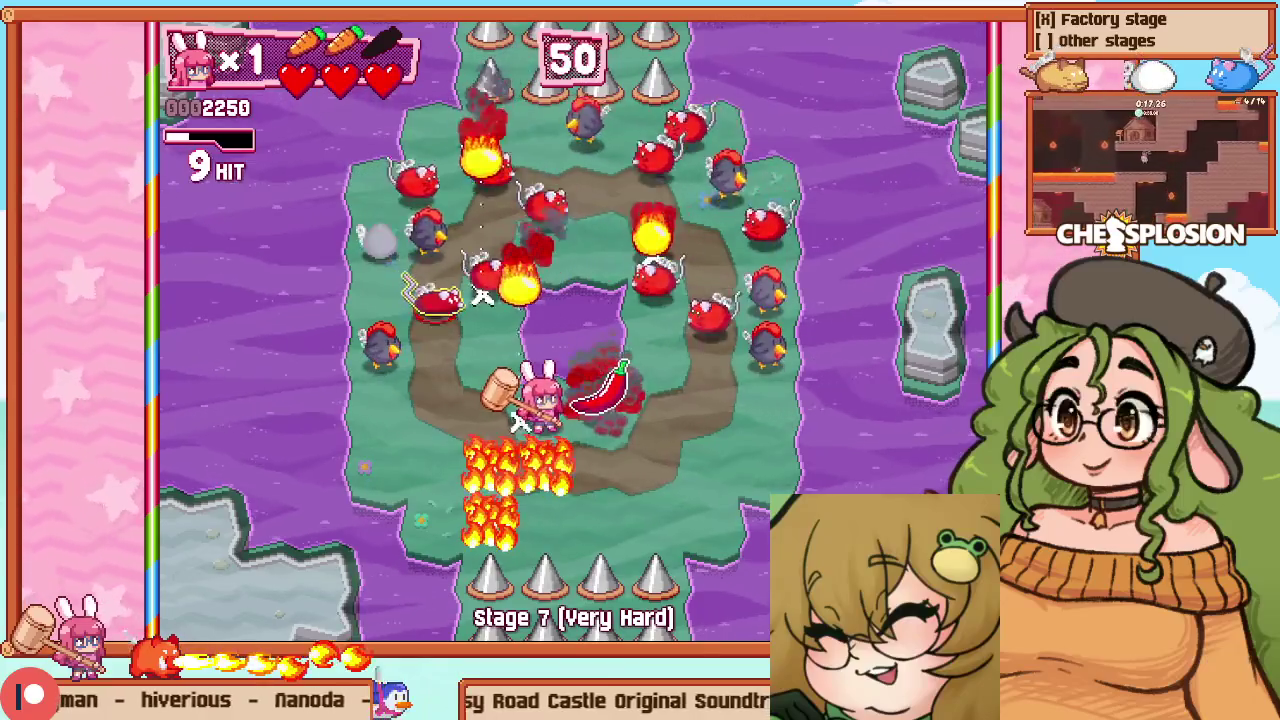
key(Right)
key(z)
key(Up)
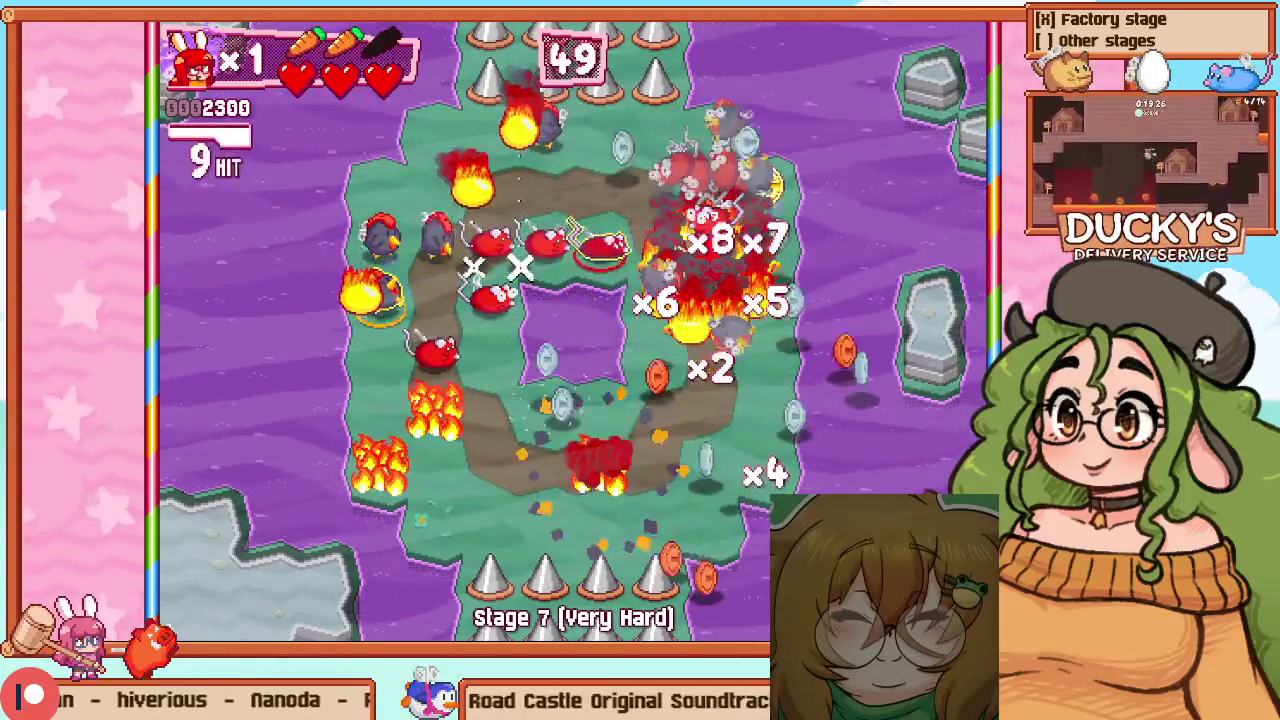
key(Left)
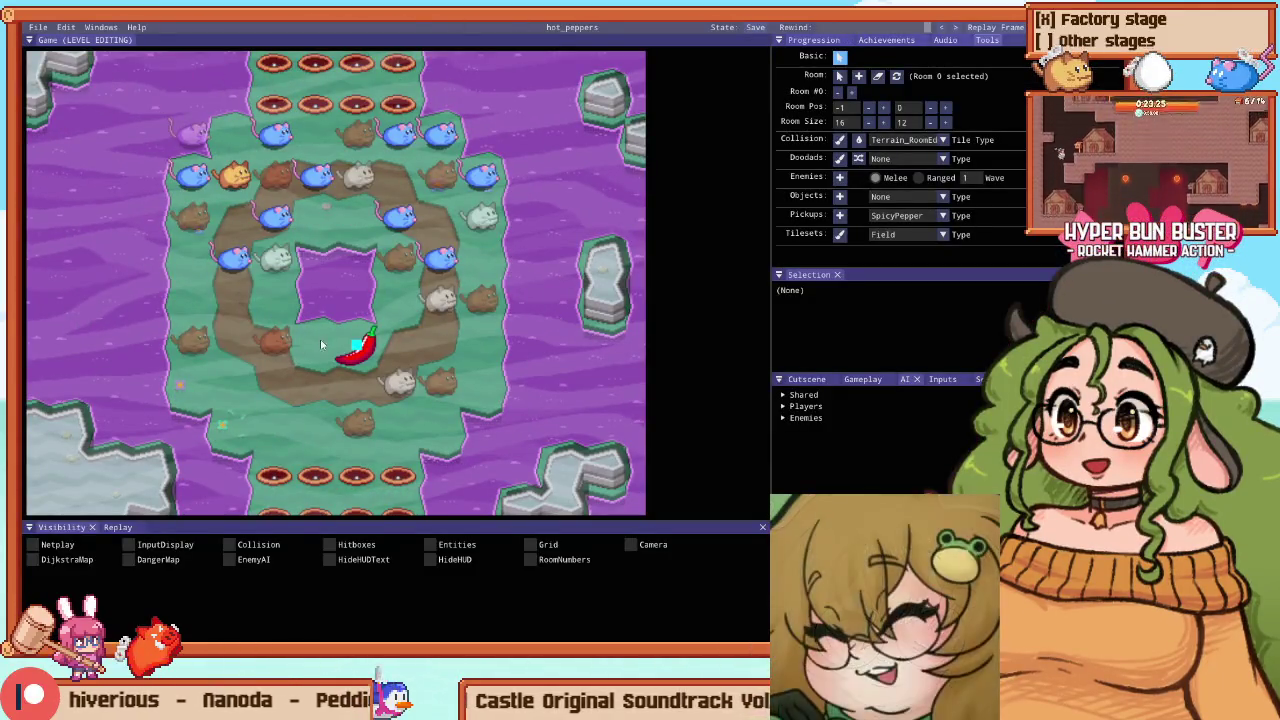
Switch the ring room's pepper pickup back to BombSmall
click(358, 348)
click(803, 305)
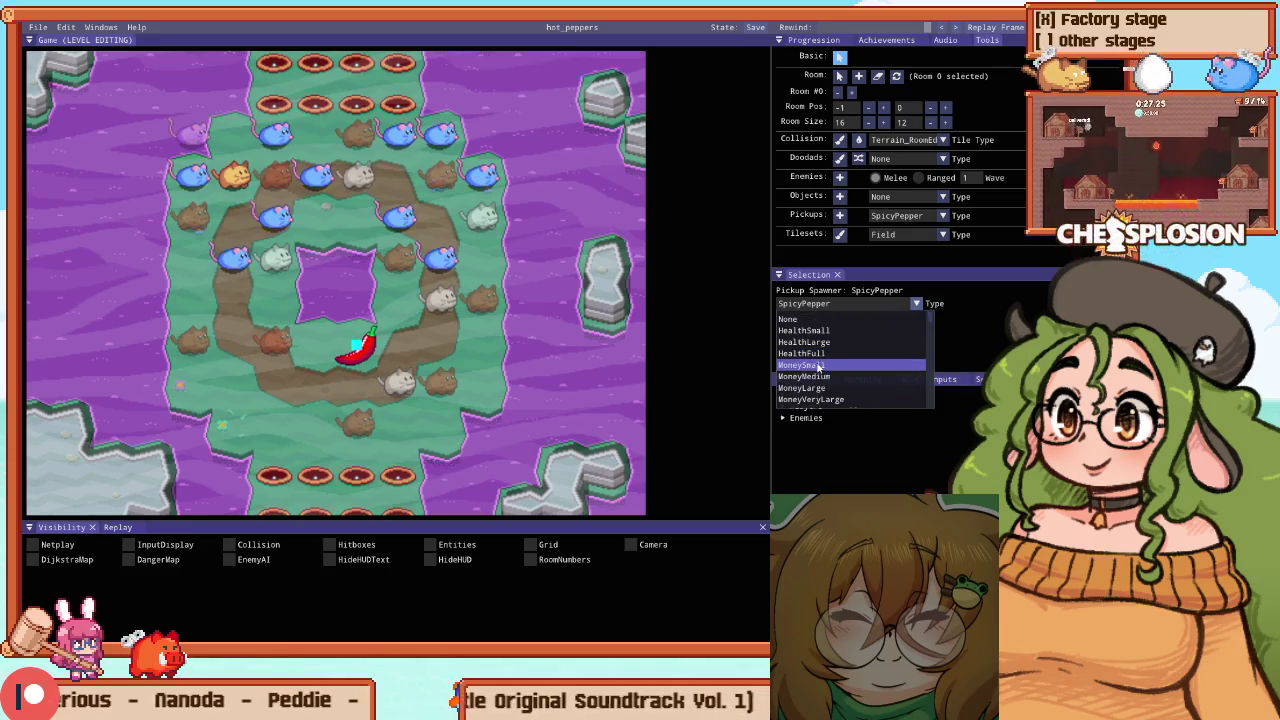
scroll(815, 380, down, 2)
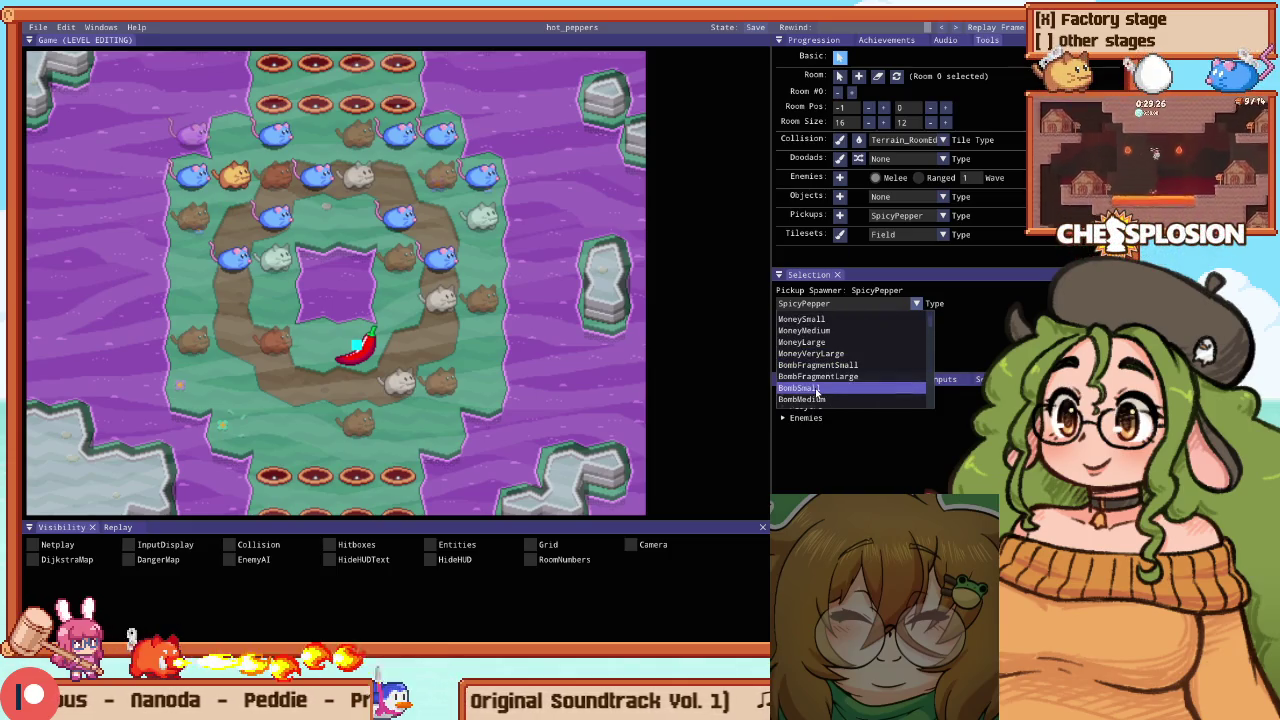
click(815, 385)
Zoom out and pan to frame the whole stage, then bring up Sublime Text
scroll(475, 237, down, 5)
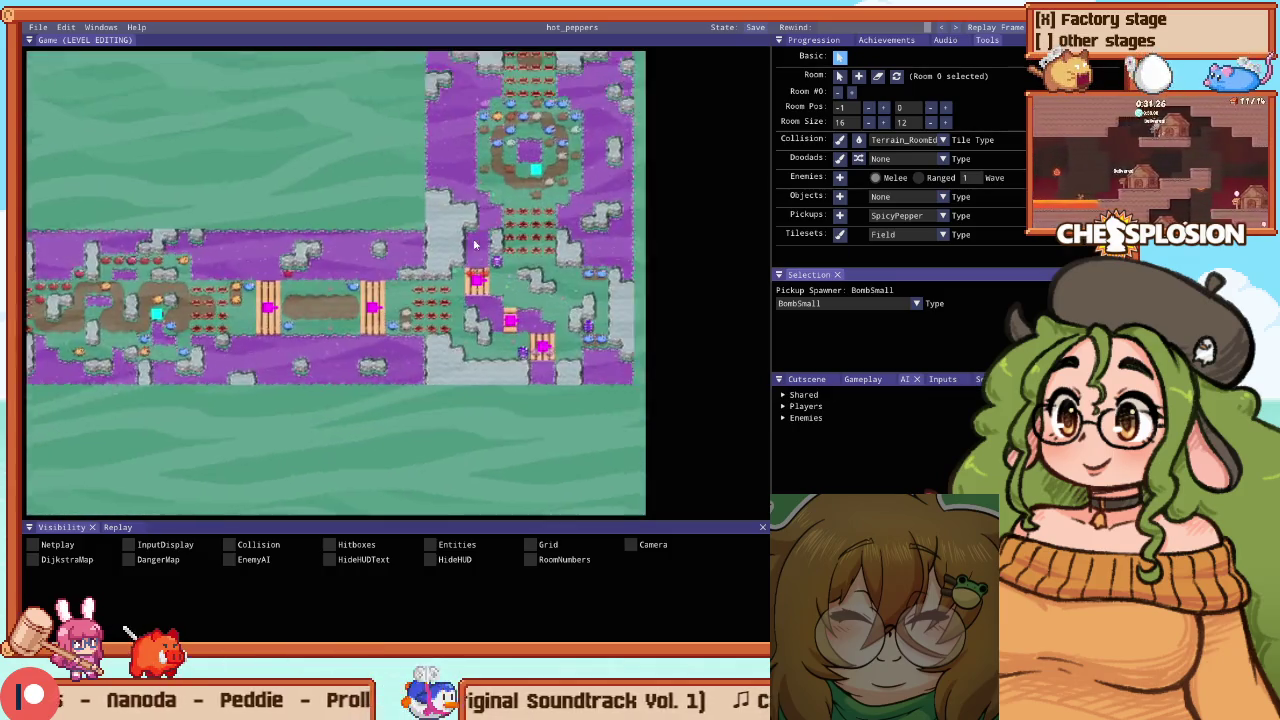
mouse_move(475, 237)
mouse_down()
mouse_move(440, 228)
mouse_move(423, 240)
mouse_up()
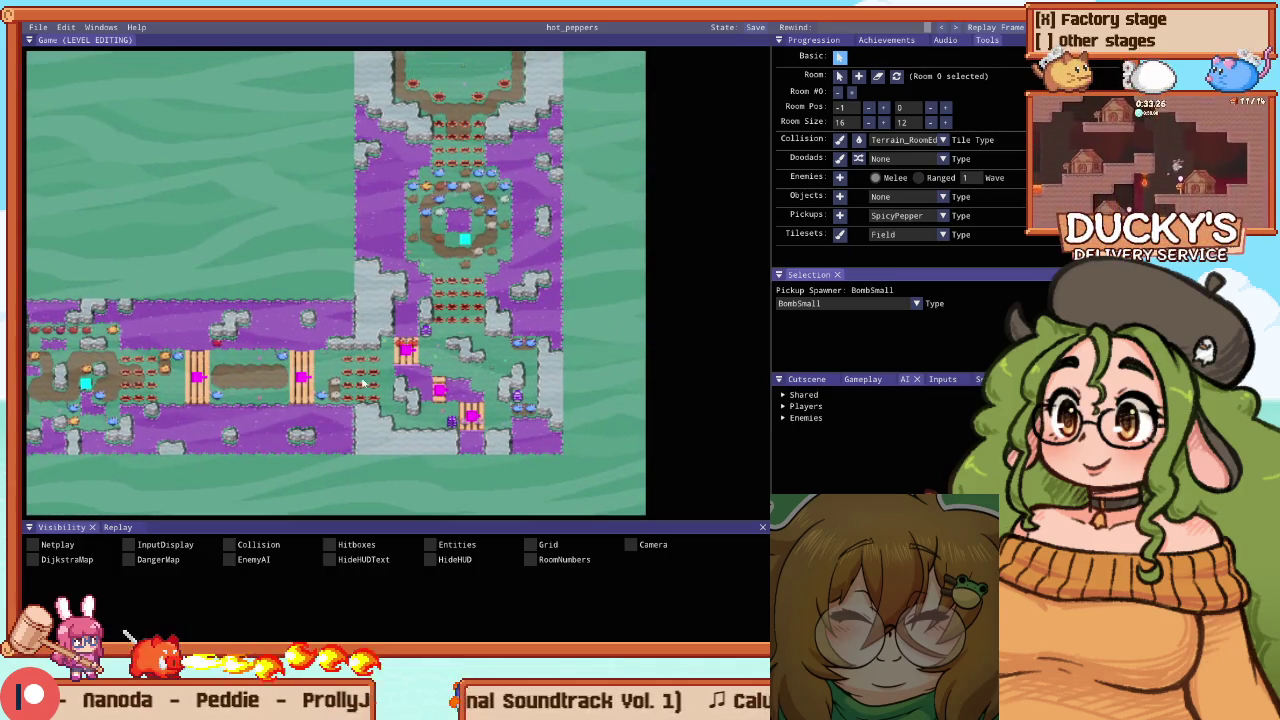
key(super)
click(268, 627)
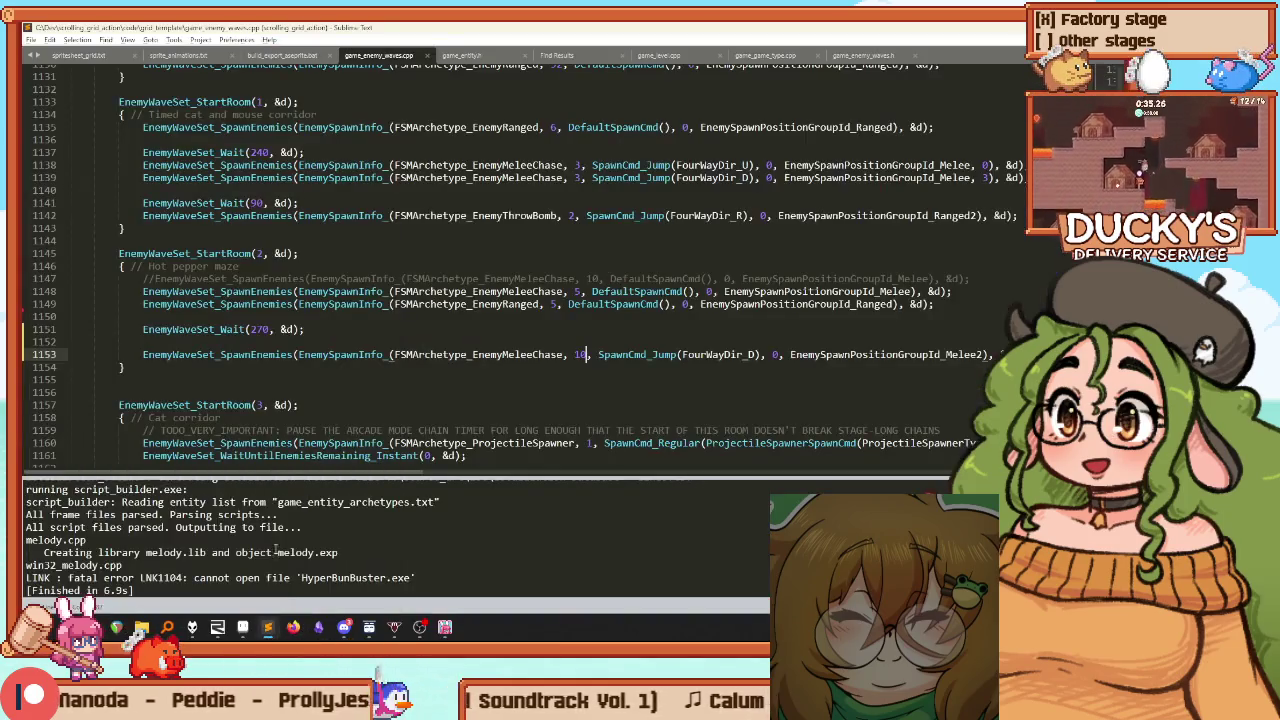
Close a stray blank window and reopen generate-arcade-game-name.js
key(ctrl+shift+n)
key(ctrl+w)
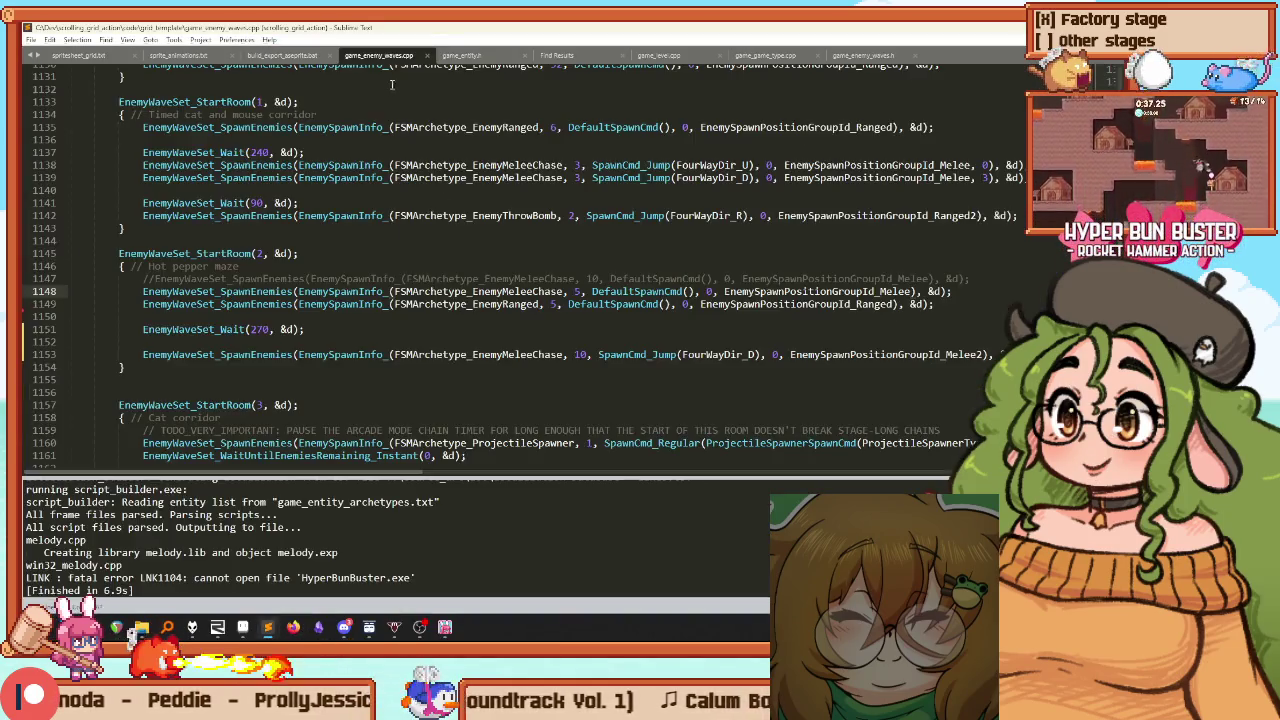
click(470, 55)
click(575, 55)
click(560, 55)
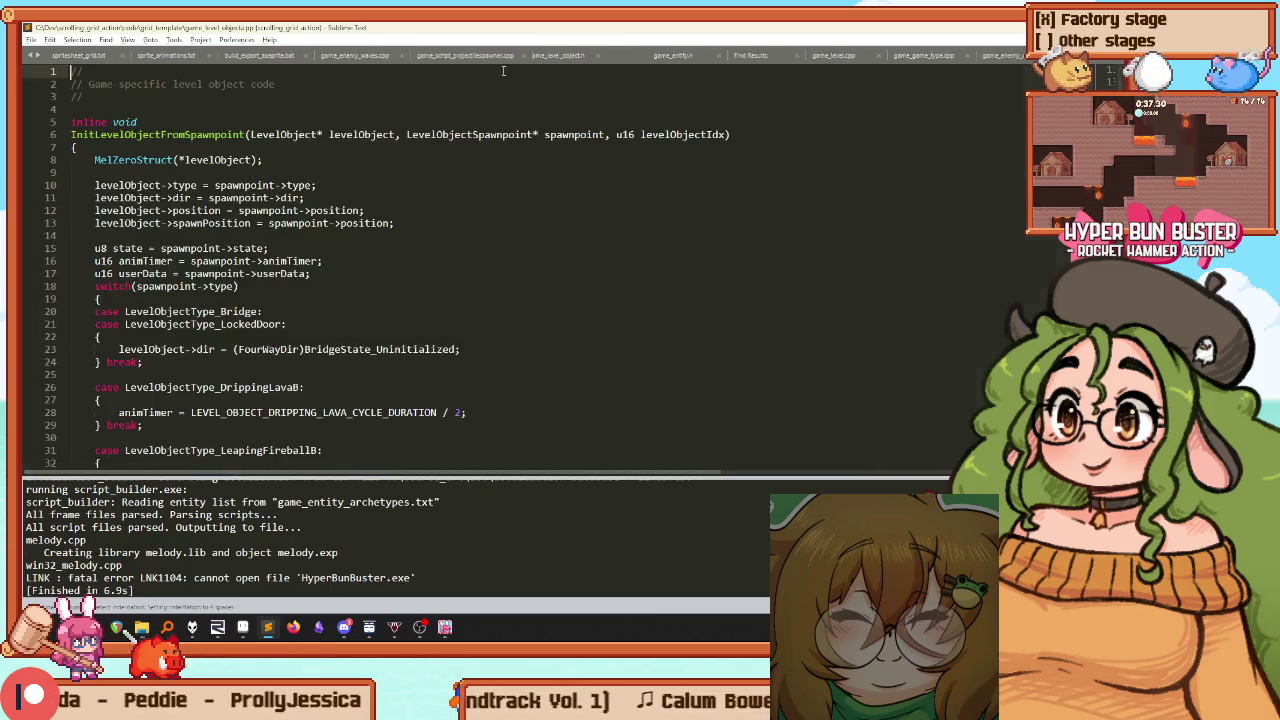
key(ctrl+shift+t)
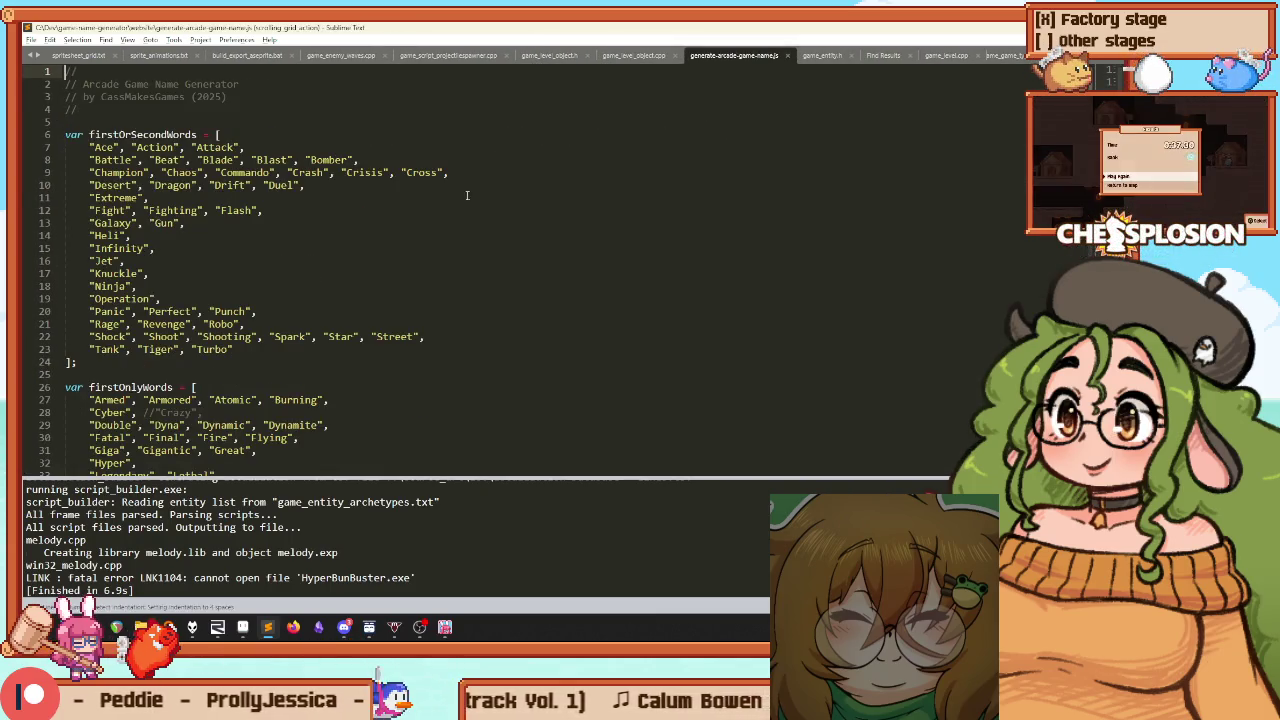
Browse the name generator's word lists, selecting Heat and the Busters entry
scroll(410, 158, down, 4)
scroll(284, 142, down, 3)
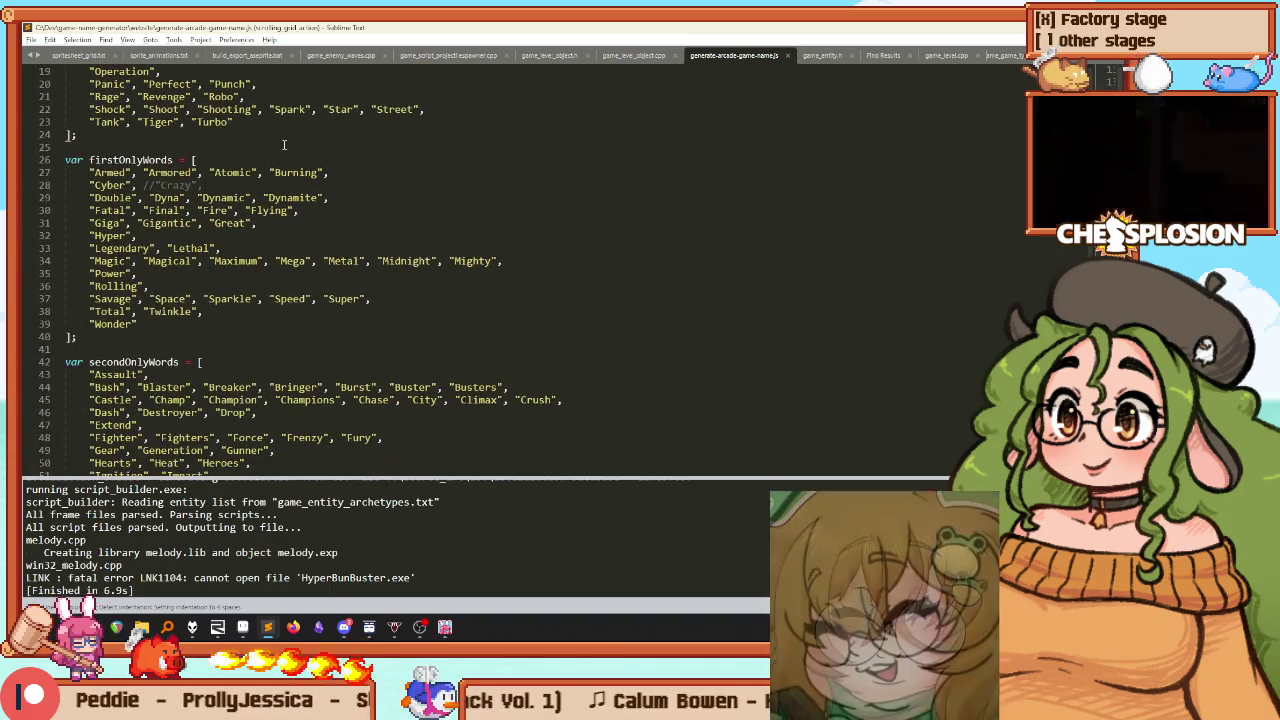
double_click(179, 426)
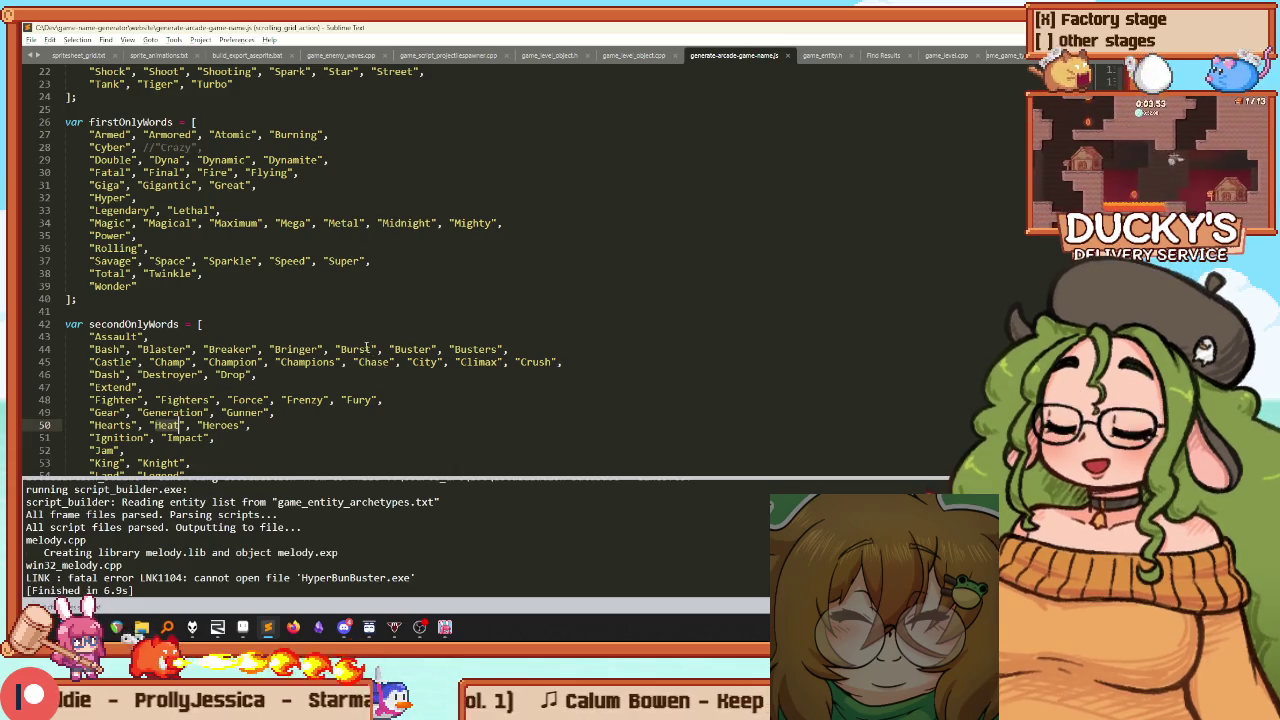
scroll(326, 378, up, 1)
scroll(326, 378, up, 6)
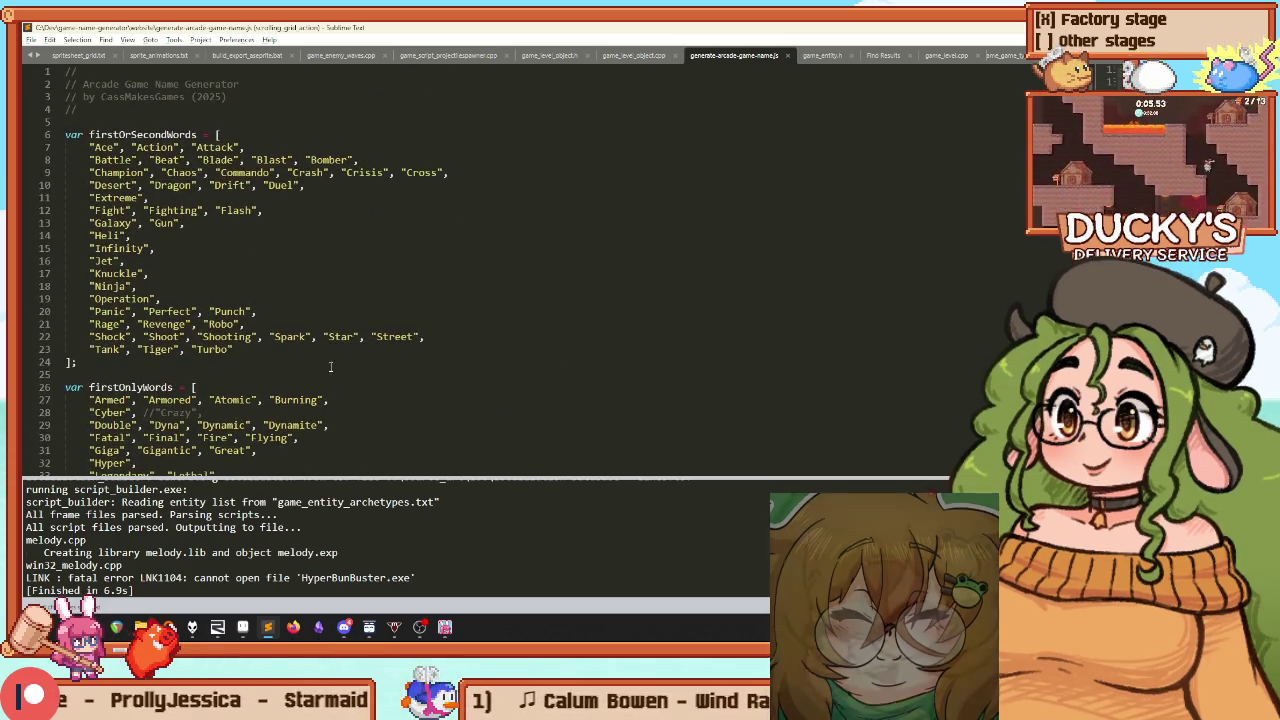
scroll(470, 232, down, 7)
scroll(470, 232, down, 4)
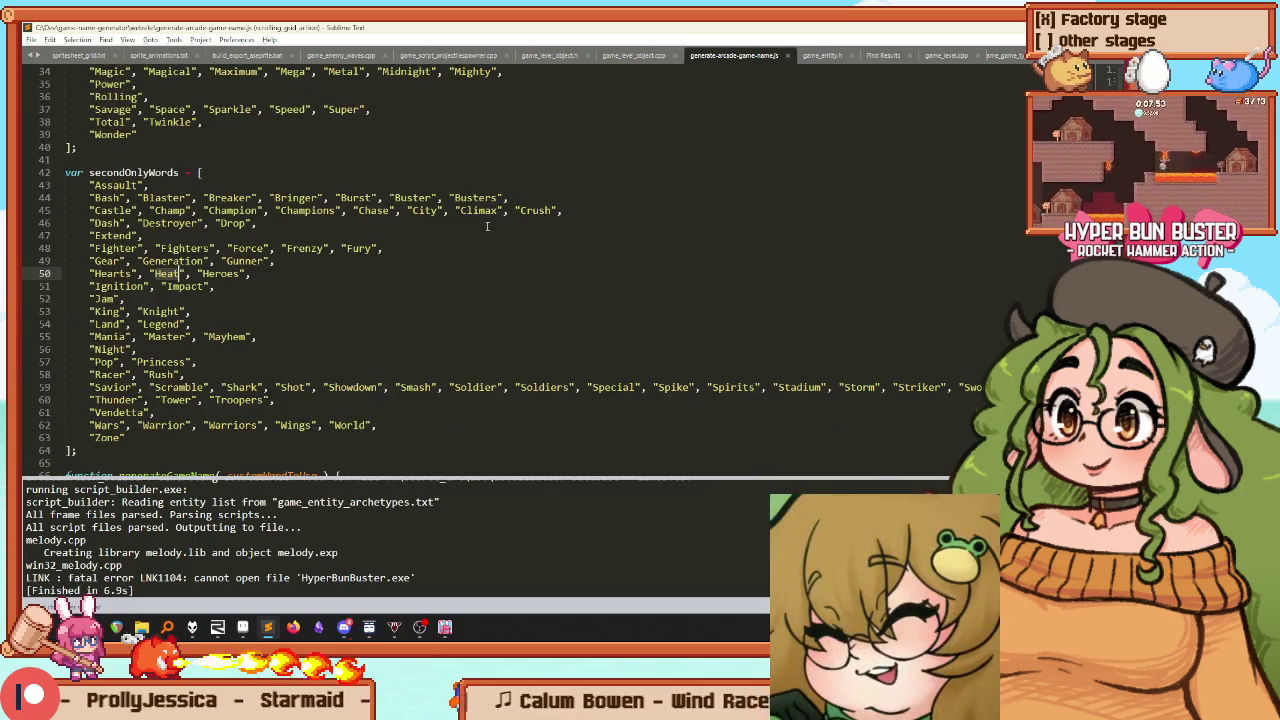
click(505, 197)
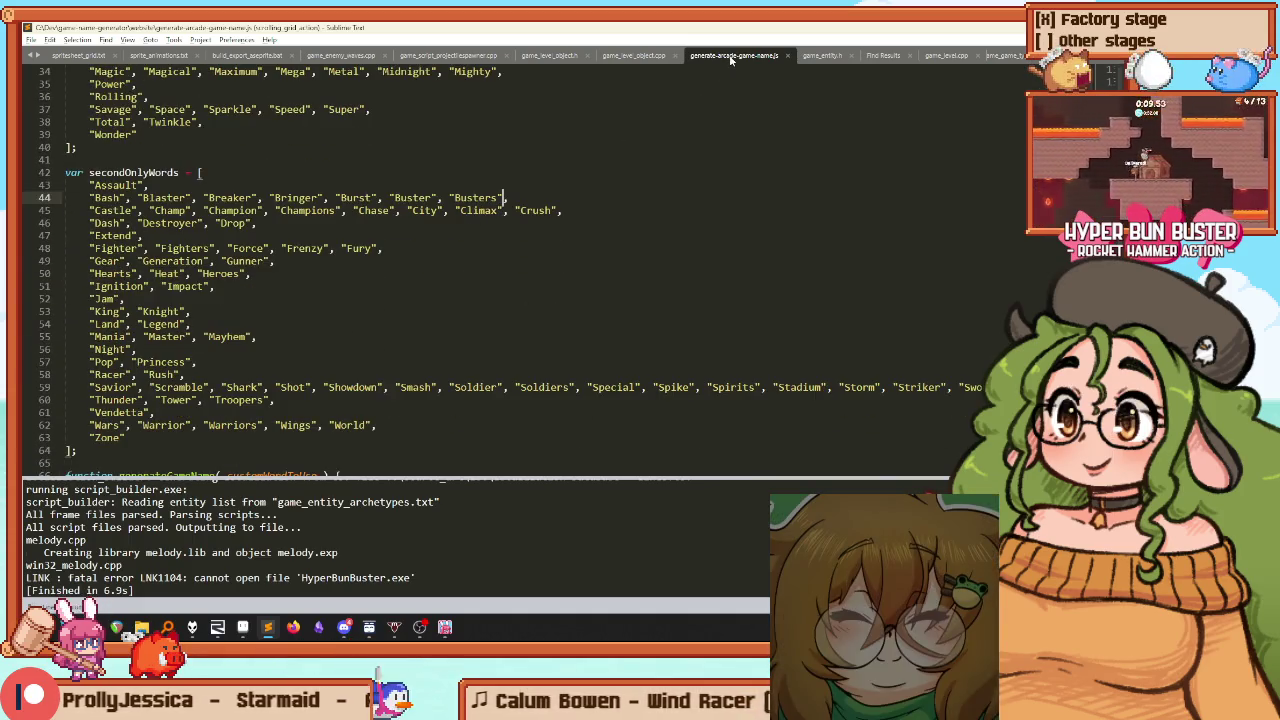
Close the name generator, level object, enemy object and projectile spawner tabs
middle_click(731, 56)
middle_click(634, 56)
middle_click(550, 56)
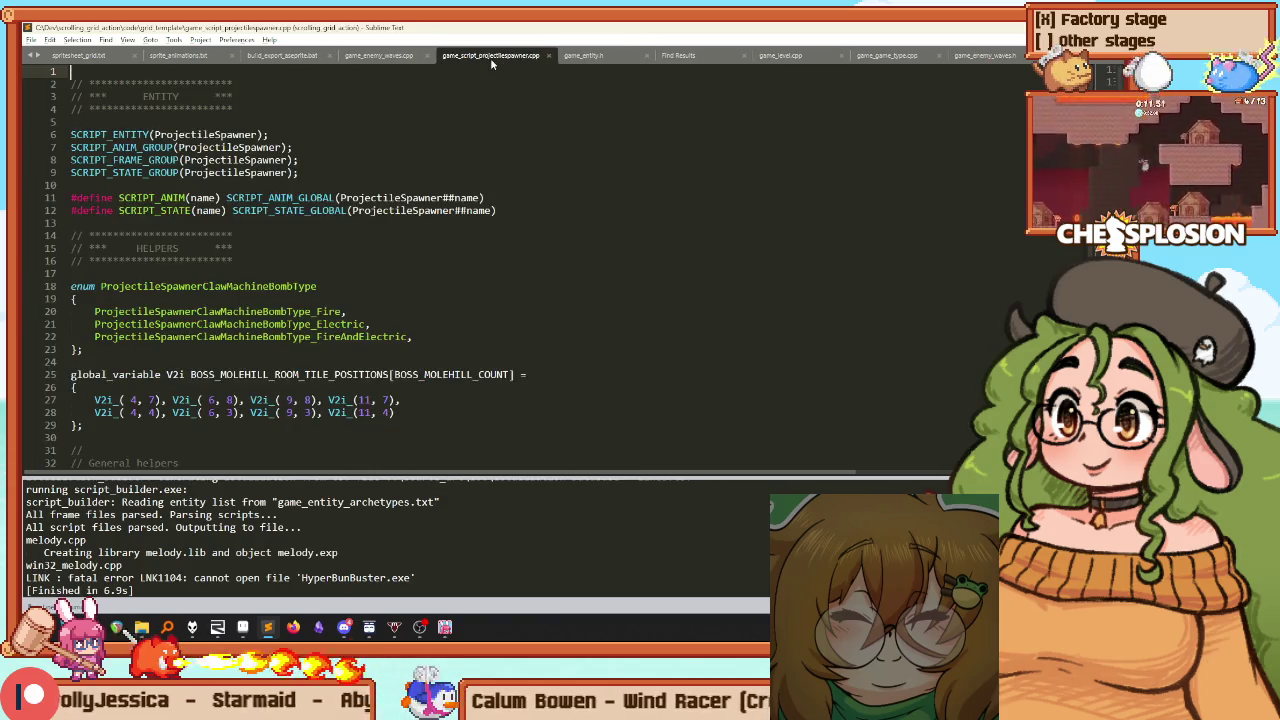
middle_click(491, 60)
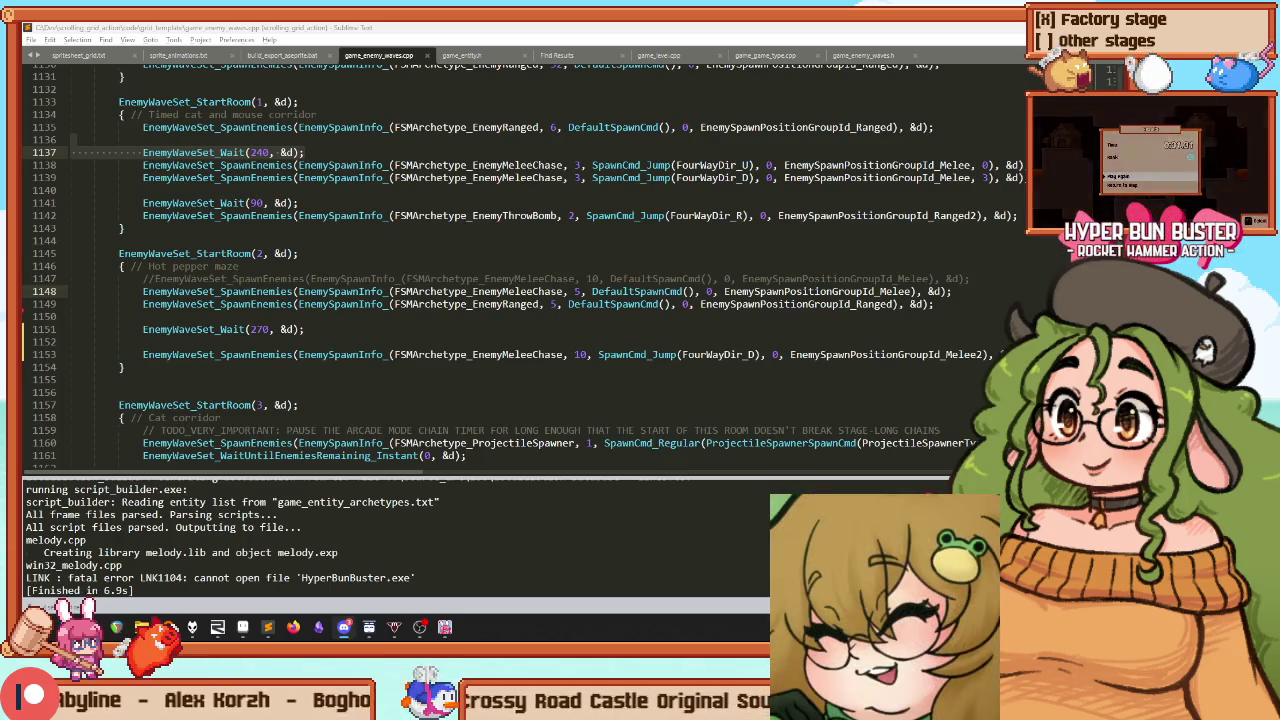
In the level editor, move the spicy pepper beside the player start and select collision painting
key(alt+Tab)
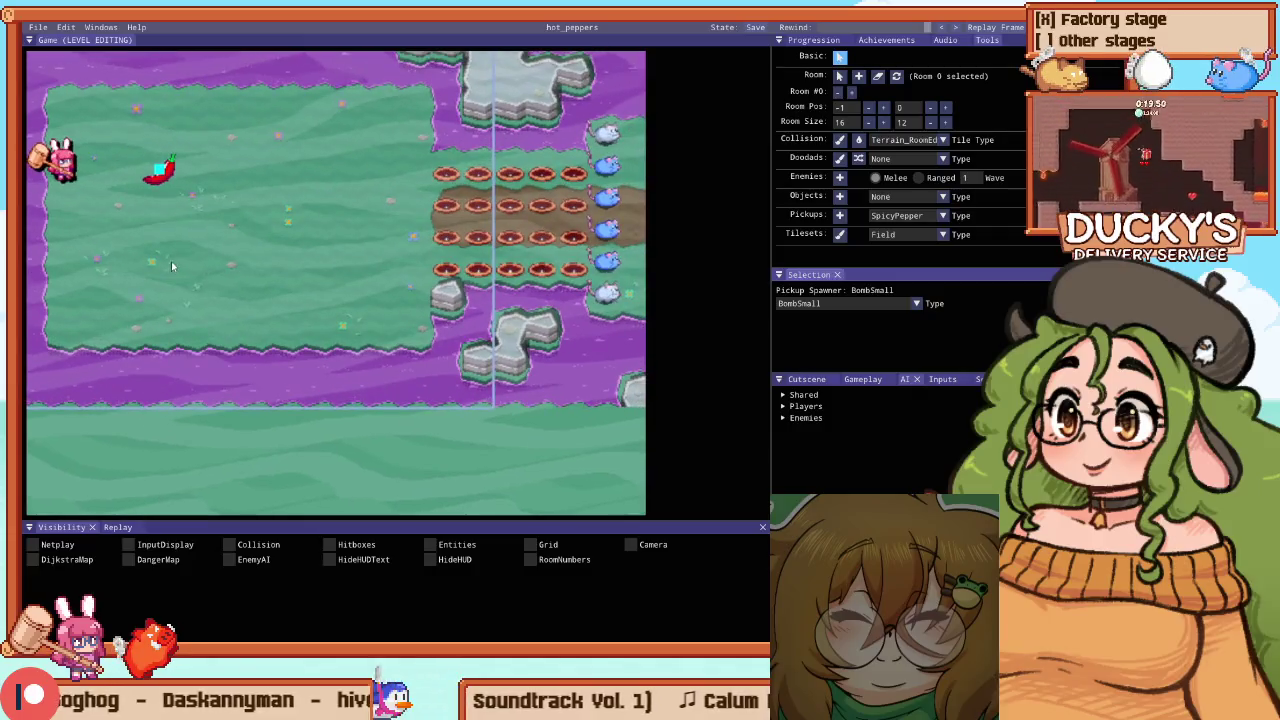
drag(277, 178, 241, 183)
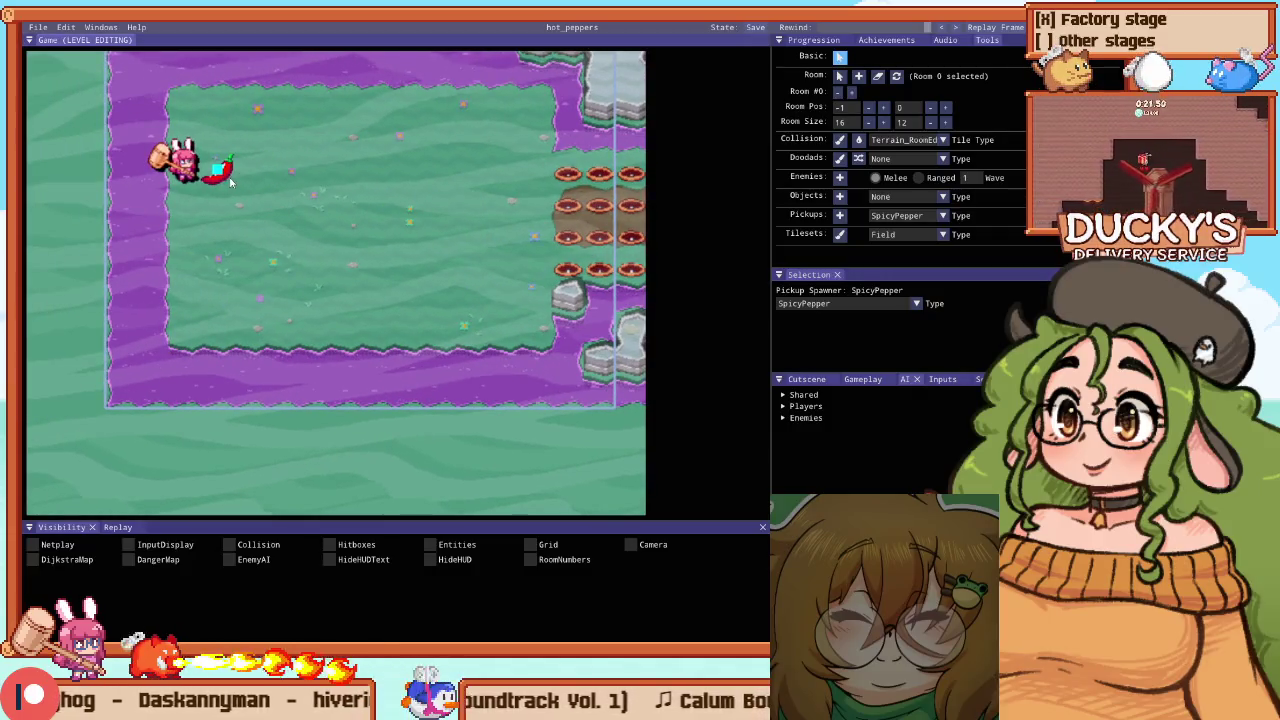
key(c)
scroll(314, 220, down, 2)
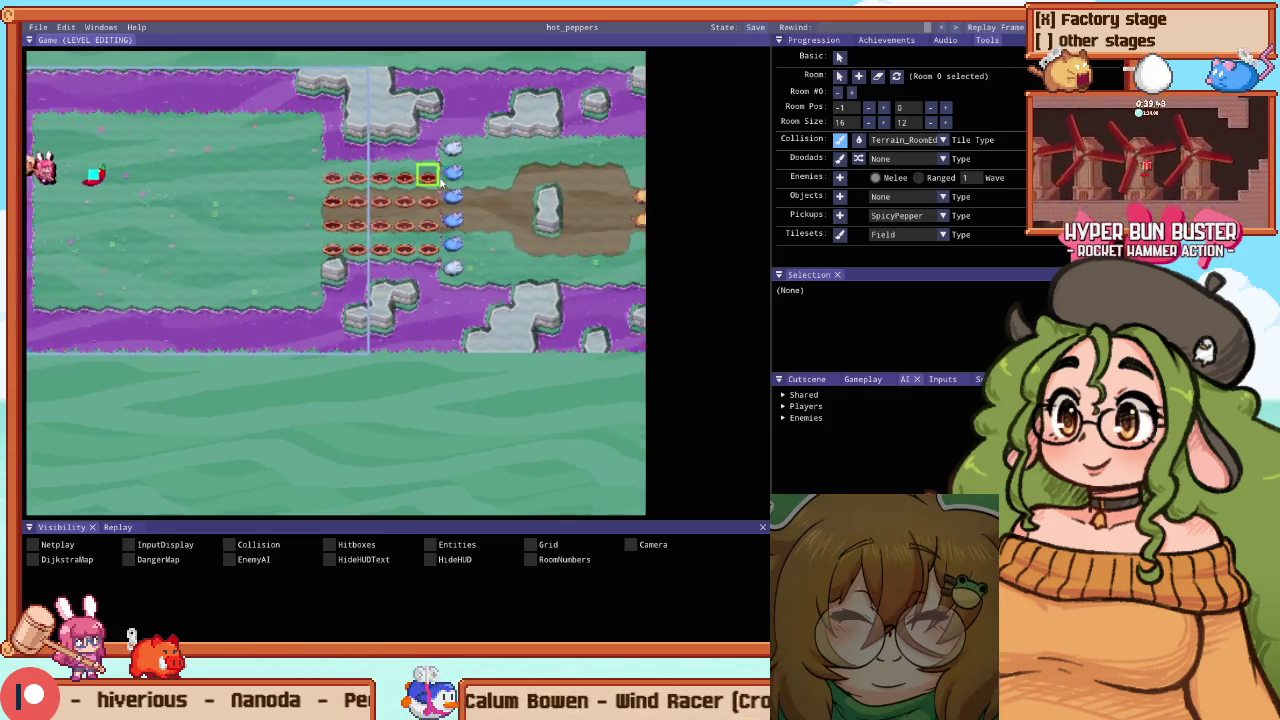
scroll(344, 196, up, 2)
Paint two wide brown path strips across the grass and join them to the left column
mouse_move(491, 209)
mouse_down()
mouse_move(449, 249)
mouse_move(200, 289)
mouse_move(411, 290)
mouse_up()
scroll(501, 286, down, 2)
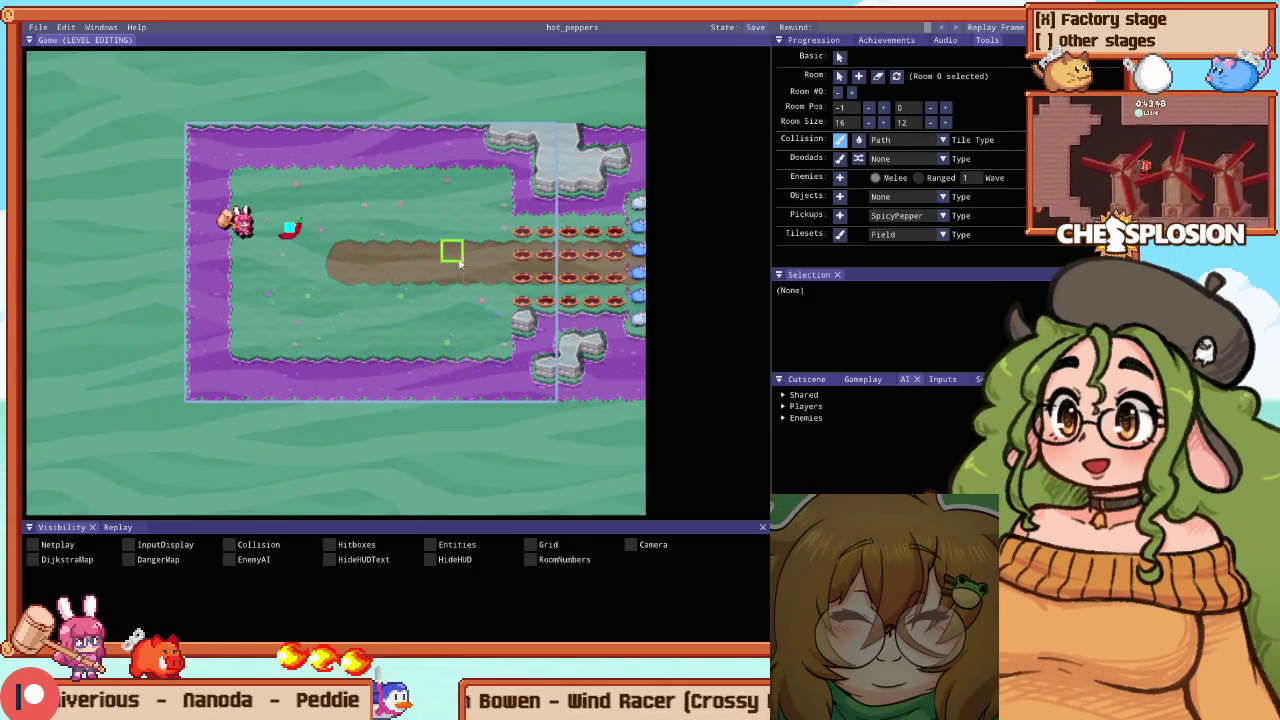
scroll(485, 250, up, 2)
drag(481, 224, 284, 208)
drag(432, 180, 391, 265)
mouse_move(507, 324)
mouse_down()
mouse_move(466, 369)
mouse_move(256, 356)
mouse_up()
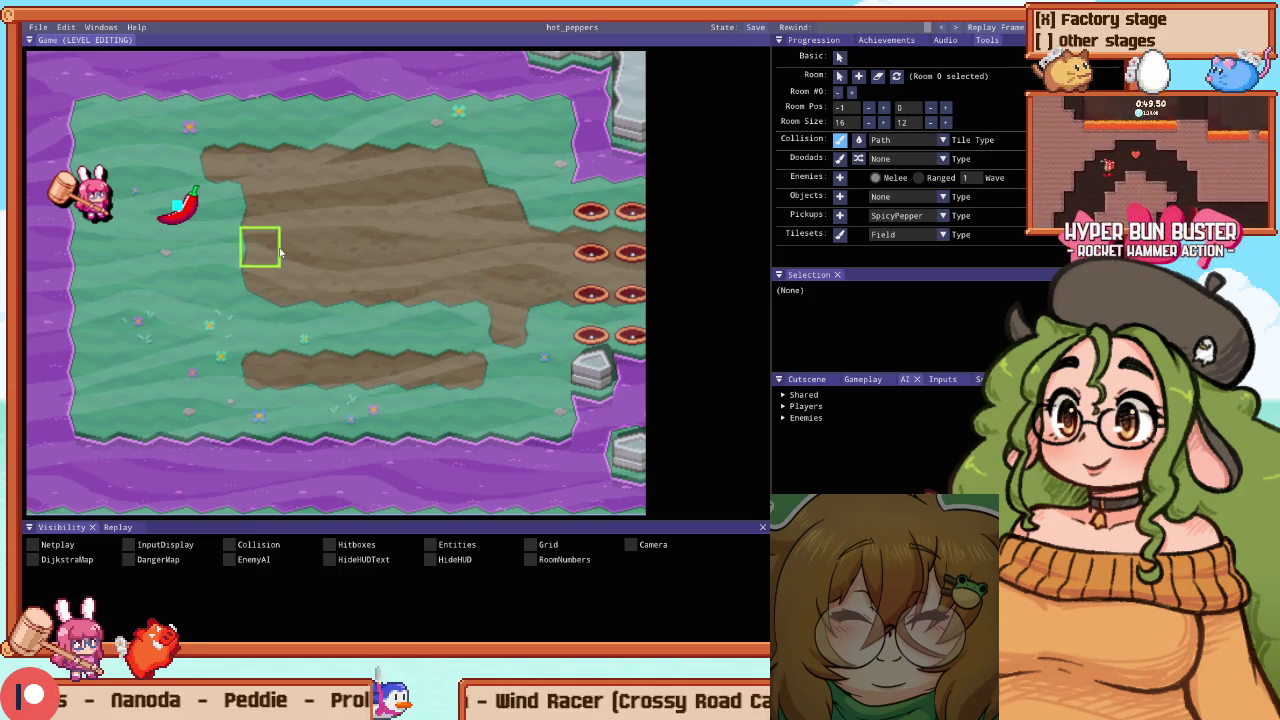
mouse_move(440, 318)
mouse_down()
mouse_move(290, 295)
mouse_move(289, 331)
mouse_up()
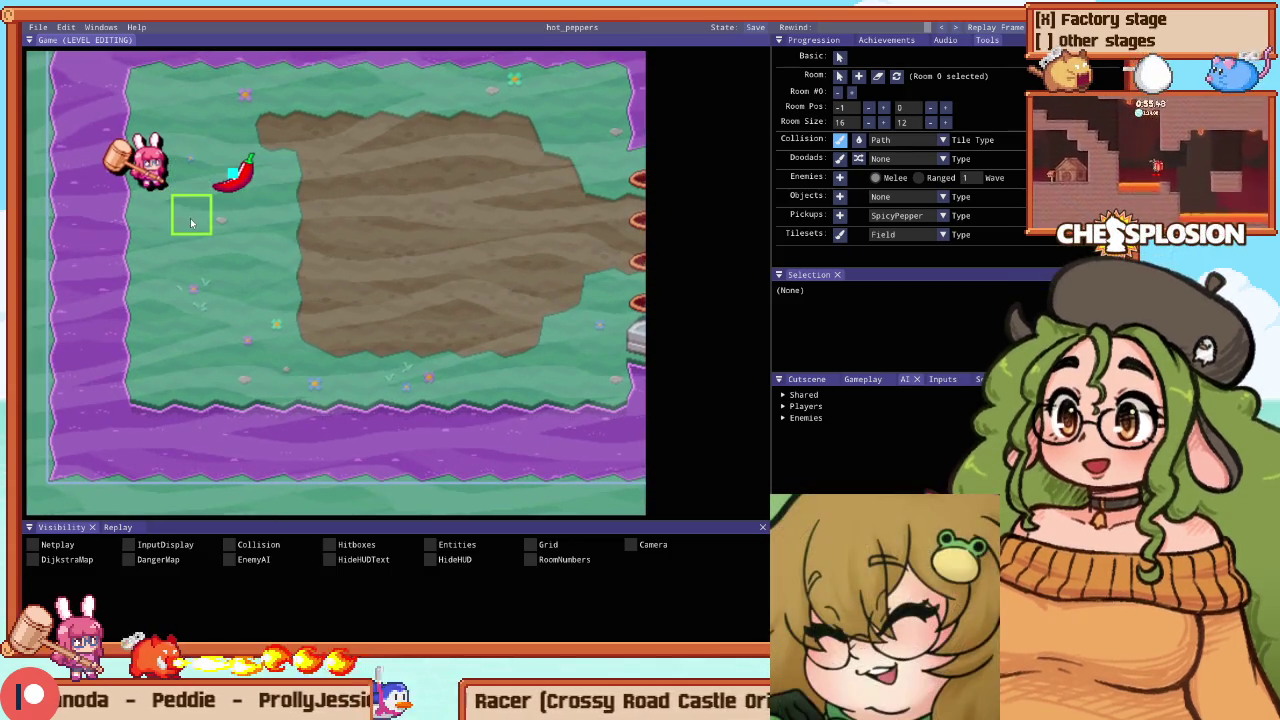
mouse_move(190, 272)
mouse_down()
mouse_move(230, 175)
mouse_move(190, 295)
mouse_move(272, 337)
mouse_move(268, 174)
mouse_move(245, 268)
mouse_up()
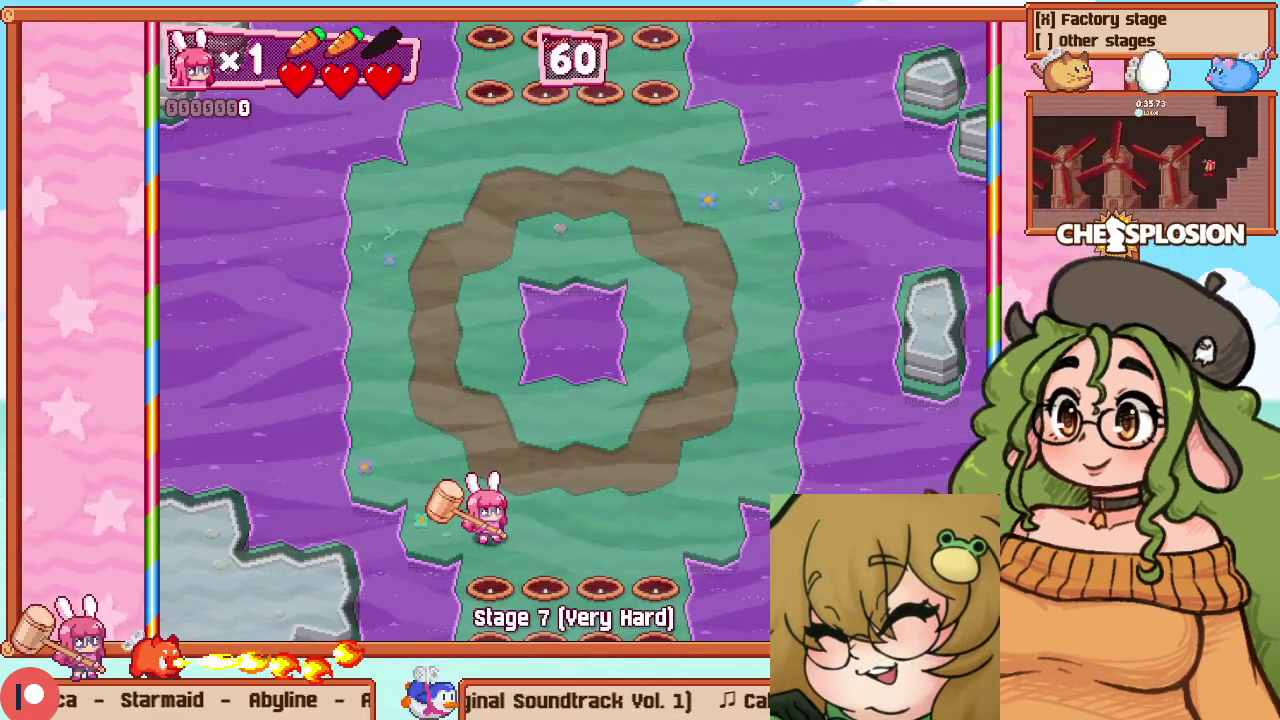
Restart practice from Room 1, then drag the spicy pepper onto the brown path
key(Down)
key(Down)
key(Down)
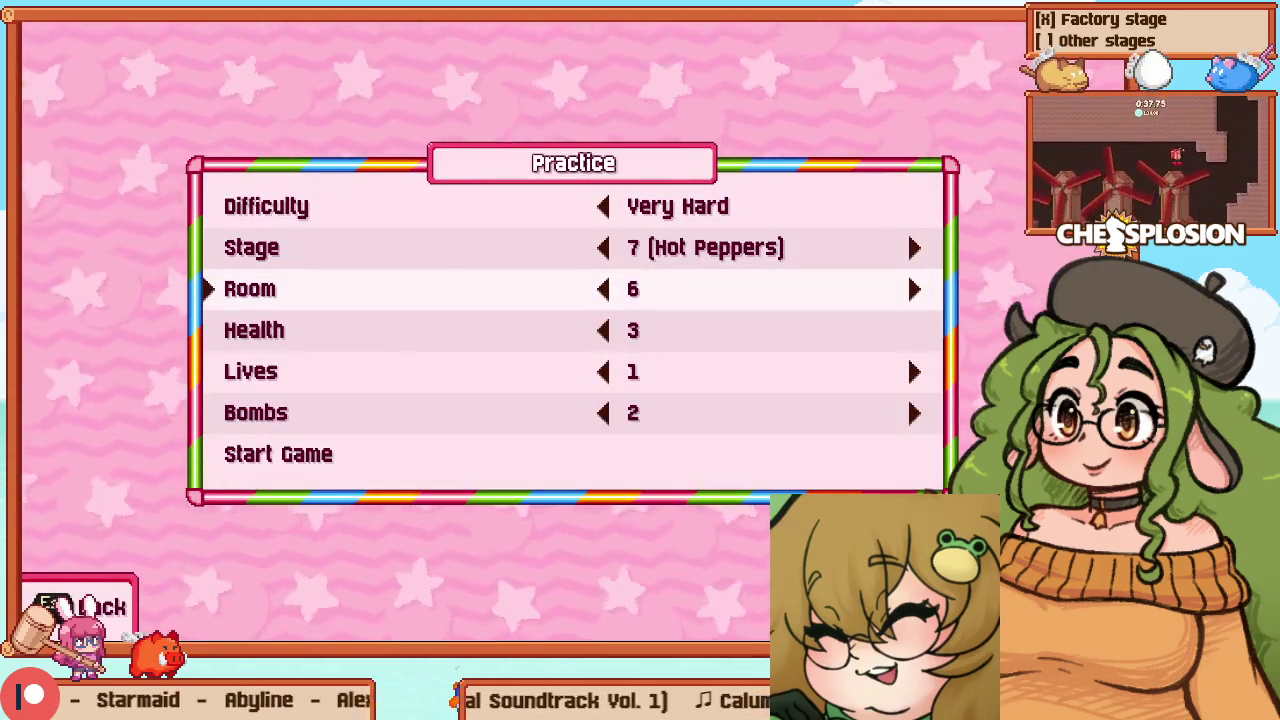
key(Left)
key(Left)
key(Left)
key(Down)
key(Down)
key(Down)
key(Return)
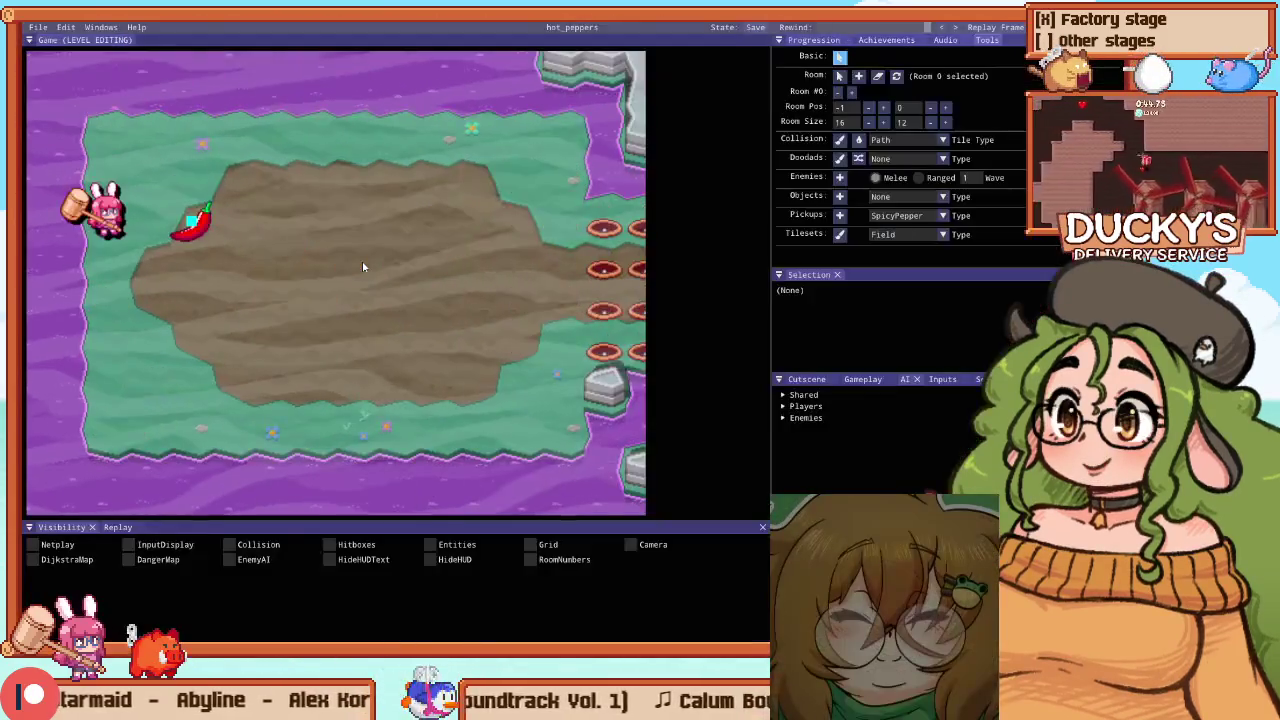
drag(182, 211, 223, 250)
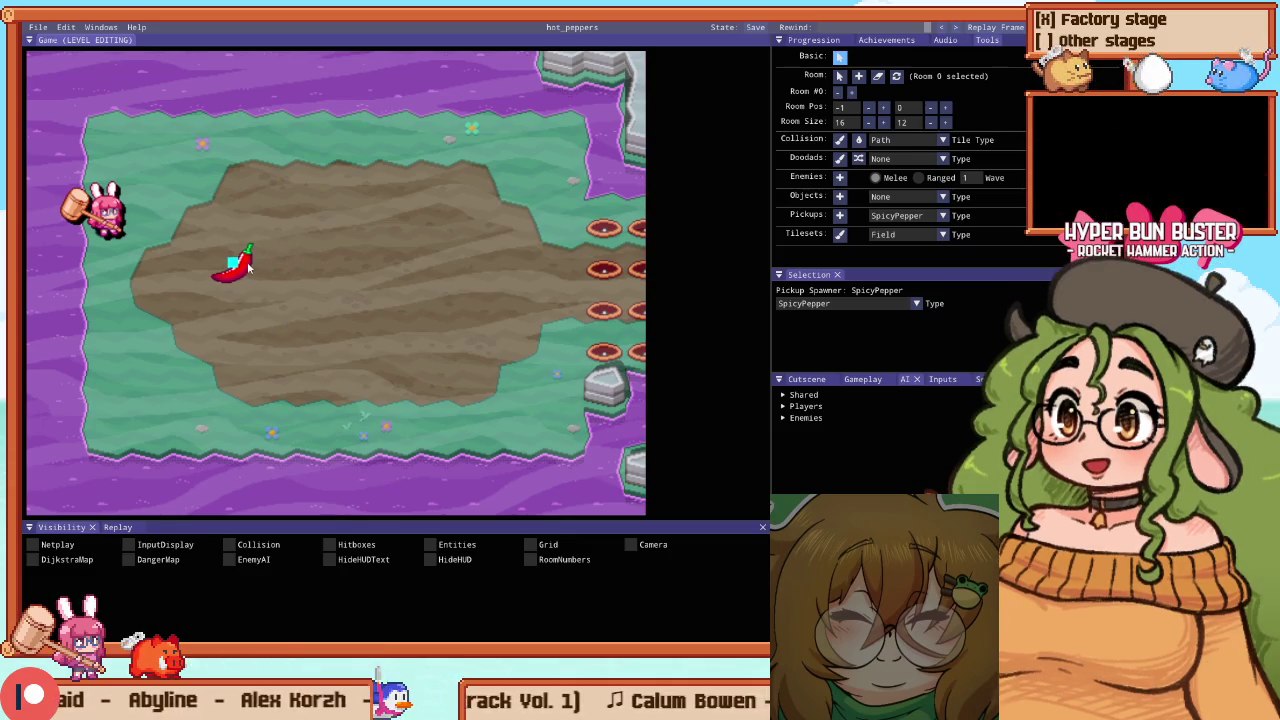
key(e)
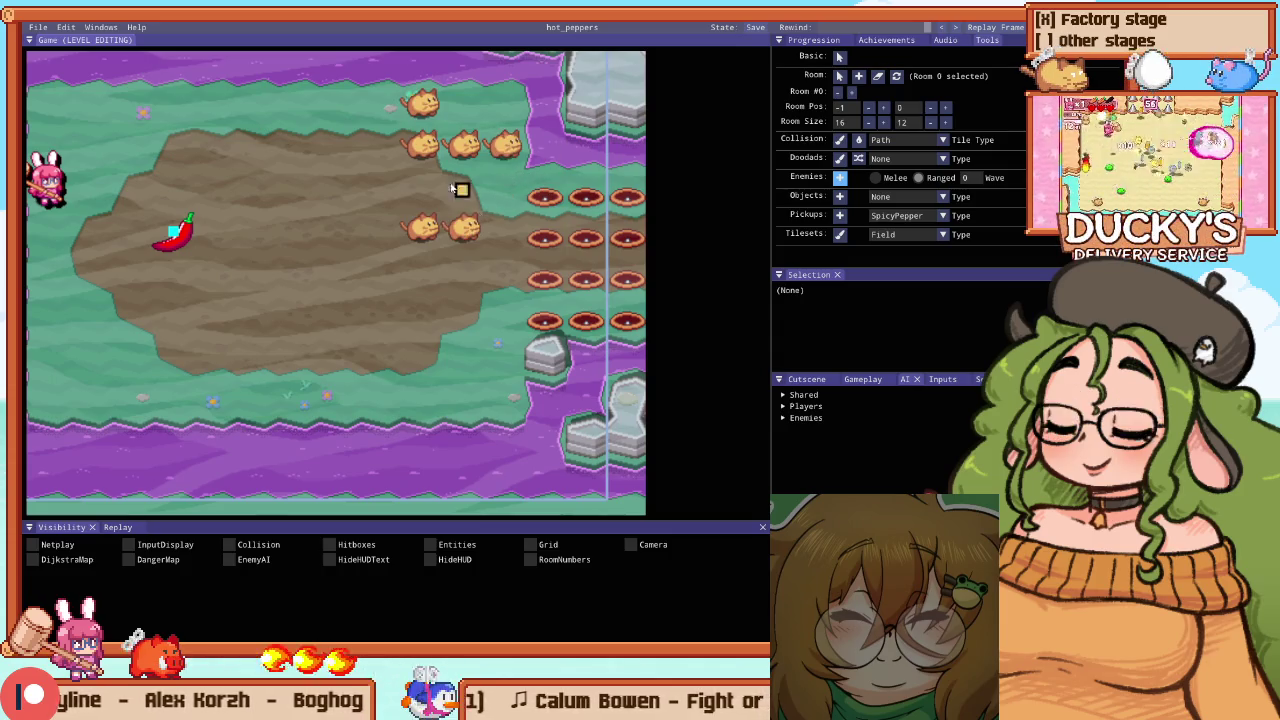
Place two orange cats and three blue mice around the path's right end
click(428, 307)
click(473, 404)
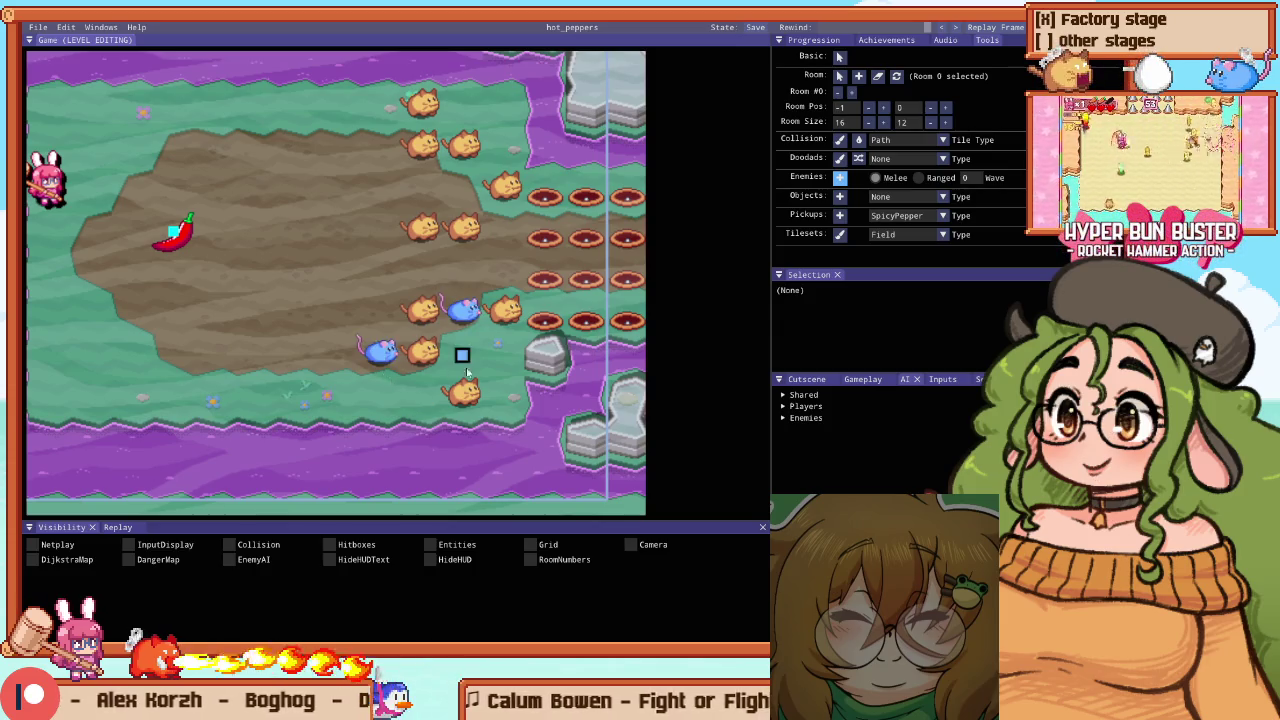
click(338, 145)
click(381, 186)
click(505, 227)
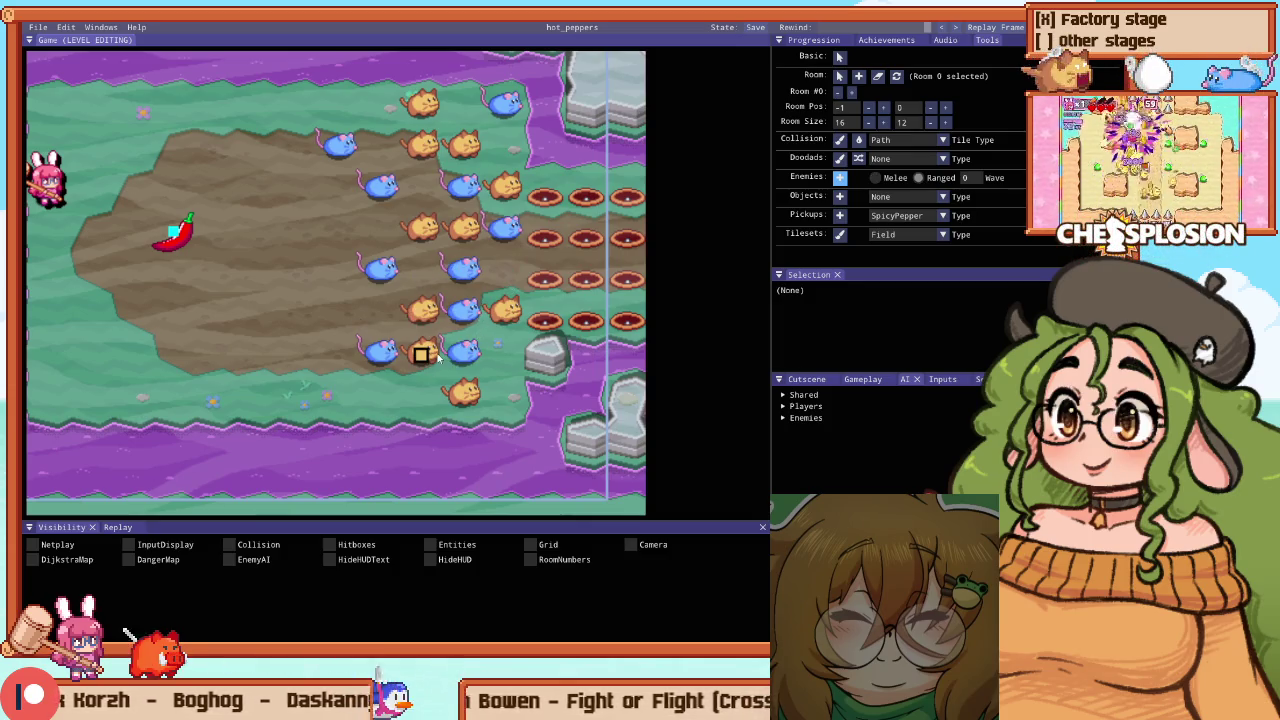
Switch to wave 1 and add two red mice
key(1)
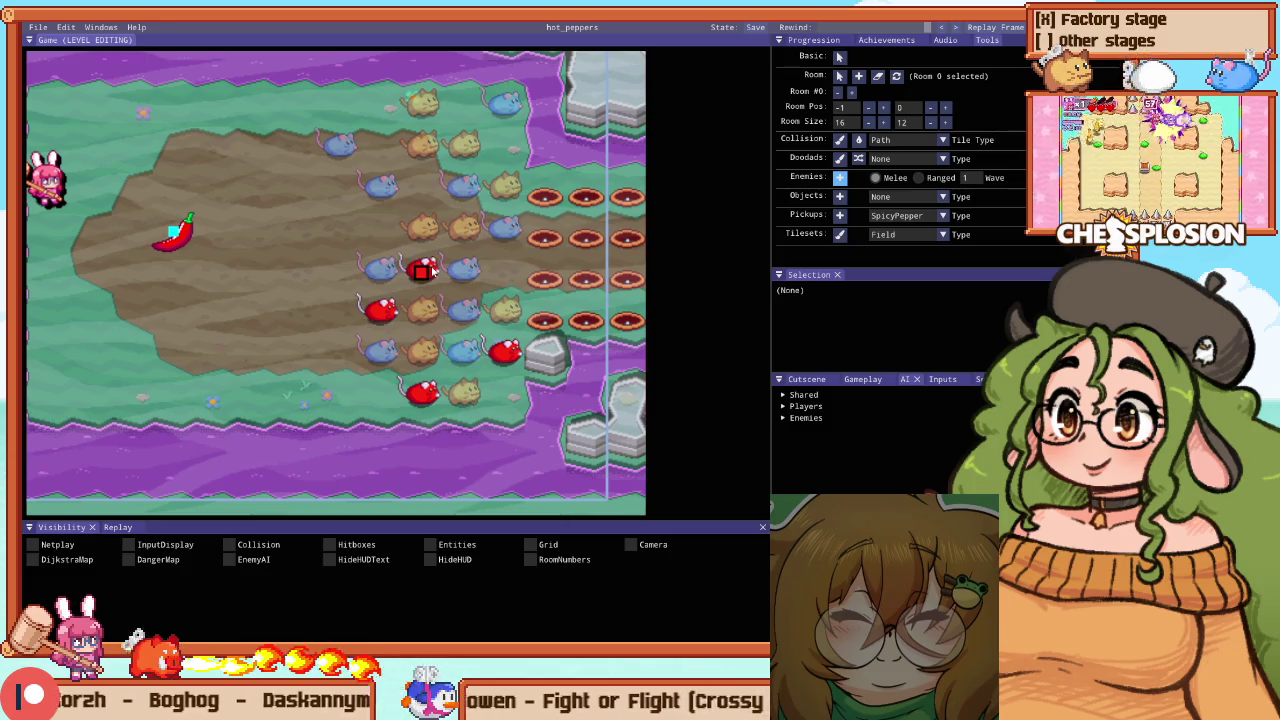
click(340, 310)
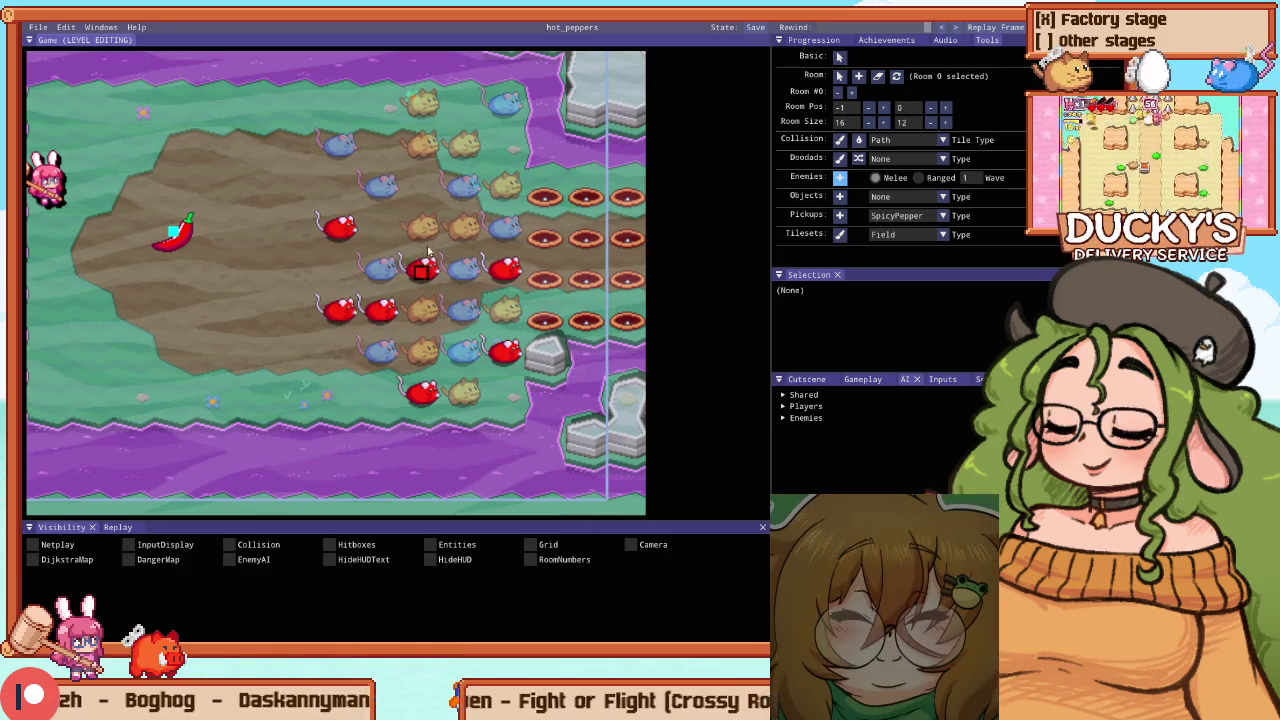
click(422, 186)
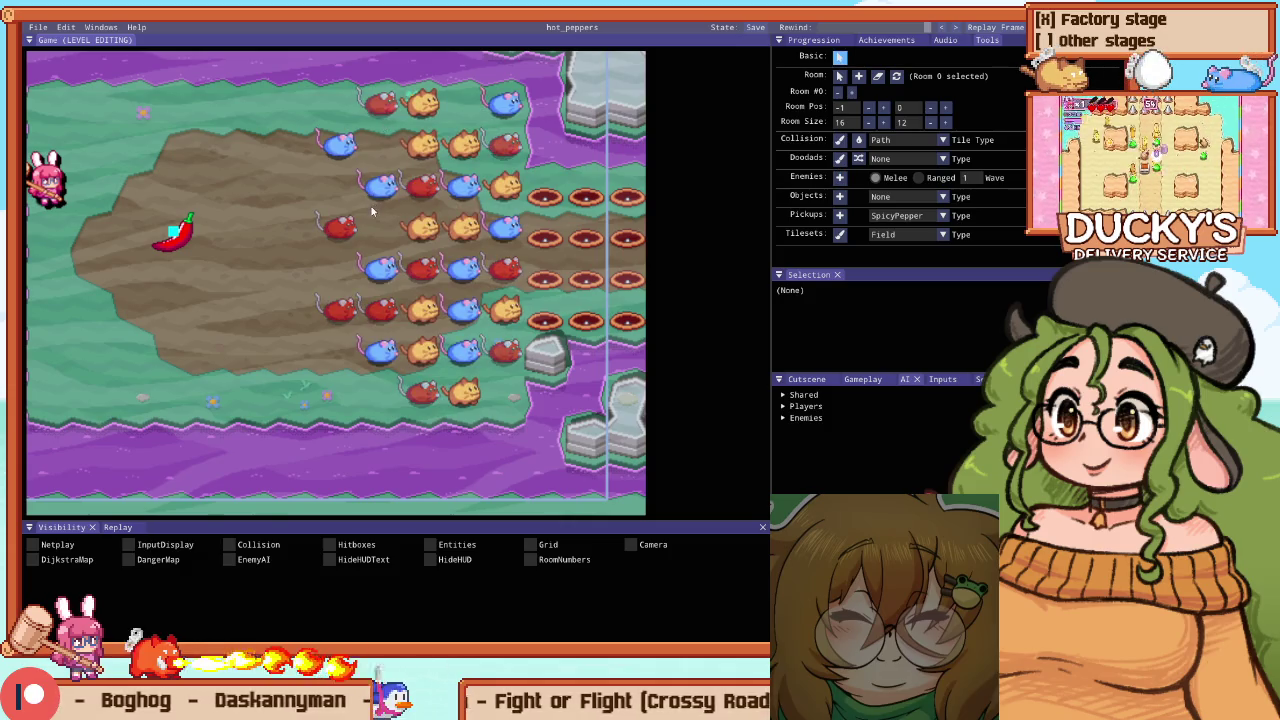
In game_enemy_waves.cpp, duplicate the Room 0 spawn line twice
key(alt+Tab)
key(Up)
key(ctrl+shift+d)
key(ctrl+shift+d)
Change the first spawn line's archetype to EnemyMeleeChase3x3 and copy it onto the second line
click(388, 203)
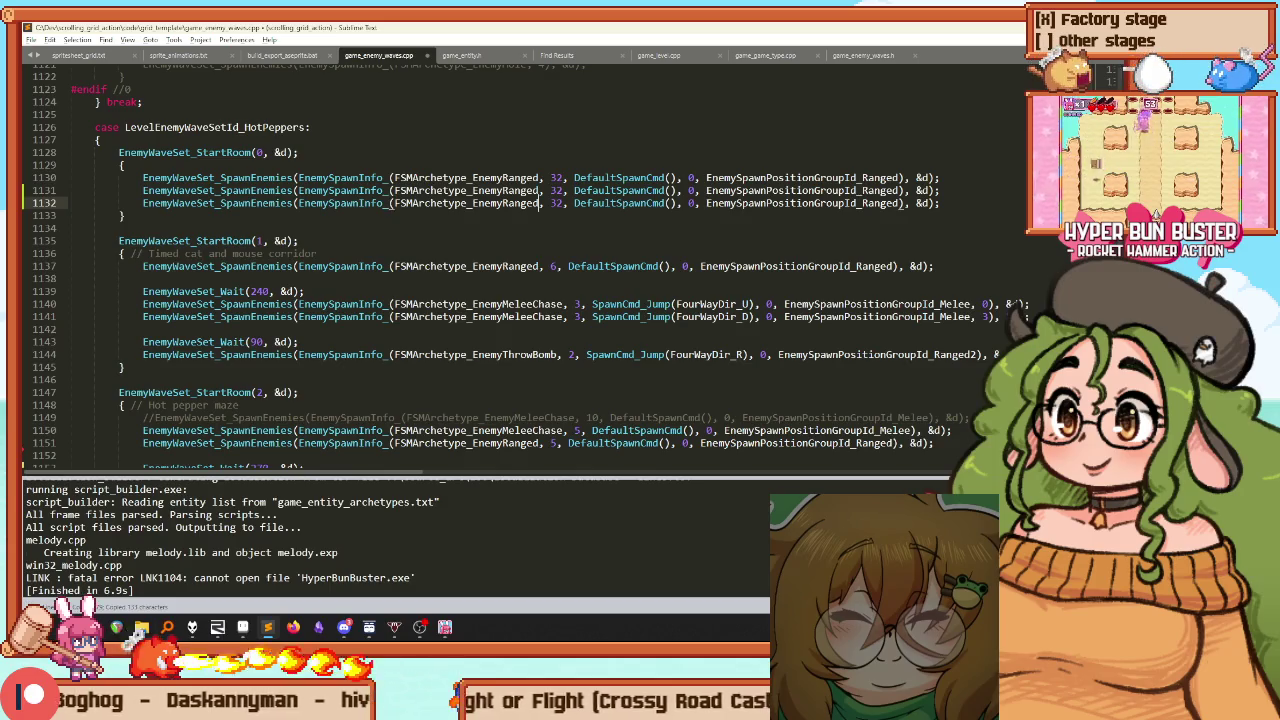
key(ctrl+Delete)
text(MeleeChase3x3)
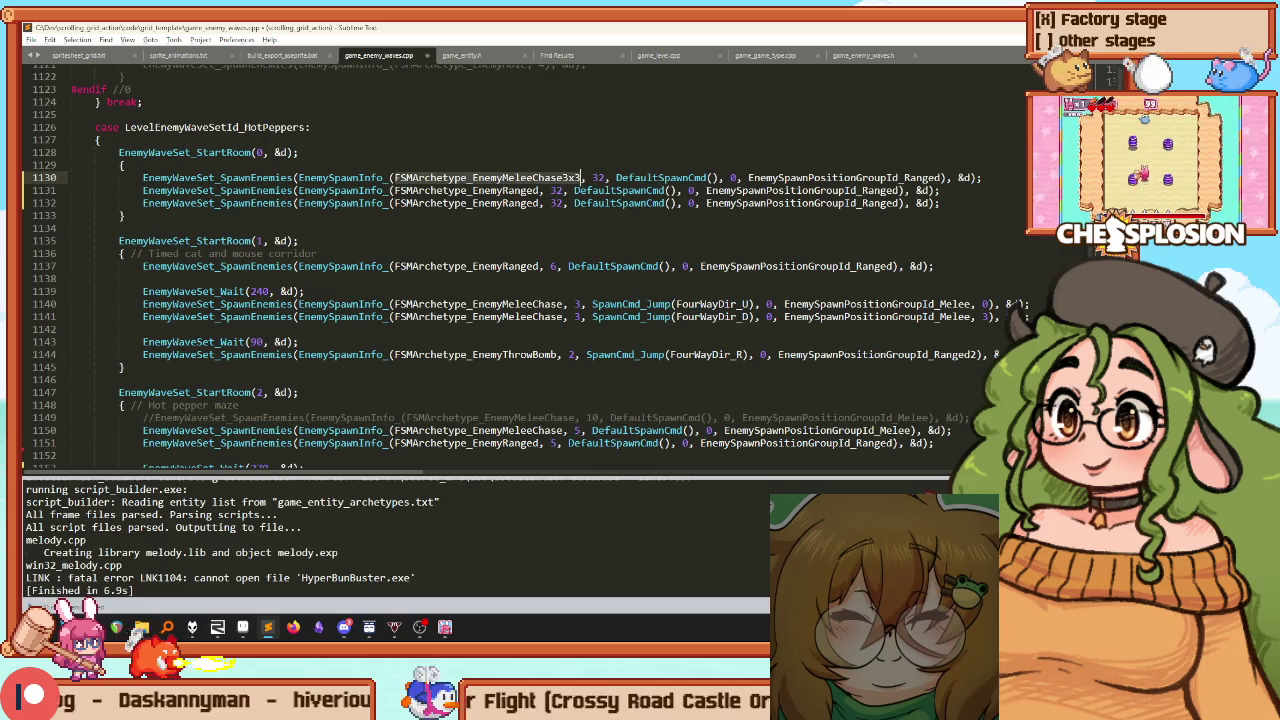
key(ctrl+shift+Left)
key(ctrl+c)
key(Down)
key(ctrl+Left)
key(ctrl+Left)
key(ctrl+Left)
key(ctrl+shift+Right)
key(ctrl+v)
Rework the third spawn line, comparing versions with undo/redo, and enter 10
key(BackSpace)
key(BackSpace)
key(BackSpace)
key(Down)
key(Down)
key(End)
key(shift+Home)
key(ctrl+z)
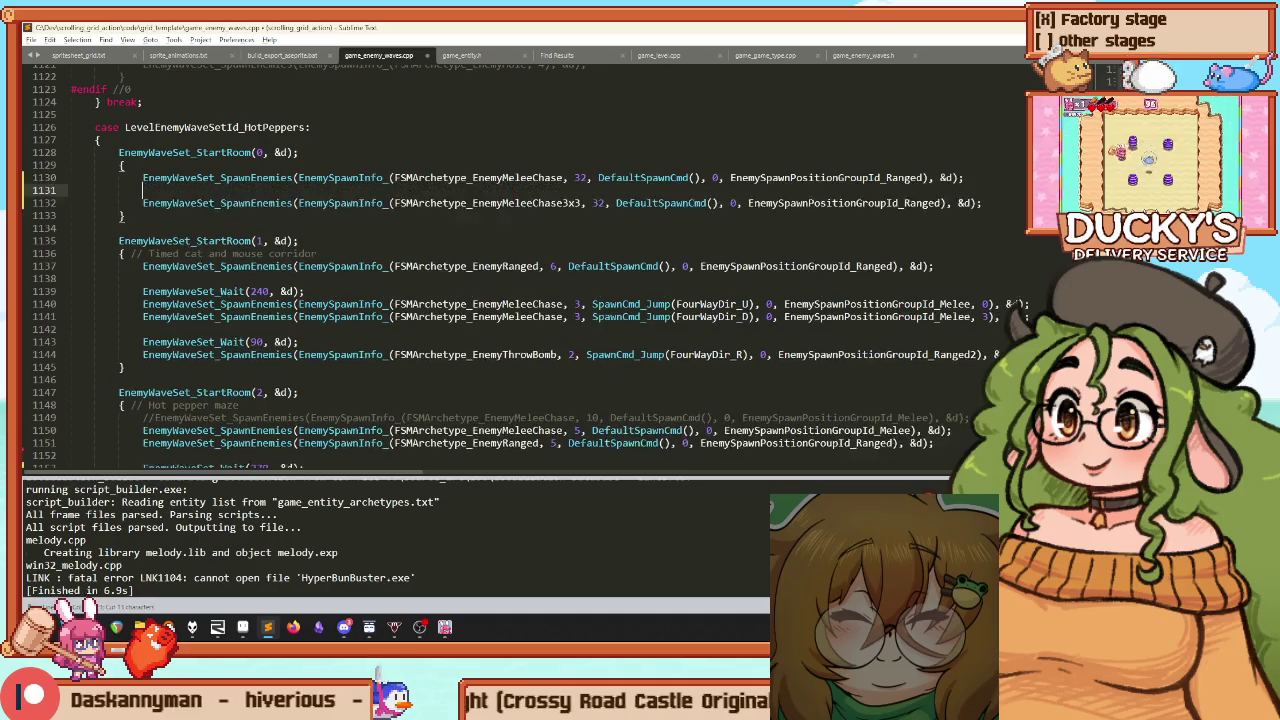
key(ctrl+y)
key(ctrl+z)
key(ctrl+y)
key(ctrl+z)
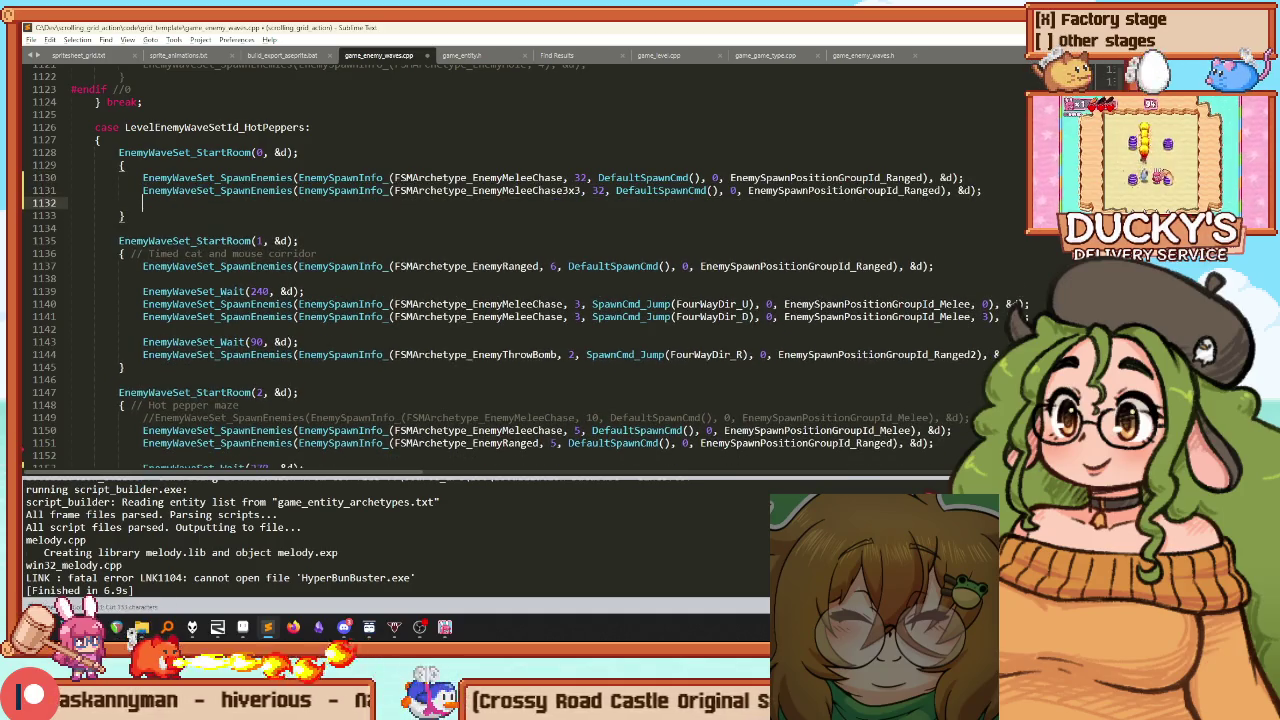
key(ctrl+y)
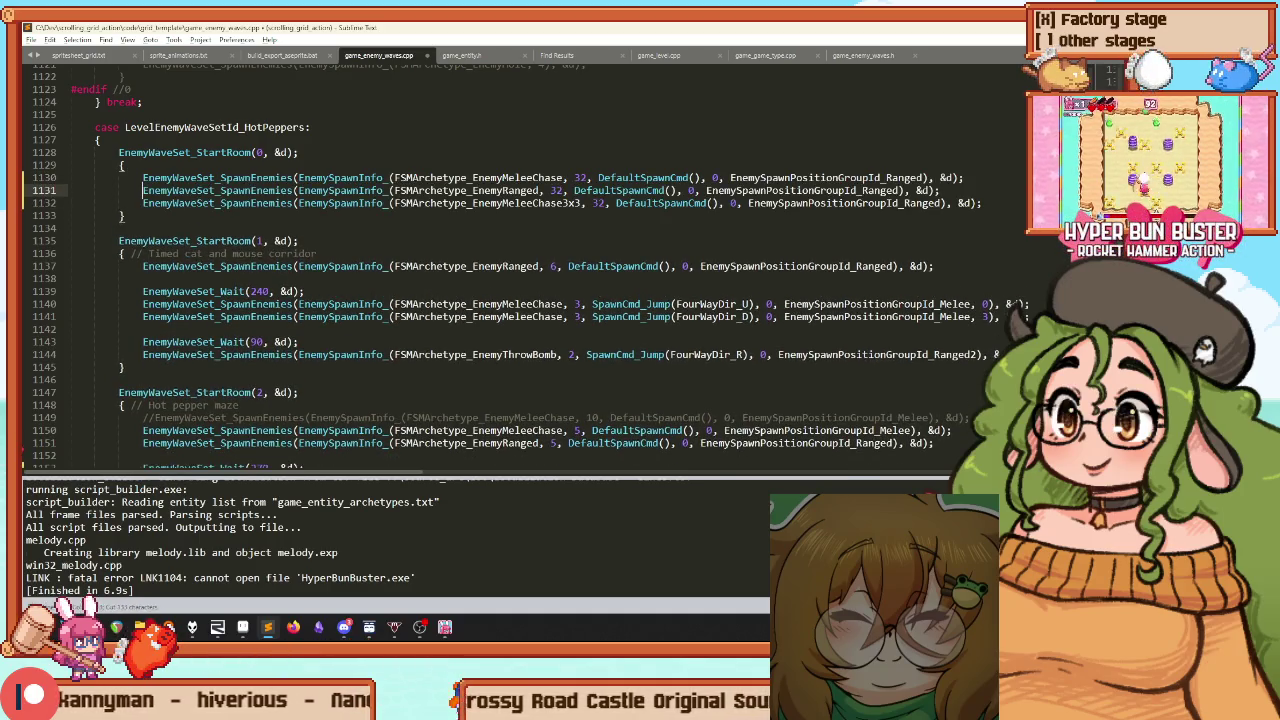
text(10)
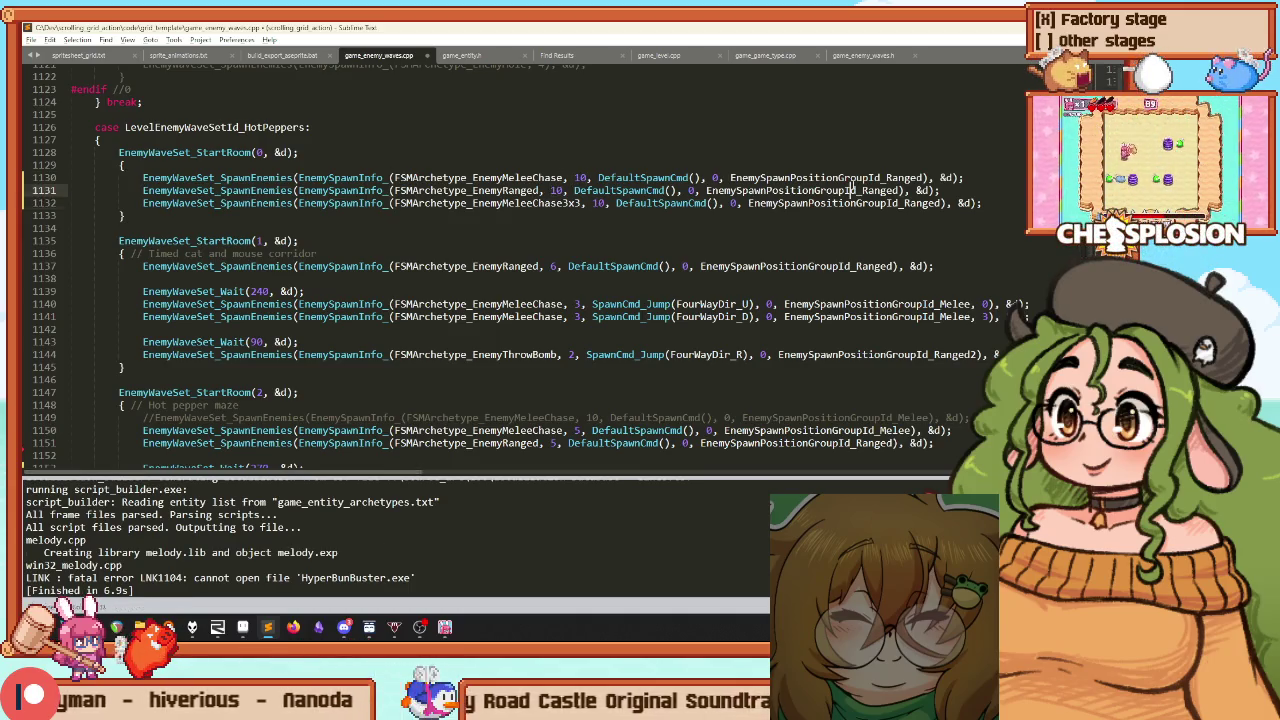
Set line 1130's spawn group to Melee and line 1132's to Melee2, then rebuild
click(925, 178)
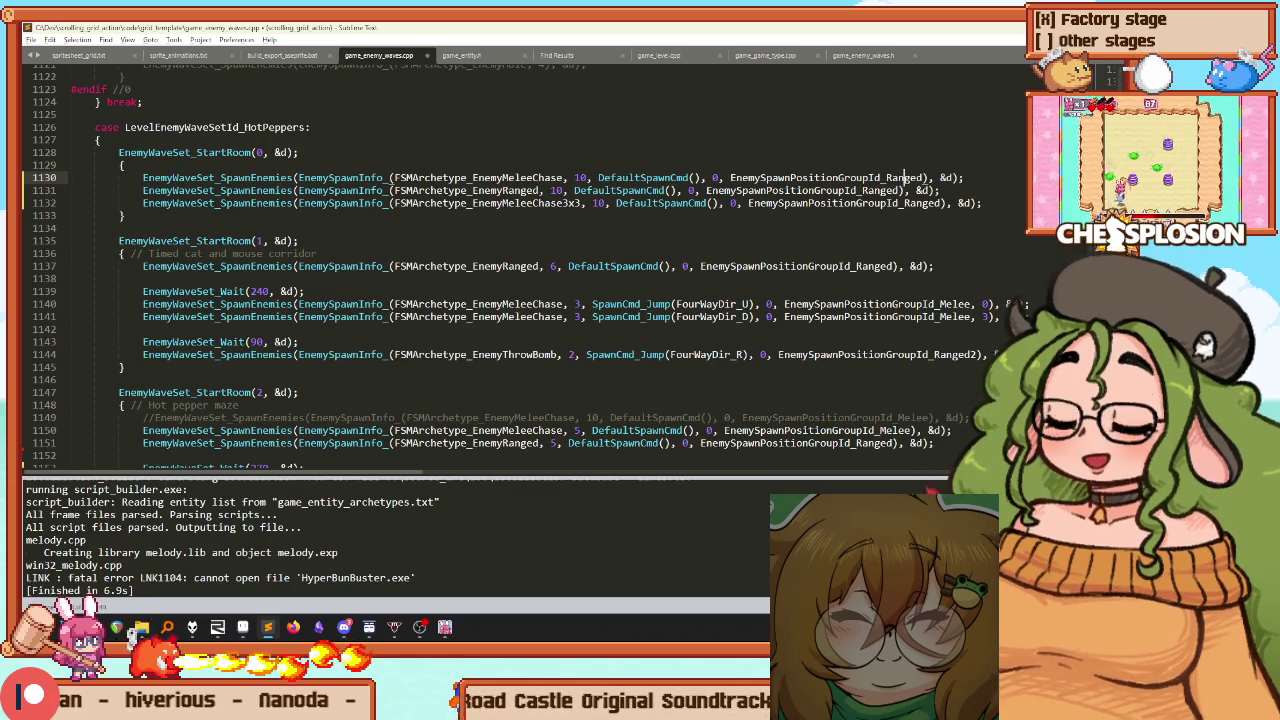
key(BackSpace)
key(BackSpace)
key(BackSpace)
text(Melee)
double_click(820, 178)
key(ctrl+c)
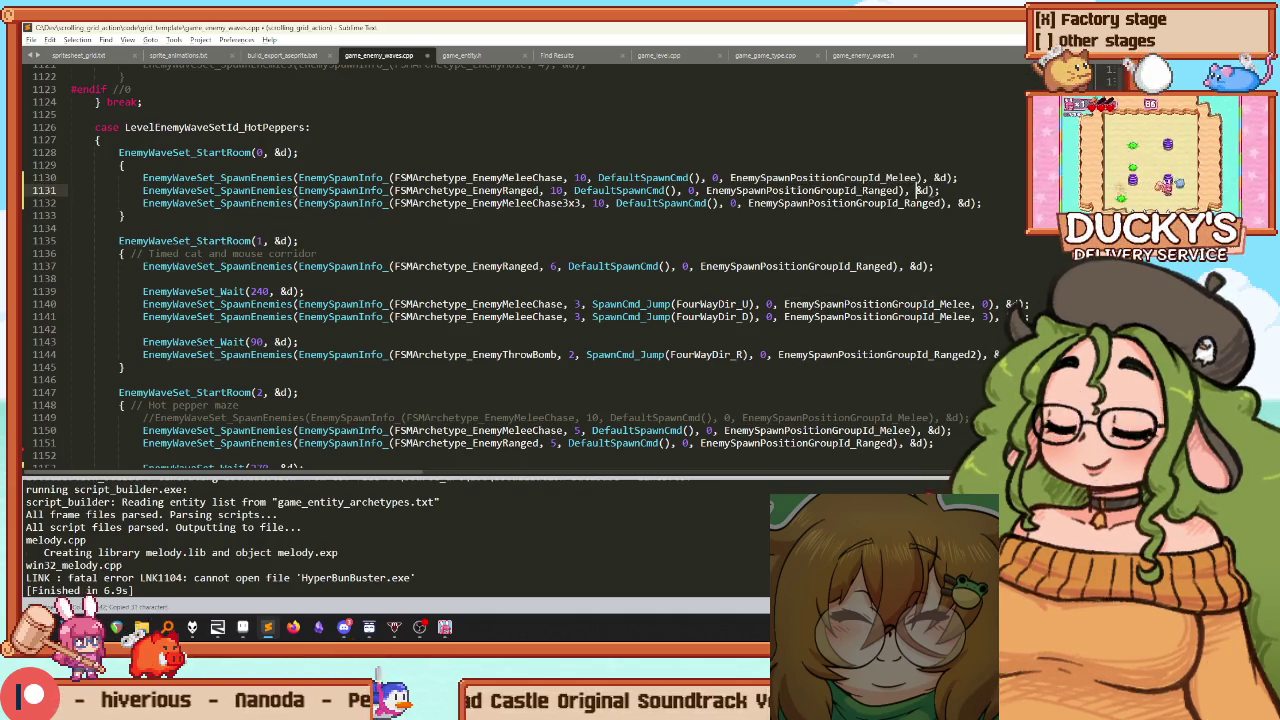
click(748, 203)
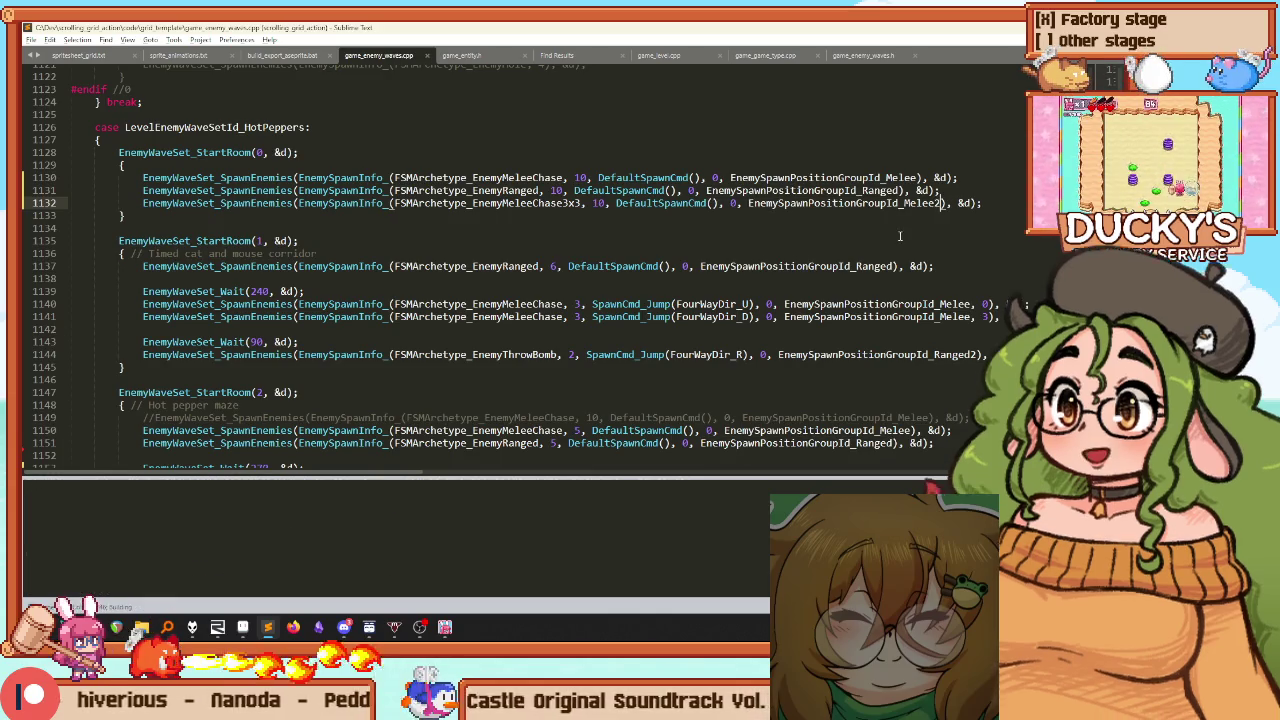
key(ctrl+b)
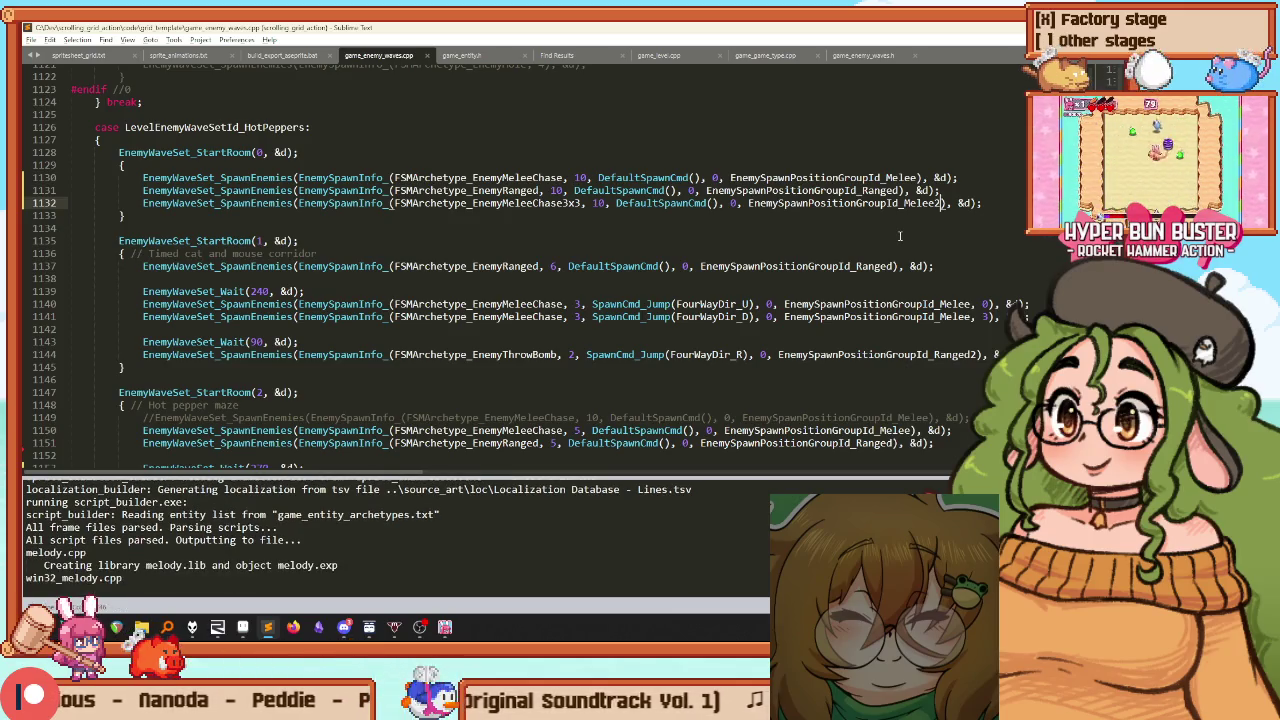
click(445, 627)
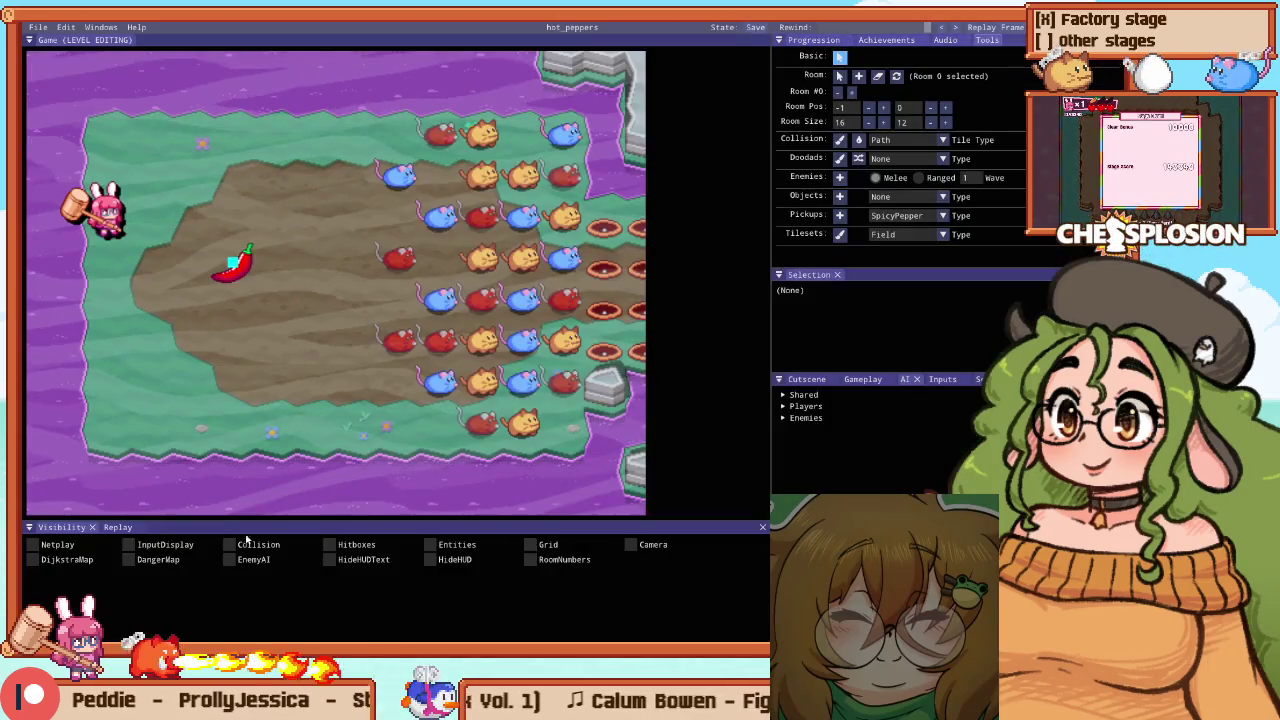
Scroll the level editor view over the hot_peppers room
scroll(474, 193, down, 3)
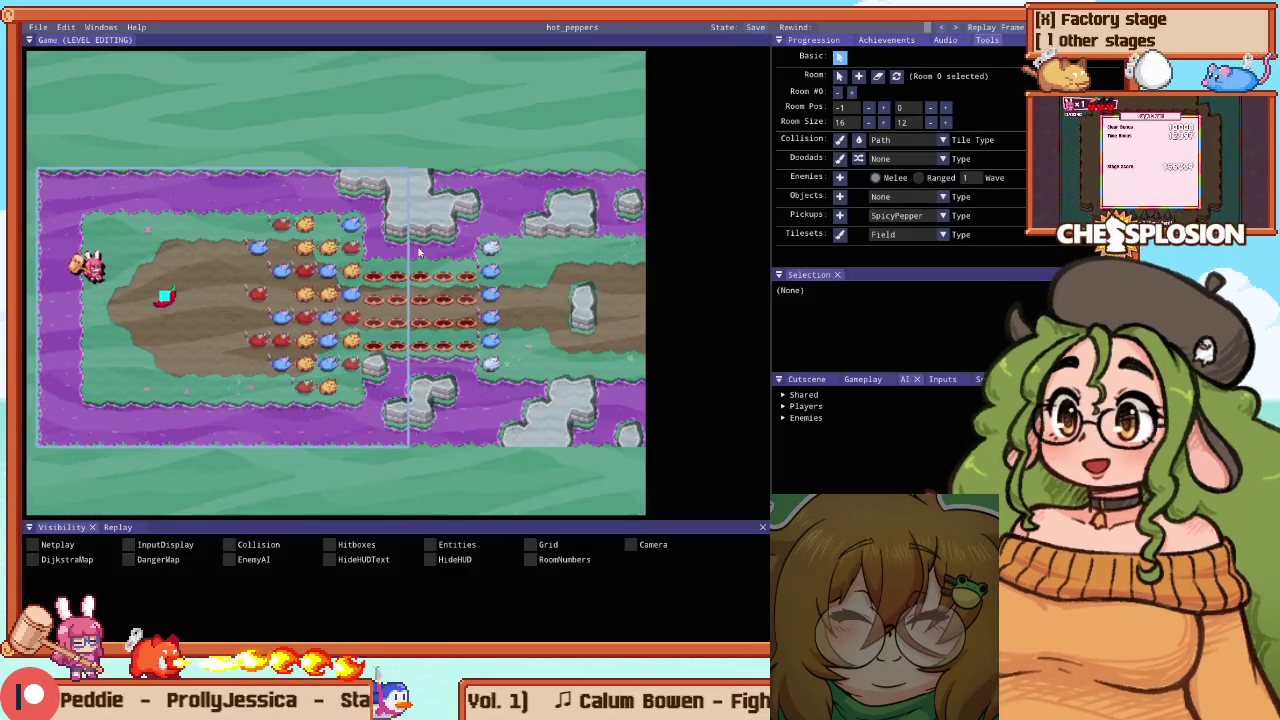
Shift blue mouse enemy 9 one tile left and the player start one tile right
scroll(474, 193, up, 3)
scroll(474, 193, down, 1)
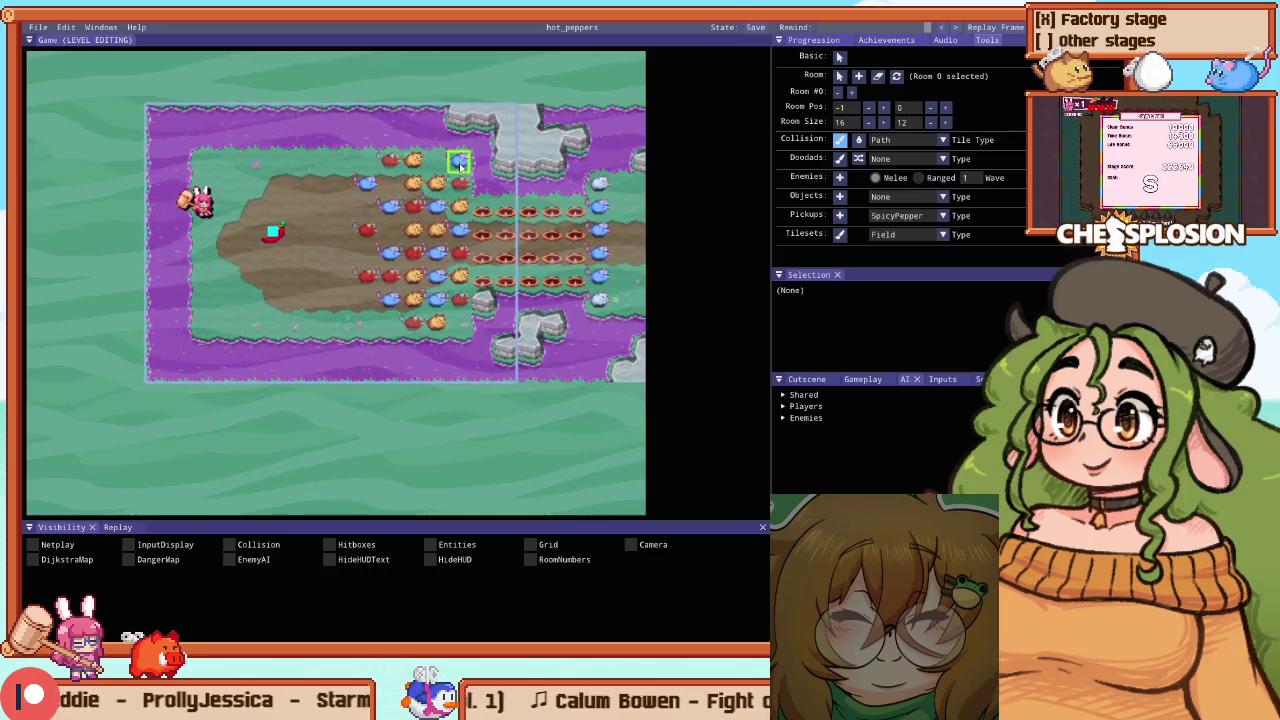
scroll(480, 180, up, 2)
drag(462, 155, 428, 152)
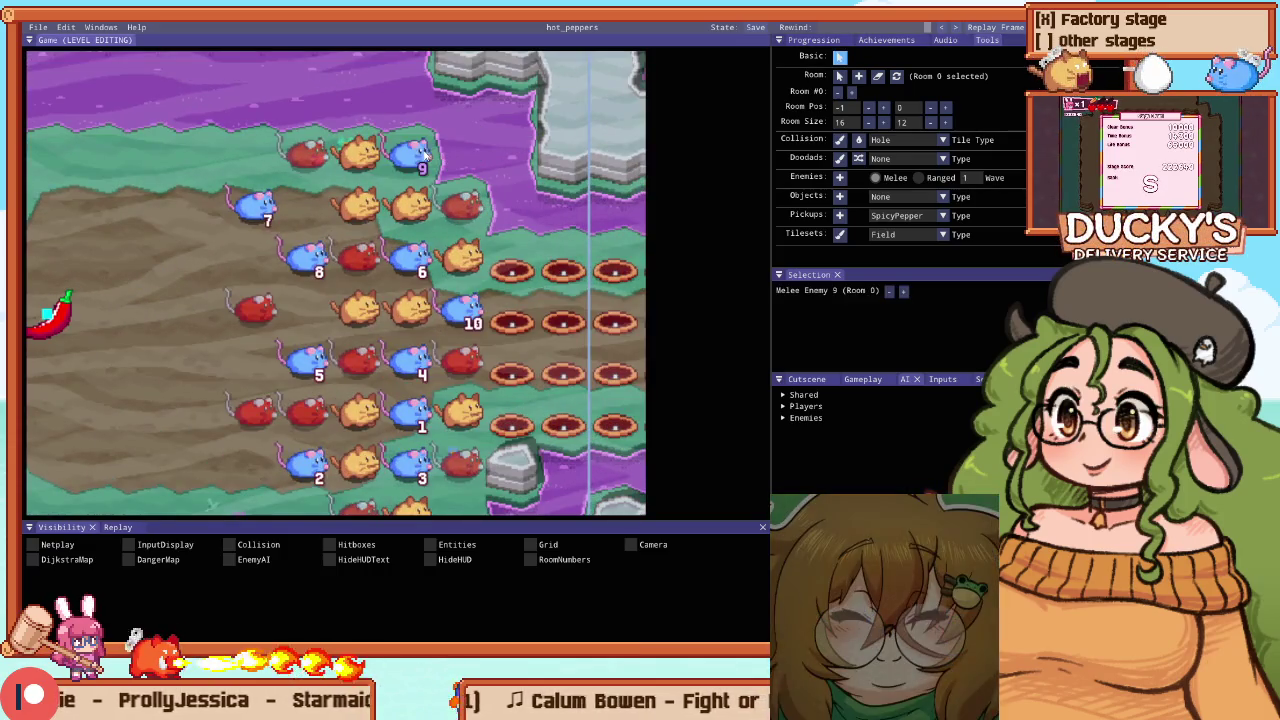
scroll(505, 386, down, 1)
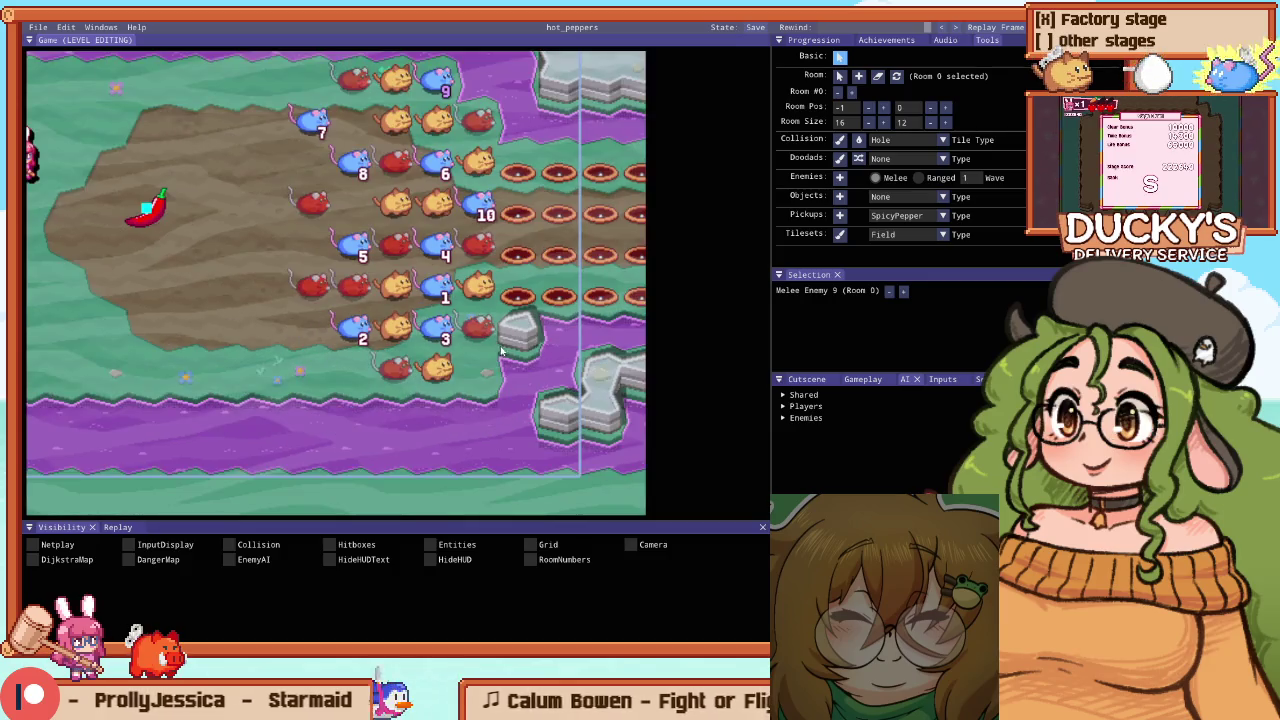
scroll(505, 386, up, 1)
click(477, 383)
scroll(477, 383, down, 2)
scroll(408, 260, up, 2)
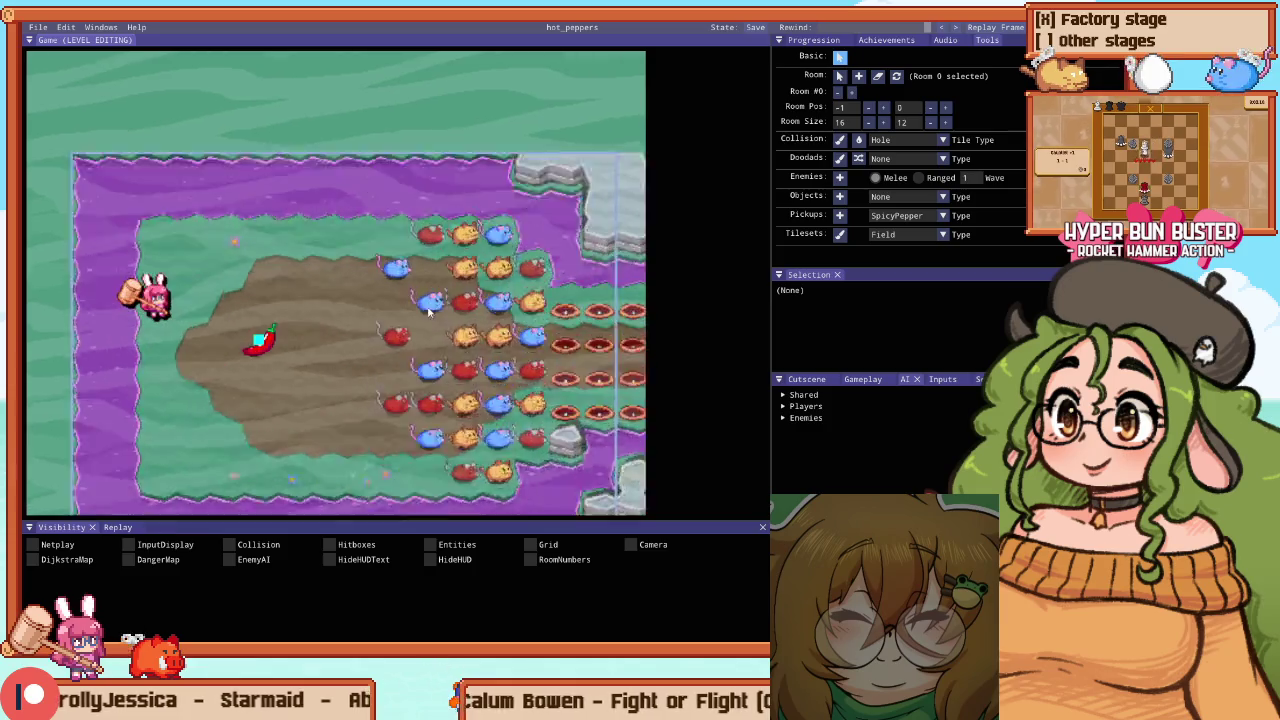
click(155, 233)
Paint Hole collision tiles over the top and lower-left grass strips, restoring a few tiles to grass
key(c)
mouse_move(180, 183)
mouse_down()
mouse_move(188, 138)
mouse_move(270, 148)
mouse_up()
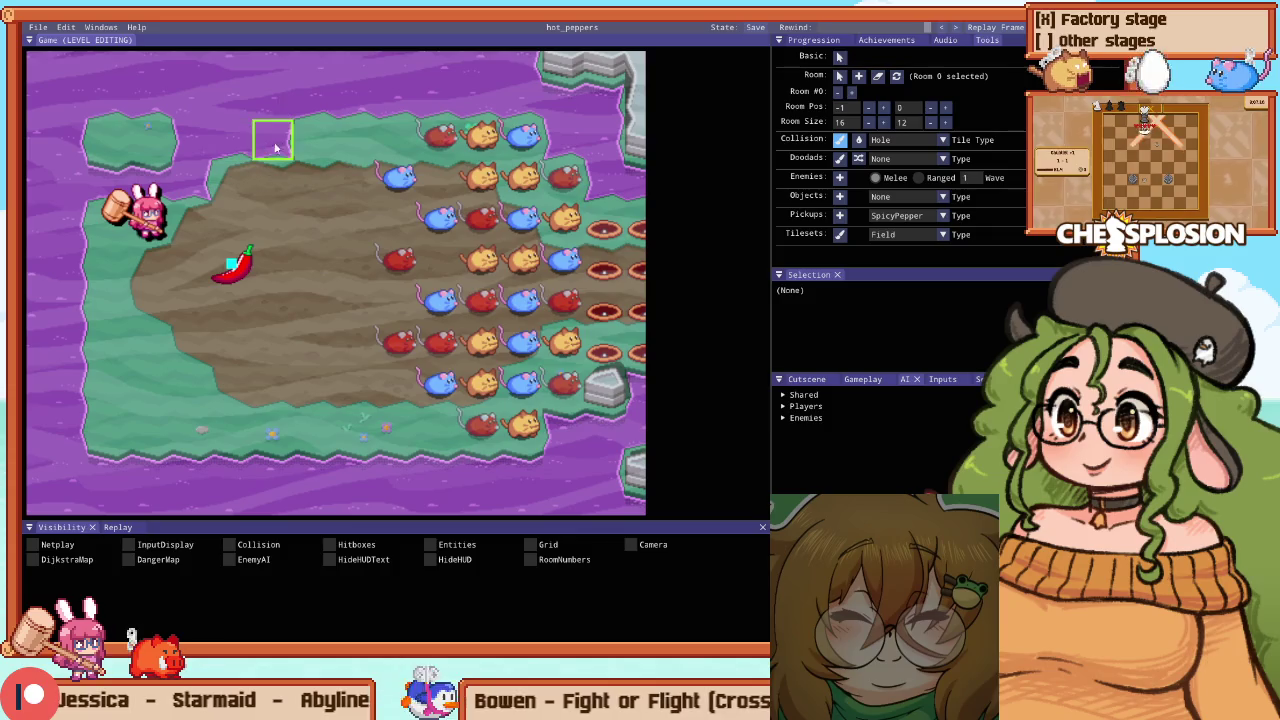
drag(181, 140, 70, 140)
drag(189, 428, 106, 428)
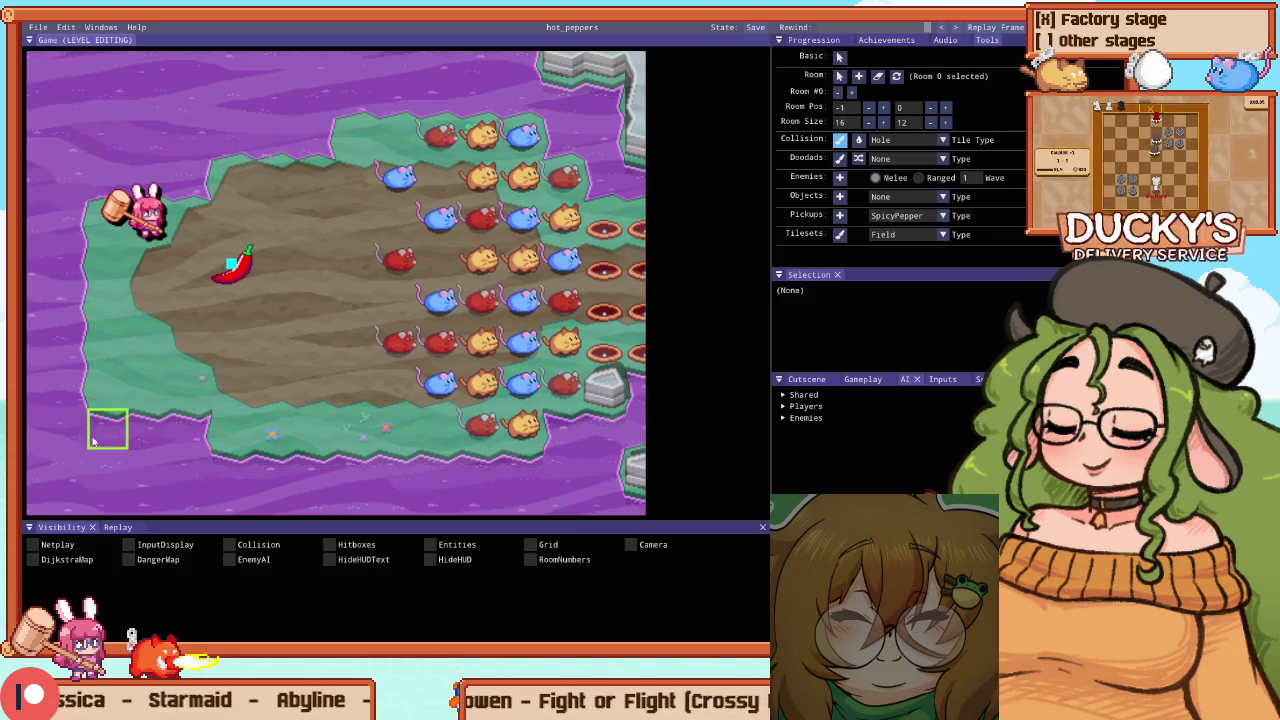
right_click(180, 420)
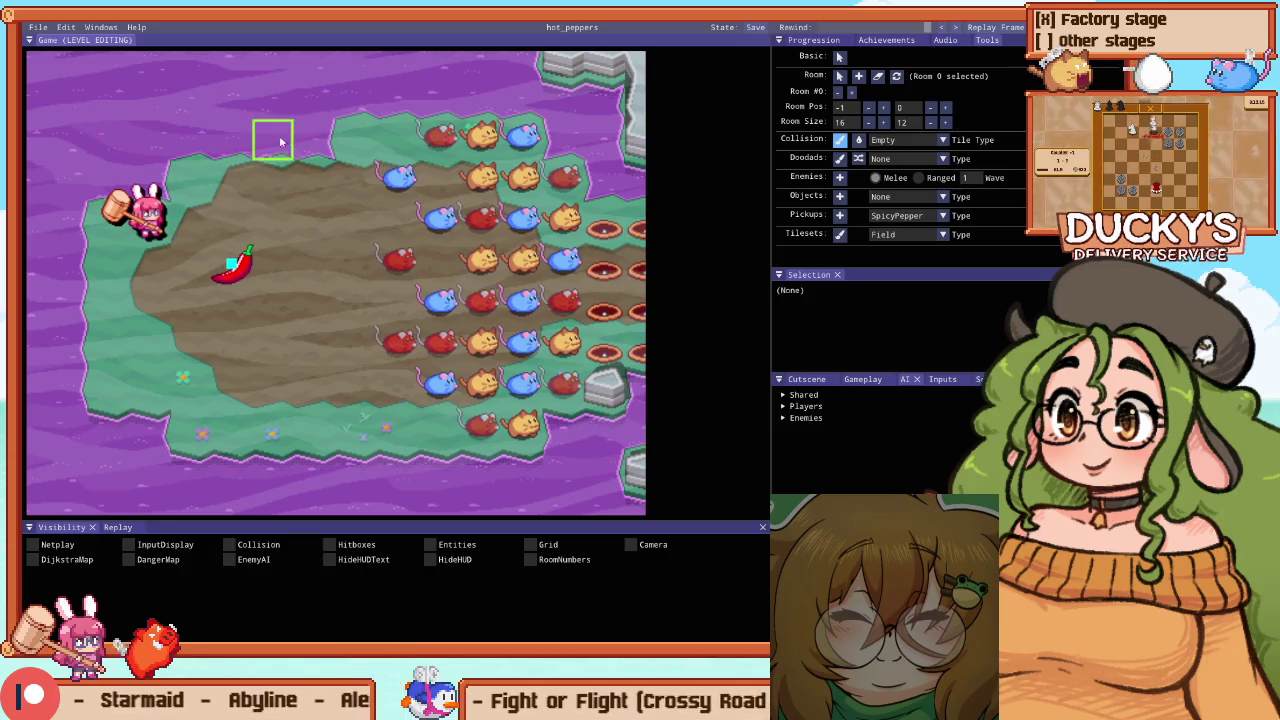
drag(288, 143, 315, 140)
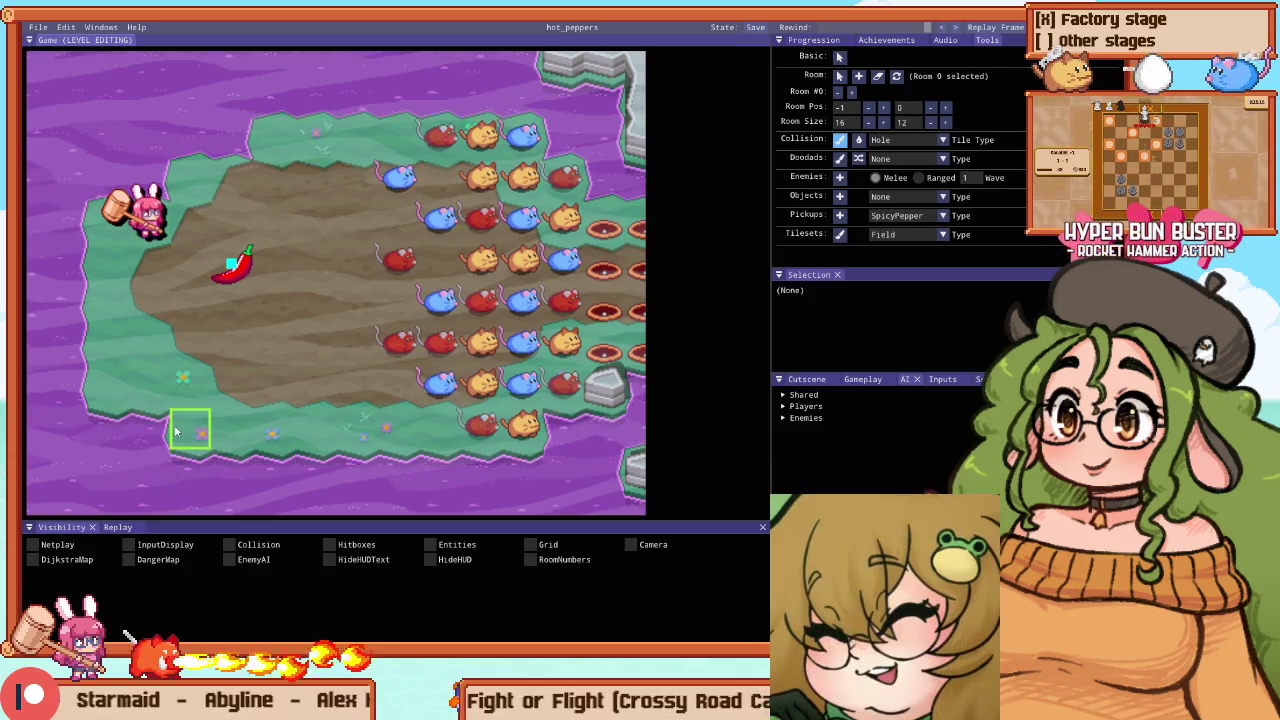
mouse_move(240, 436)
mouse_down()
mouse_move(155, 392)
mouse_move(110, 390)
mouse_up()
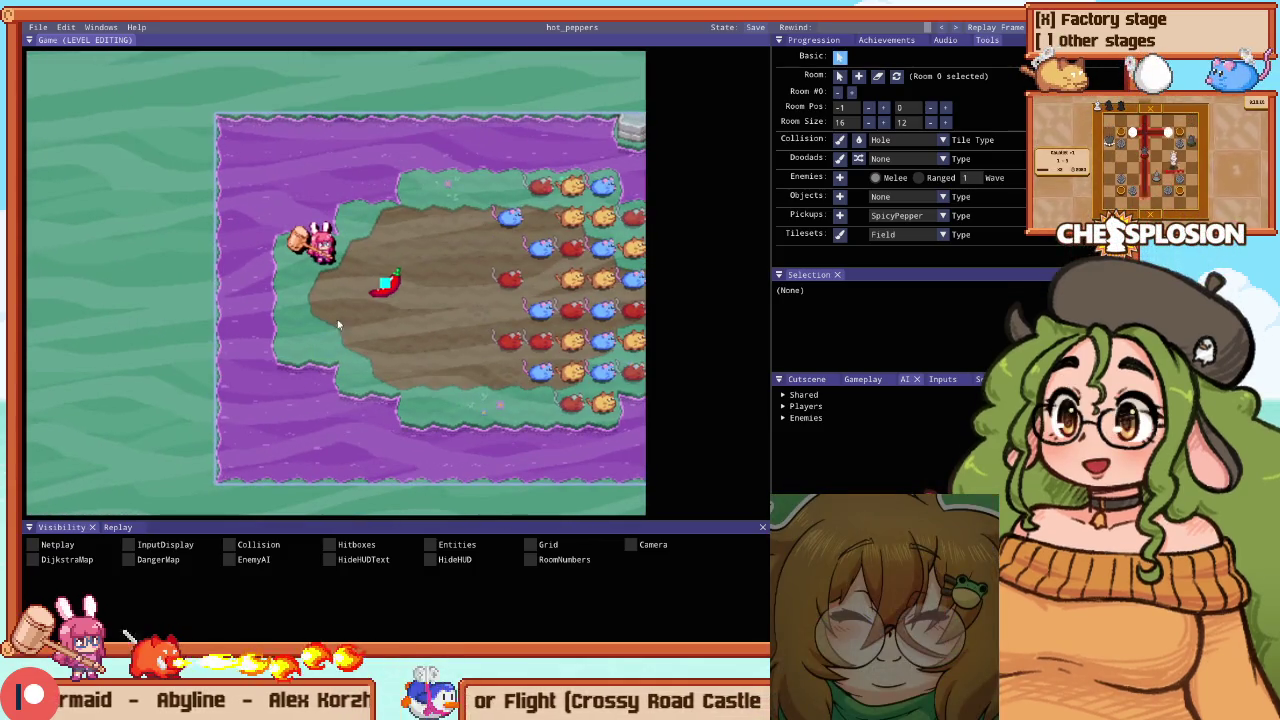
Briefly run the room in play mode, pan across it, and start a playtest
key(Escape)
key(Escape)
key(Escape)
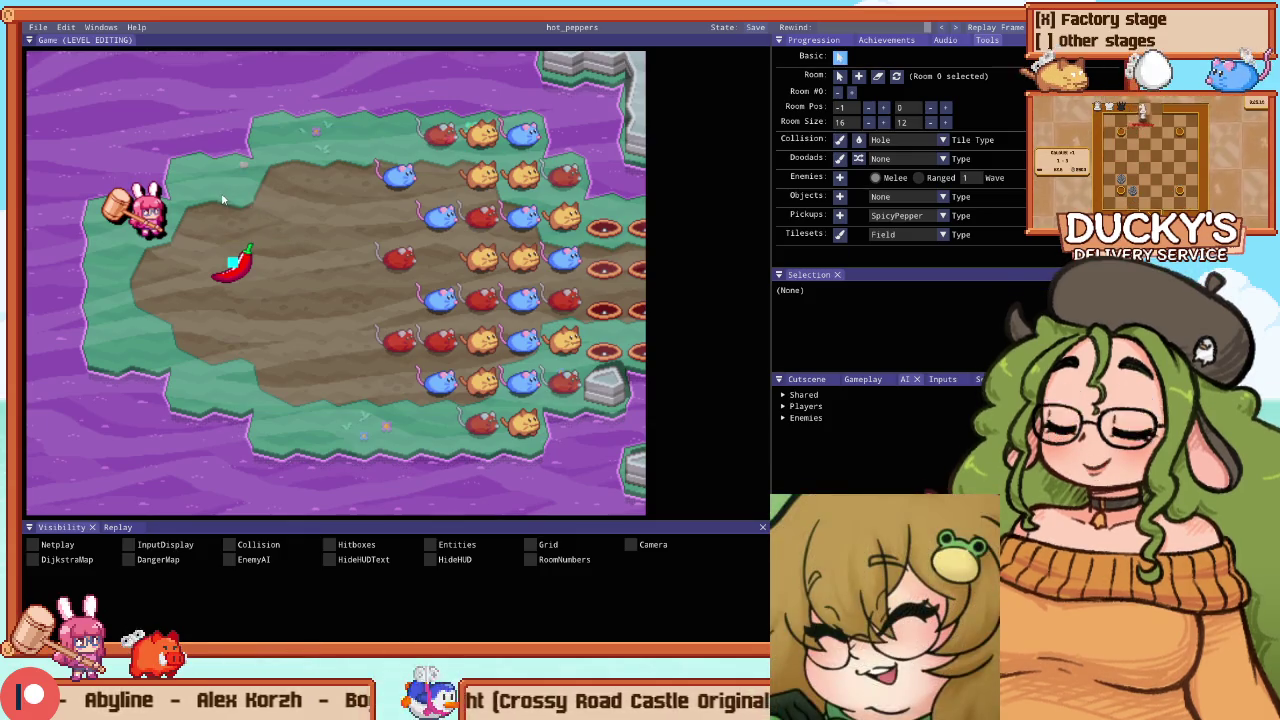
drag(255, 283, 241, 321)
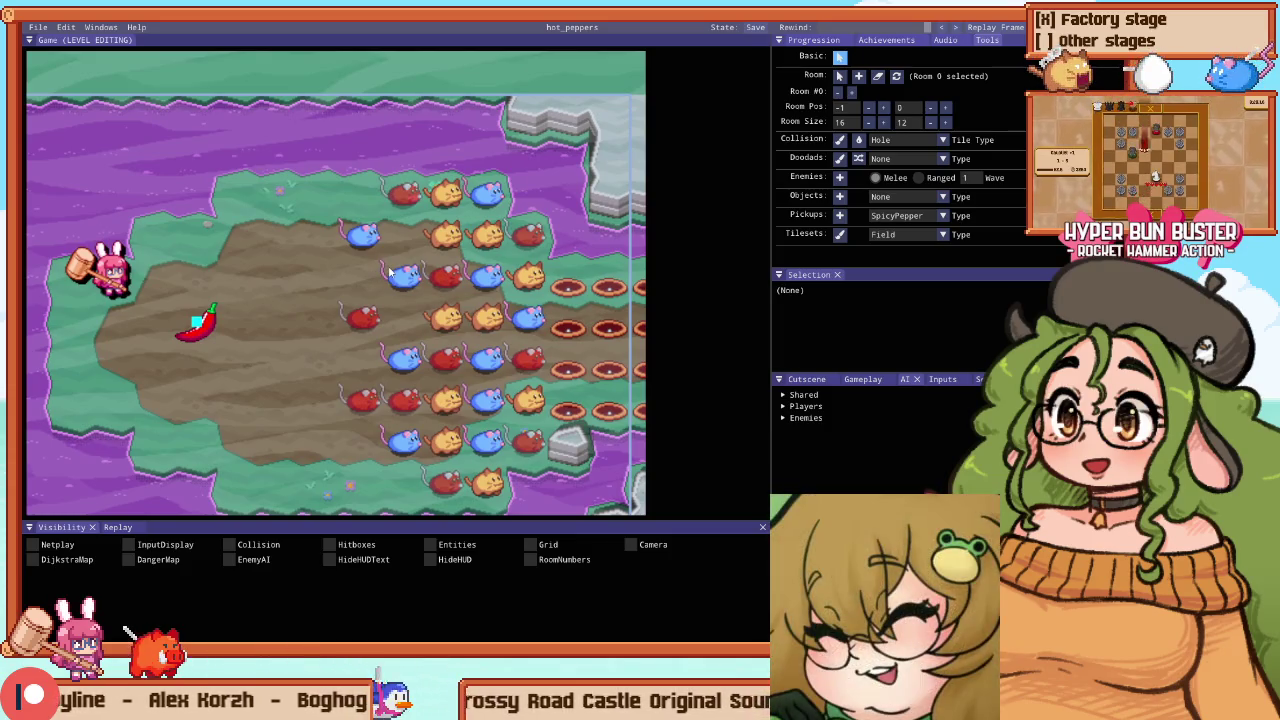
key(F1)
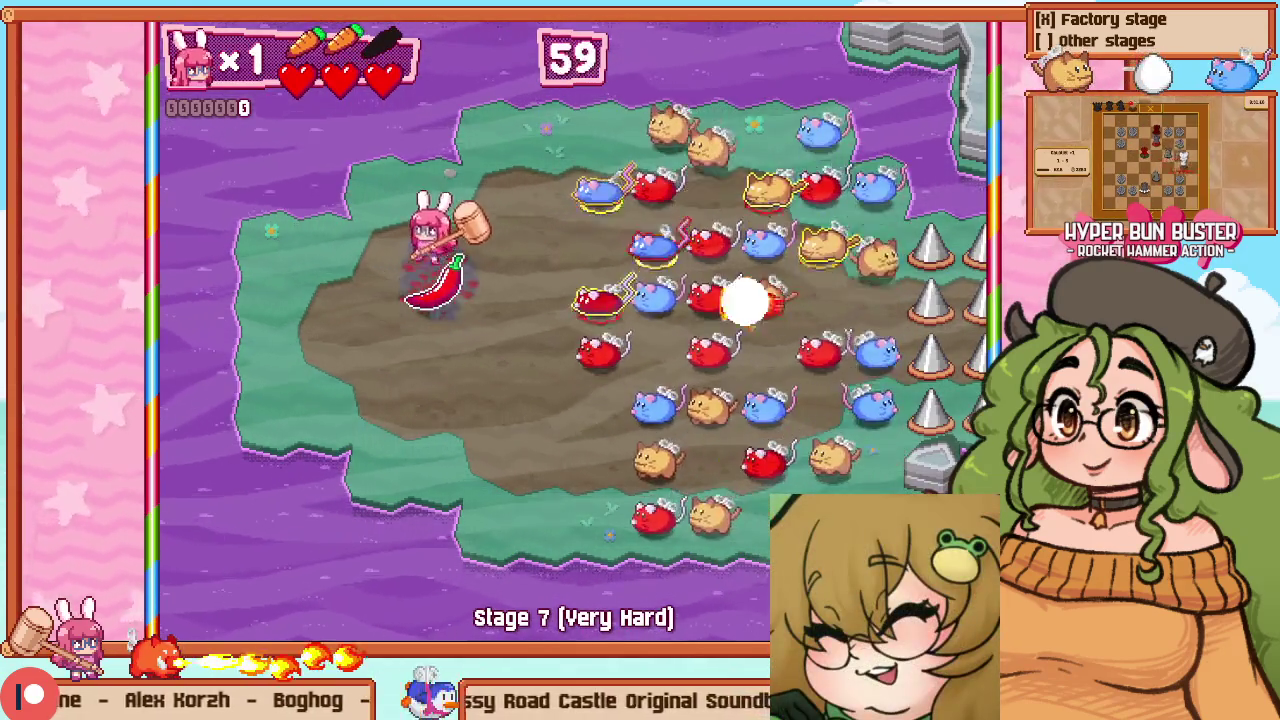
Restart the Stage 7 Very Hard playtest, pause it, and highlight Retry in the pause menu
key(F1)
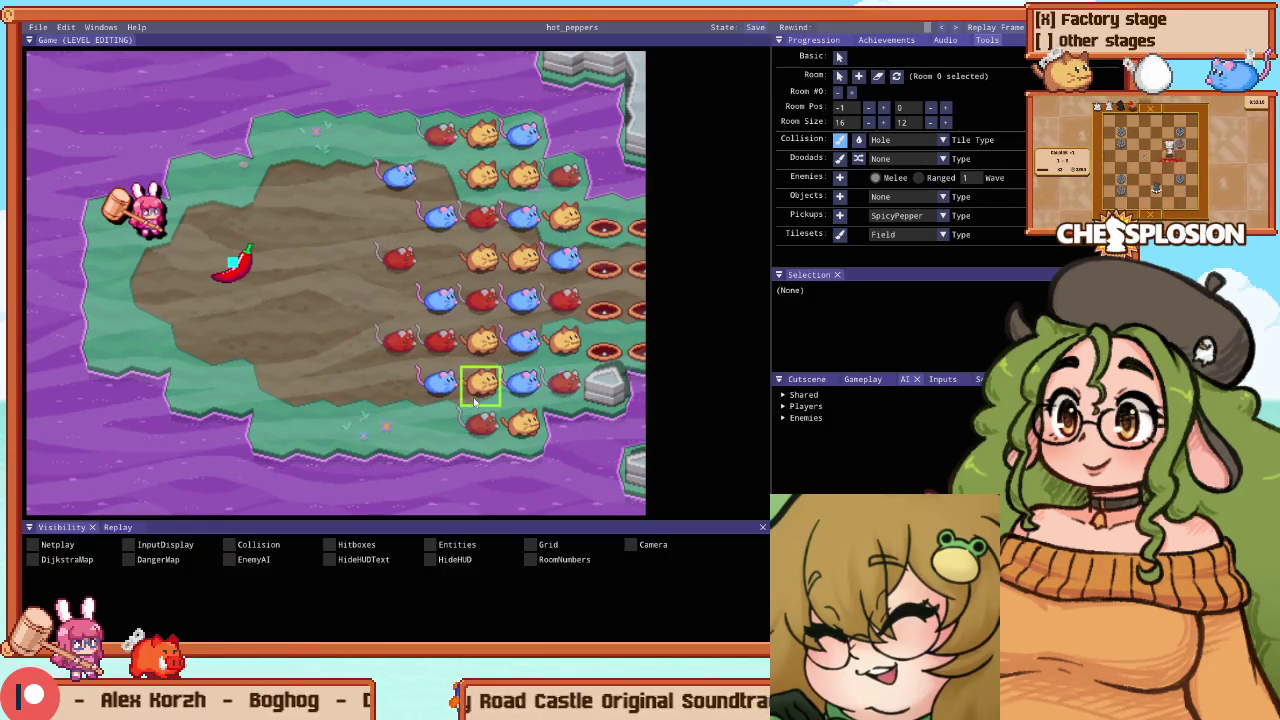
key(F1)
key(Escape)
key(Down)
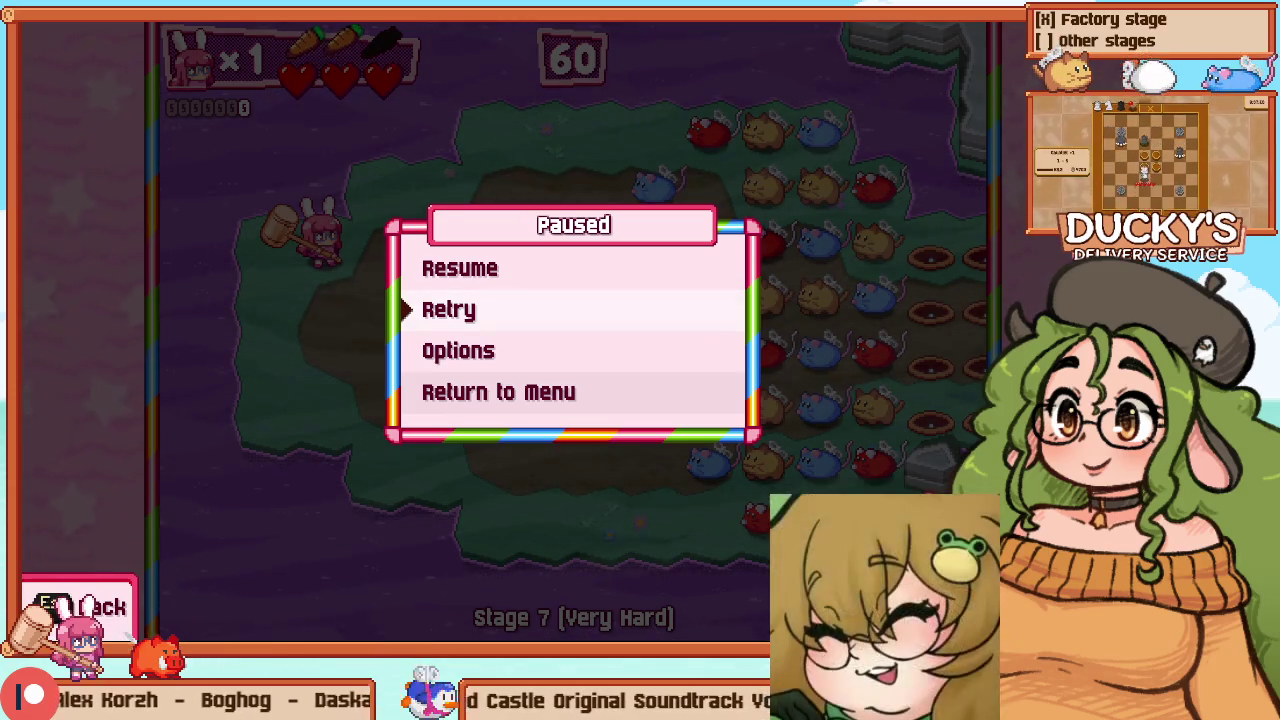
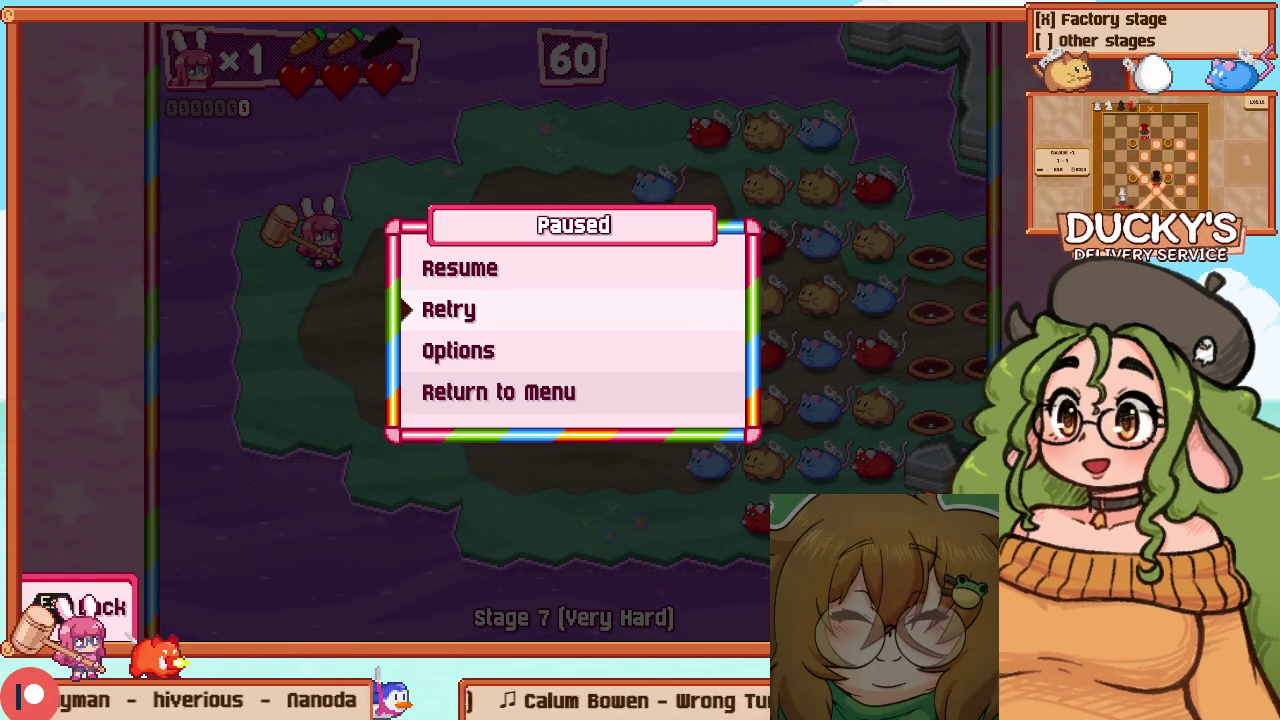
Resume the paused Stage 7 run and switch into the level editor on hot_peppers
key(Return)
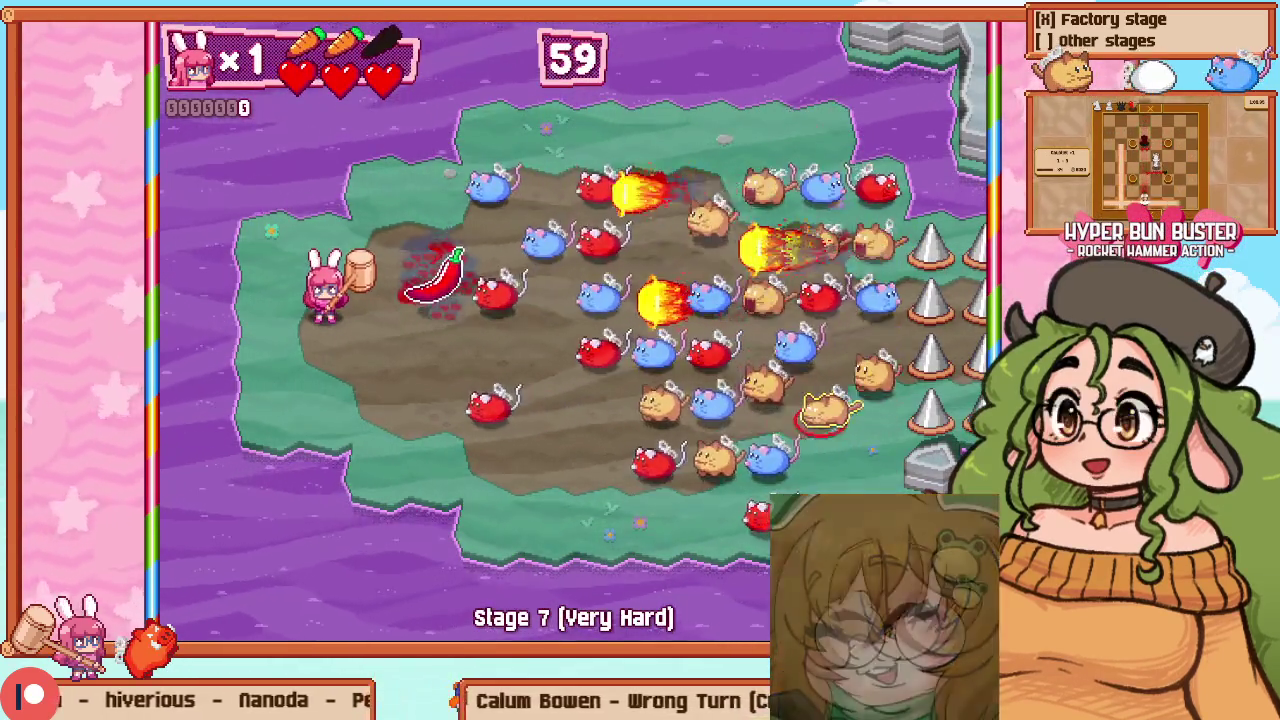
key(F1)
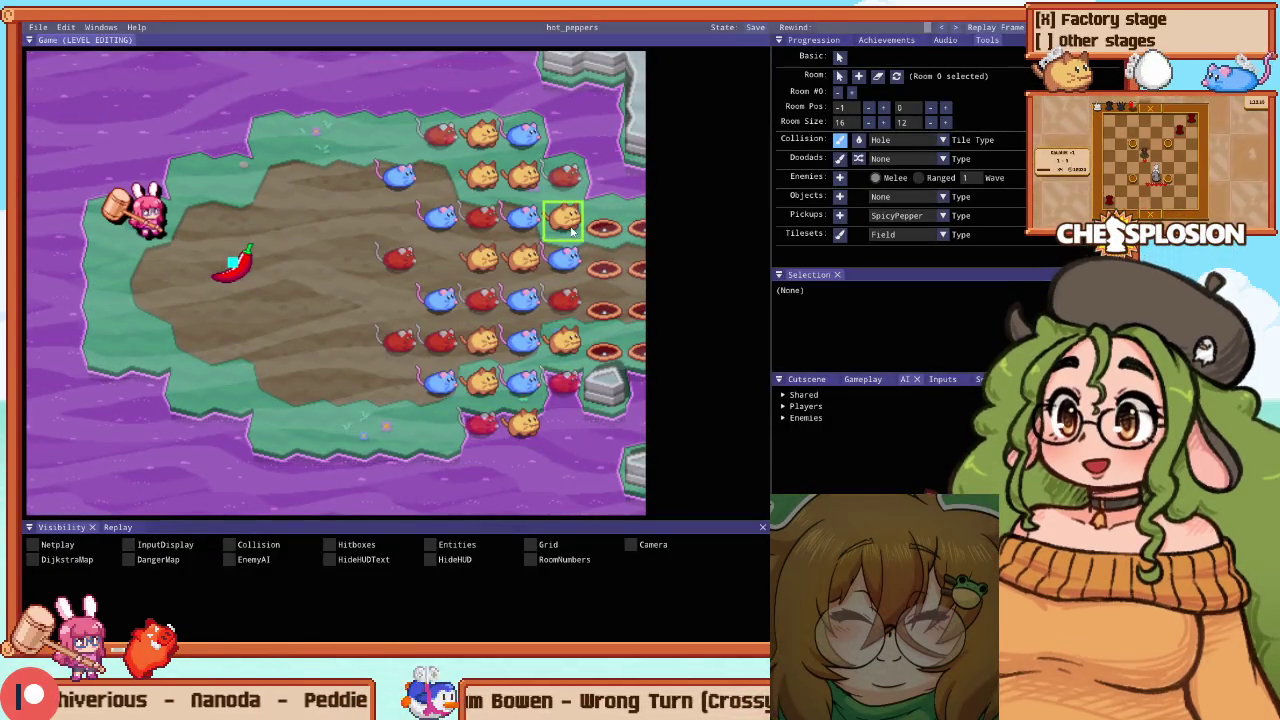
click(482, 140)
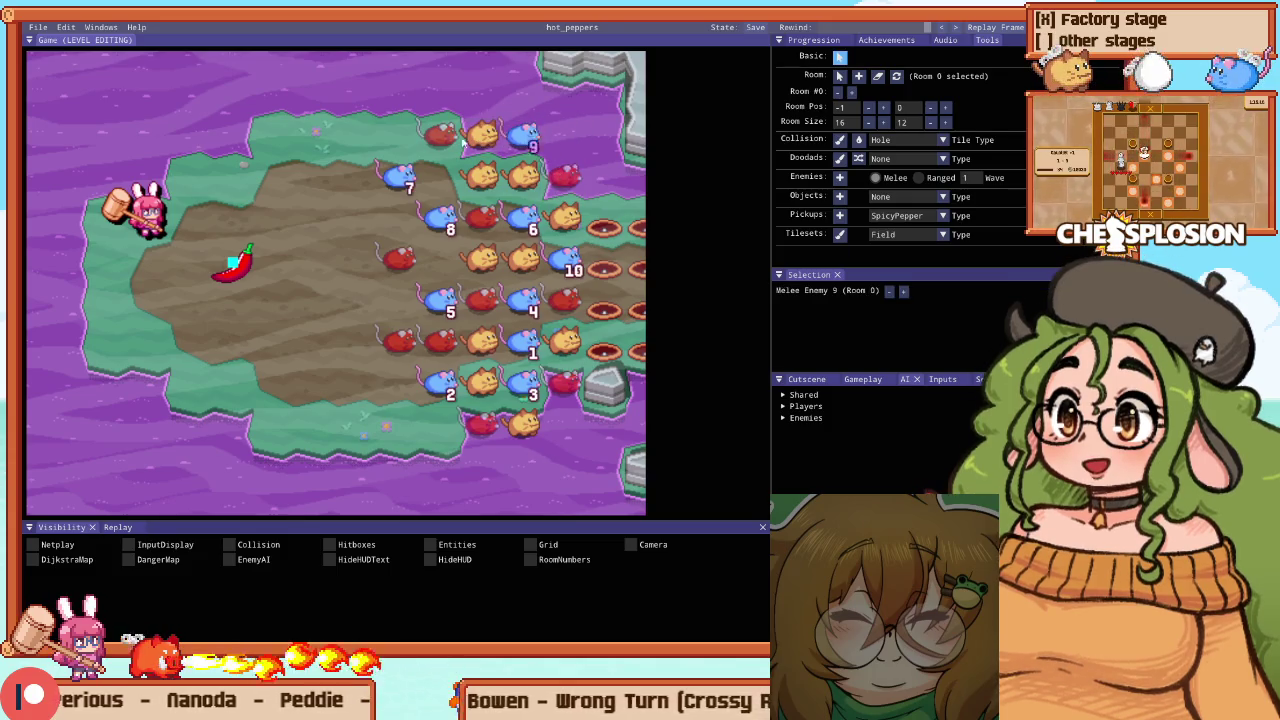
click(480, 340)
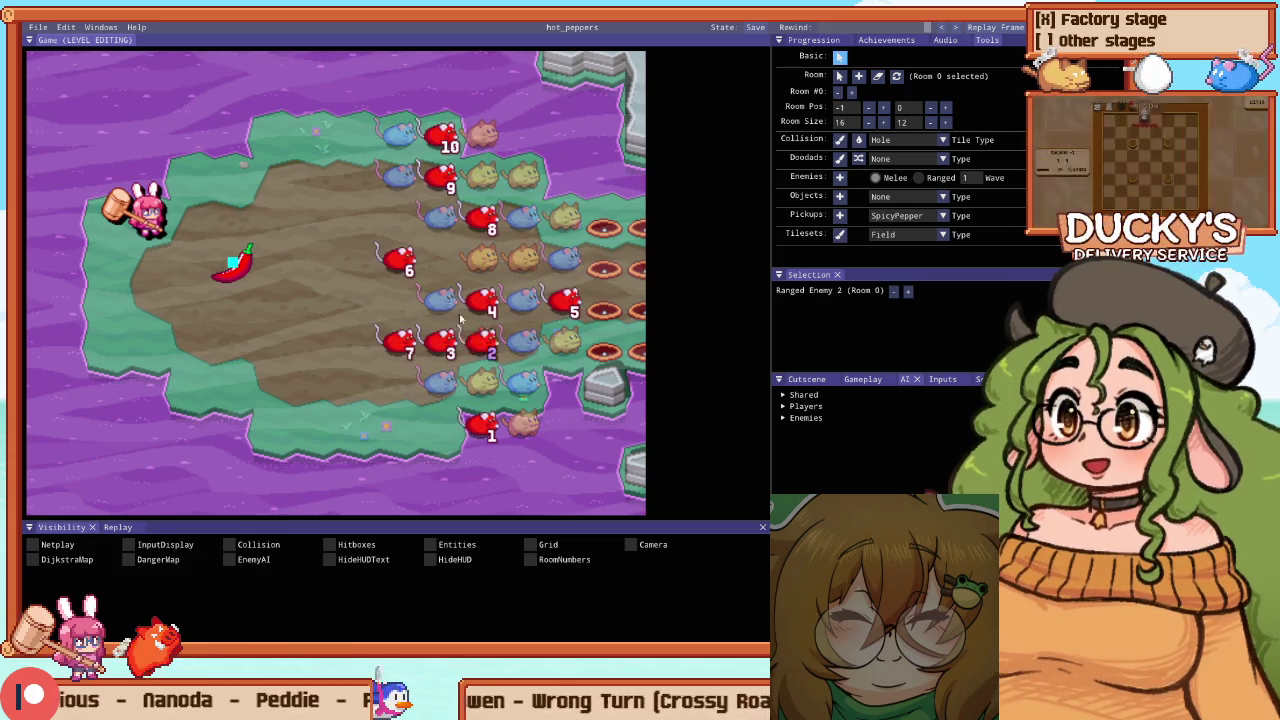
click(400, 423)
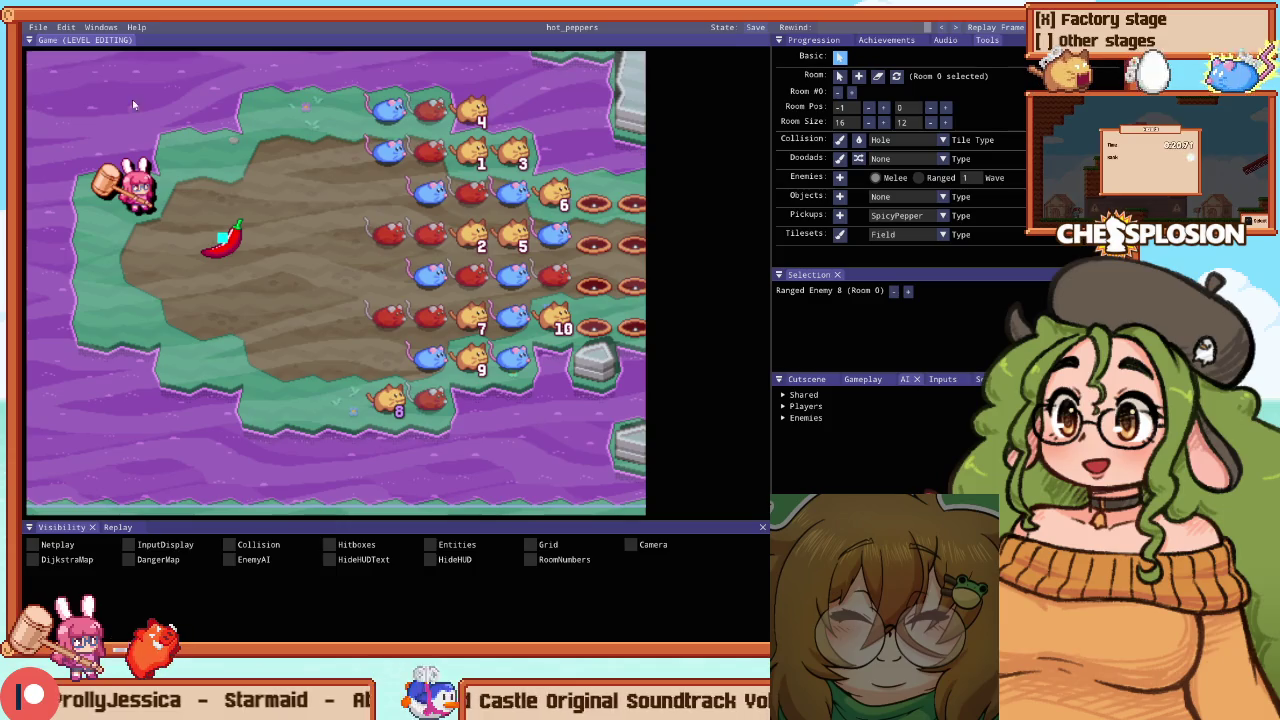
click(335, 150)
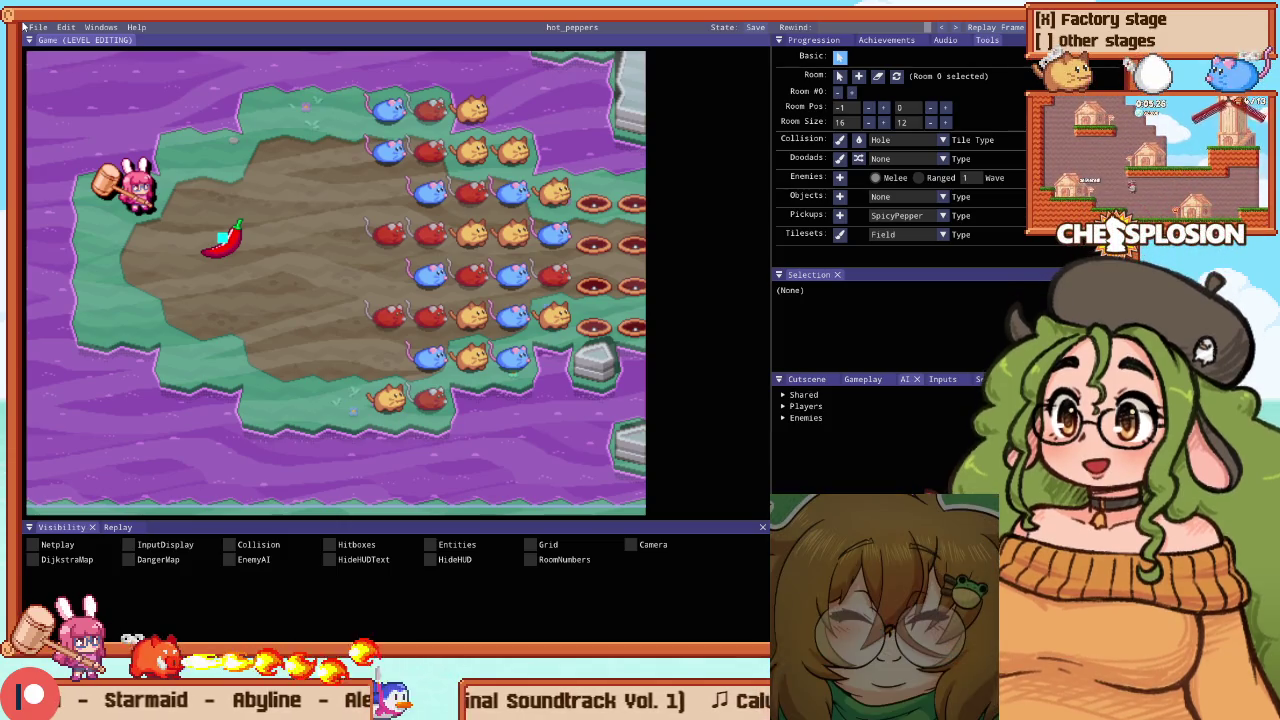
click(466, 155)
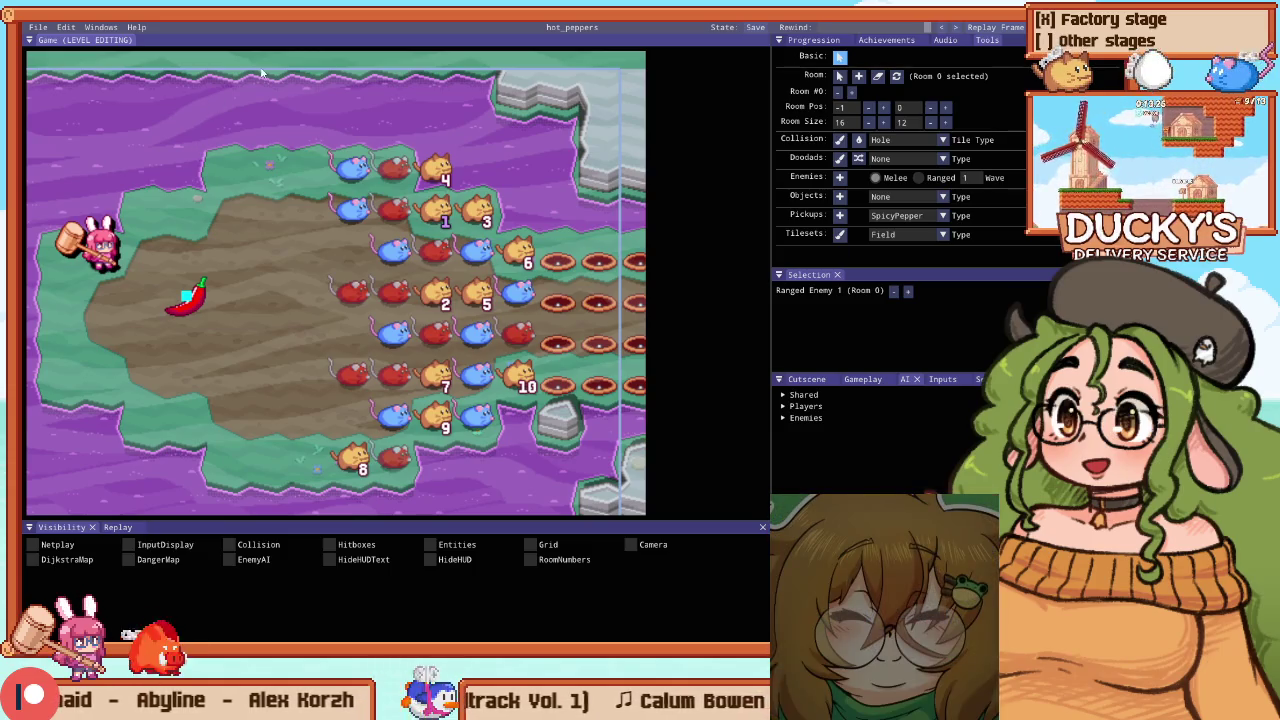
key(c)
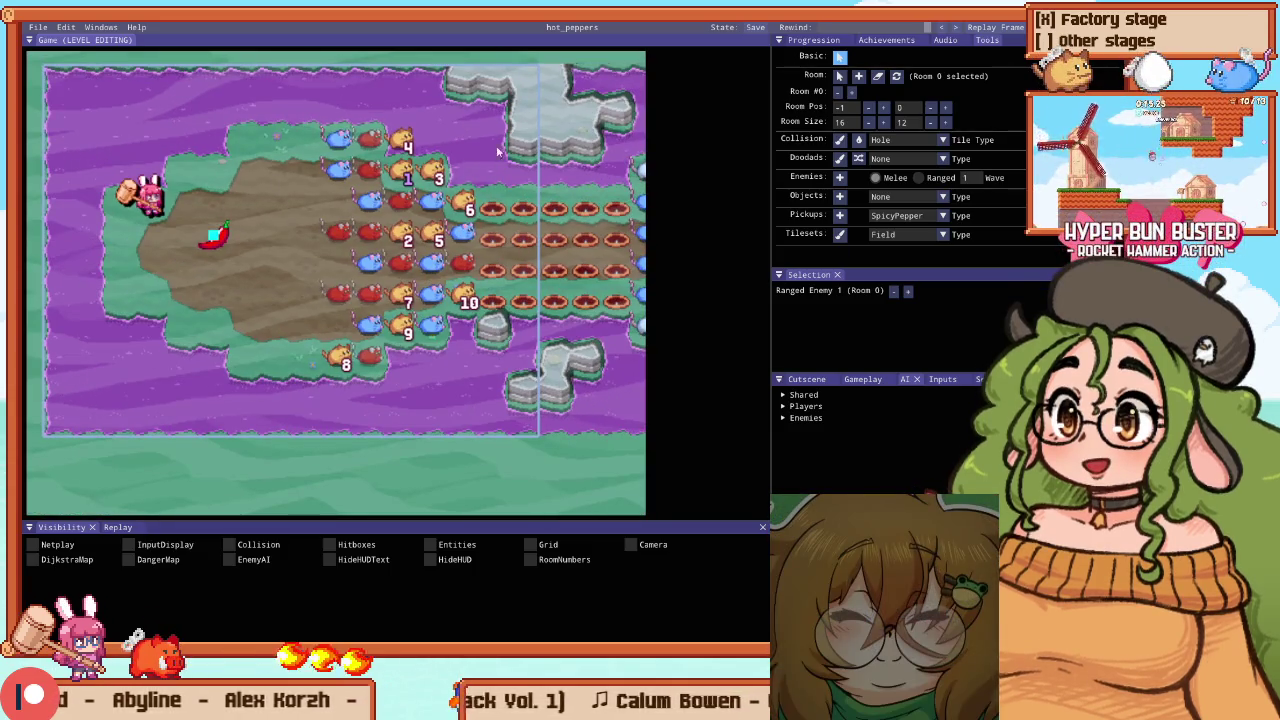
Paint rock tiles near the island's top-left and flood-fill the left water area with rock
scroll(484, 104, down, 2)
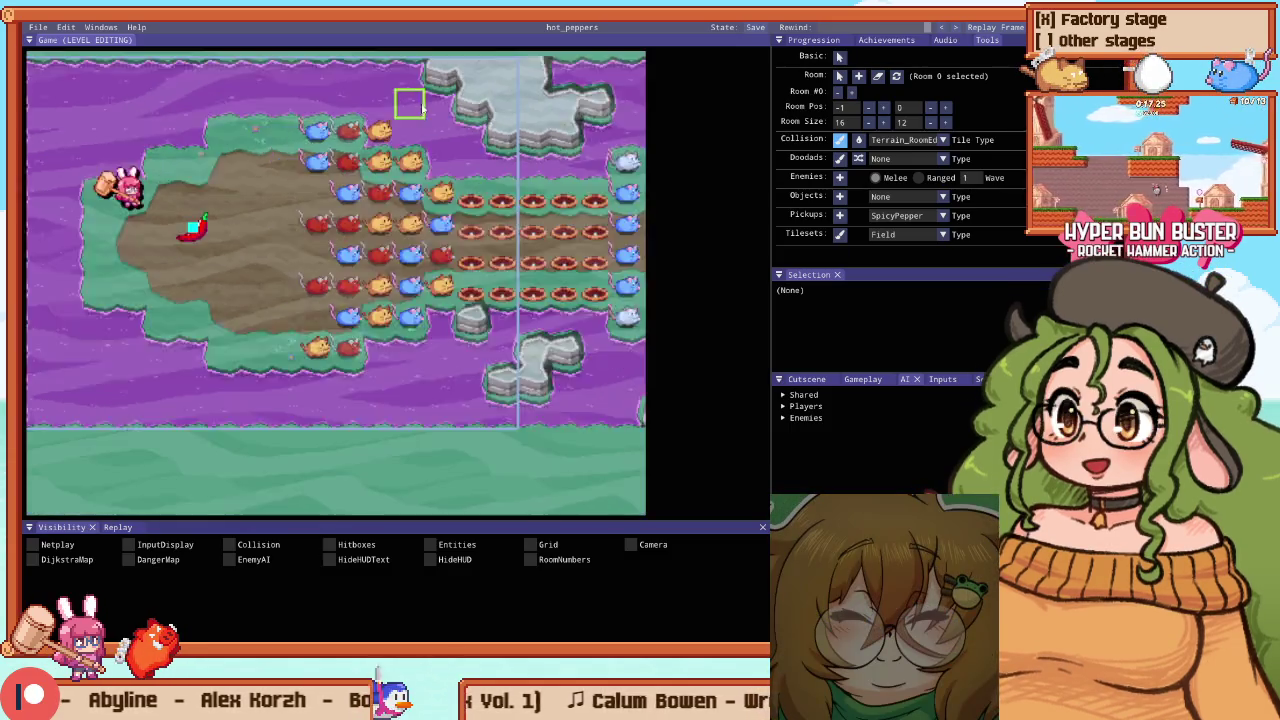
scroll(437, 295, up, 2)
scroll(349, 366, down, 2)
scroll(437, 394, up, 3)
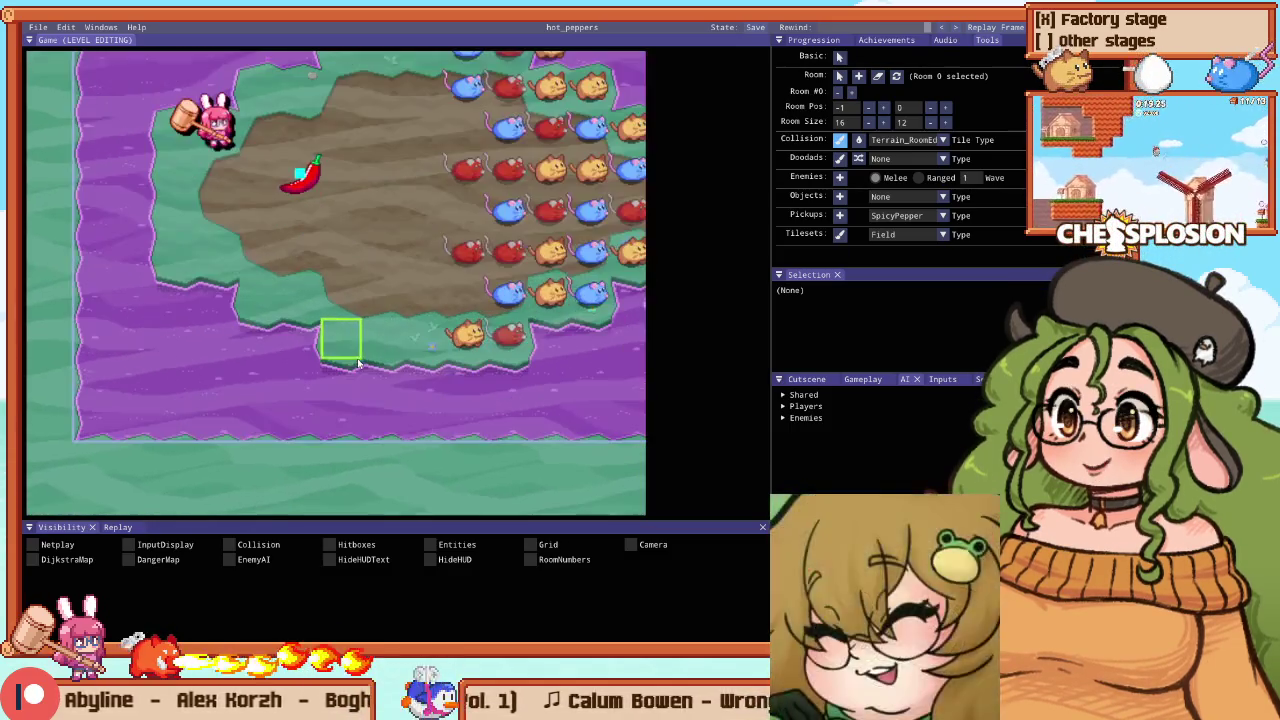
drag(334, 294, 280, 357)
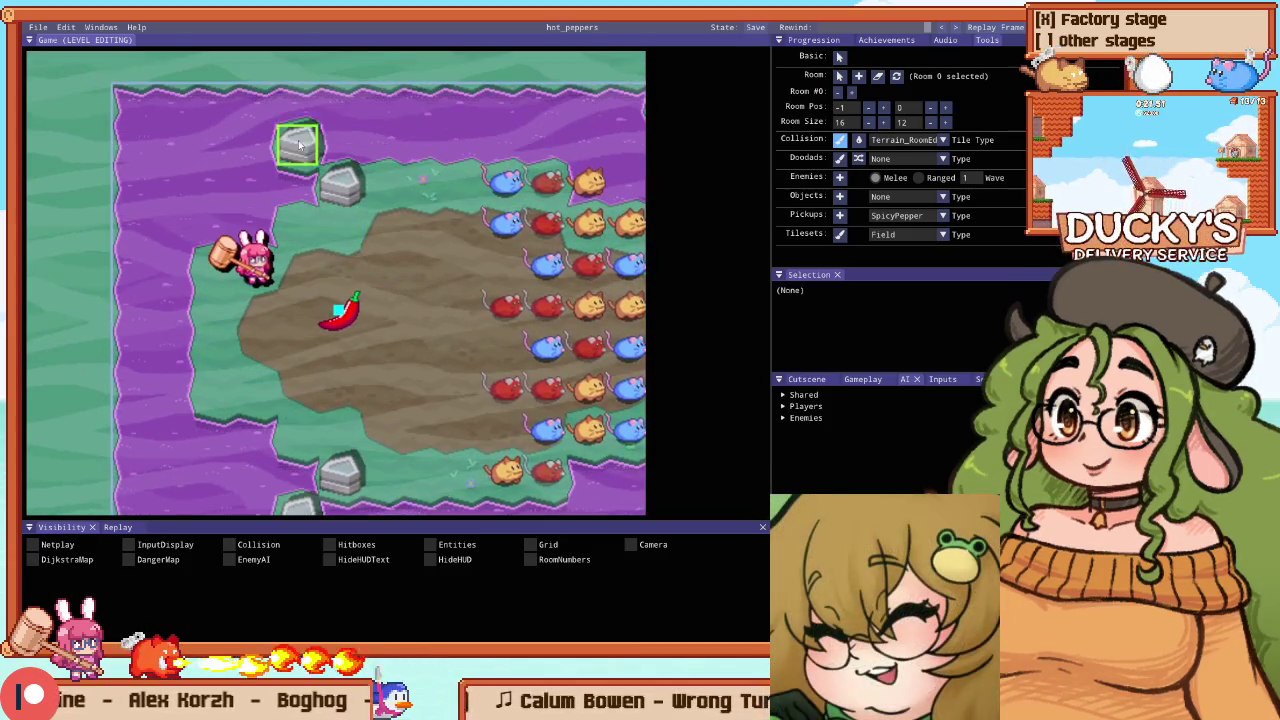
key(f)
click(246, 160)
scroll(235, 156, down, 3)
scroll(224, 150, up, 3)
With Terrain_RoomEdge picked, paint rock along the bottom-left edge, undo it, then paint a column up the top-left
key(b)
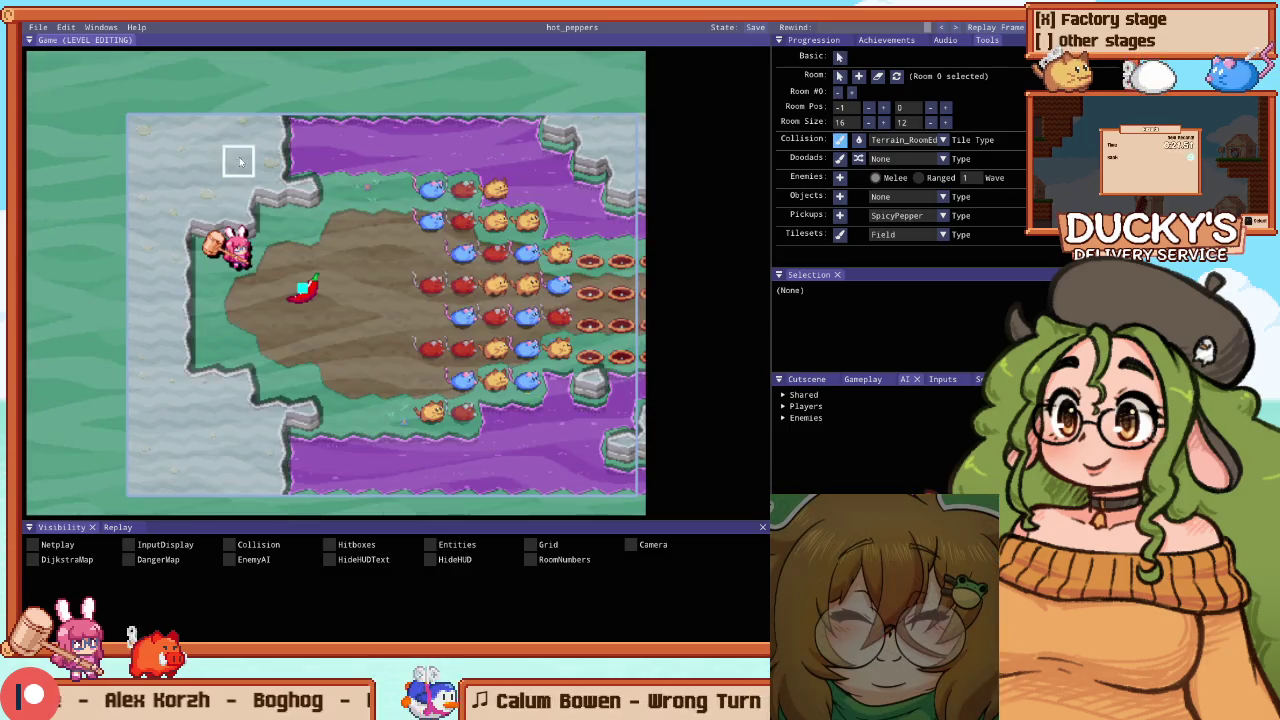
right_click(300, 150)
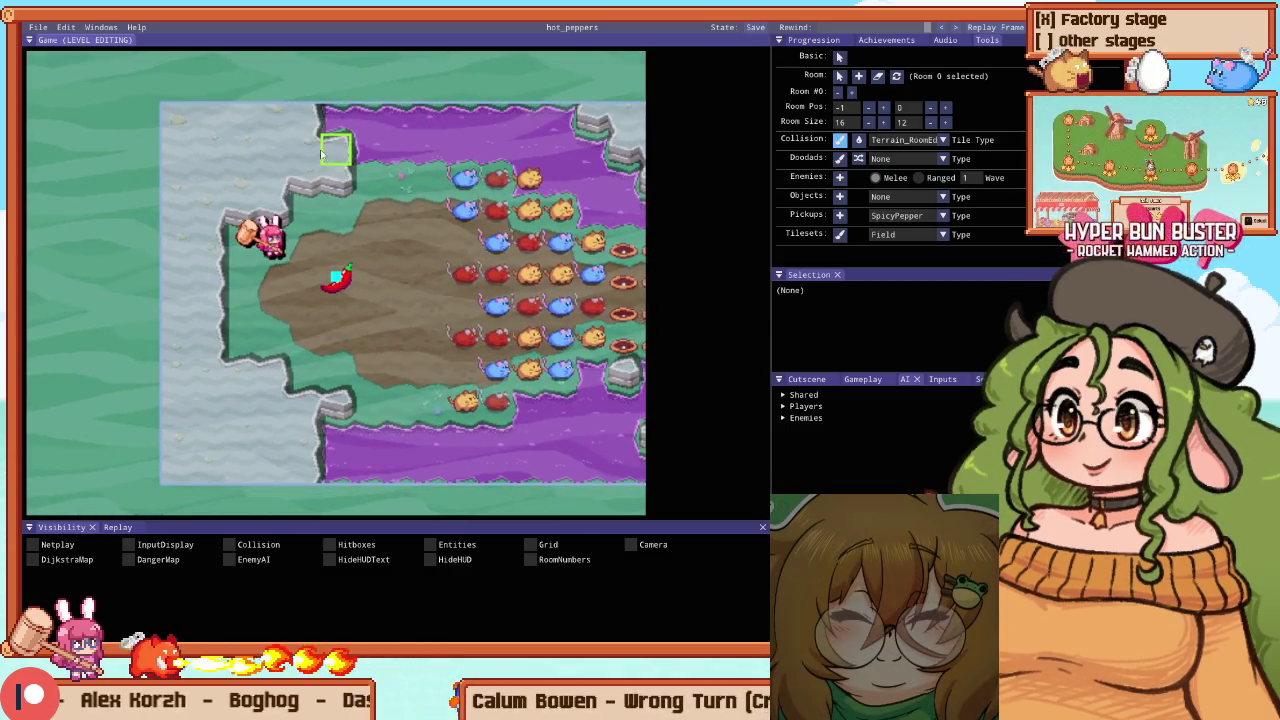
drag(326, 396, 340, 470)
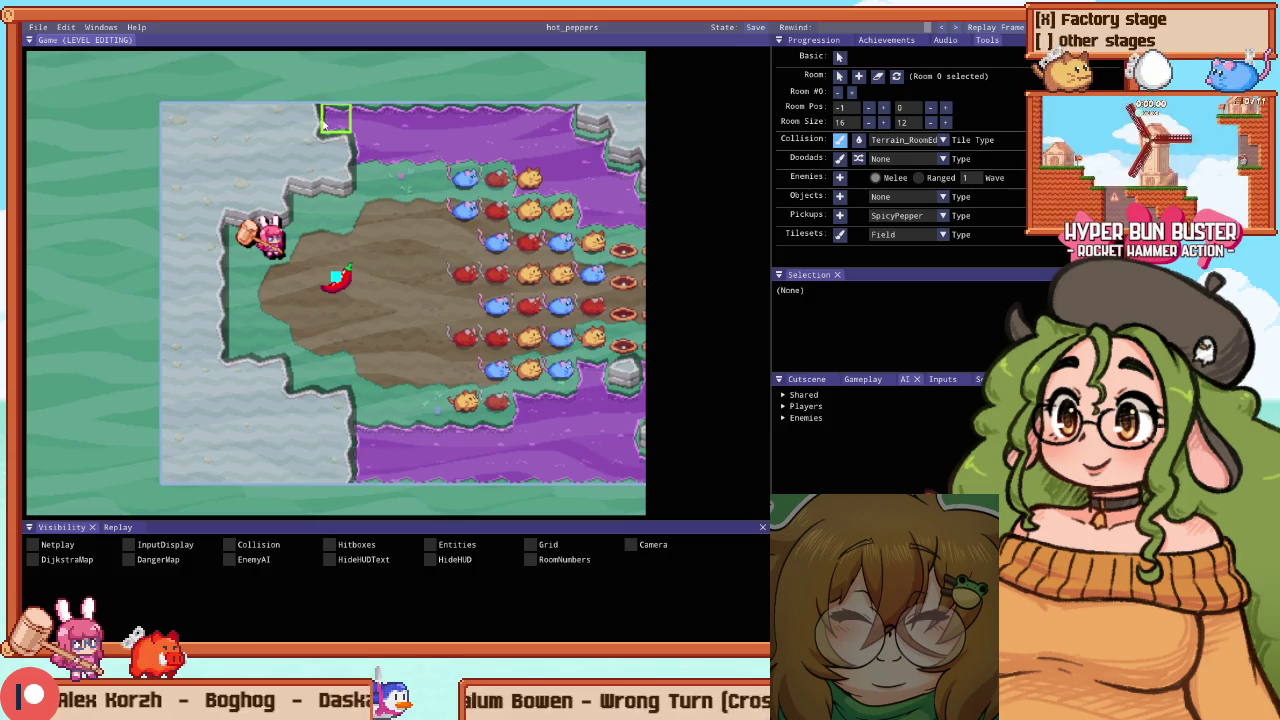
key(ctrl+z)
key(ctrl+z)
key(ctrl+z)
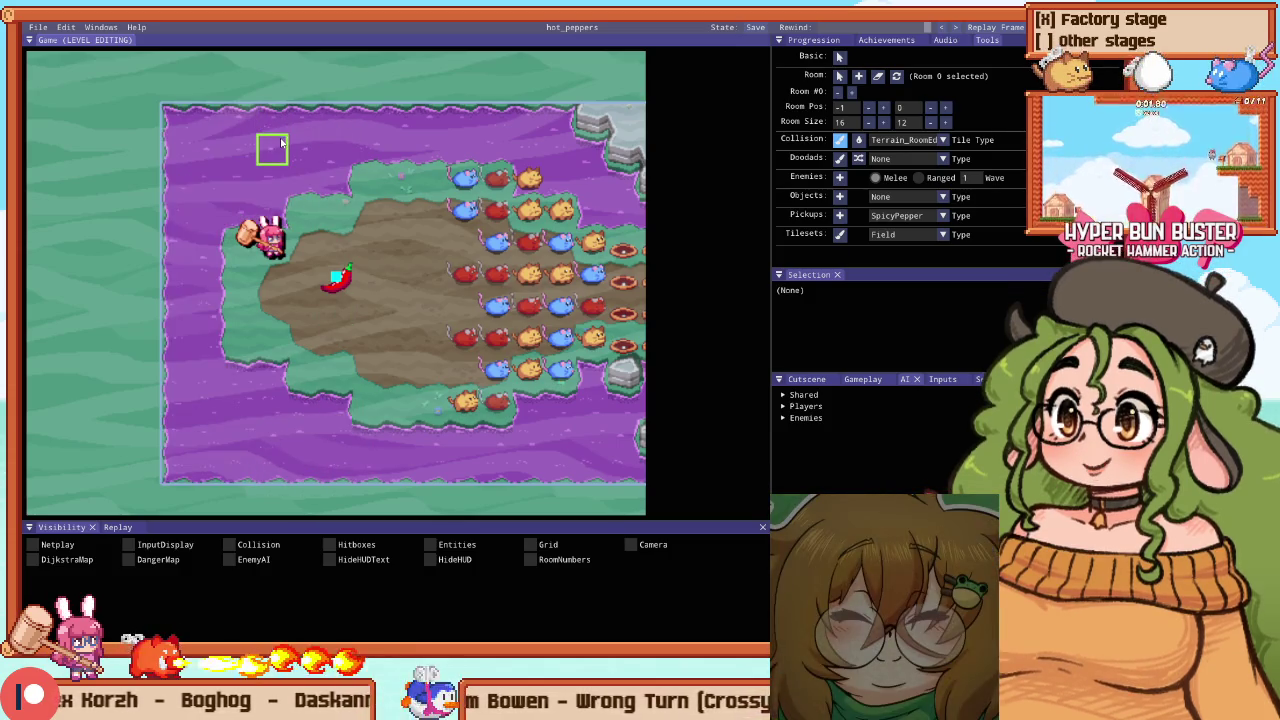
scroll(300, 200, up, 2)
mouse_move(250, 212)
mouse_down()
mouse_move(203, 168)
mouse_move(203, 105)
mouse_move(202, 178)
mouse_up()
scroll(202, 178, down, 2)
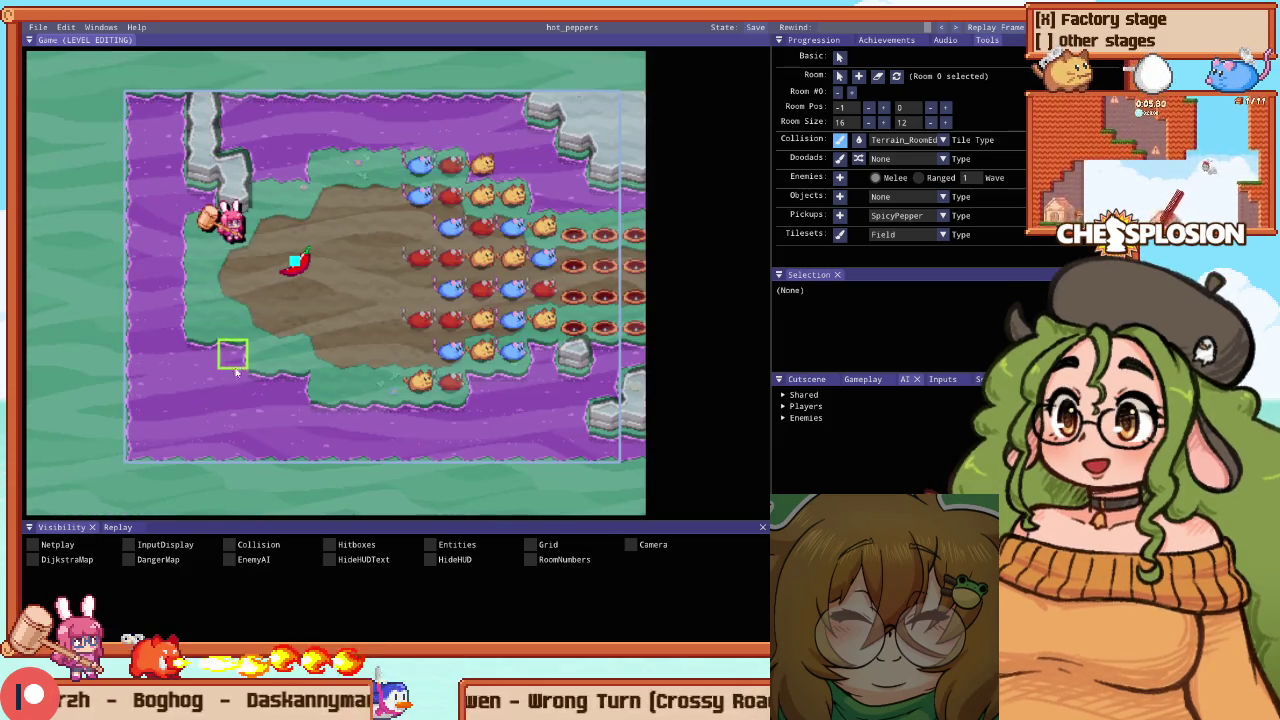
Clear rock from the lower-left and top-left edges, then repaint rock across the top-left corner
key(f)
click(154, 191)
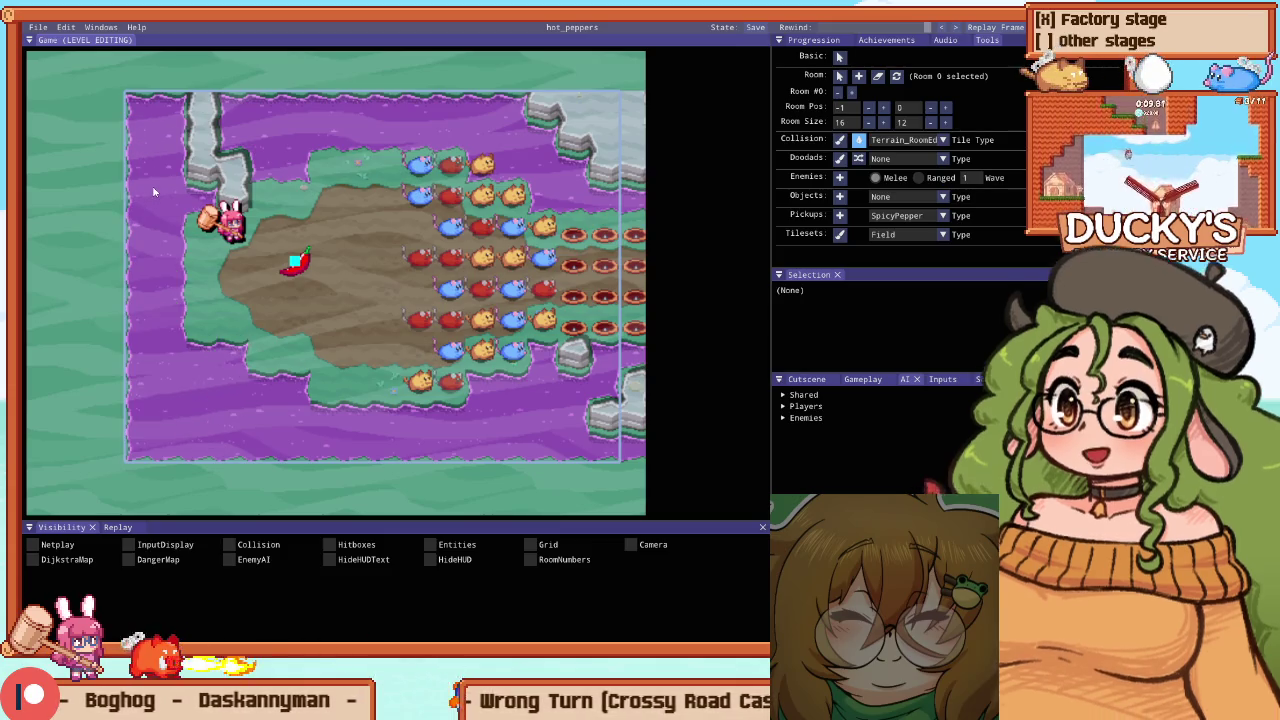
drag(205, 195, 205, 100)
key(d)
scroll(535, 160, up, 1)
mouse_move(112, 138)
mouse_down()
mouse_move(180, 115)
mouse_move(188, 72)
mouse_move(241, 95)
mouse_up()
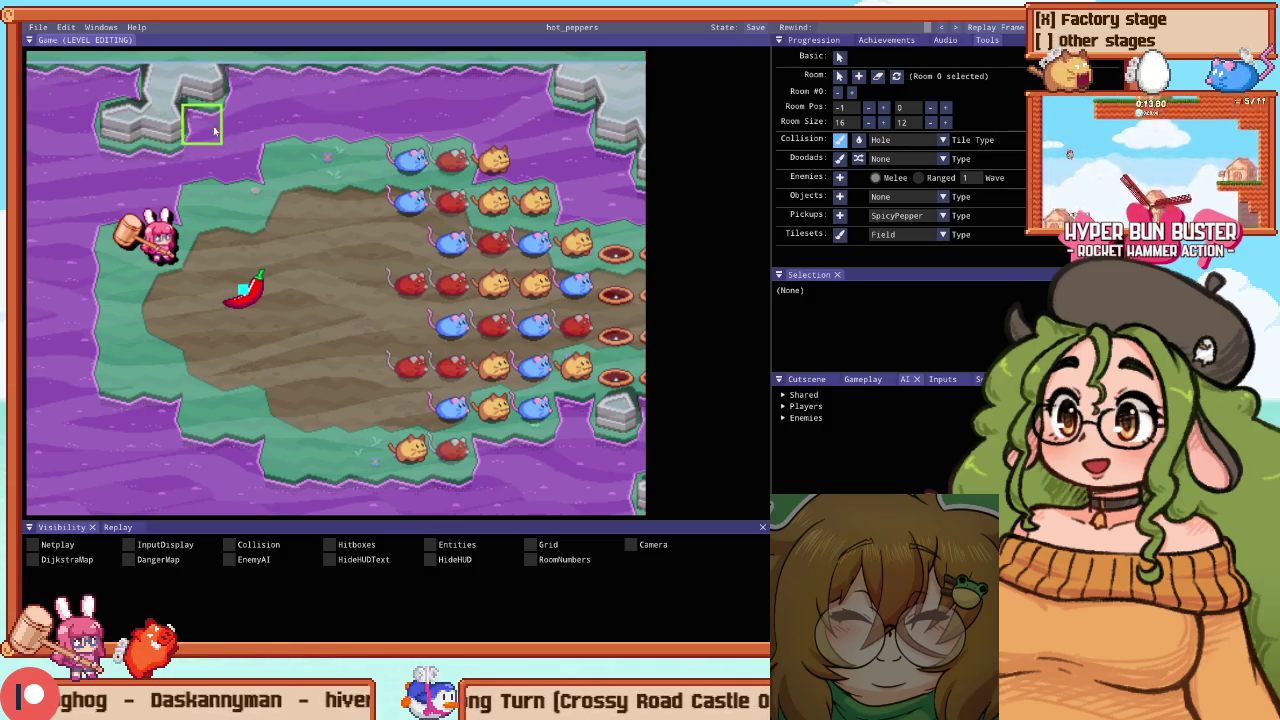
Add a single rock tile at the top-left and a rock block near the lower-left shore
drag(38, 208, 148, 128)
click(150, 125)
mouse_move(188, 403)
mouse_down()
mouse_move(240, 396)
mouse_move(197, 414)
mouse_up()
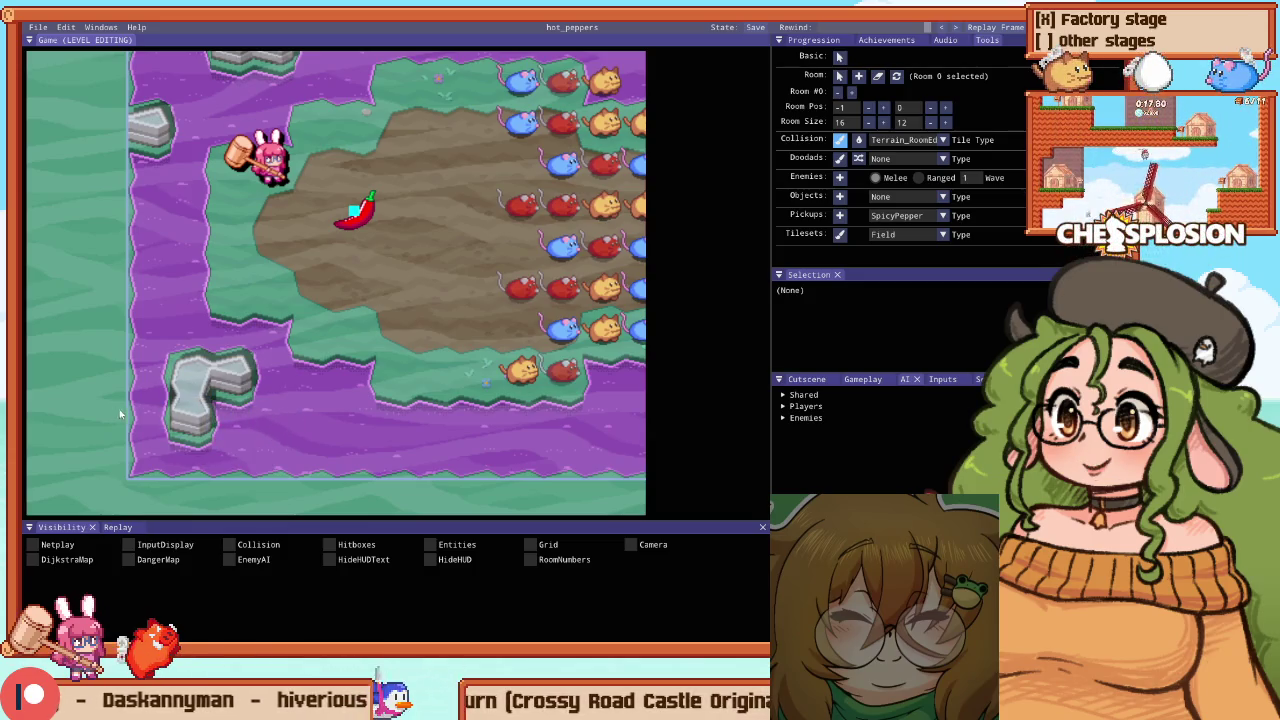
Move Ranged Enemy 4, the cat, slightly further down
drag(309, 414, 128, 332)
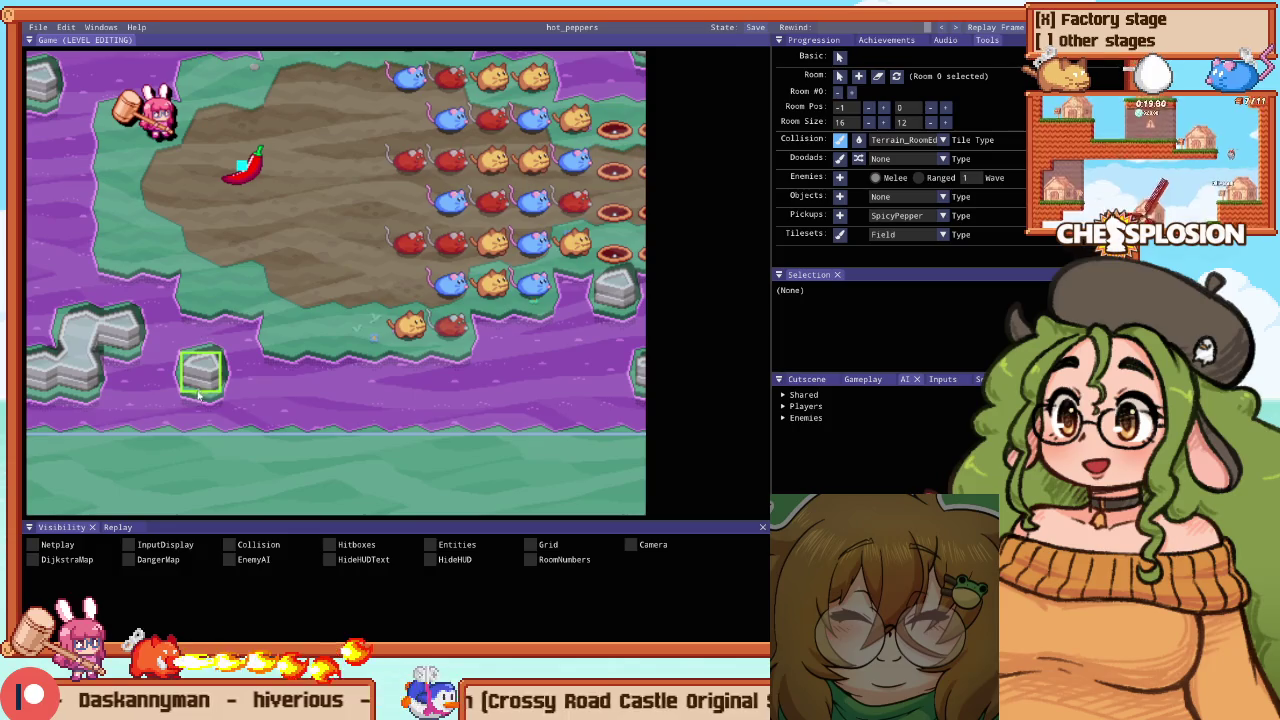
key(Right)
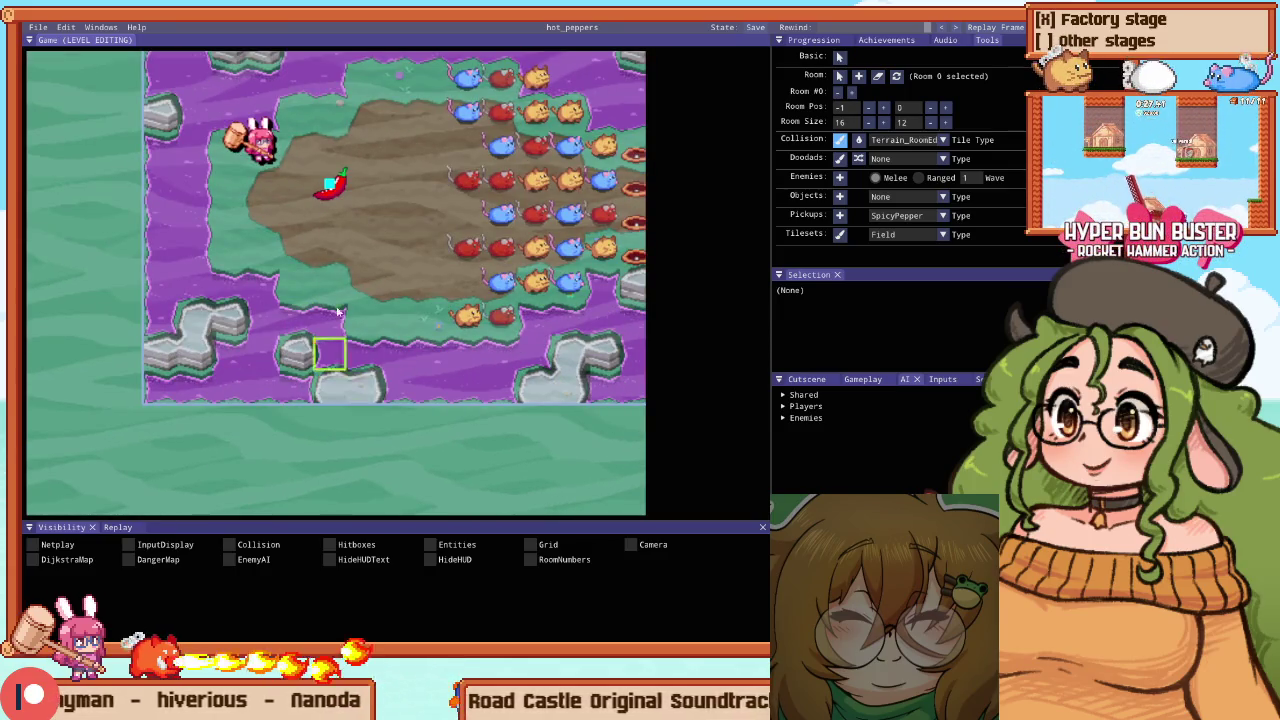
click(428, 213)
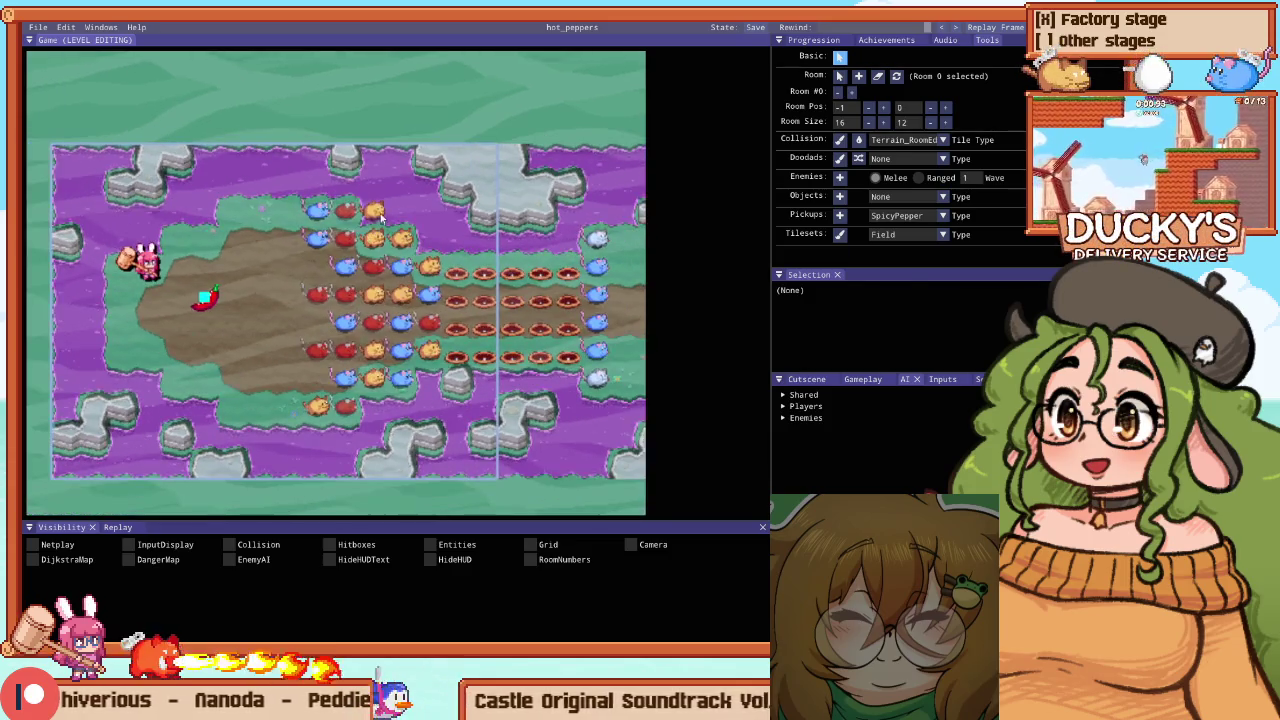
drag(309, 346, 313, 379)
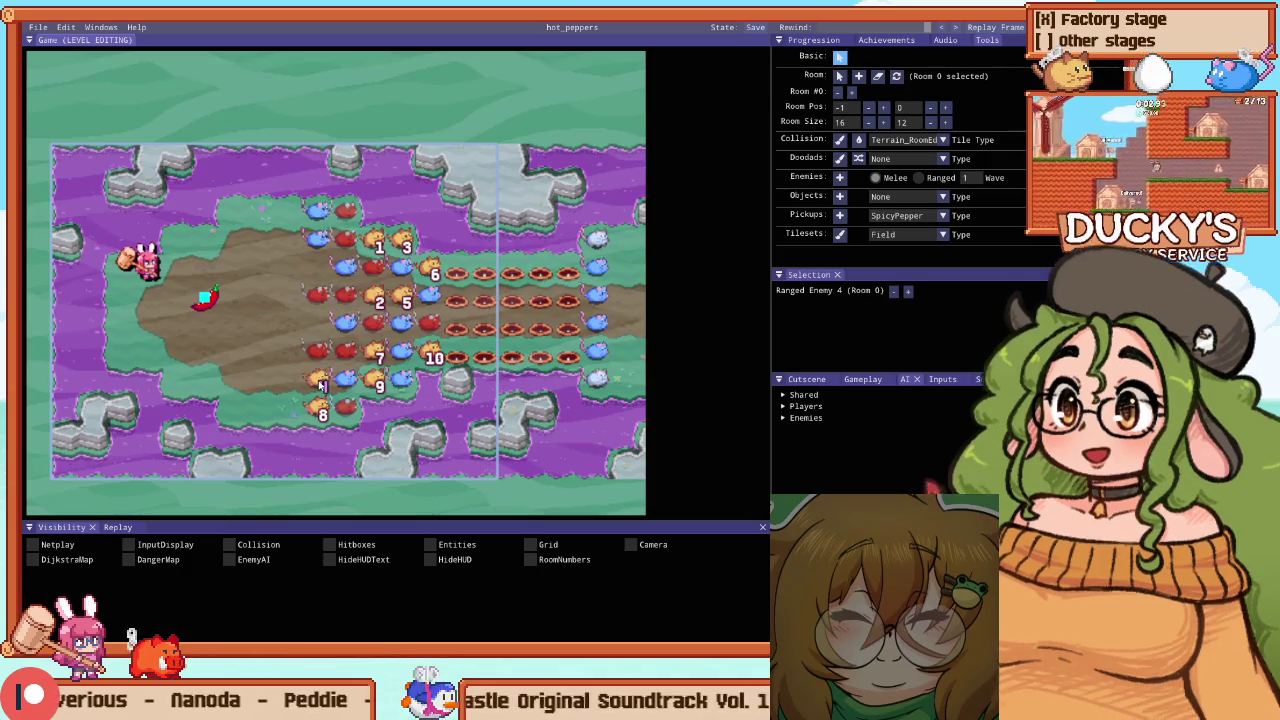
Briefly test the stage, paint a small grass patch around the spicy pepper, then relaunch Stage 7
key(F5)
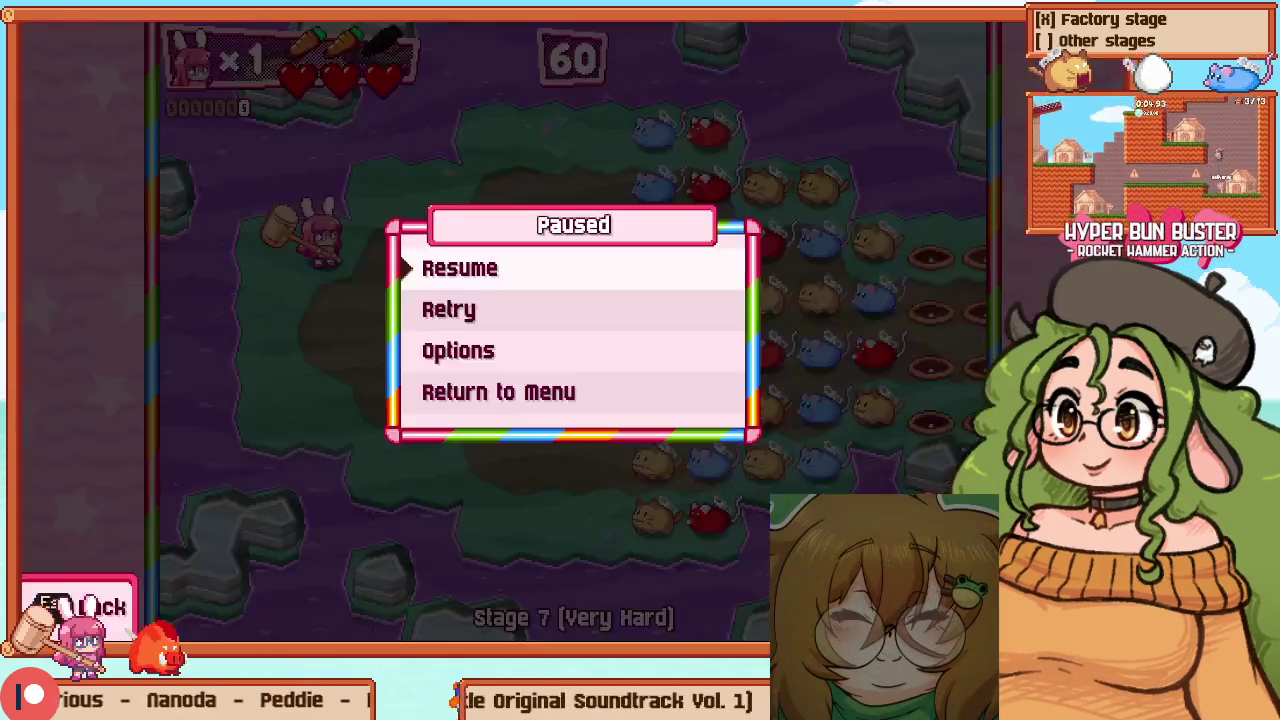
key(F5)
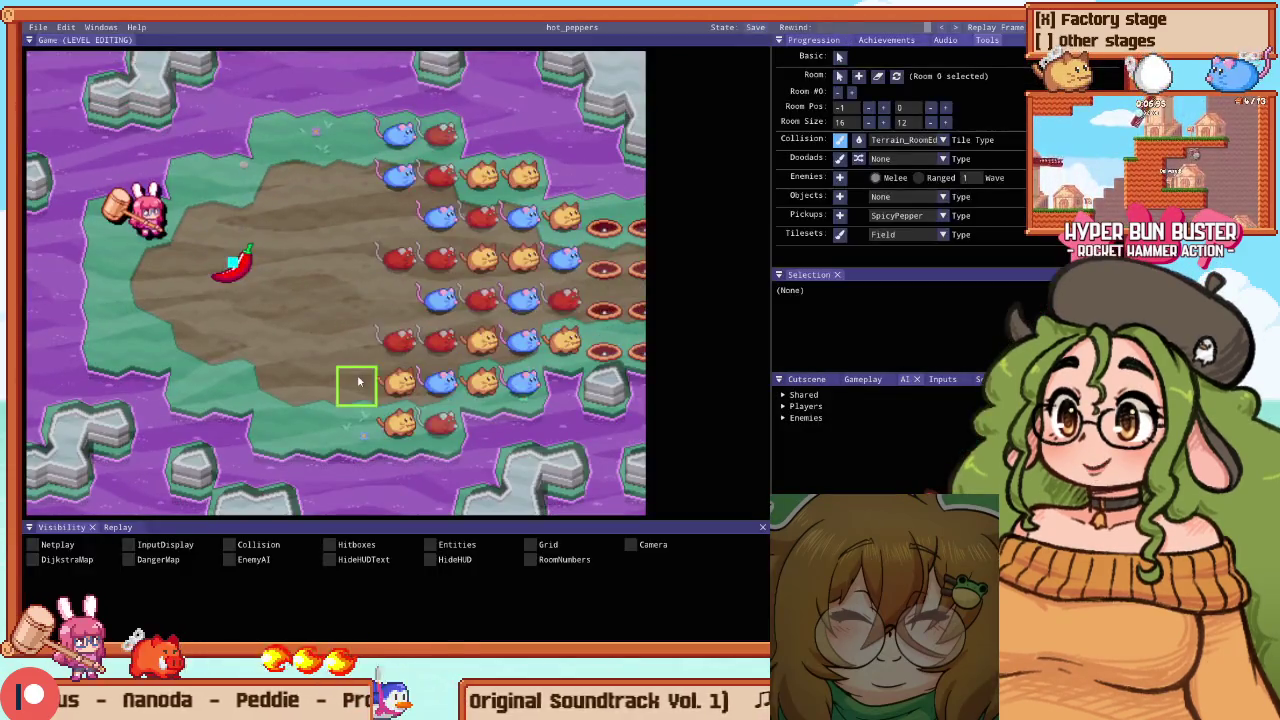
click(249, 269)
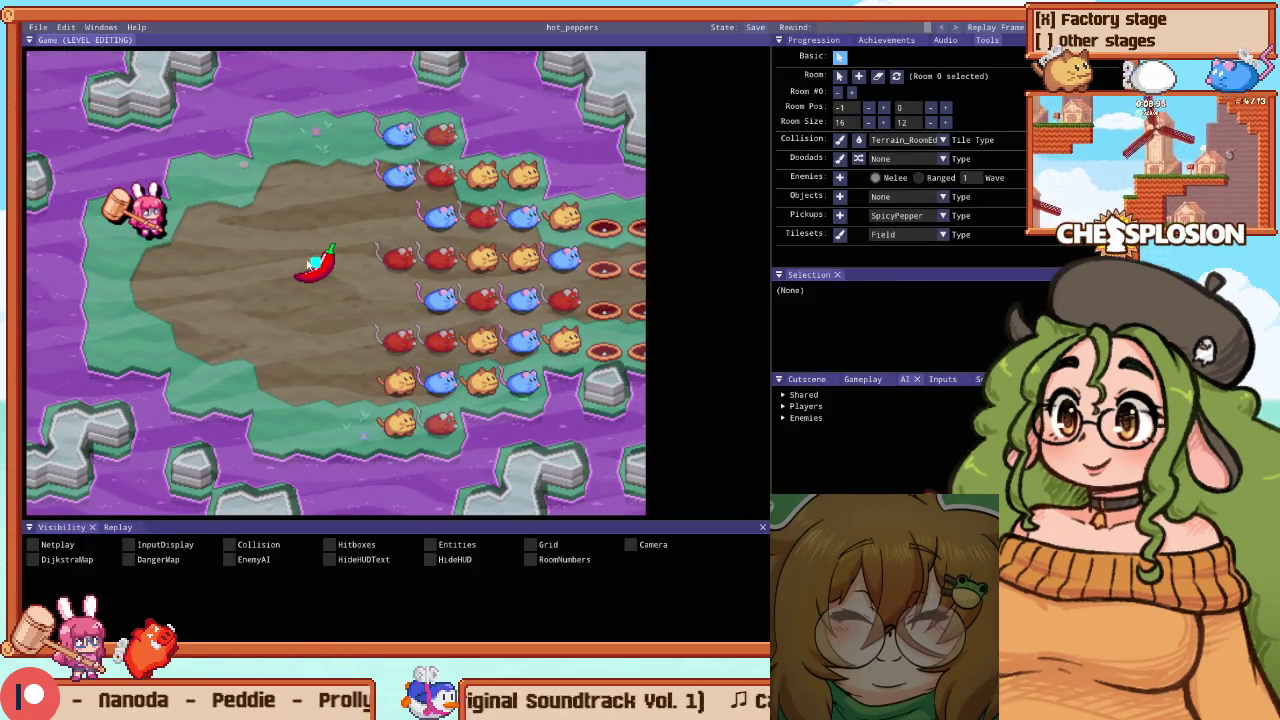
drag(285, 268, 314, 300)
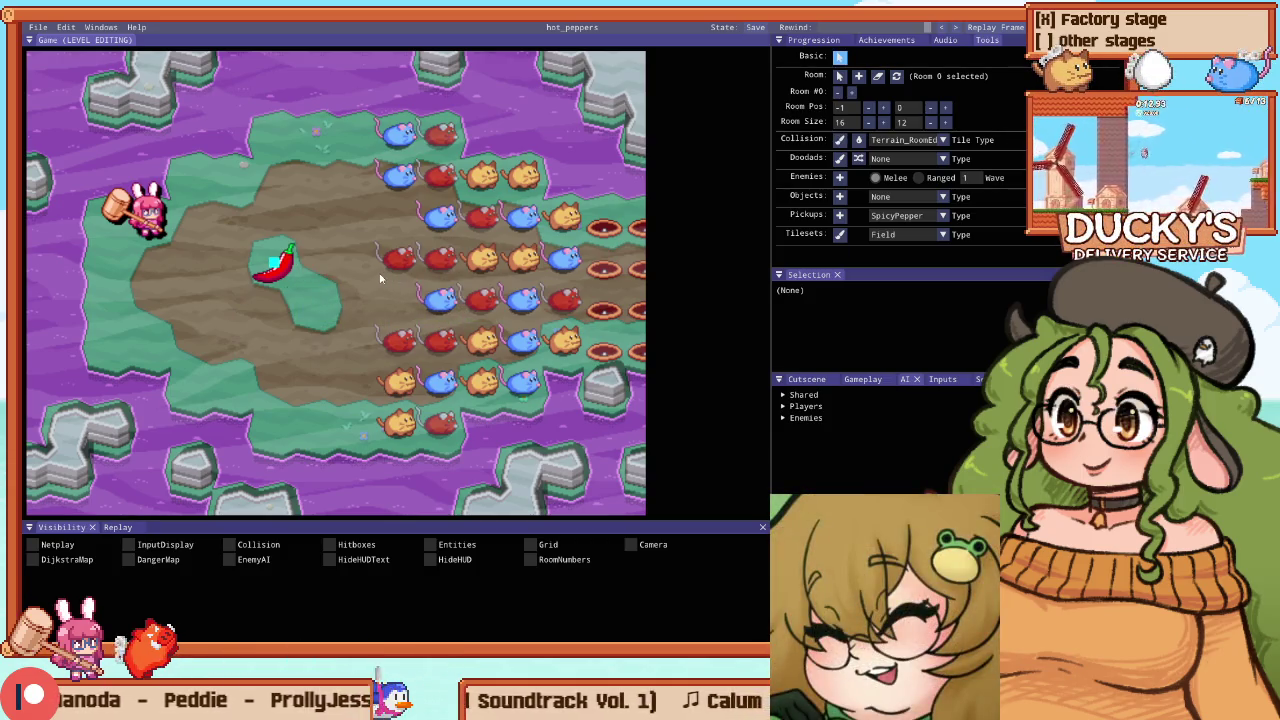
click(145, 208)
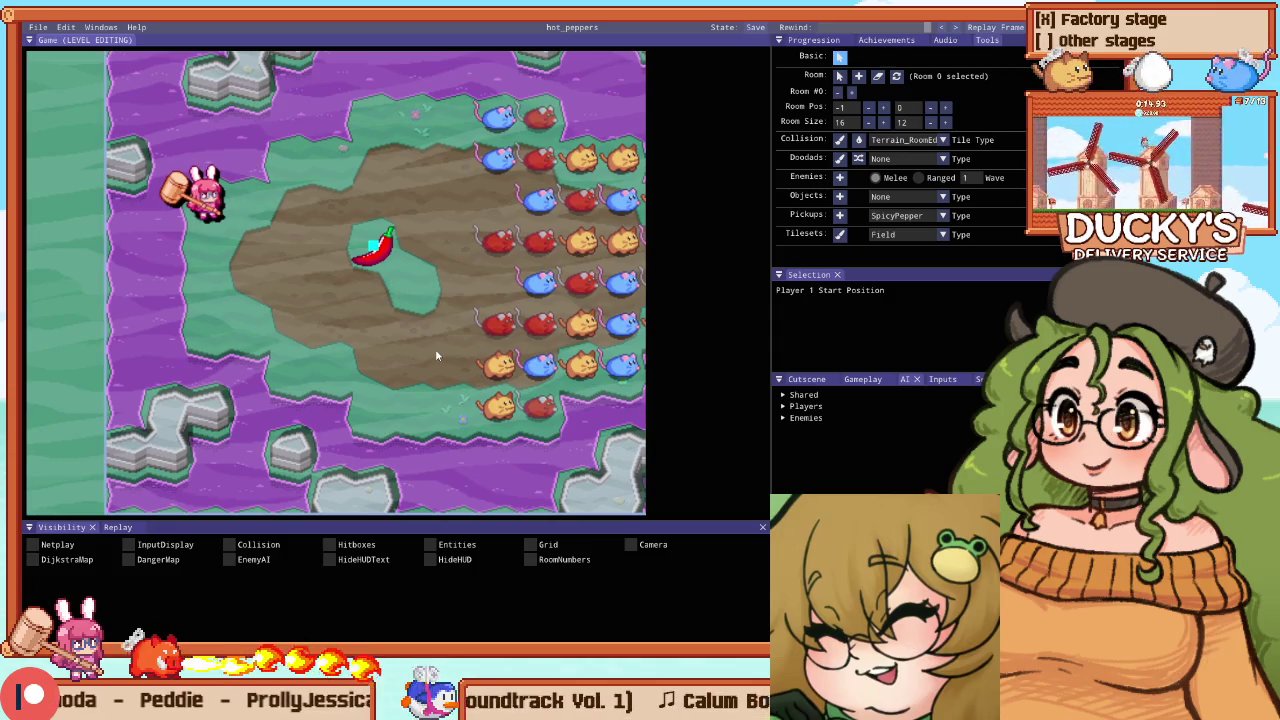
key(Escape)
key(Escape)
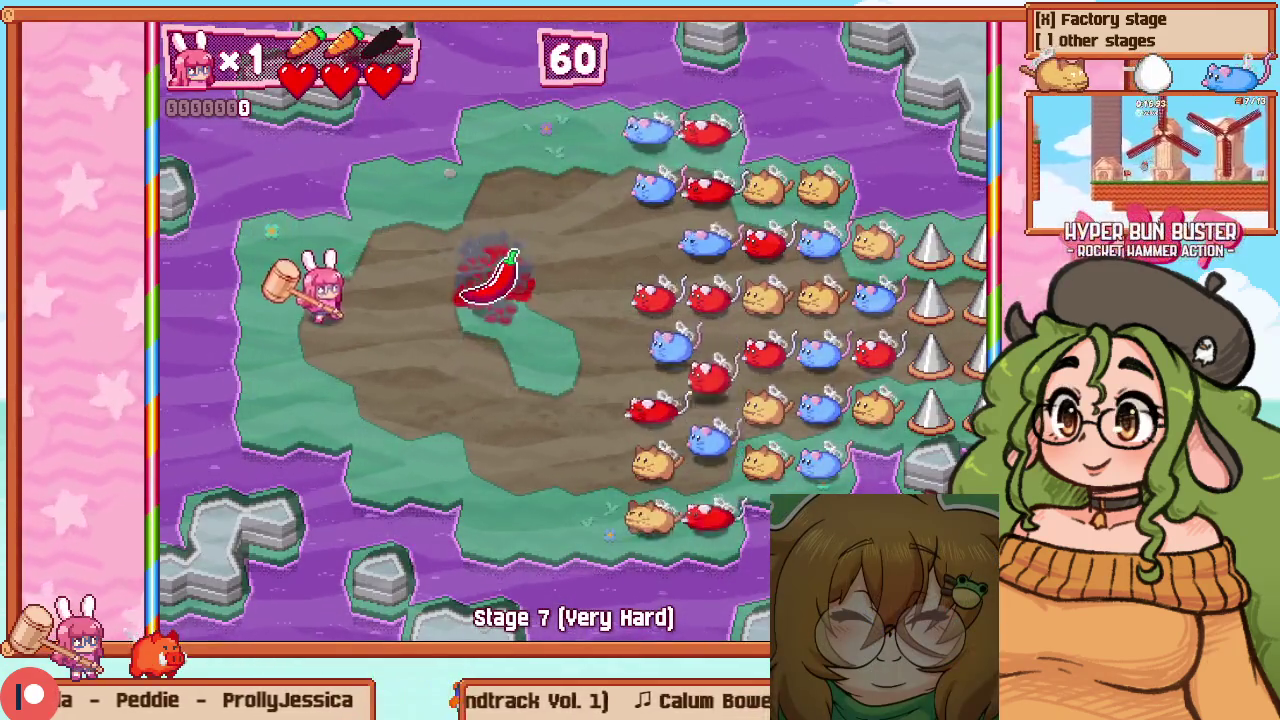
Grab the pepper and dash up, down and right to clear the enemy waves
key(Right)
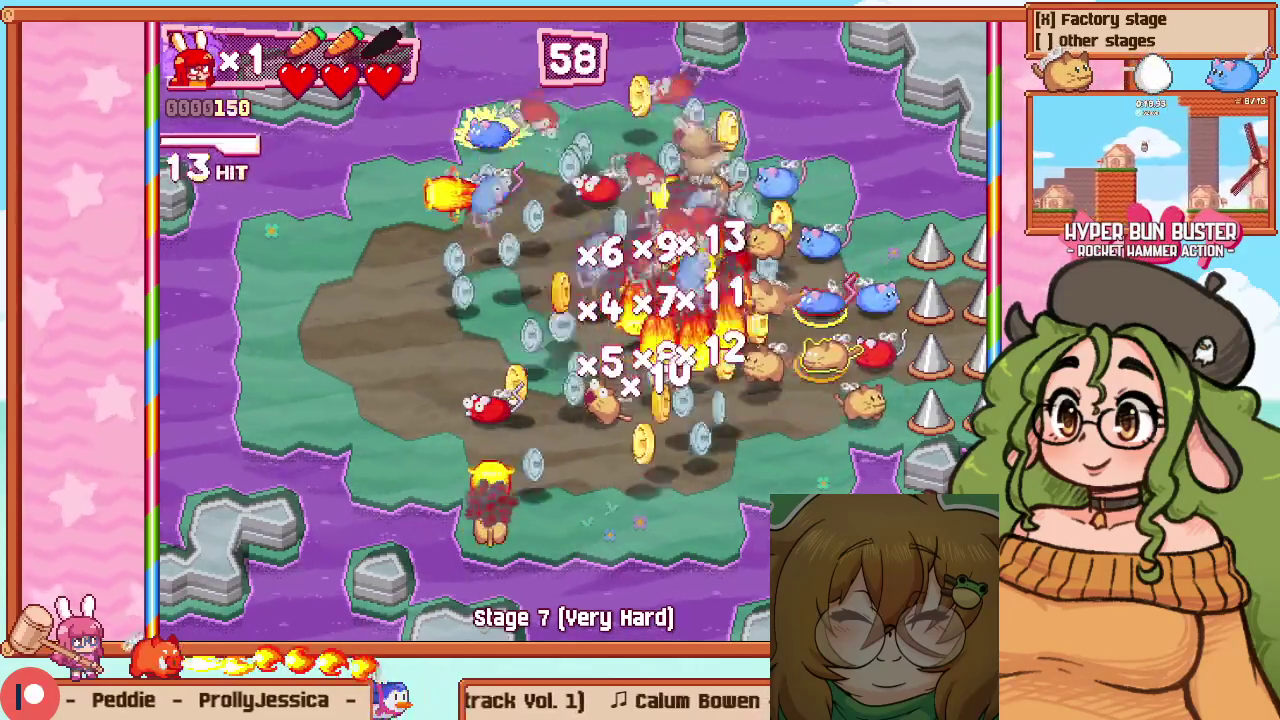
key(Up)
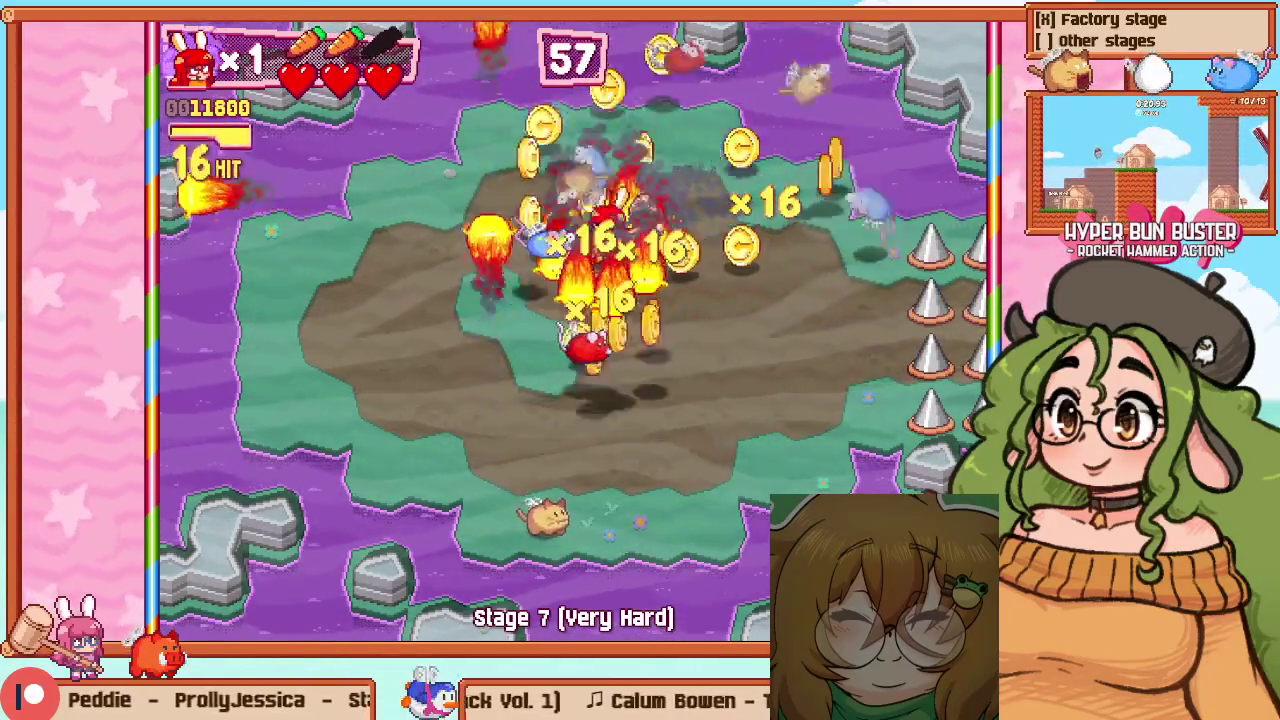
key(Down)
key(Right)
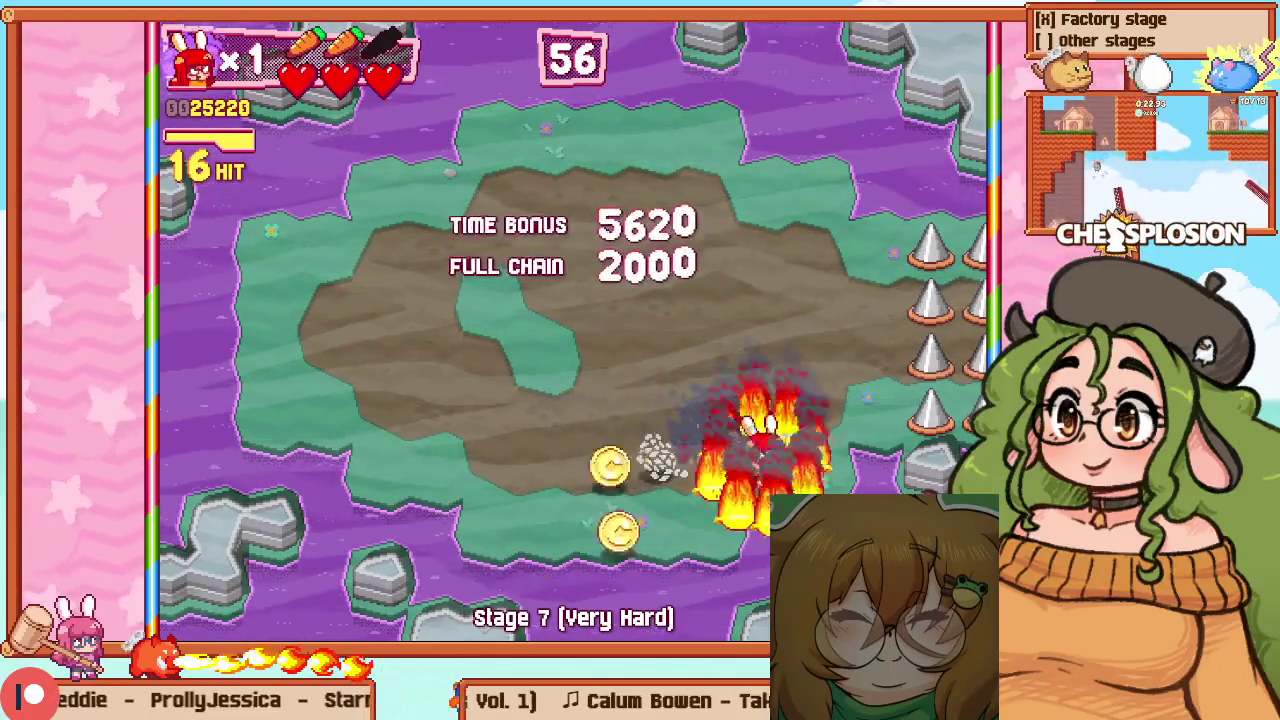
Restart the stage from the pause menu and burn through the enemies again with the pepper's fire
key(Escape)
key(Down)
key(Return)
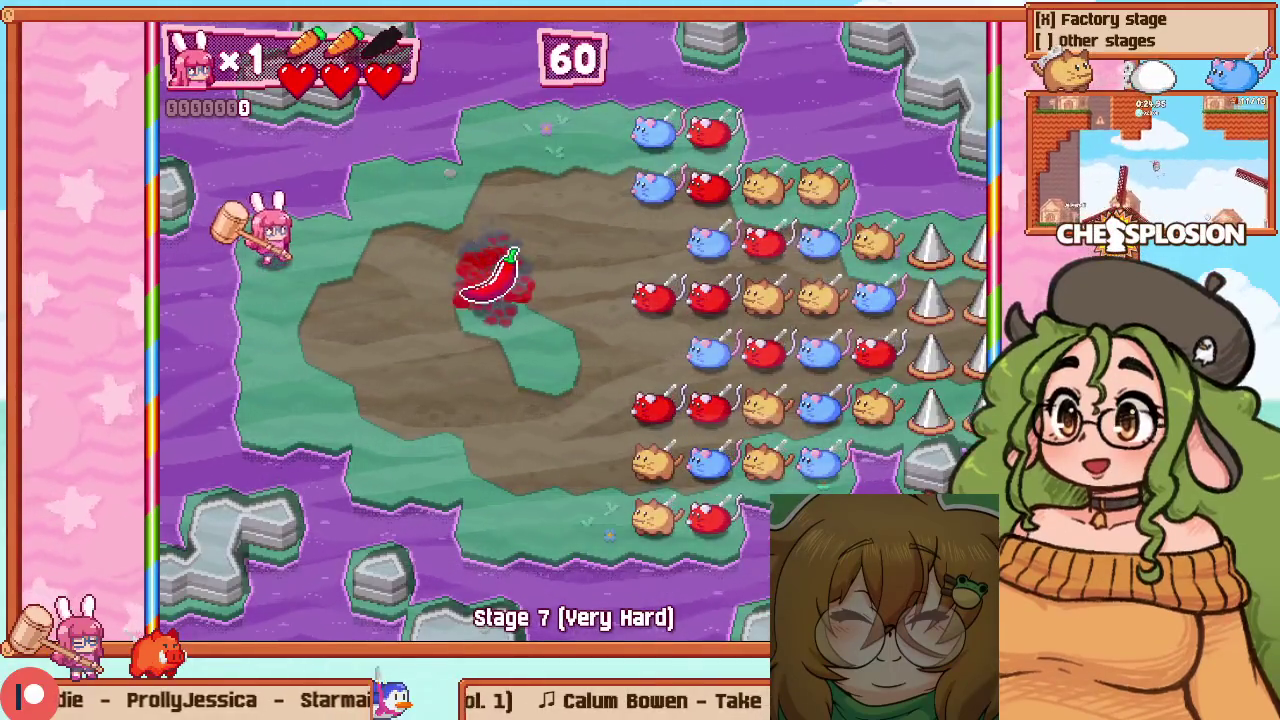
key(Right)
key(Down)
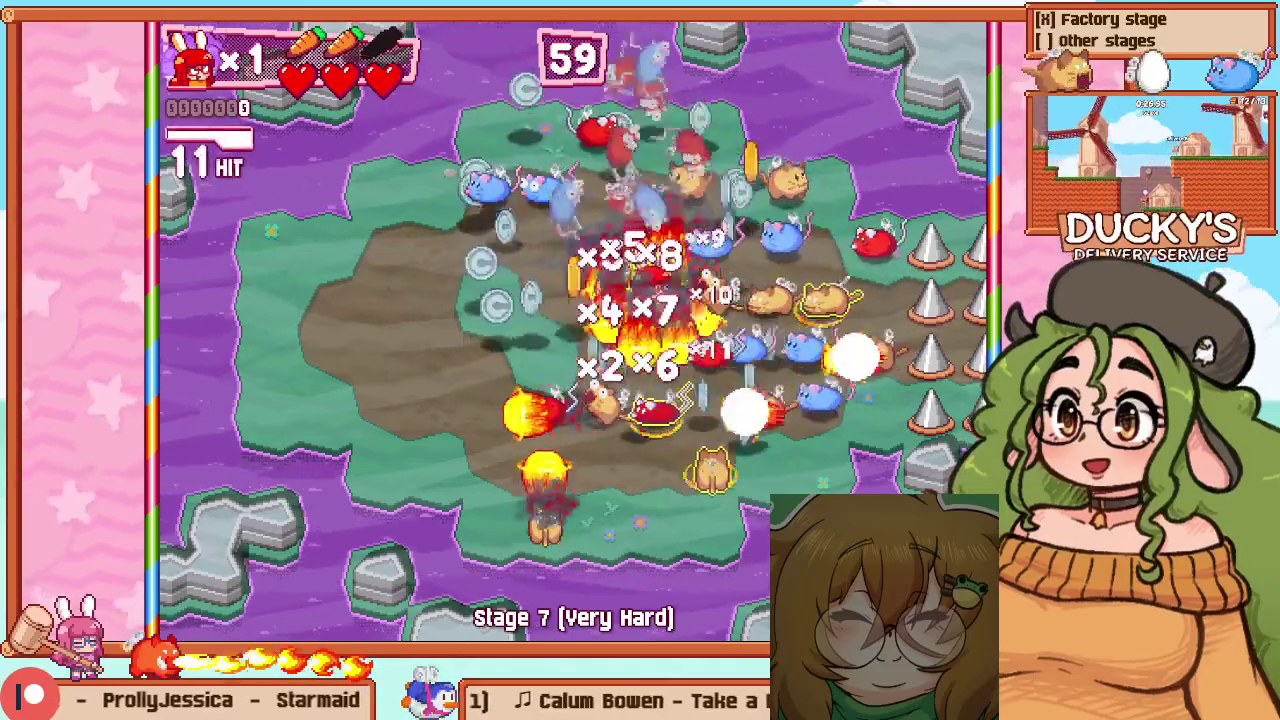
key(Up)
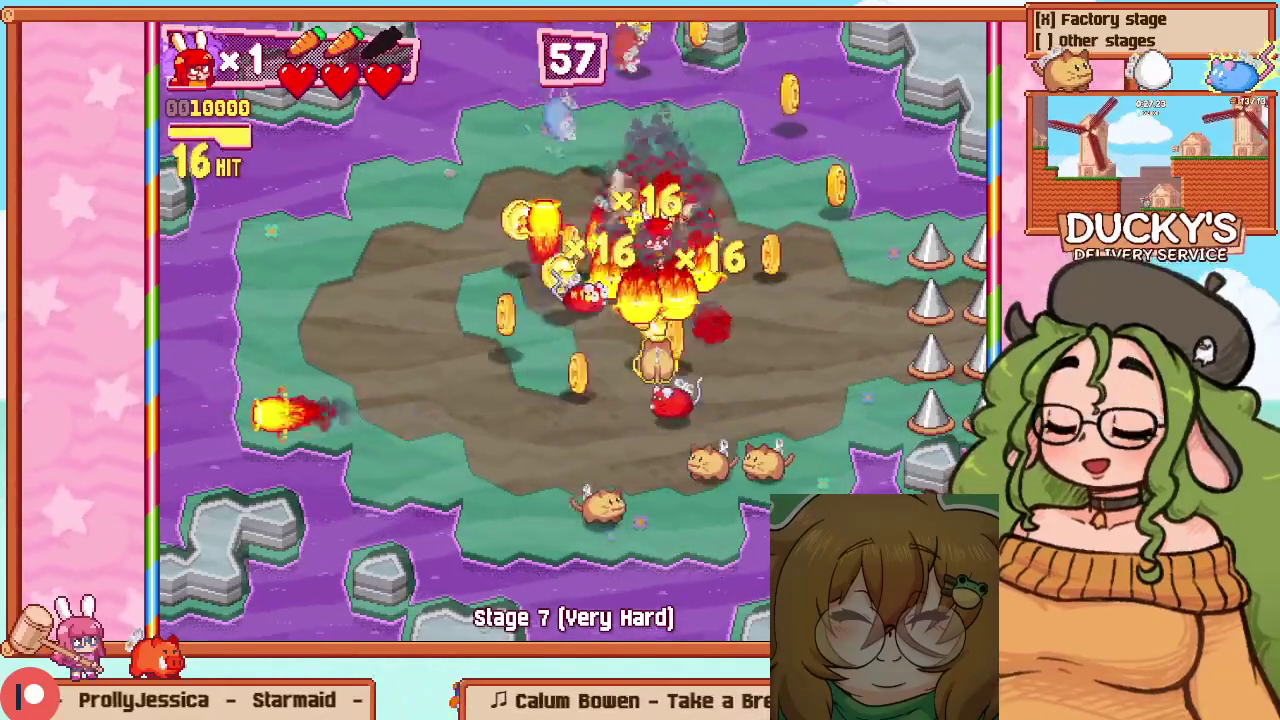
key(Down)
key(Up)
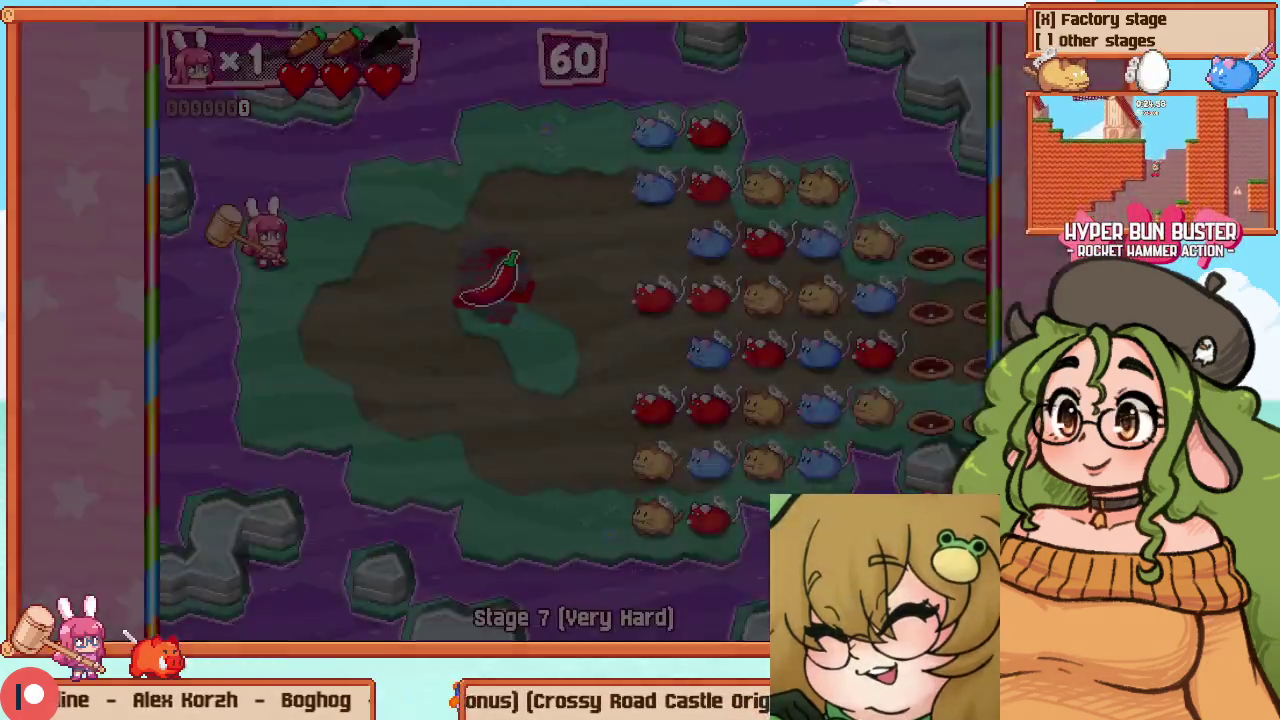
key(Right)
key(Right)
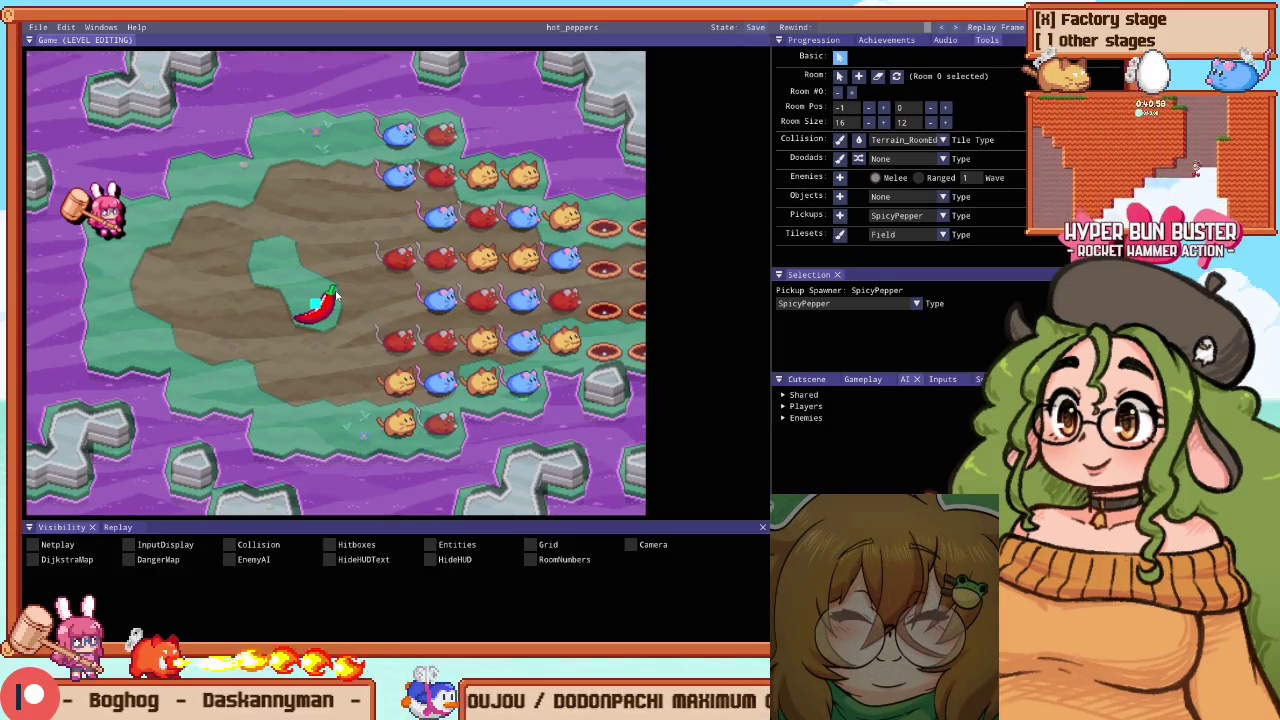
Move the spicy pepper up toward the enemies and test its new spot
drag(336, 296, 380, 256)
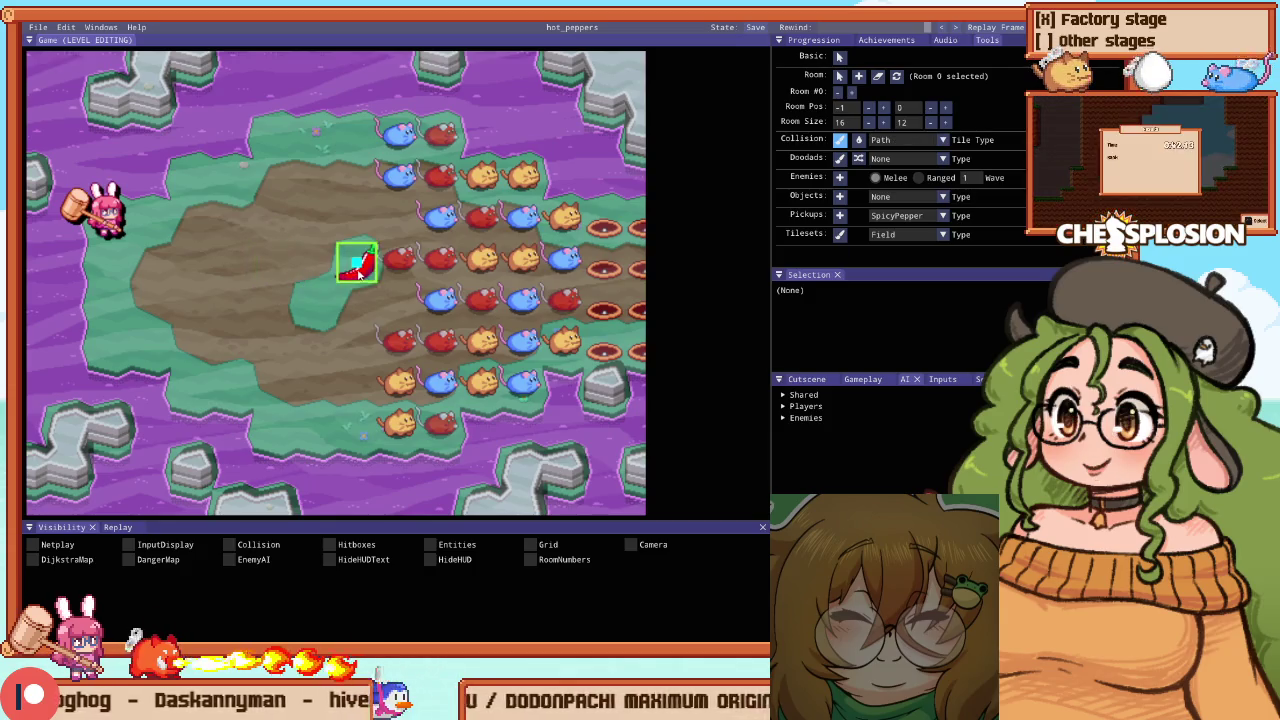
key(Escape)
key(Down)
key(Right)
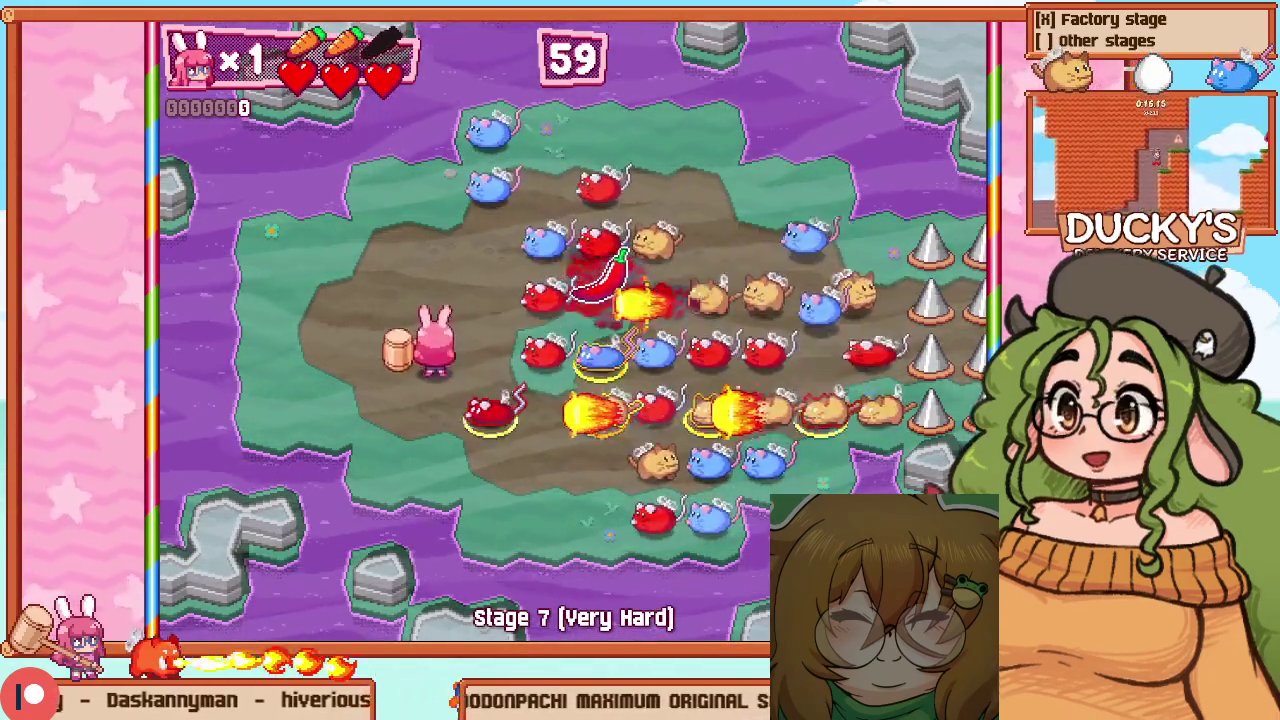
key(Left)
key(Up)
key(Escape)
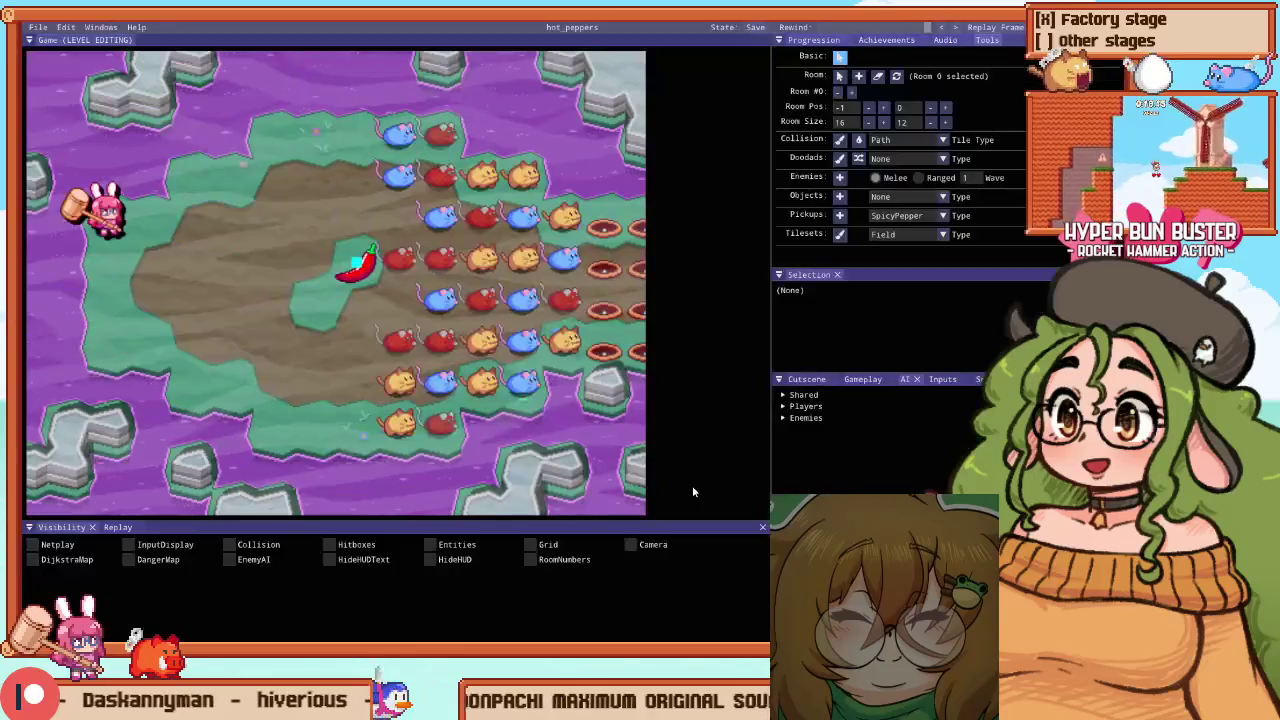
Reshape the grass patch around the pepper with Path tiles, then relaunch the stage
mouse_move(272, 262)
mouse_down()
mouse_move(314, 260)
mouse_move(358, 282)
mouse_up()
click(357, 262)
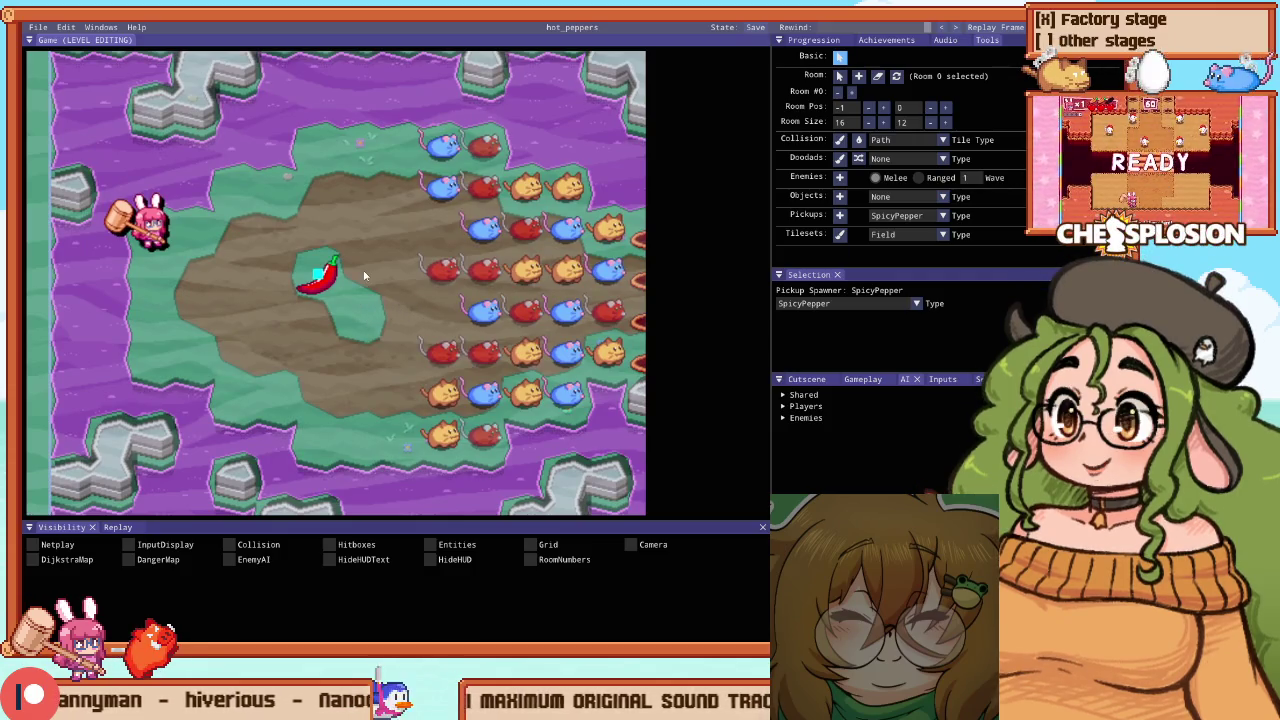
drag(369, 254, 213, 266)
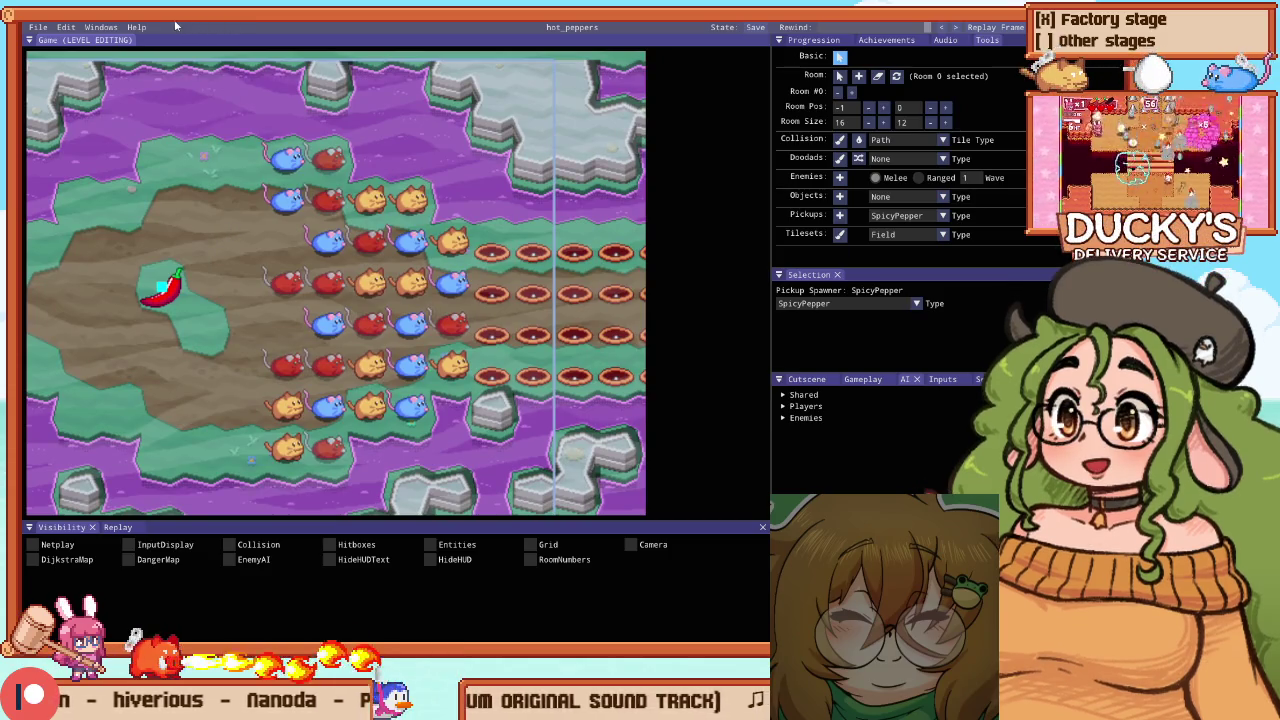
key(F1)
key(Escape)
key(Escape)
key(Right)
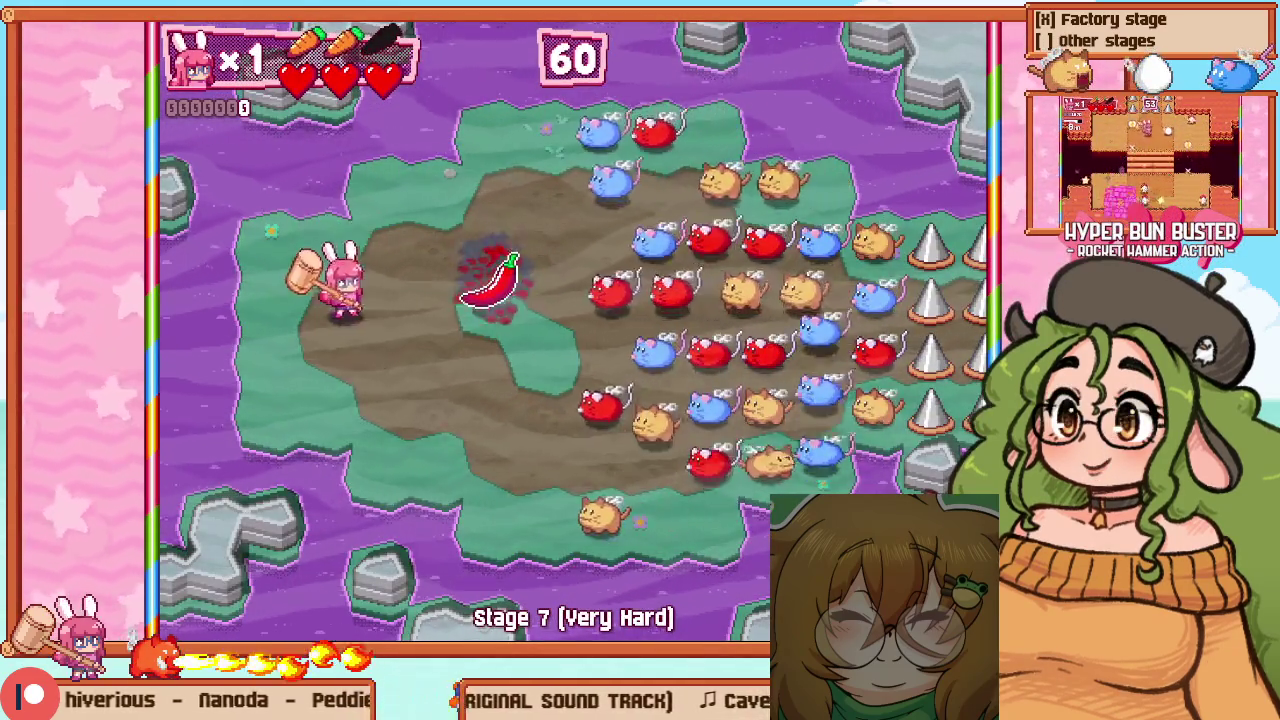
Attack the enemy crowd to chain through the last enemies, then restart the stage
key(Right)
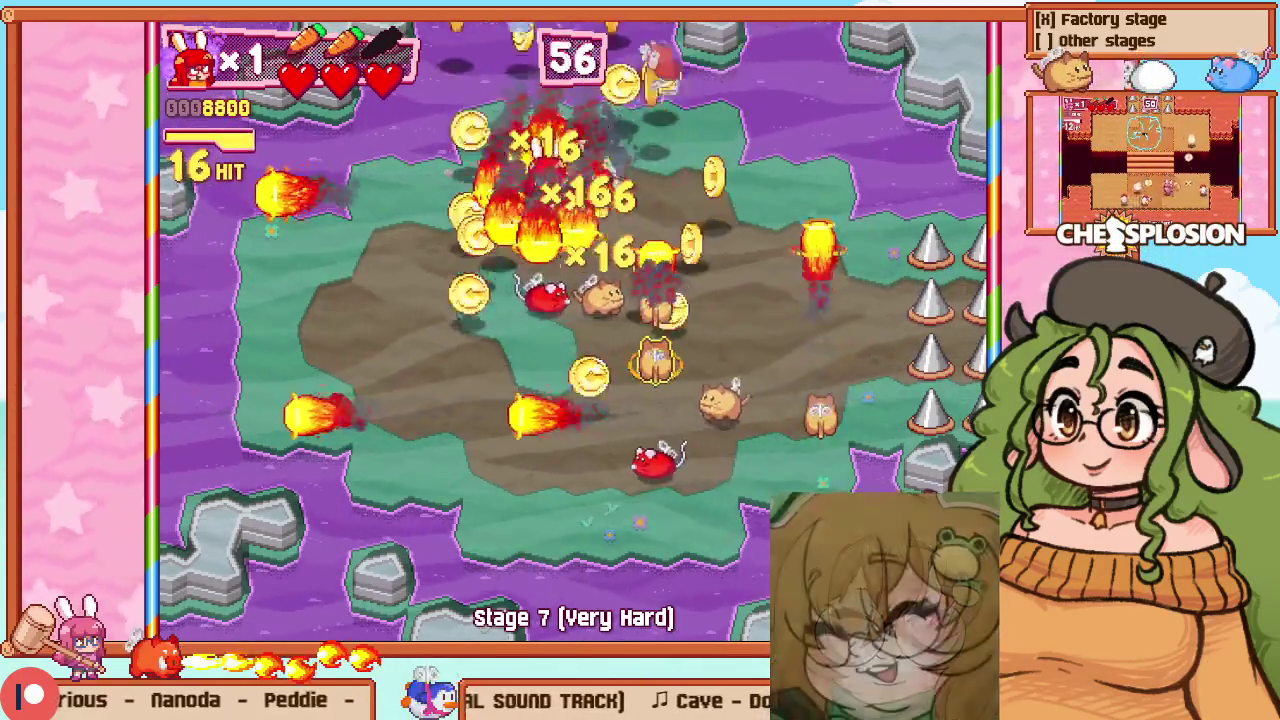
key(Right)
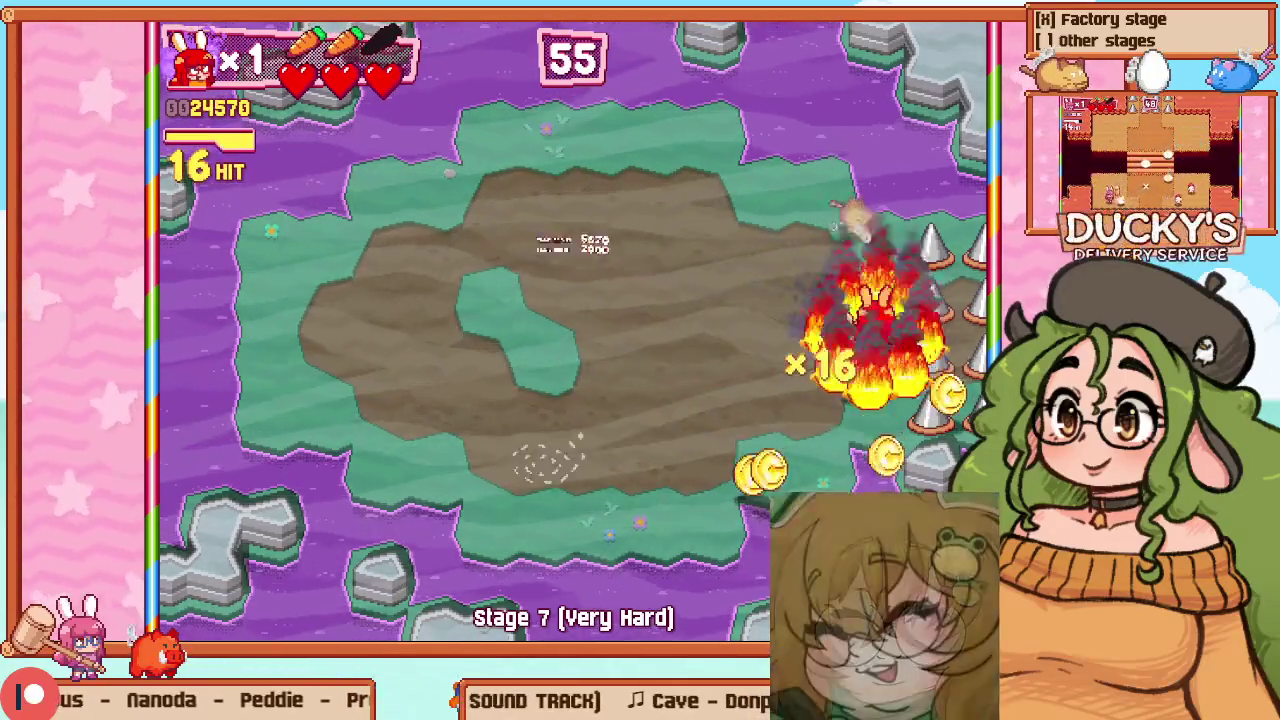
key(Left)
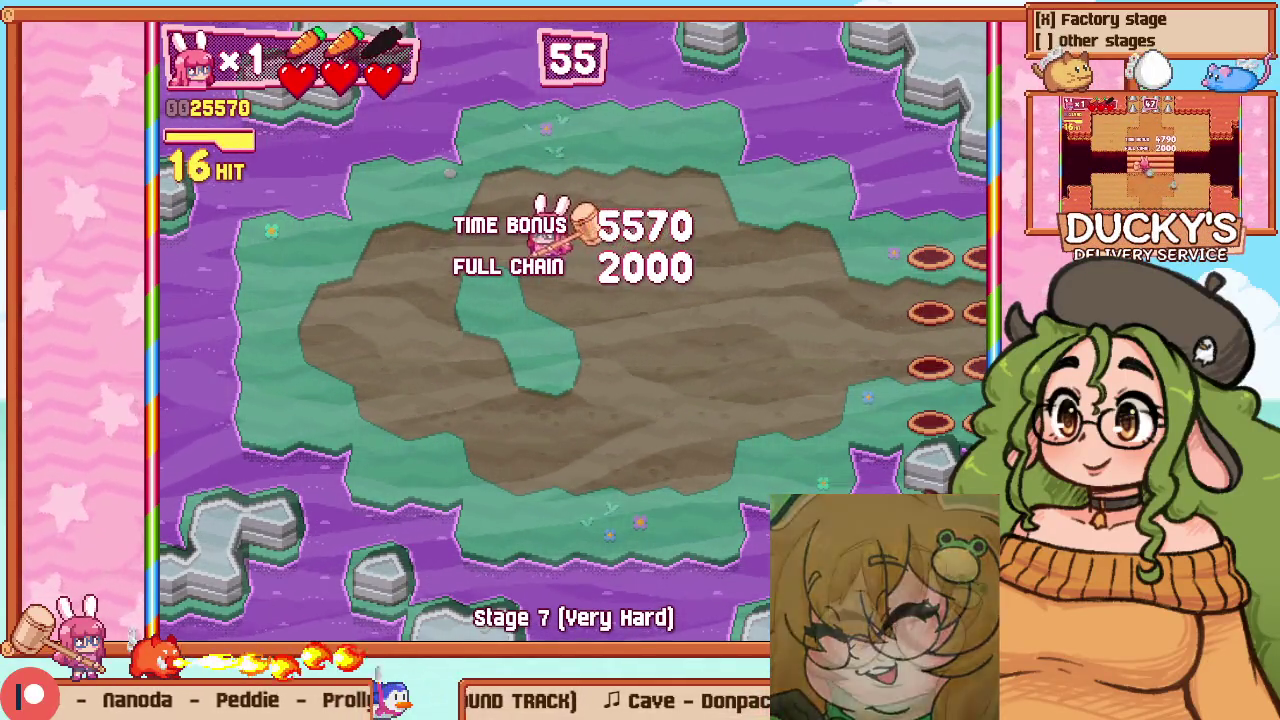
Replay the stage, grabbing the pepper and sweeping its fire across the remaining enemies
key(Right)
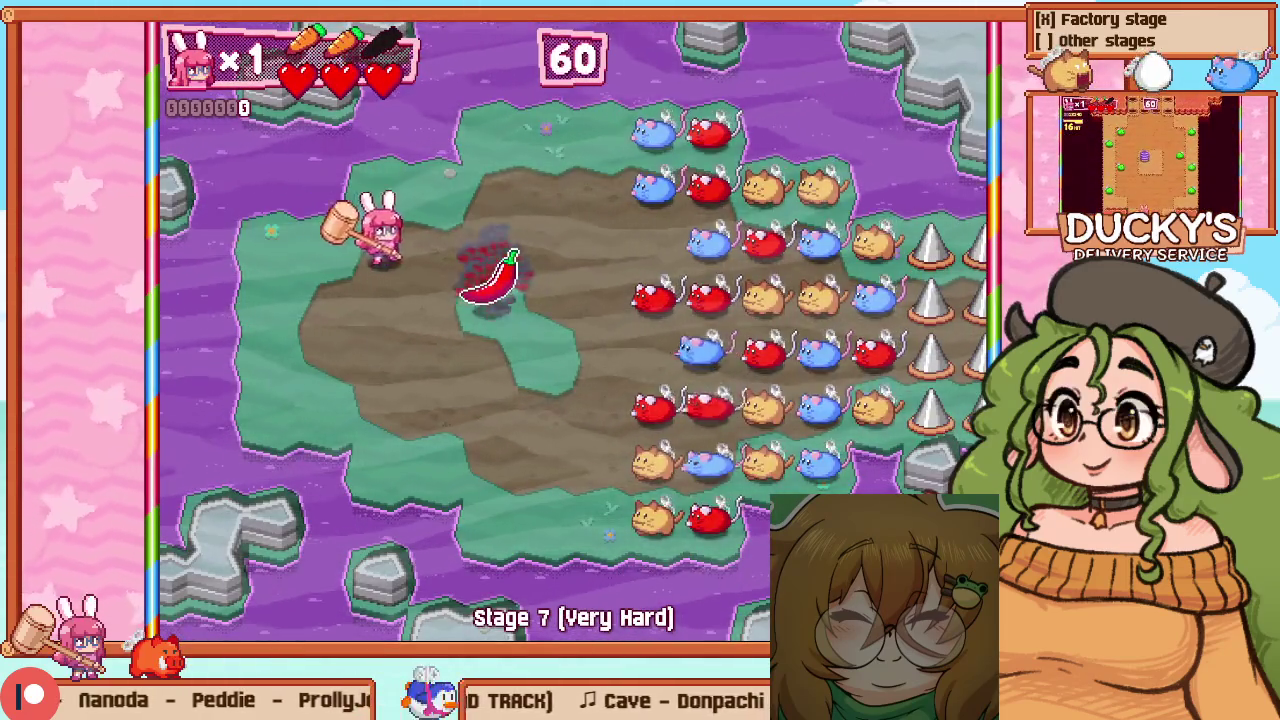
key(z)
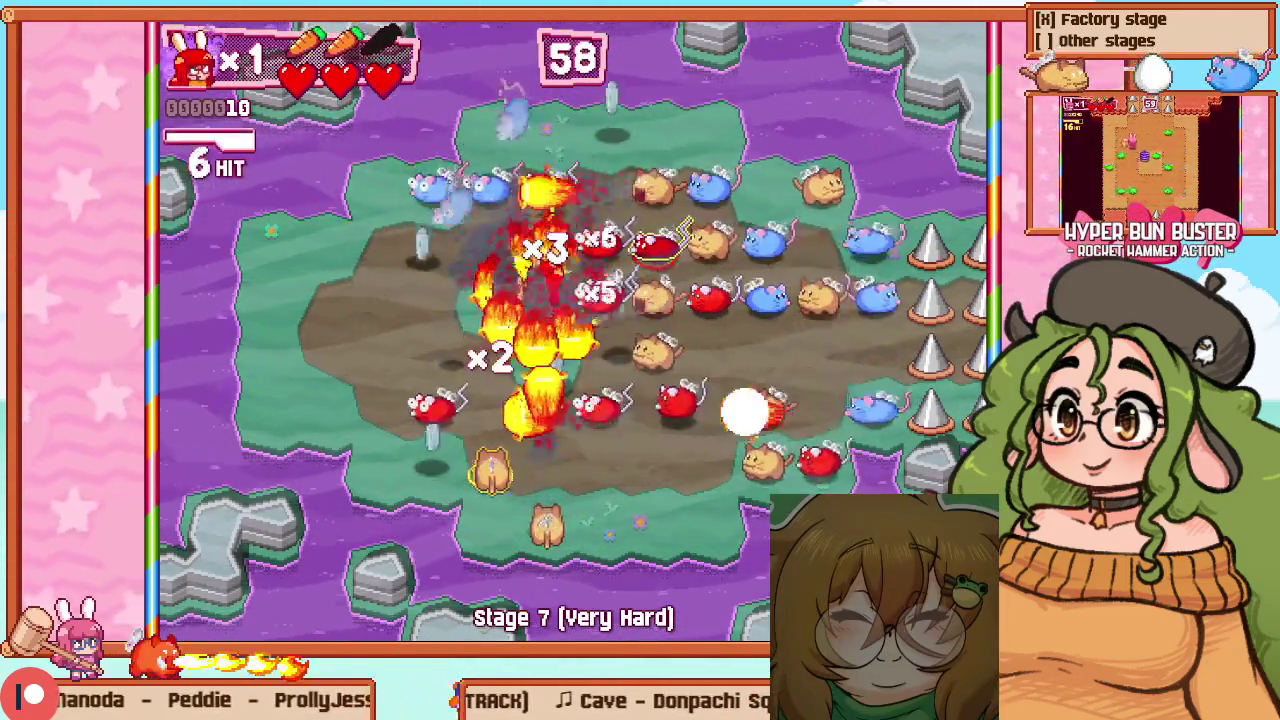
key(Right)
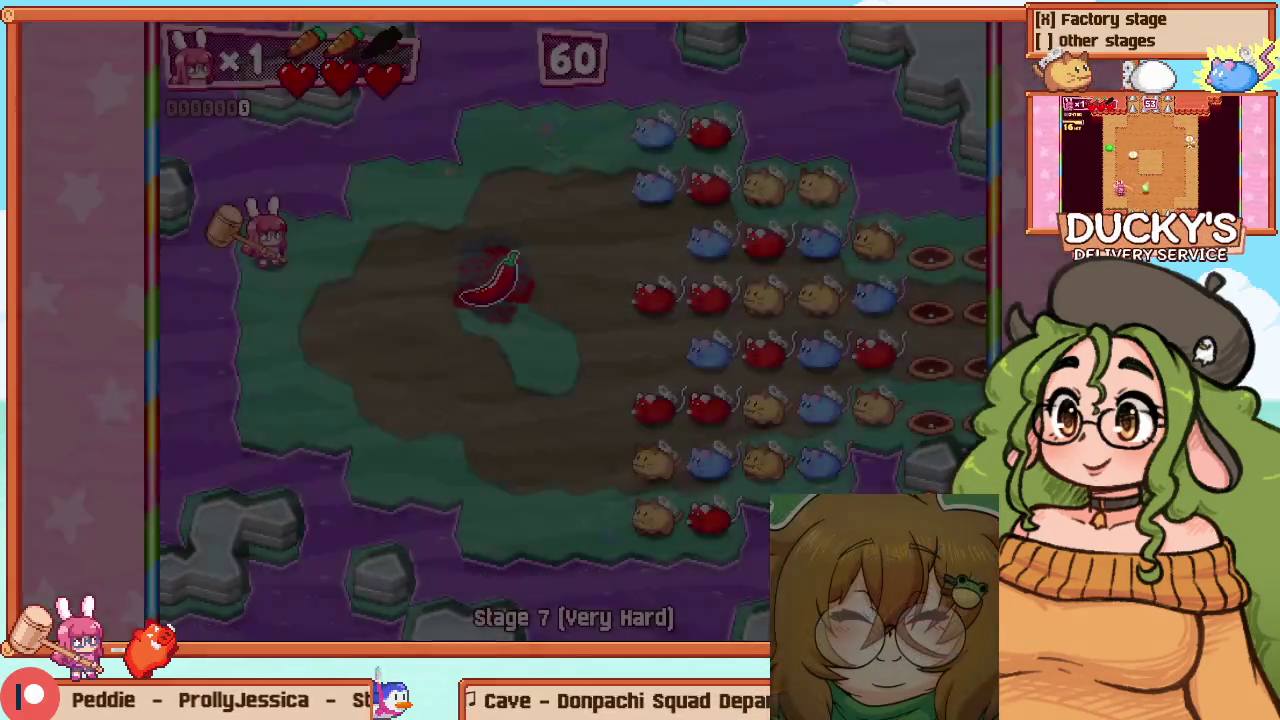
key(Right)
key(Down)
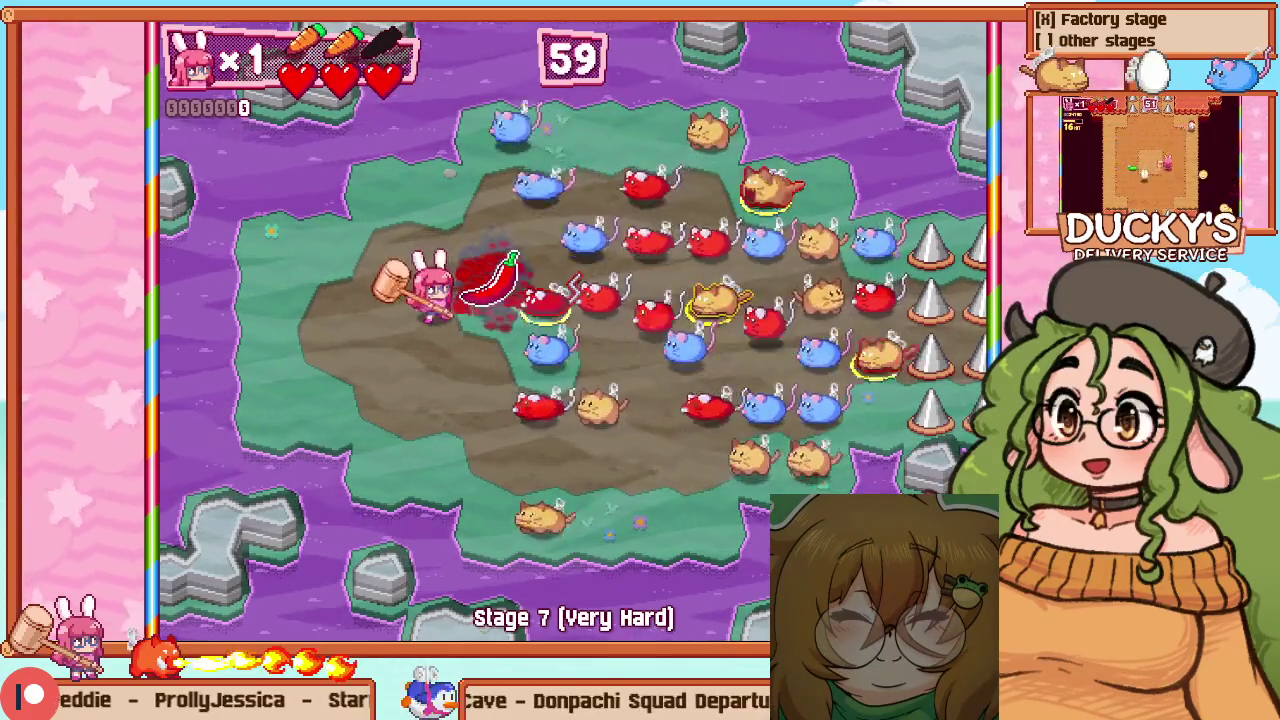
key(Up)
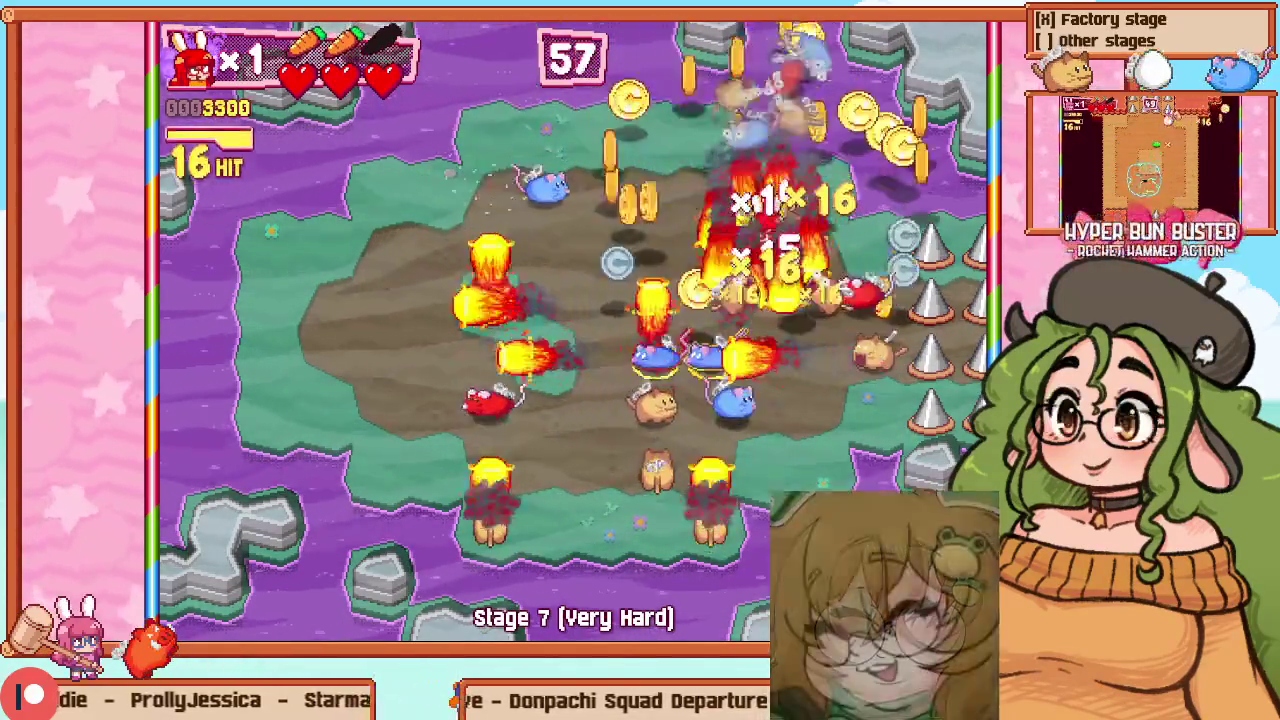
key(Down)
key(Left)
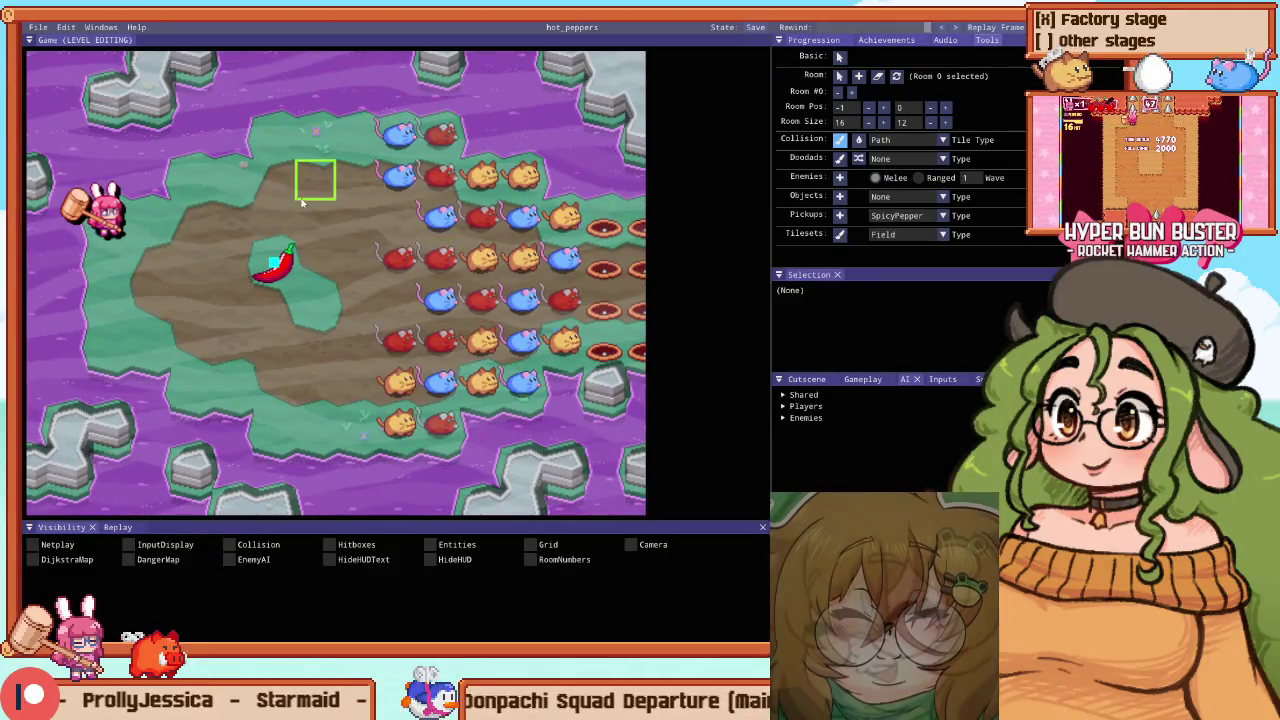
Move the red ranged mice, including mouse 9, up and left into the enemy ring
scroll(92, 245, down, 1)
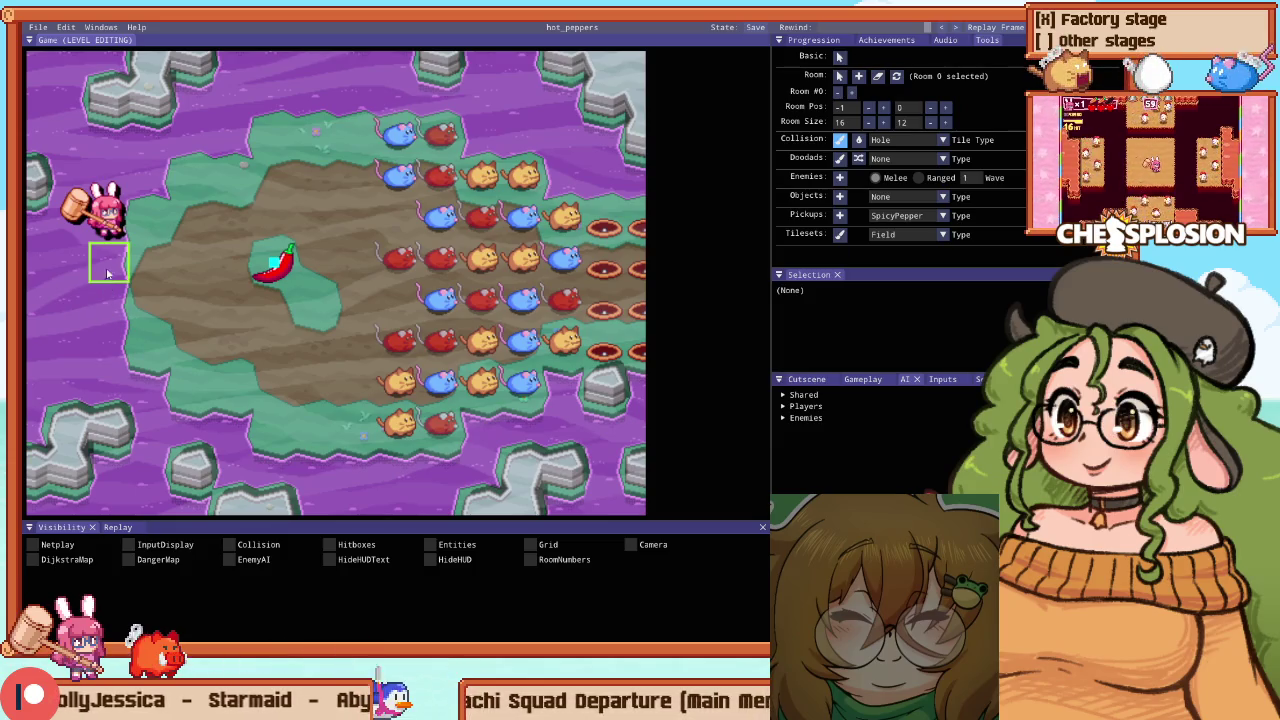
key(c)
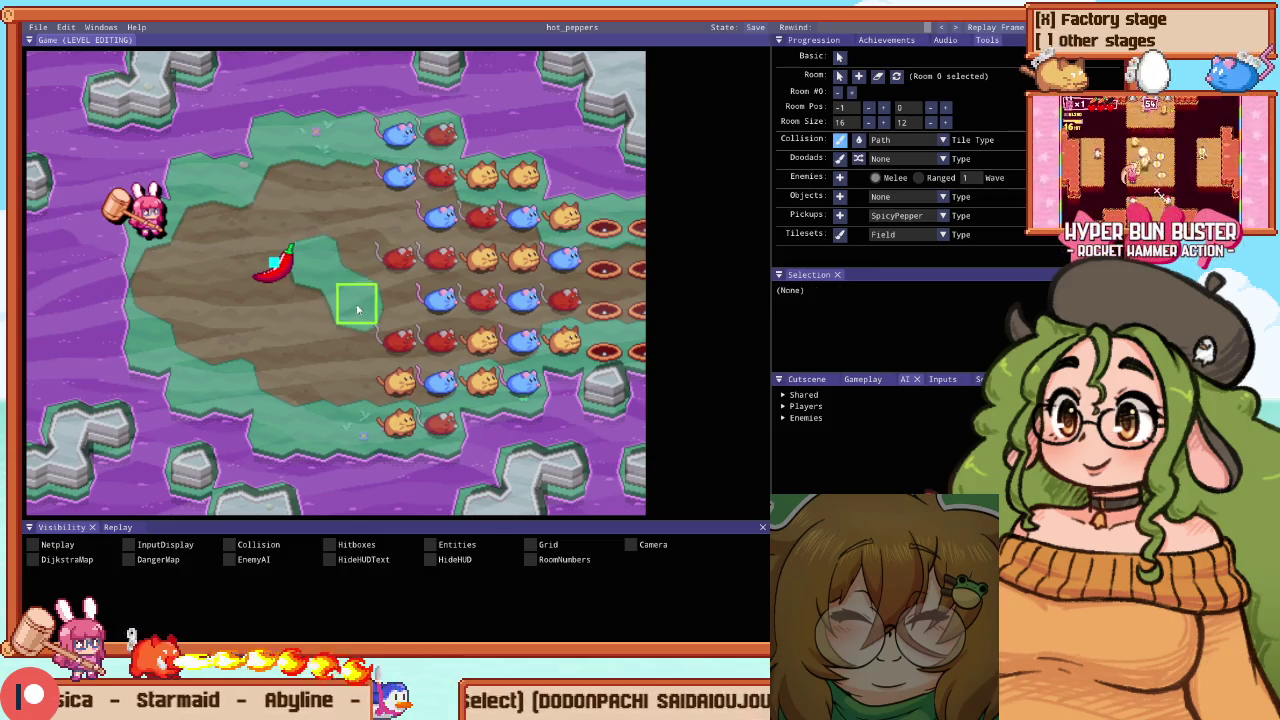
mouse_move(381, 250)
mouse_down()
mouse_move(378, 172)
mouse_move(341, 128)
mouse_up()
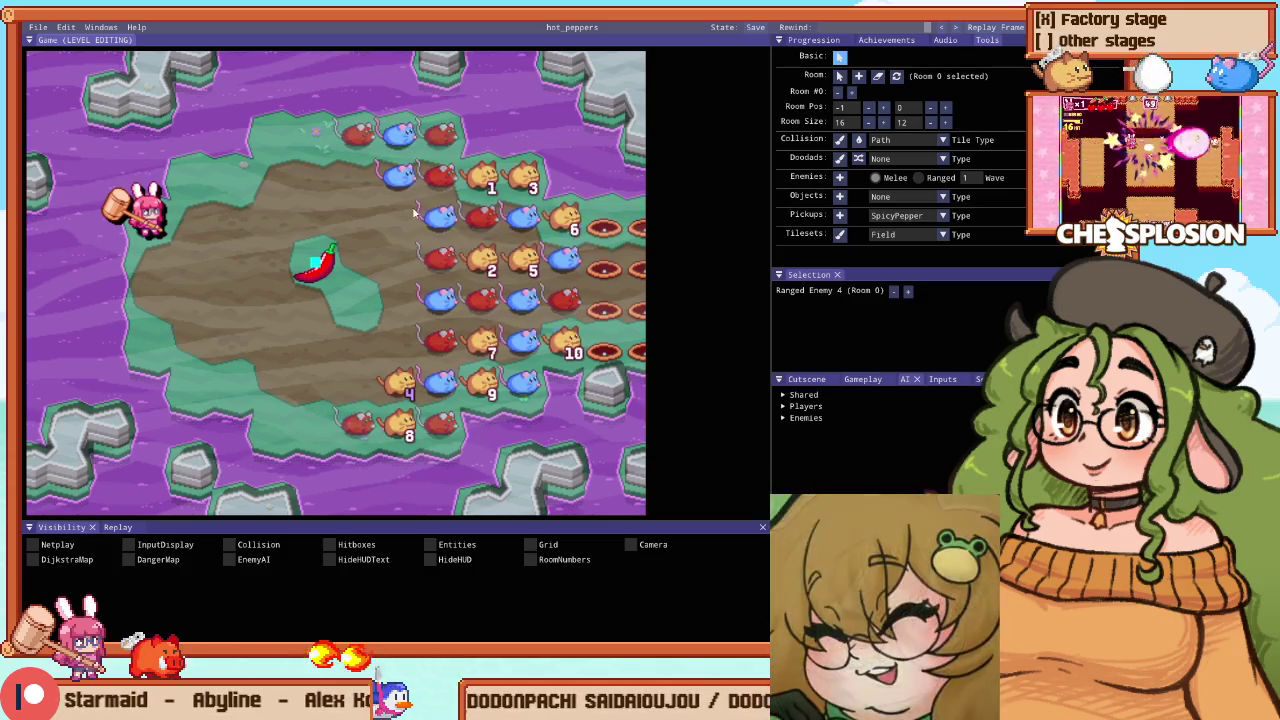
click(432, 180)
drag(432, 180, 363, 171)
click(440, 180)
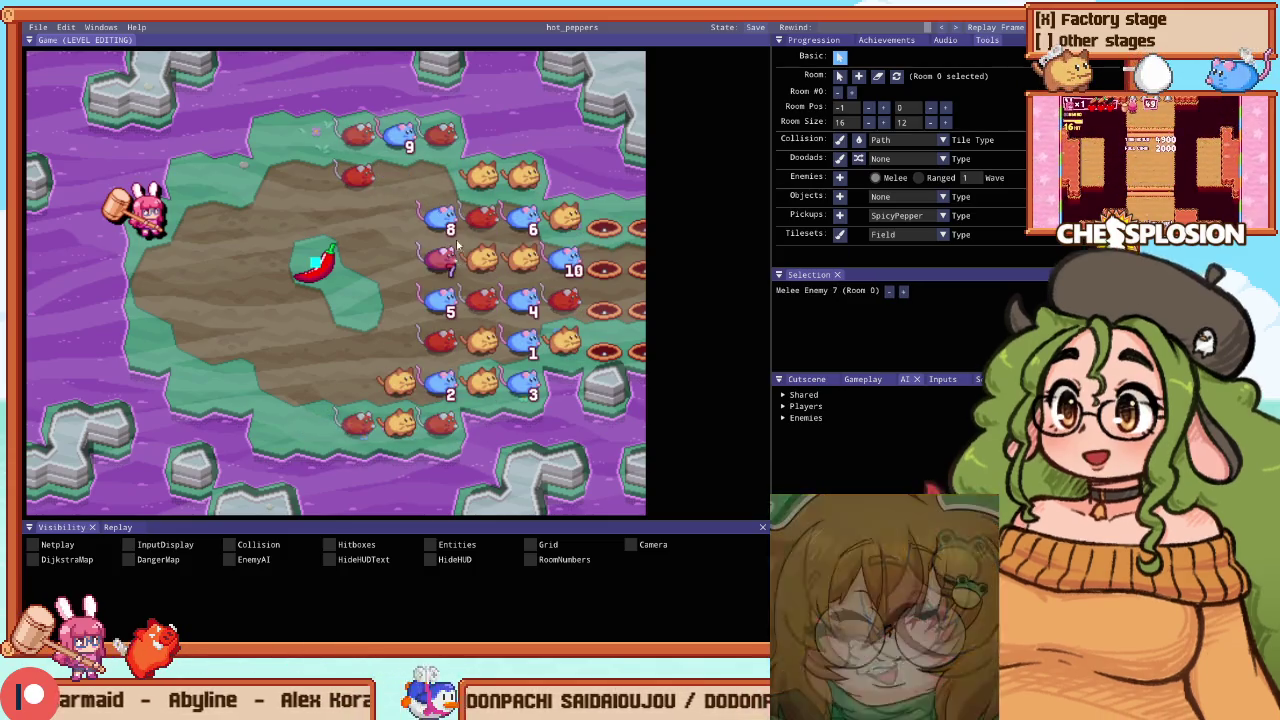
drag(476, 224, 440, 178)
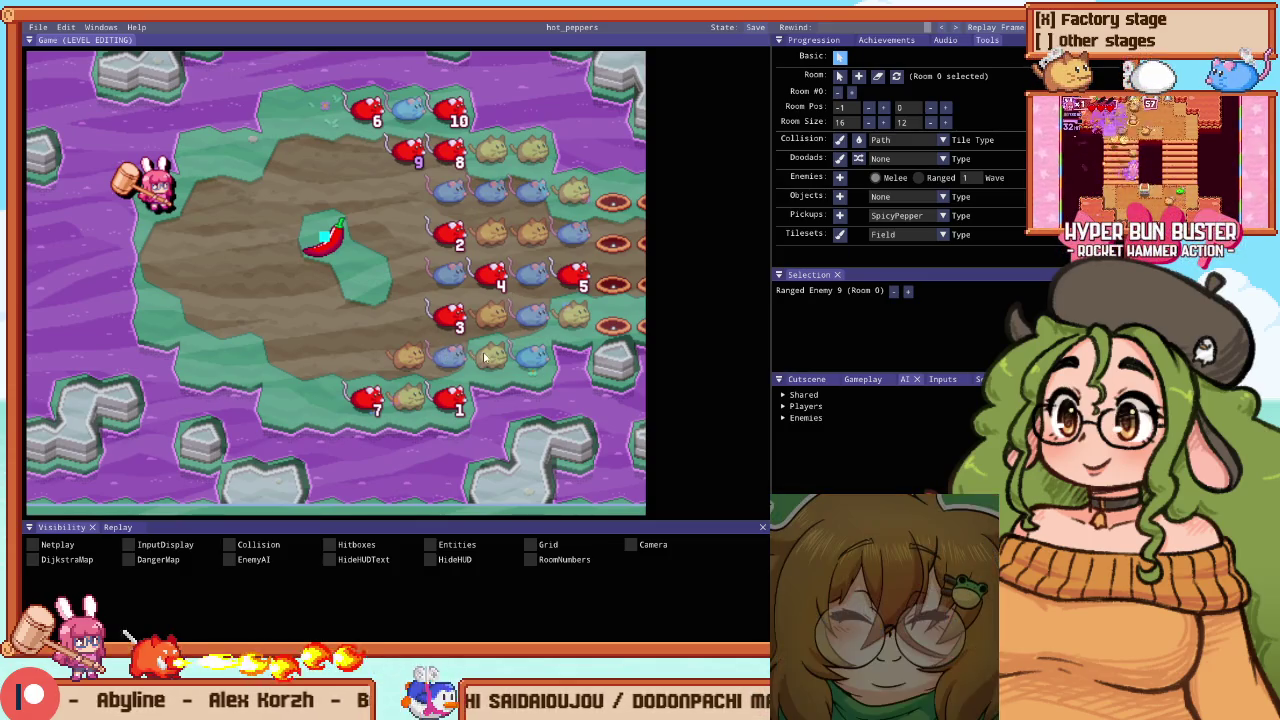
Check spawn numbers of melee 2 and ranged 9, move blue melee 8 beside 7, and playtest
click(452, 360)
click(432, 332)
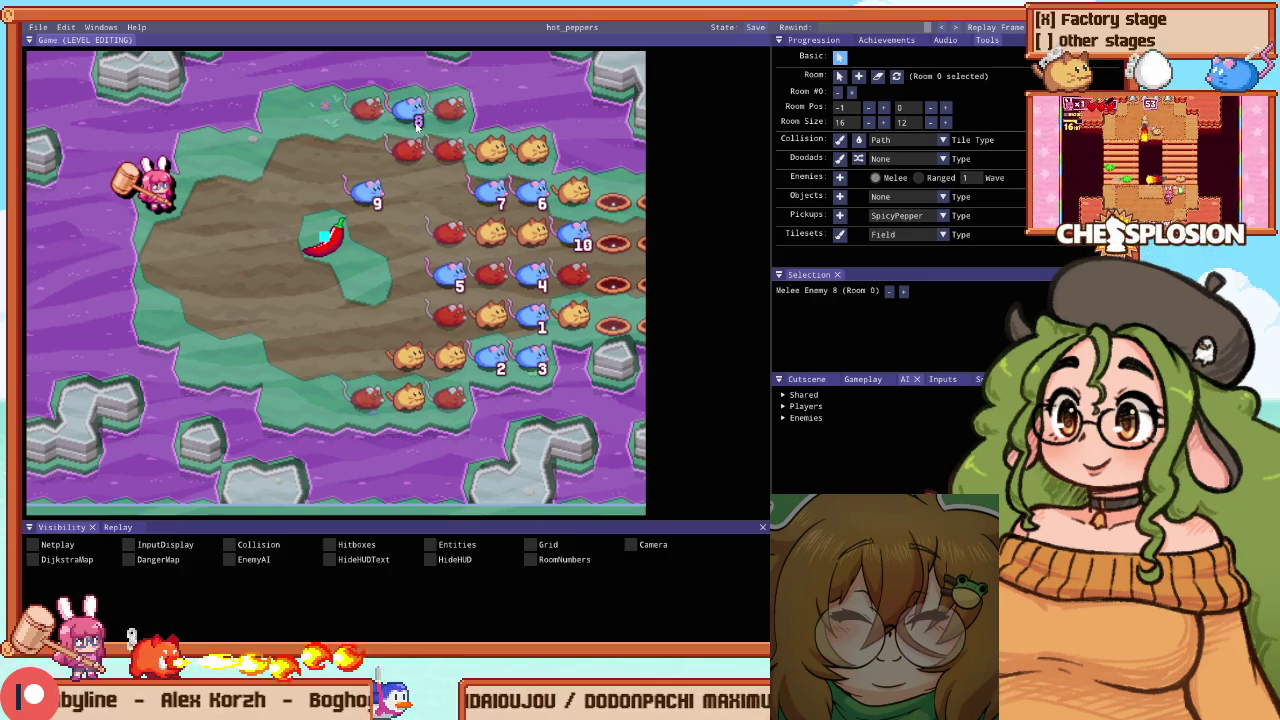
drag(418, 112, 452, 195)
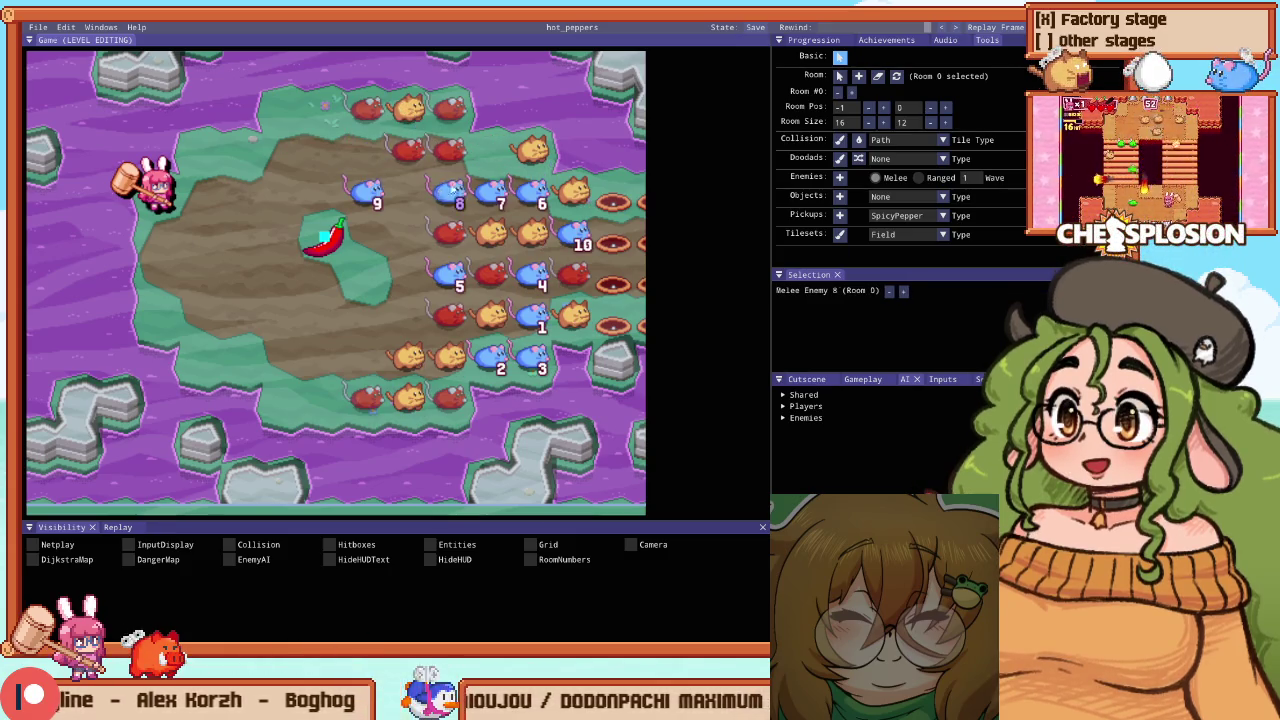
key(F1)
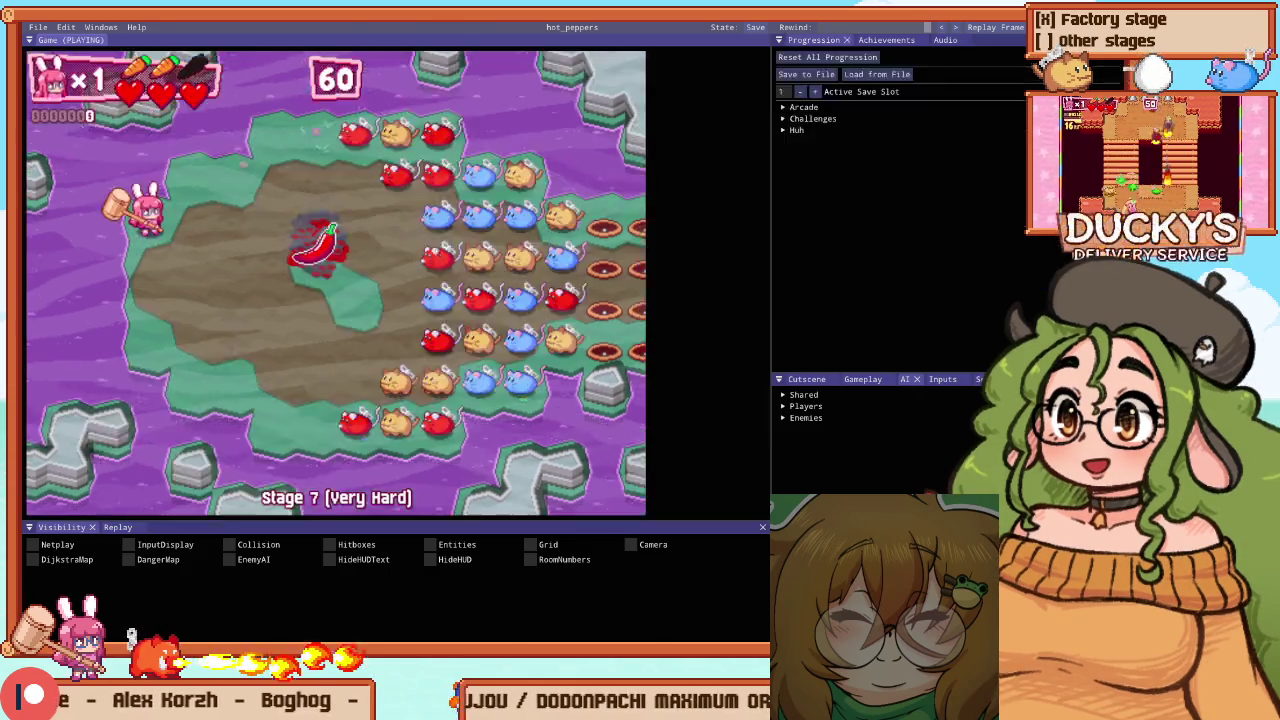
Grab the pepper and burn the enemy ring, then pause and restart the stage
key(Right)
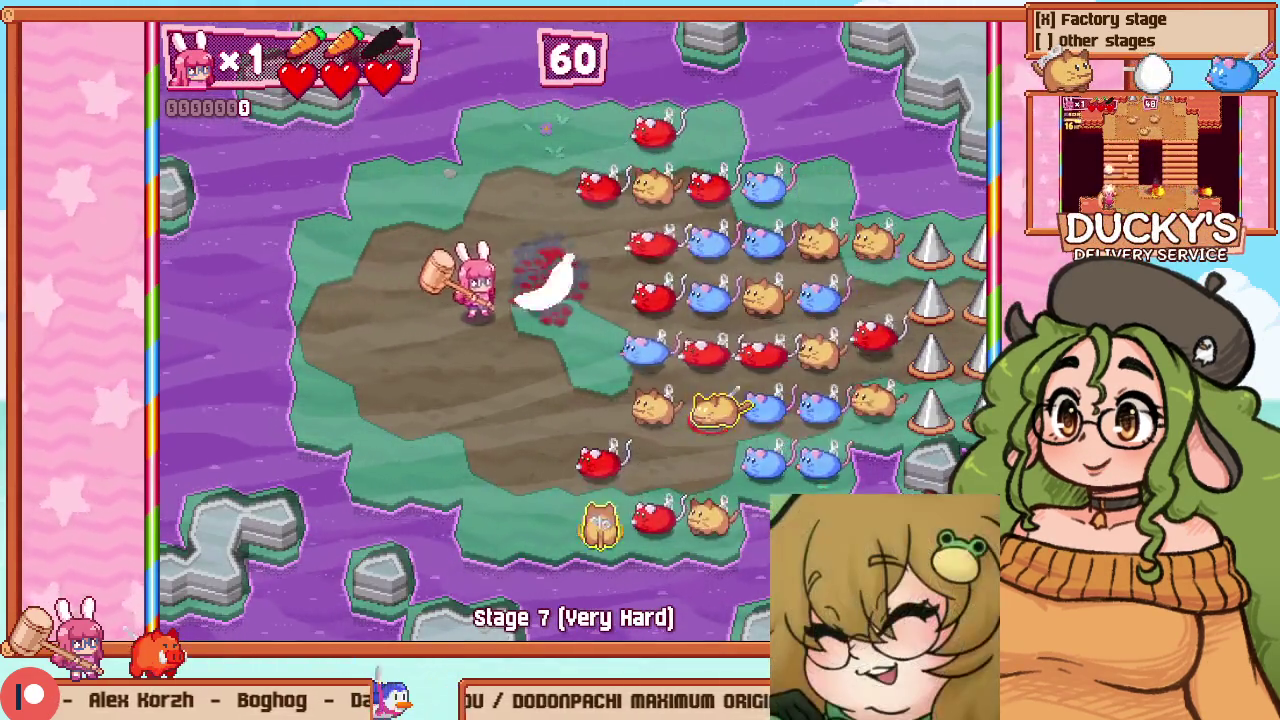
key(Left)
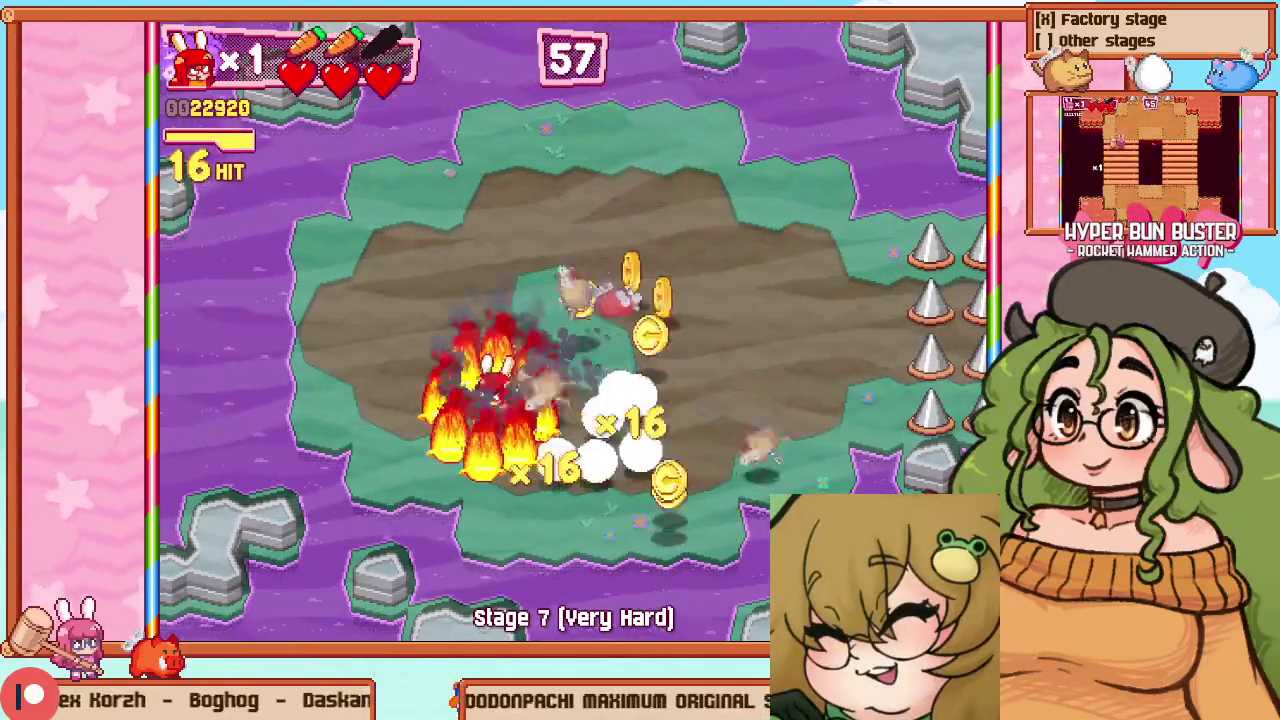
key(Escape)
key(Down)
key(Return)
key(Right)
key(Down)
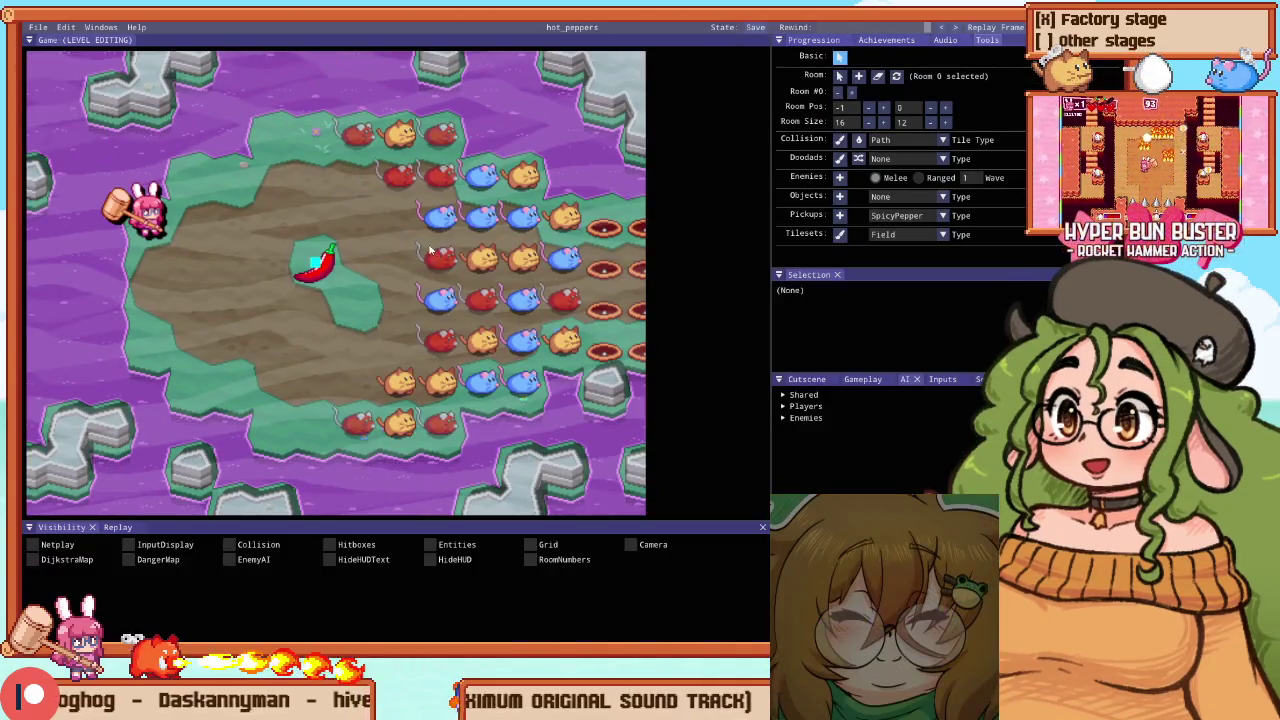
Move the player start lower on the island, undoing a stray enemy placement
key(e)
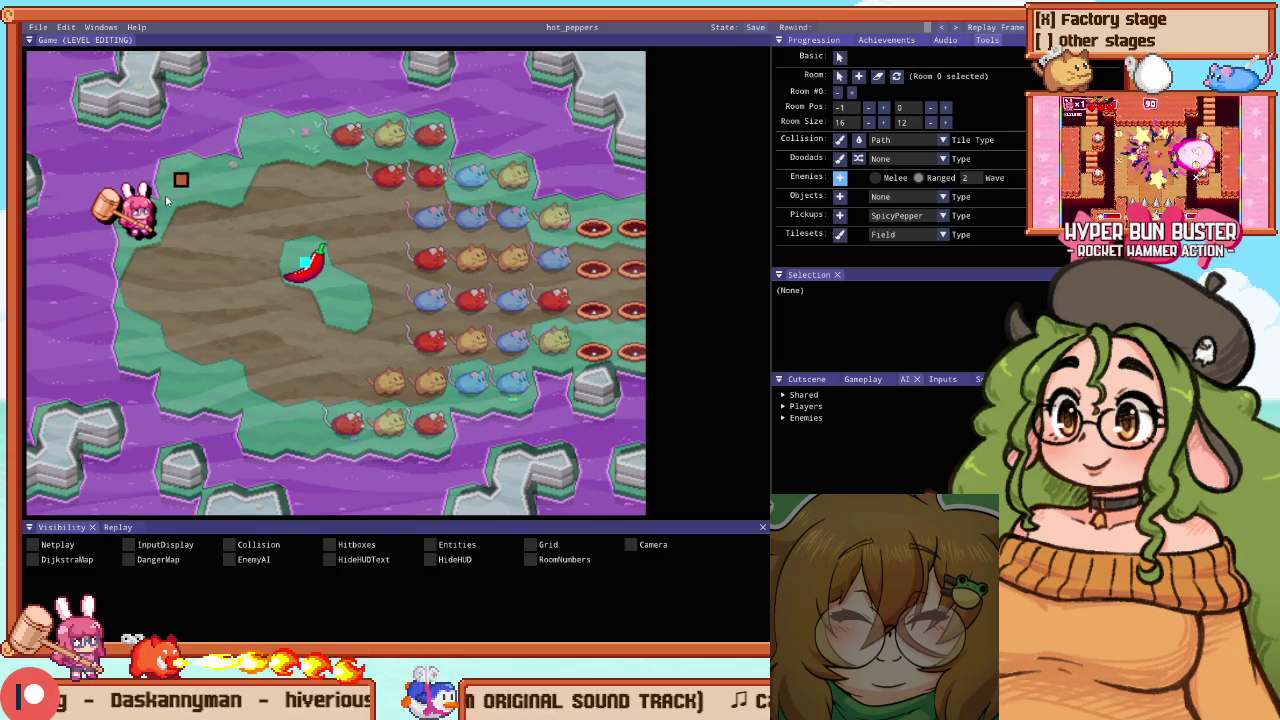
drag(145, 250, 143, 374)
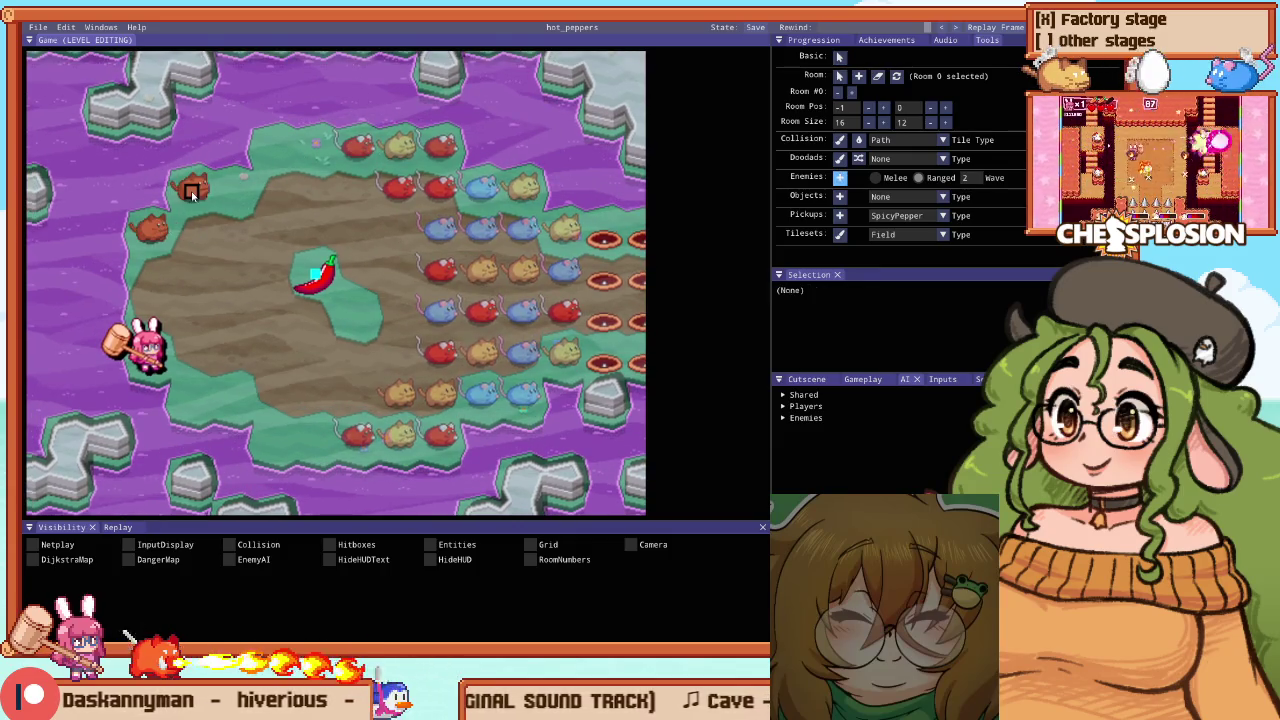
click(273, 152)
key(ctrl+z)
key(ctrl+z)
key(ctrl+z)
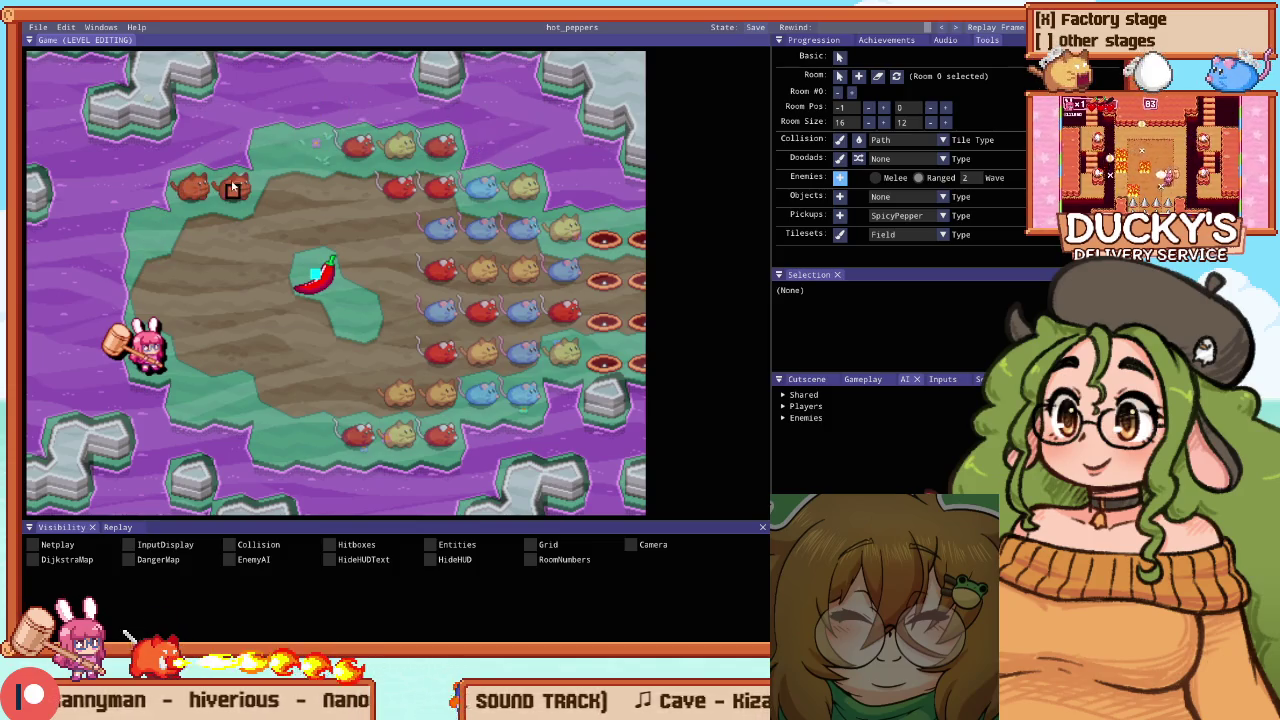
Place wave-2 ranged enemies along the island's top row and one at the right
click(358, 150)
click(400, 150)
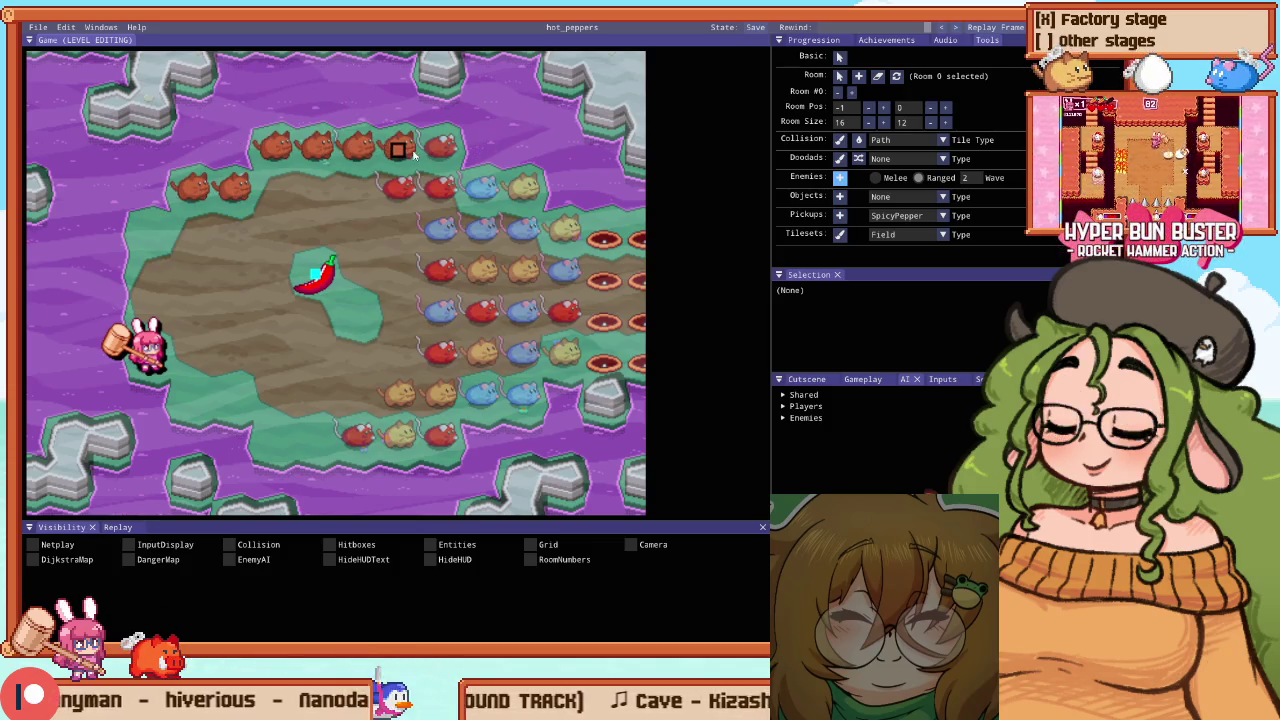
click(357, 150)
click(400, 150)
click(440, 150)
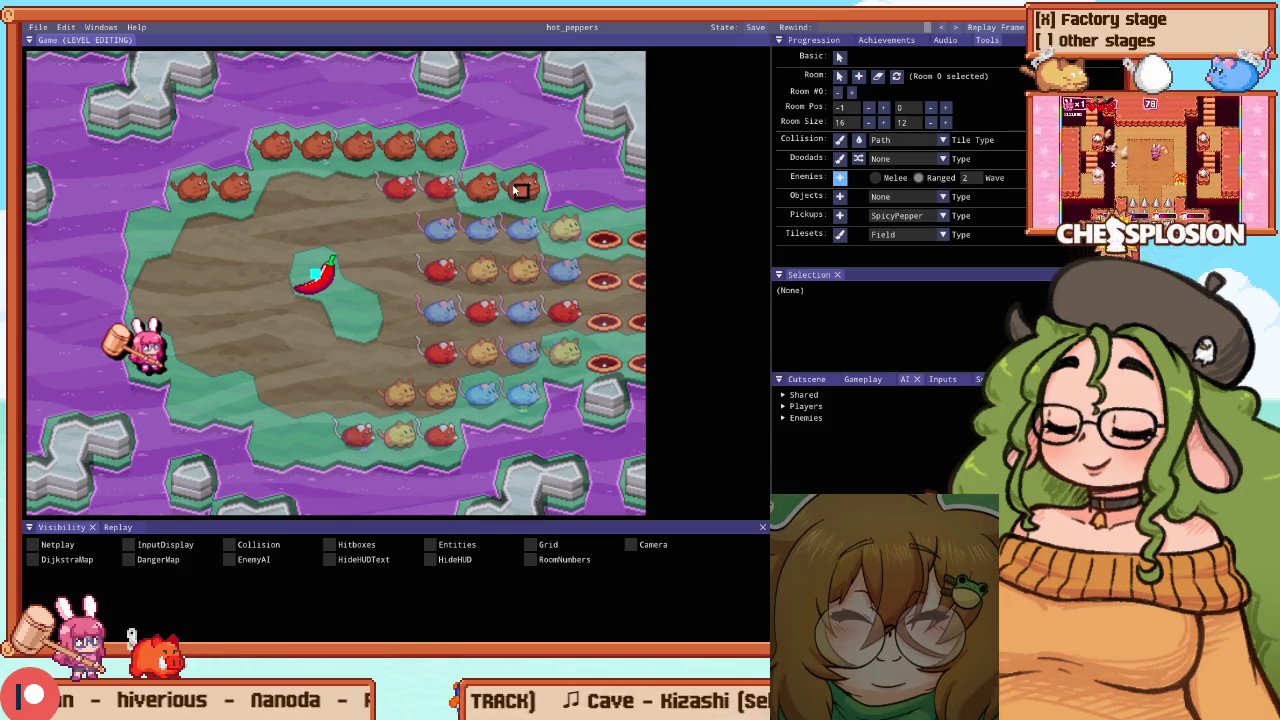
click(525, 185)
Place four wave-1 mice along the island's bottom edge, replacing one red enemy
key(1)
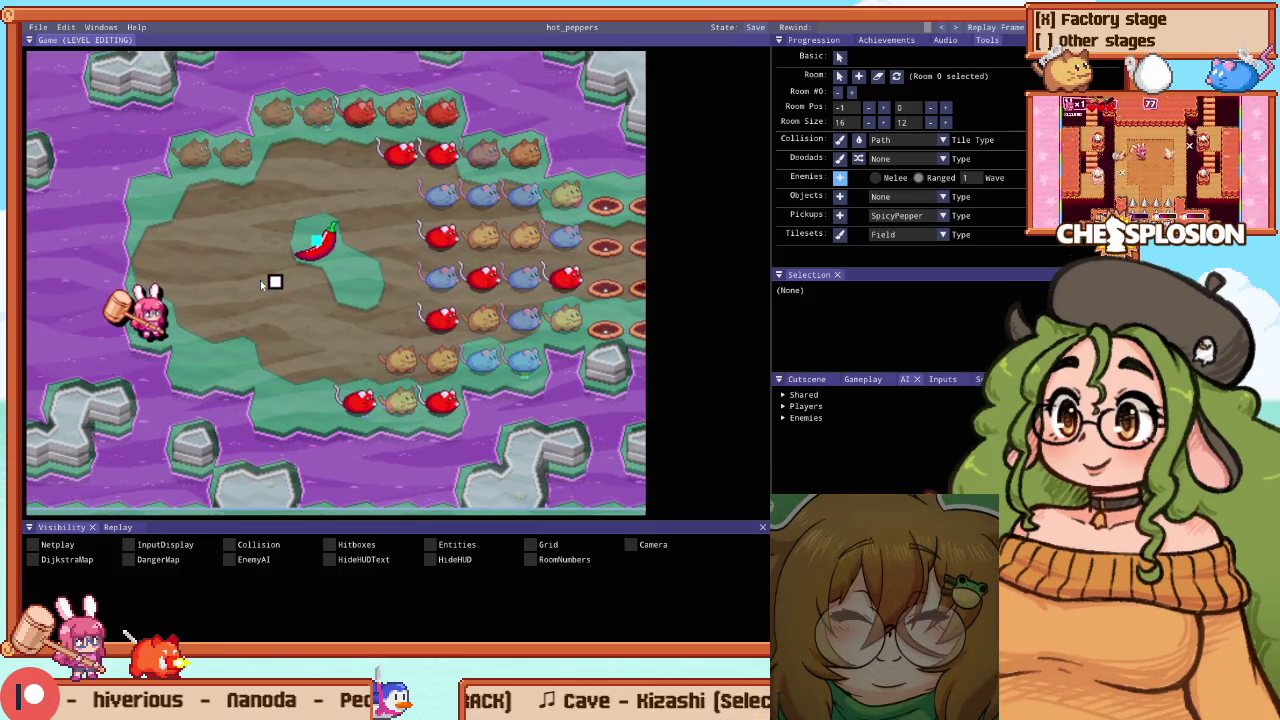
click(193, 362)
click(235, 362)
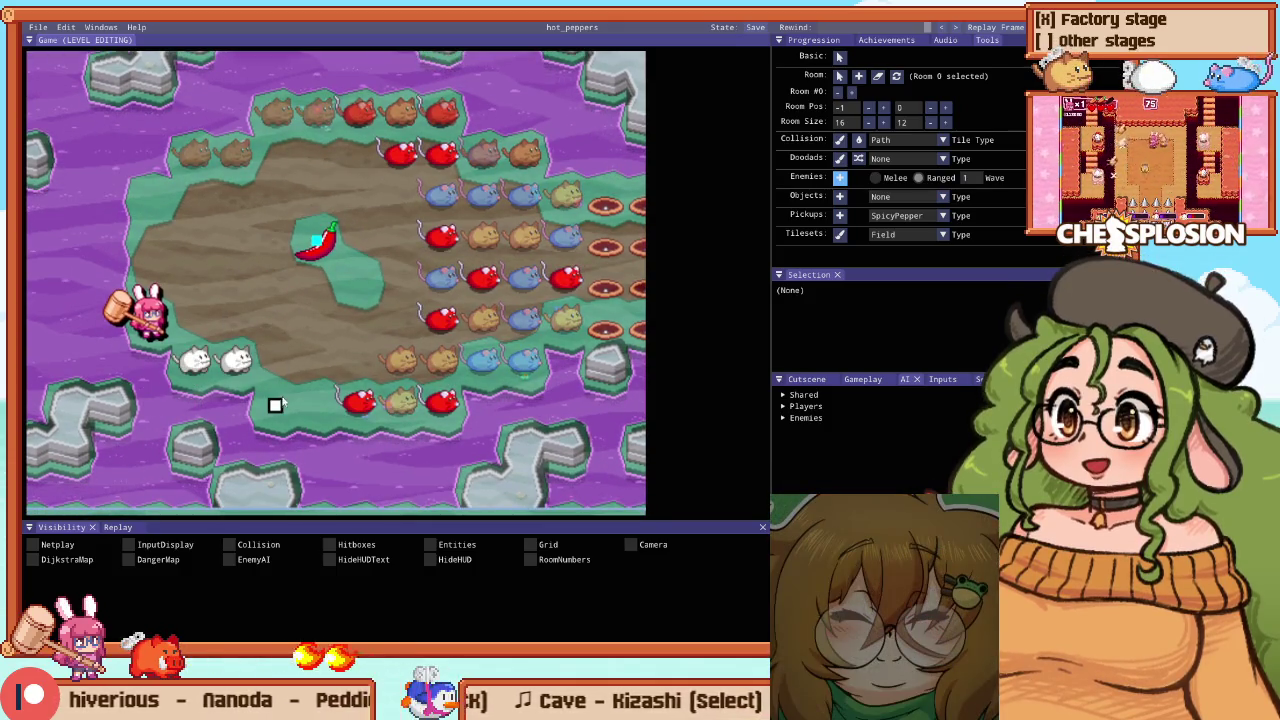
click(276, 402)
click(443, 403)
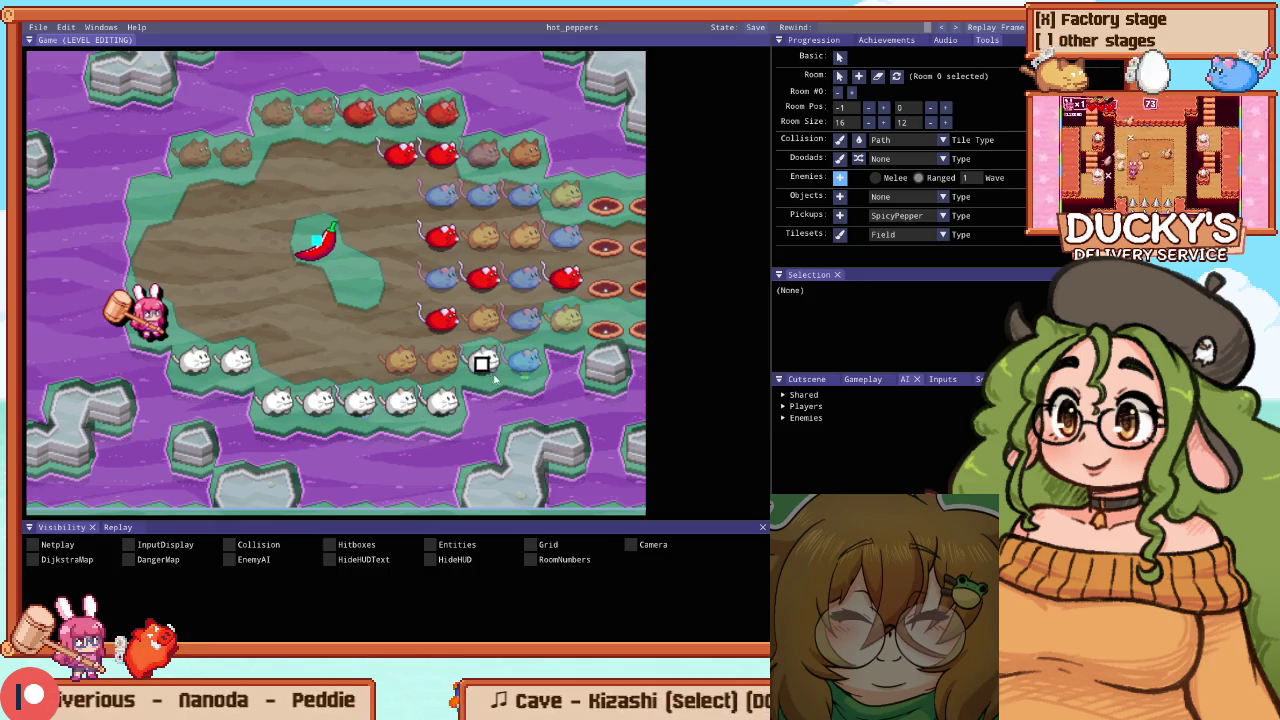
Paint rock terrain along the upper-left edge of the island
key(c)
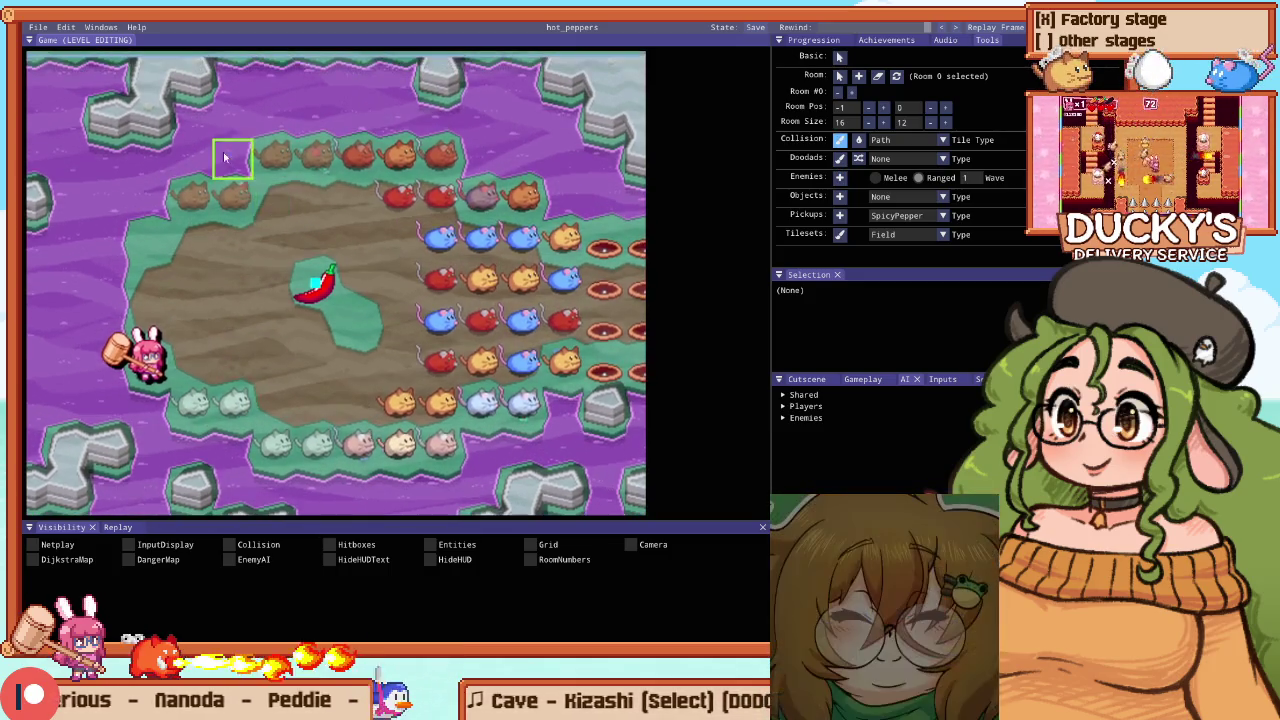
drag(190, 125, 279, 134)
mouse_move(183, 117)
mouse_down()
mouse_move(280, 110)
mouse_move(238, 100)
mouse_move(238, 76)
mouse_up()
Look over the map and set the painted tile type to Hole
scroll(513, 145, down, 2)
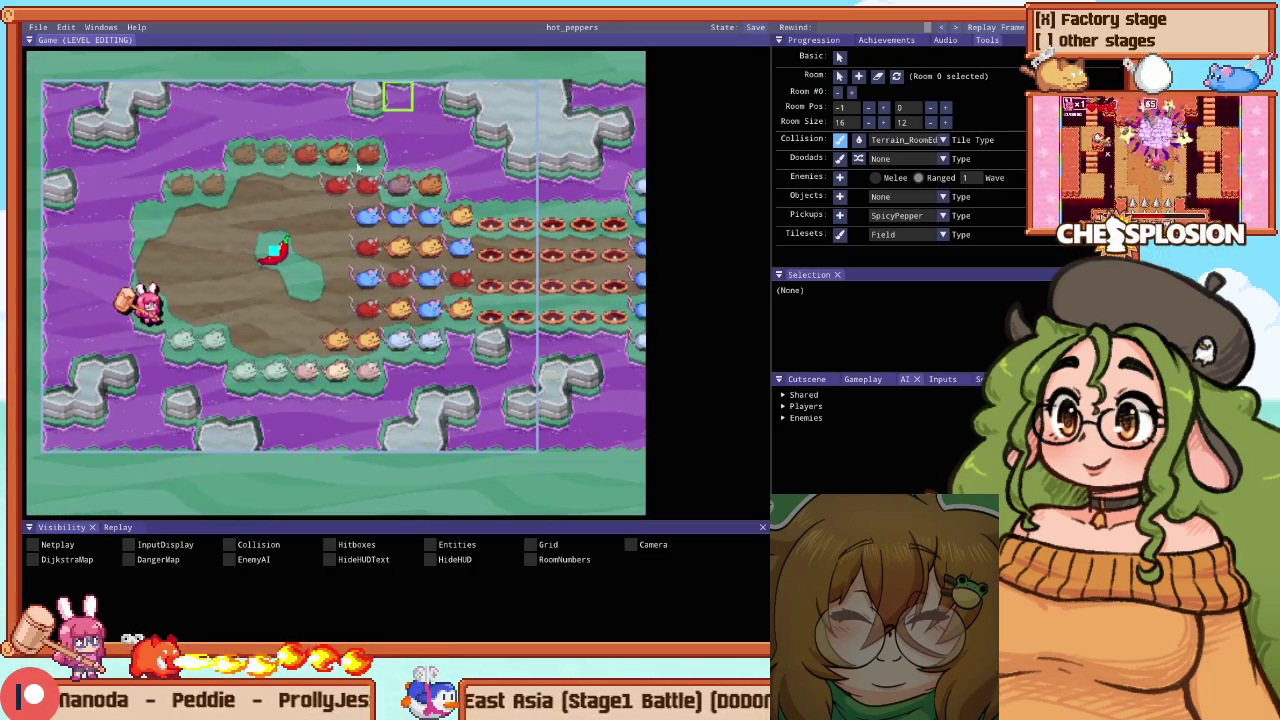
scroll(257, 209, up, 3)
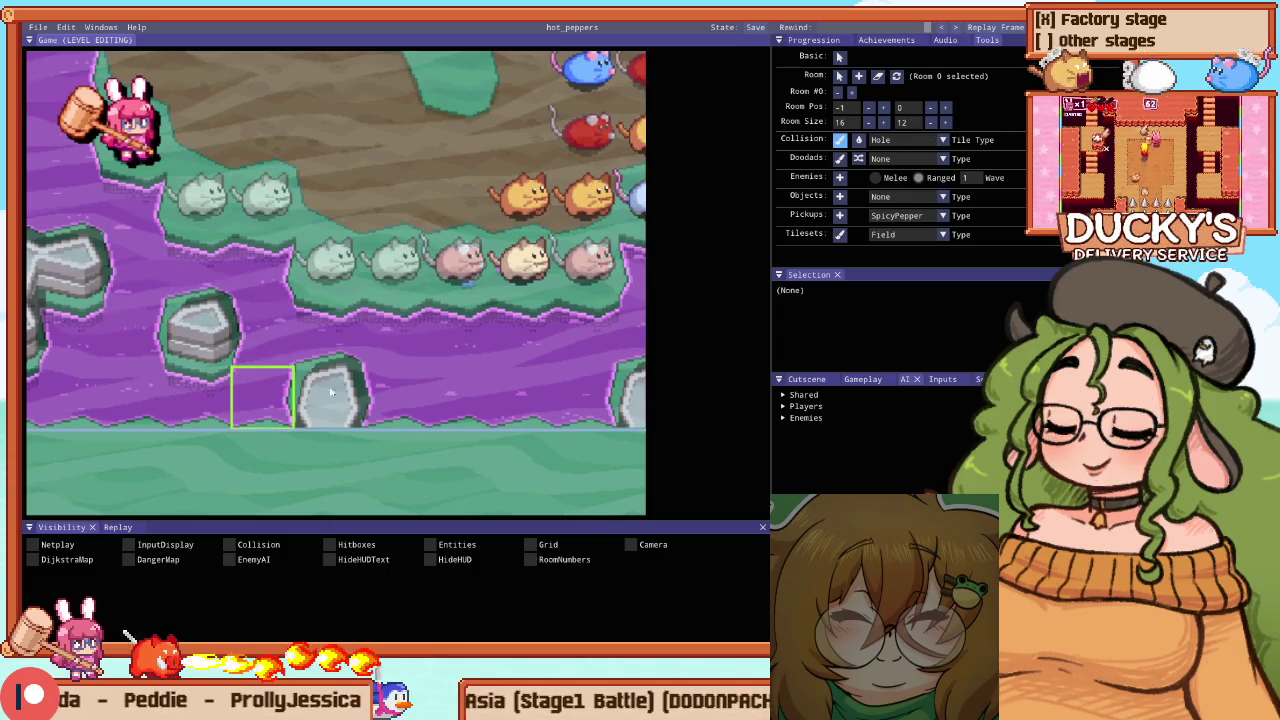
scroll(280, 400, right, 2)
scroll(296, 405, down, 3)
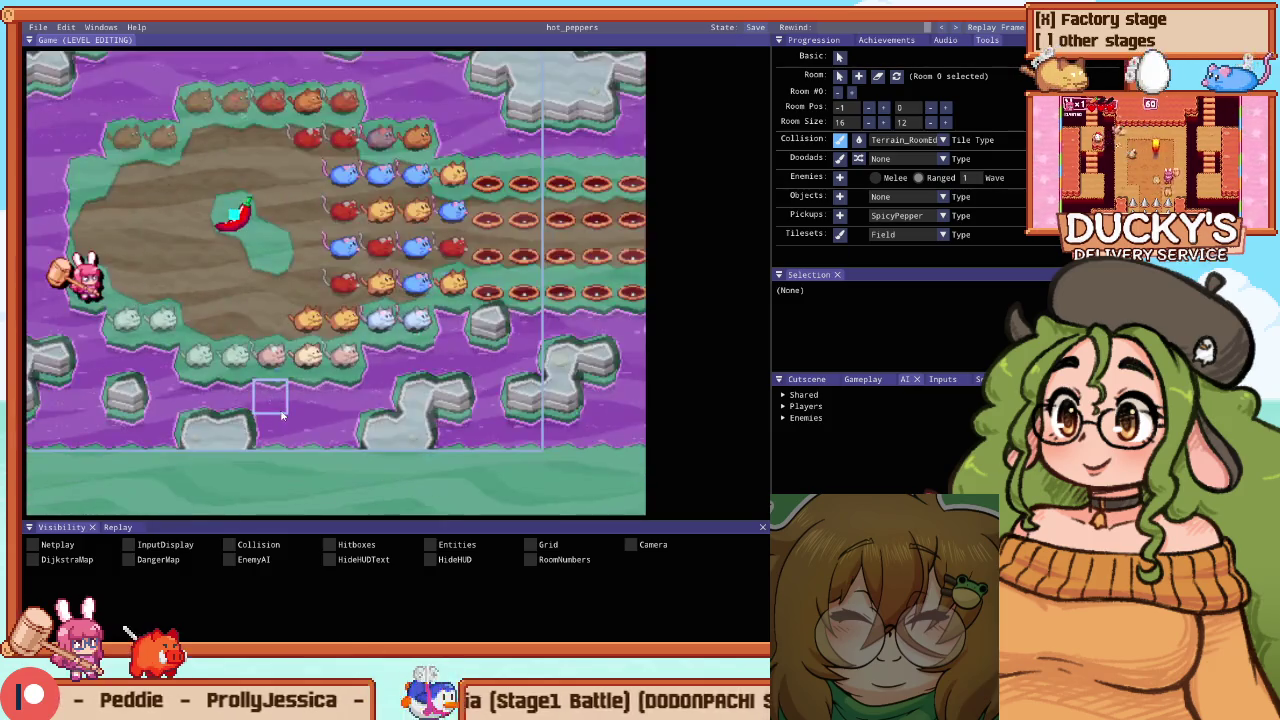
scroll(388, 333, up, 1)
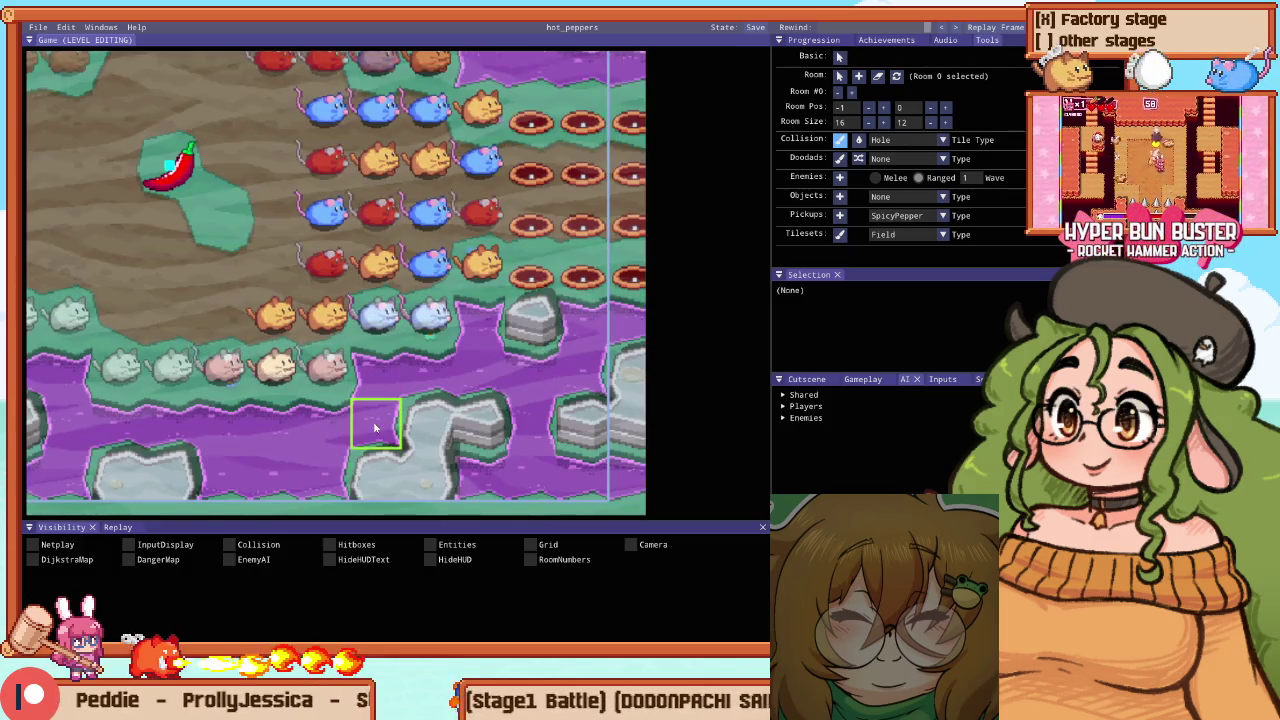
scroll(467, 477, down, 2)
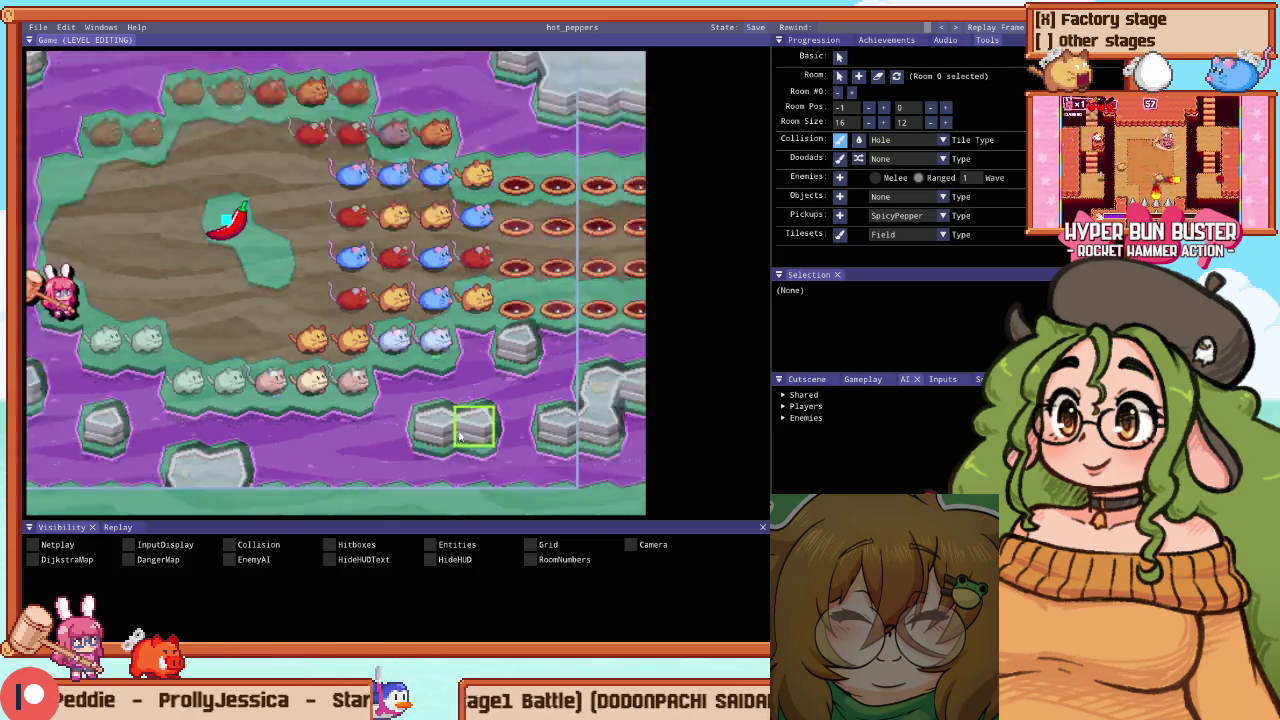
right_click(505, 427)
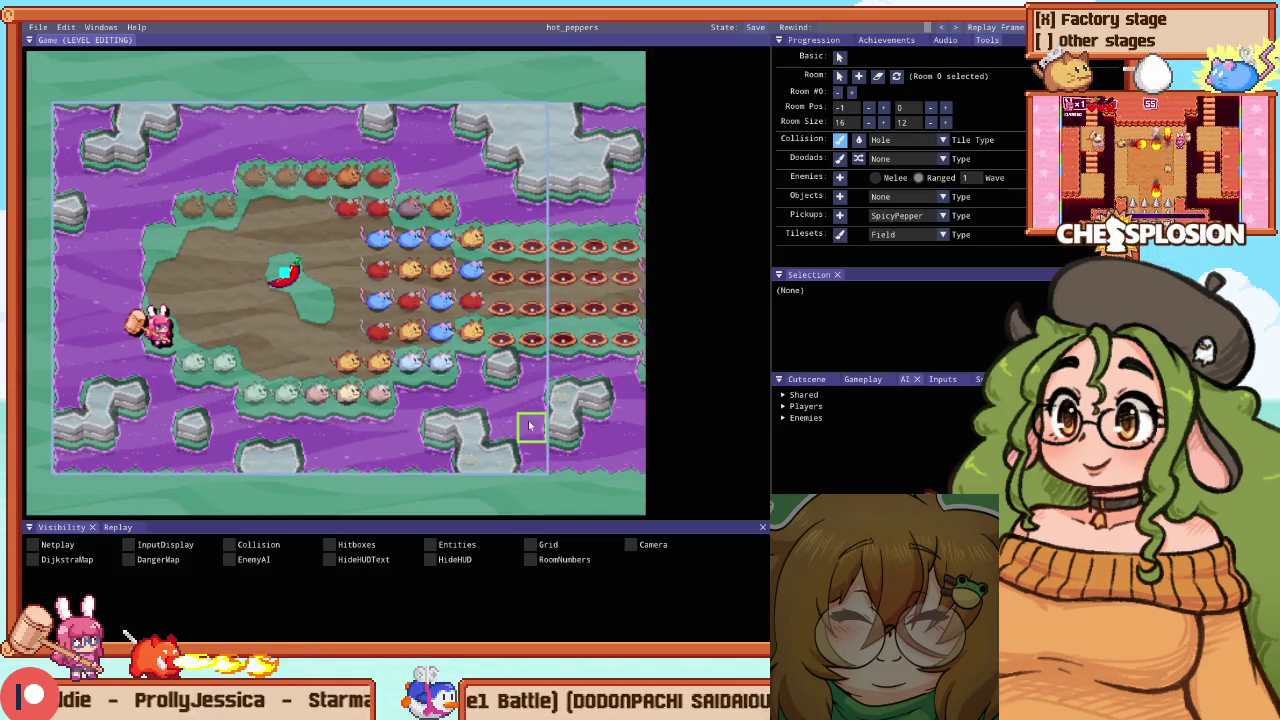
Playtest the stage by grabbing the pepper, then close the game
key(Escape)
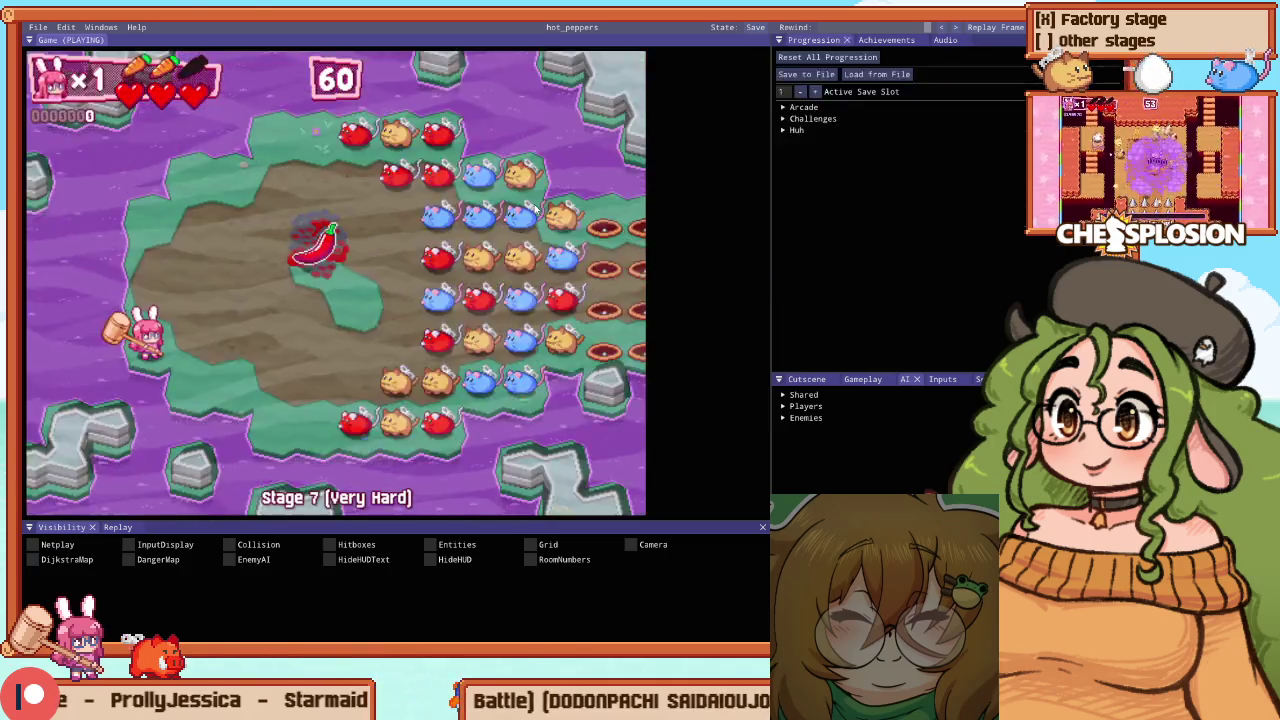
key(Right)
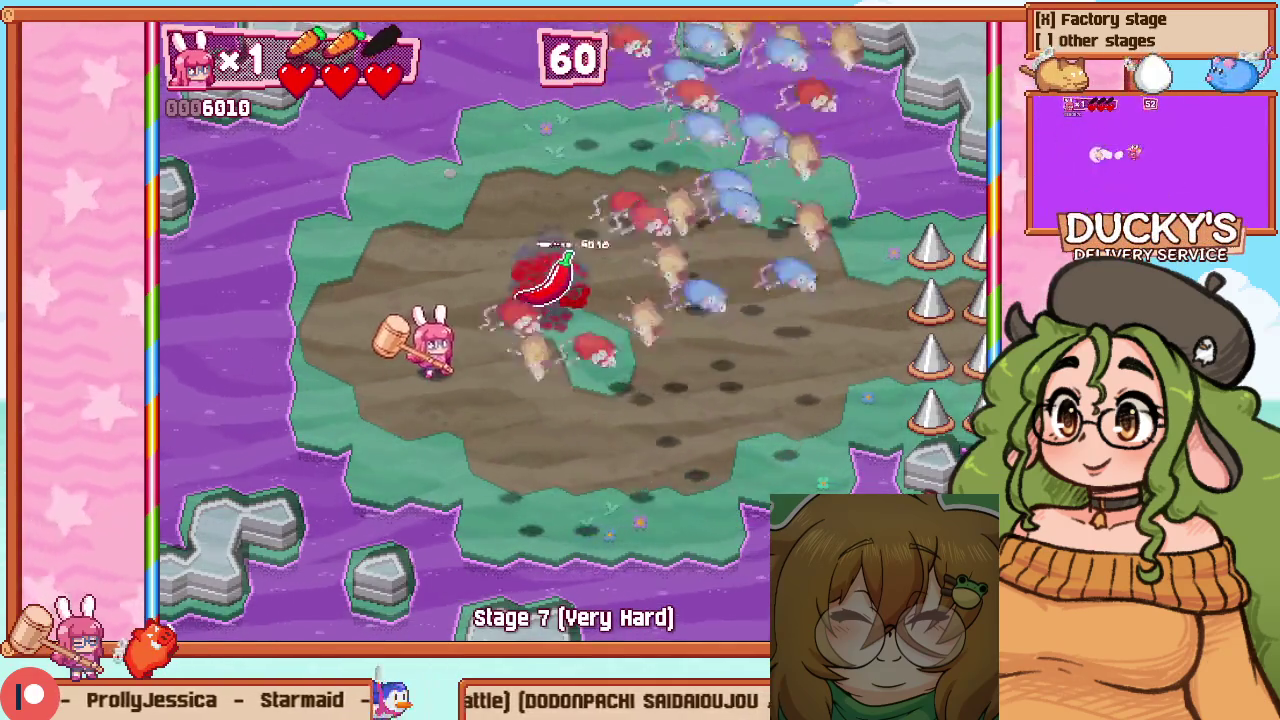
key(Escape)
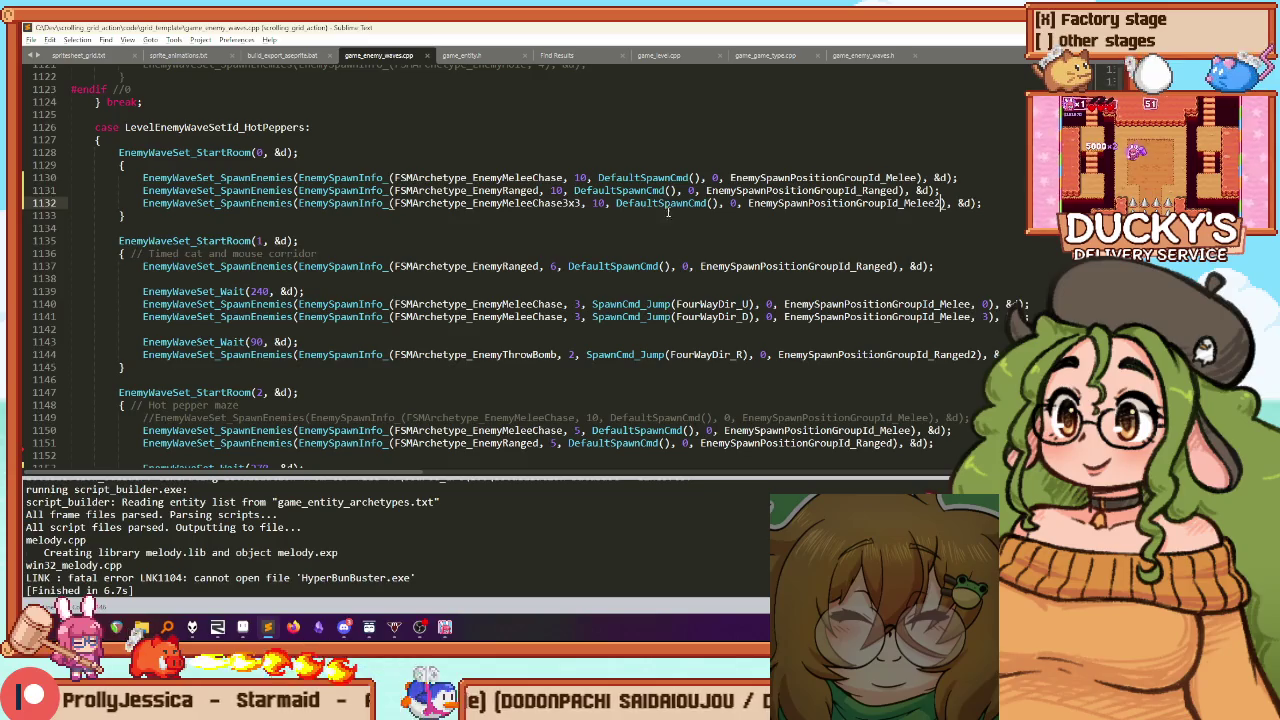
Add the comment '/rough a hot pepper' inside the room 0 block and save
key(Up)
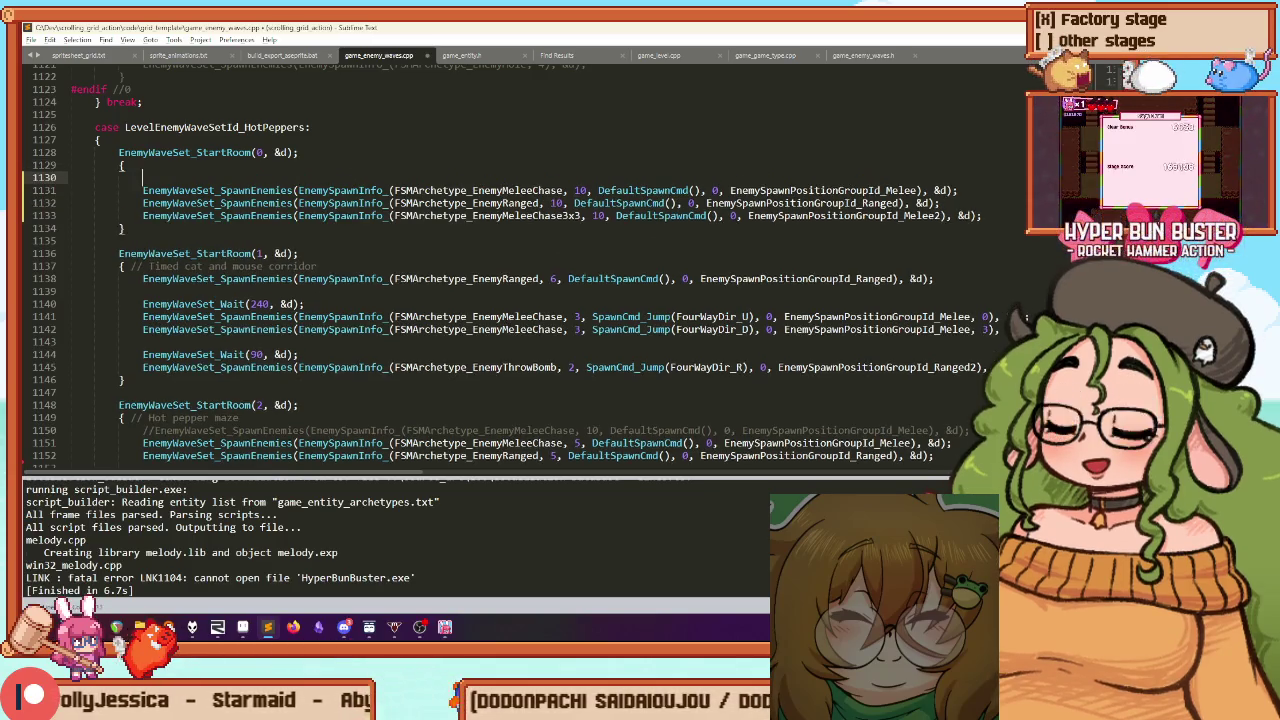
key(Return)
text(/)
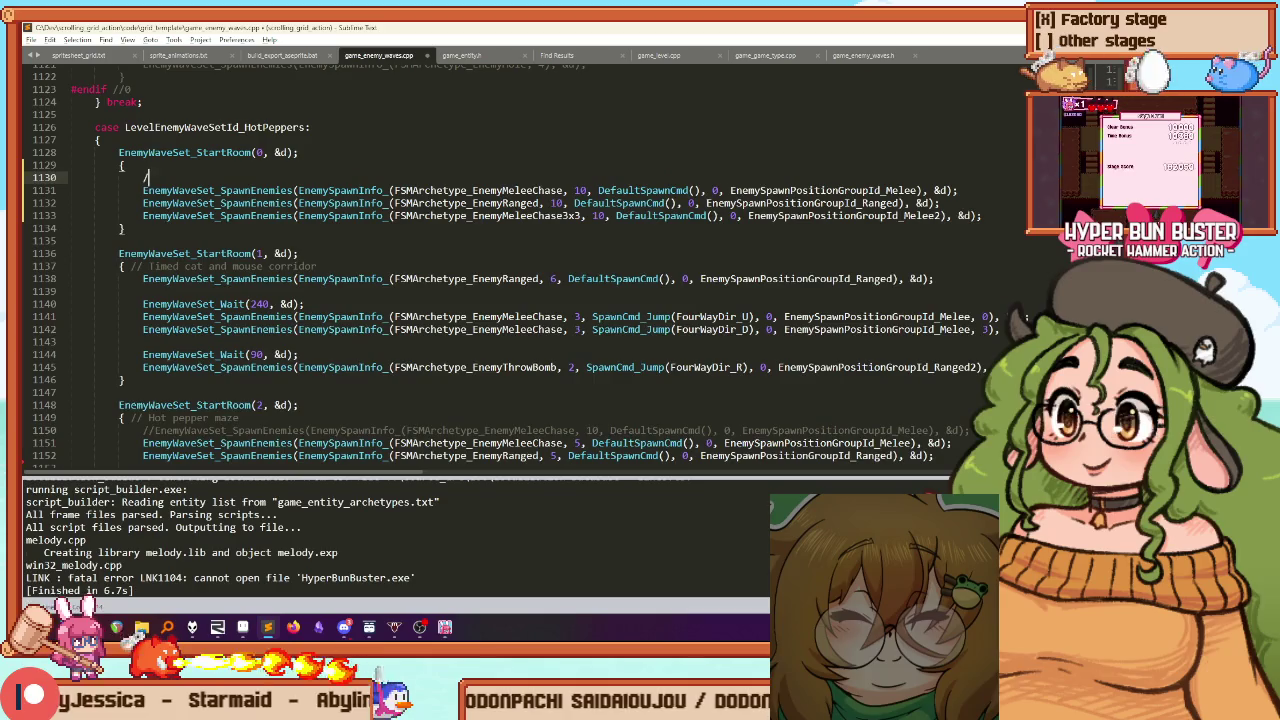
text(rough a bi)
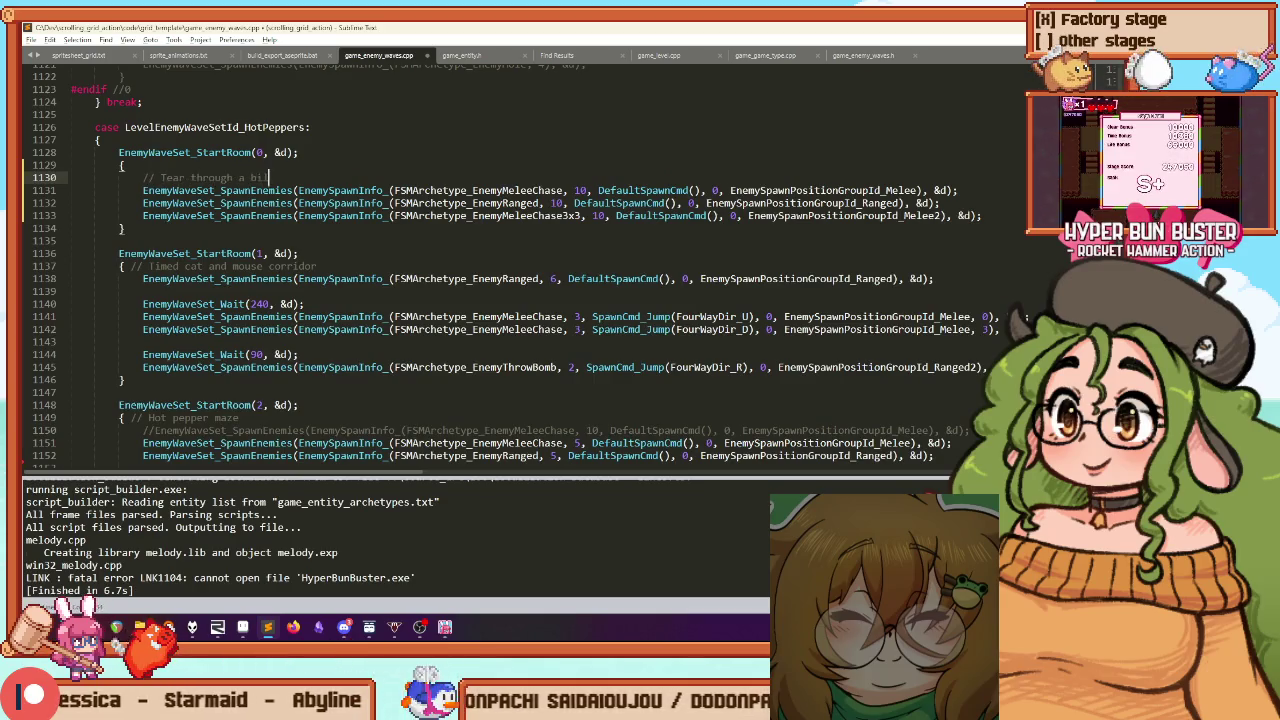
text( a hot pepper)
key(ctrl+s)
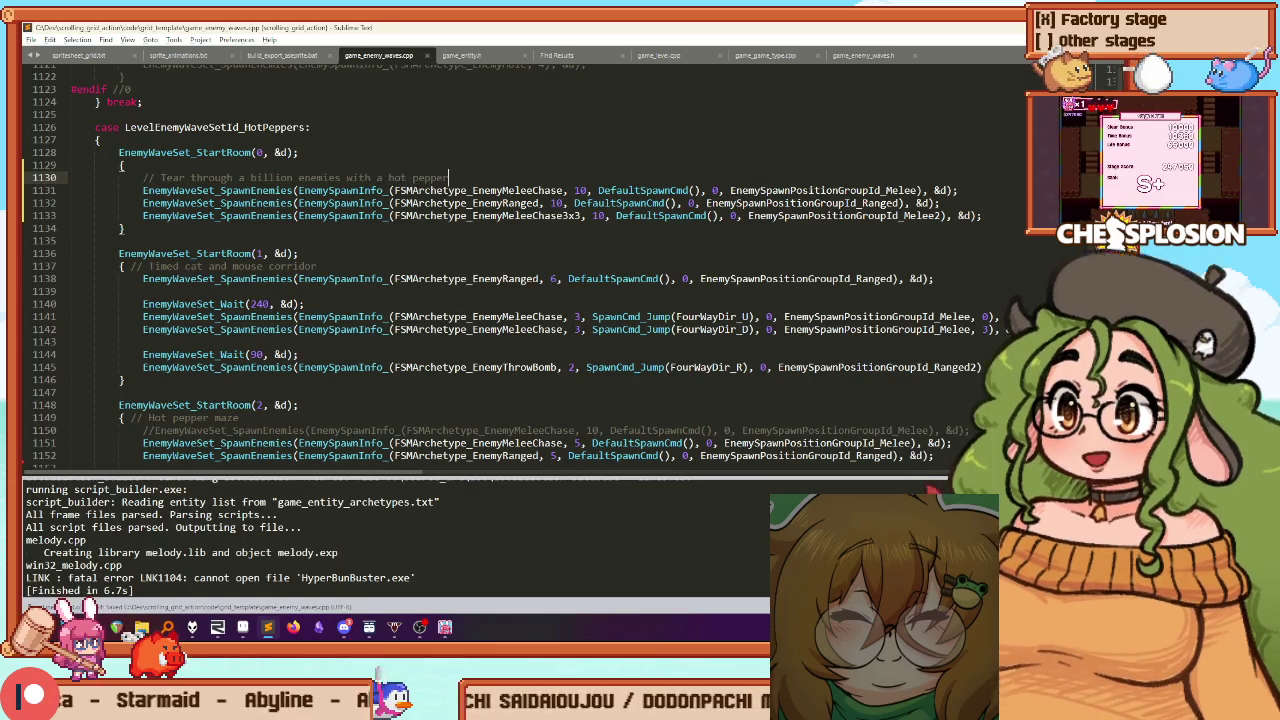
After the first spawn group, add EnemyWaveSet_WaitUntilEnemiesRemaining(1, &d) and rebuild
key(Down)
key(Down)
key(Down)
key(End)
key(Return)
key(Return)
text(WaitUntil)
key(Tab)
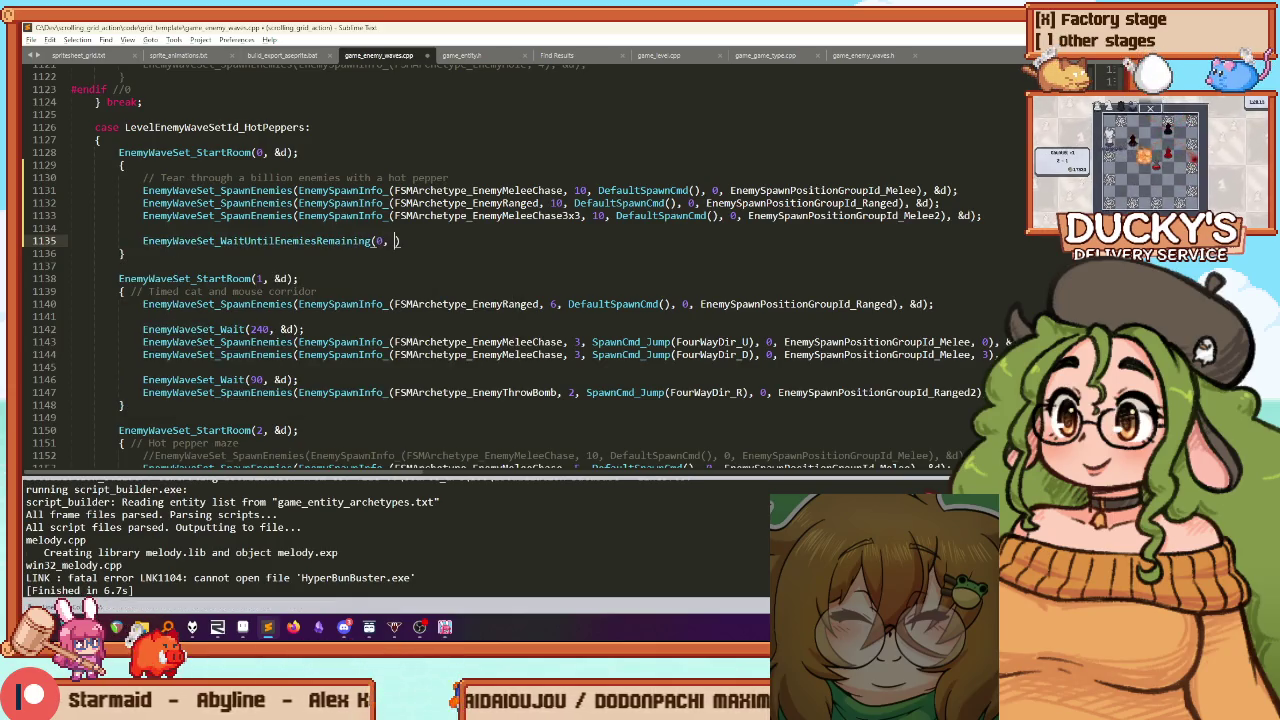
text(&d);)
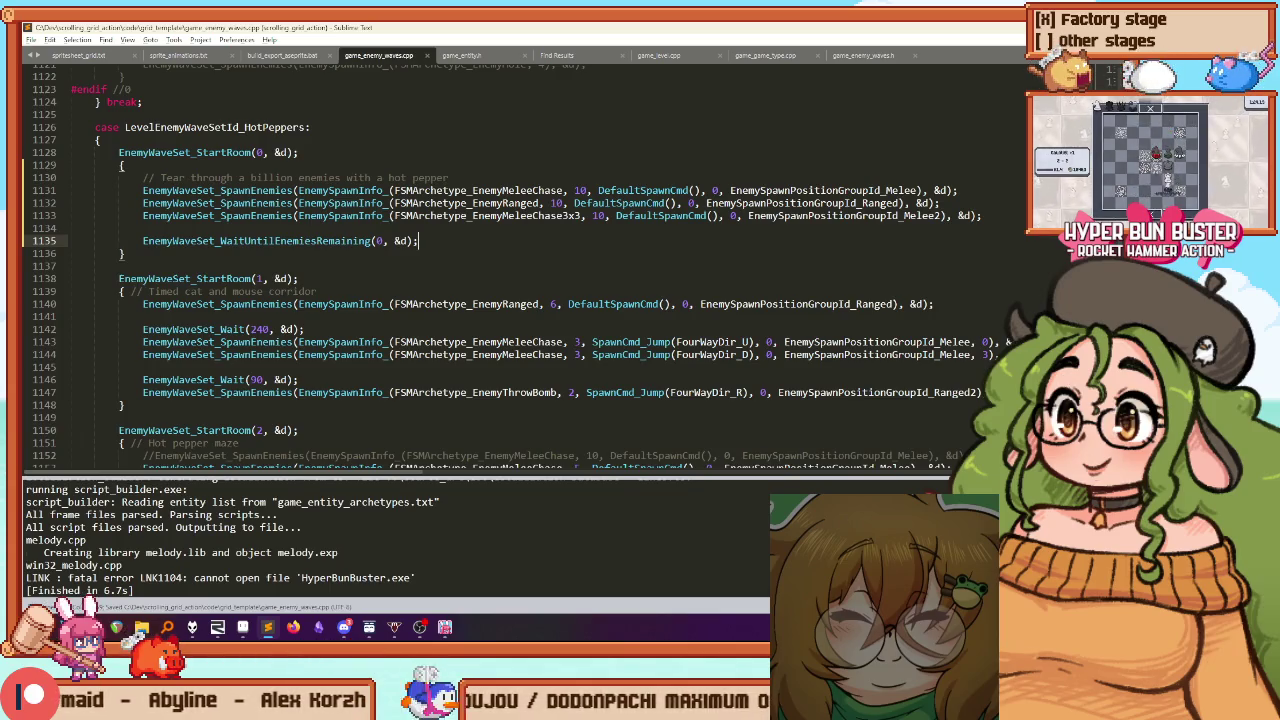
click(376, 241)
text(1)
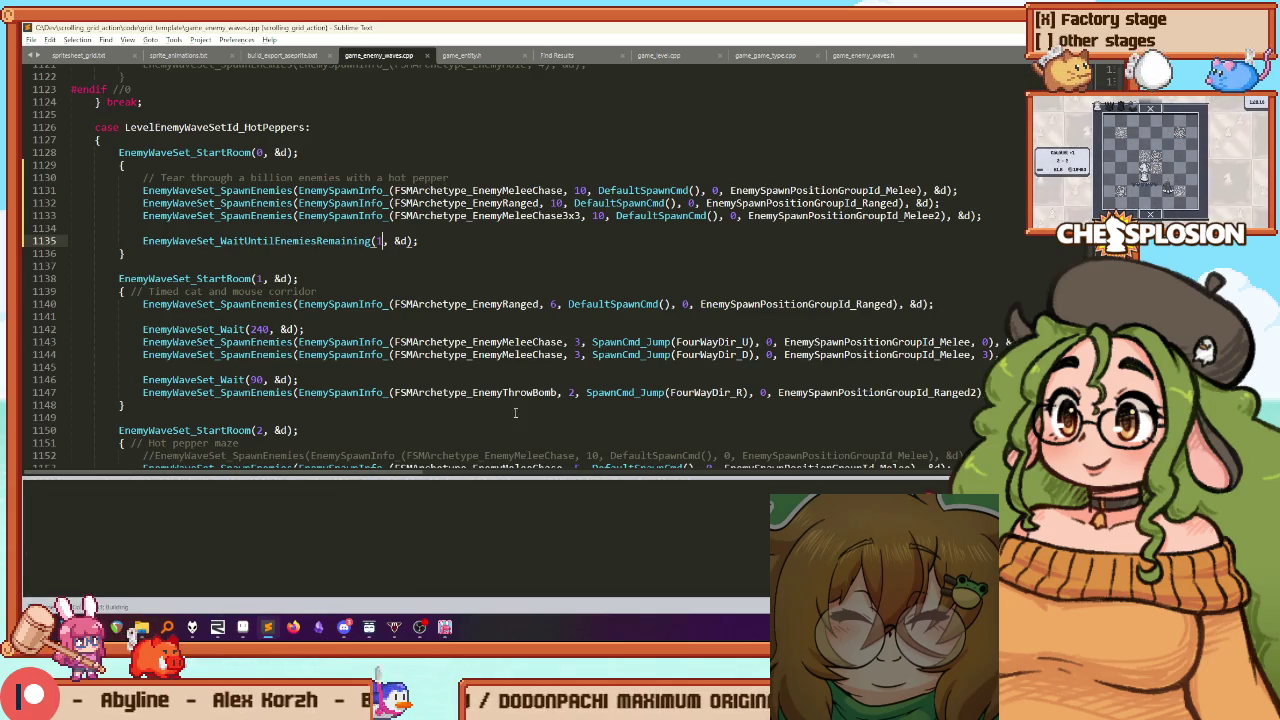
key(ctrl+b)
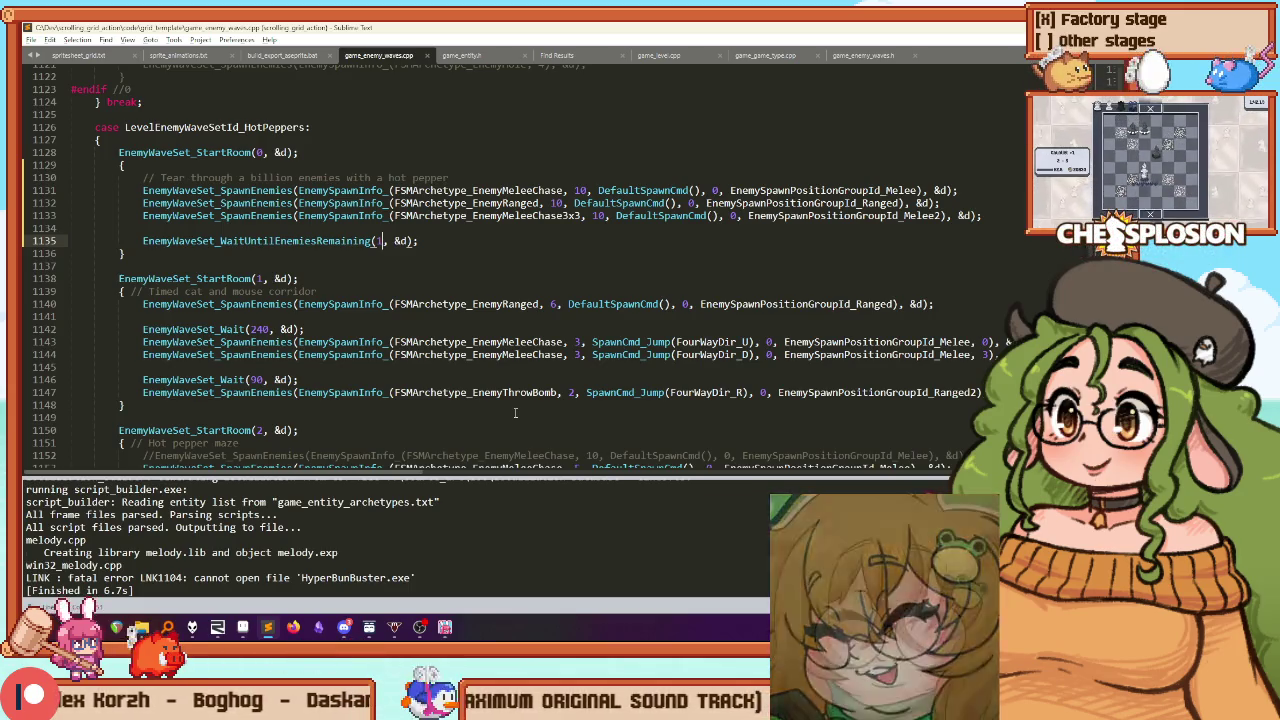
Duplicate the ranged spawn line twice below the wait line
key(Up)
key(Up)
key(Up)
key(End)
key(shift+Home)
key(ctrl+c)
key(Down)
key(Down)
key(Down)
key(End)
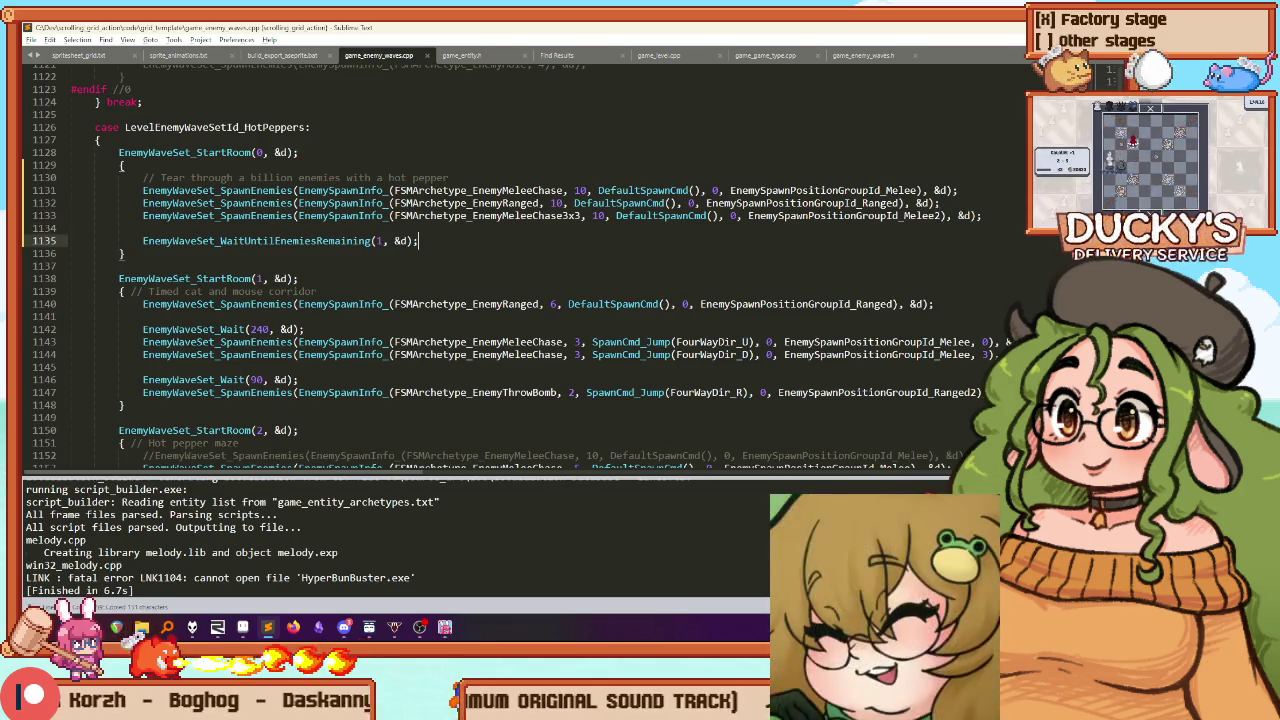
key(Return)
key(Return)
key(ctrl+v)
key(Return)
key(ctrl+v)
Replace DefaultSpawnCmd with SpawnCmd_Jump on both copied spawn lines
key(ctrl+Right)
key(ctrl+Right)
key(ctrl+Right)
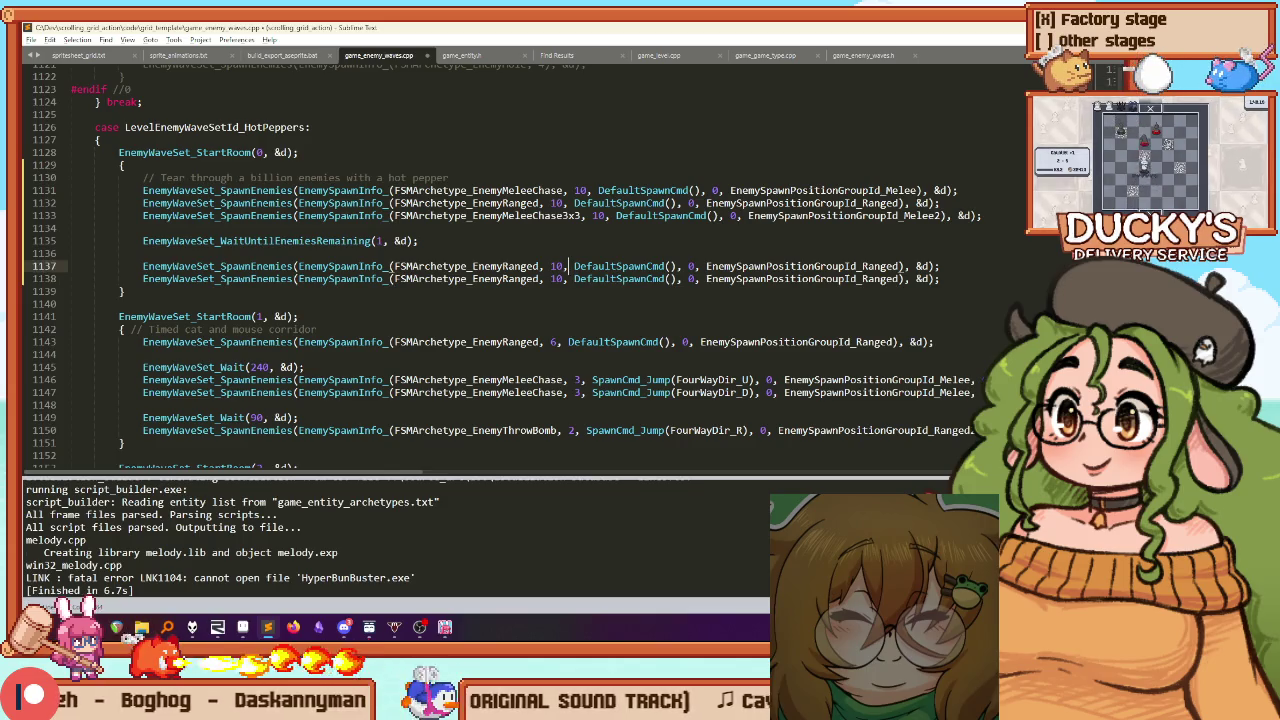
key(ctrl+shift+Right)
text(Jump)
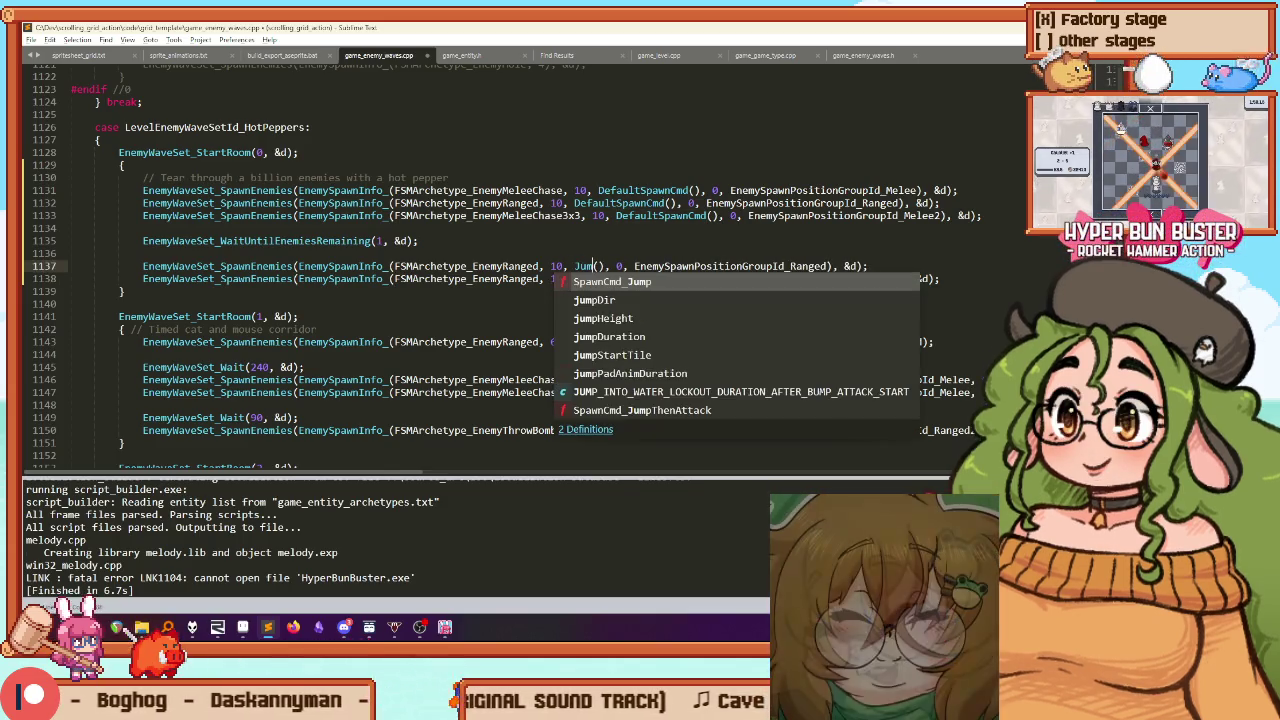
key(Tab)
key(ctrl+d)
key(ctrl+c)
key(Down)
key(ctrl+d)
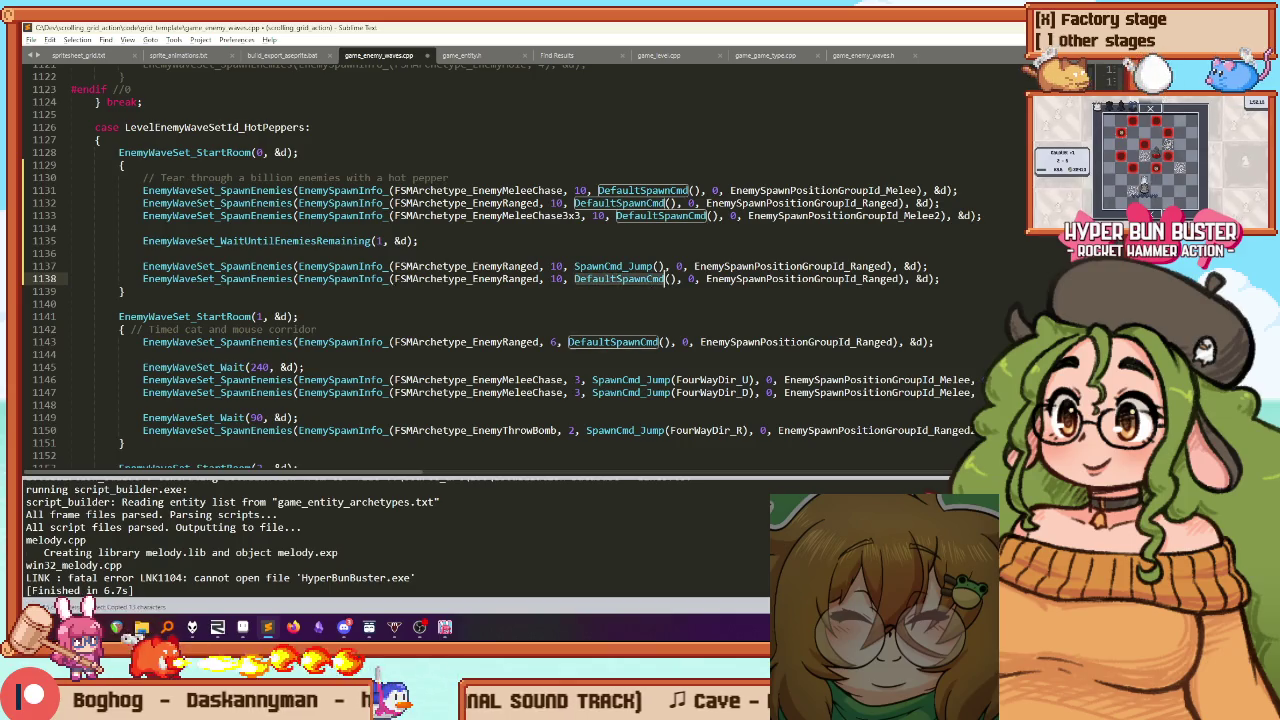
key(ctrl+v)
key(Up)
Give the jumps FourWayDir_U and FourWayDir_D with Ranged2 and Ranged3 groups, then rebuild
text(U)
key(Escape)
key(Down)
text(D)
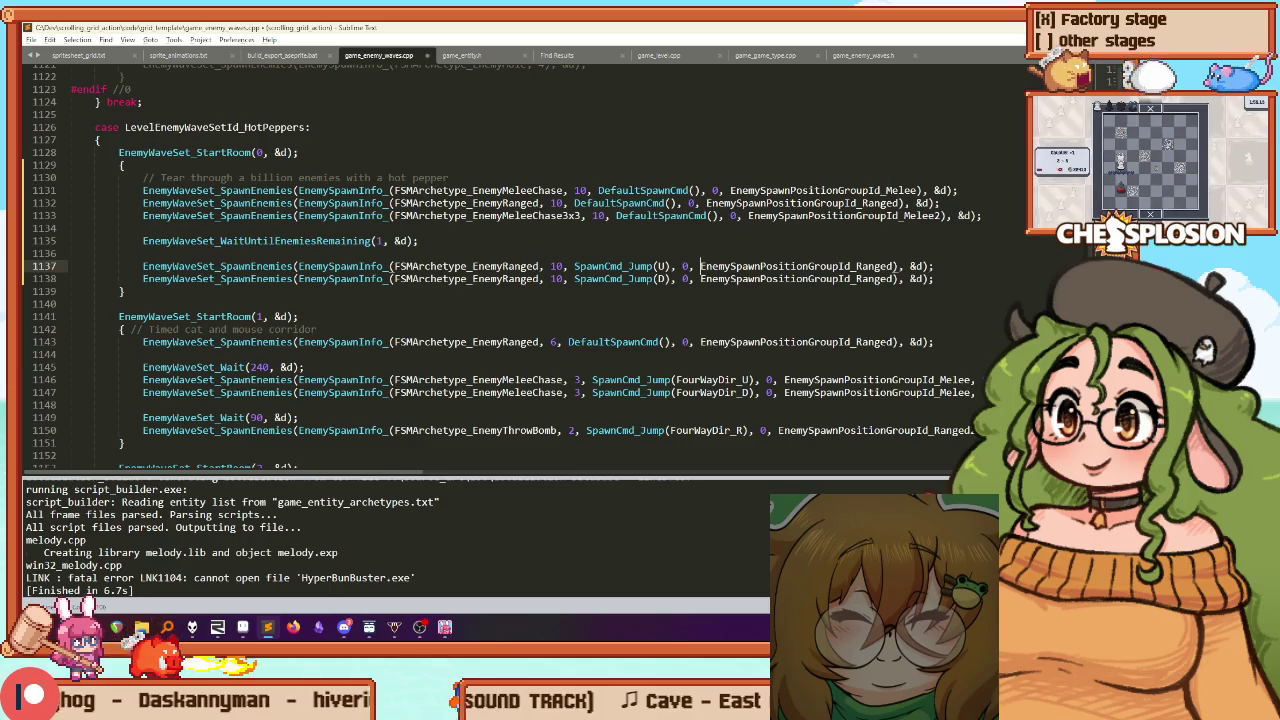
text(2)
key(Down)
text(3)
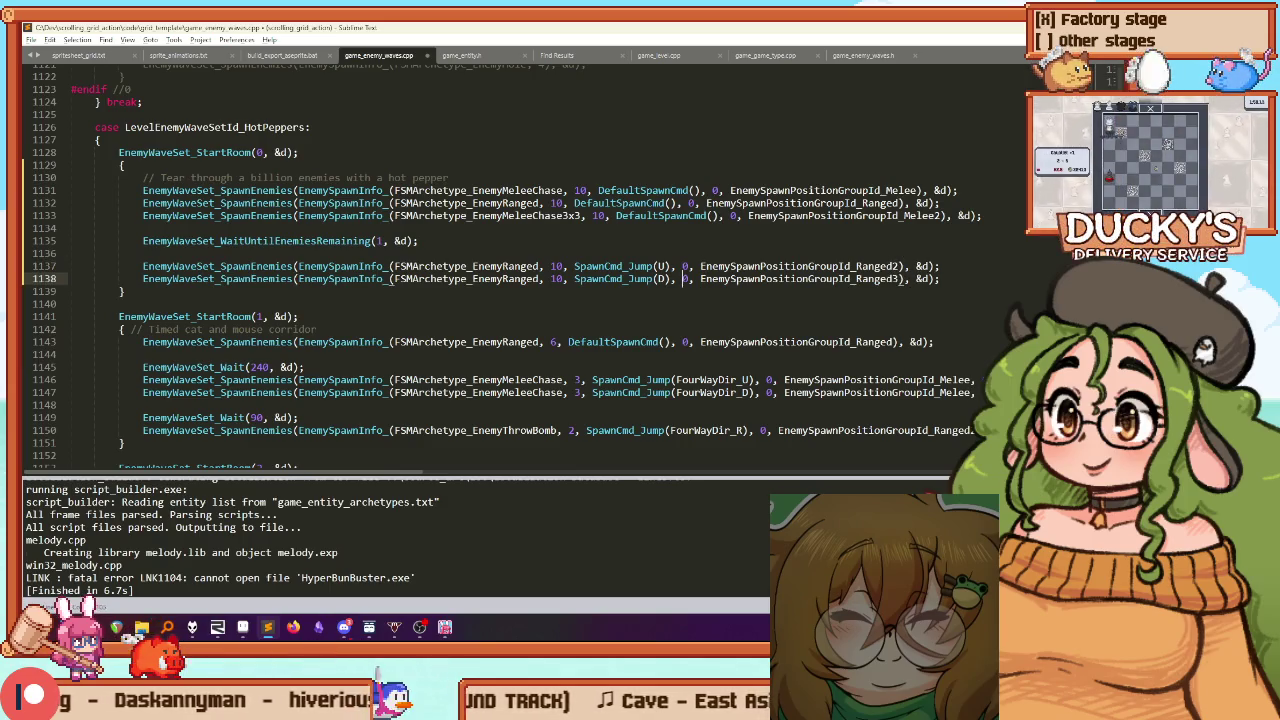
key(Up)
text(Four)
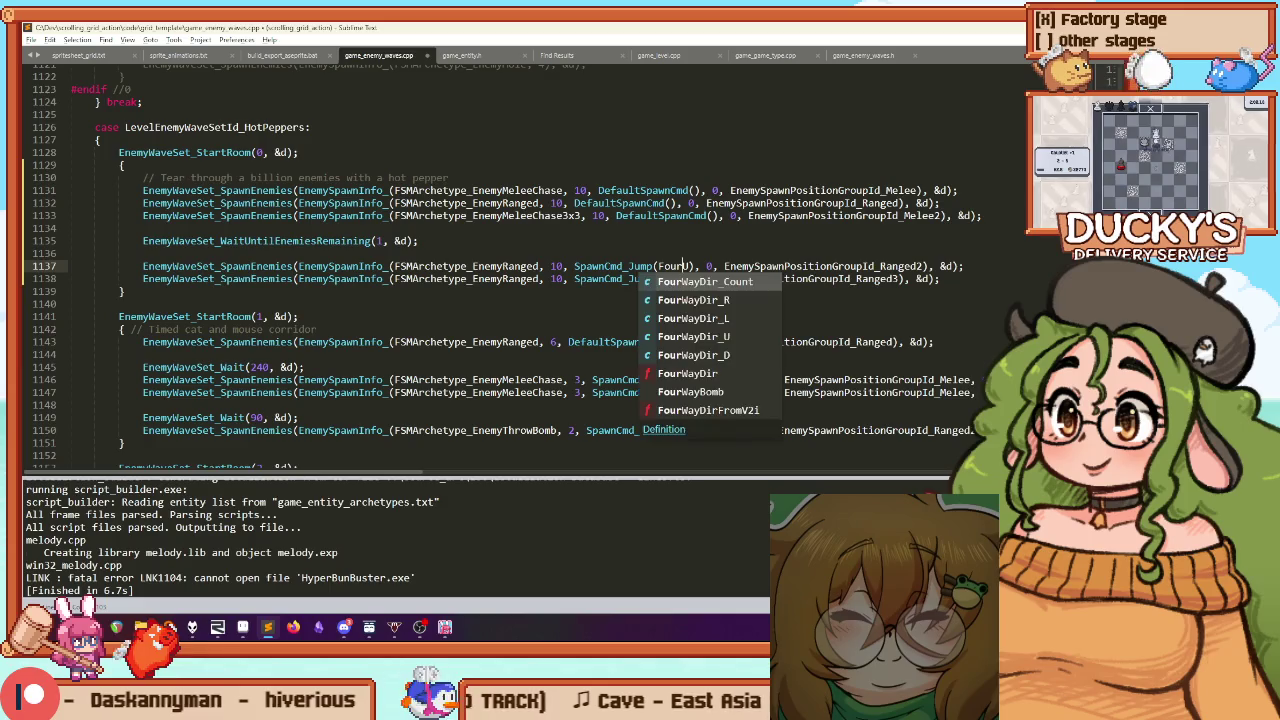
text(WayDir_)
click(656, 278)
text(FourWayDir_)
key(ctrl+b)
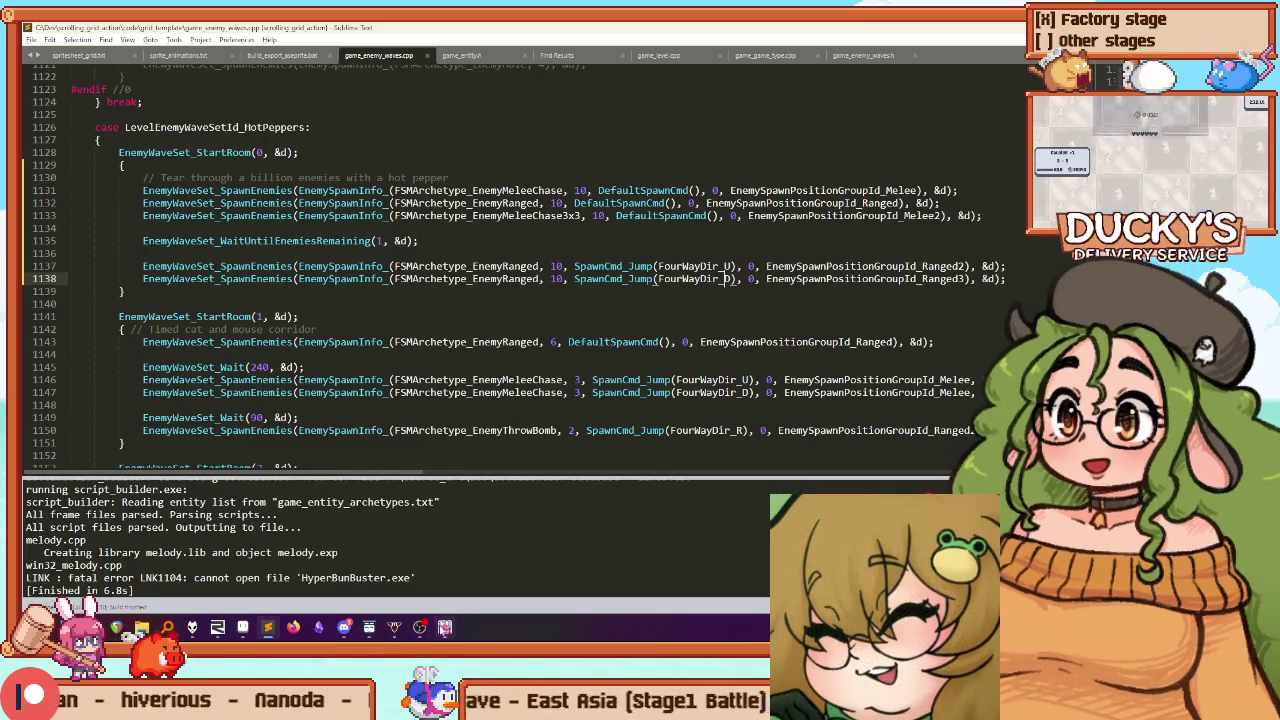
key(alt+Tab)
Retry Stage 7, fight briefly through the first wave, then retry again
key(Escape)
key(Down)
key(Return)
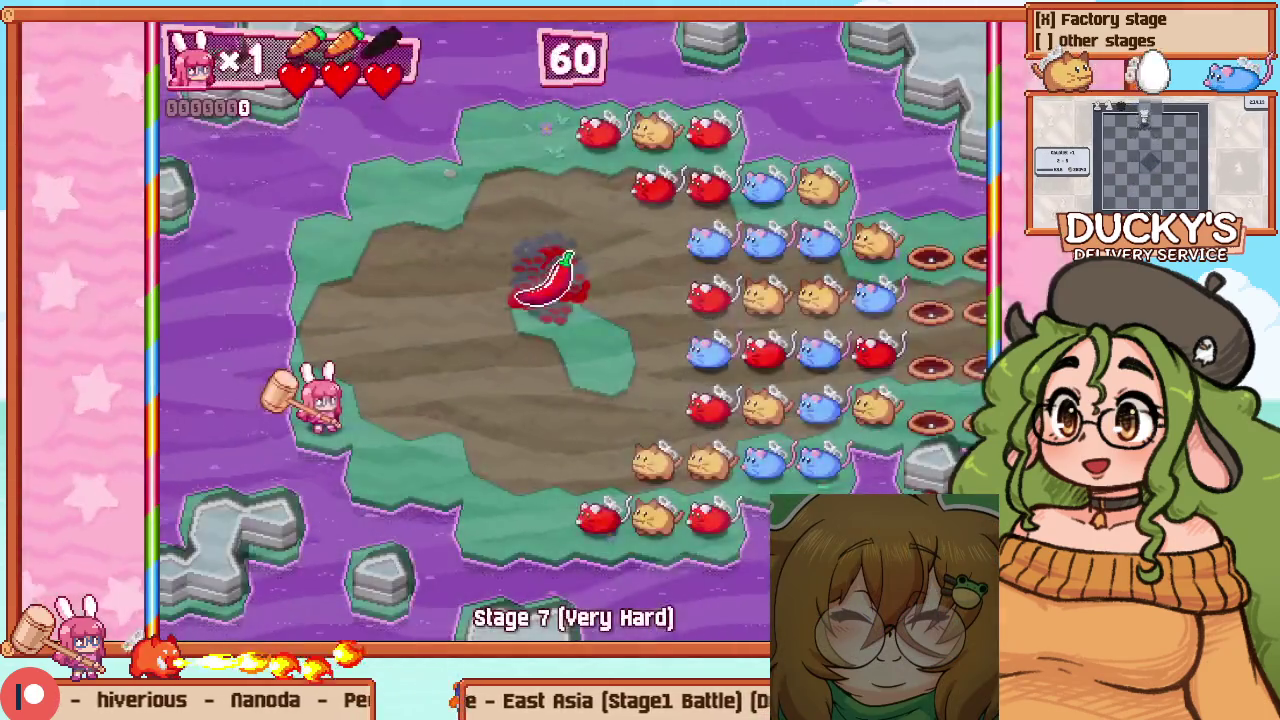
key(Right)
key(Left)
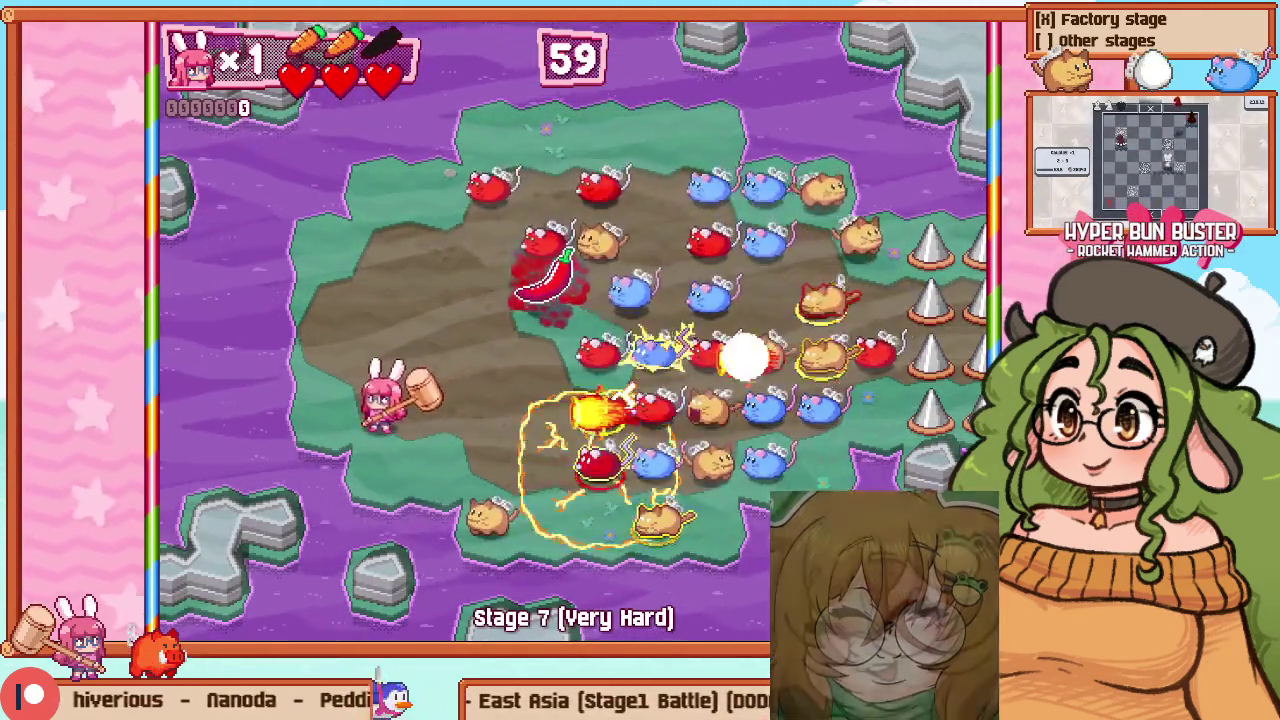
key(Up)
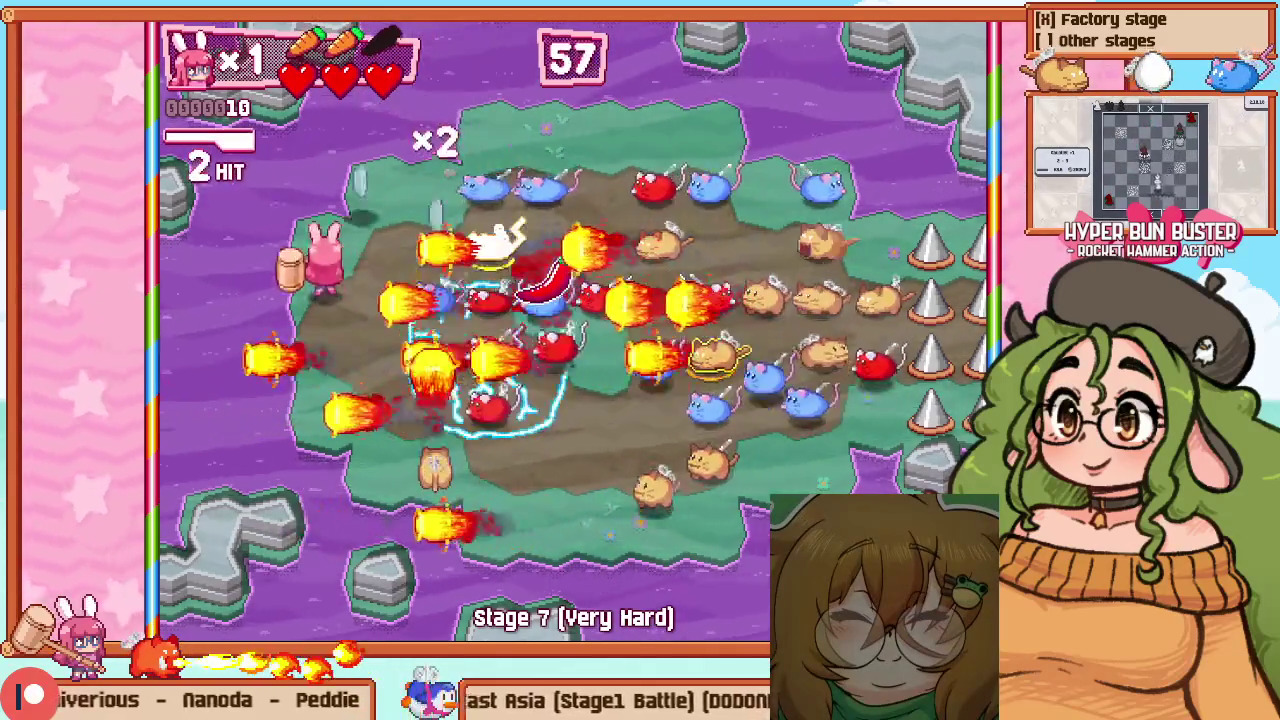
key(Escape)
key(Down)
key(Return)
Select the SpicyPepper spawner in the editor overlay, then resume and burn through the enemies
key(F1)
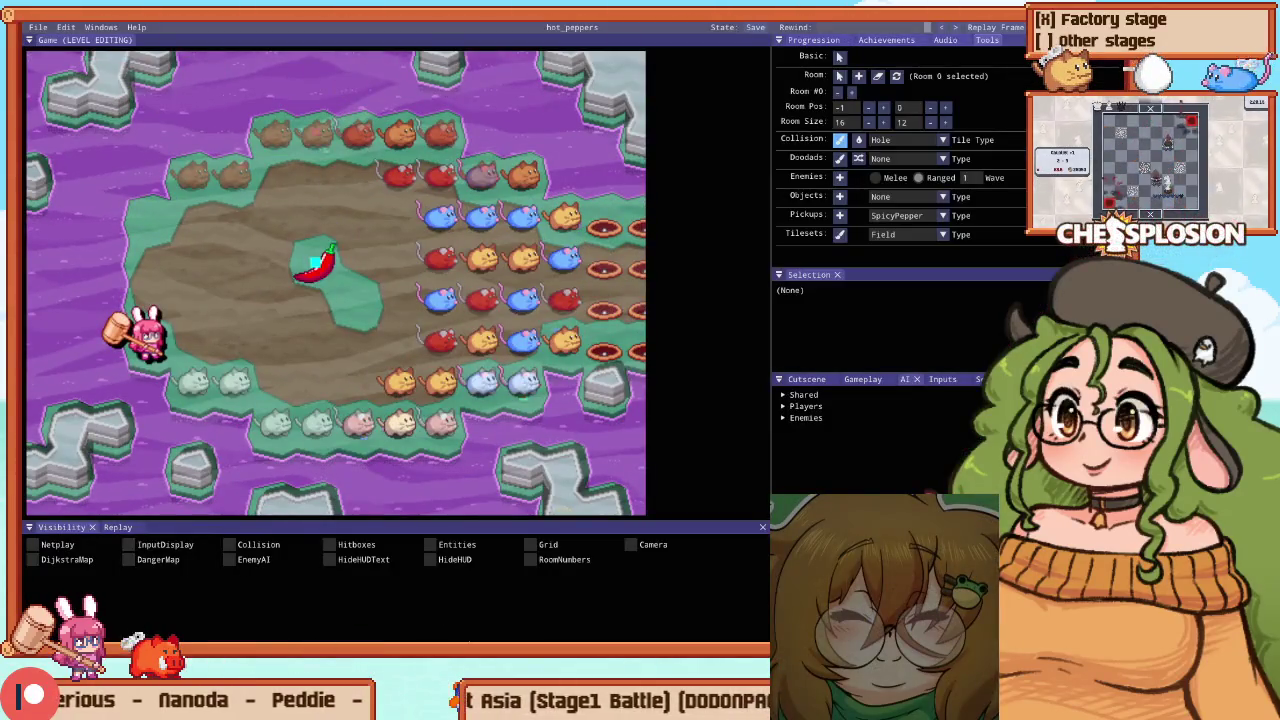
click(183, 388)
key(Up)
key(Up)
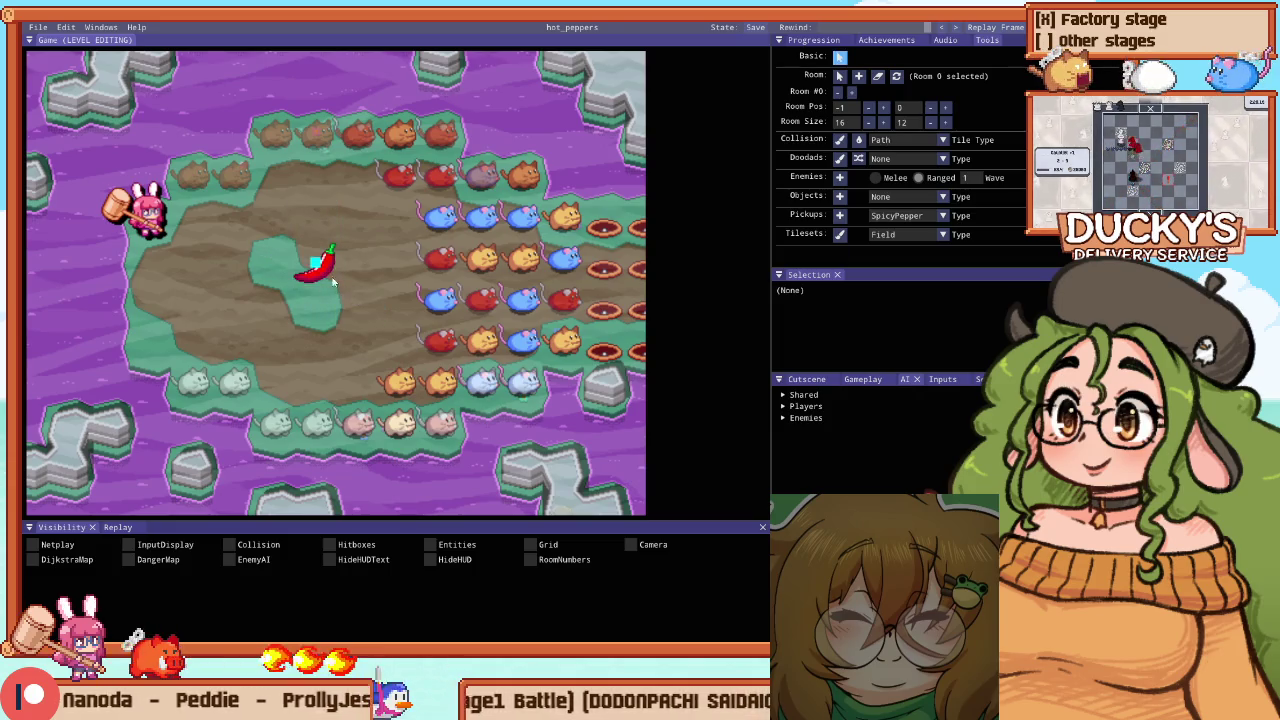
click(333, 283)
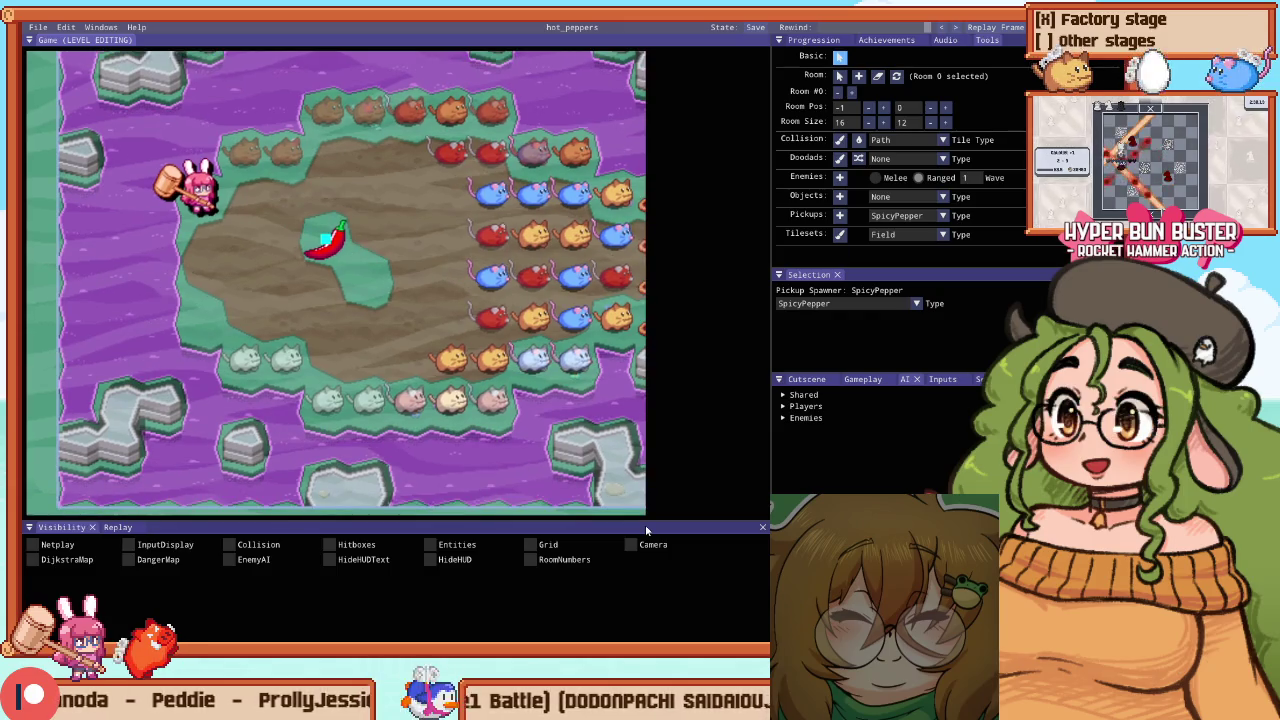
key(F1)
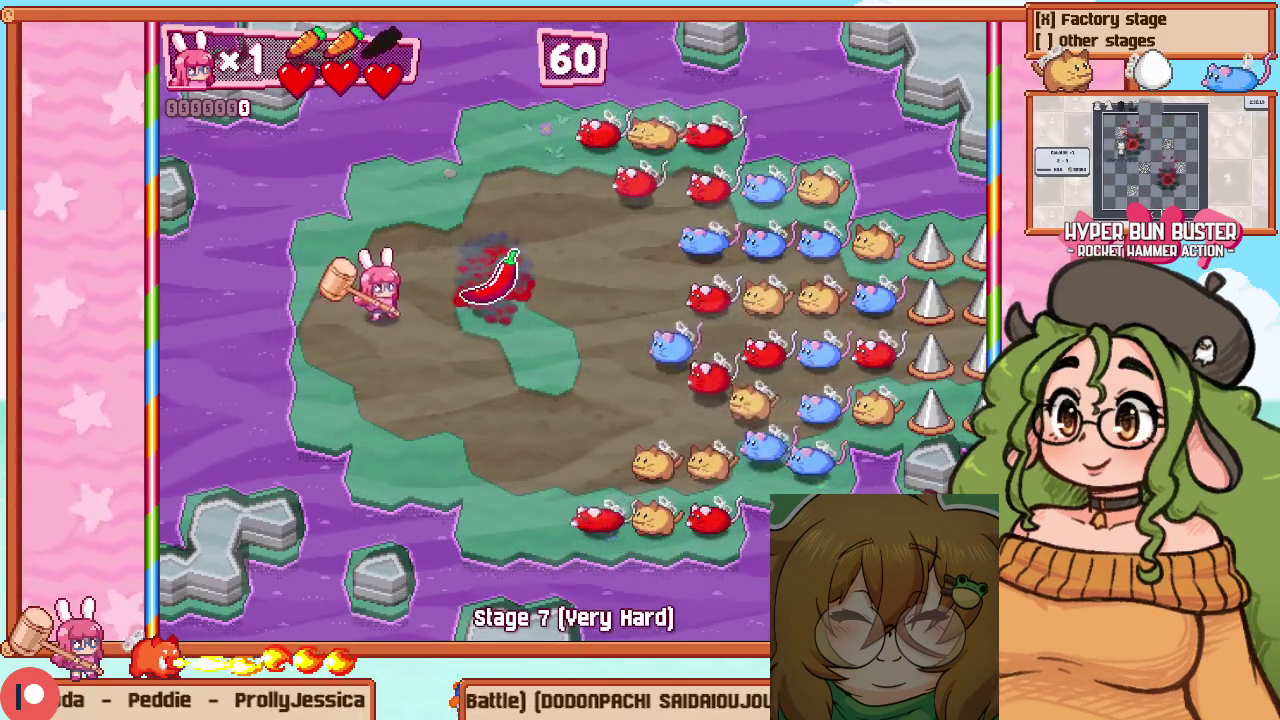
key(Right)
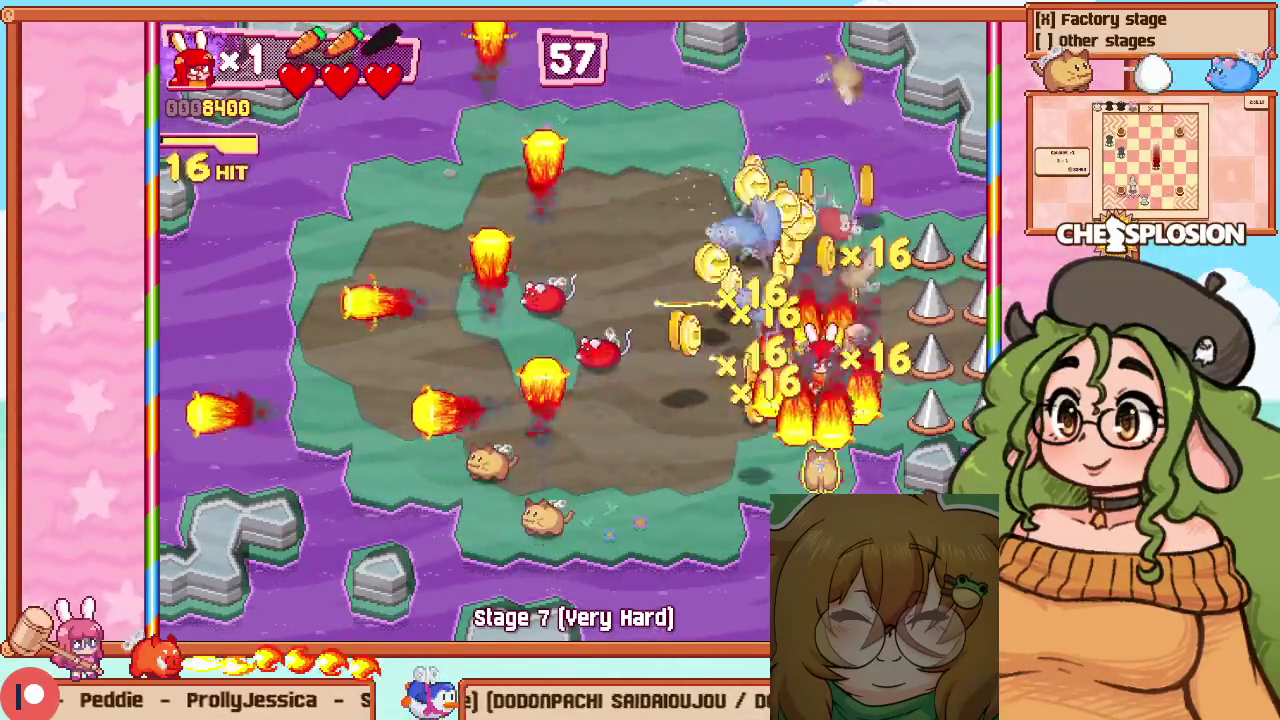
key(Left)
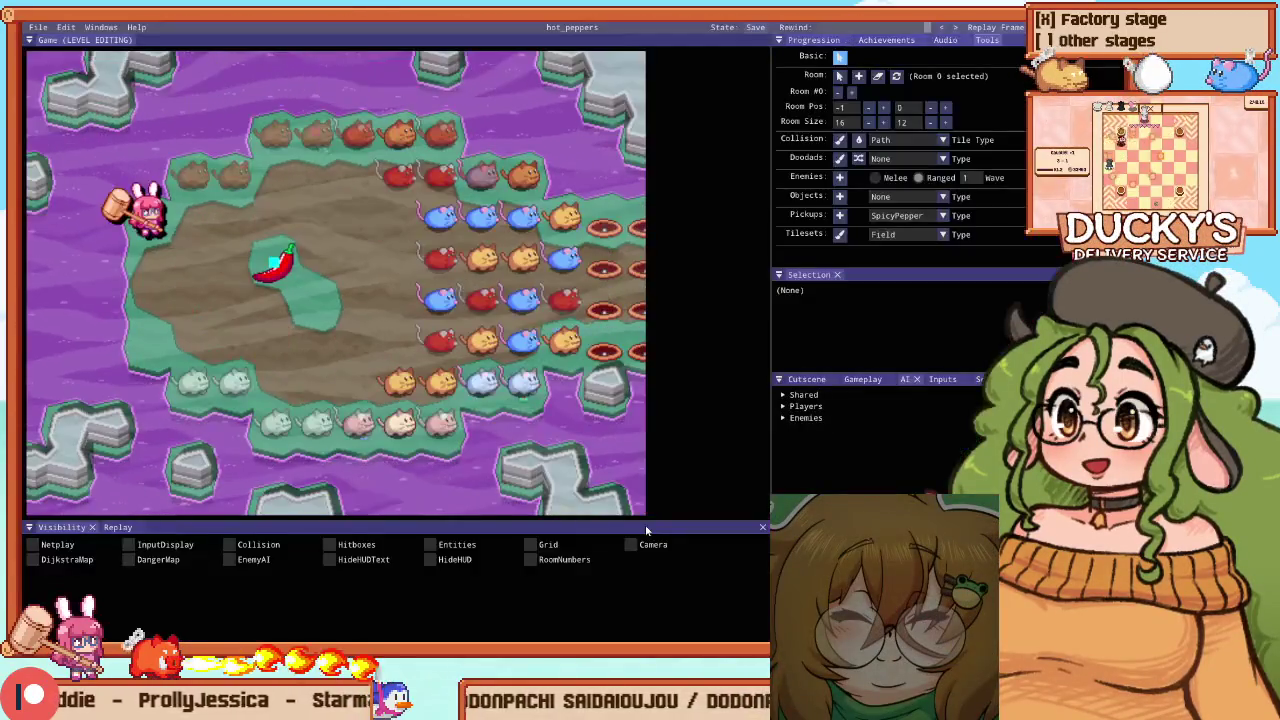
key(alt+Tab)
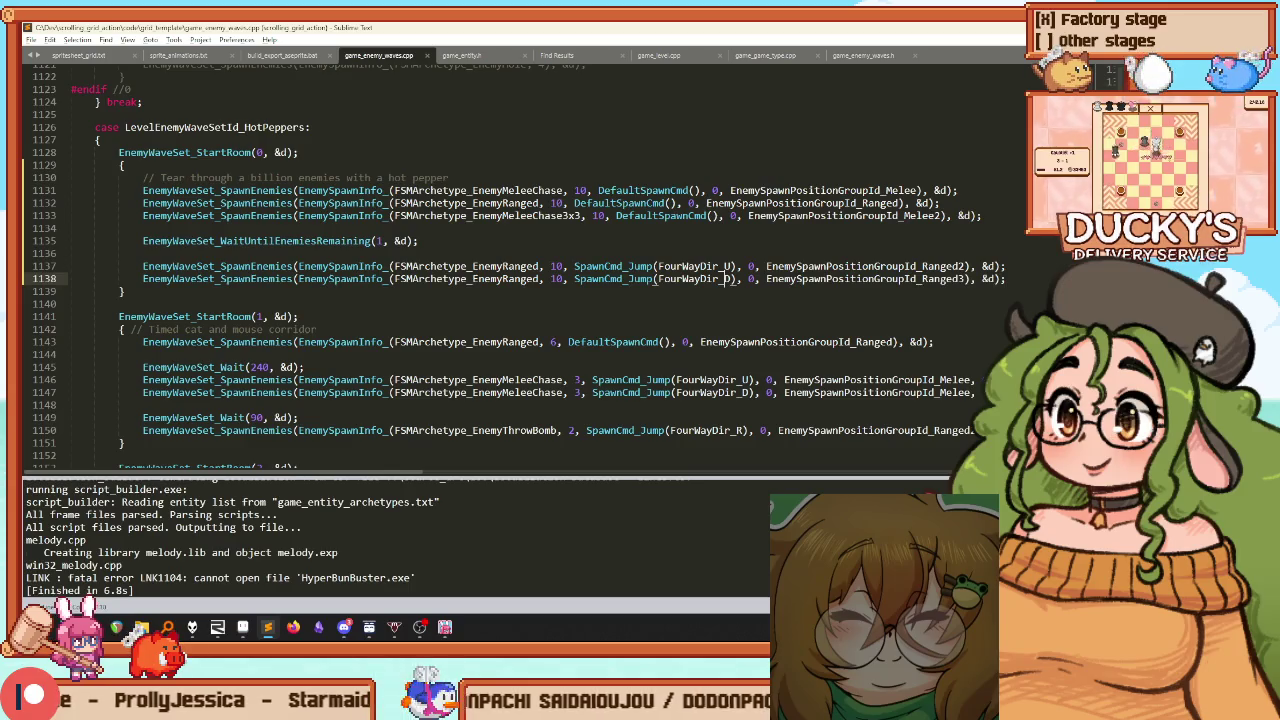
Change both jumping ranged groups on lines 1137–1138 from 10 to 5 enemies and rebuild
double_click(556, 266)
key(ctrl+d)
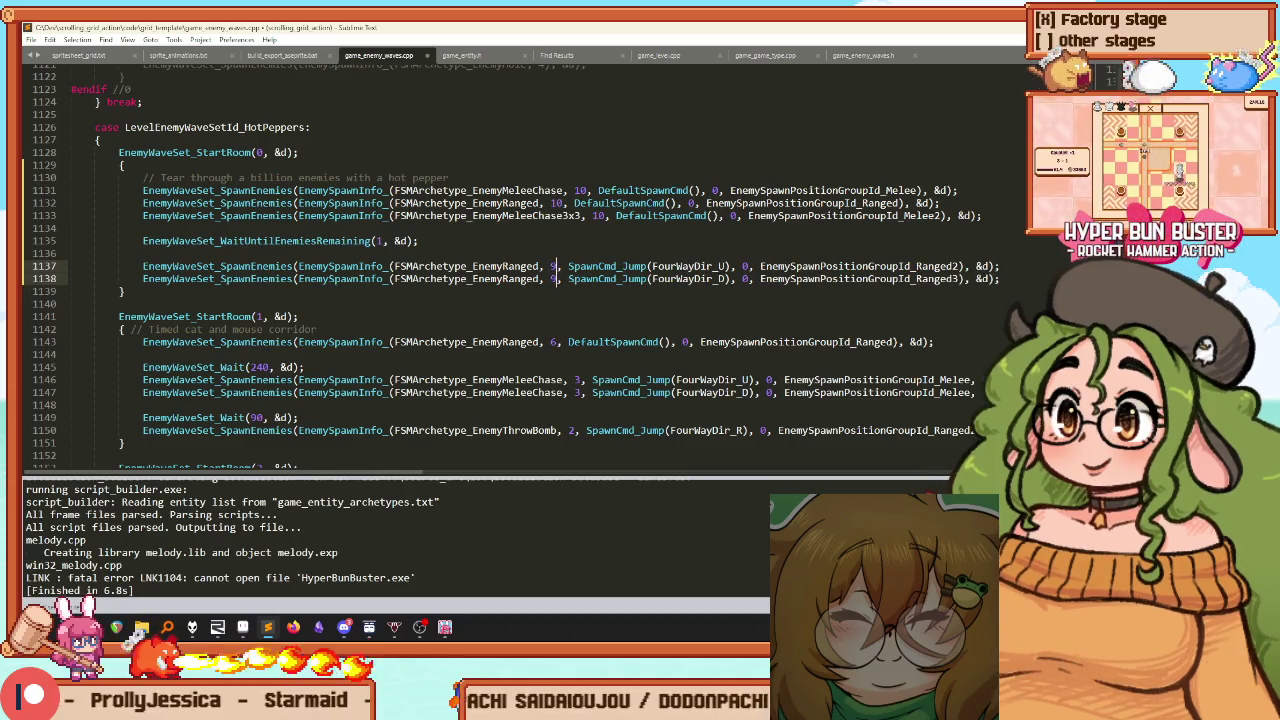
key(ctrl+b)
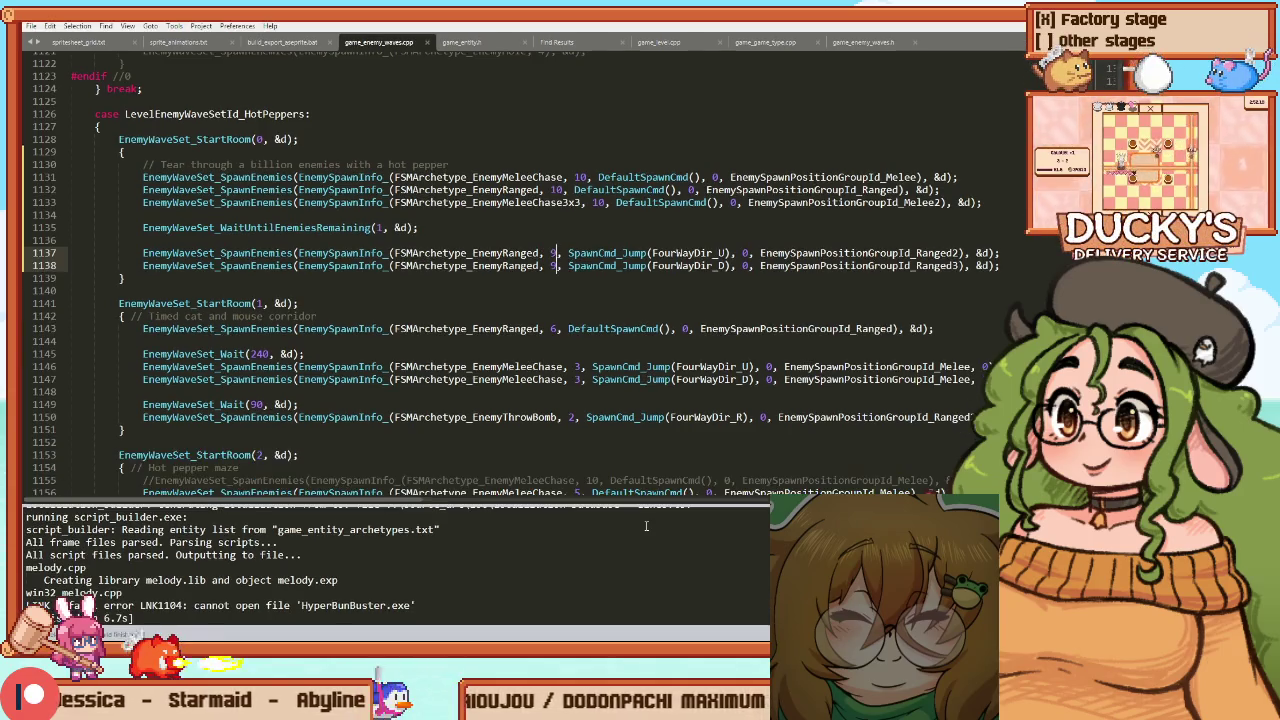
key(alt+Tab)
key(Tab)
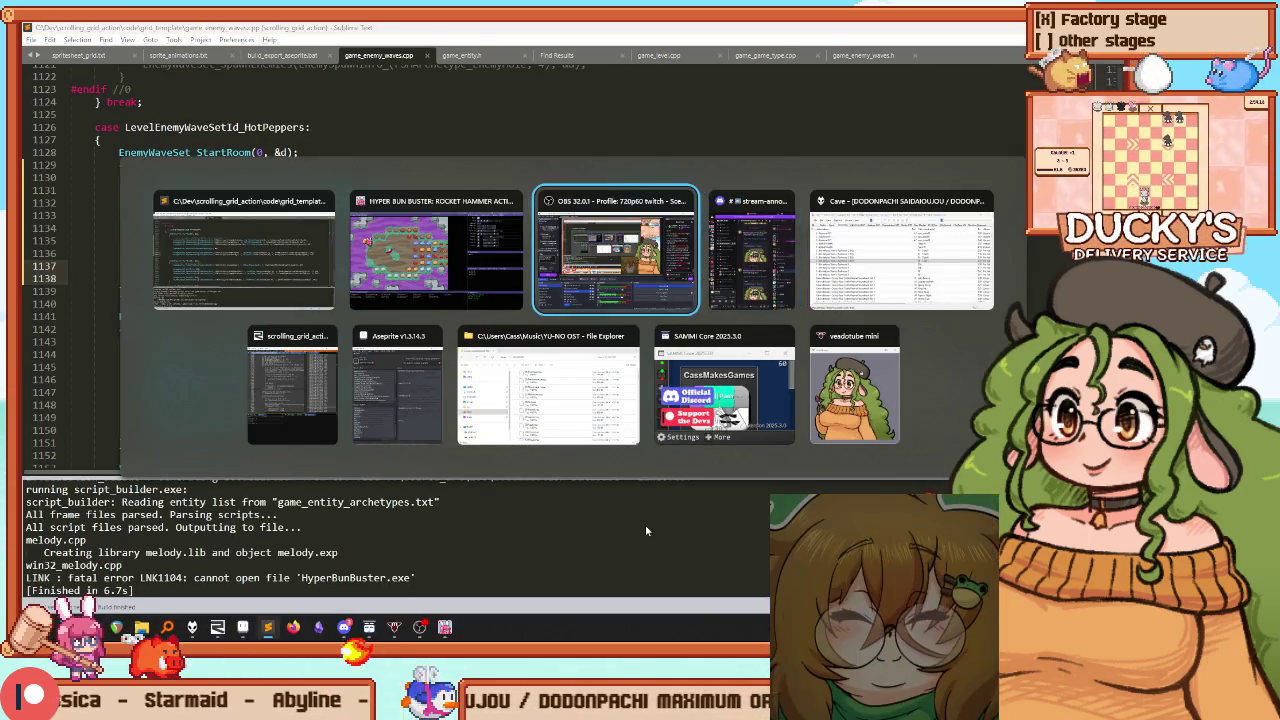
key(shift+Tab)
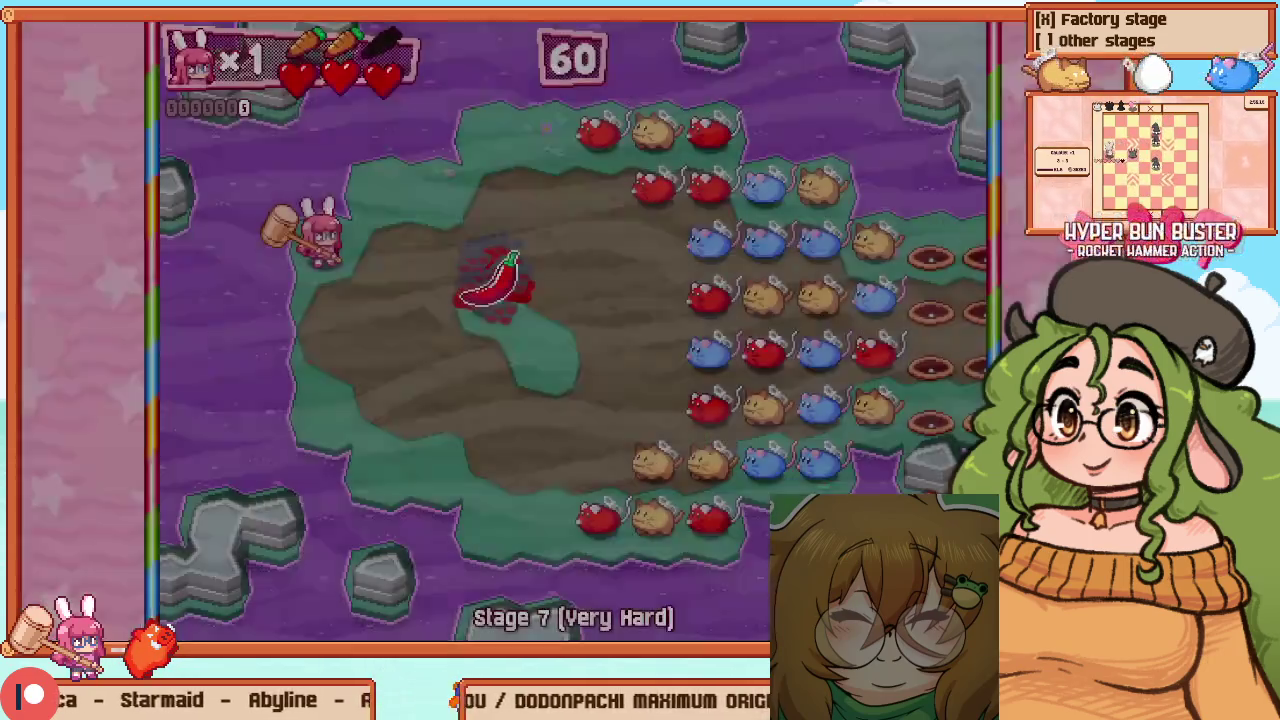
Resume Stage 7, grab the chili pepper and burn through the ring of mice and cats
key(Escape)
key(Return)
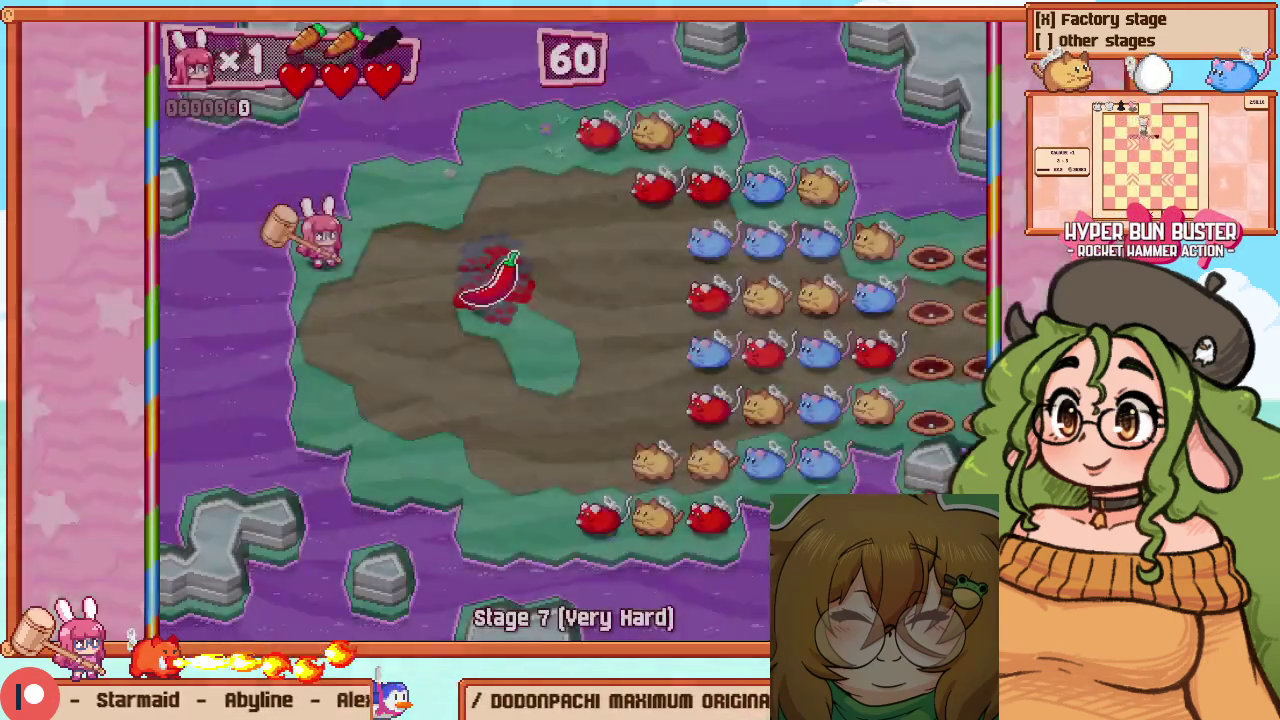
key(Right)
key(z)
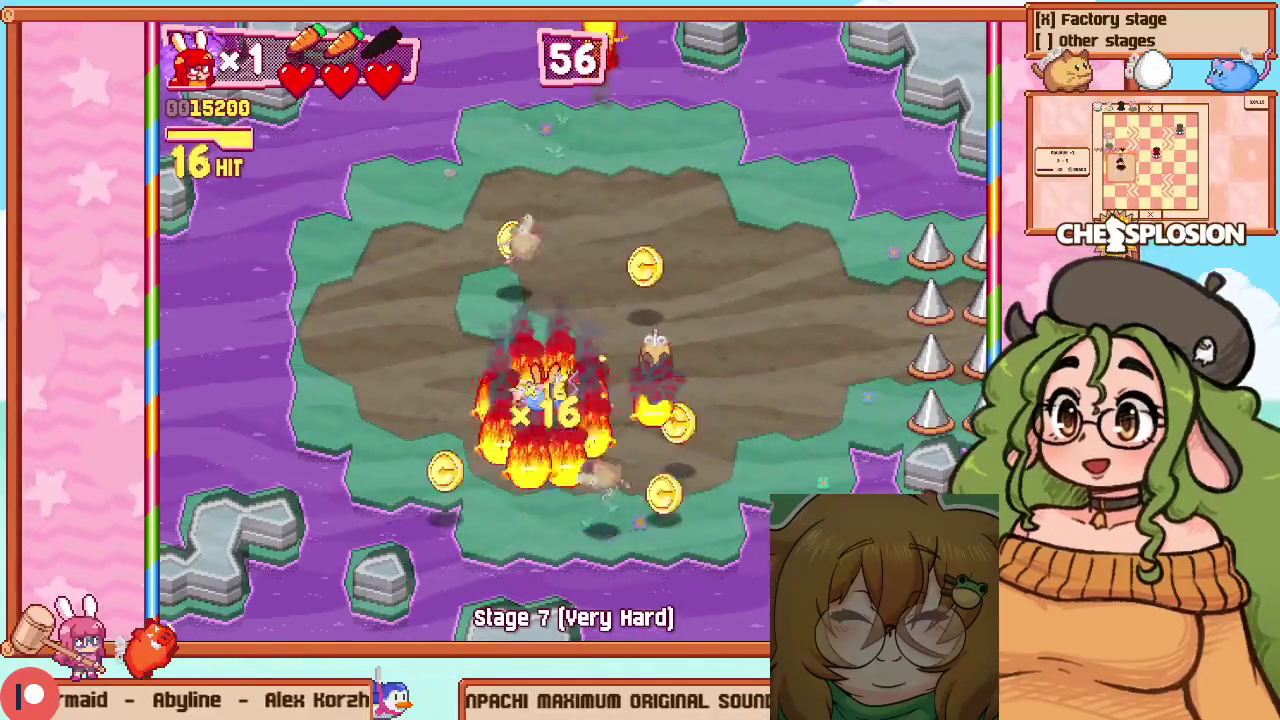
key(Right)
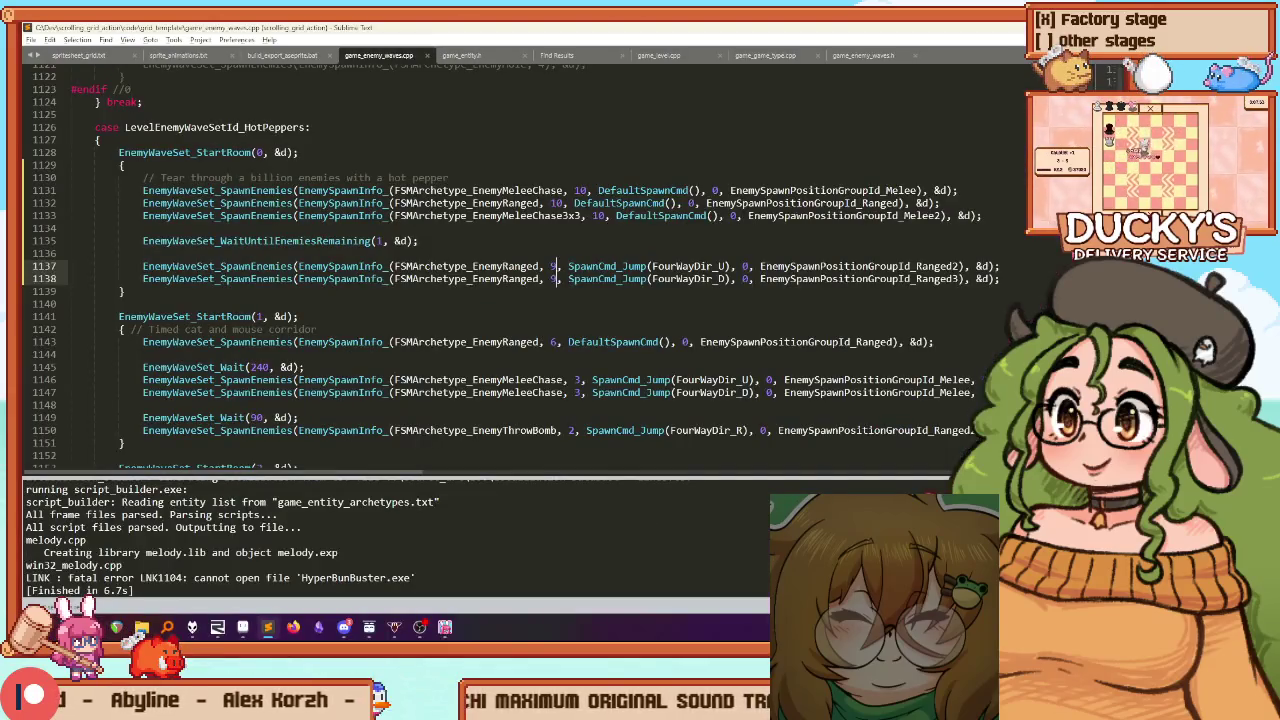
key(Up)
key(Up)
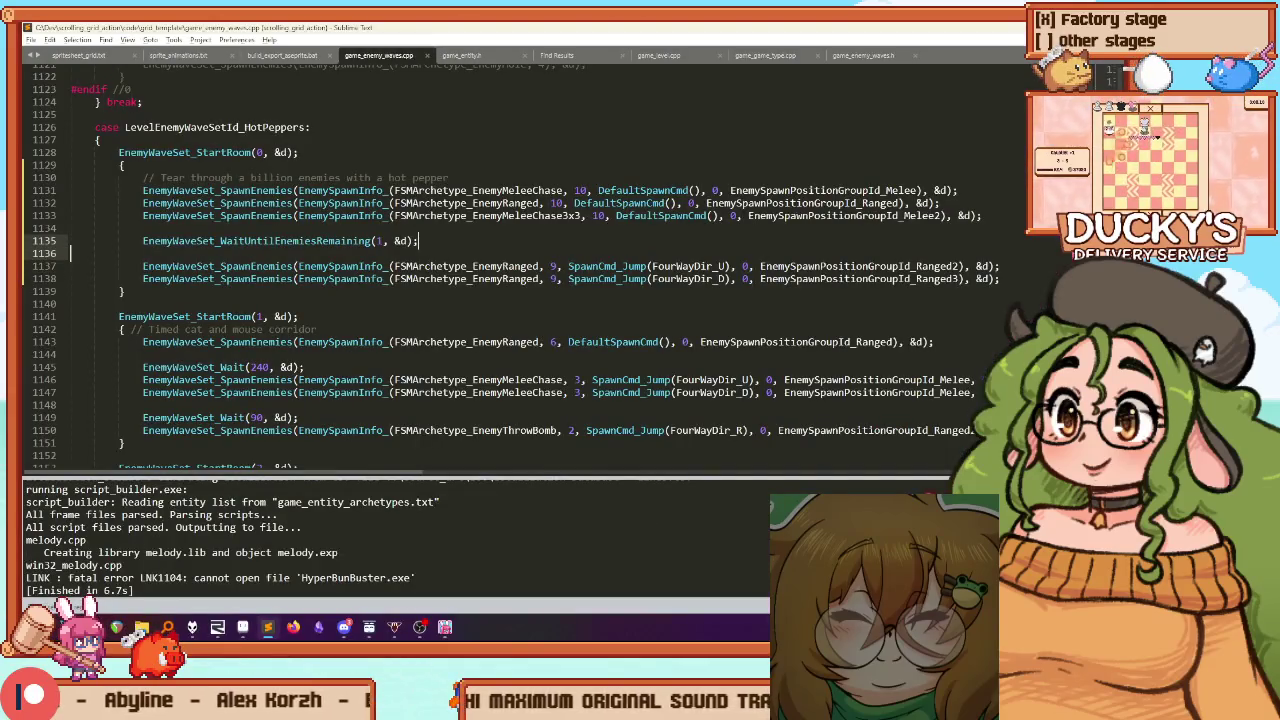
Set the wait to 0 enemies remaining, fix the SpawnEnemie0 typo on line 1137, and rebuild
key(ctrl+b)
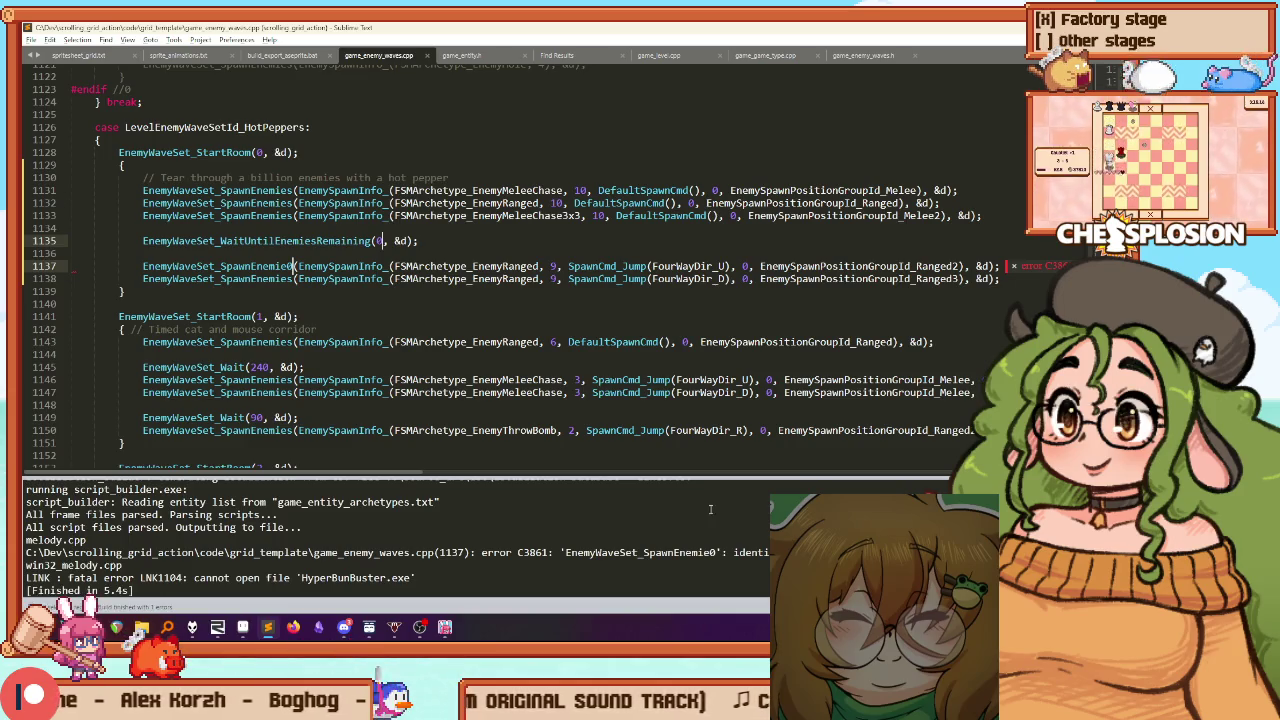
click(293, 266)
key(ctrl+b)
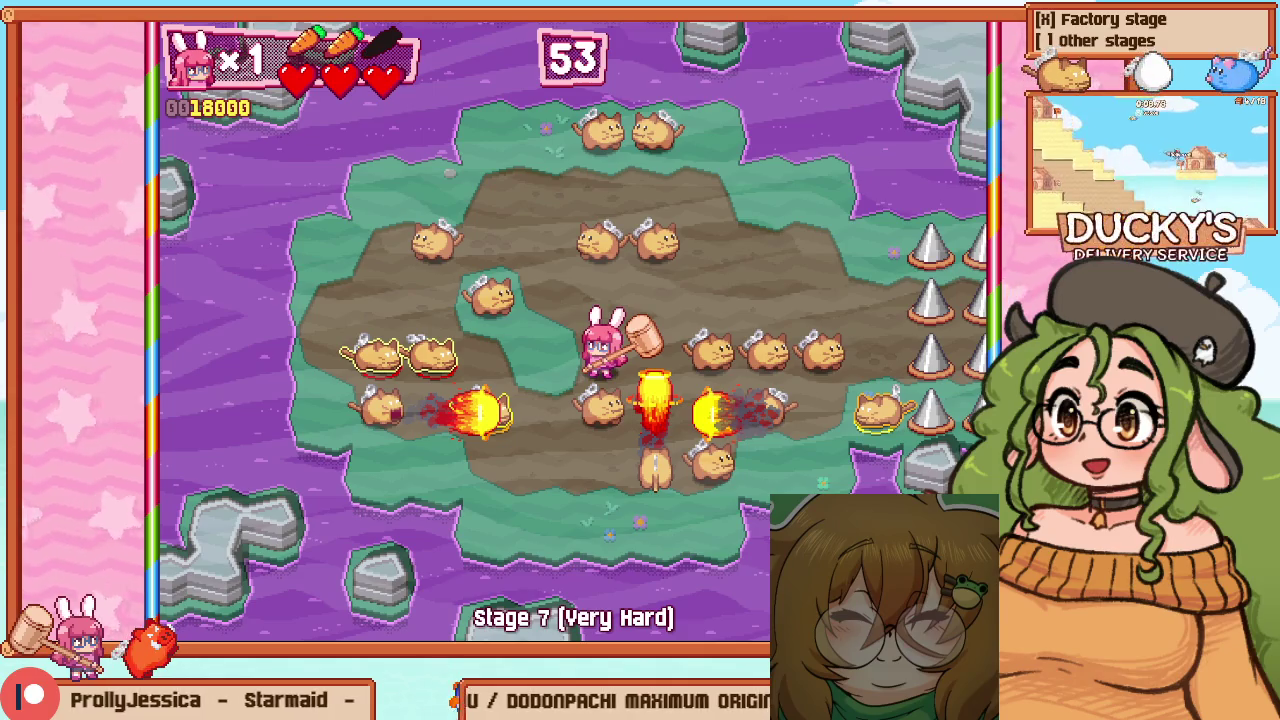
Retry Stage 7, take the chili pepper and fight around the cat wave, then enter level editing
key(Escape)
key(Down)
key(Return)
key(Right)
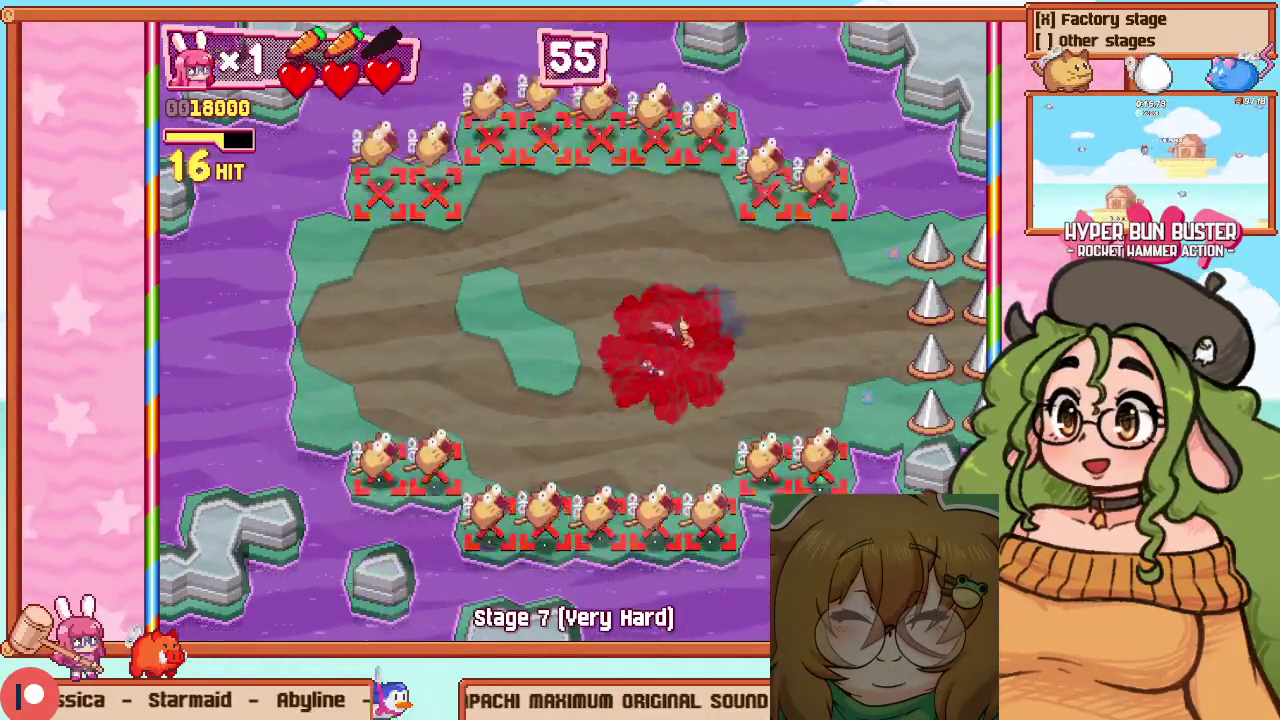
key(Left)
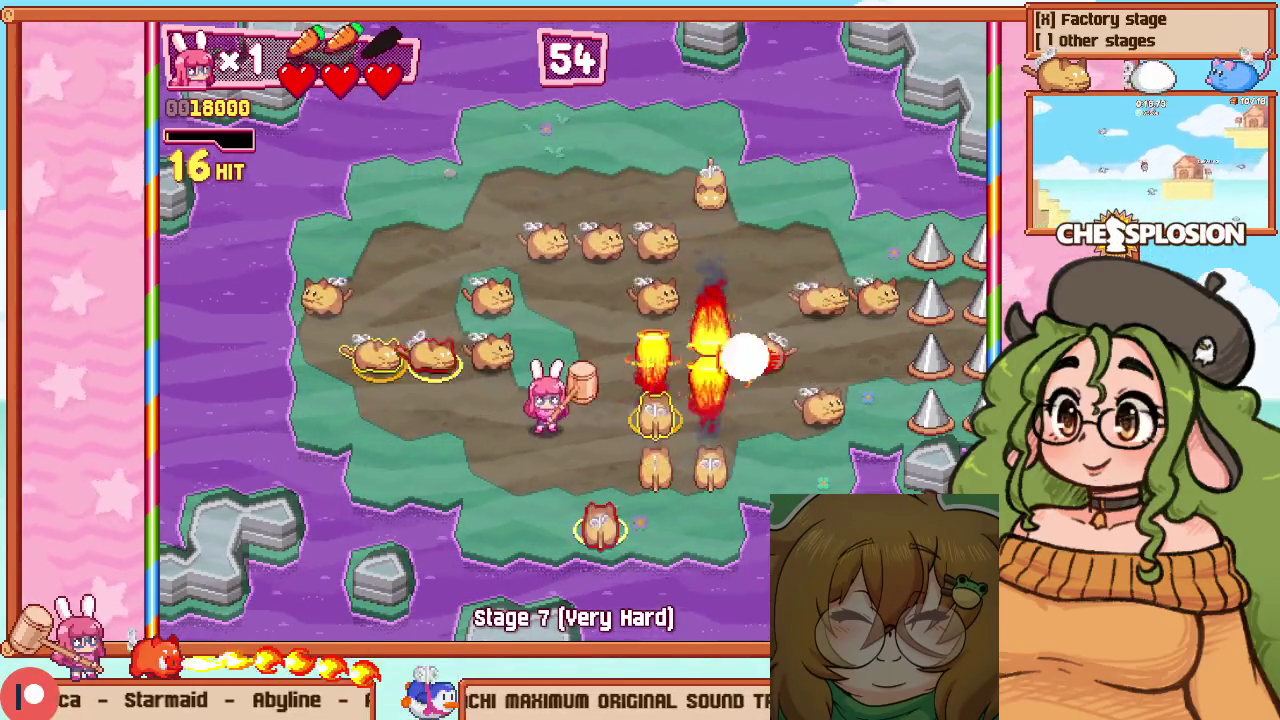
key(Down)
key(Right)
key(Up)
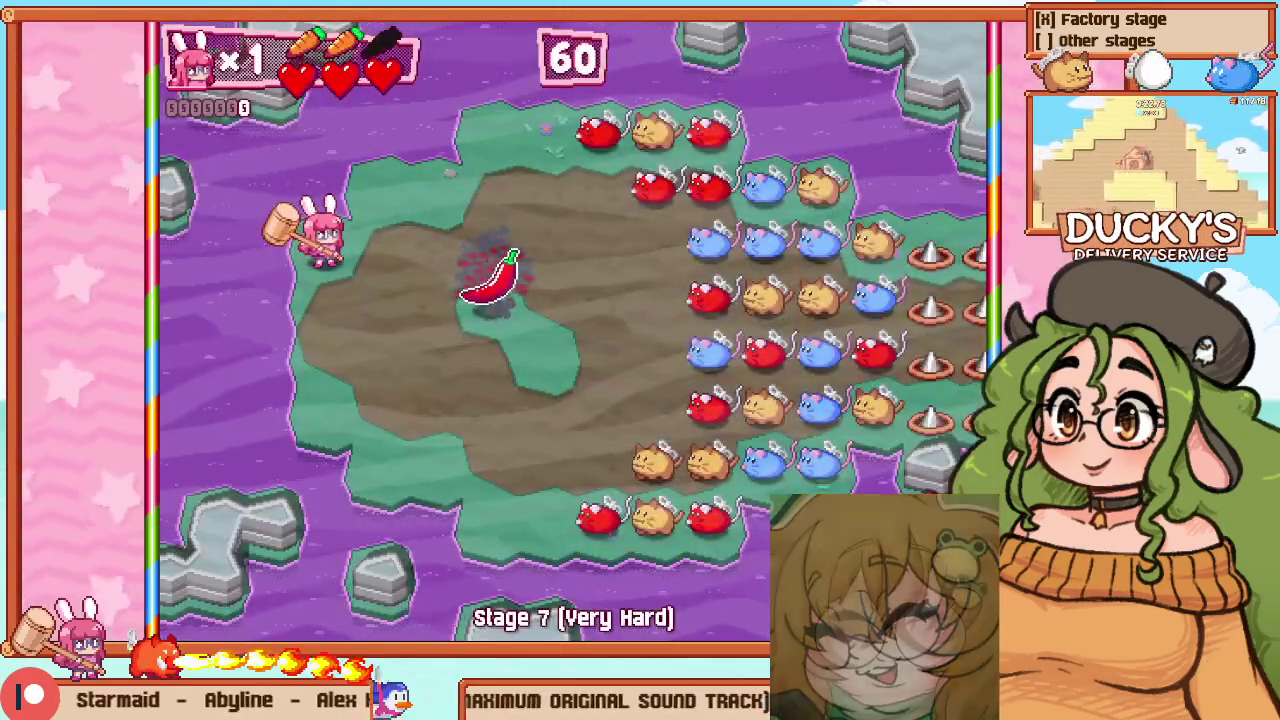
key(F1)
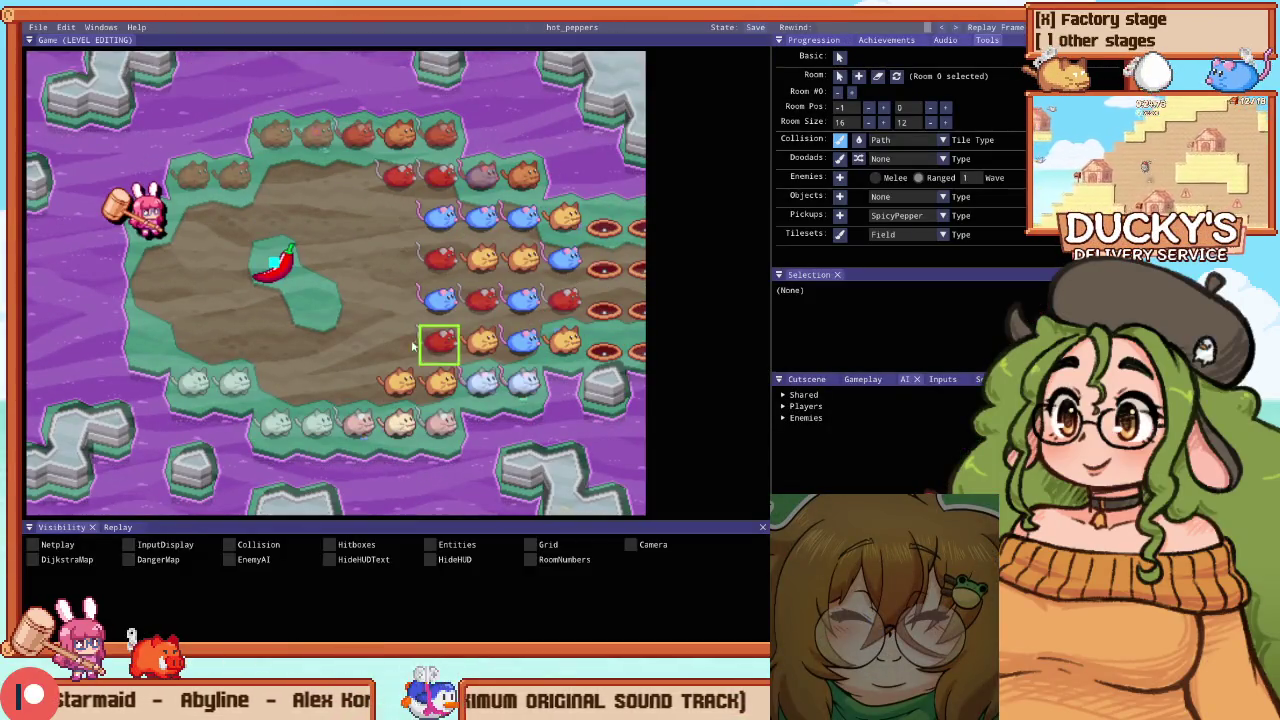
Place two rock blocks among the enemy rows
scroll(160, 215, down, 2)
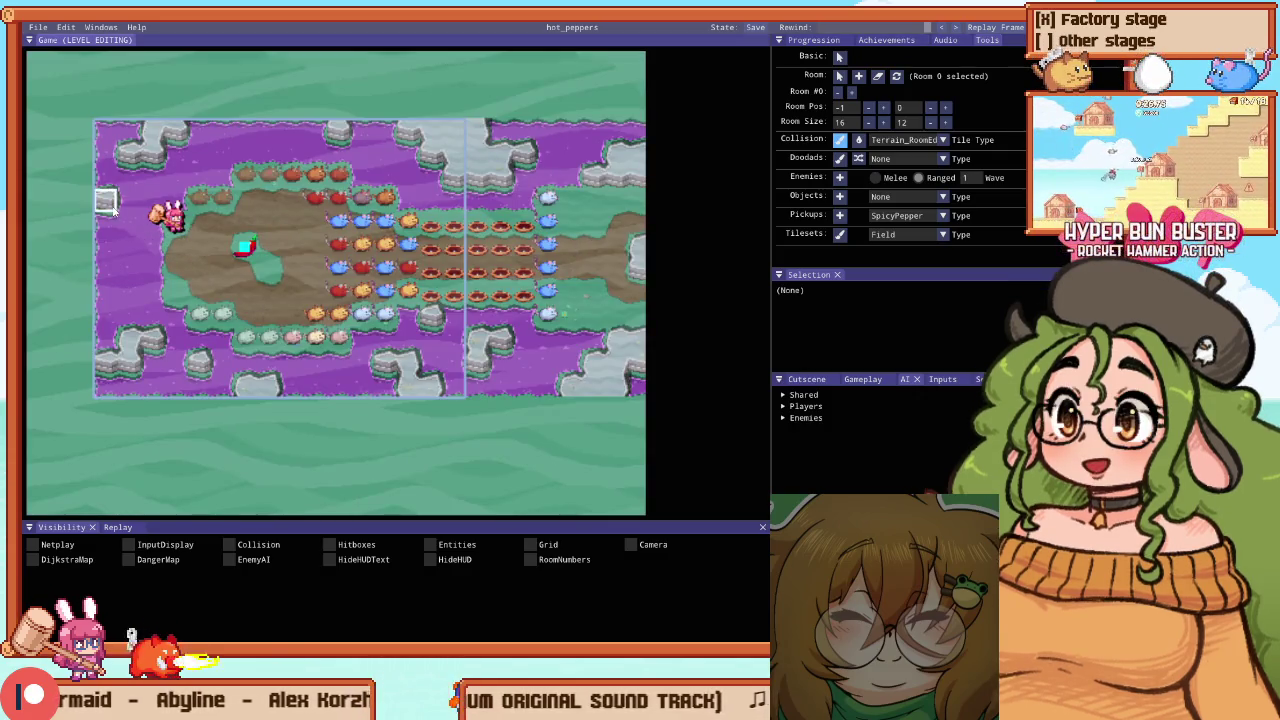
scroll(214, 271, up, 2)
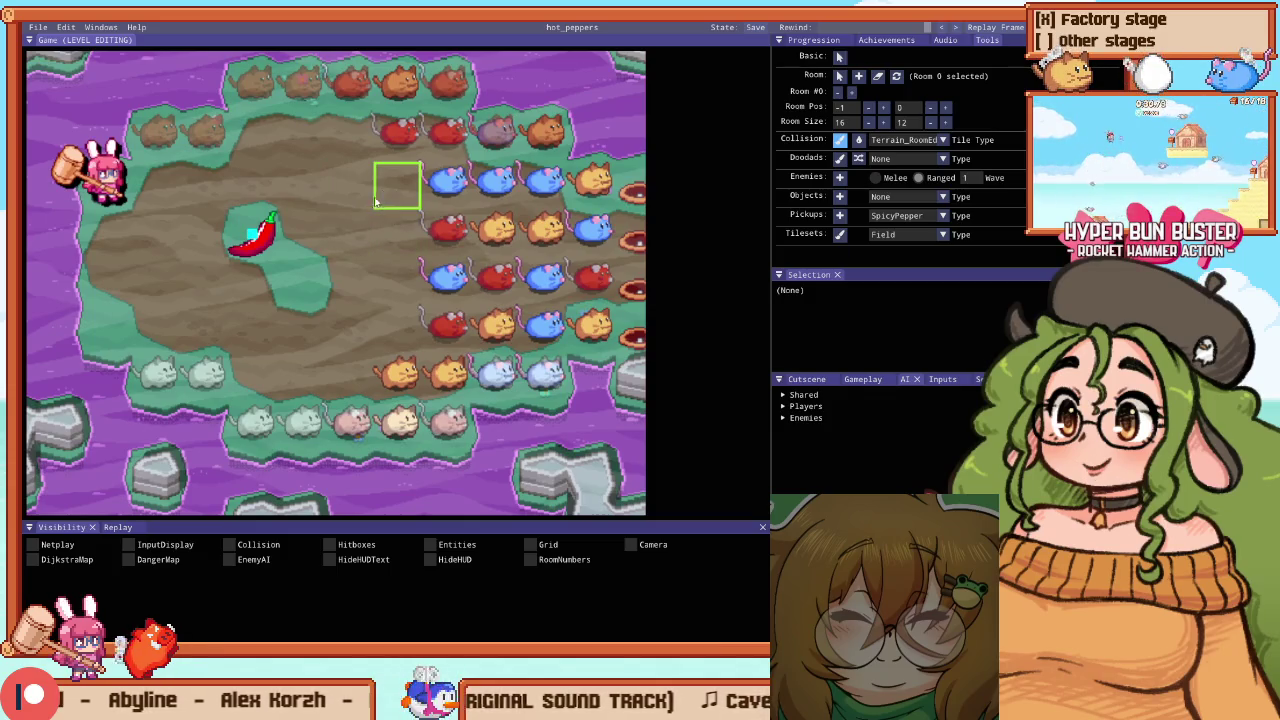
click(370, 268)
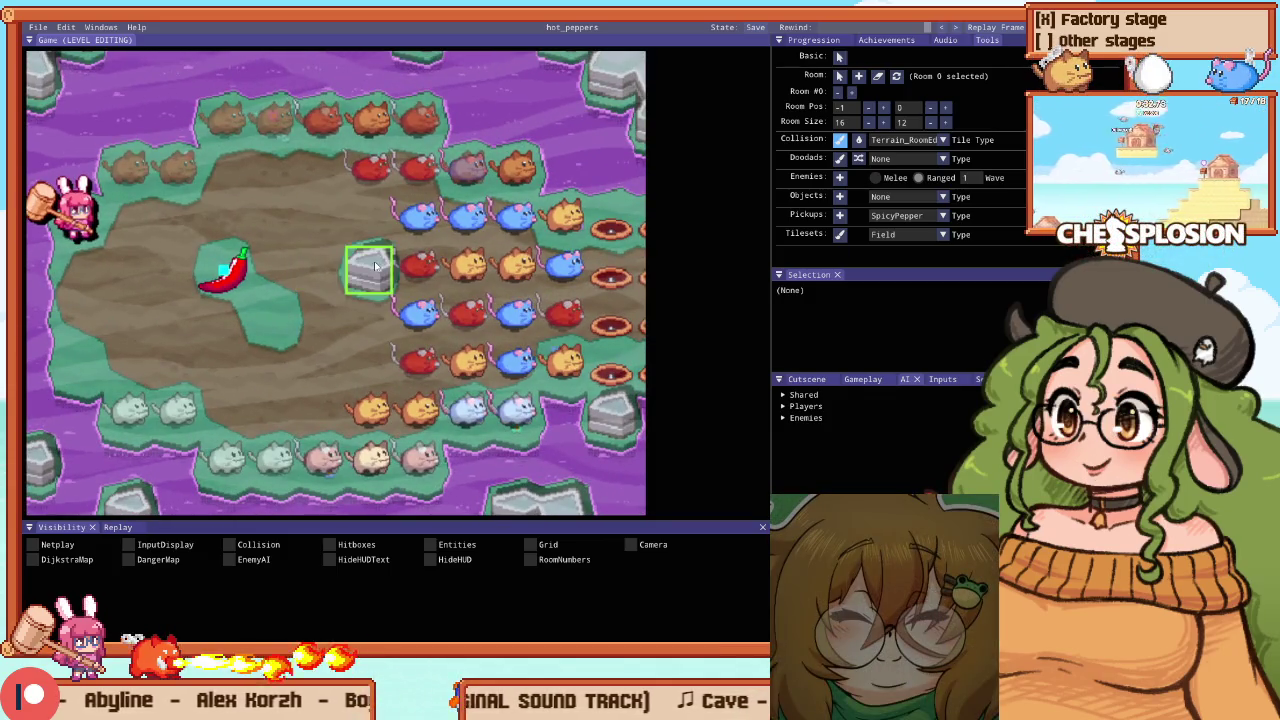
click(466, 314)
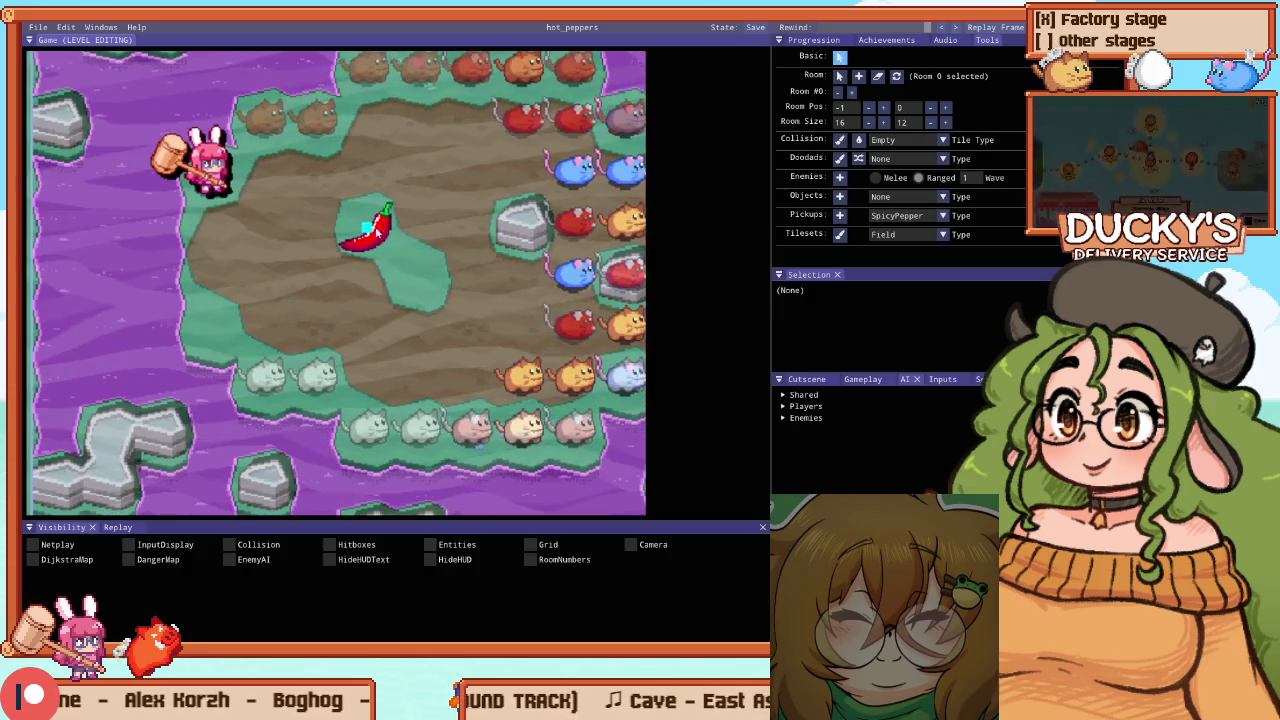
Move the pepper pickup one tile left and a red ranged mouse up-left, then play
drag(381, 230, 222, 238)
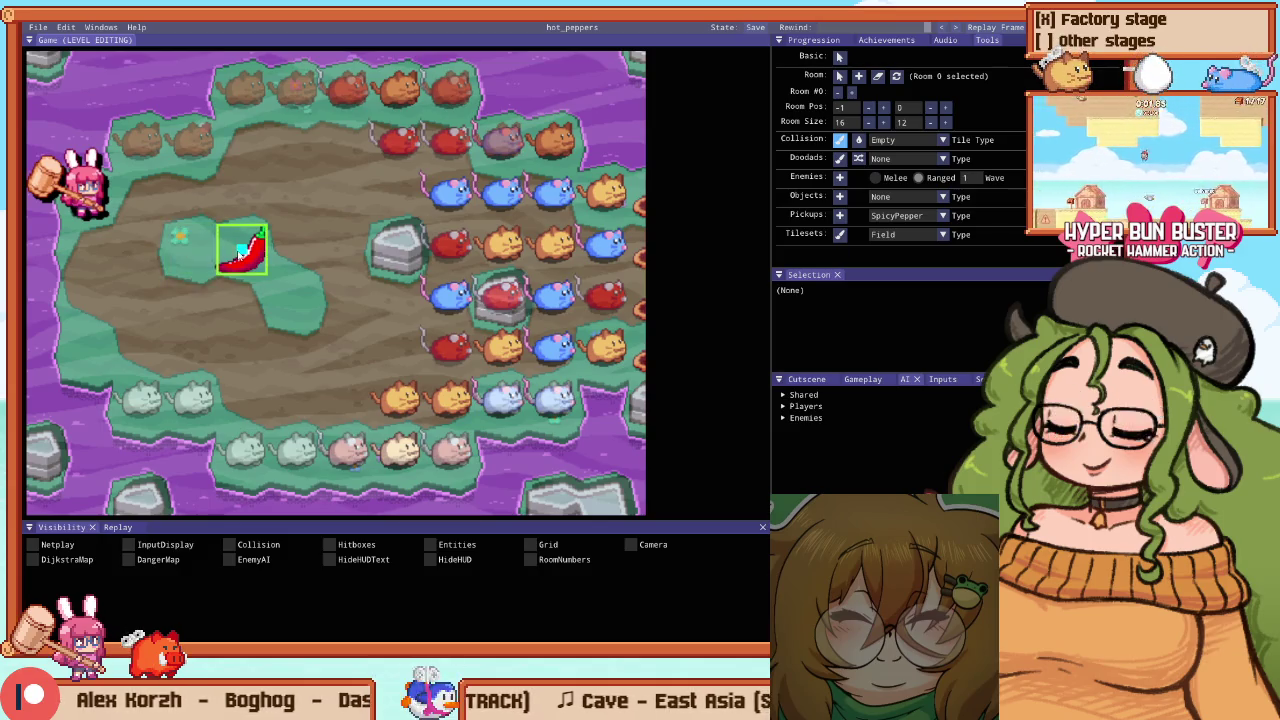
drag(245, 250, 192, 250)
key(Escape)
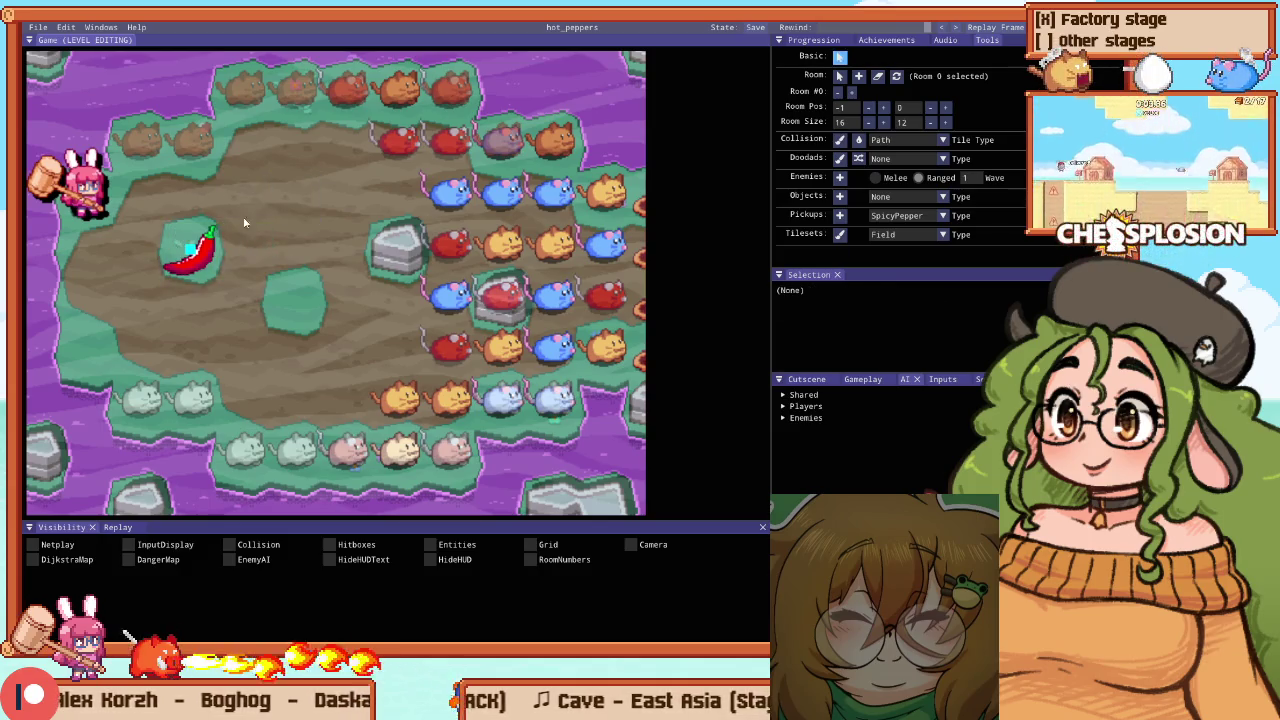
key(F1)
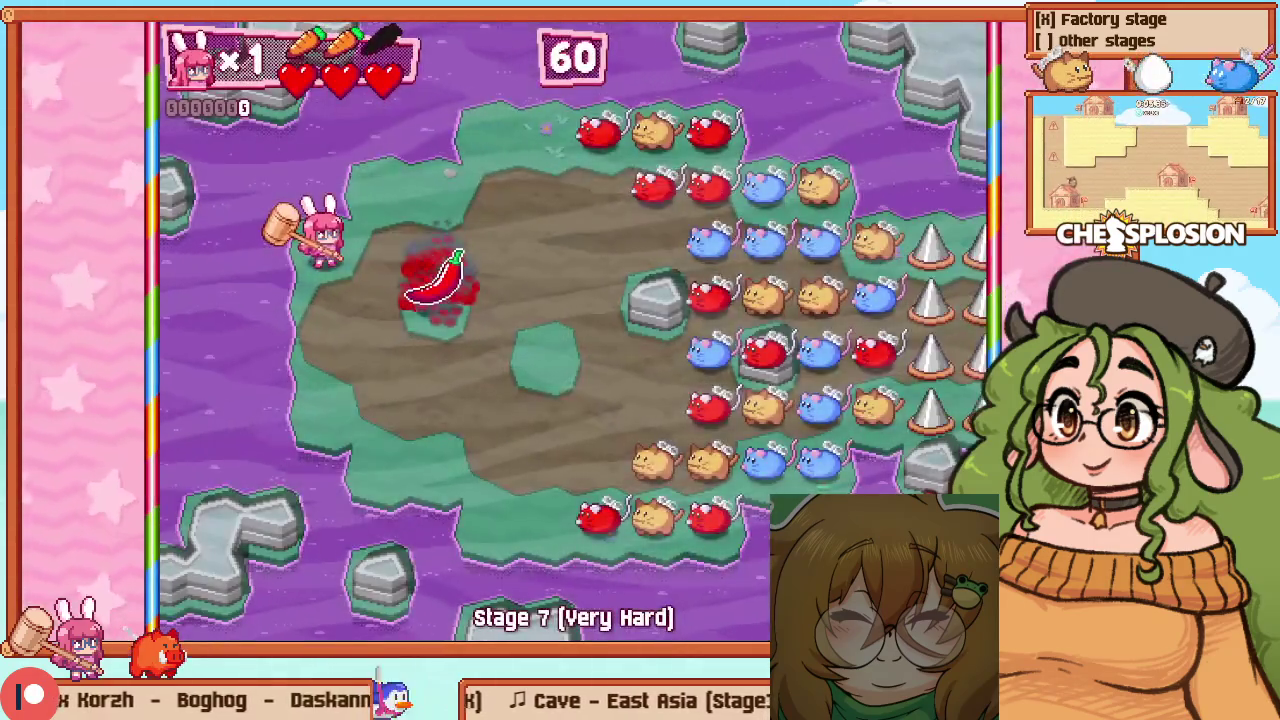
key(F1)
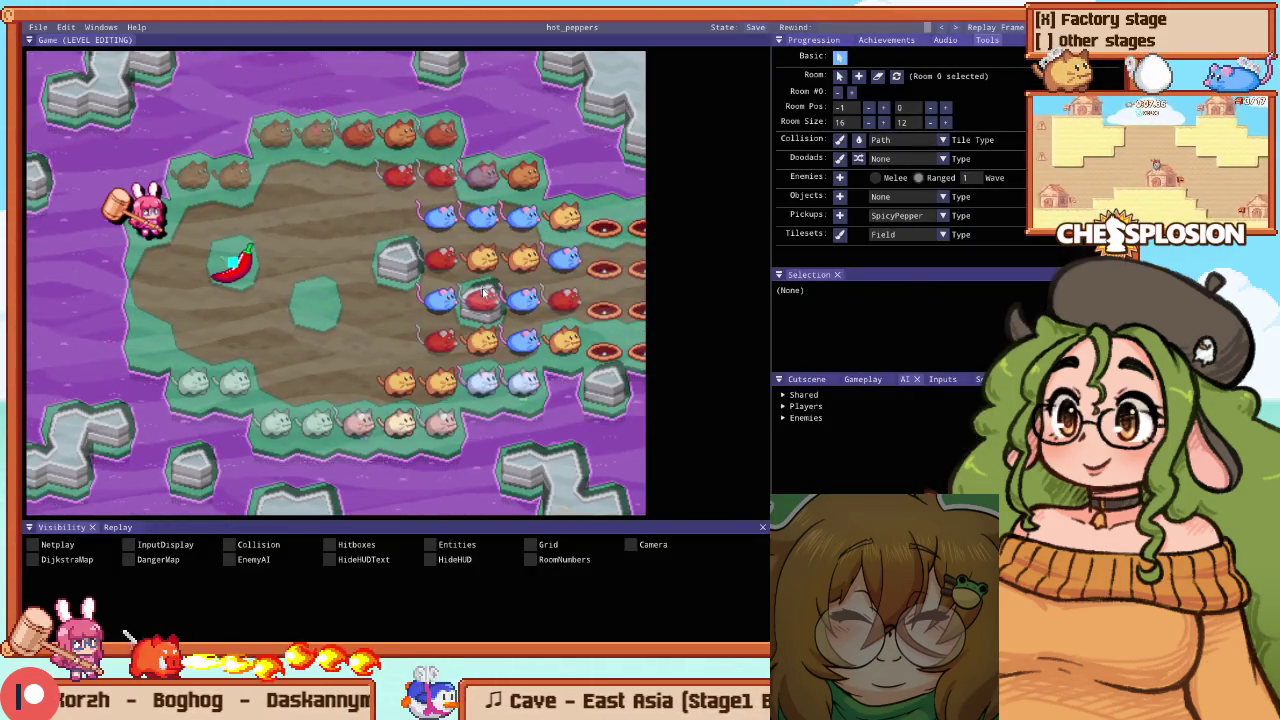
drag(485, 291, 342, 245)
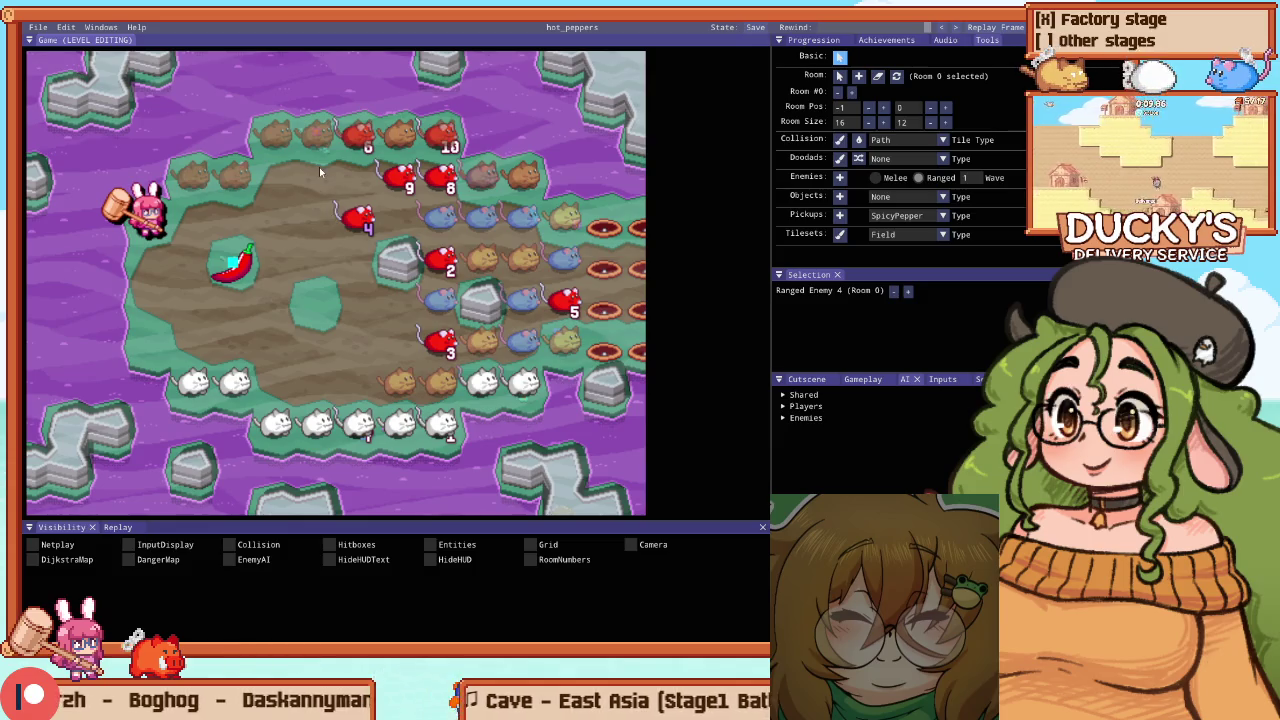
key(F1)
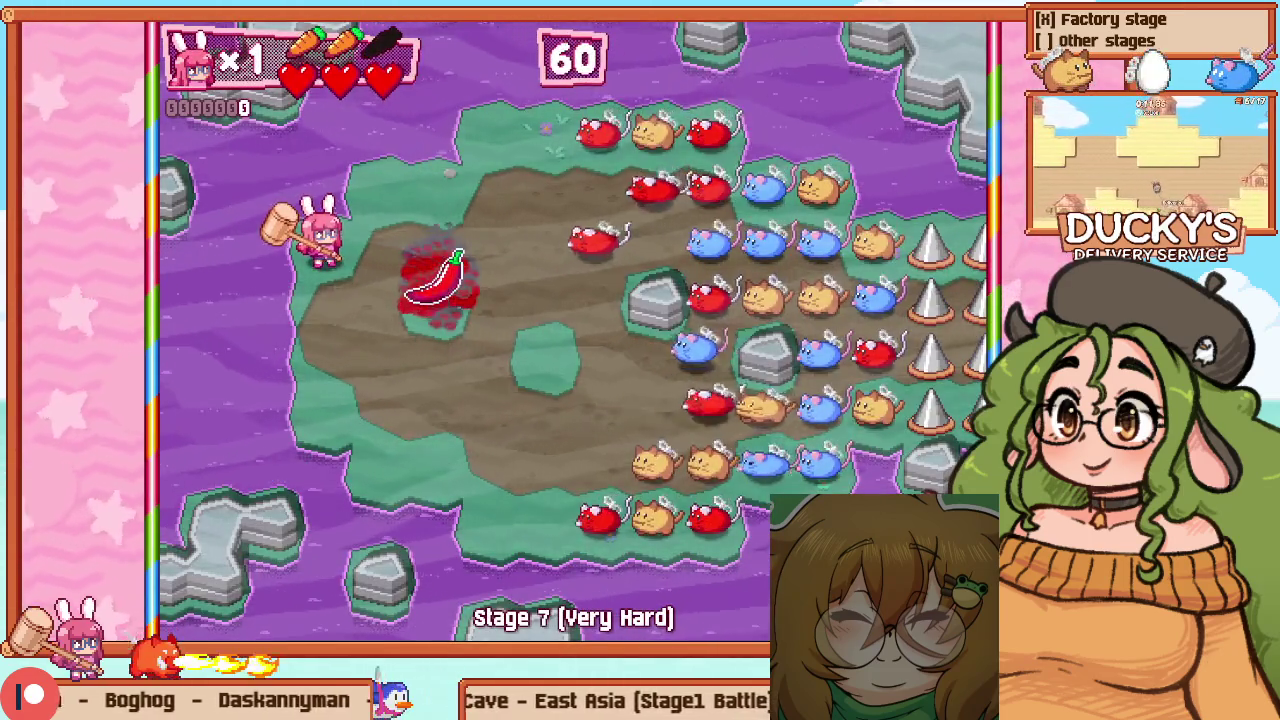
Dash into the enemies, move around the rocks and swing the hammer through the mouse rows
key(Down)
key(x)
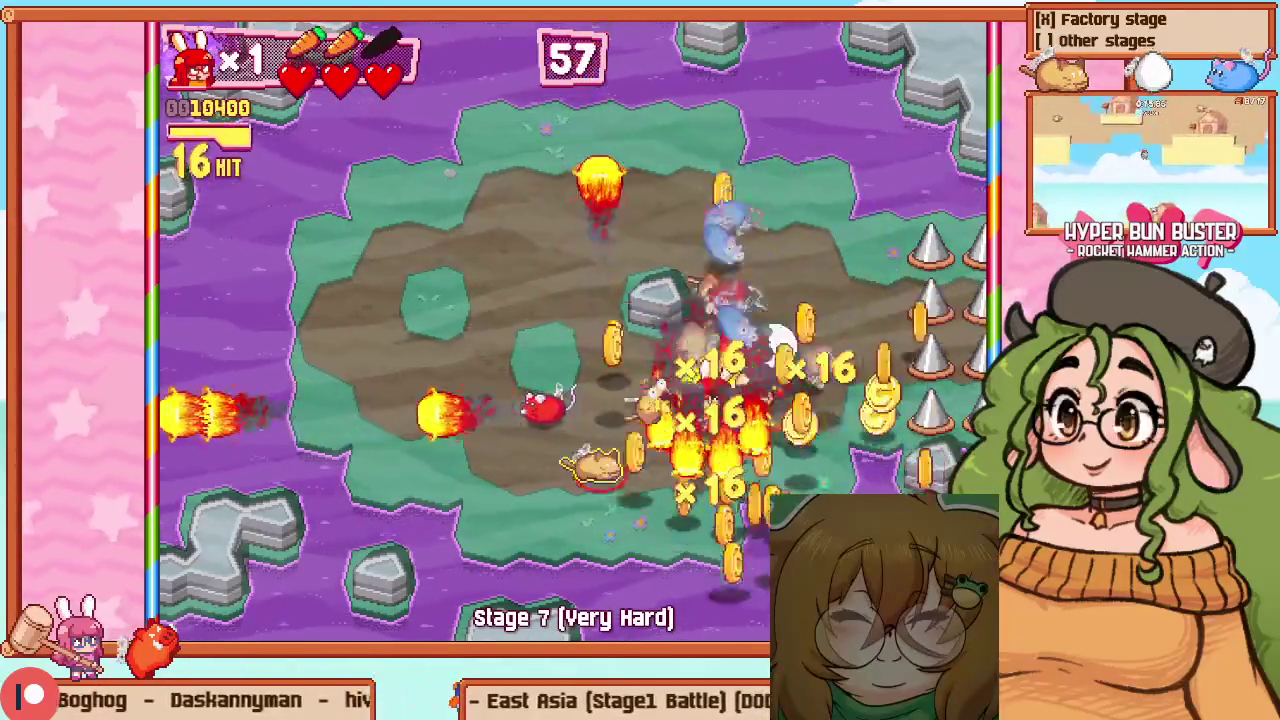
key(Left)
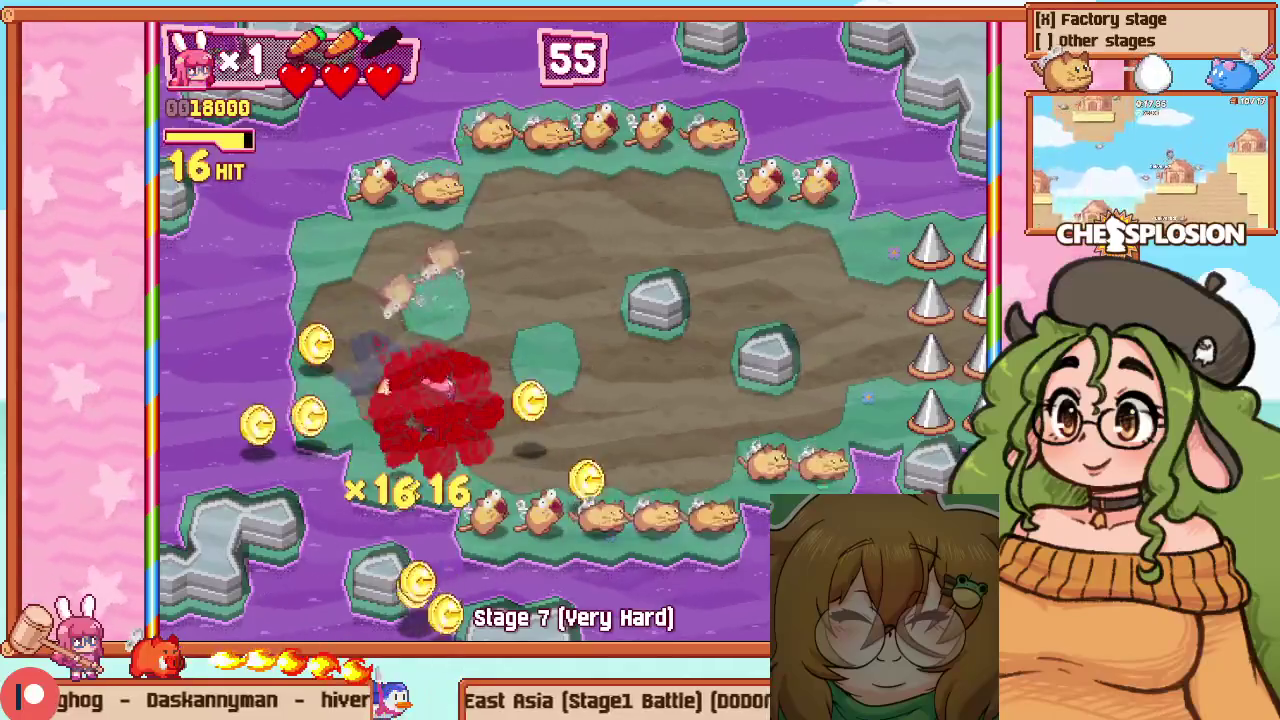
key(Right)
key(Up)
key(x)
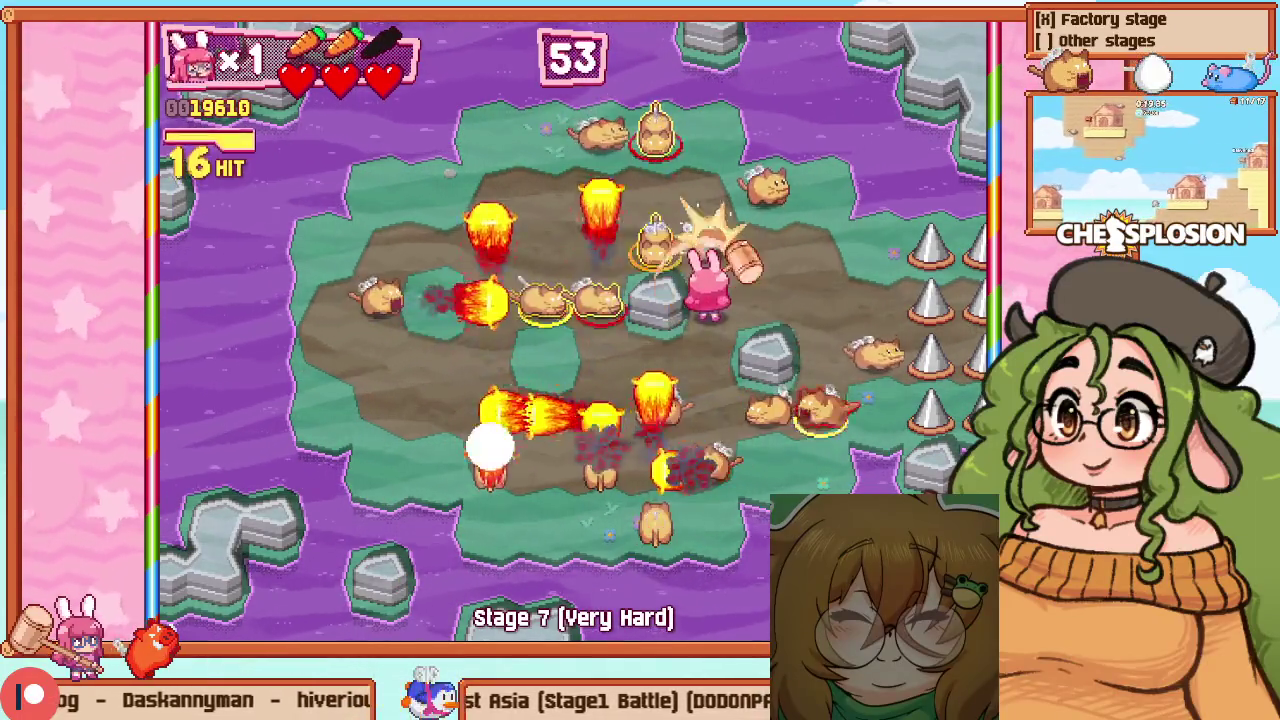
key(x)
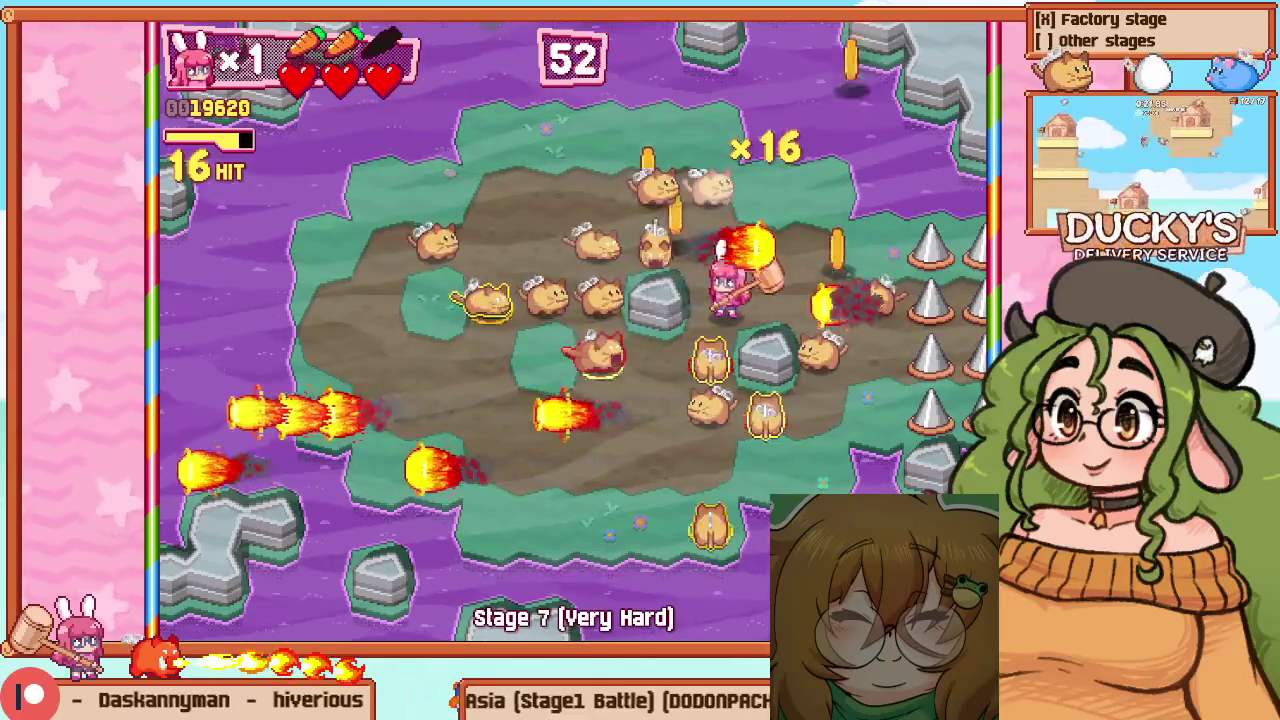